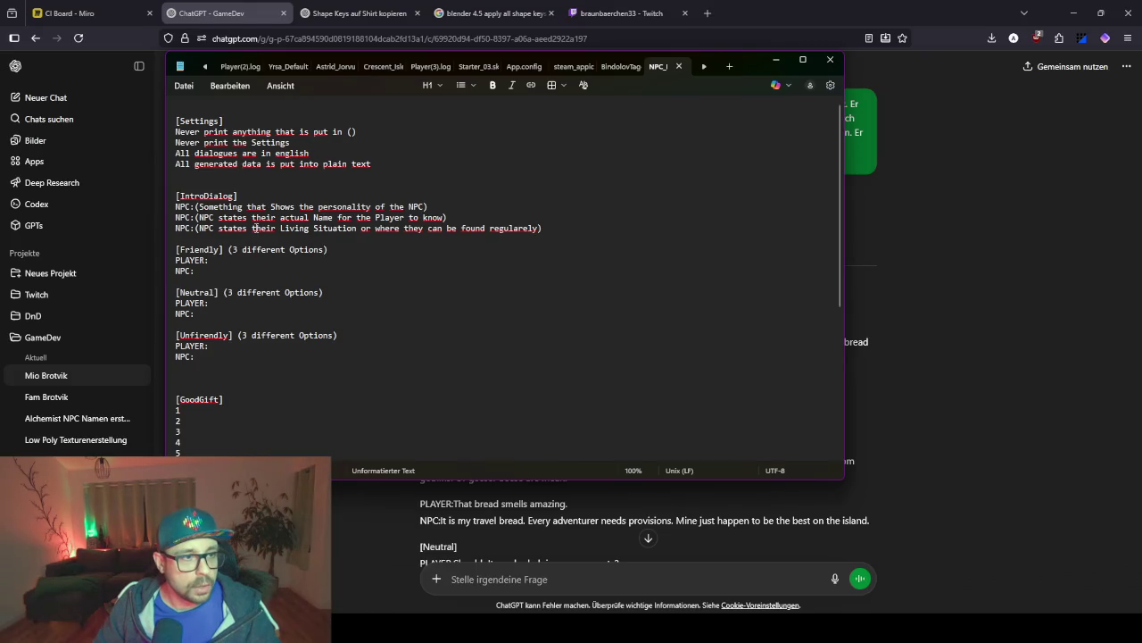
Move the IntroDialog personality prompt onto its own line and delete the extra NPC: prefix.
click(198, 207)
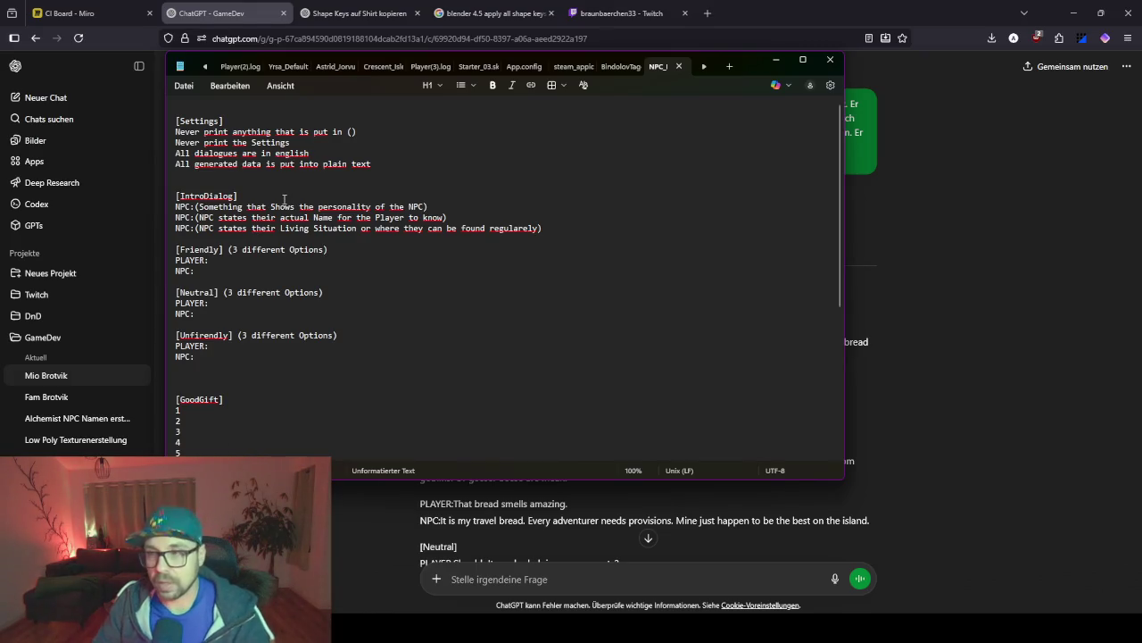
key(Return)
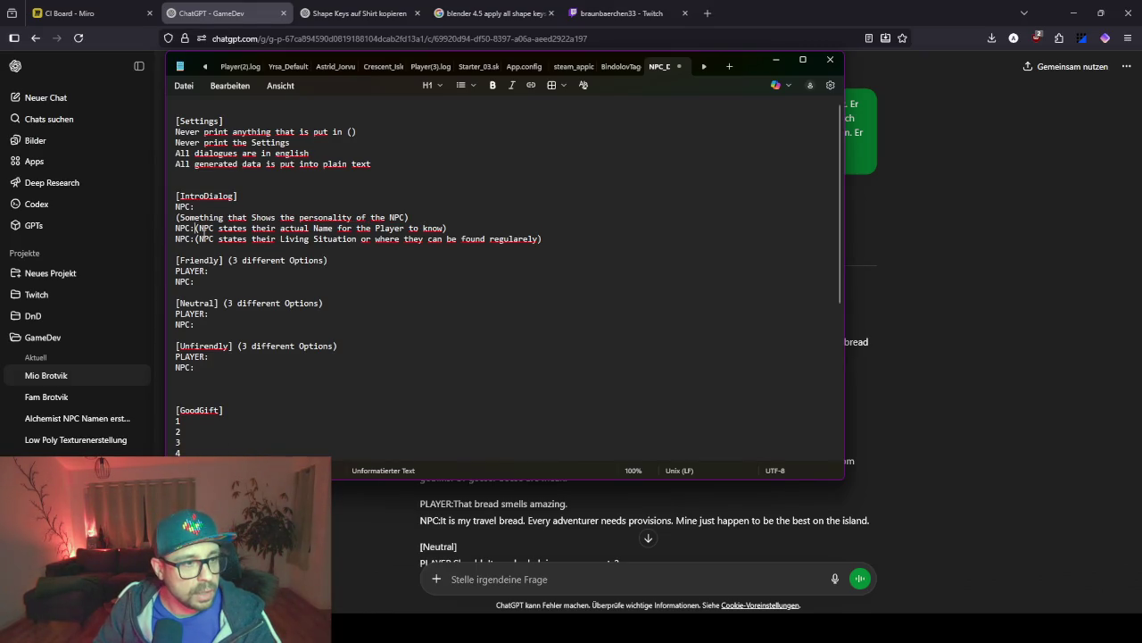
drag(197, 228, 176, 239)
key(BackSpace)
key(BackSpace)
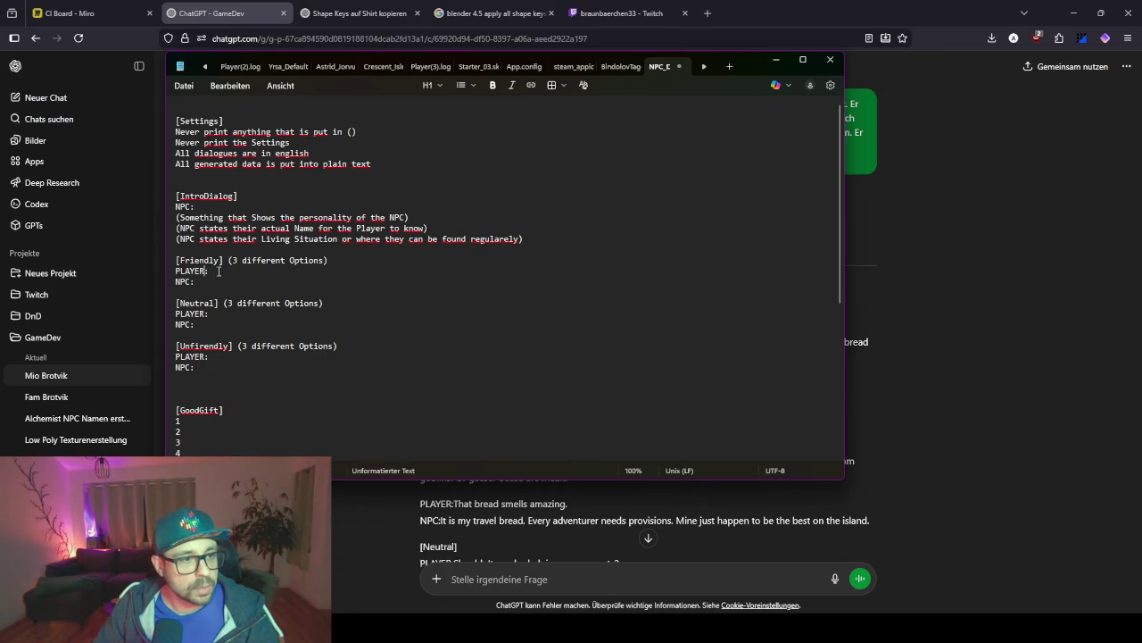
Add 'Text Here' placeholder lines under the Friendly PLAYER: and NPC: entries.
click(237, 273)
key(Return)
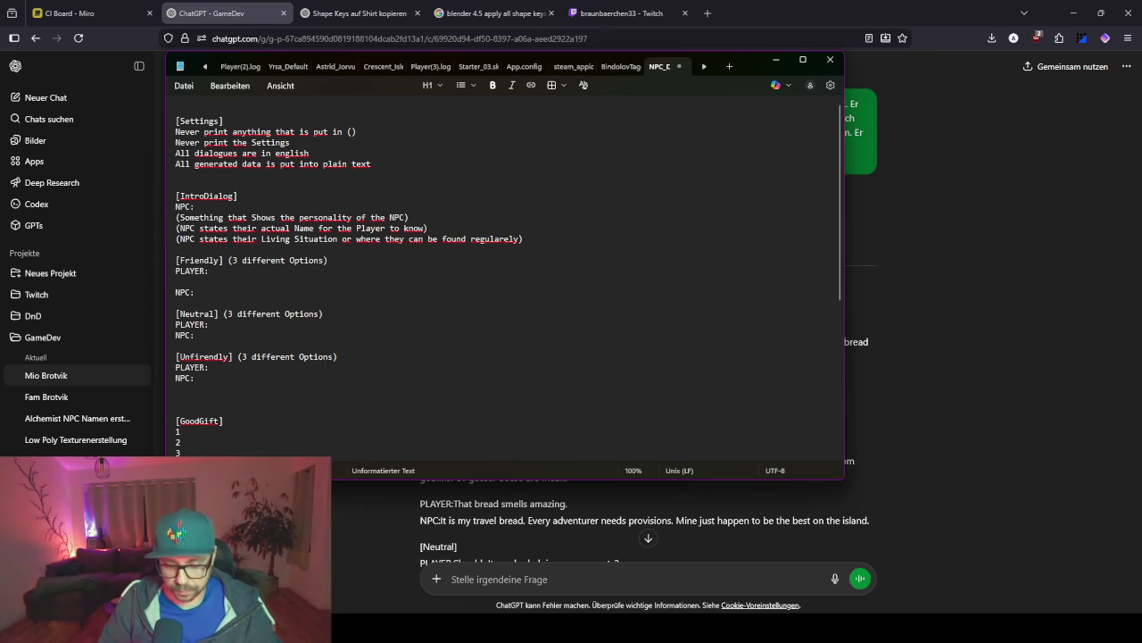
text(Tes)
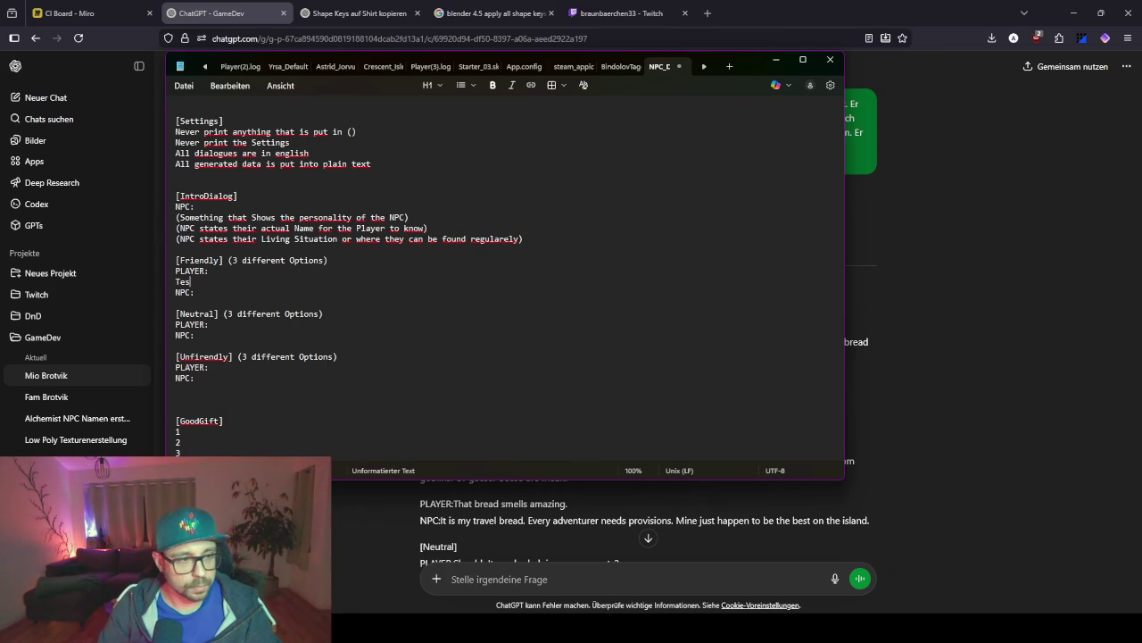
key(BackSpace)
text(xt Her)
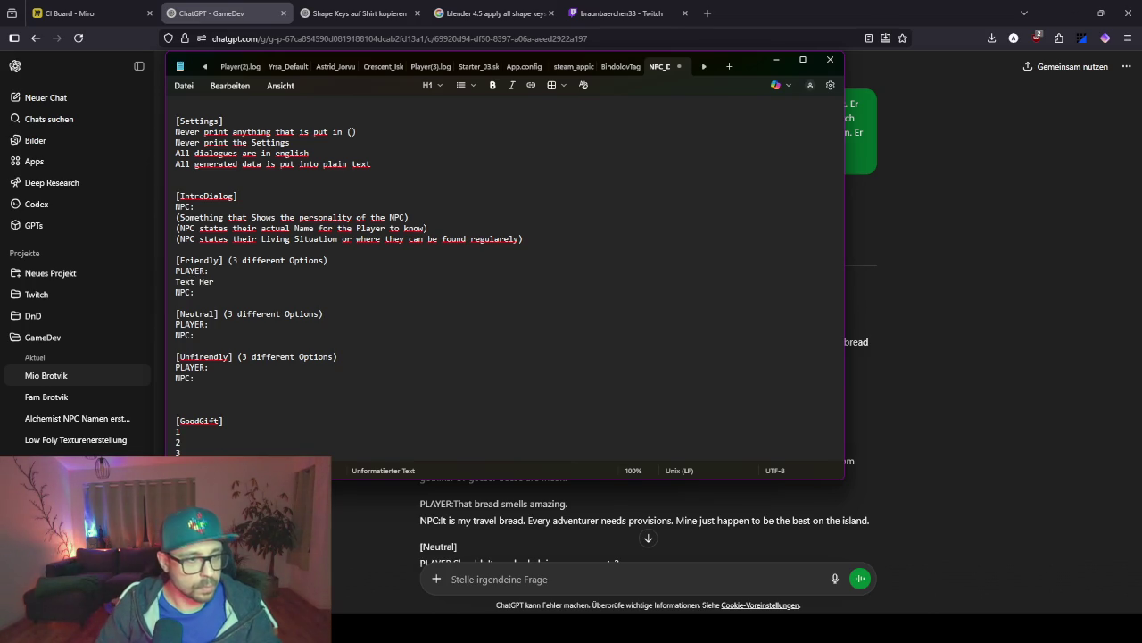
text(e)
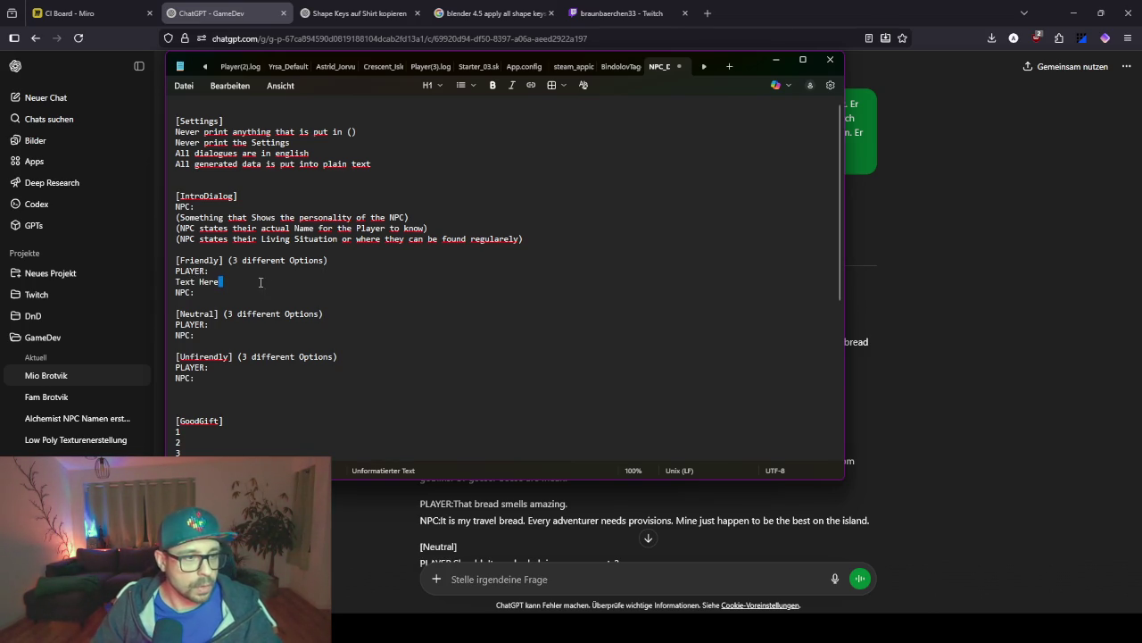
key(shift+Home)
key(ctrl+c)
key(Down)
key(ctrl+v)
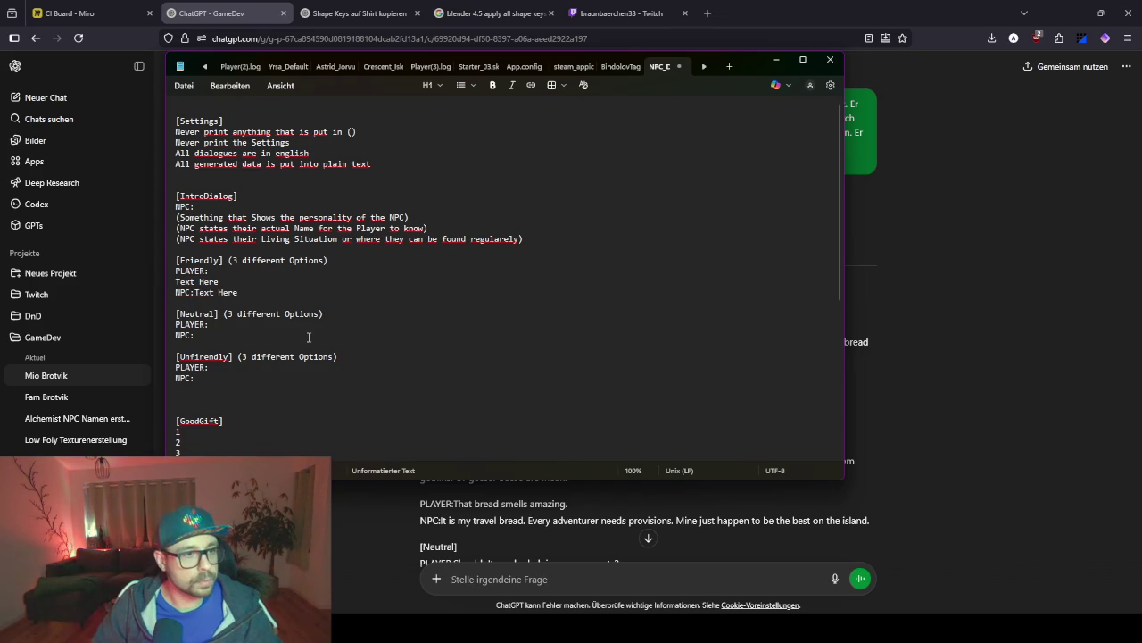
key(Return)
Add 'Text Here' placeholders under the Neutral PLAYER: and NPC: entries.
click(226, 331)
key(Return)
key(ctrl+v)
key(Down)
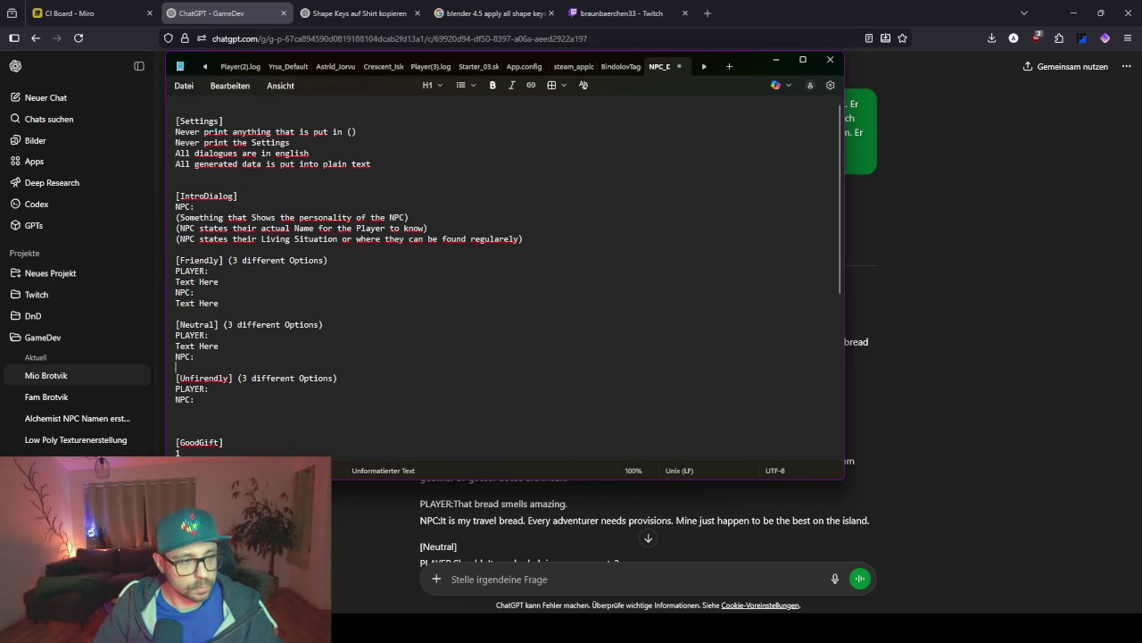
key(Return)
key(ctrl+v)
Add 'Text Here' placeholders under the Unfriendly PLAYER: and NPC: entries.
click(224, 394)
key(ctrl+v)
key(ctrl+z)
click(235, 403)
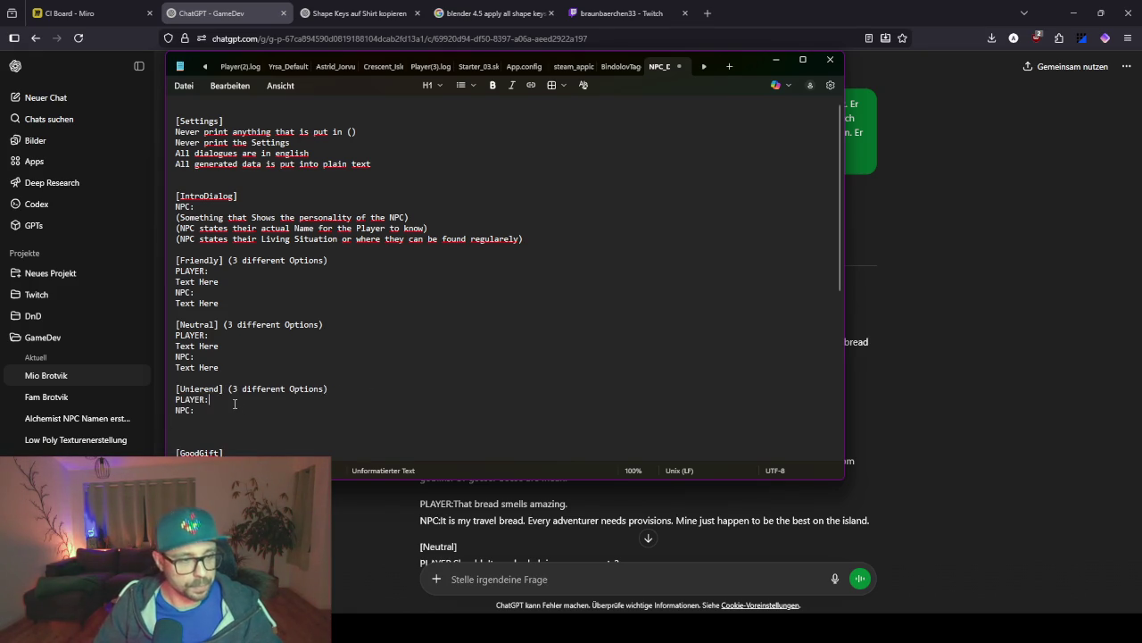
key(Return)
key(ctrl+v)
scroll(214, 389, down, 2)
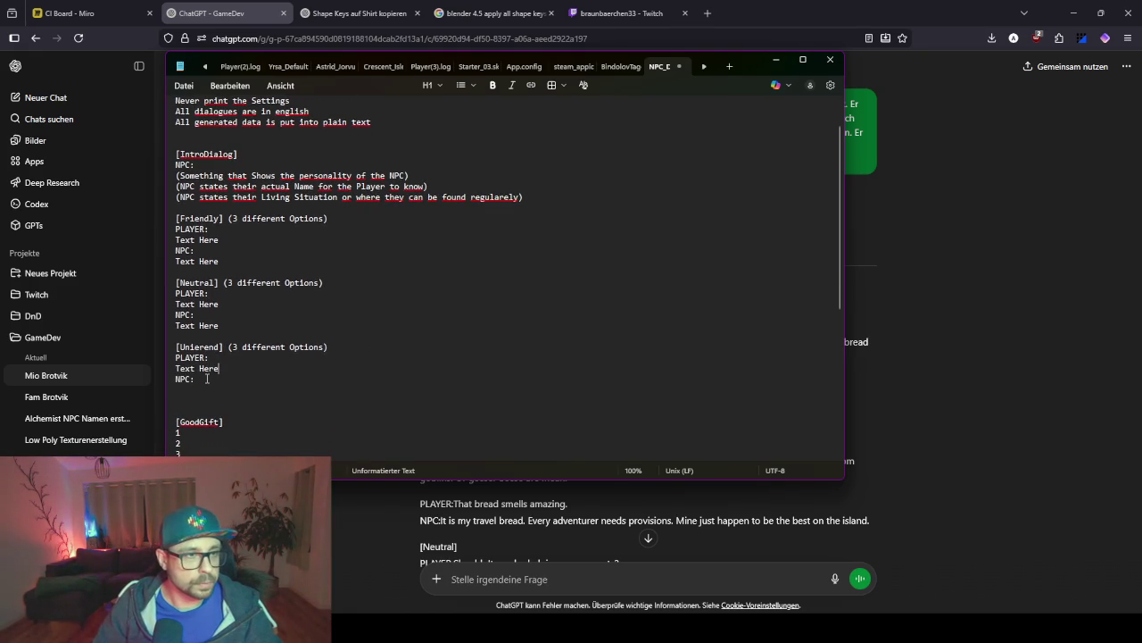
key(Return)
key(ctrl+v)
scroll(200, 387, down, 5)
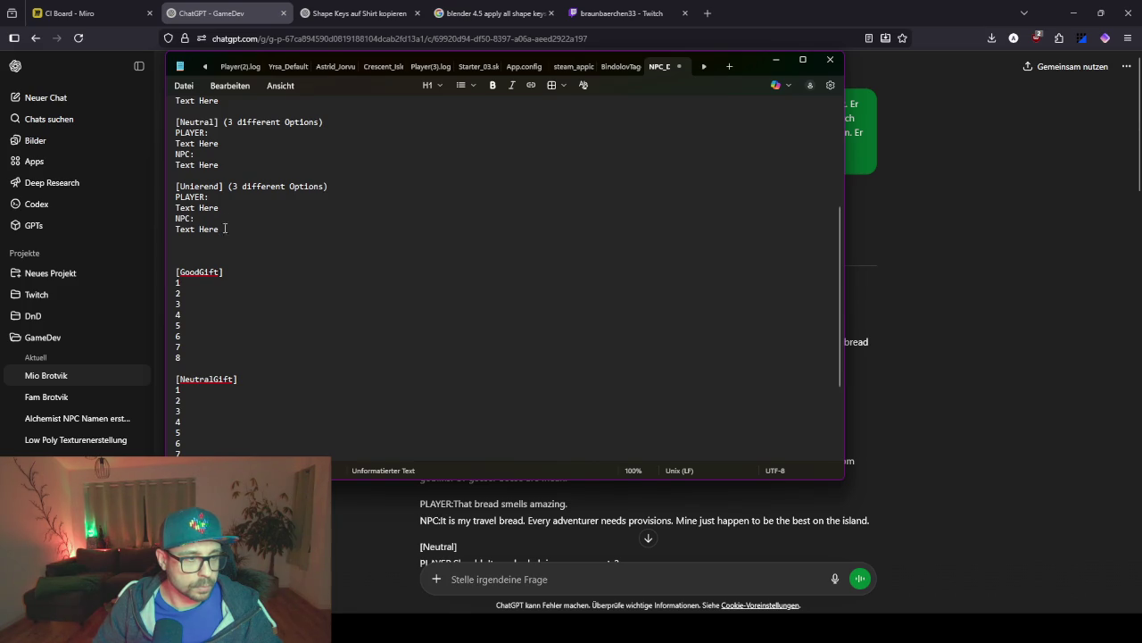
Replace GoodGift's numbered list with eight 'Text Here' lines and an '8 Options' header.
mouse_move(230, 229)
mouse_down()
mouse_move(222, 207)
mouse_move(196, 218)
mouse_up()
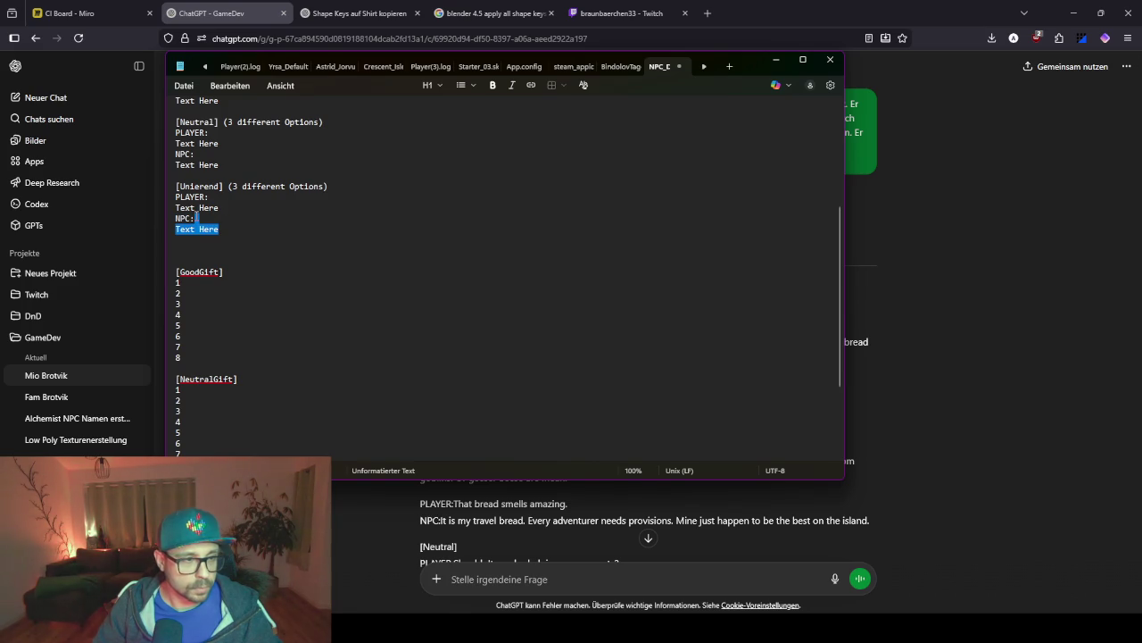
drag(183, 358, 241, 285)
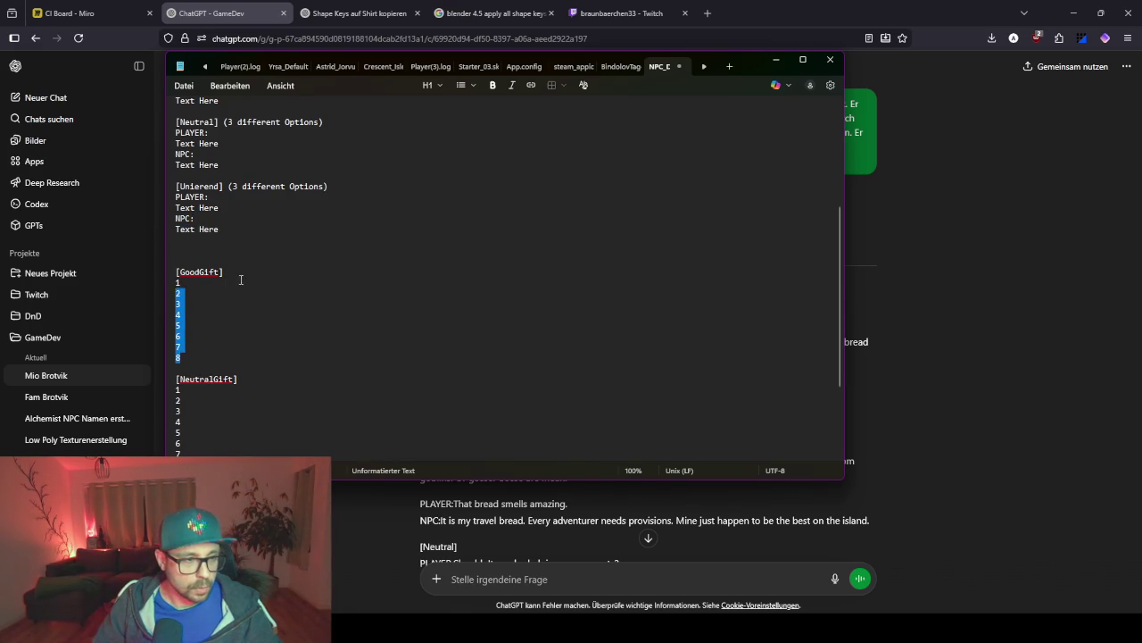
key(ctrl+v)
key(ctrl+v)
key(ctrl+v)
key(ctrl+v)
key(ctrl+v)
key(ctrl+v)
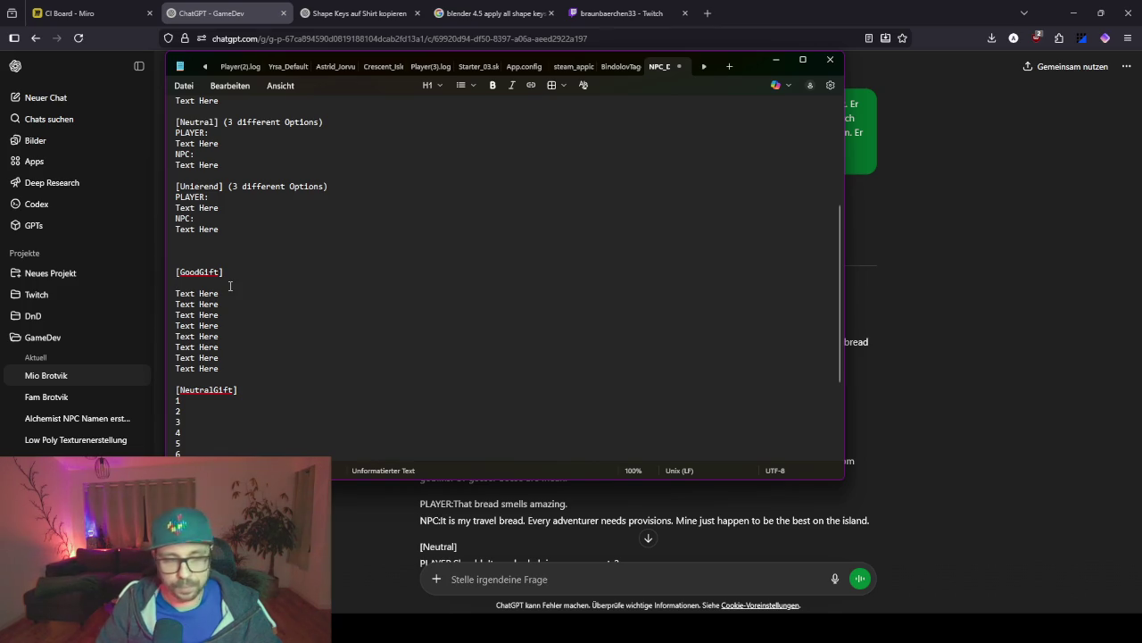
click(230, 283)
key(BackSpace)
text(8 Options)
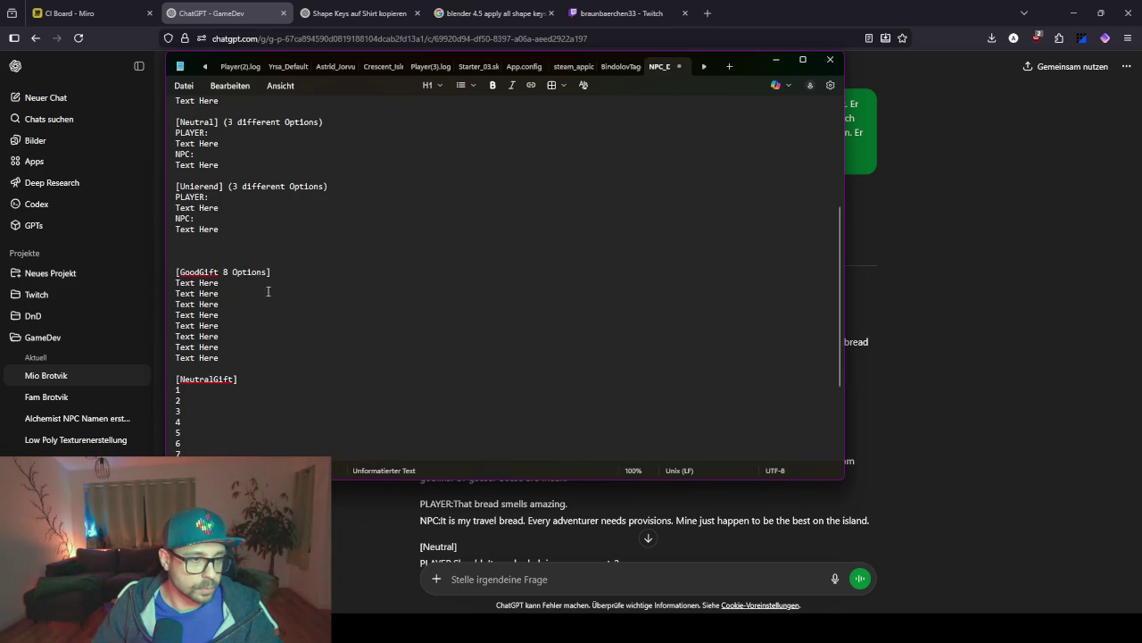
Give NeutralGift and BadGift the same '8 Options' header and eight 'Text Here' lines.
drag(241, 357, 221, 272)
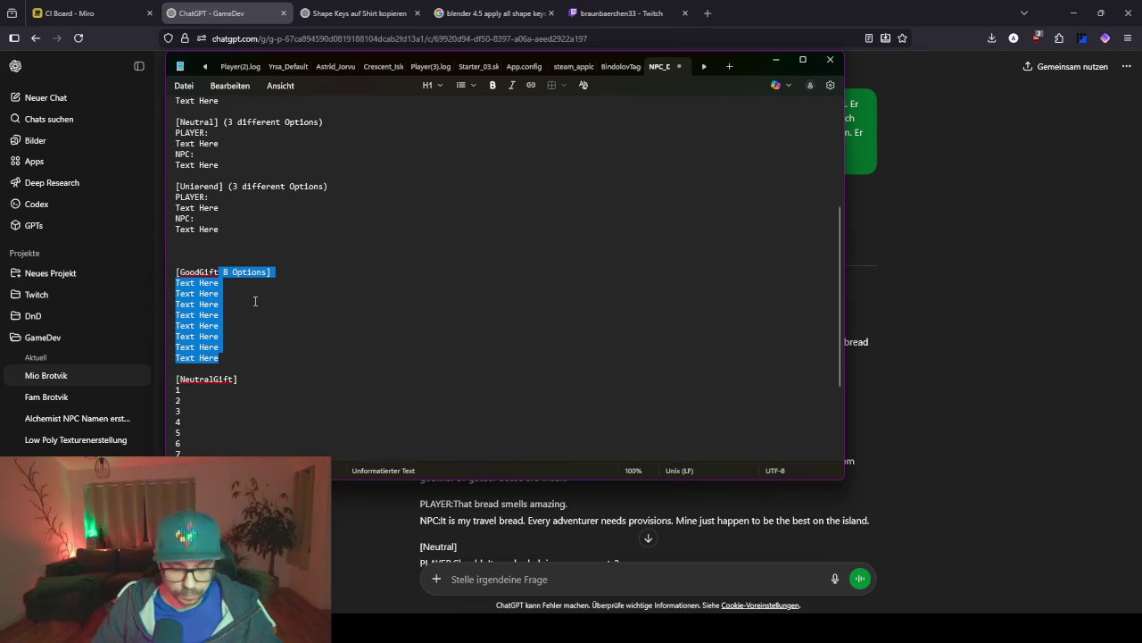
scroll(274, 366, down, 2)
drag(229, 390, 234, 315)
key(ctrl+v)
drag(208, 438, 221, 359)
key(ctrl+v)
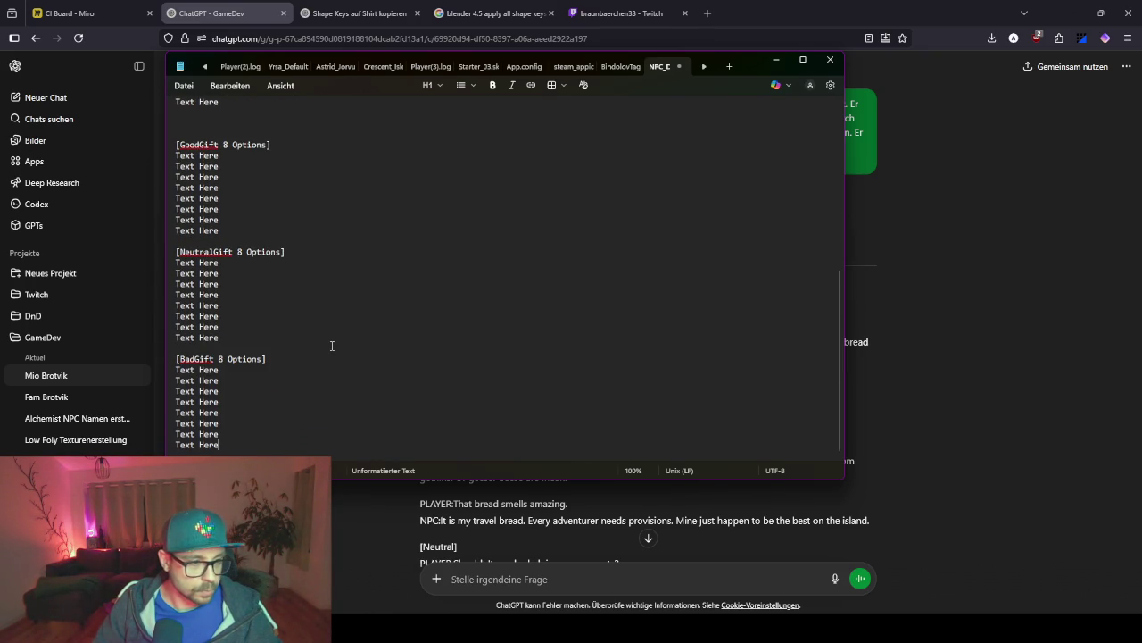
scroll(332, 344, up, 3)
scroll(332, 345, up, 8)
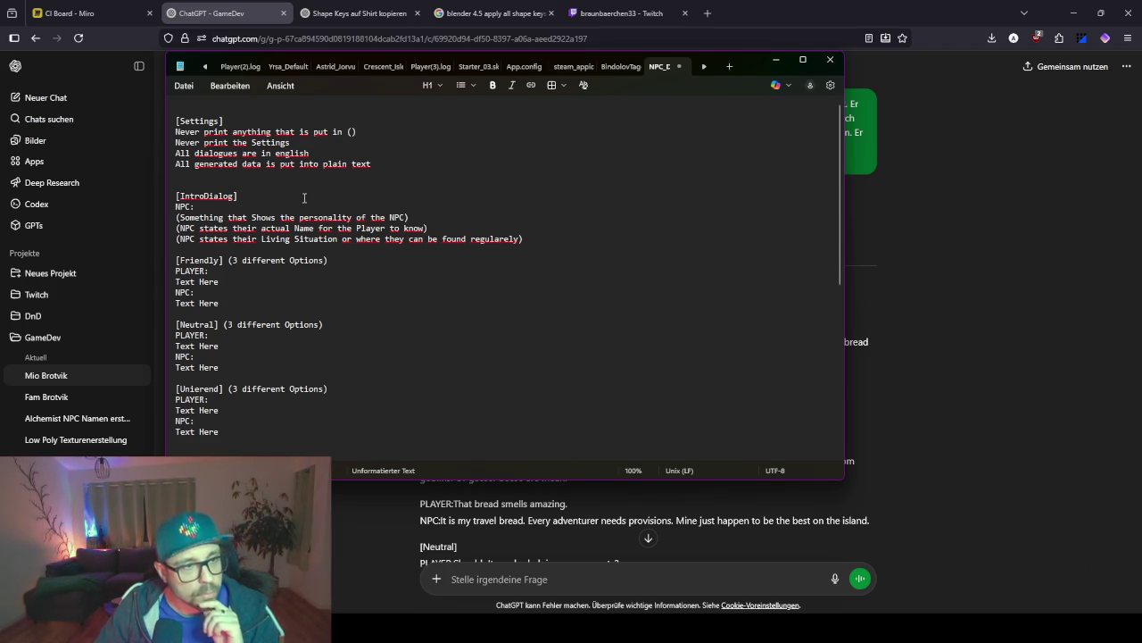
click(775, 60)
Check the browser's recent downloads list, then go to the GameDev project page.
click(991, 38)
click(984, 67)
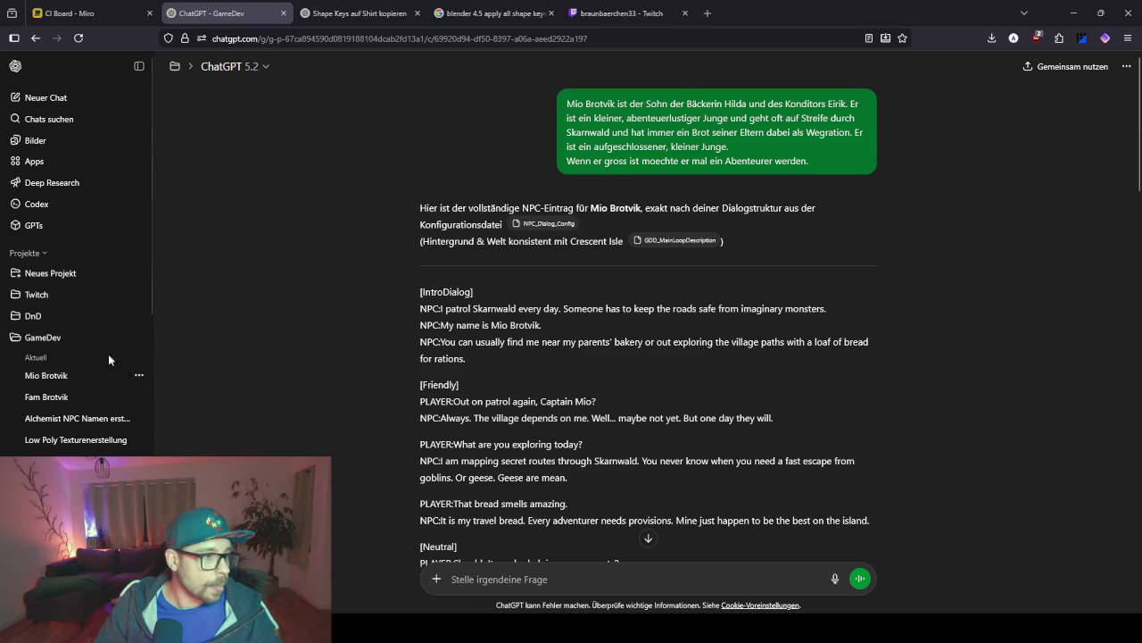
click(73, 339)
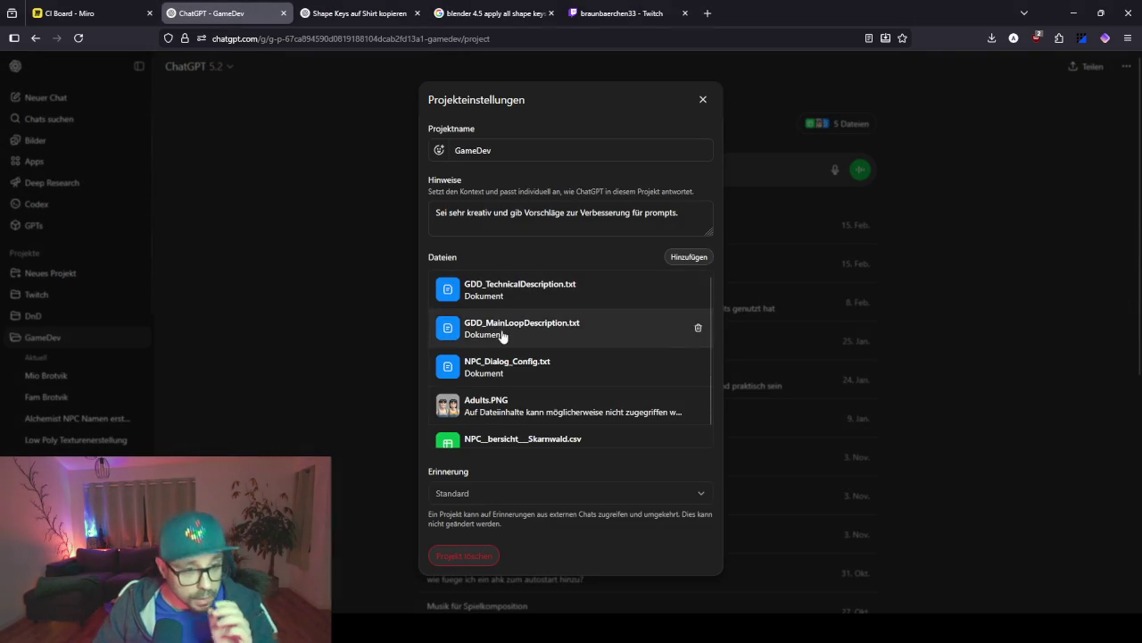
Delete the old NPC_Dialog_Config.txt from the GameDev project files and upload the updated one.
scroll(625, 357, down, 1)
click(698, 351)
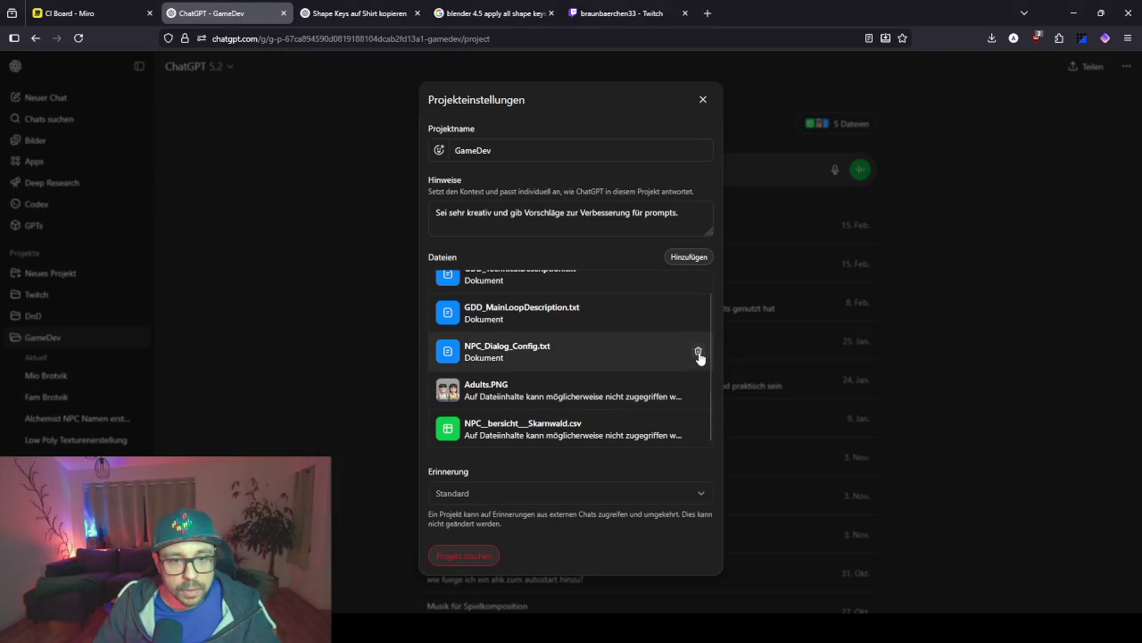
mouse_move(1141, 286)
mouse_down()
mouse_move(574, 281)
mouse_move(572, 317)
mouse_up()
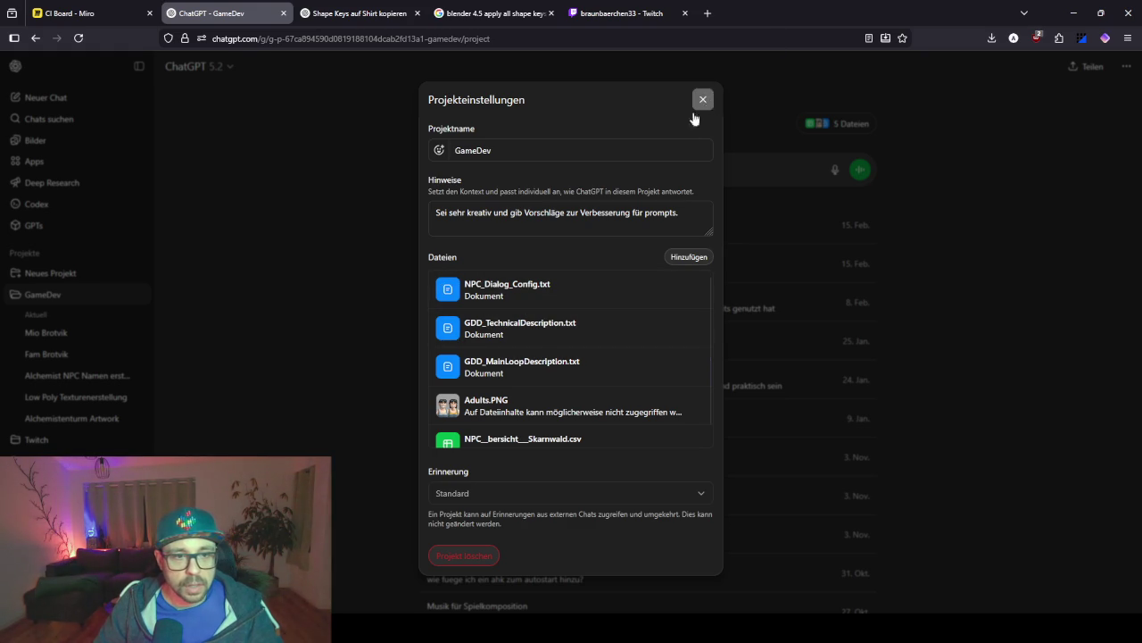
click(522, 336)
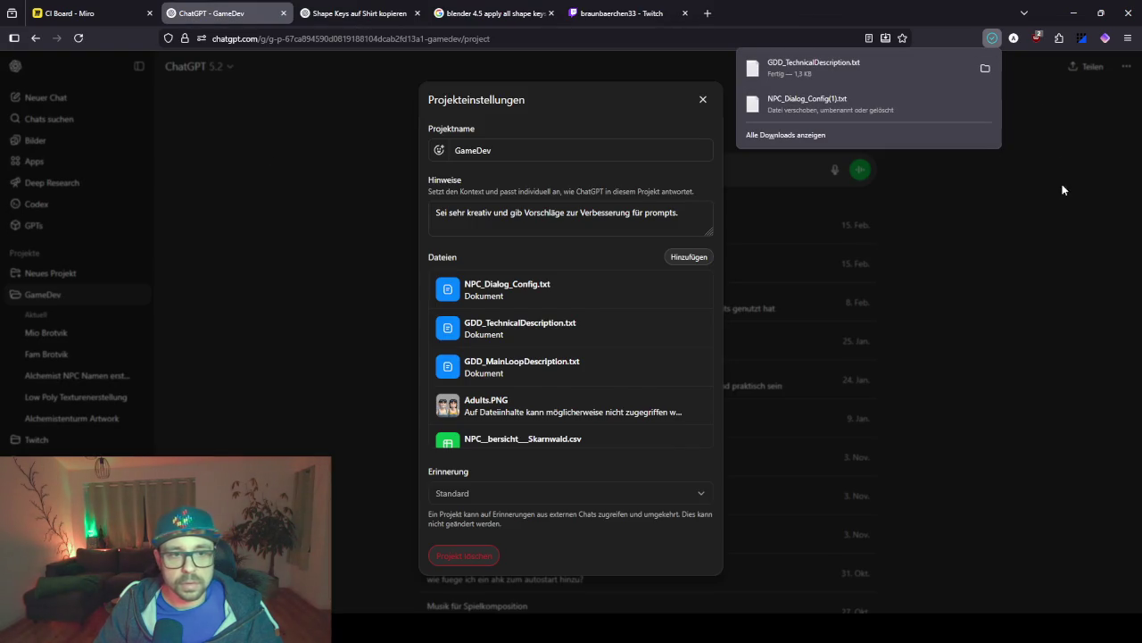
click(1062, 189)
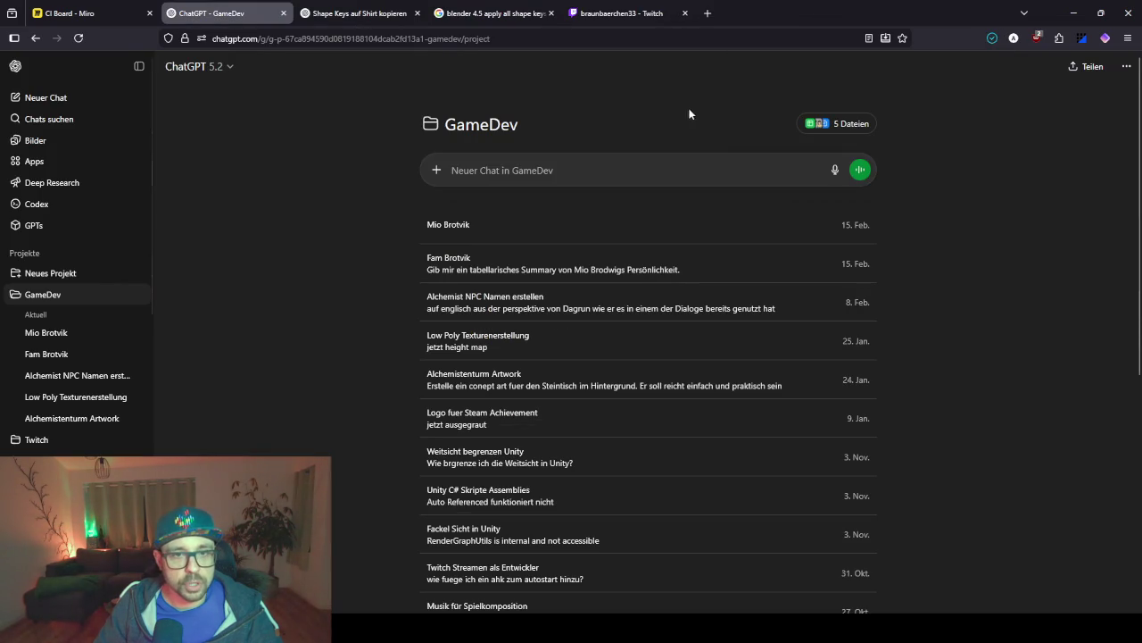
Edit Mio Brotvik's earlier prompt to add 'Gib mir den englischen Intro Dialog:' and 'Content:'.
click(501, 241)
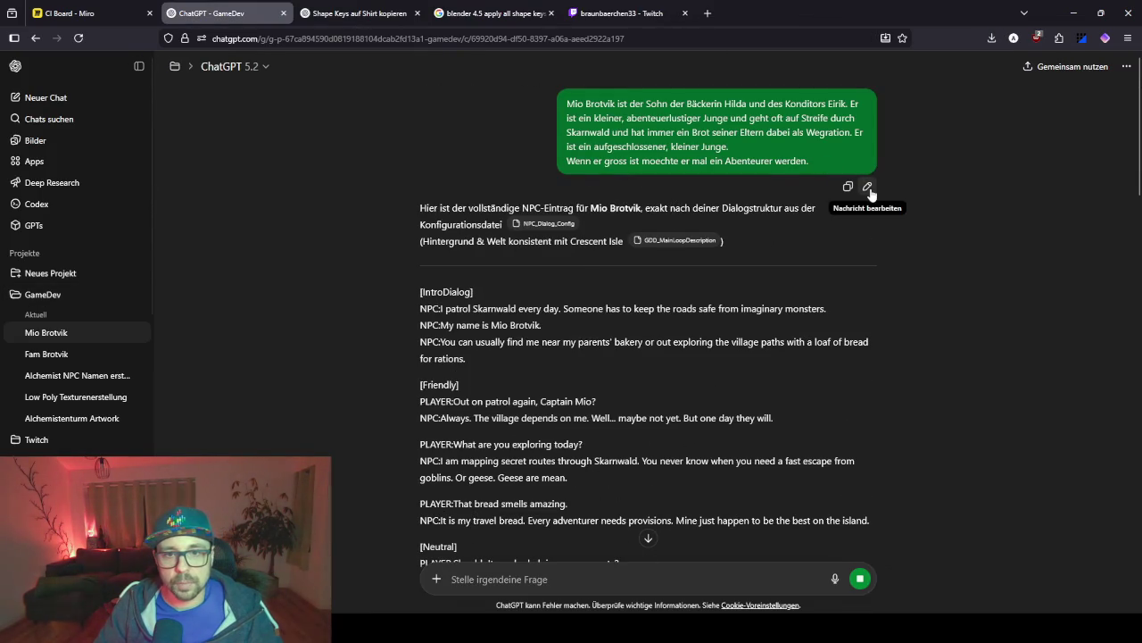
click(868, 186)
key(shift+Return)
key(shift+Return)
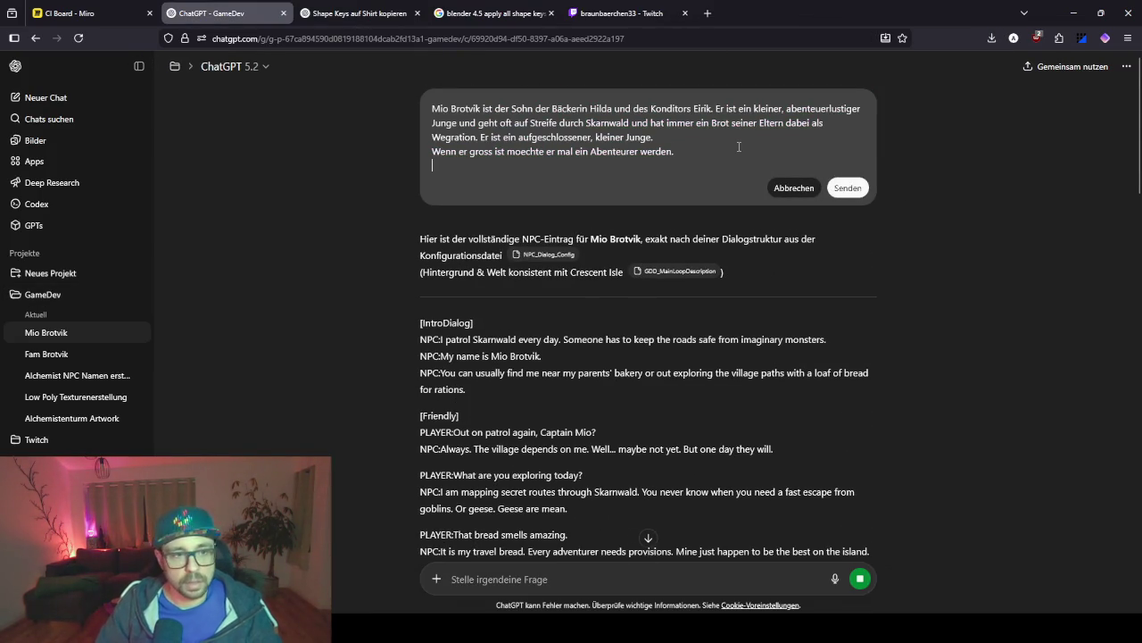
text(Gib mir den englischen l)
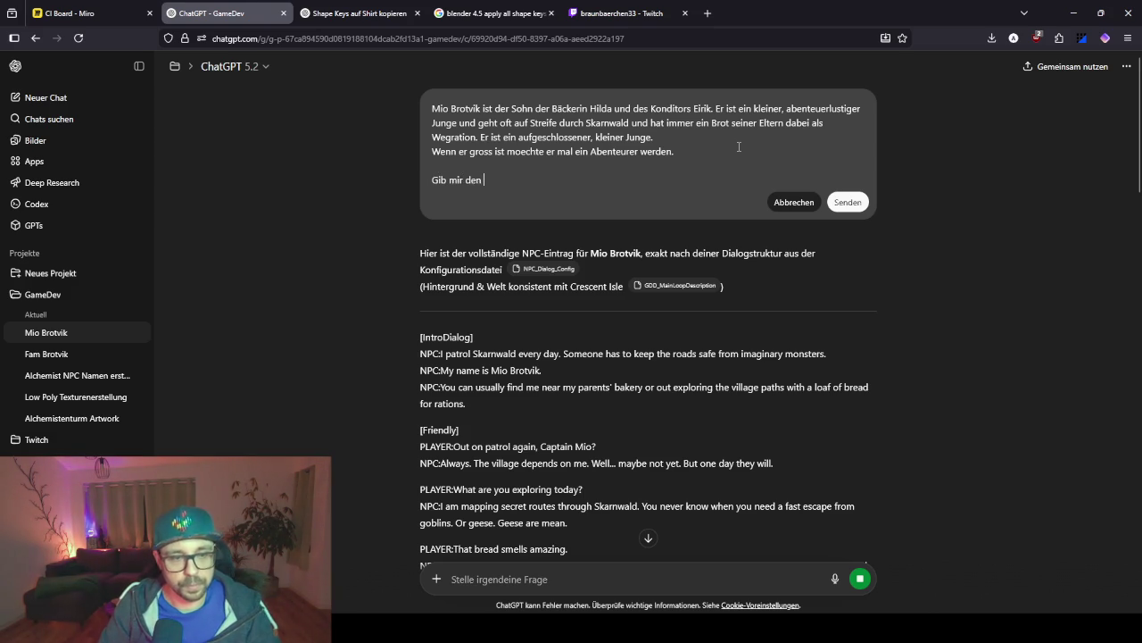
text(nt)
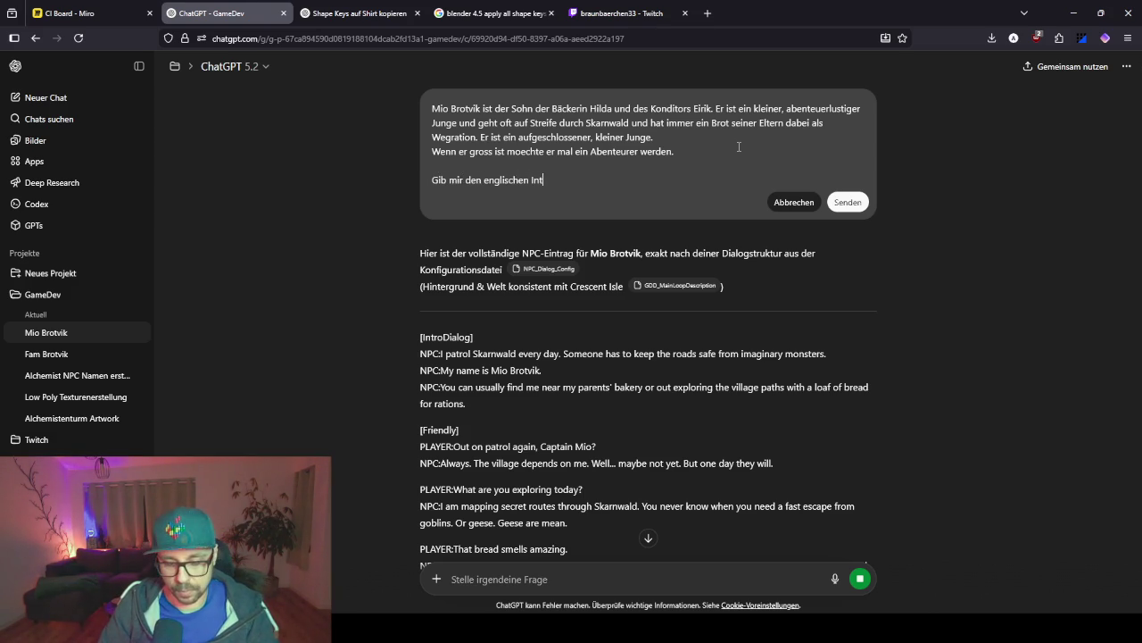
text(ro Dialog:)
key(shift+Return)
key(shift+Return)
text(Content:)
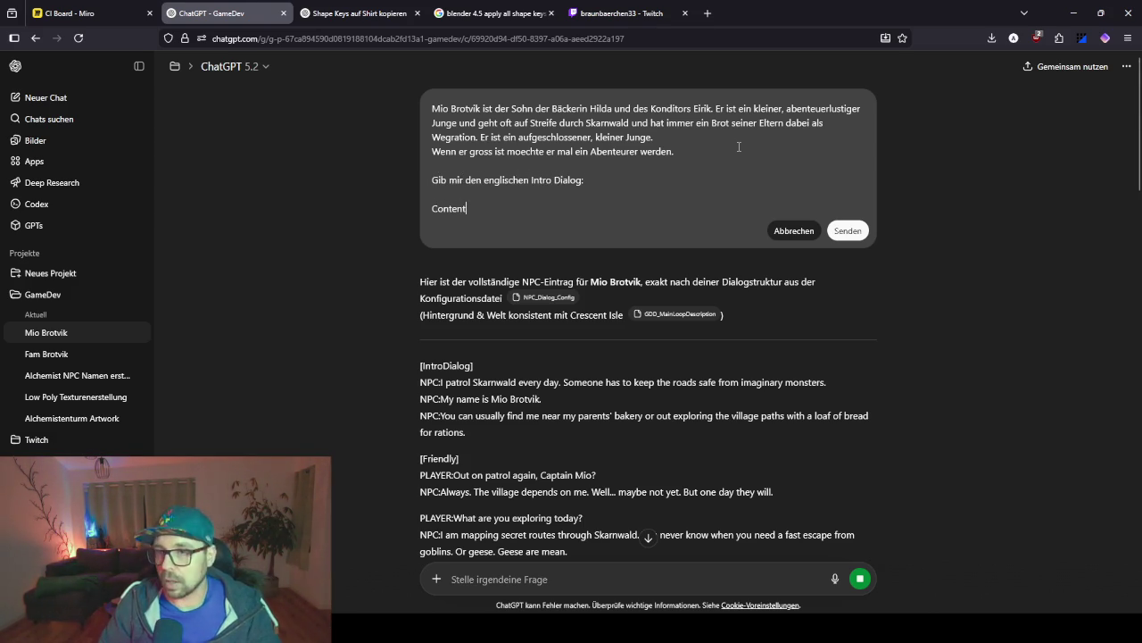
key(shift+Return)
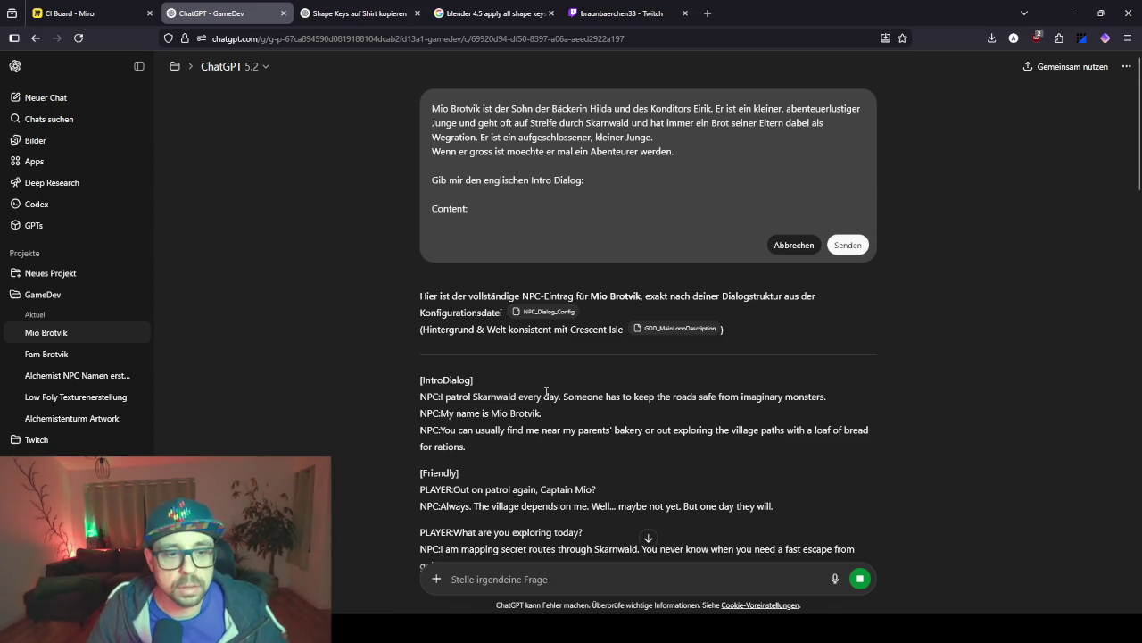
Review the earlier reply's wording about patrolling Skarnwald.
scroll(568, 333, down, 2)
scroll(496, 316, up, 2)
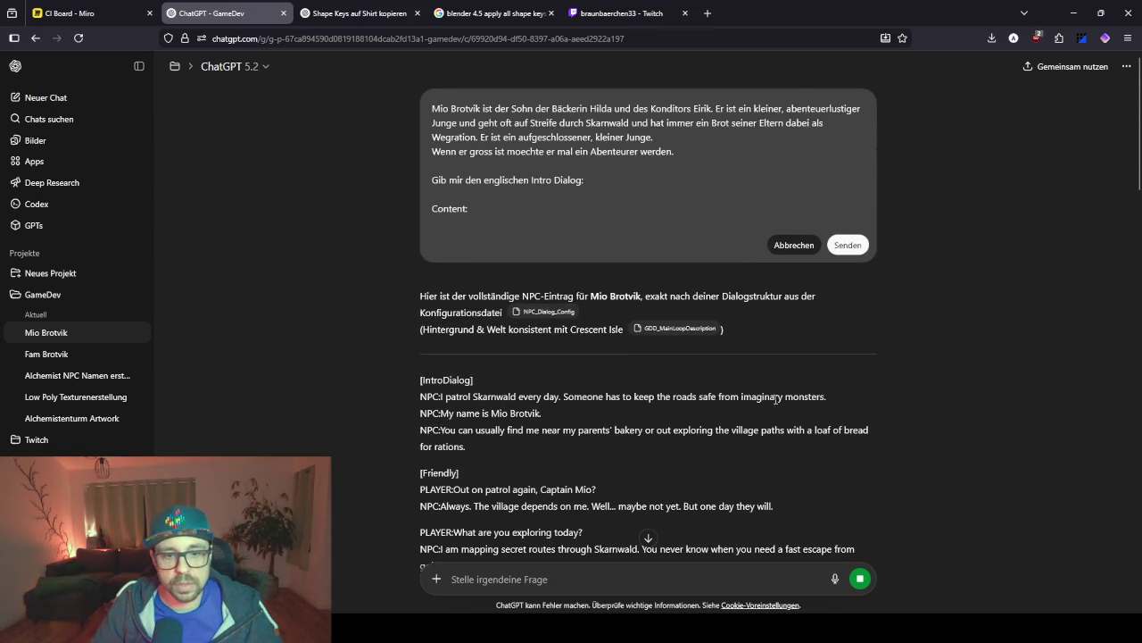
drag(462, 395, 563, 396)
click(456, 401)
drag(454, 395, 530, 395)
click(441, 401)
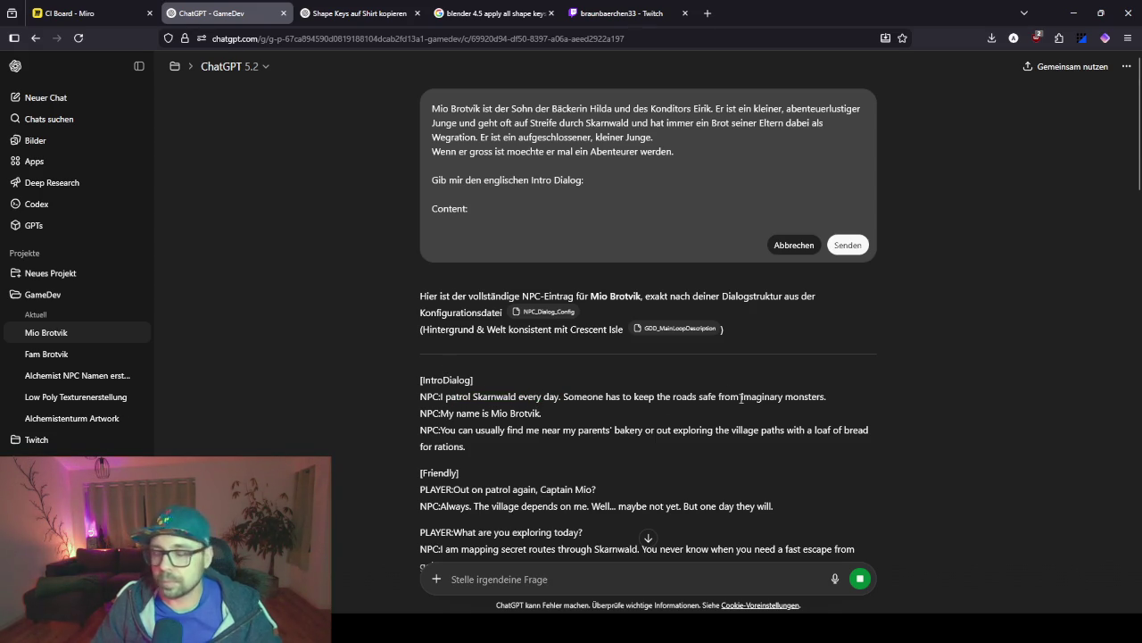
drag(472, 397, 456, 396)
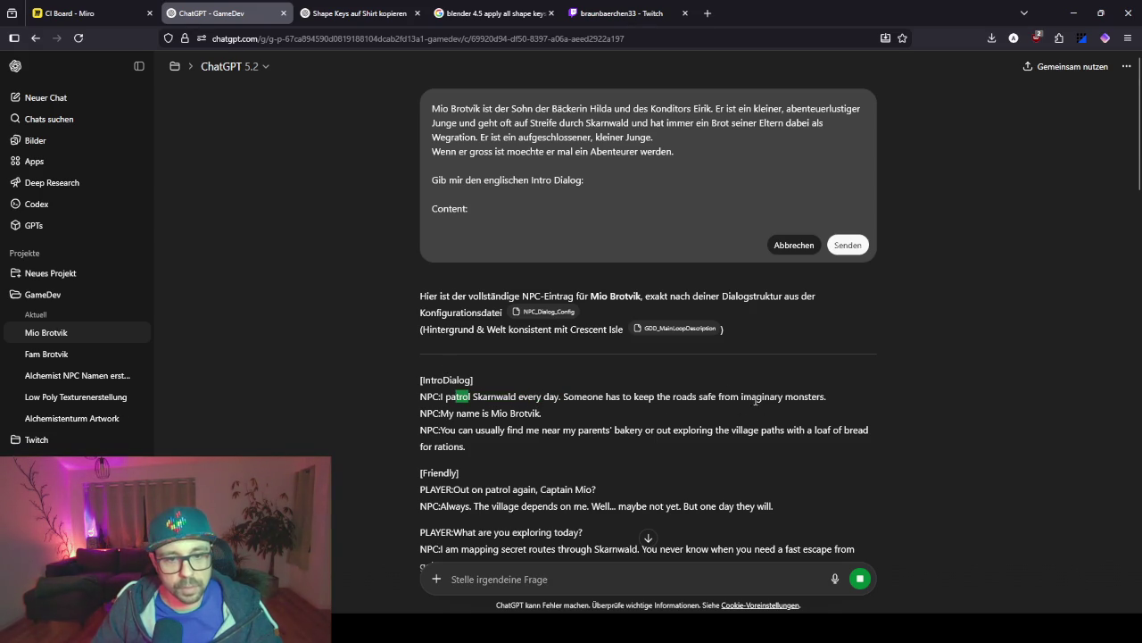
double_click(784, 396)
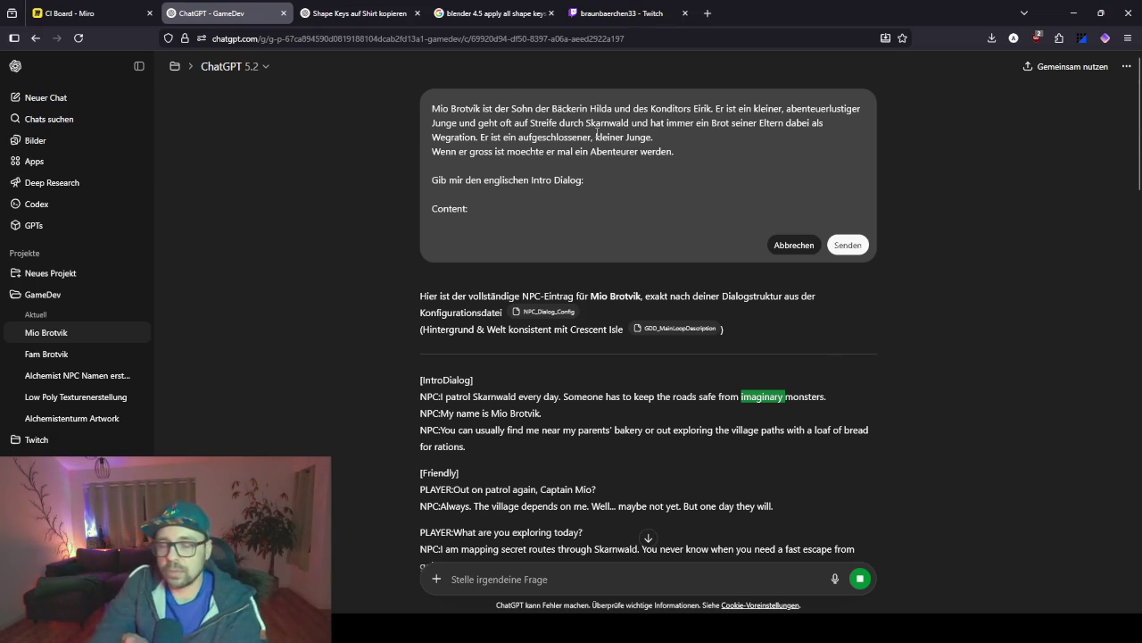
Write that Mio greets the player, is patrolling Skarnwald and keeps the village free of monsters.
click(473, 218)
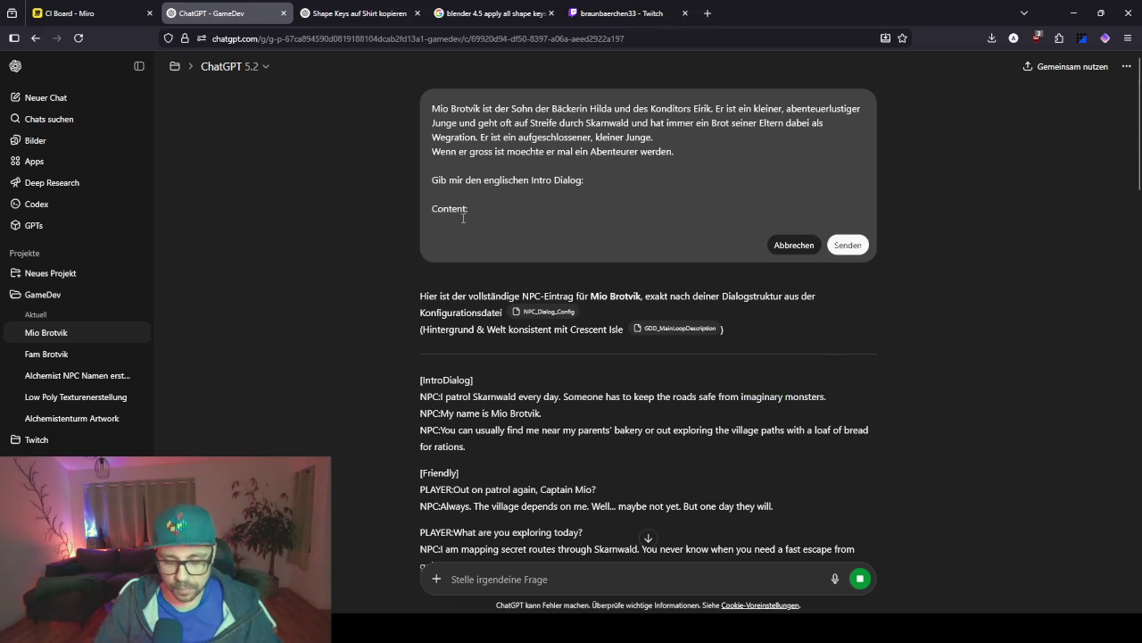
text(Mio)
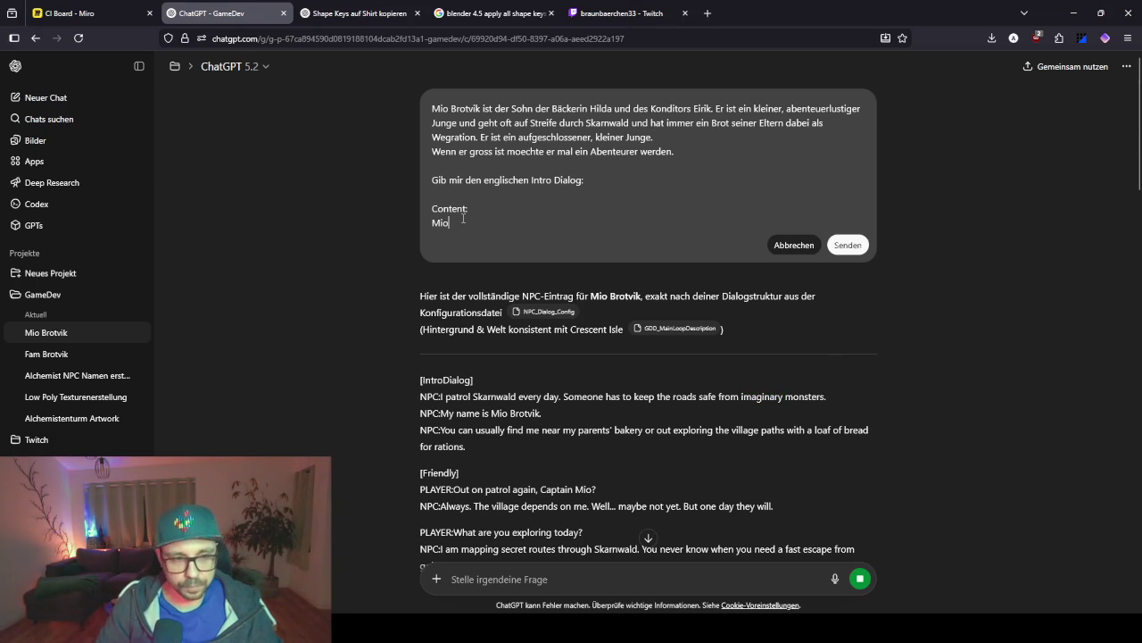
text( begruesst den)
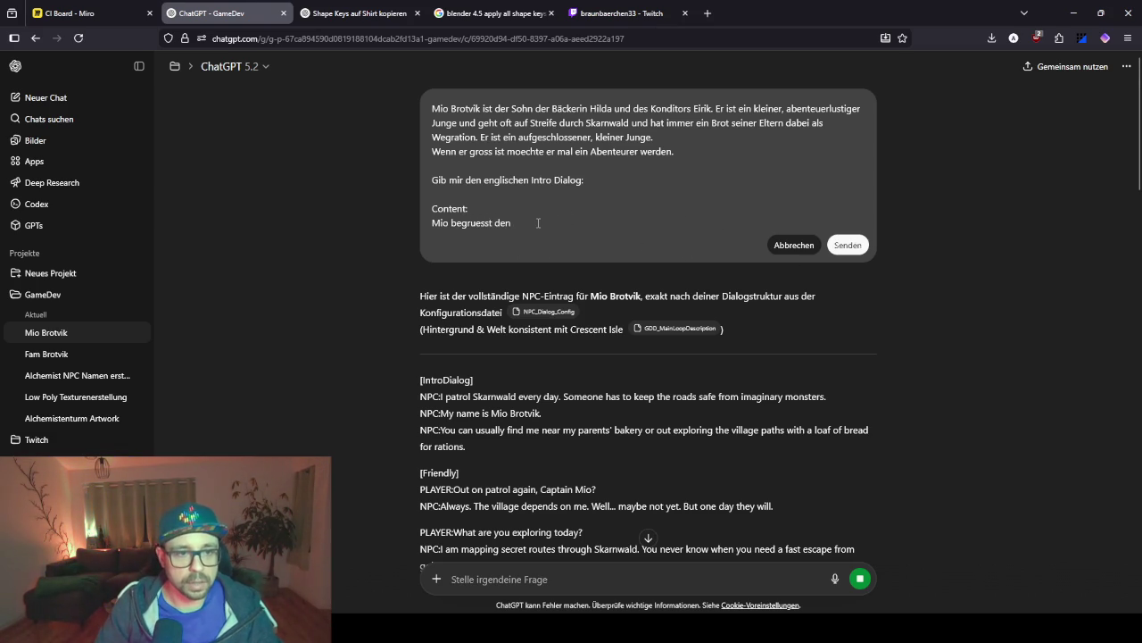
text(Spieler)
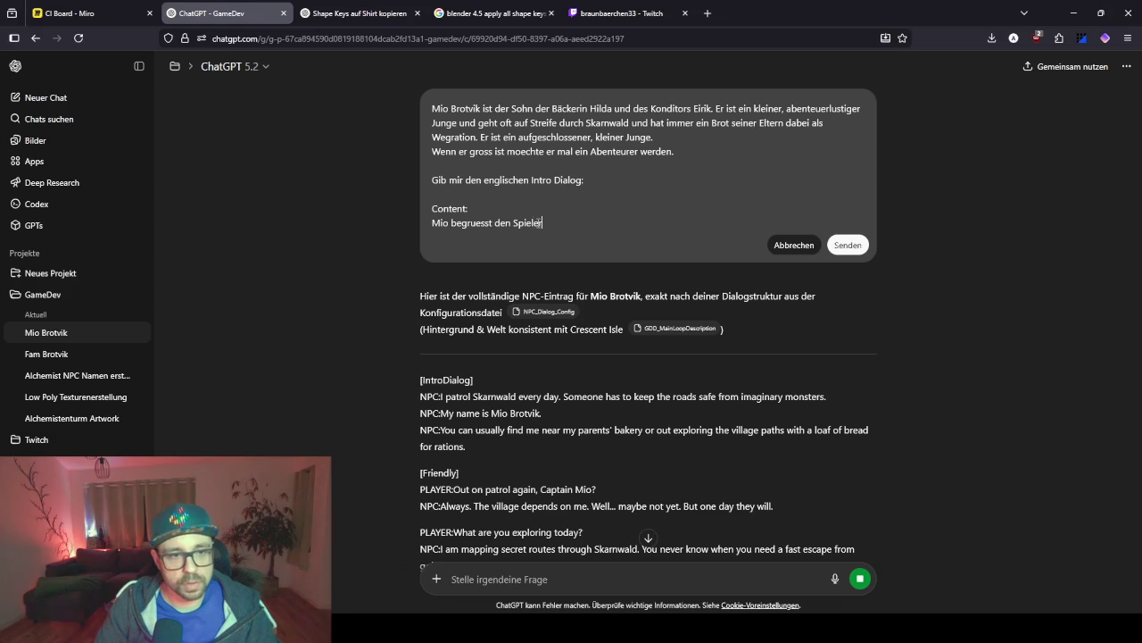
text( und erze)
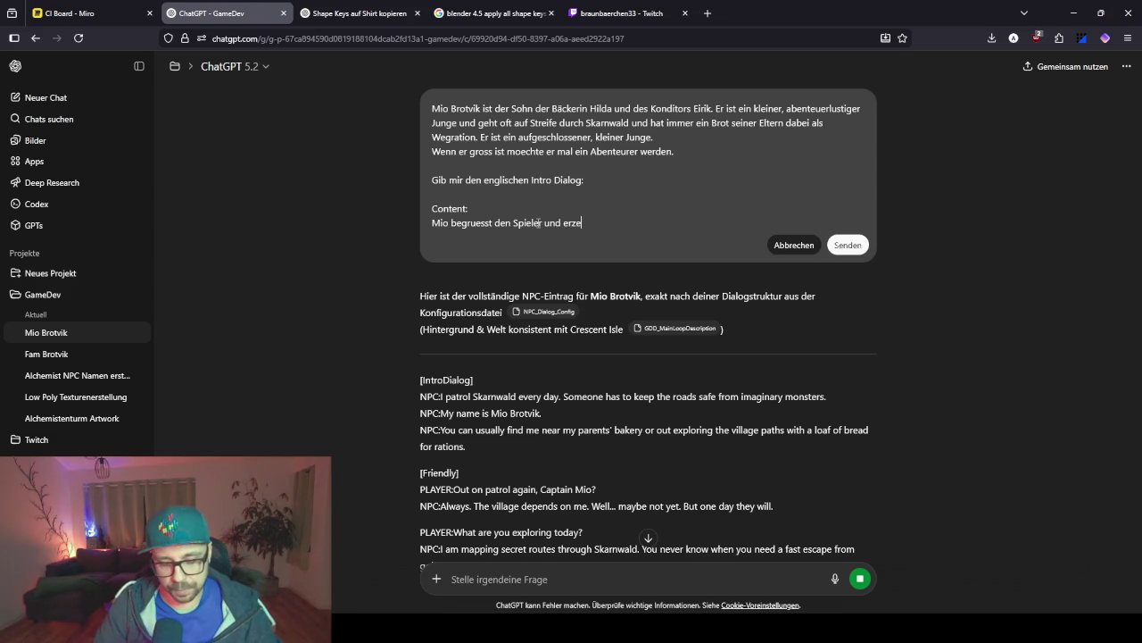
text(ahlt, dass er e)
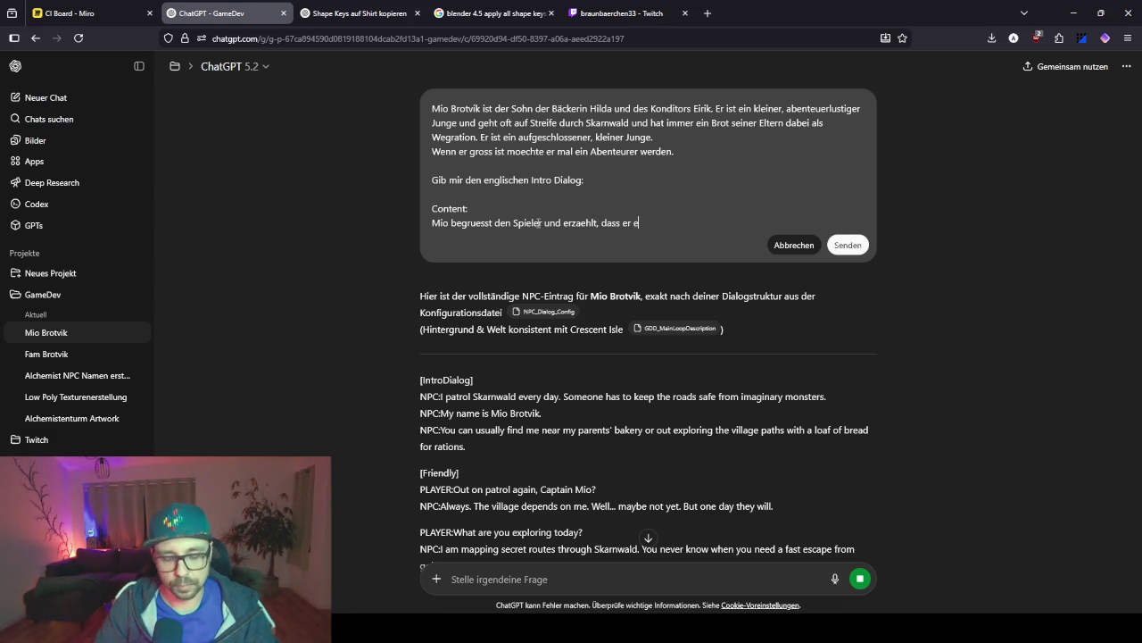
key(BackSpace)
text(gerade Skarnva)
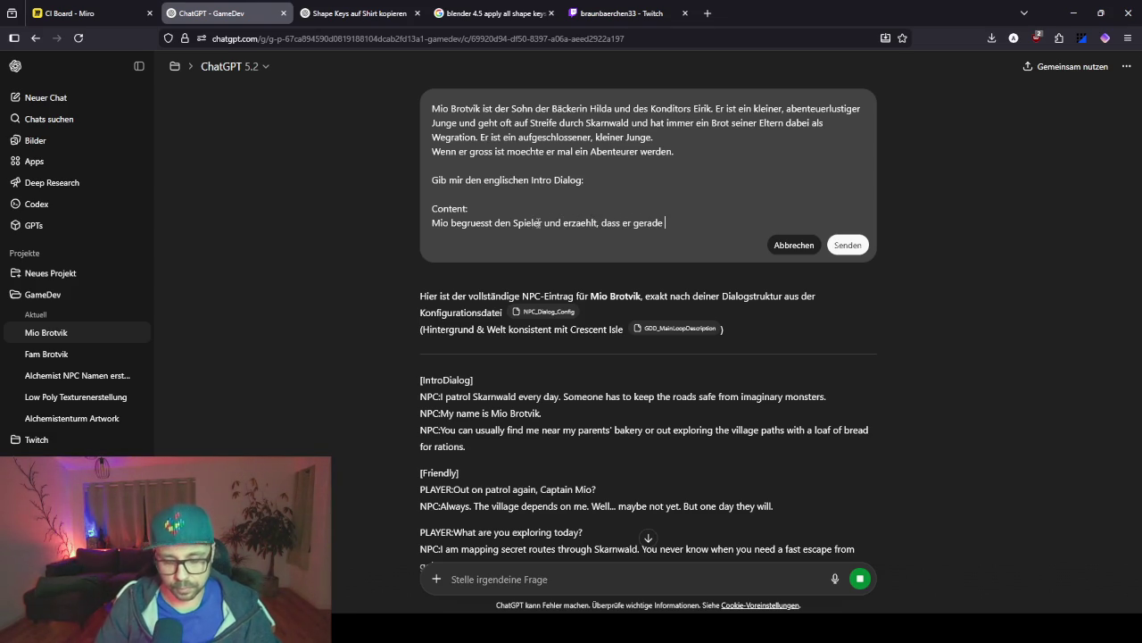
text(ld pat)
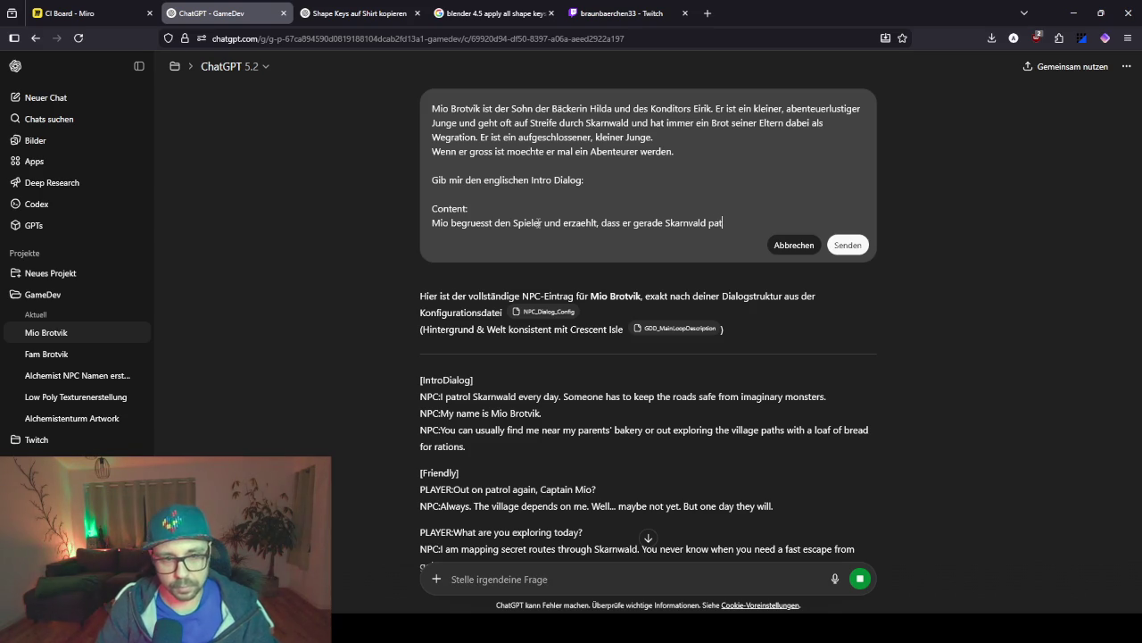
text(lliert)
key(BackSpace)
key(BackSpace)
key(BackSpace)
text(iert)
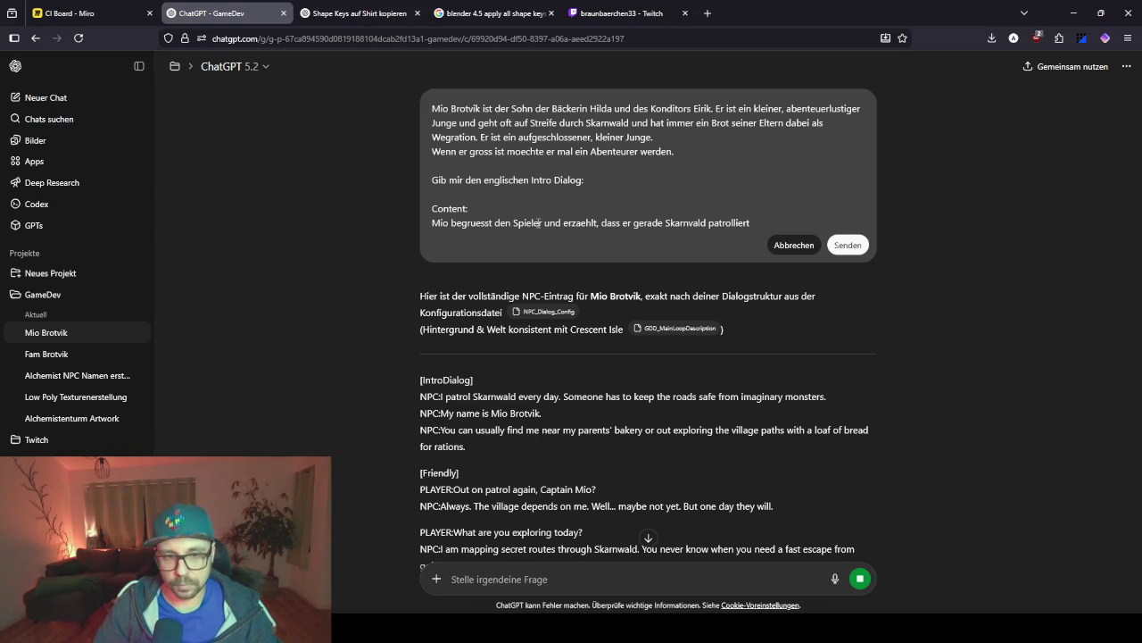
text(. Er )
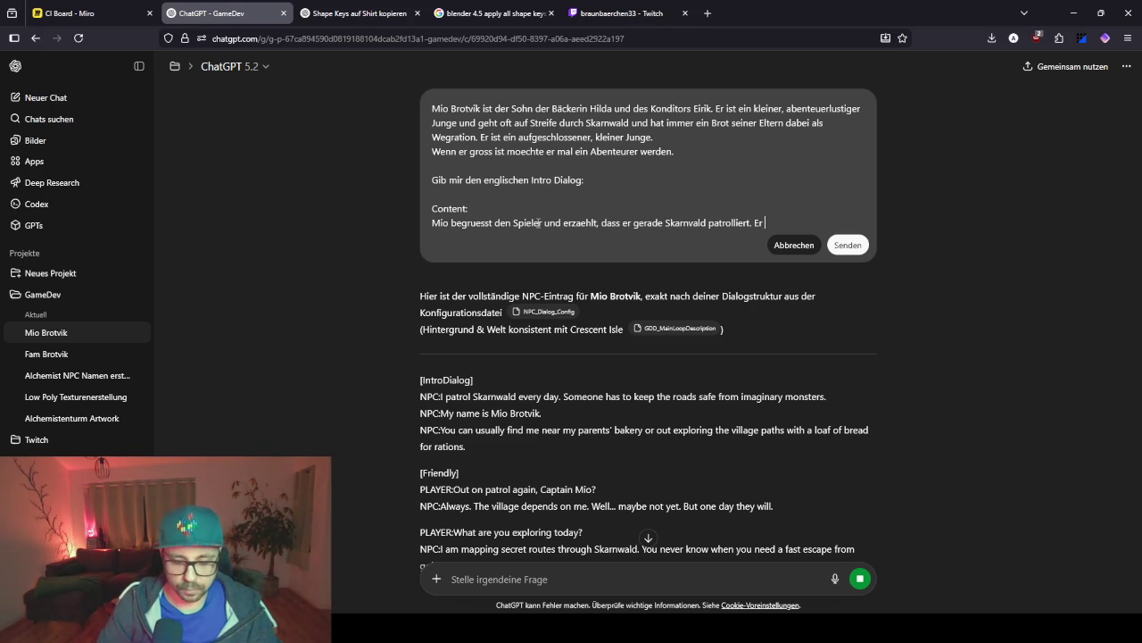
text(haelt da)
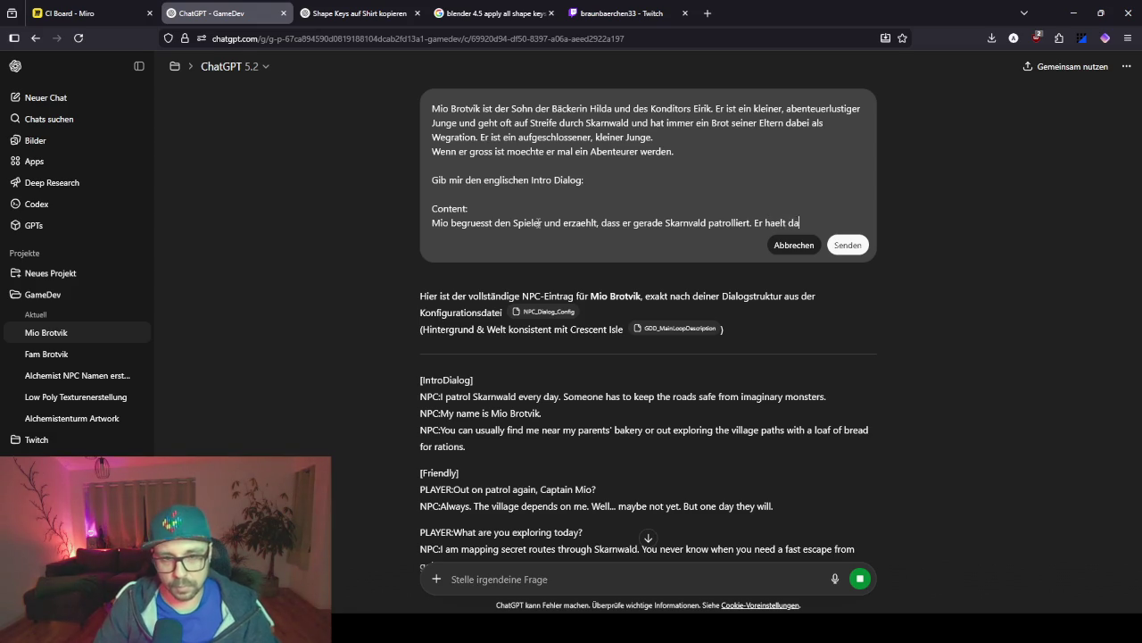
text(s Dorf )
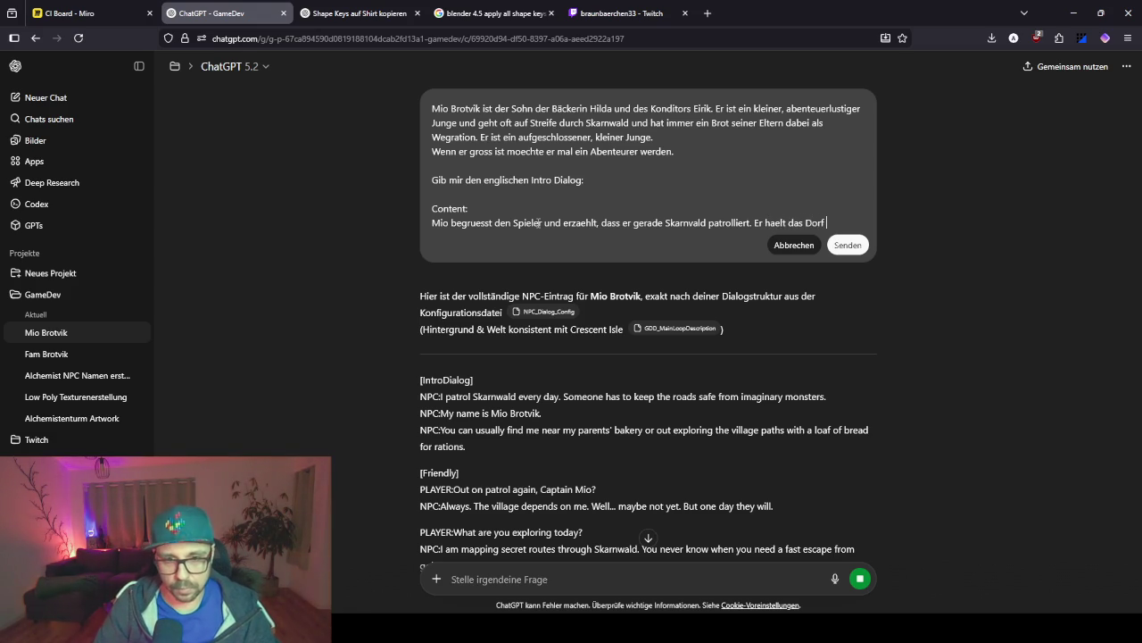
text(eu i von )
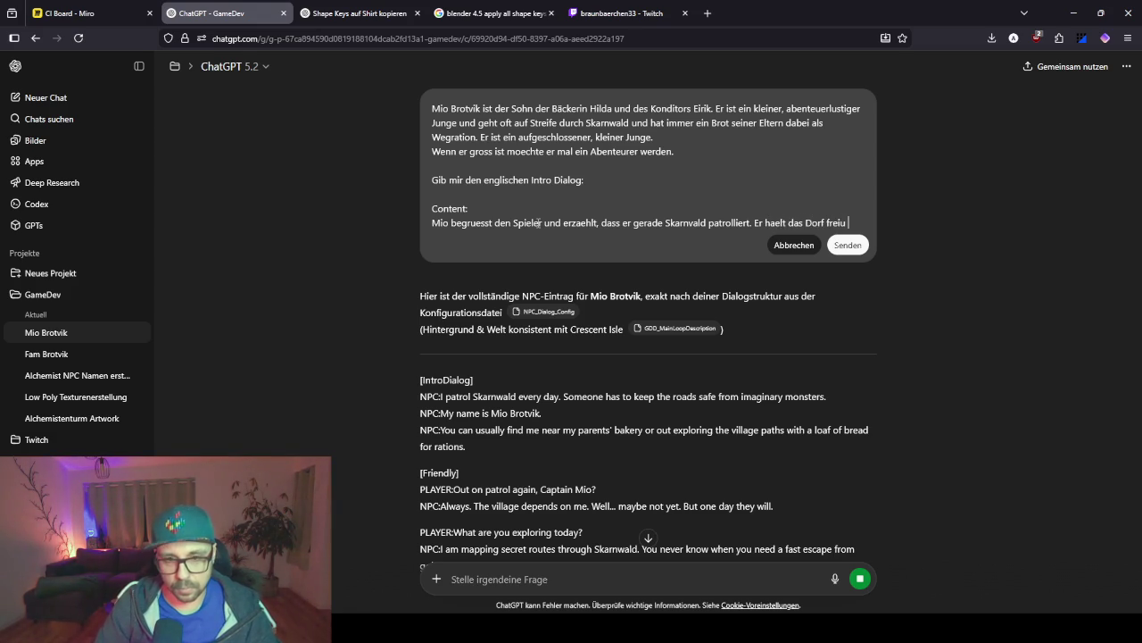
text(Monstern.)
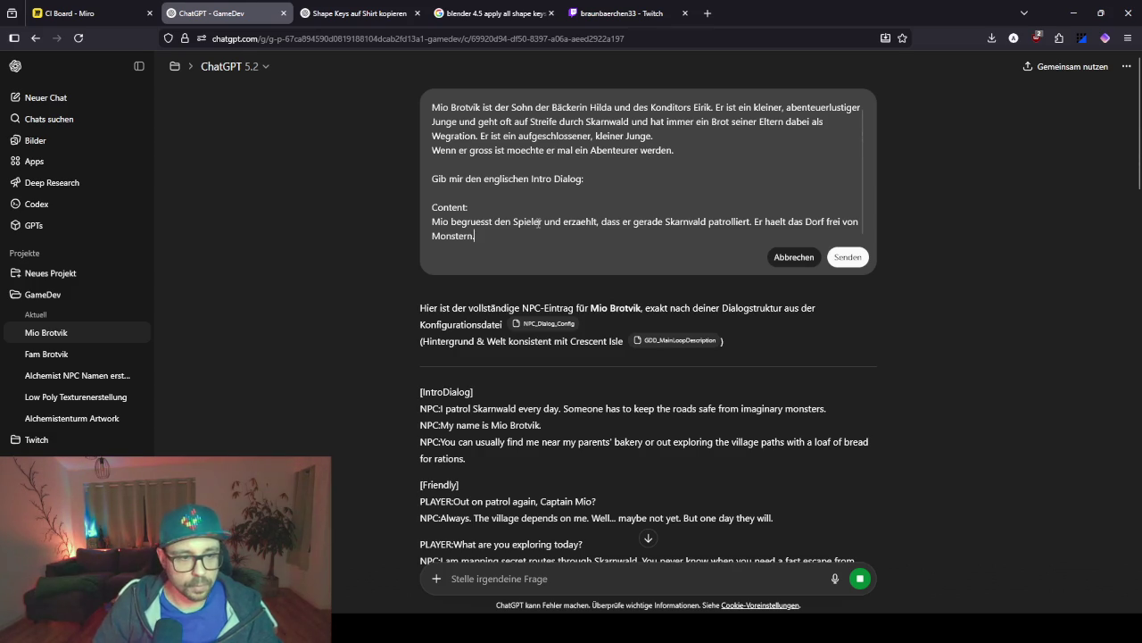
key(shift+Return)
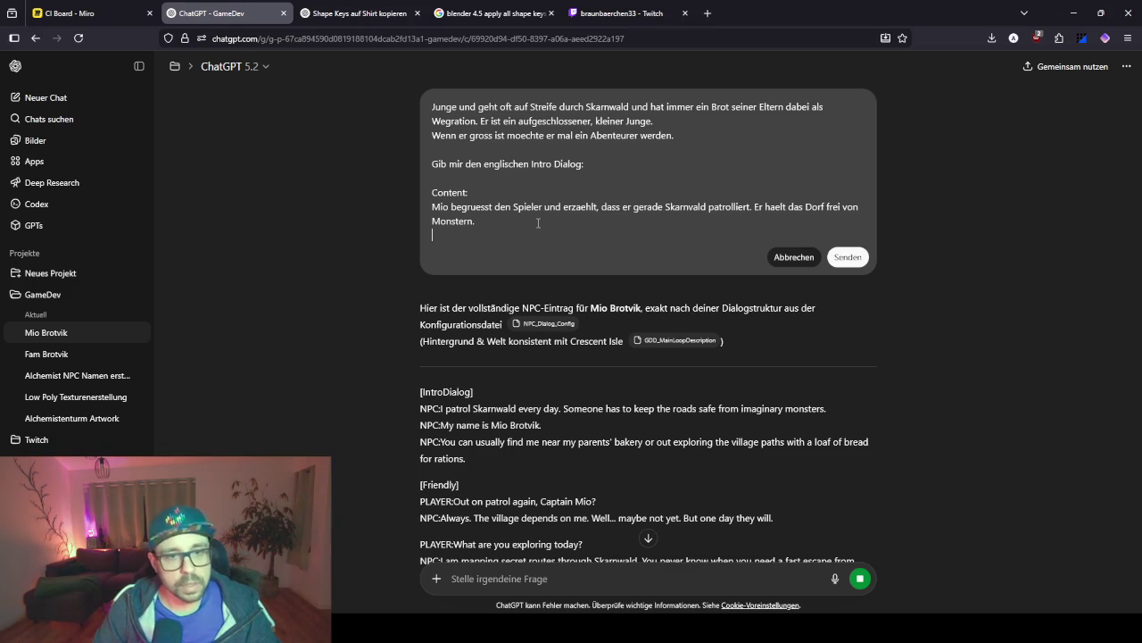
Add that he lives in his parents' big bakery and built an adventurer training camp there.
text(Er wohn)
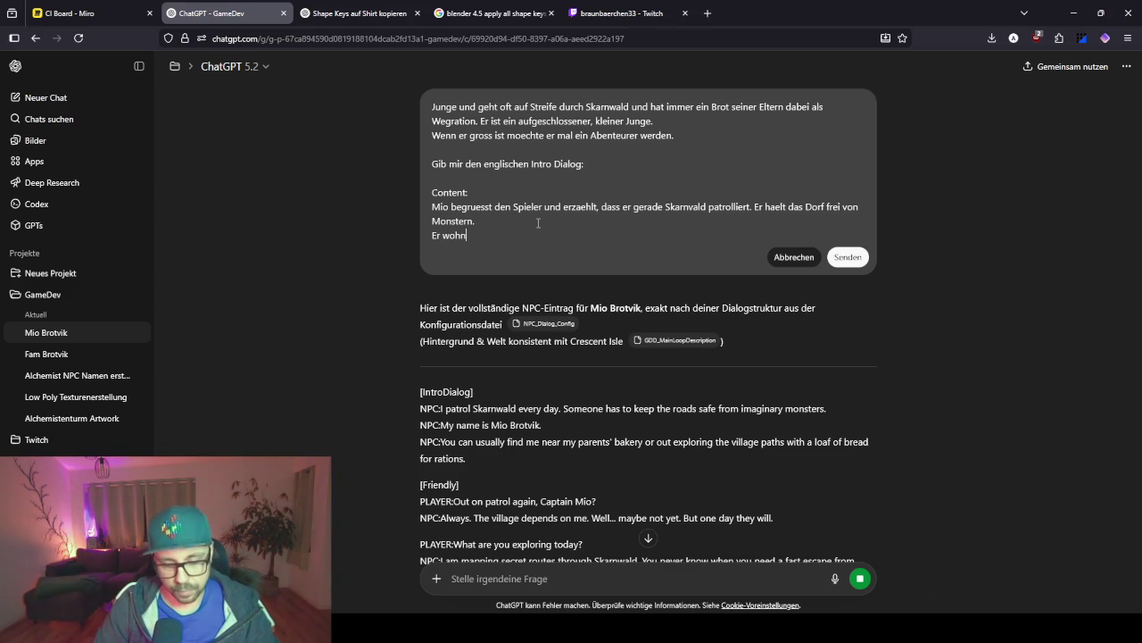
text(y ind er)
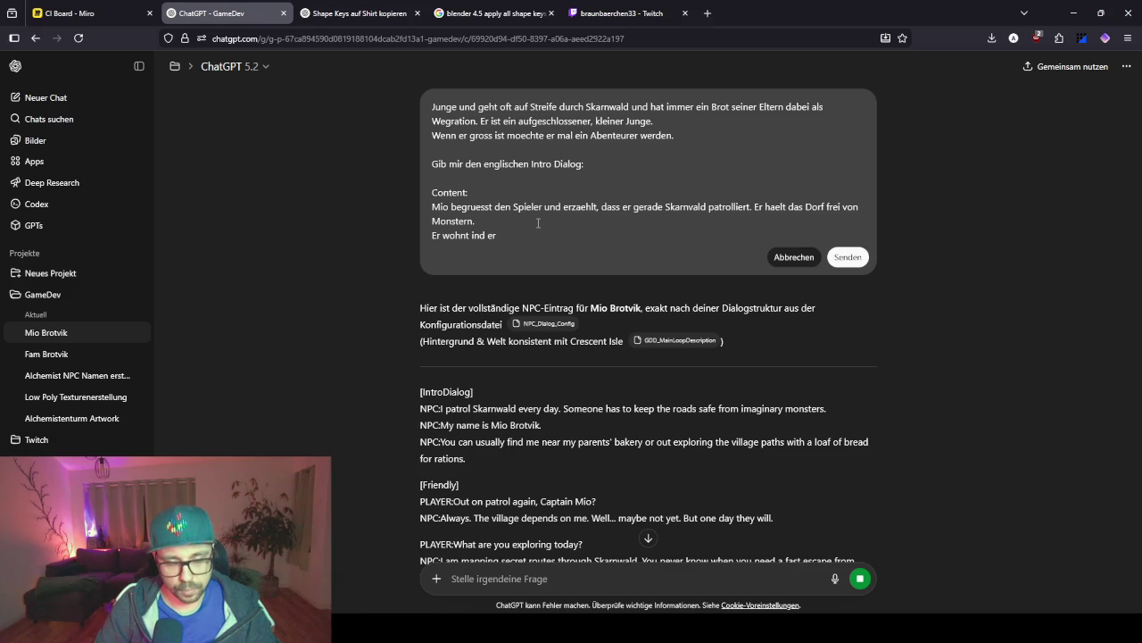
key(BackSpace)
key(BackSpace)
key(BackSpace)
text(der g)
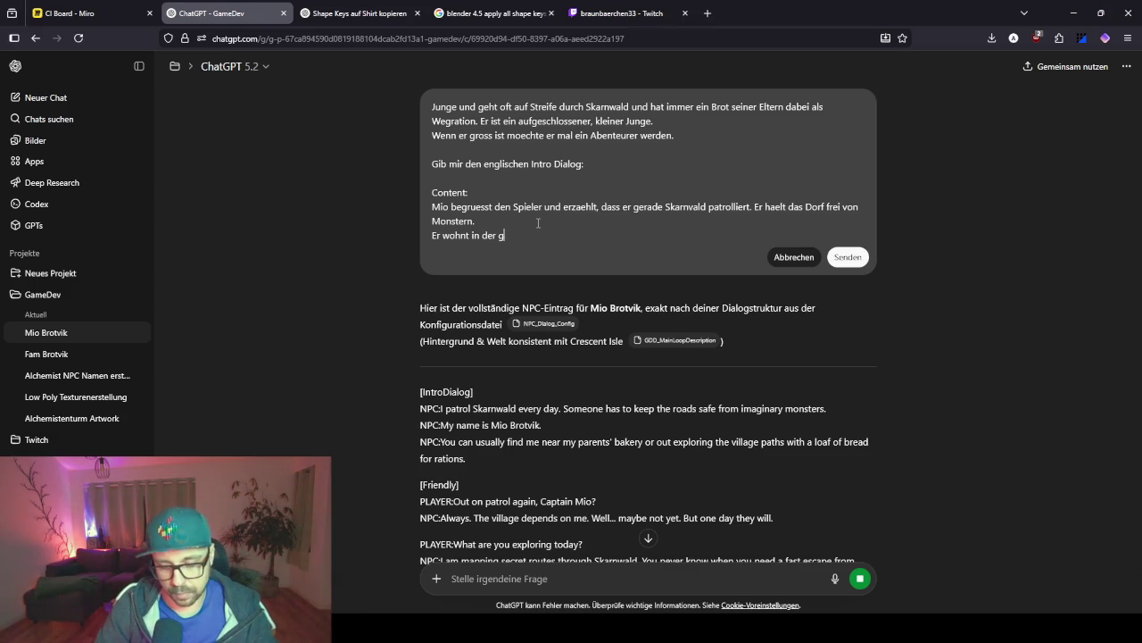
text(rossen Baeckere)
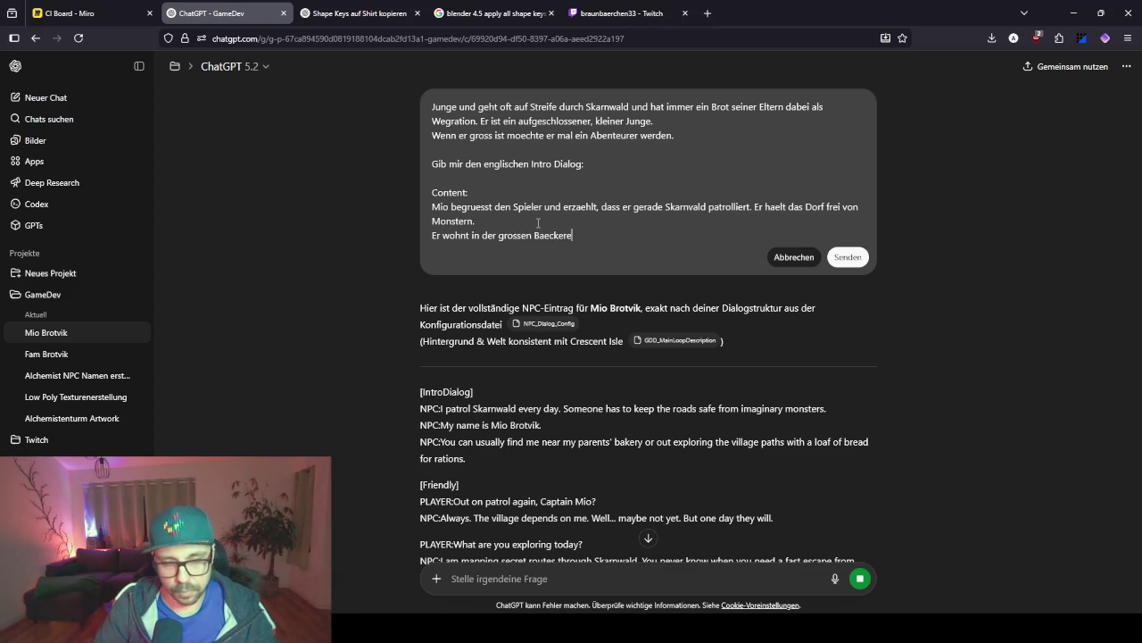
text(seine)
key(BackSpace)
key(BackSpace)
key(BackSpace)
text(seiner W)
key(BackSpace)
text(Eltern und er hat sich dort sof)
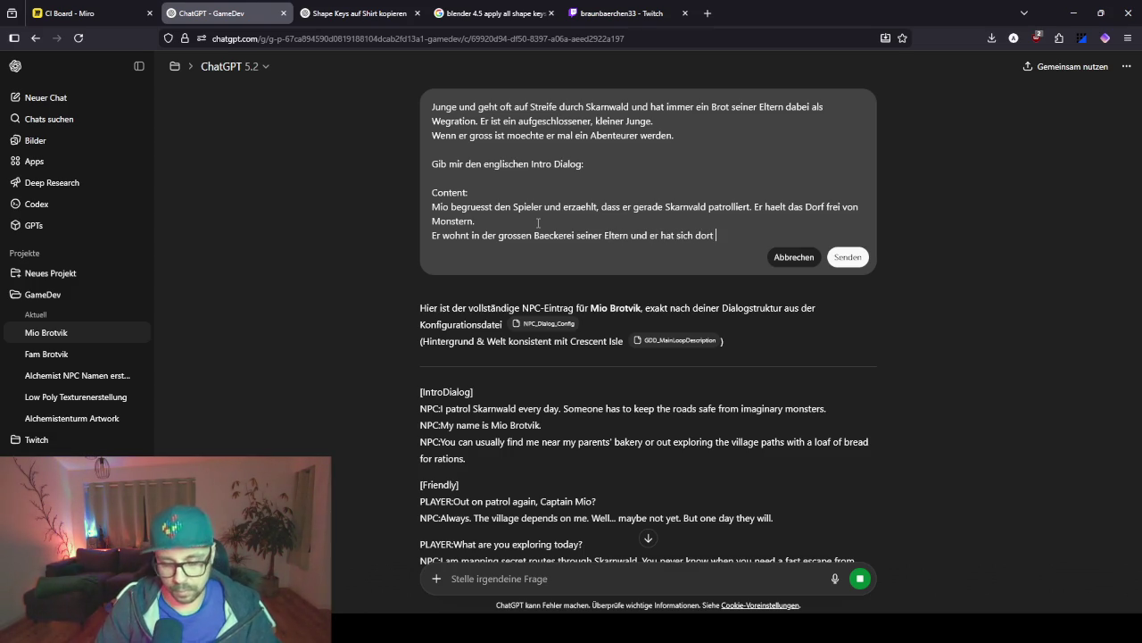
key(BackSpace)
text(gar ein Abenu)
key(BackSpace)
text(euer )
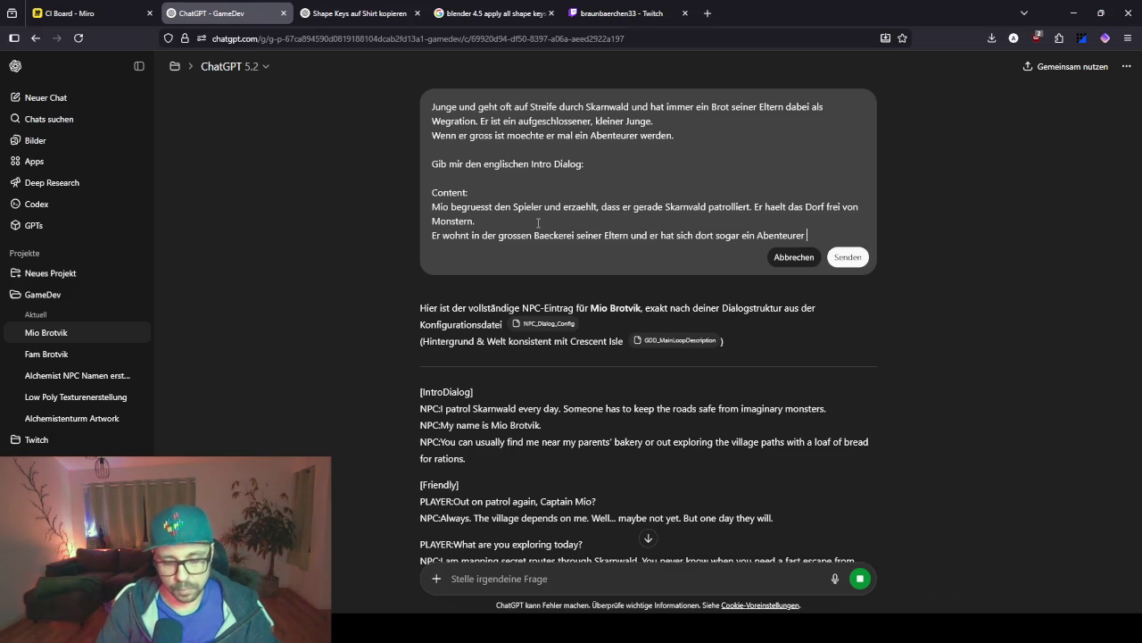
text(Trainingslager)
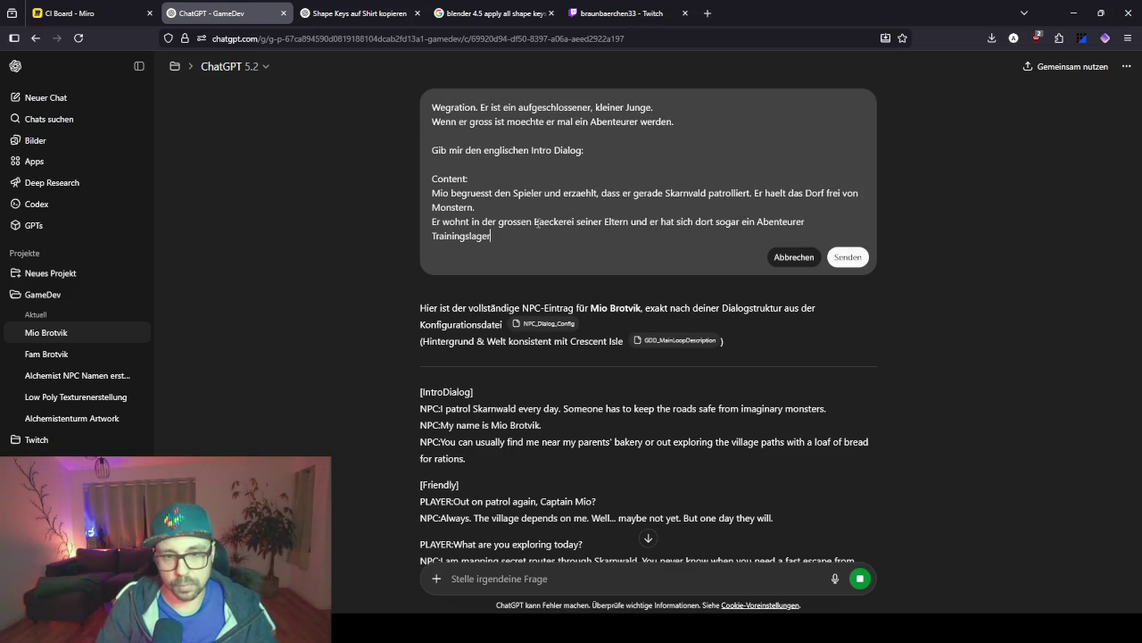
text( aufgebaut.)
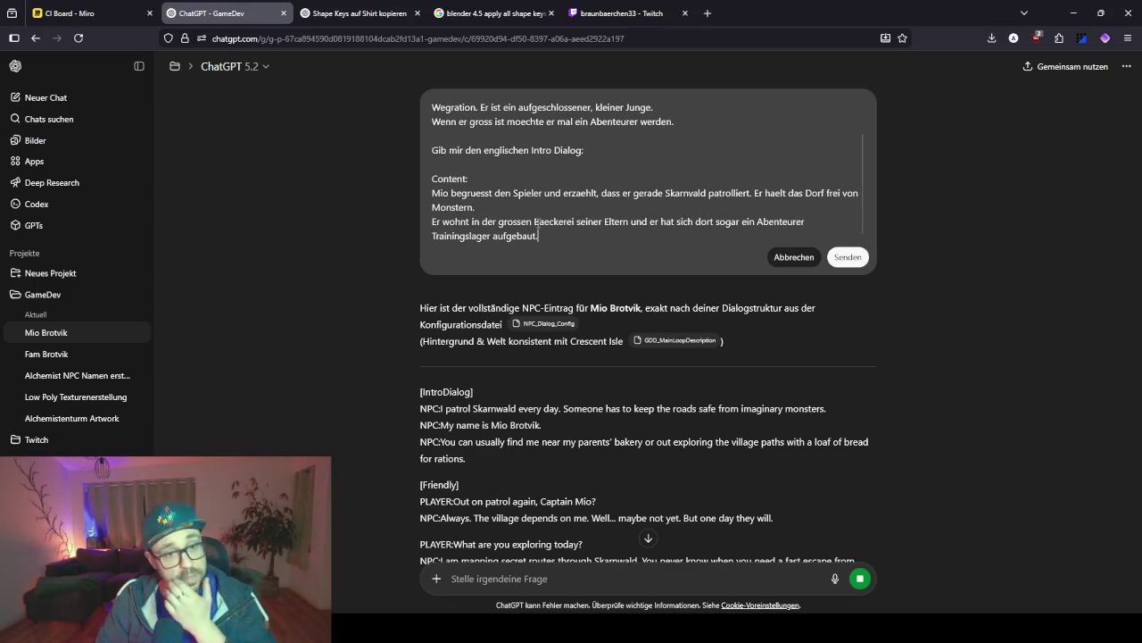
Add a blank line after the prompt text and resend the edited message.
key(shift+Return)
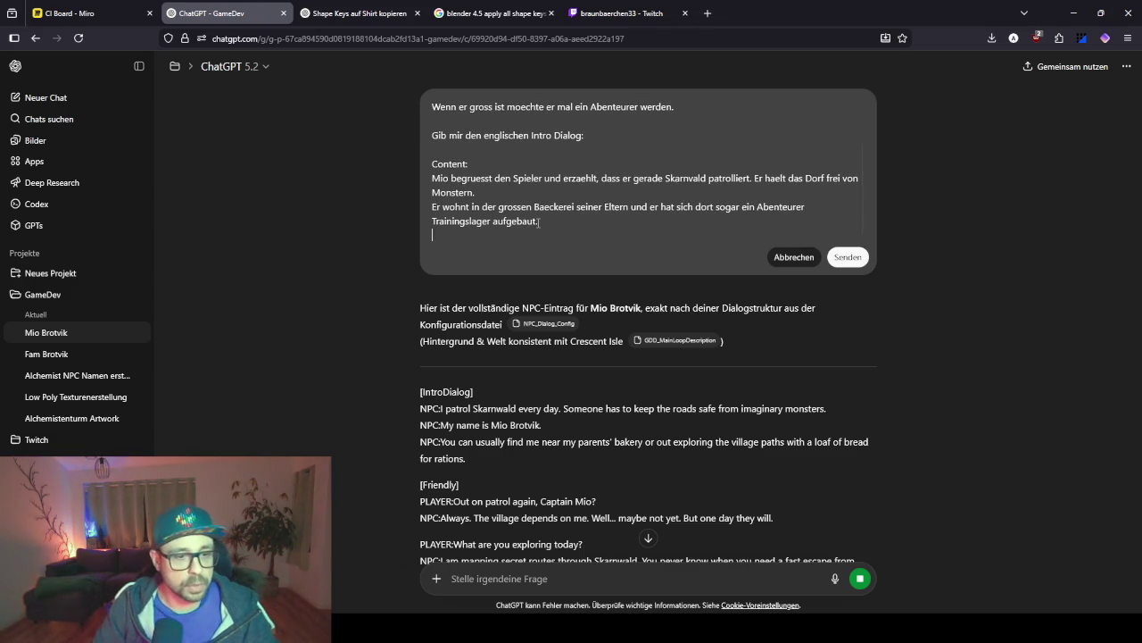
key(shift+Return)
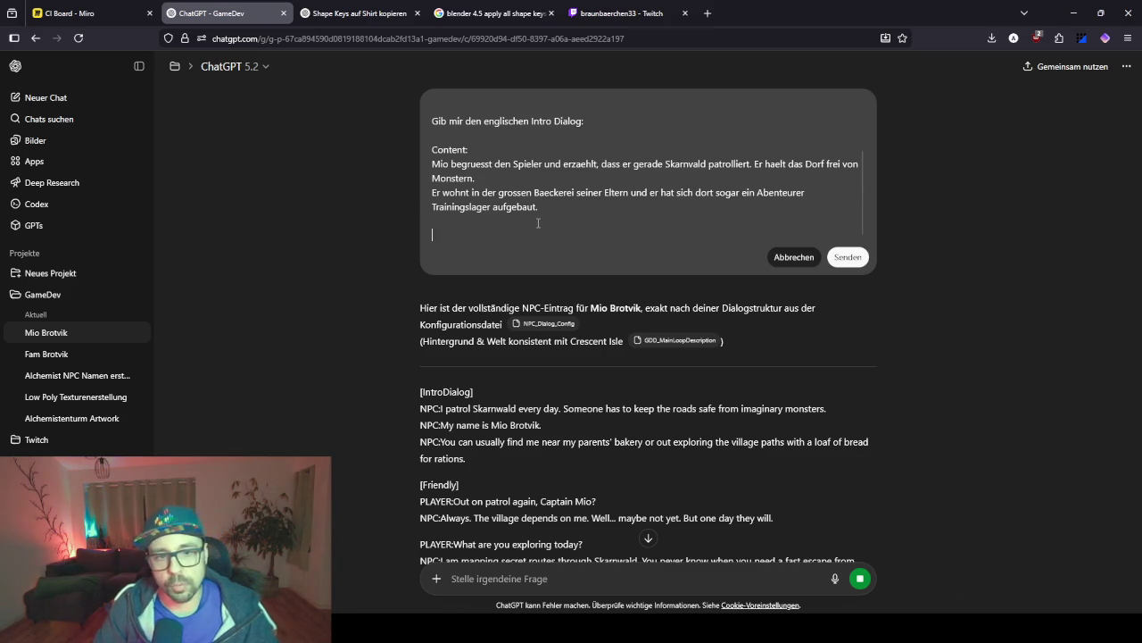
click(848, 257)
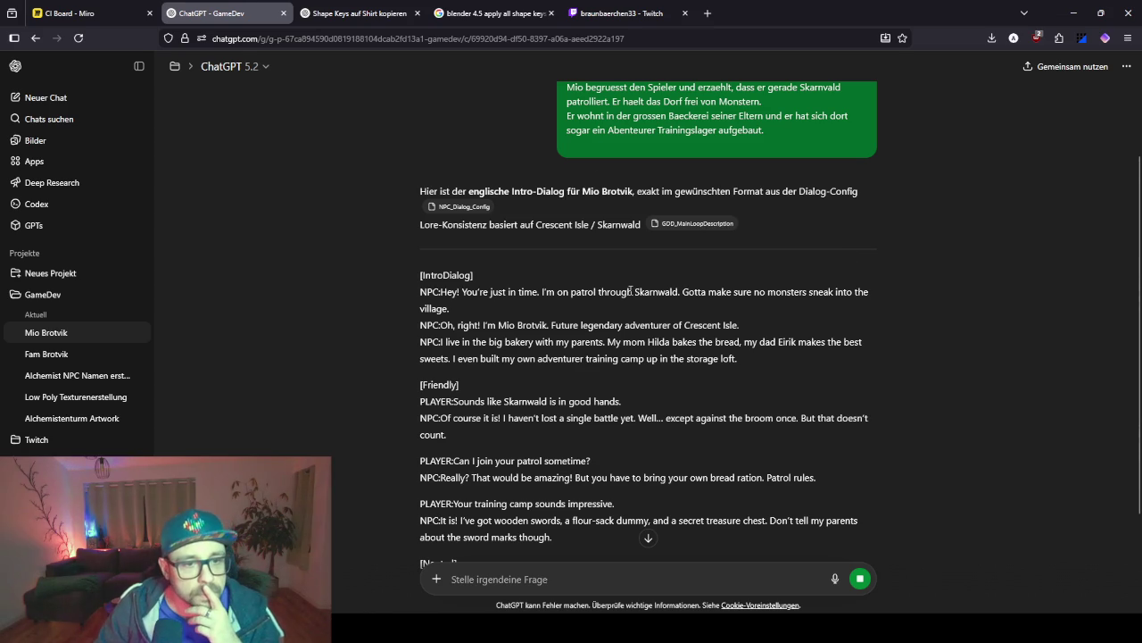
Read through Mio's generated English intro dialog across its IntroDialog, Friendly and Neutral sections.
scroll(629, 286, down, 2)
scroll(433, 357, down, 3)
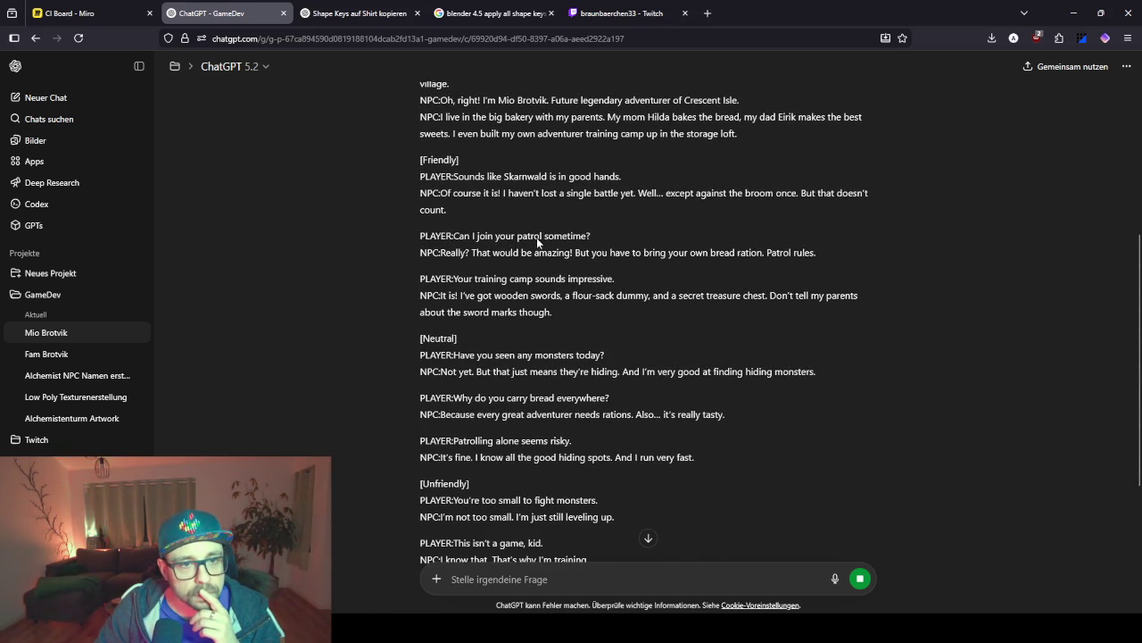
scroll(534, 279, up, 2)
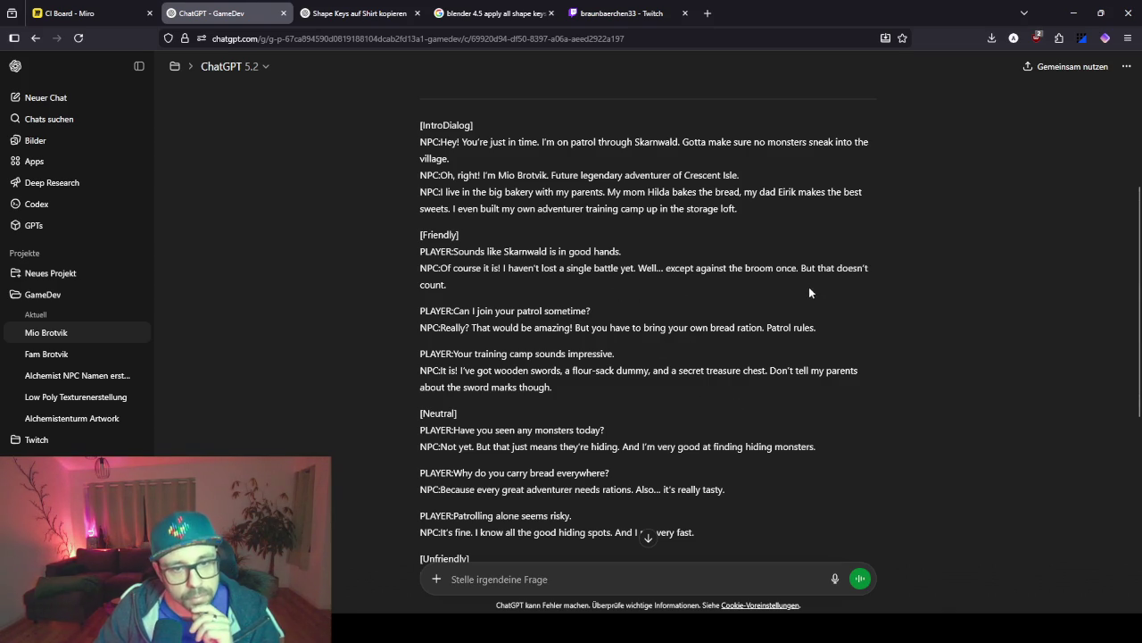
scroll(652, 271, down, 3)
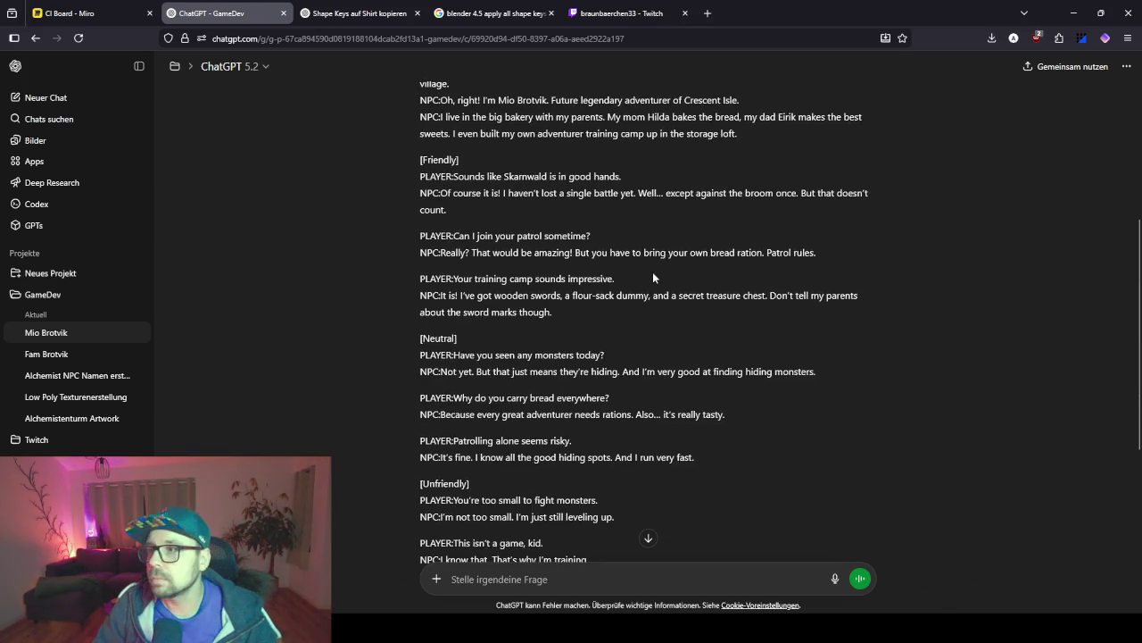
scroll(653, 271, down, 2)
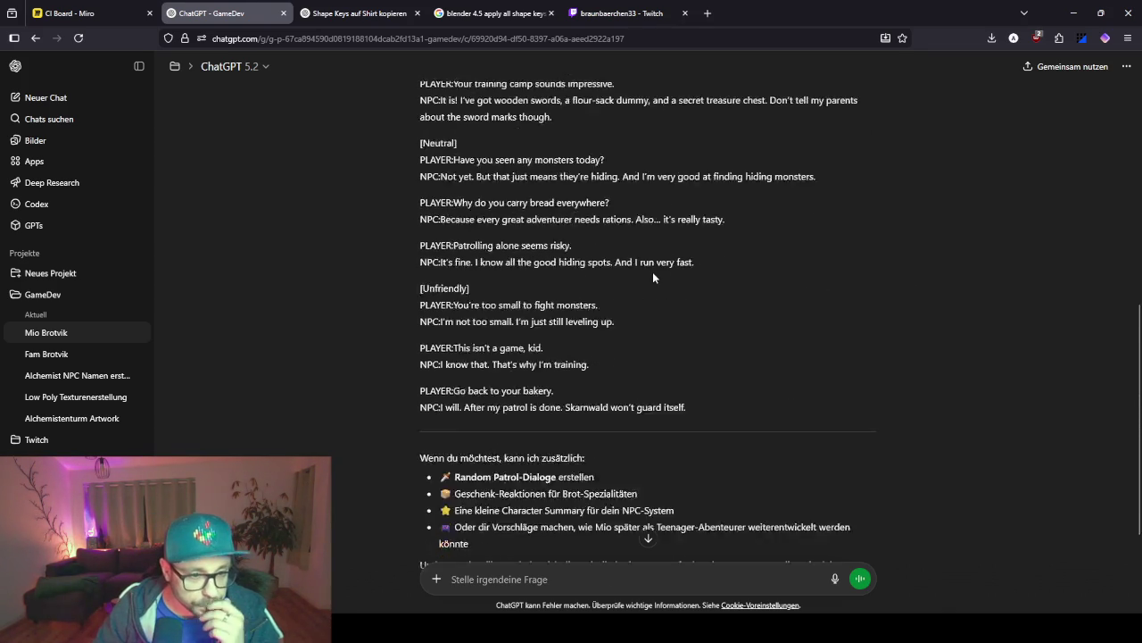
scroll(638, 328, up, 5)
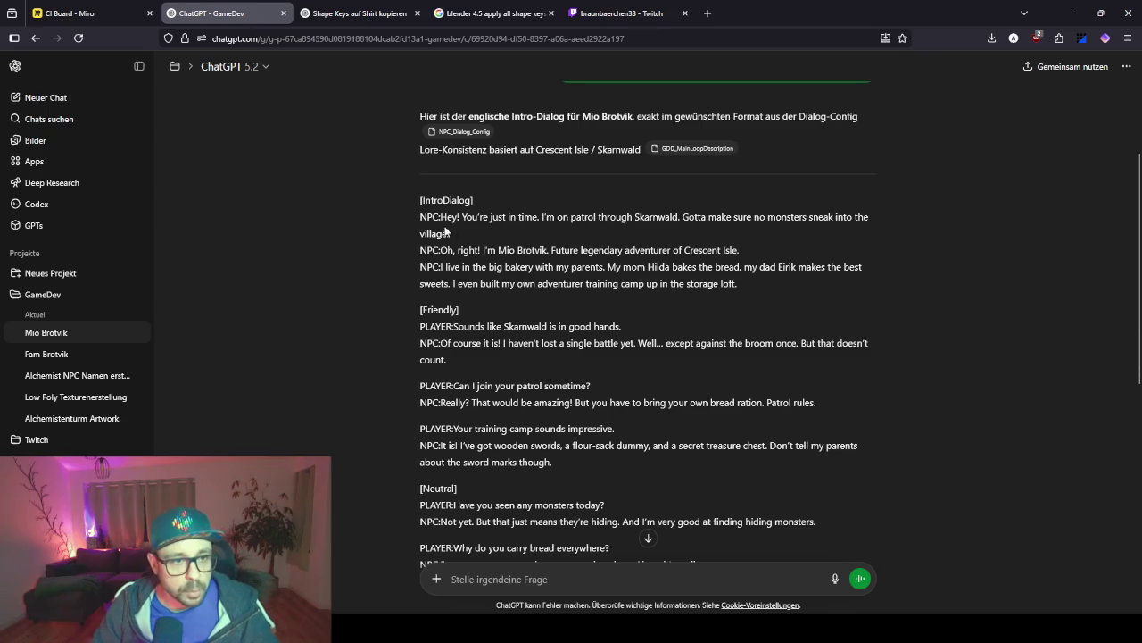
drag(441, 217, 449, 233)
click(594, 314)
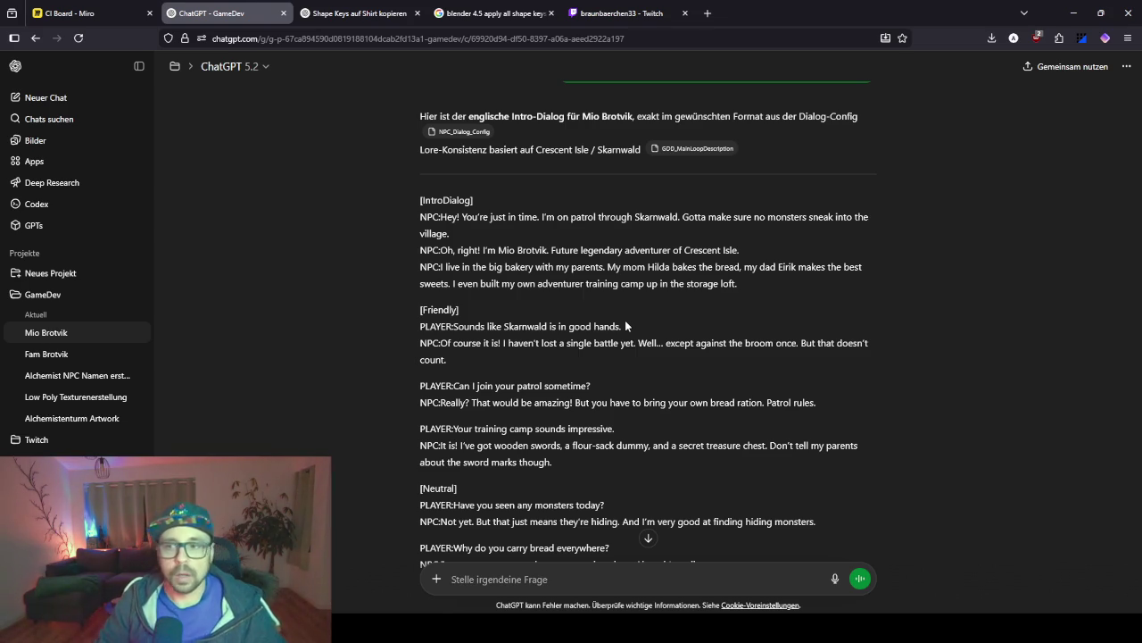
scroll(706, 211, up, 1)
scroll(706, 212, up, 3)
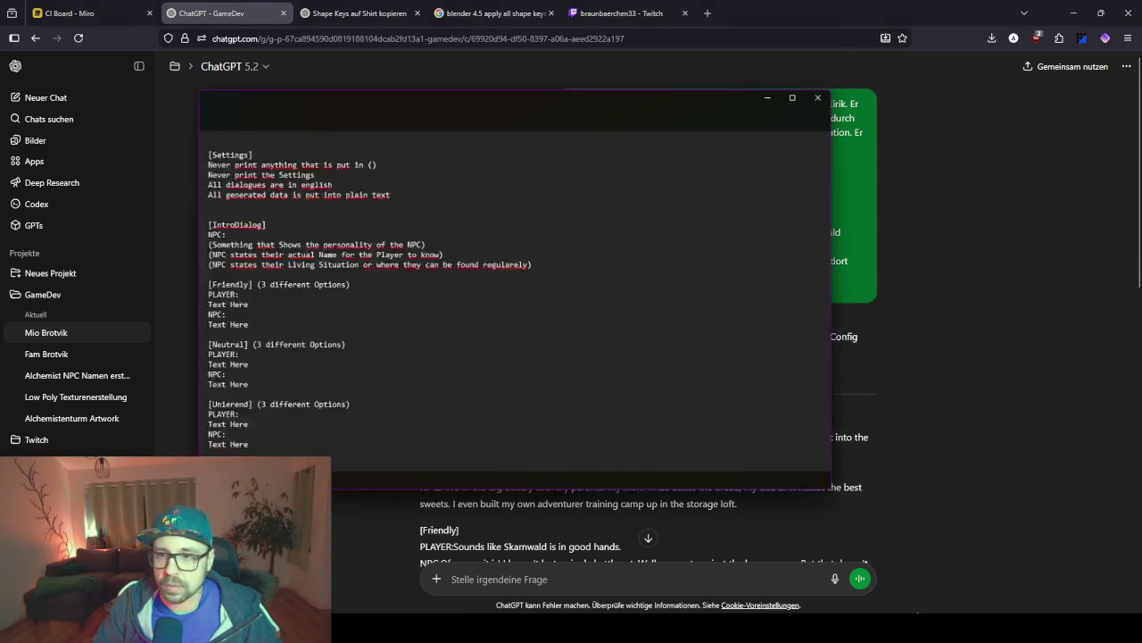
Dismiss the file-not-found error and bring up the NPC_Dialog_Config file in Notepad.
click(574, 303)
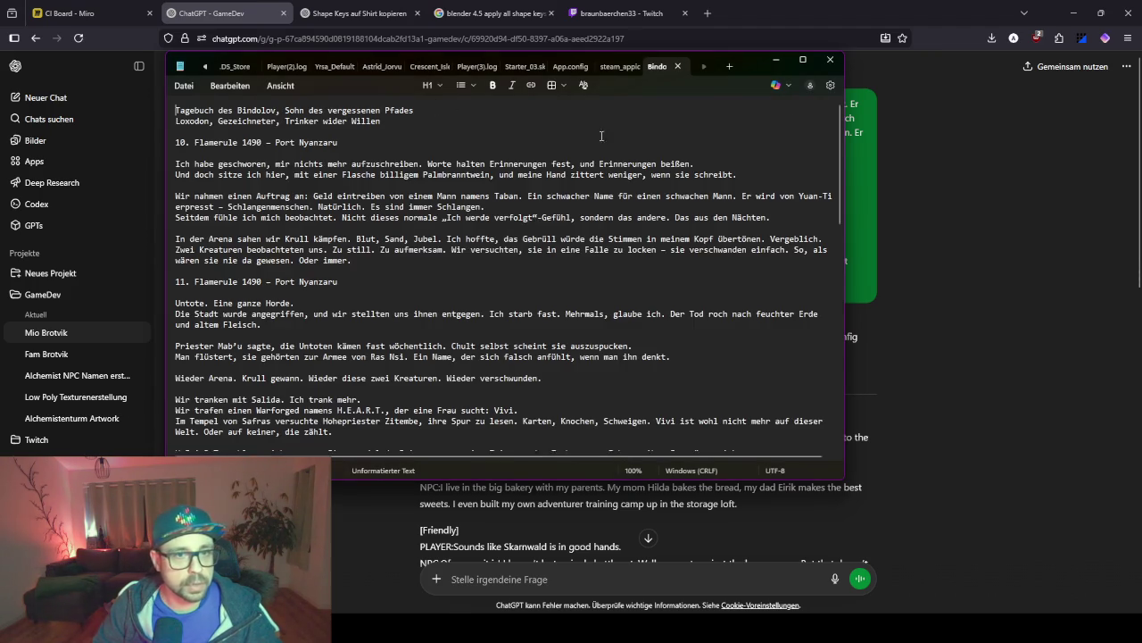
click(776, 60)
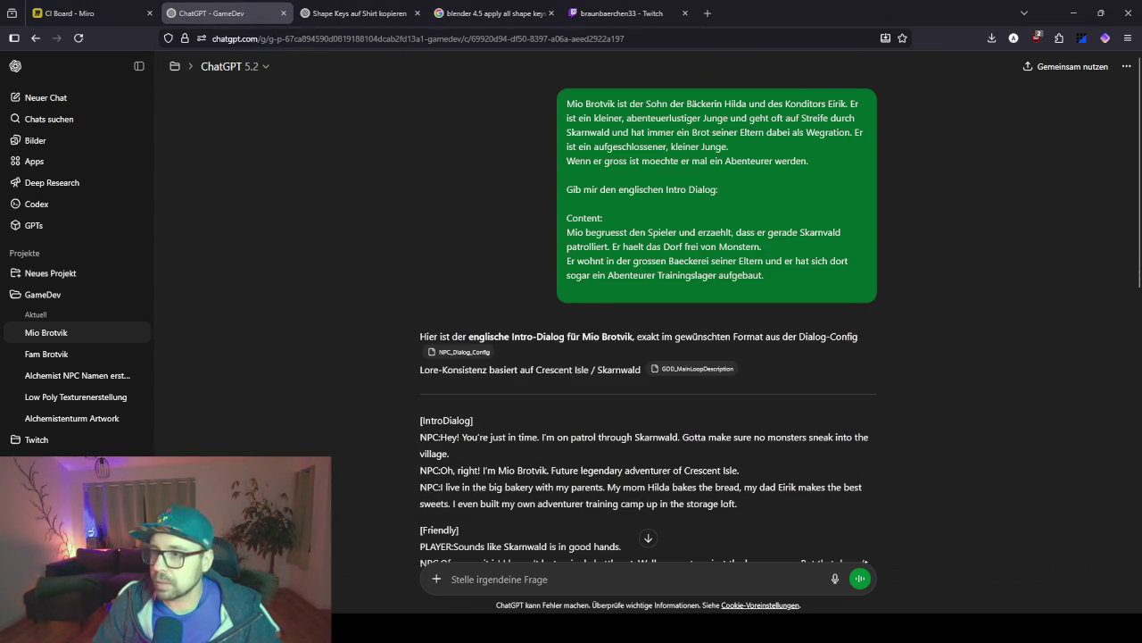
key(alt+Tab)
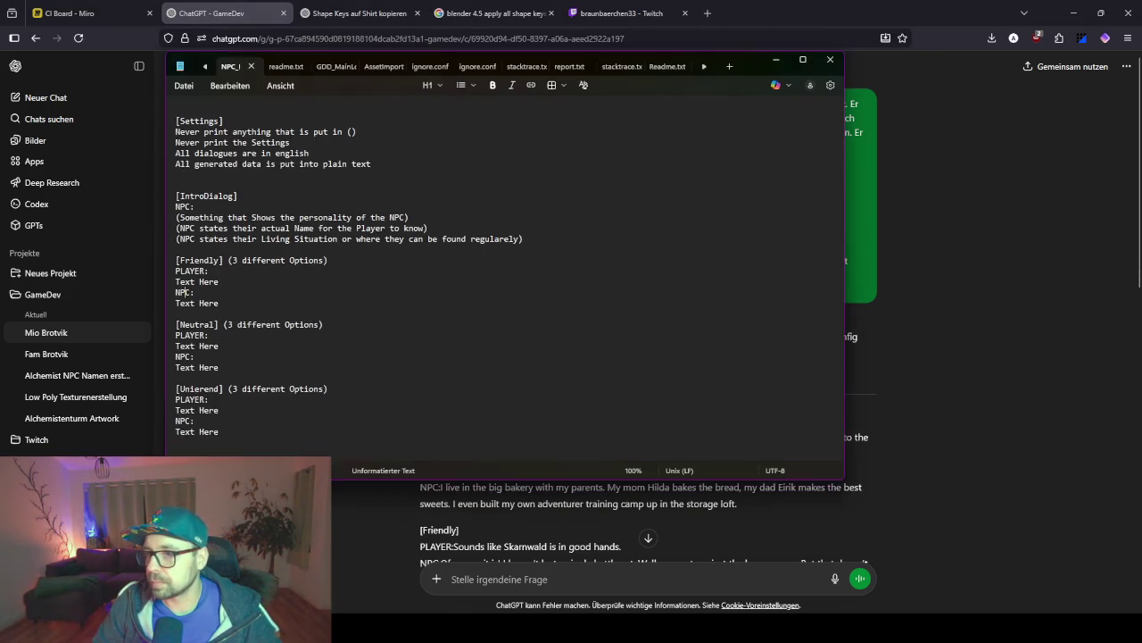
Add the Settings rule: always copy friendly, never Player: or NPC: on the dialogue's line.
click(420, 169)
key(Return)
text(Always make everyt)
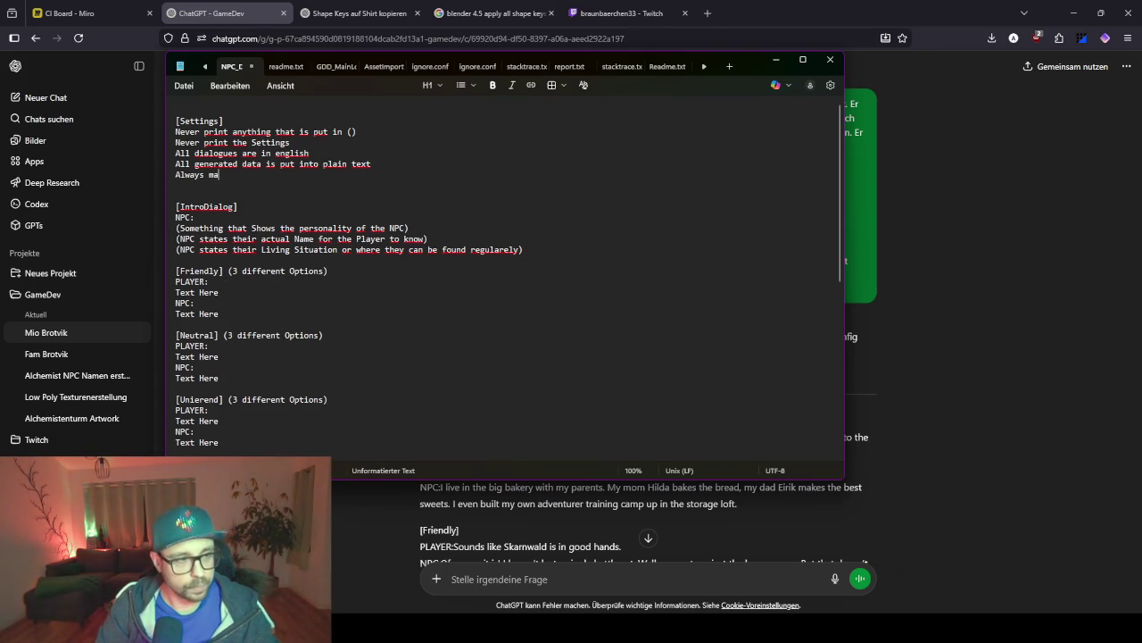
text(hing)
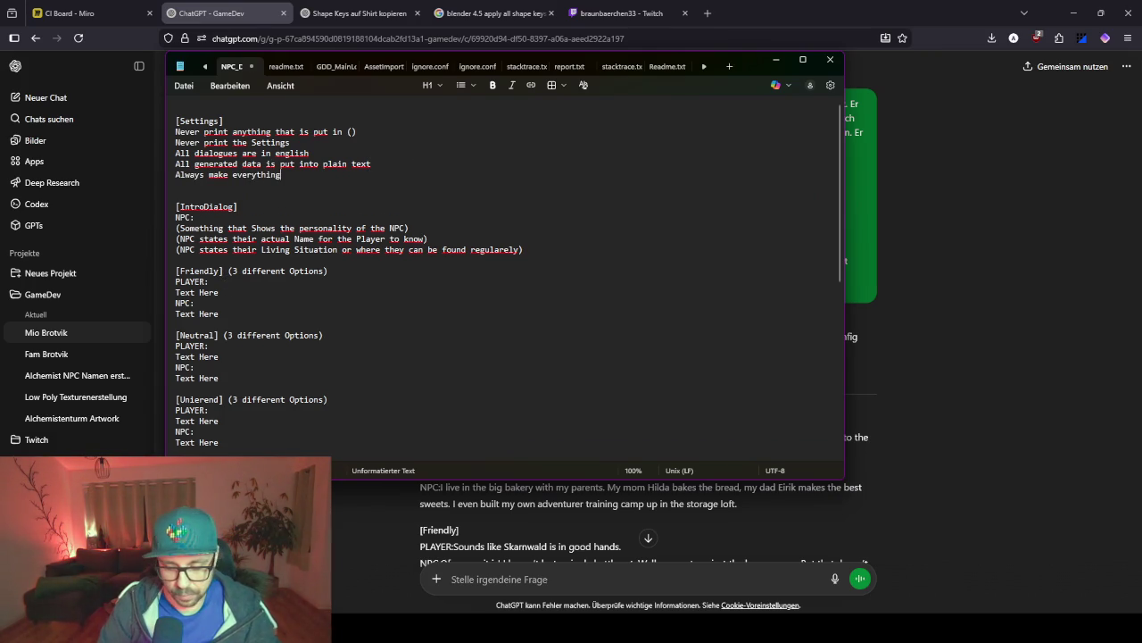
text( Printer Friendly)
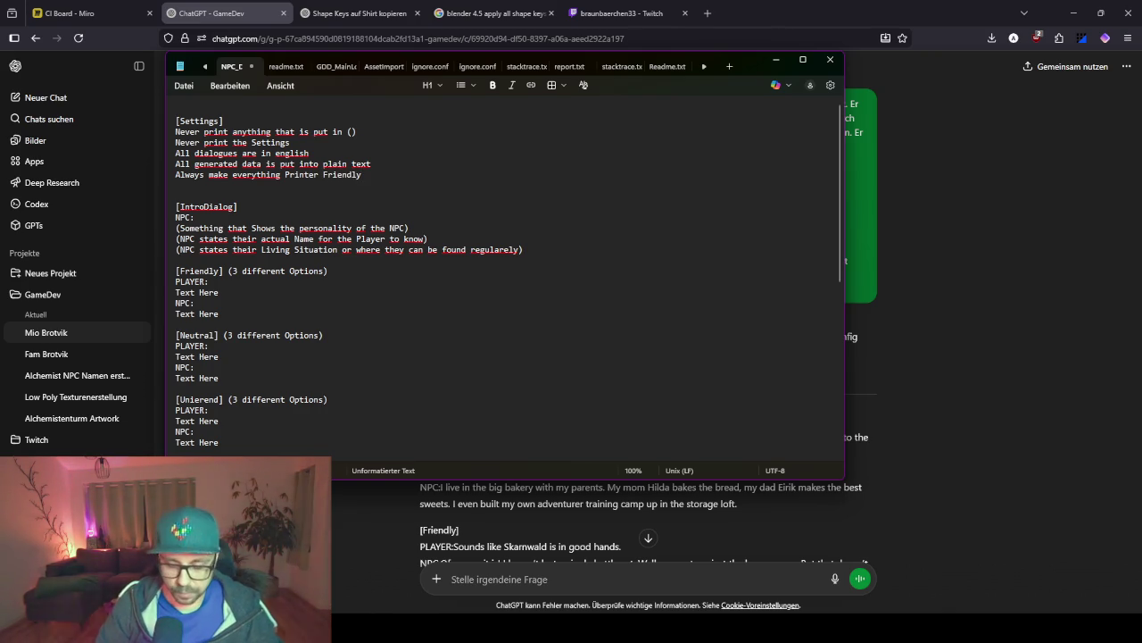
text(. Never Put Player: )
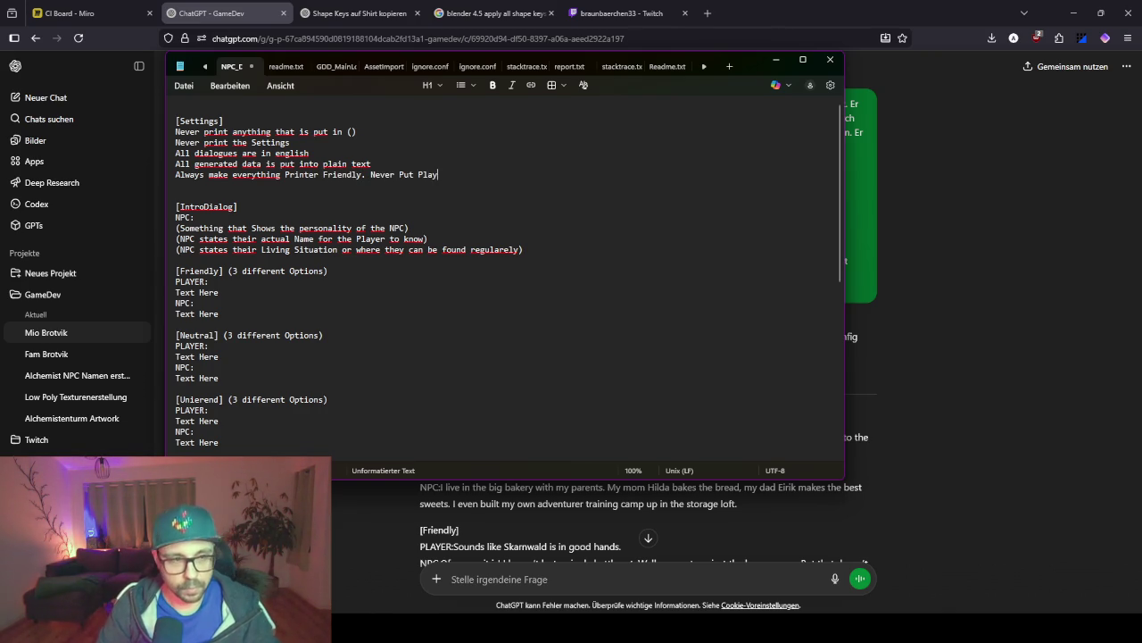
text(oder)
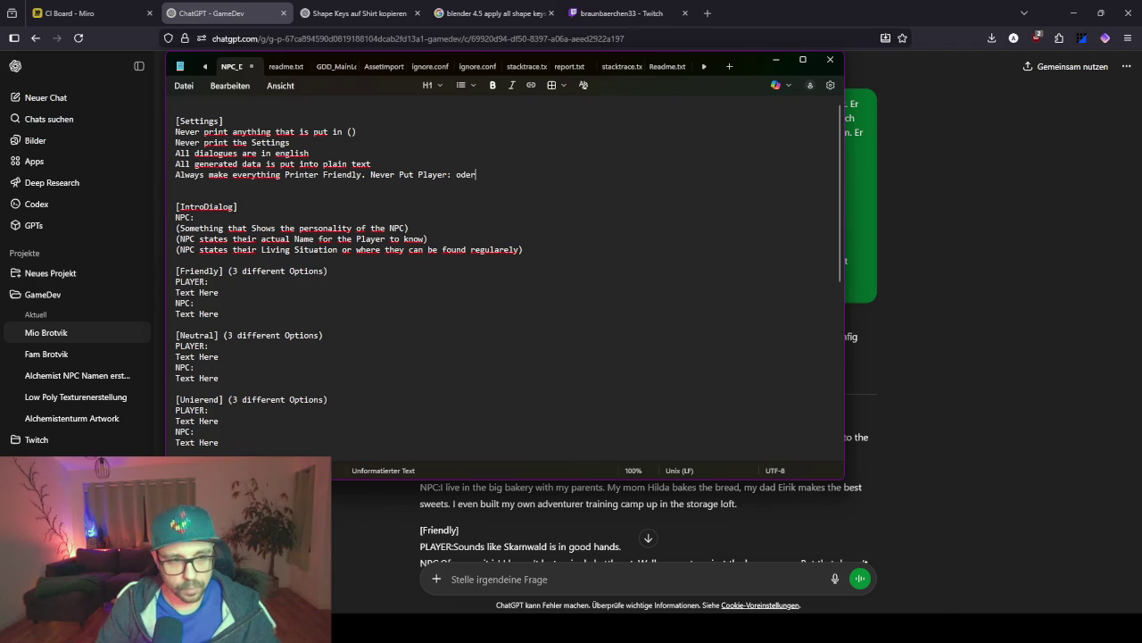
text( NPC: in the t)
key(BackSpace)
text(s  )
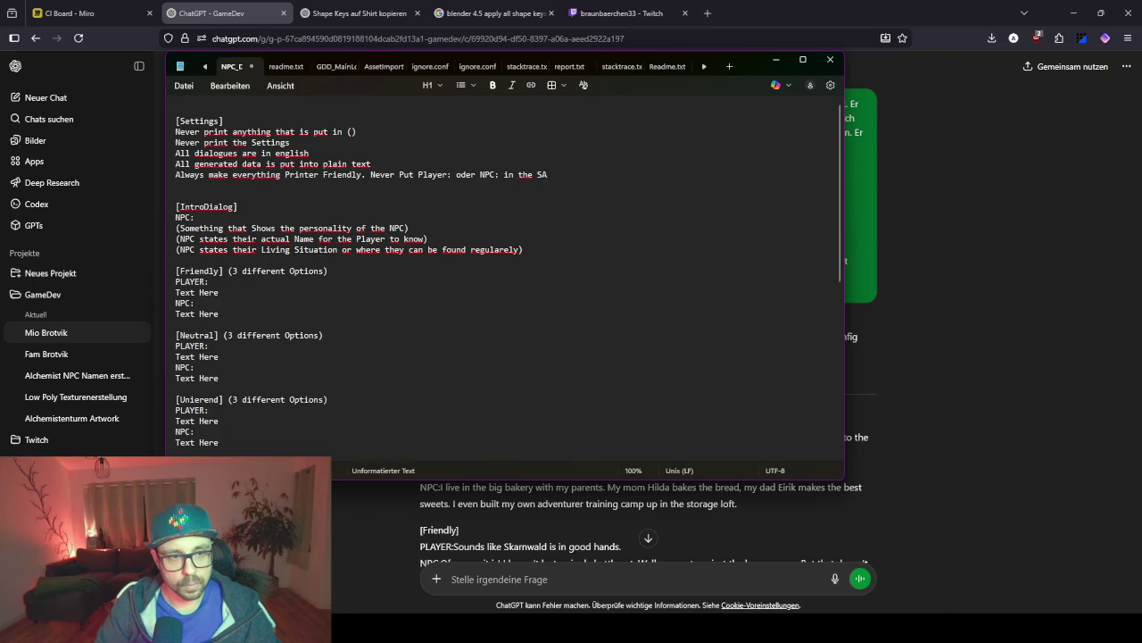
text( same line as)
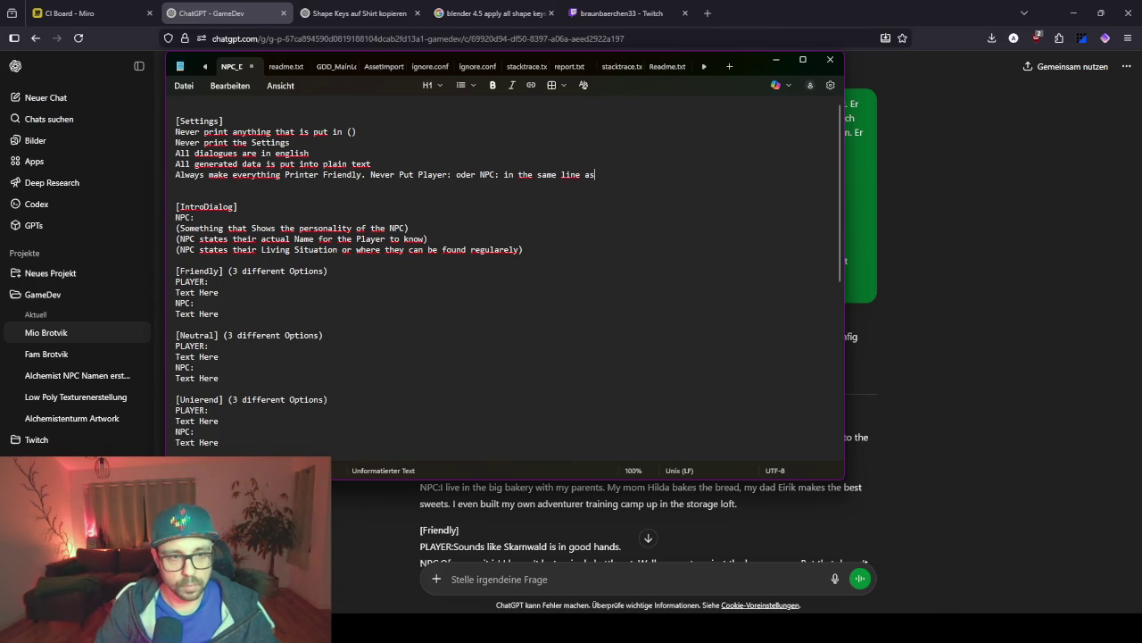
text( the actual )
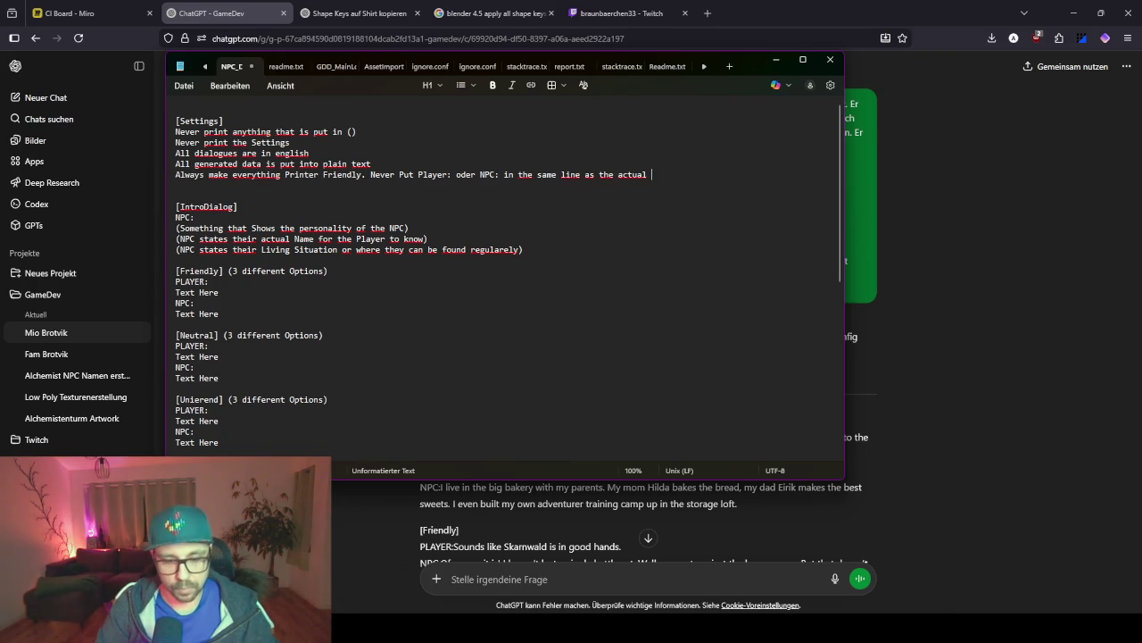
text(text.)
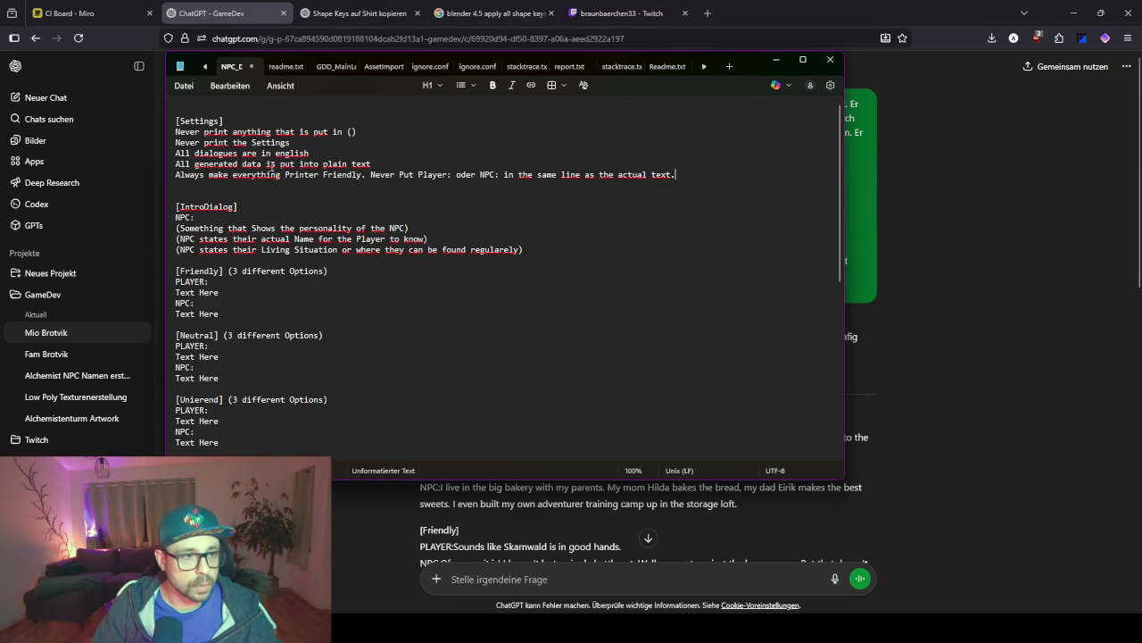
double_click(301, 174)
key(BackSpace)
text(copy)
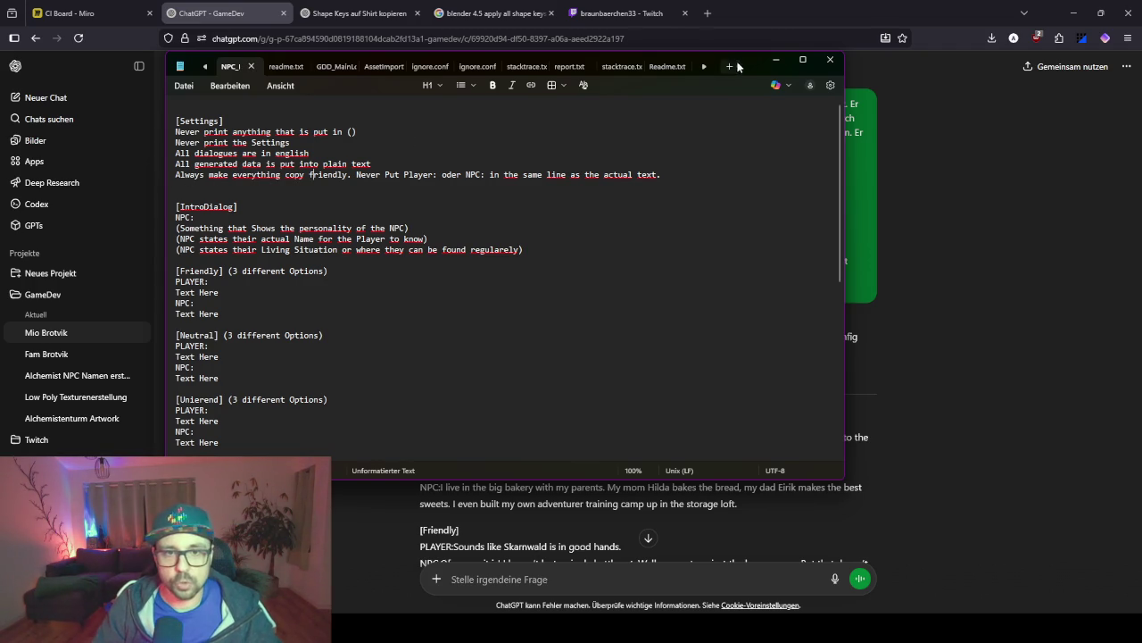
click(776, 59)
click(105, 293)
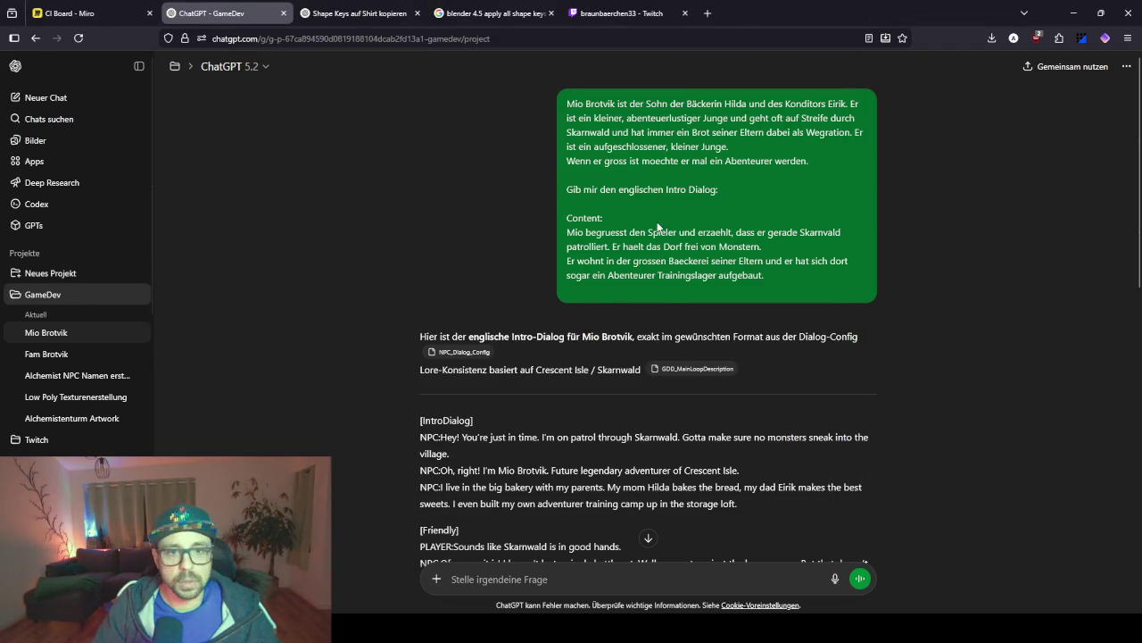
Replace NPC_Dialog_Config.txt in the GameDev project settings with the newly edited version.
click(871, 127)
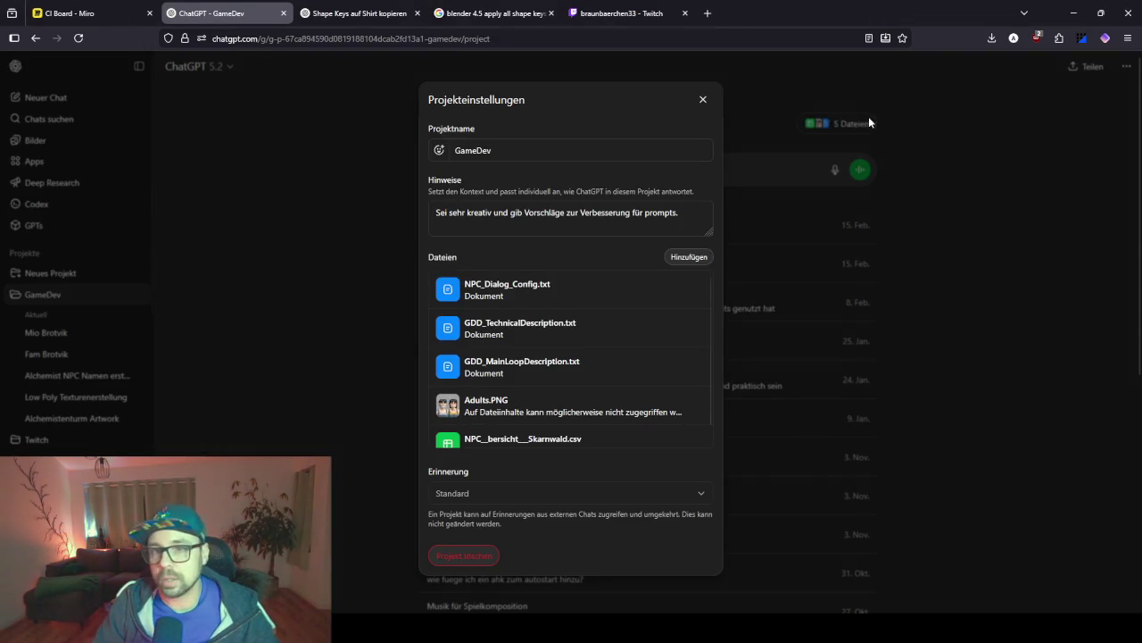
click(695, 295)
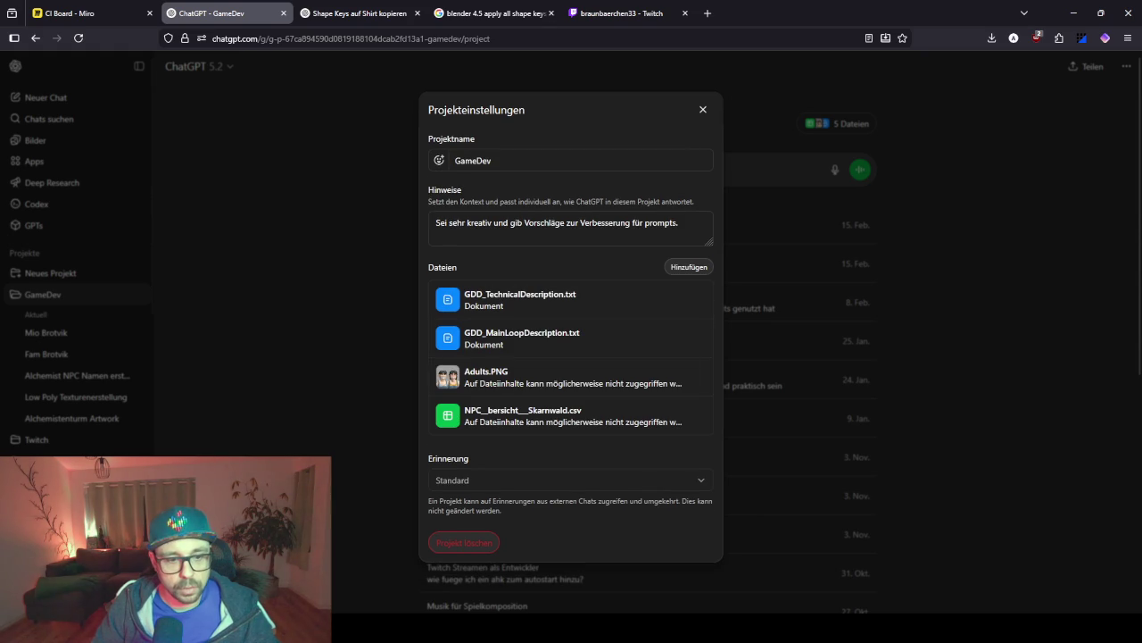
drag(1141, 214, 607, 300)
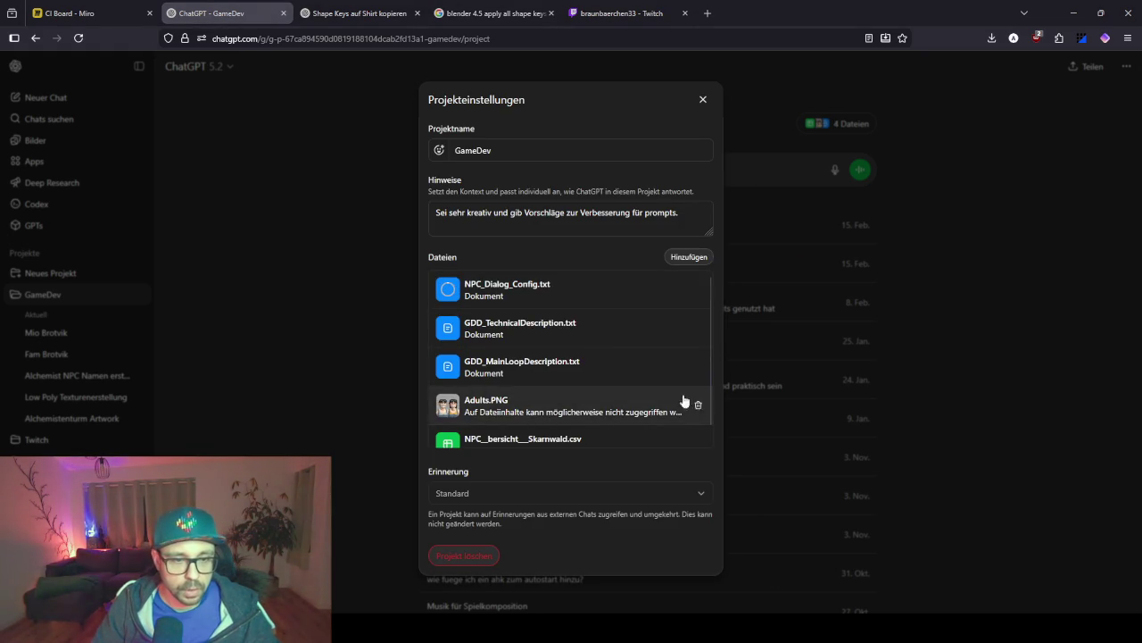
Delete Adults.PNG, the Skarnwald overview spreadsheet, GDD_MainLoopDescription.txt and GDD_TechnicalDescription.txt from the project.
click(697, 405)
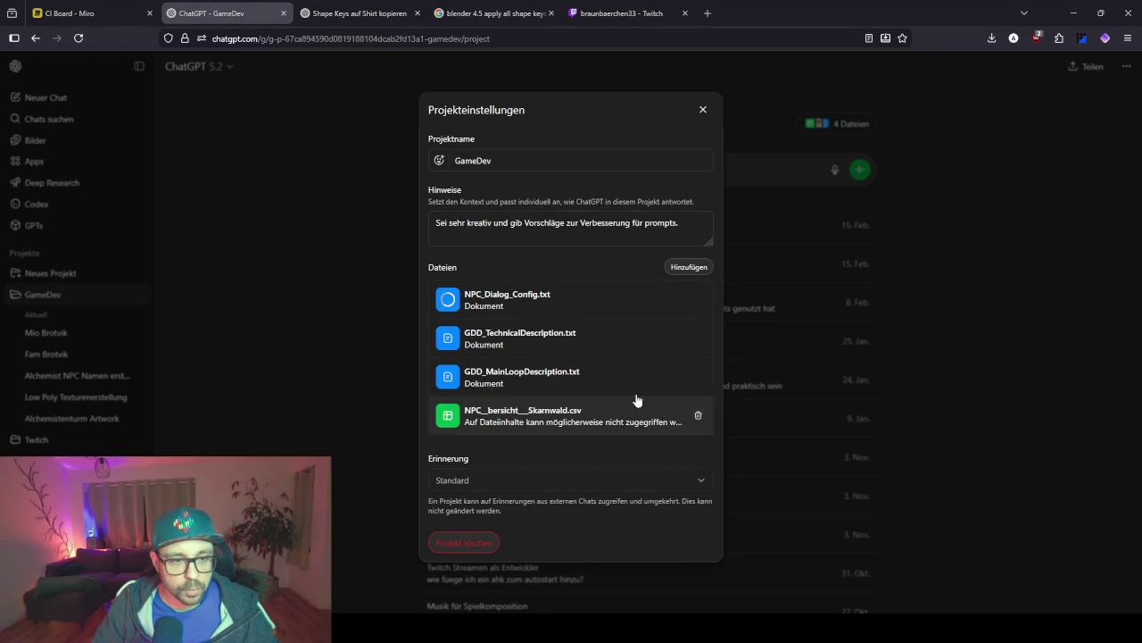
click(698, 415)
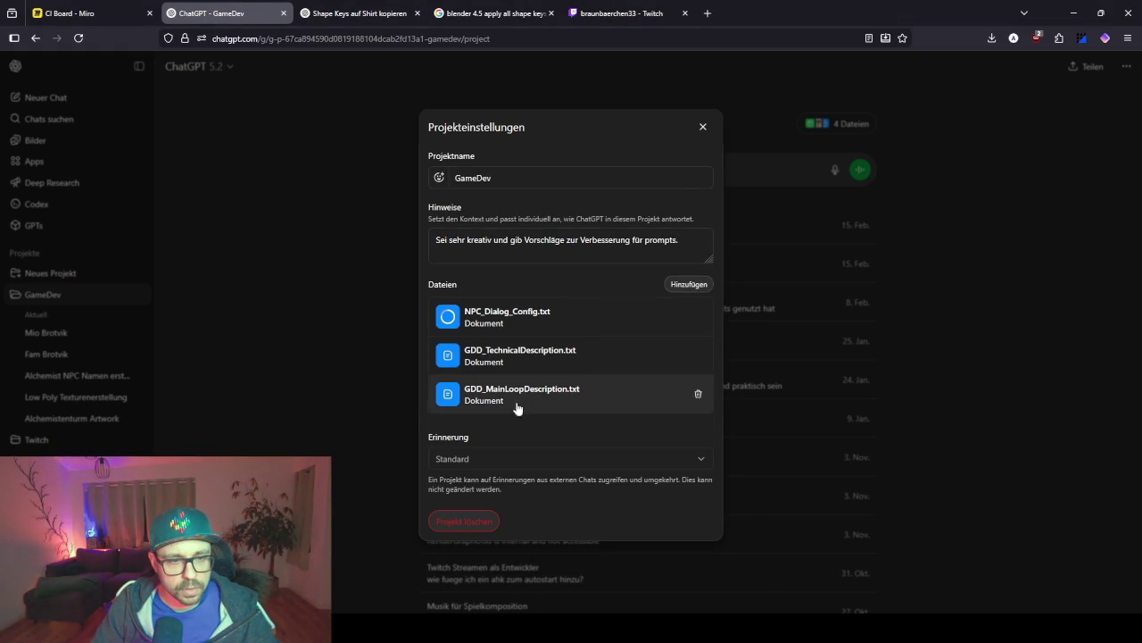
click(697, 394)
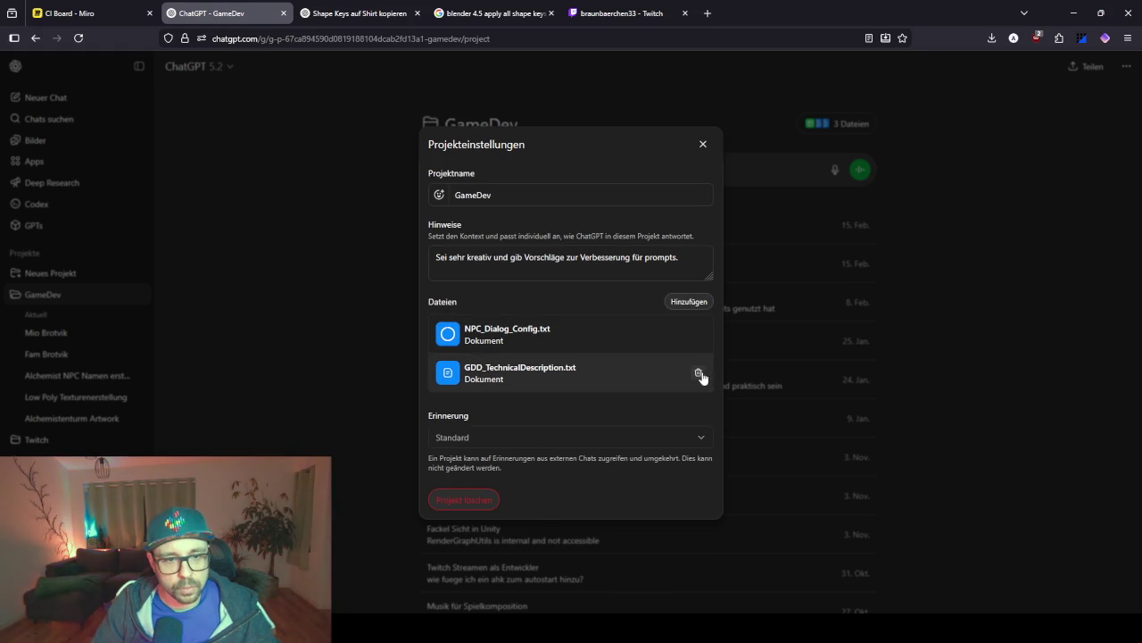
click(698, 372)
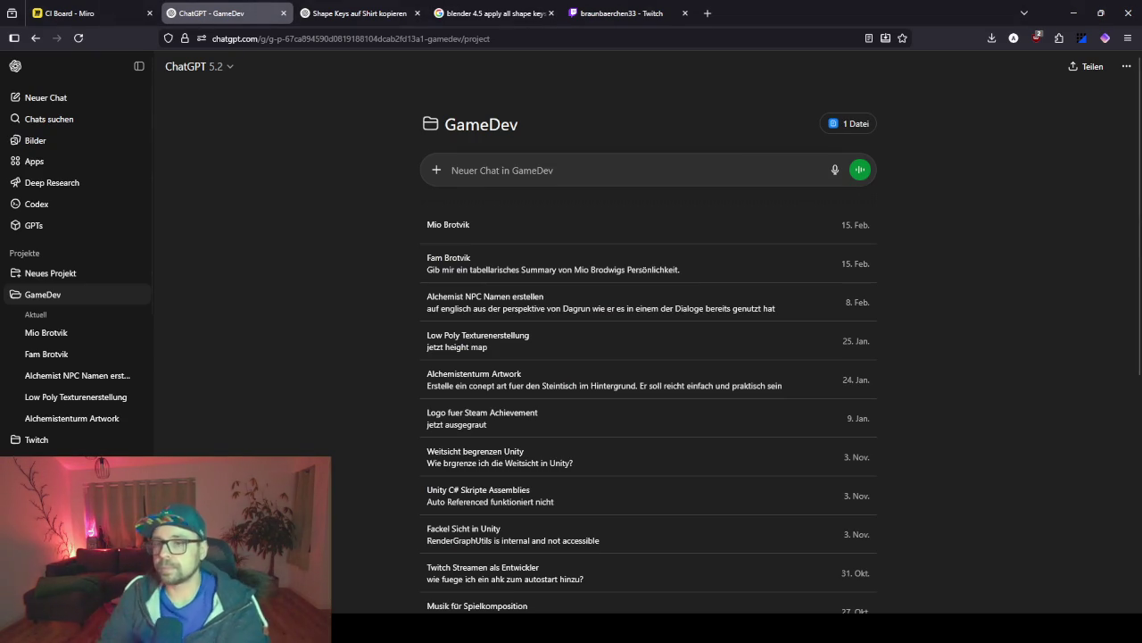
Resend Mio Brotvik's first intro prompt unchanged to get a new reply.
click(500, 228)
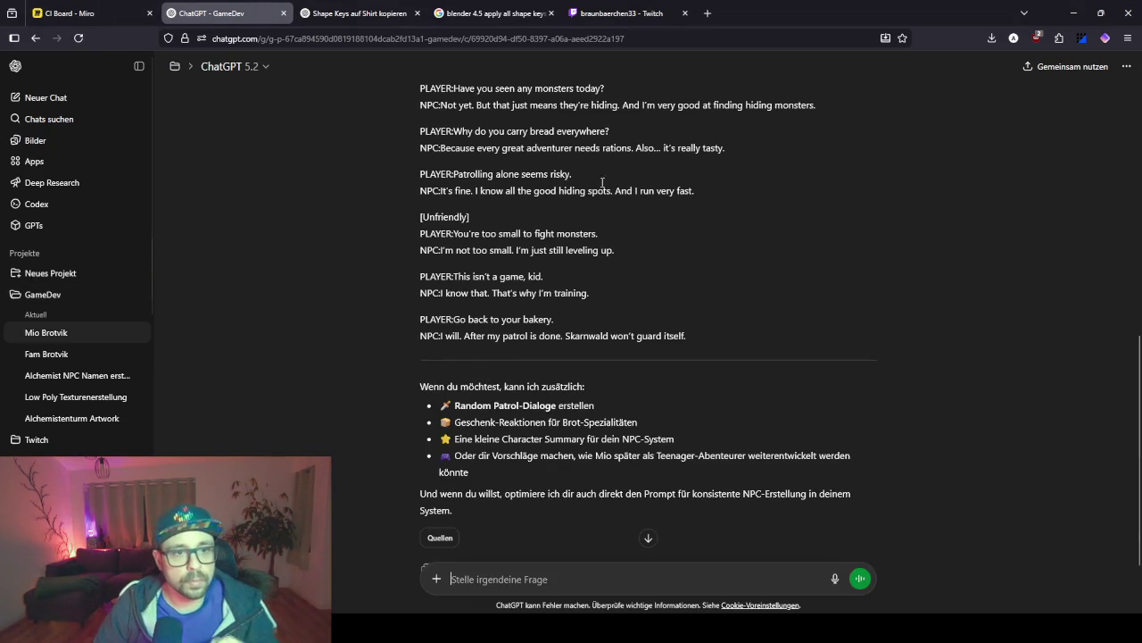
scroll(639, 299, up, 10)
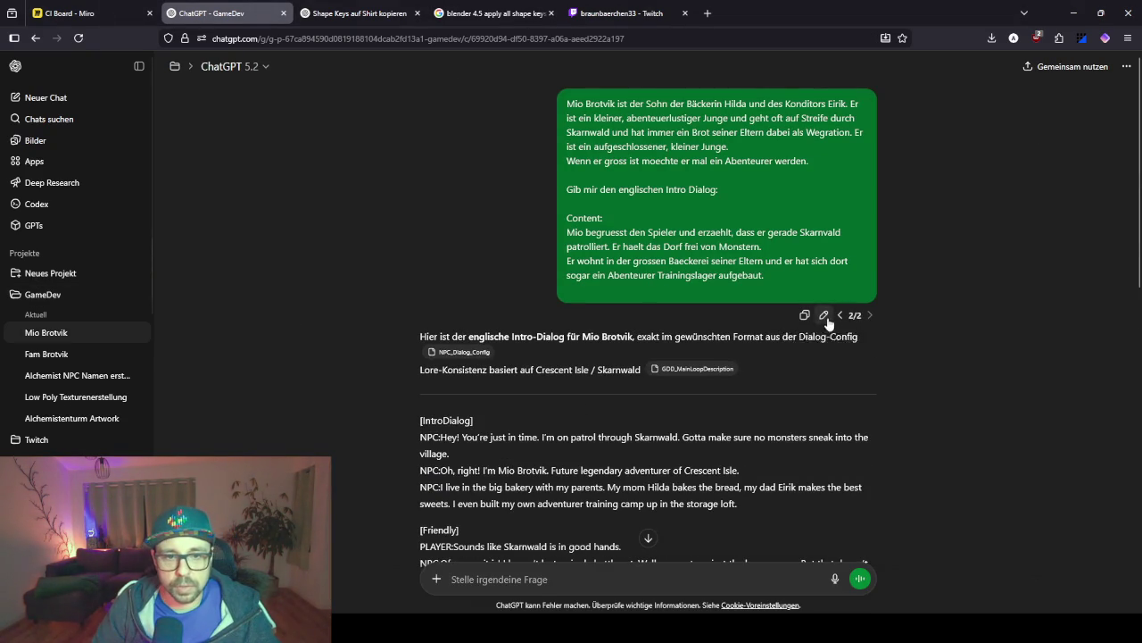
click(806, 314)
click(847, 257)
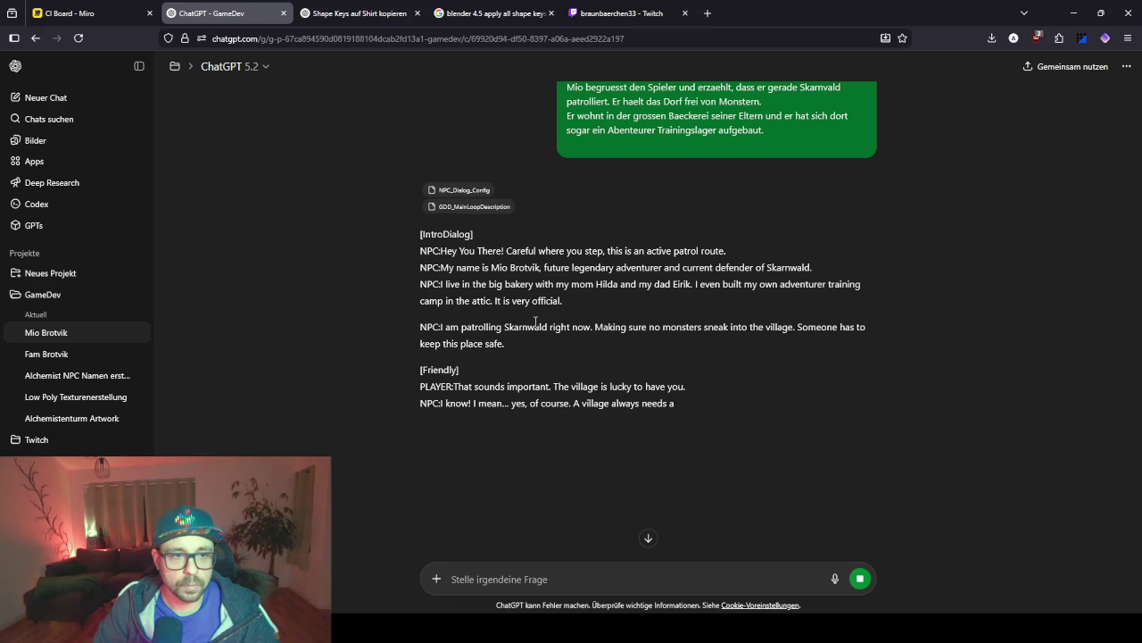
scroll(581, 250, up, 3)
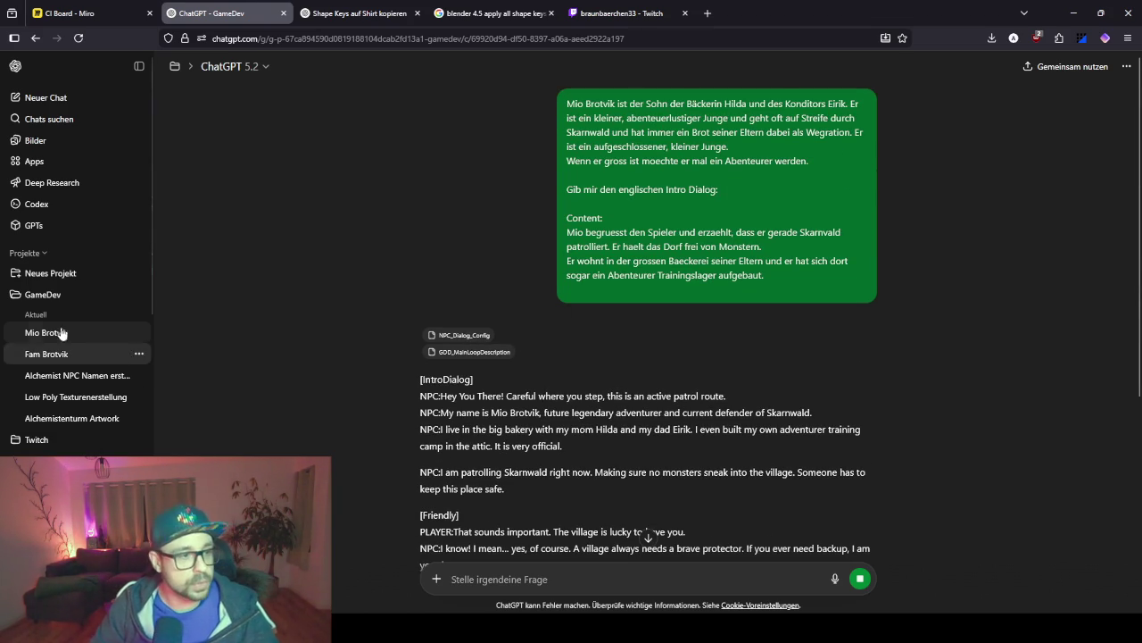
Check the GameDev project settings, then reload the Mio Brotvik chat and reopen its intro prompt for editing.
click(37, 295)
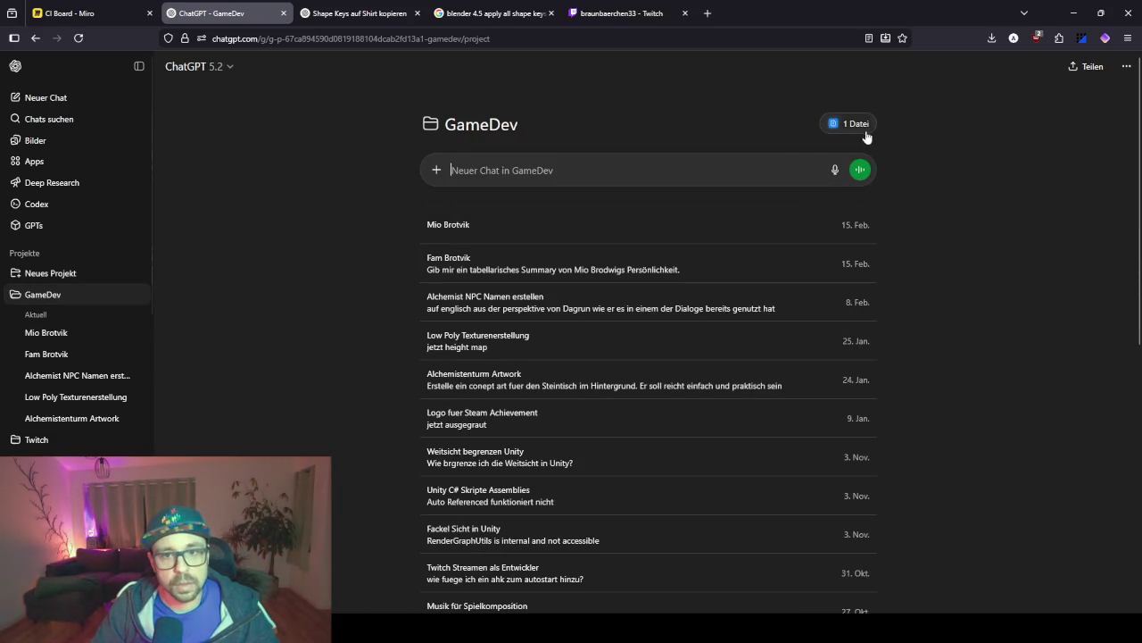
click(857, 127)
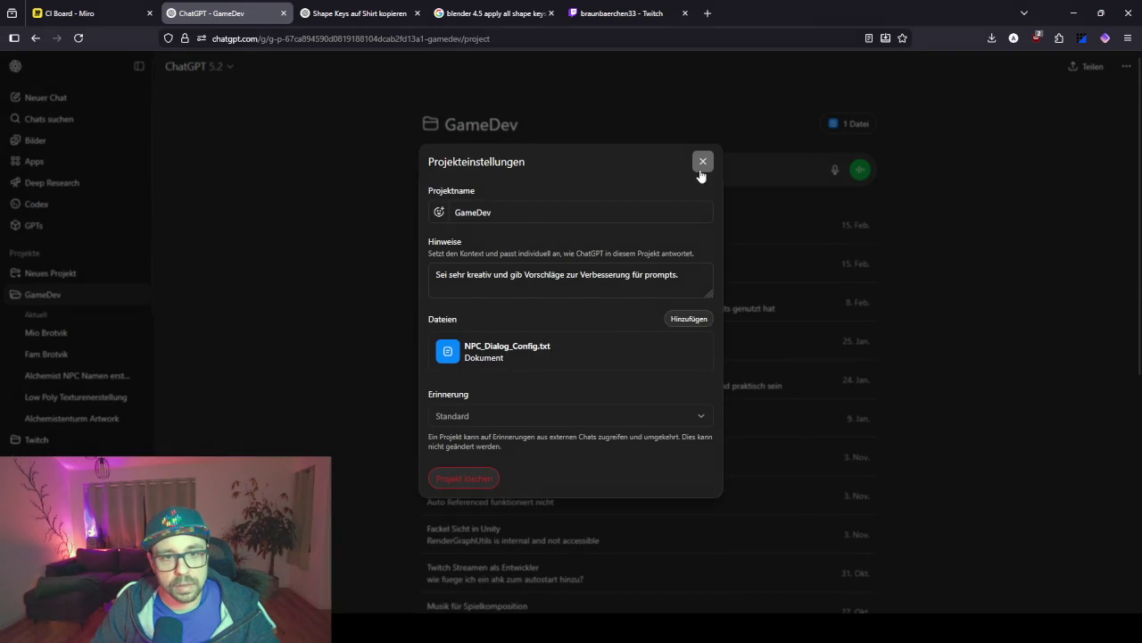
click(704, 162)
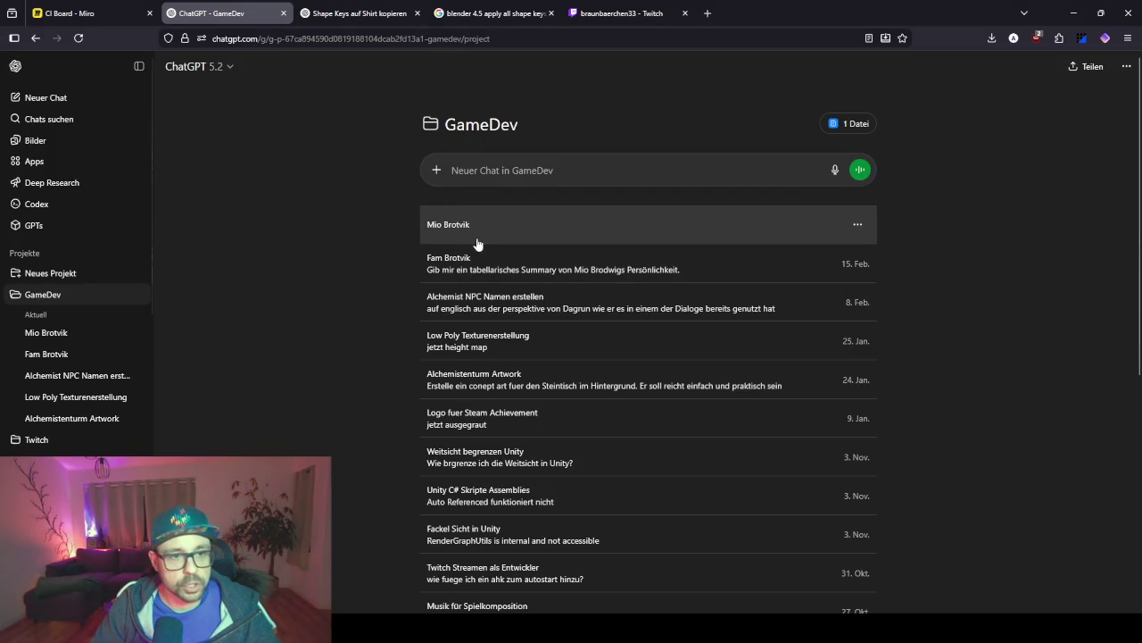
click(536, 234)
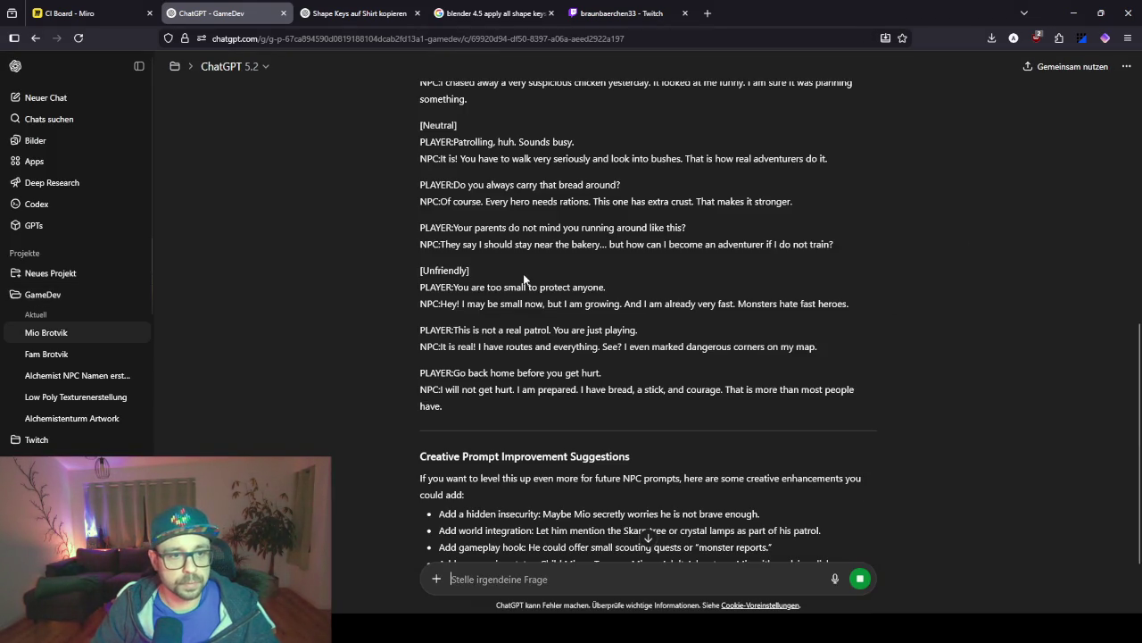
key(F5)
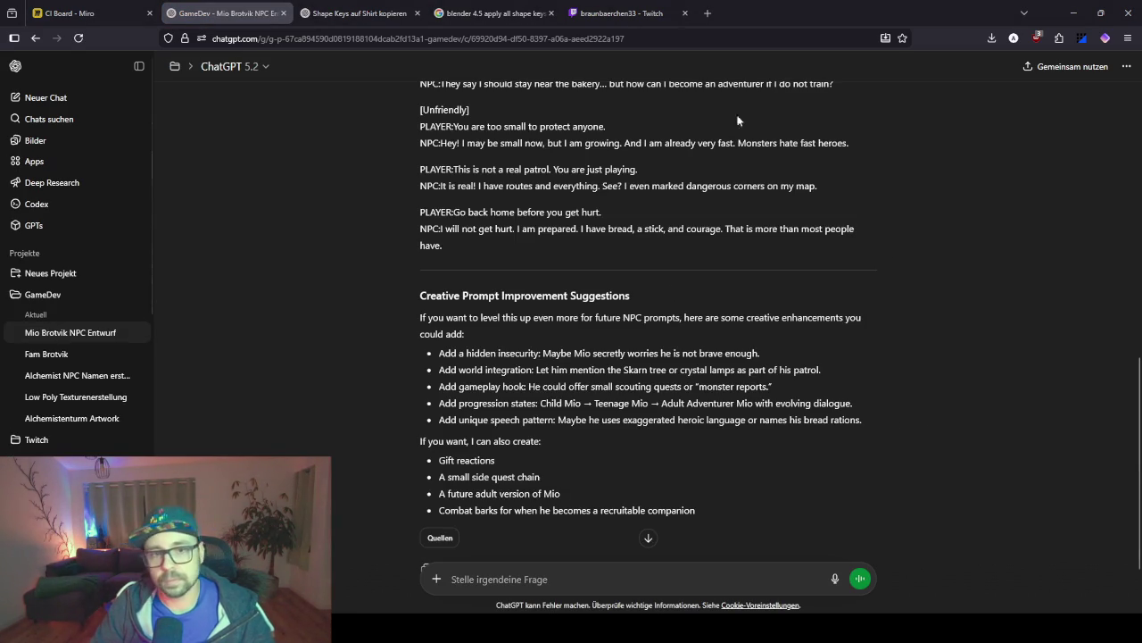
scroll(659, 174, up, 15)
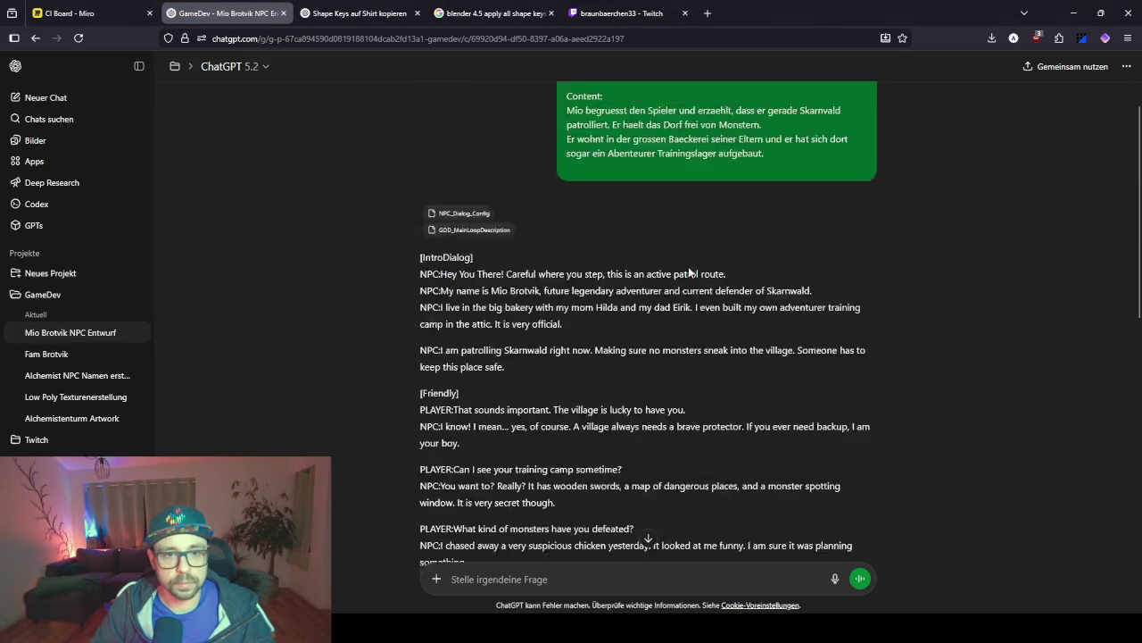
click(824, 314)
Add 'Mio hat noch nie einen Kampf verloren ausser vielleicht einmal gegen einen Besen' after 'Monstern.' and resend.
click(622, 236)
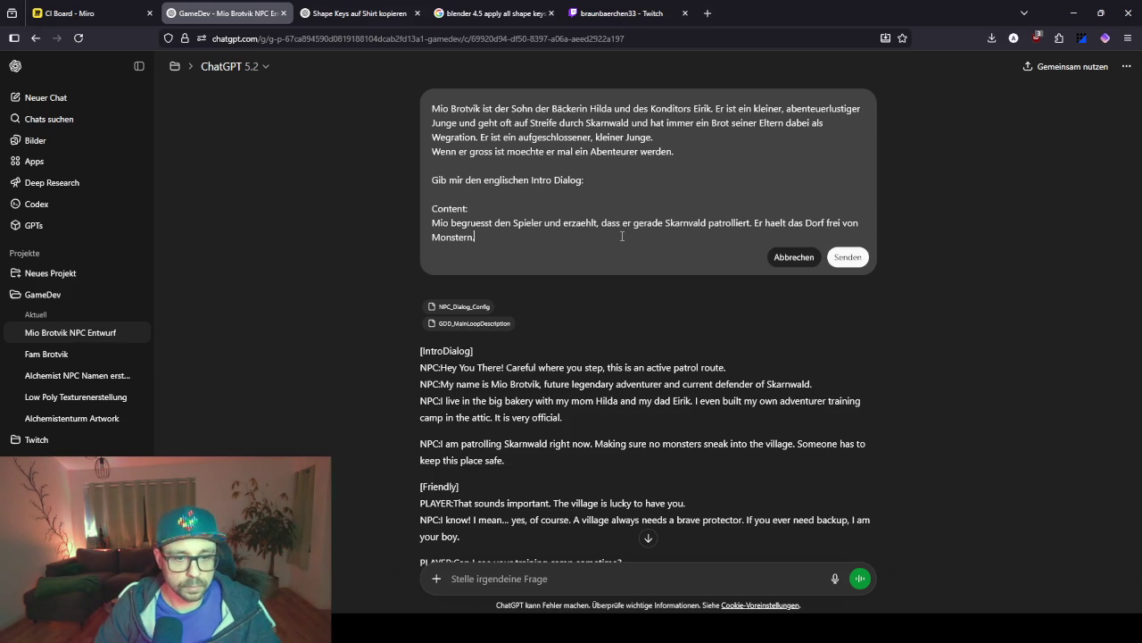
key(Return)
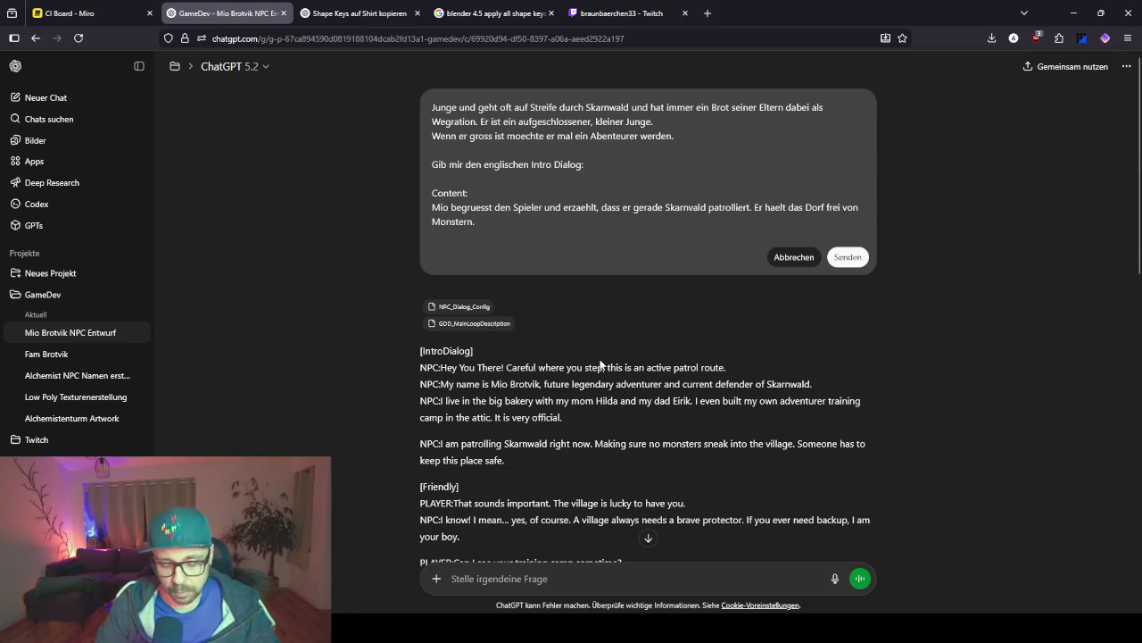
text(Mio hat noch nci)
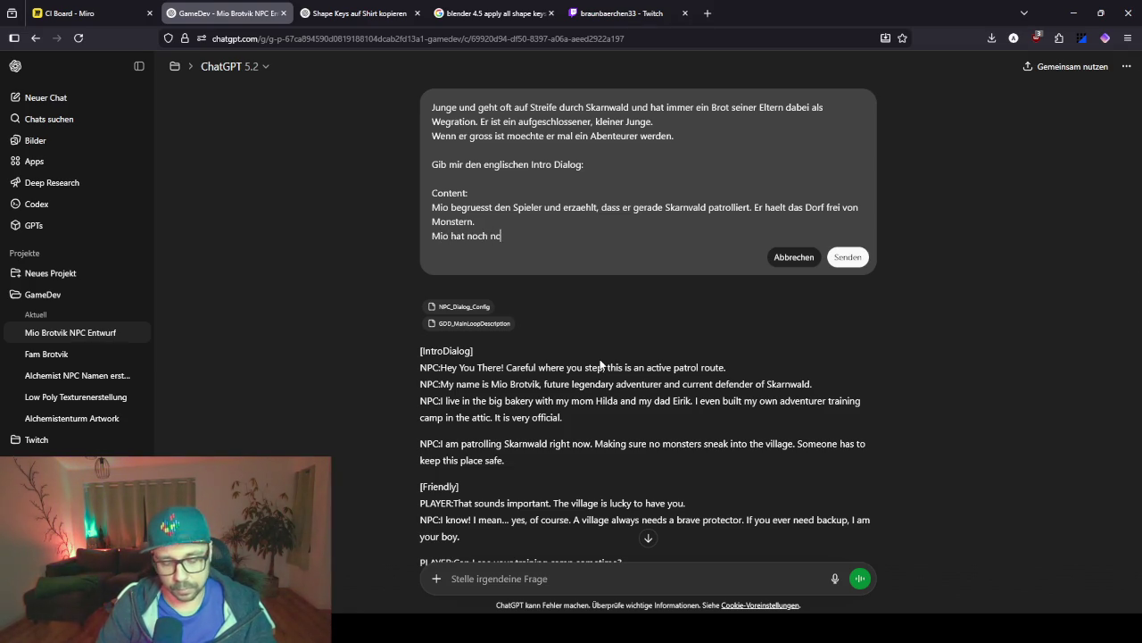
text(ie einen Kampfg)
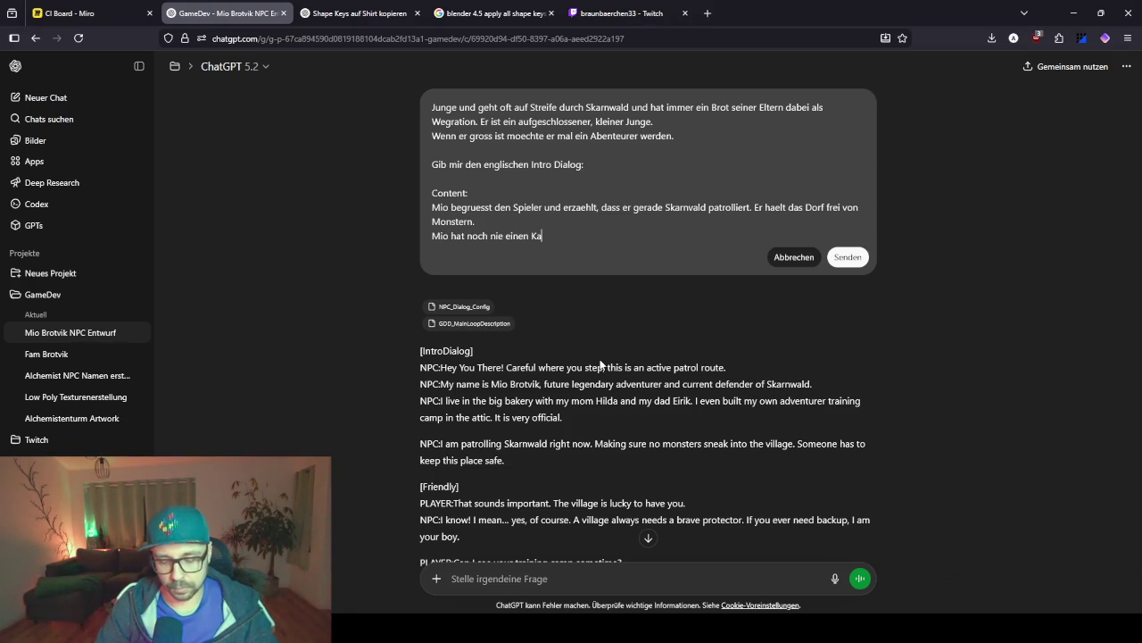
key(BackSpace)
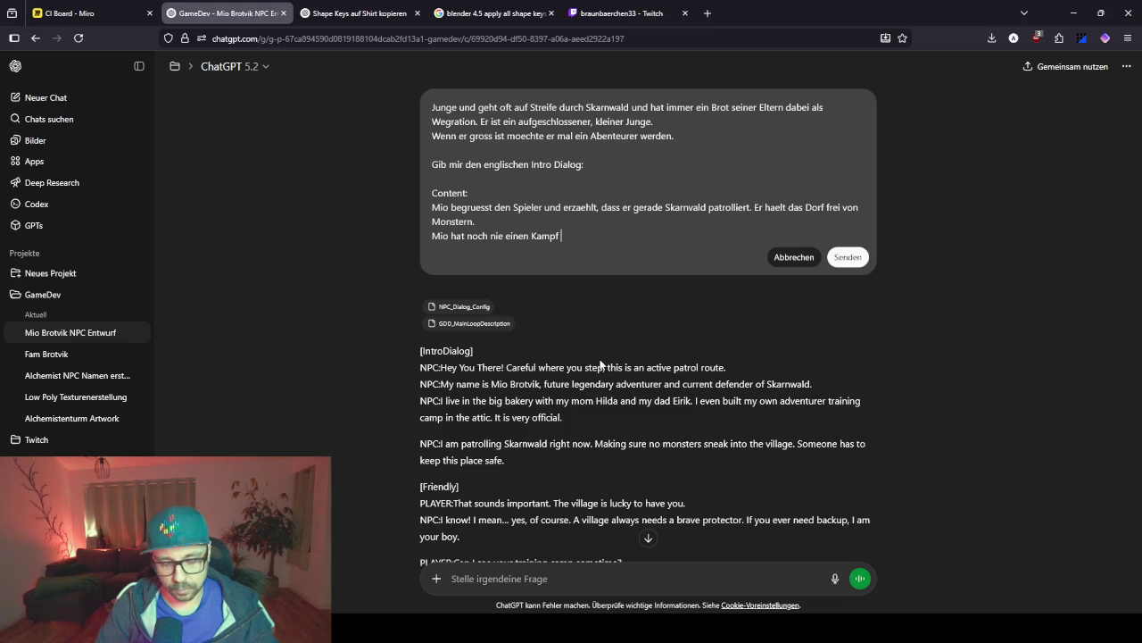
text(rloren ausser )
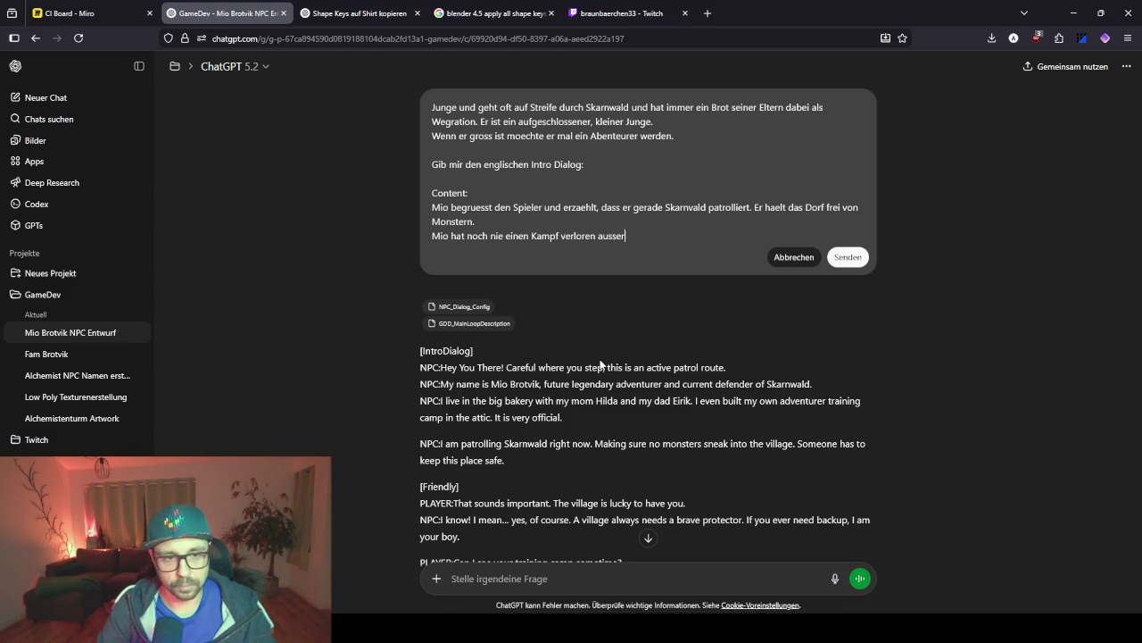
text(vielleich)
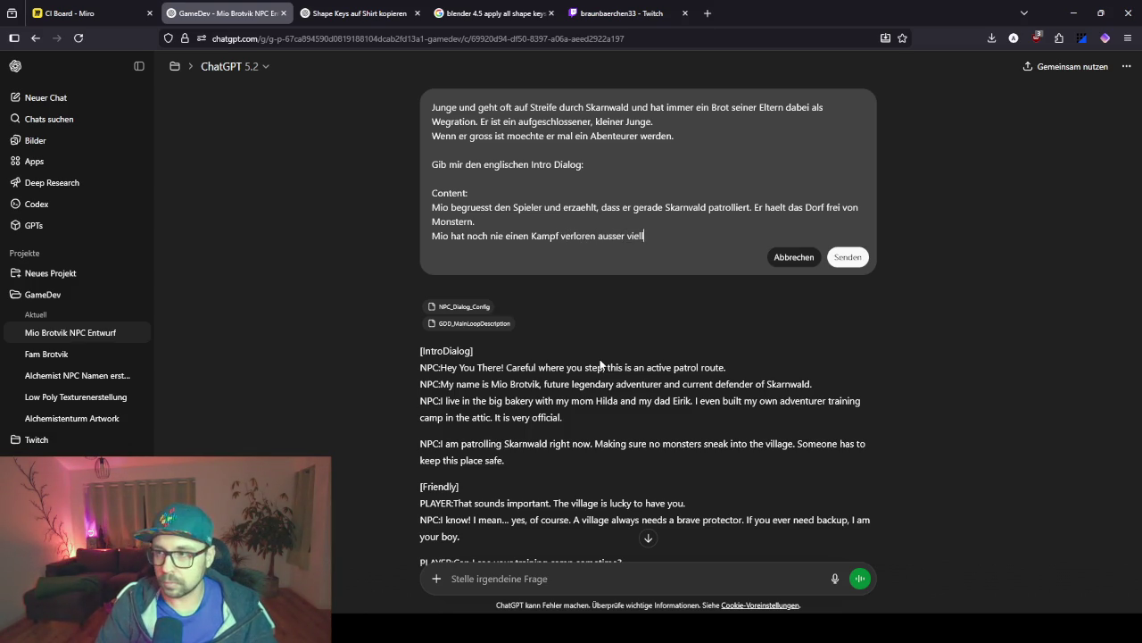
key(BackSpace)
key(BackSpace)
key(BackSpace)
text(ei)
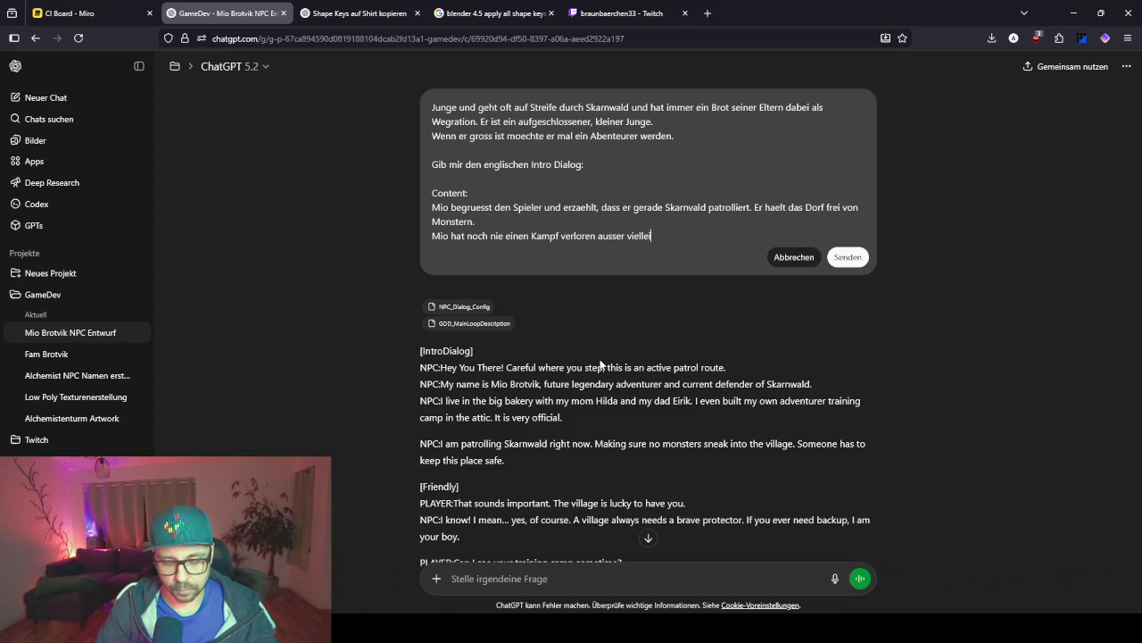
text(cht einmal gegen )
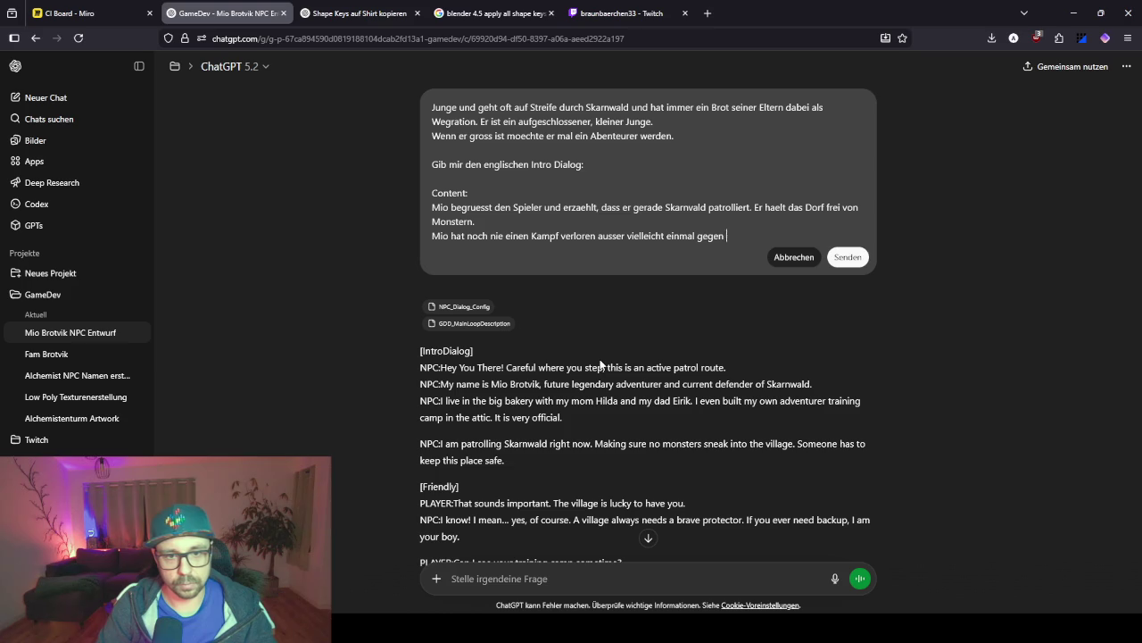
text(einen Besen)
key(shift+Return)
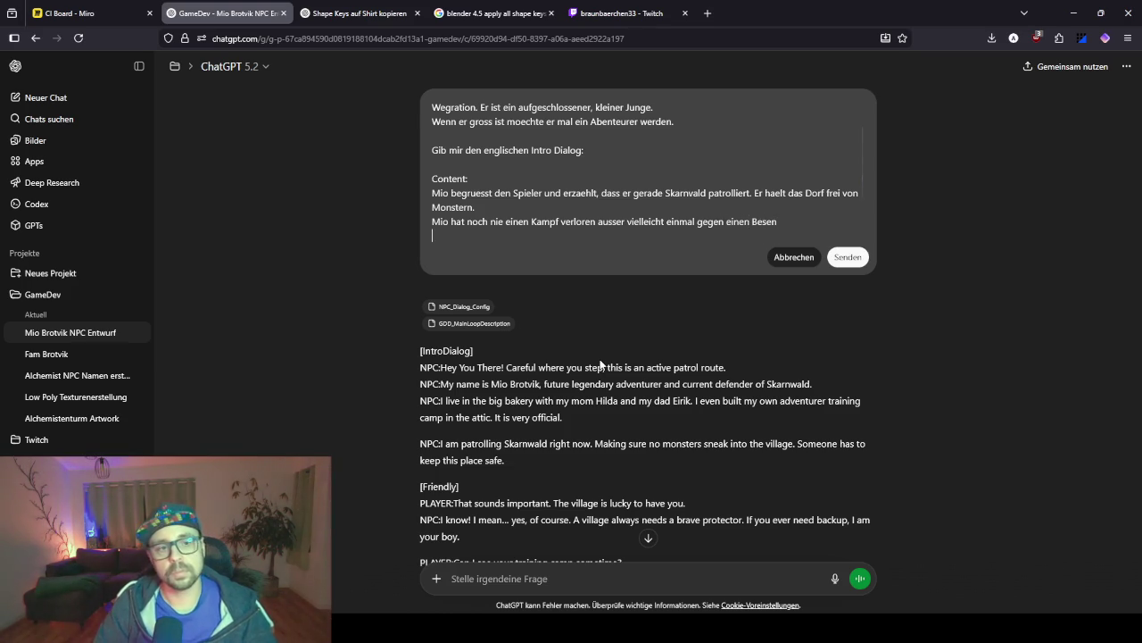
click(851, 258)
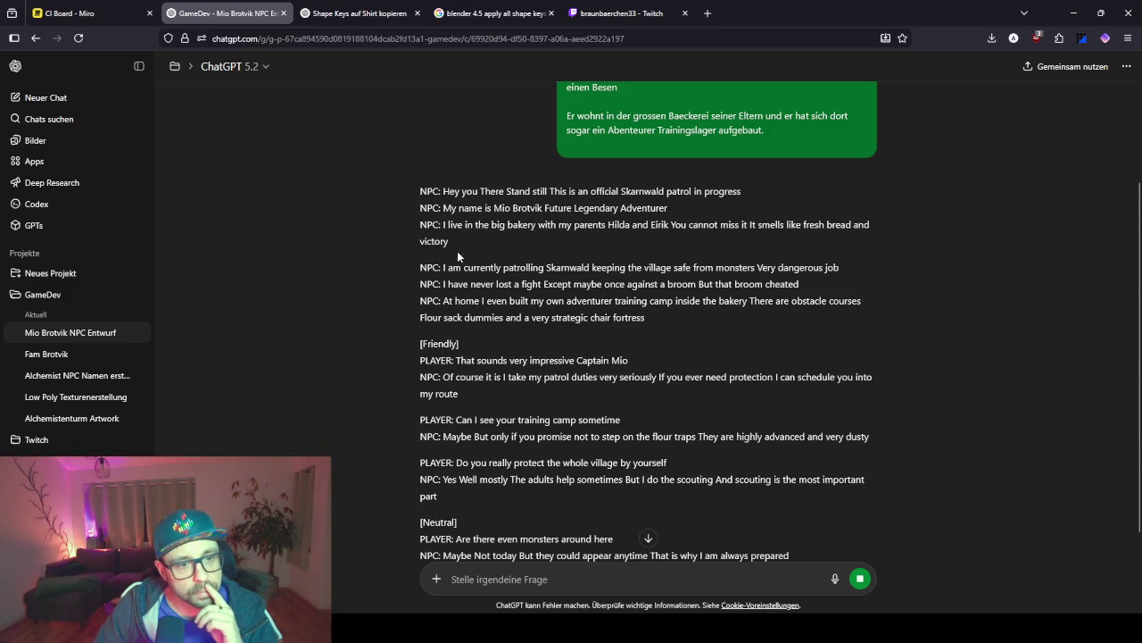
Scroll through the regenerated reply to find Mio's line about once losing to a broom.
scroll(473, 259, down, 3)
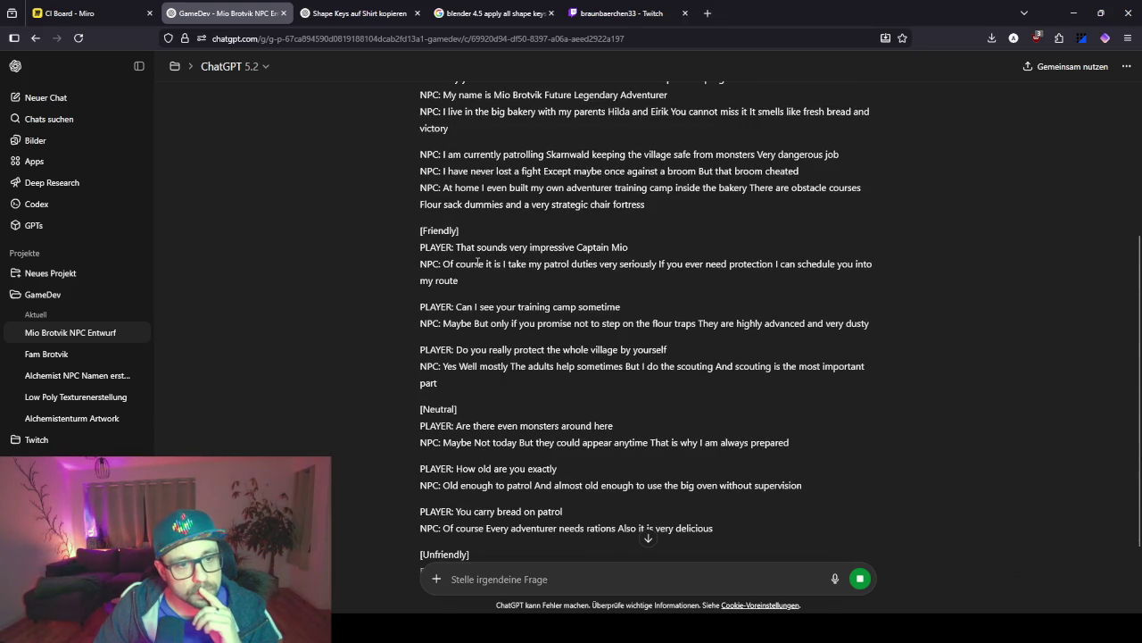
scroll(477, 263, down, 3)
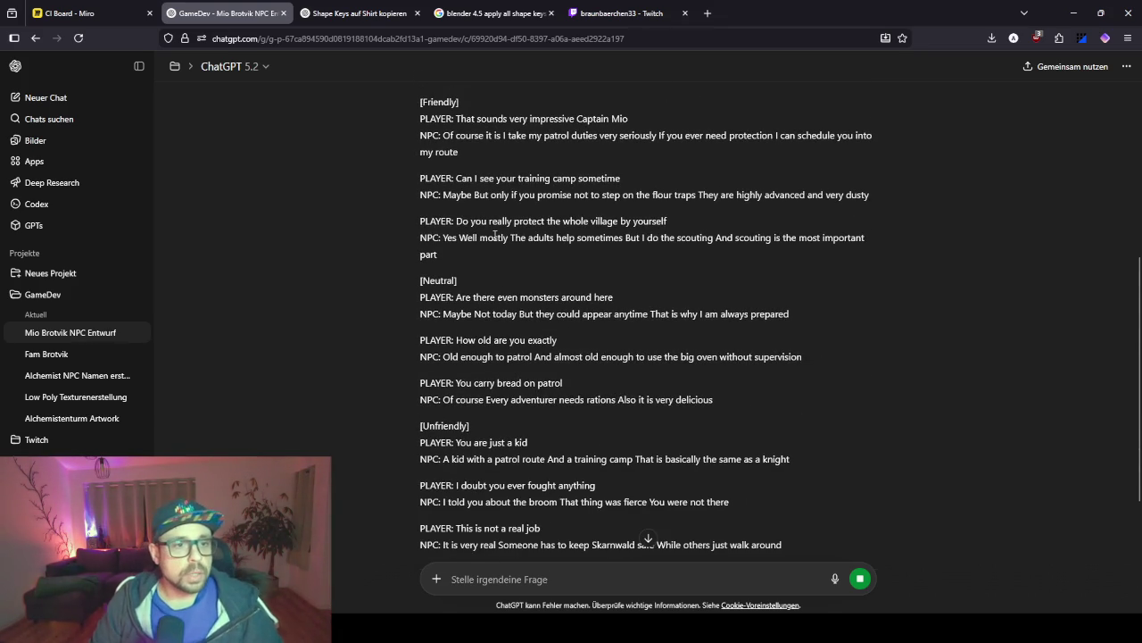
scroll(494, 235, up, 5)
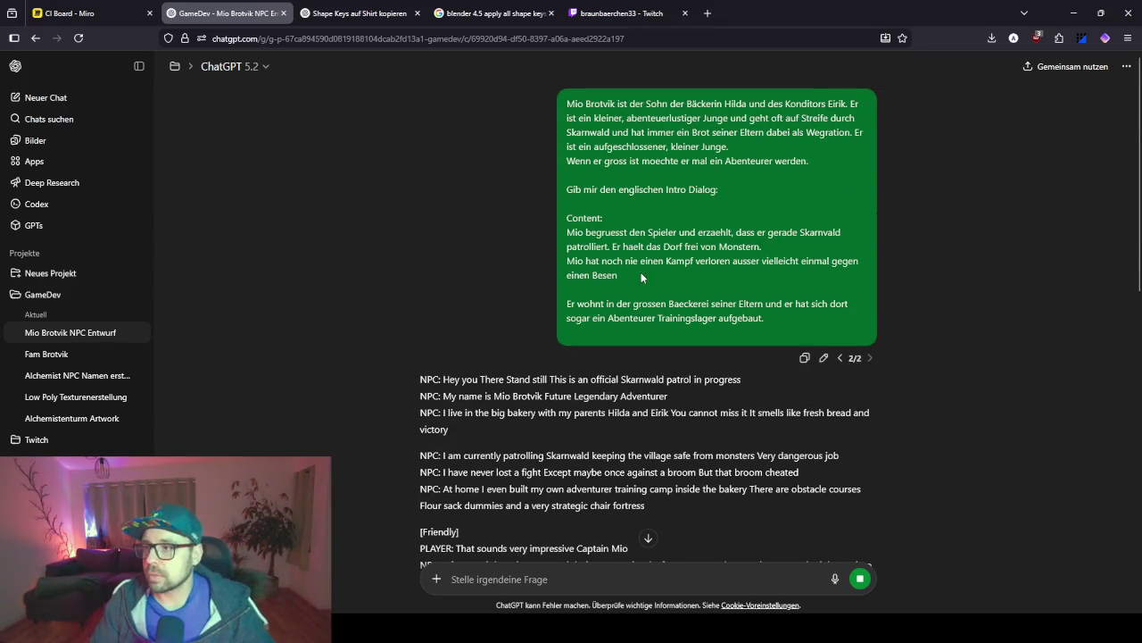
scroll(641, 272, down, 3)
scroll(641, 277, down, 2)
scroll(607, 223, up, 2)
scroll(560, 144, down, 1)
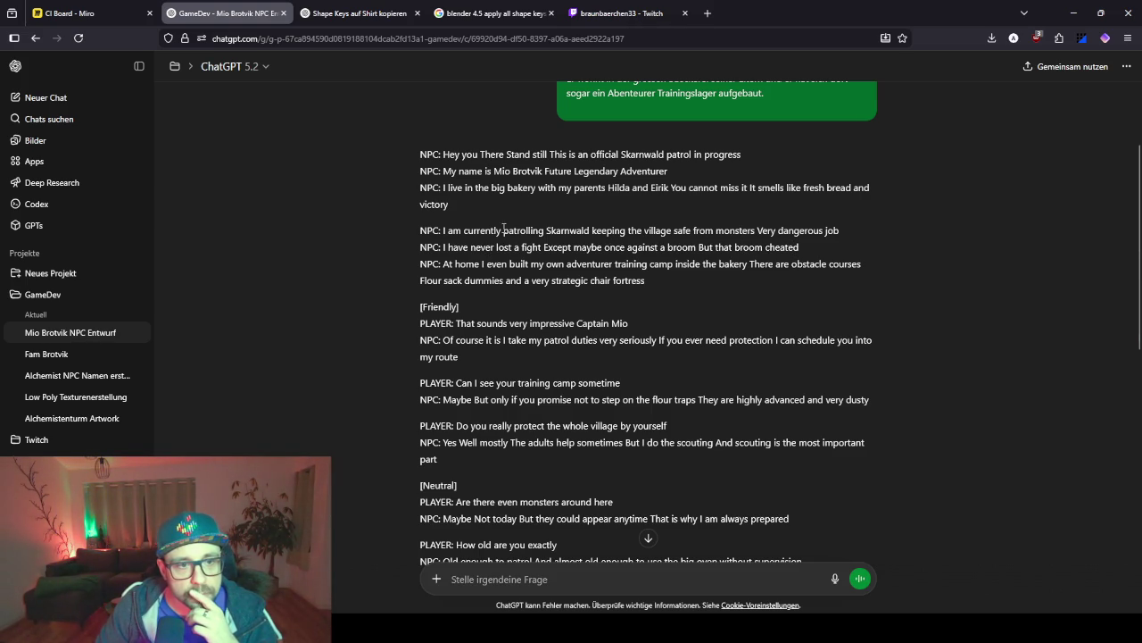
Highlight phrases such as 'Very dangerous job' and 'strategic chair fortress' while reading the intro.
mouse_move(839, 228)
mouse_down()
mouse_move(678, 229)
mouse_move(695, 229)
mouse_up()
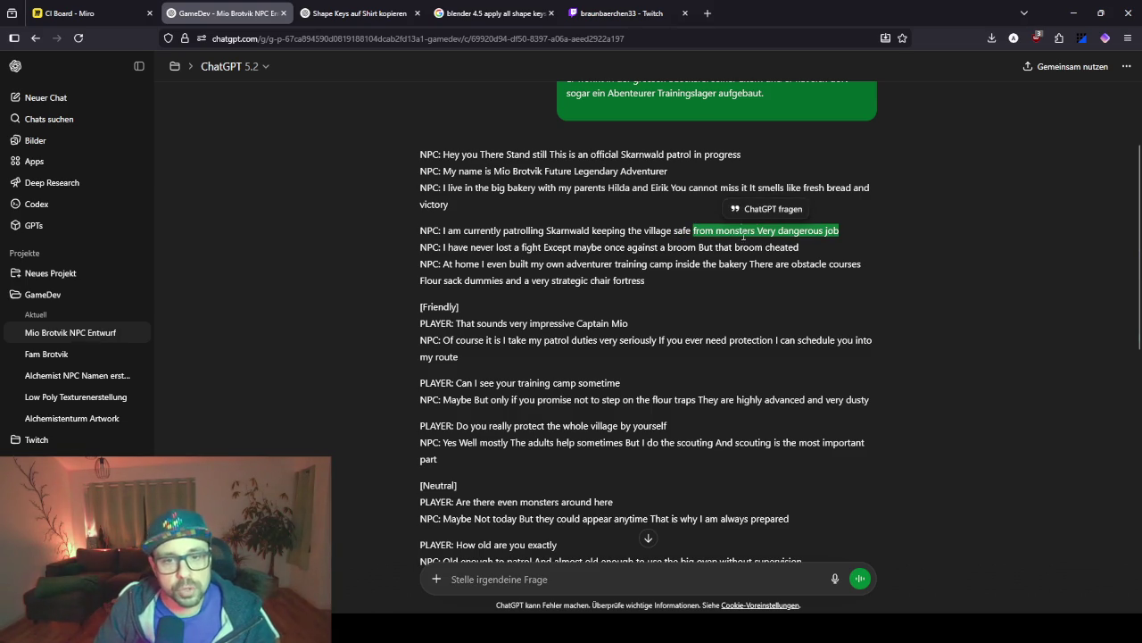
click(730, 247)
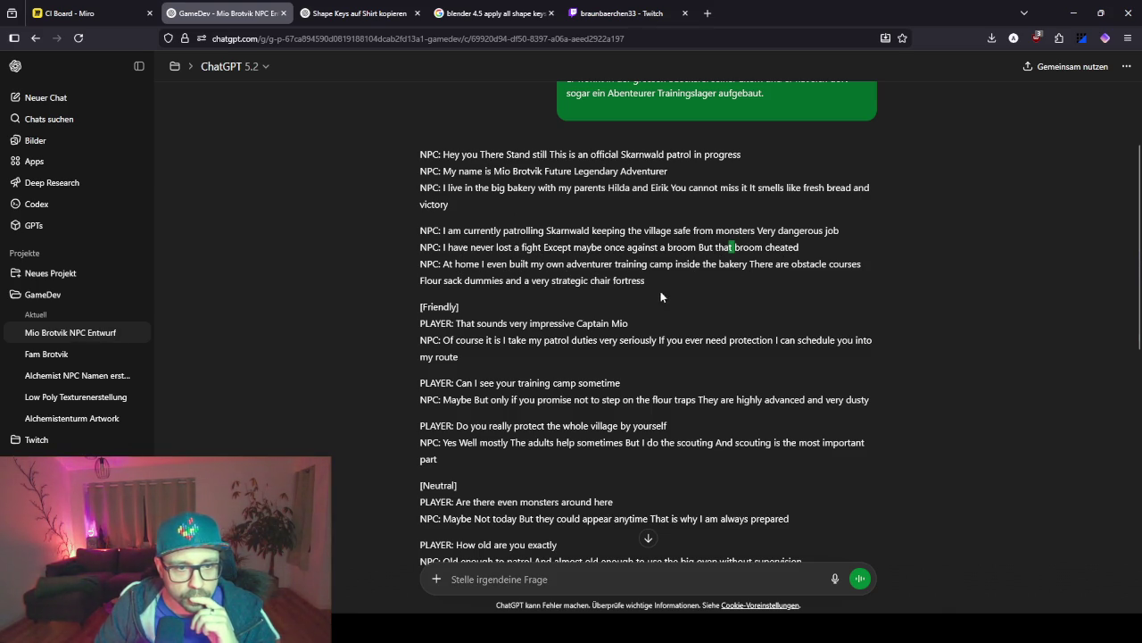
drag(650, 286, 566, 282)
click(604, 362)
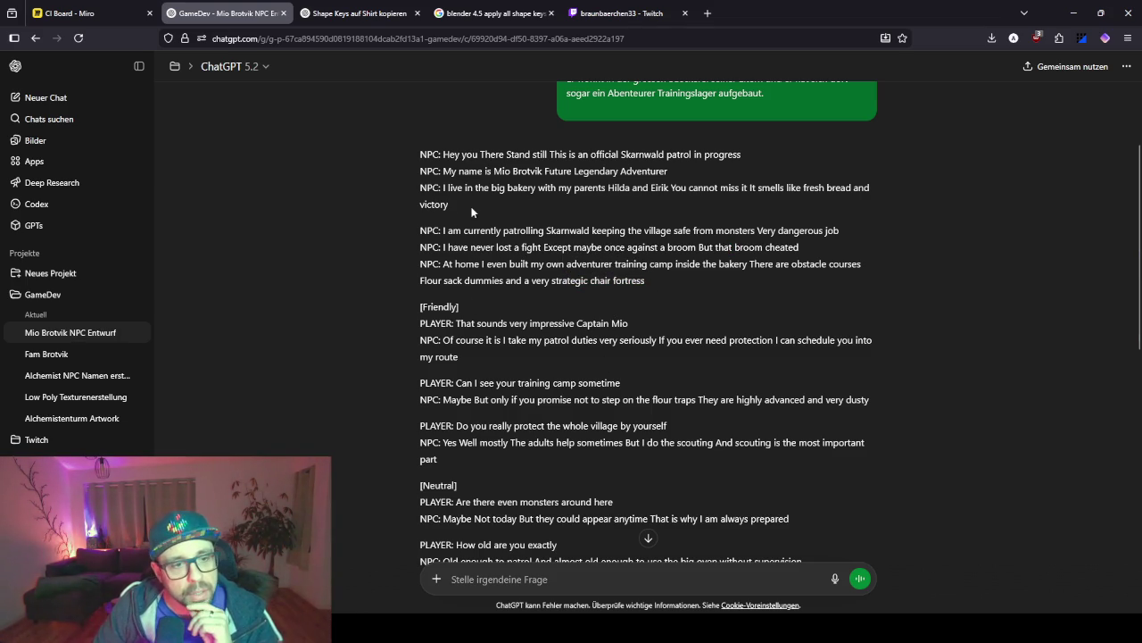
drag(463, 155, 647, 280)
click(514, 321)
Scroll down to the Unfriendly replies and the prompt-upgrade suggestions.
scroll(513, 321, down, 2)
scroll(513, 327, up, 2)
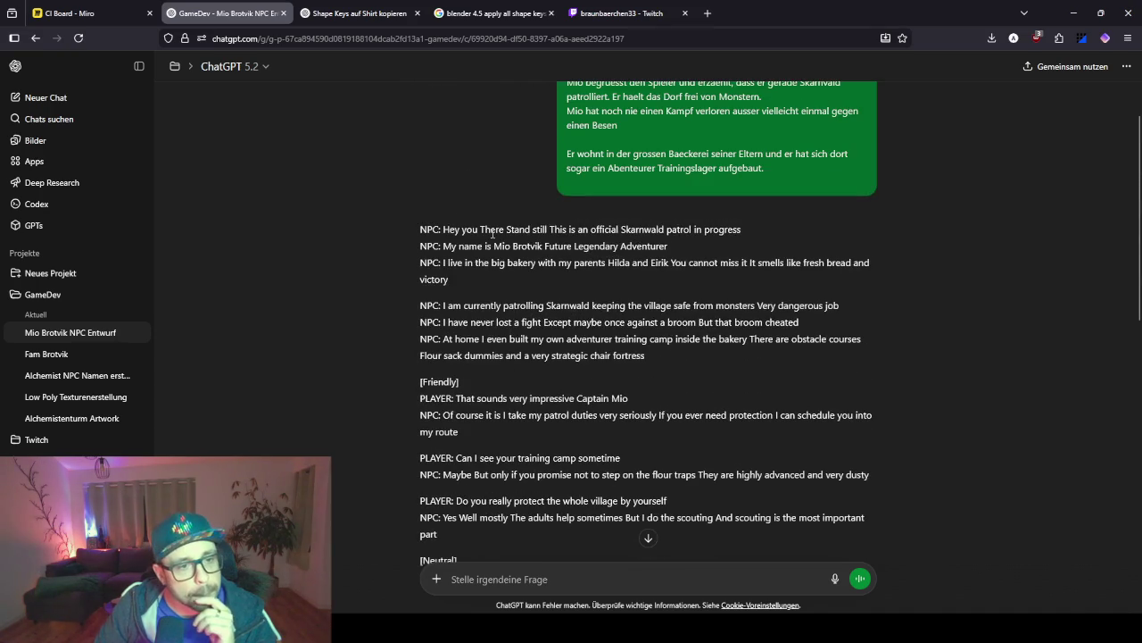
scroll(471, 319, down, 2)
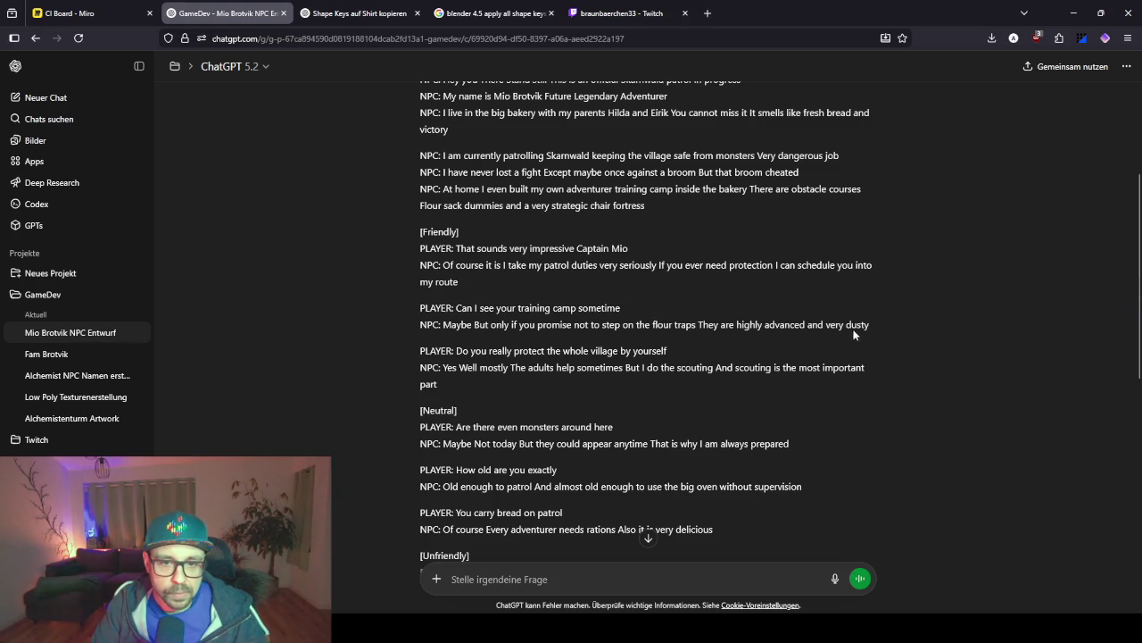
scroll(523, 324, down, 2)
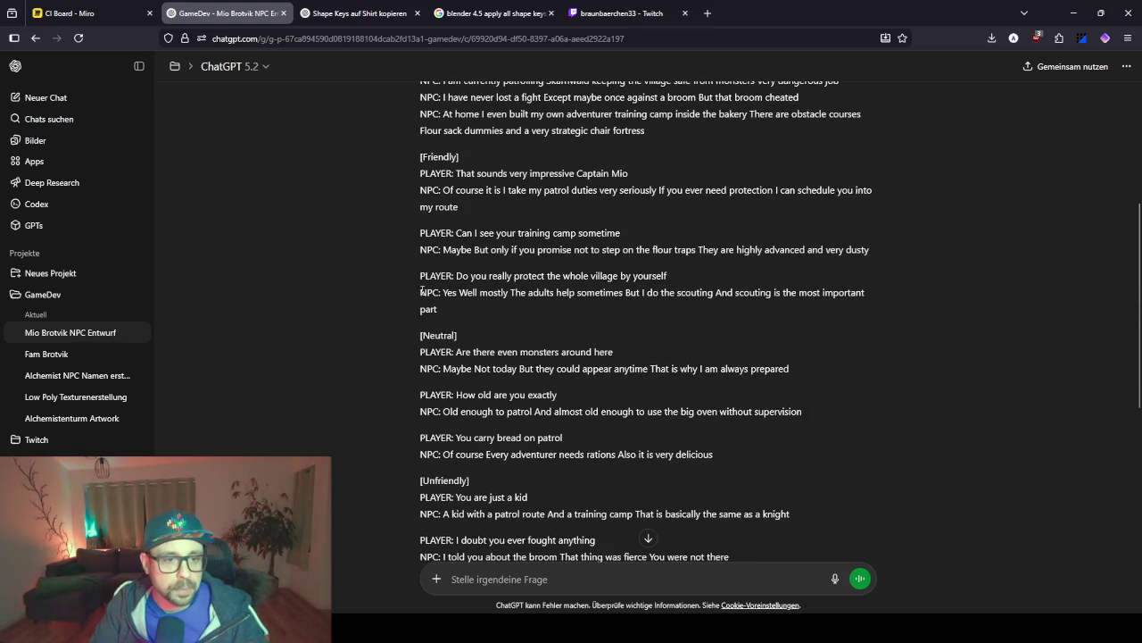
scroll(616, 317, down, 4)
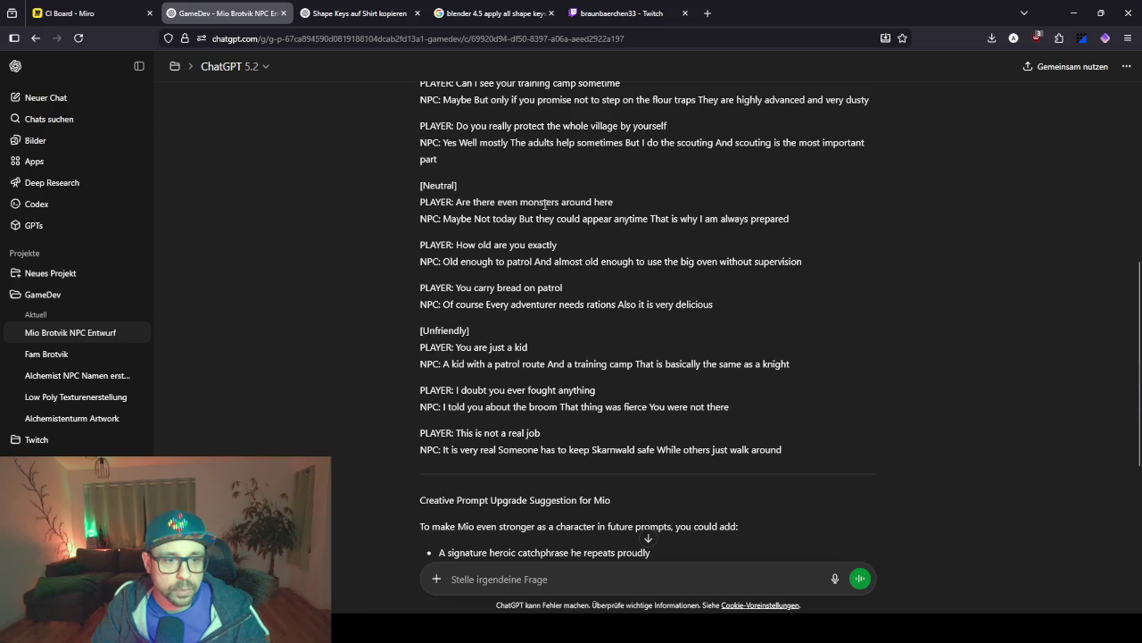
scroll(670, 285, down, 4)
scroll(794, 364, up, 2)
Select Mio's full dialogue reply, glance at the NPC dialog config notes, then switch to Notepad++.
mouse_move(795, 364)
mouse_down()
mouse_move(732, 336)
mouse_move(684, 247)
mouse_move(554, 179)
mouse_move(496, 257)
mouse_move(410, 268)
mouse_move(401, 314)
mouse_up()
key(ctrl+c)
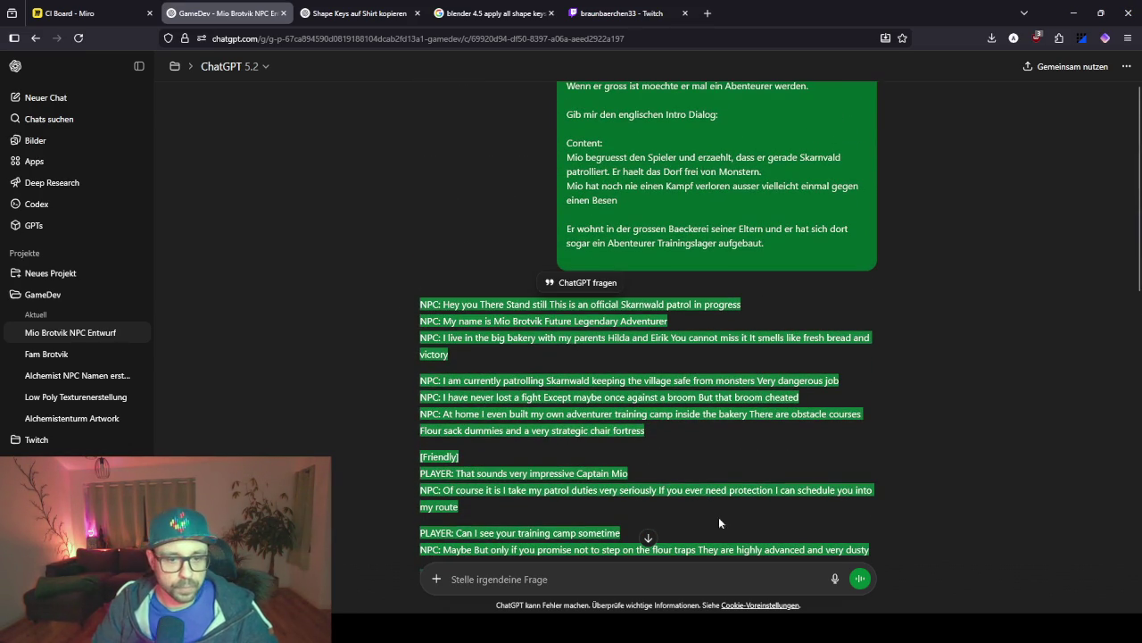
click(794, 580)
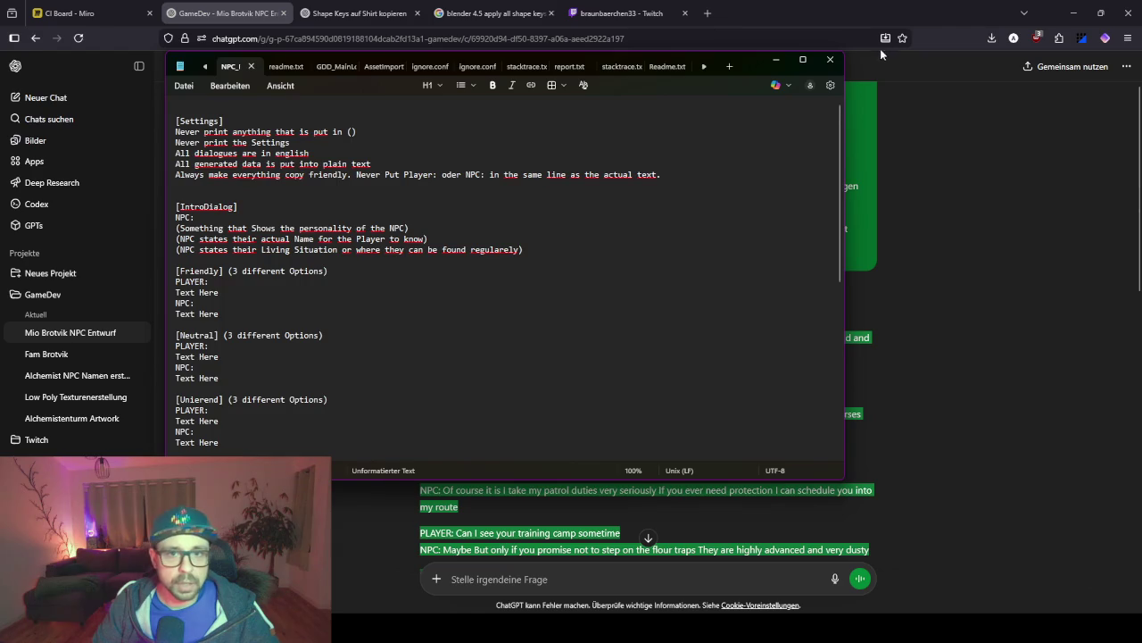
click(782, 61)
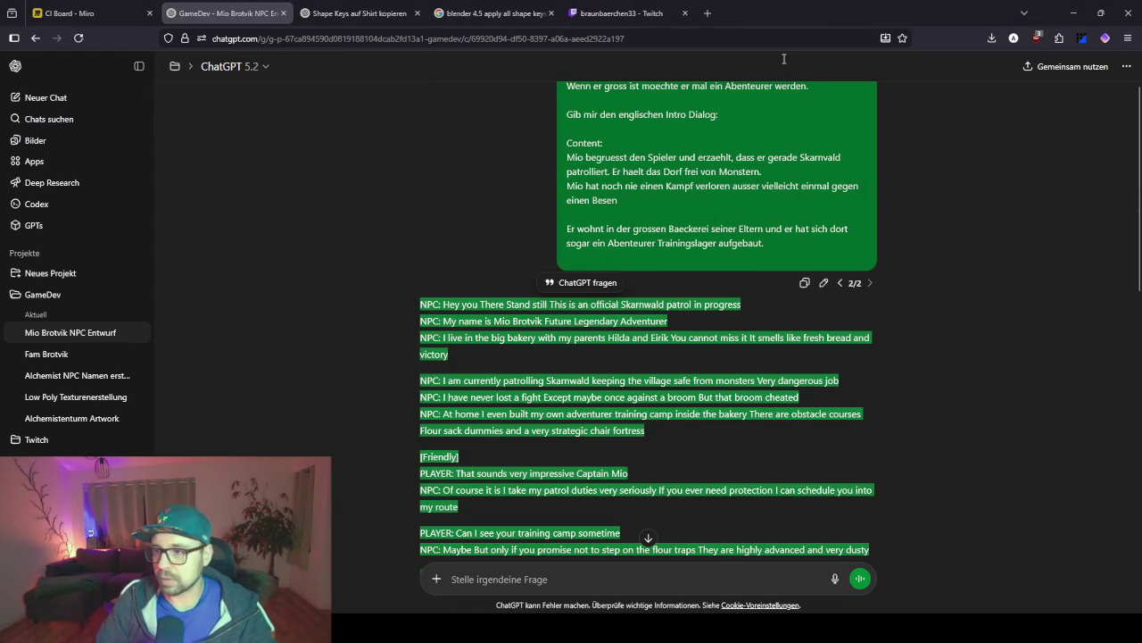
key(alt+Tab)
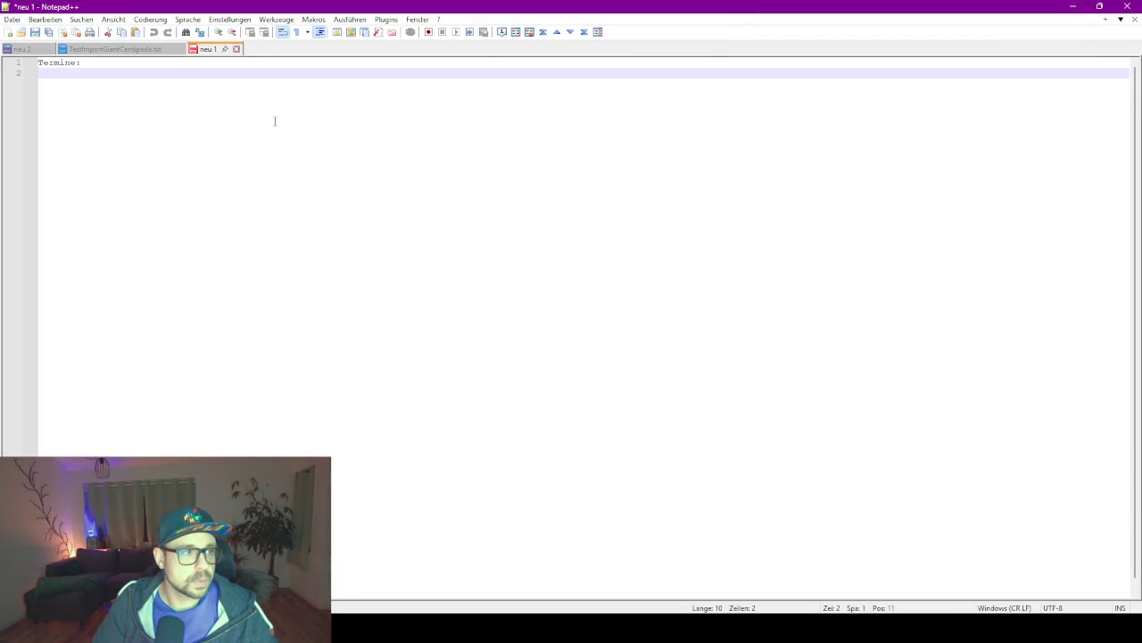
Close the 'Termine:' notes and the stack-trace document without saving, leaving a blank 'neu 1'.
click(237, 48)
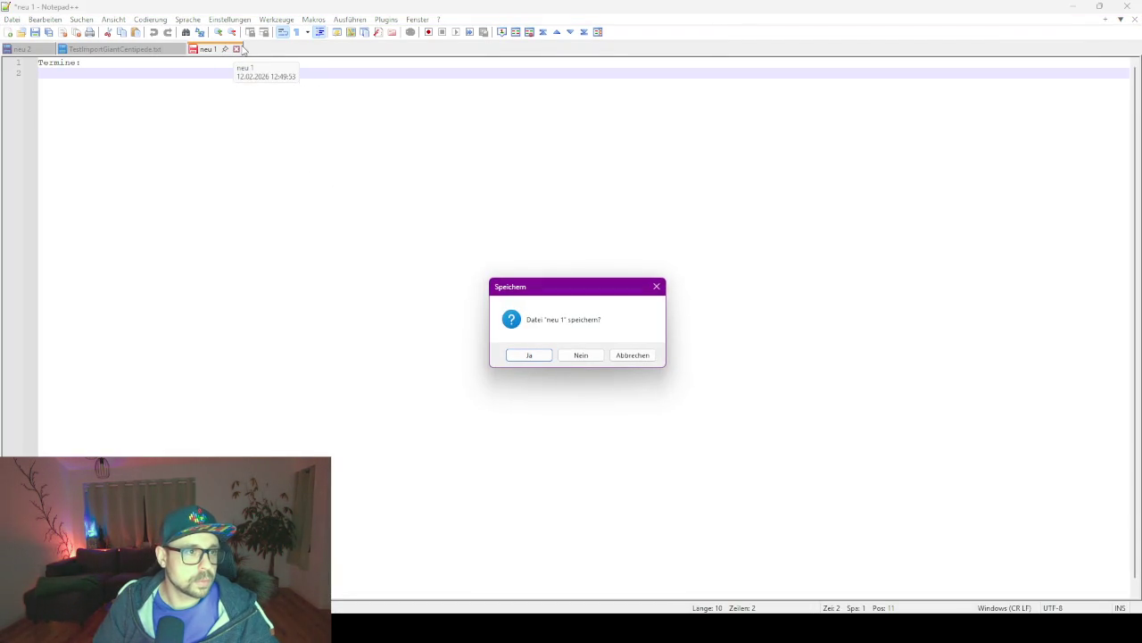
click(581, 356)
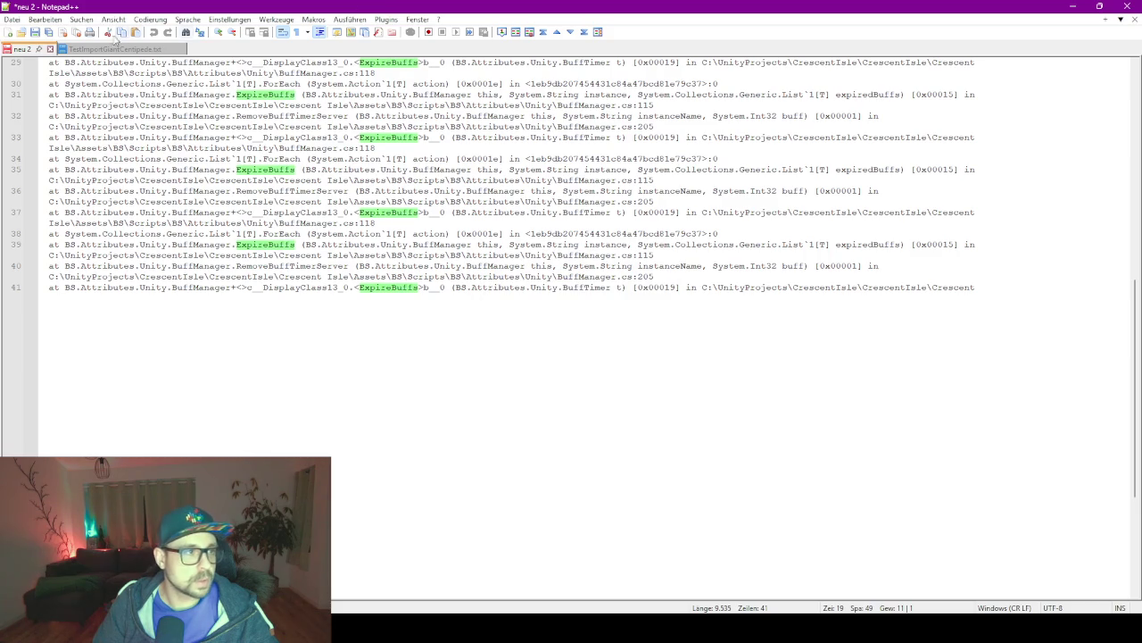
click(9, 33)
click(50, 48)
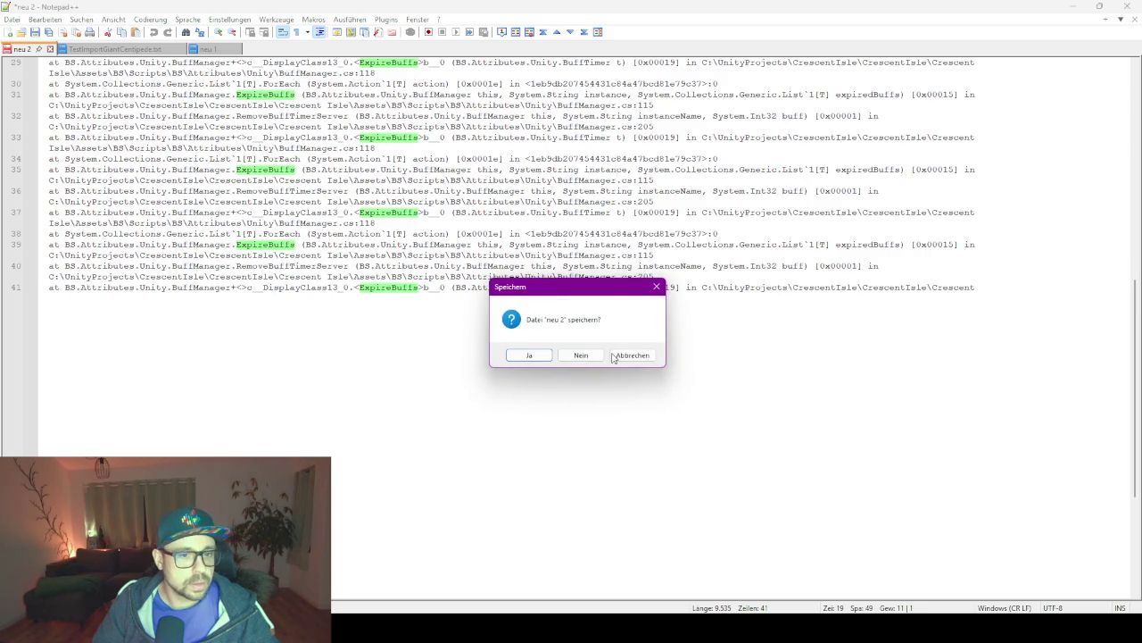
click(581, 355)
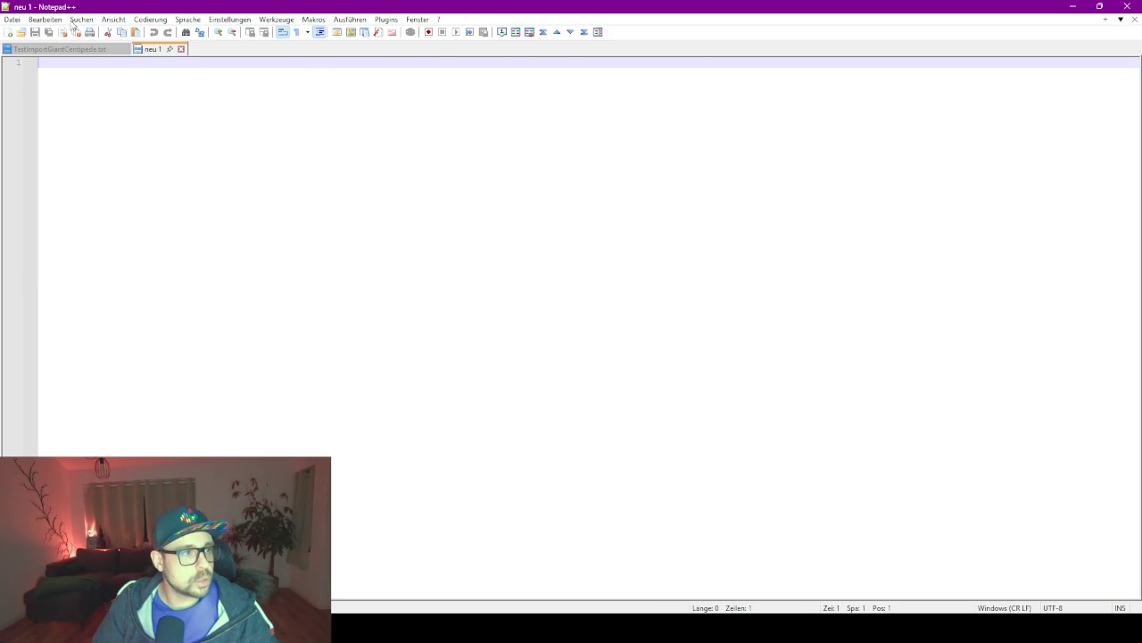
Close TestImportGiantCentipede.txt, paste Mio's dialogue, and column-delete the 'NPC: ' labels on lines 1–7.
click(126, 49)
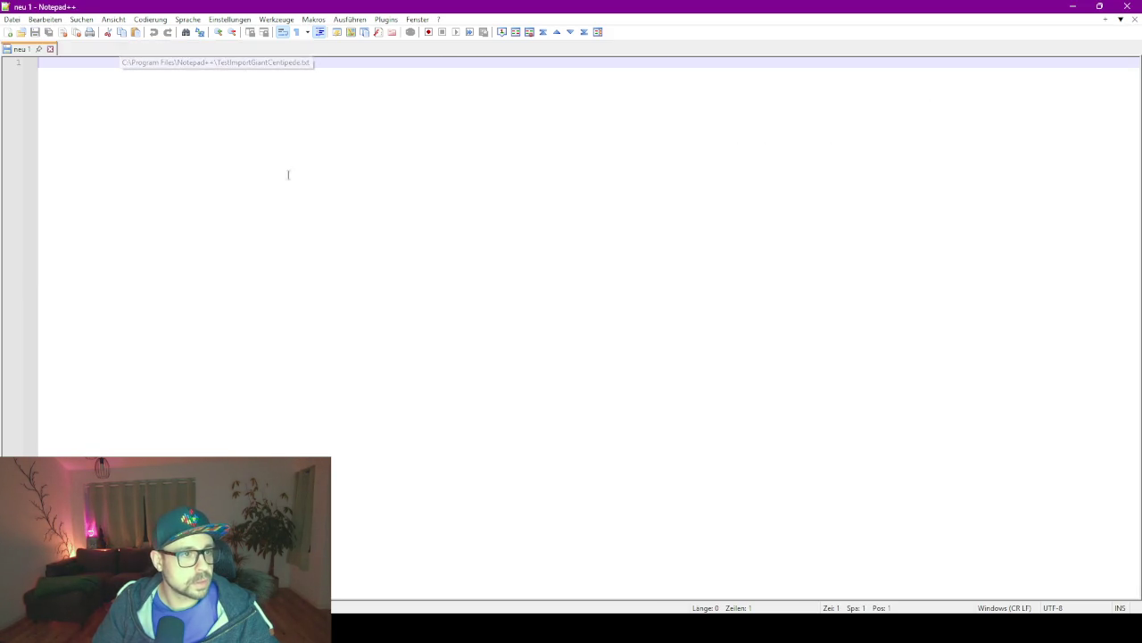
key(ctrl+v)
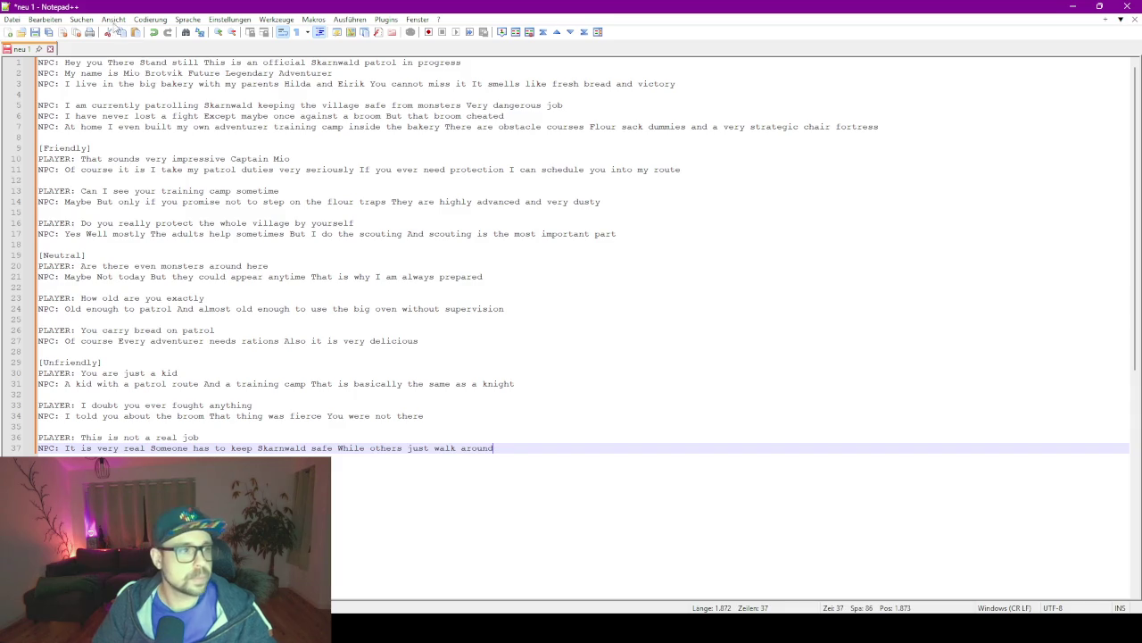
shift+click(68, 127)
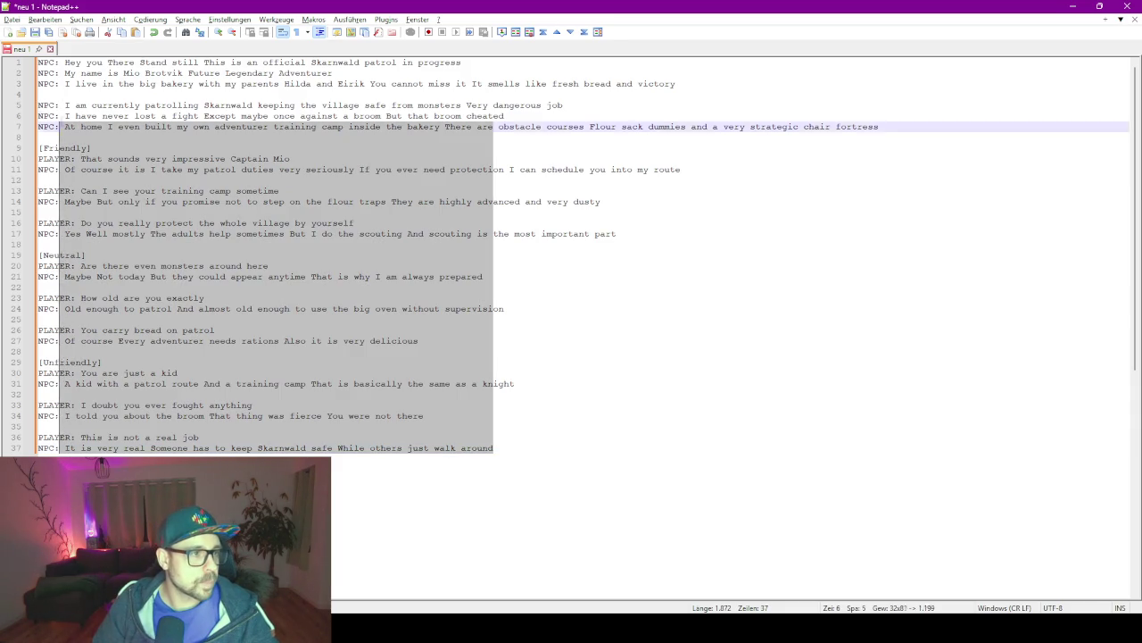
click(38, 62)
mouse_move(38, 62)
mouse_down()
mouse_move(64, 73)
mouse_move(64, 127)
mouse_up()
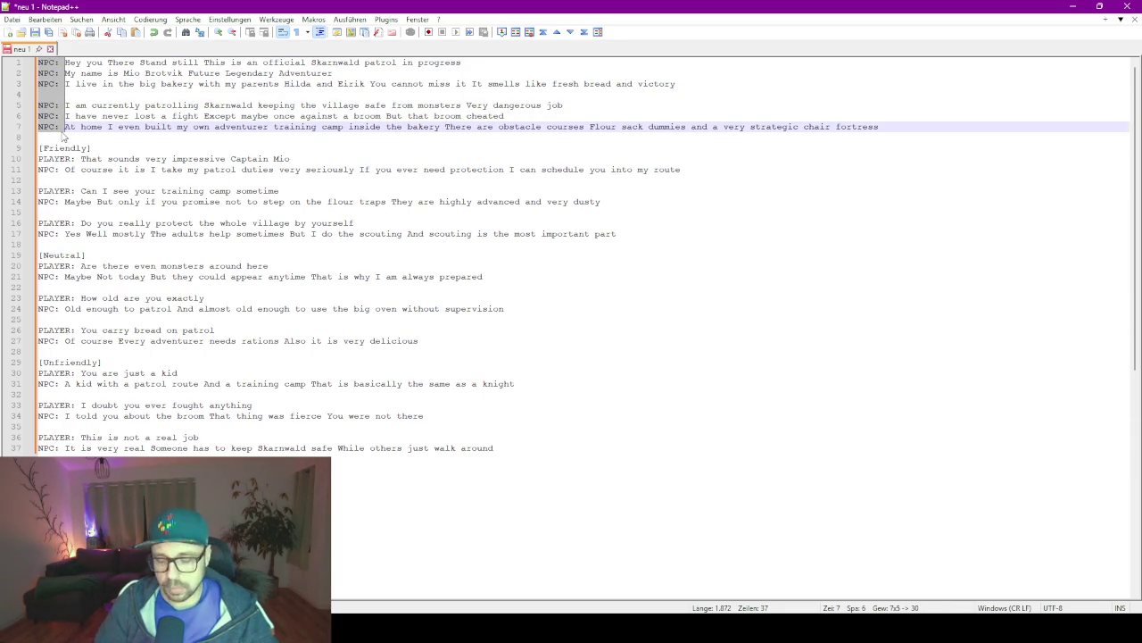
key(Delete)
Remove the blank line inside the intro and move the first Friendly PLAYER text below its label.
click(57, 96)
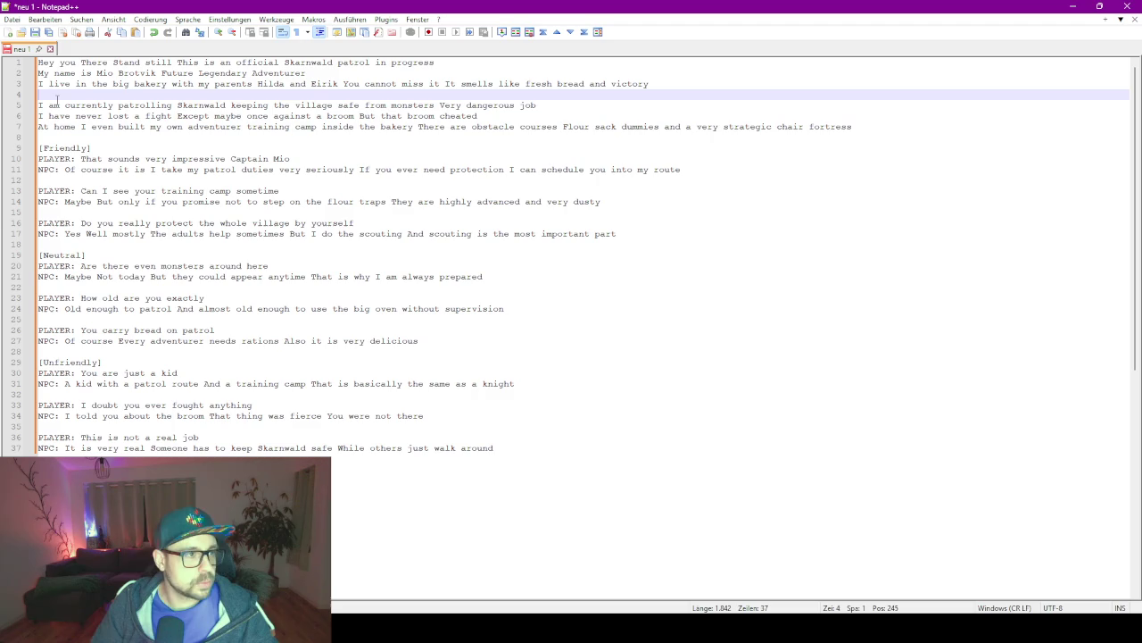
key(BackSpace)
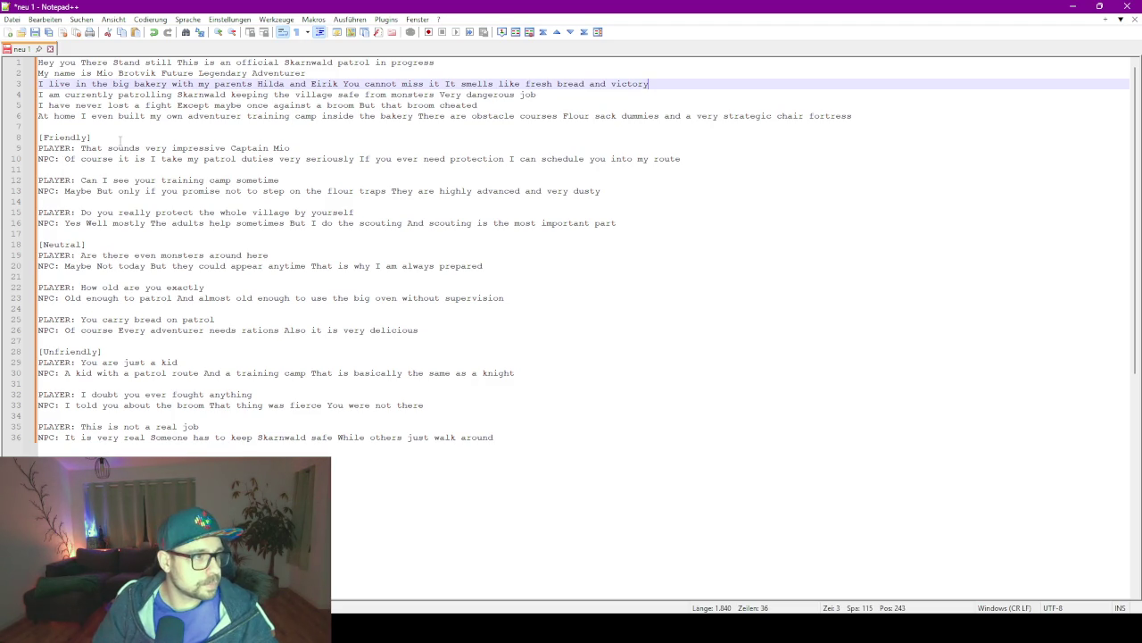
click(81, 148)
key(Return)
Move the Friendly exchanges' text (training camp, flour traps, village protection, scouting) below their labels.
click(64, 170)
key(Return)
click(80, 202)
key(Return)
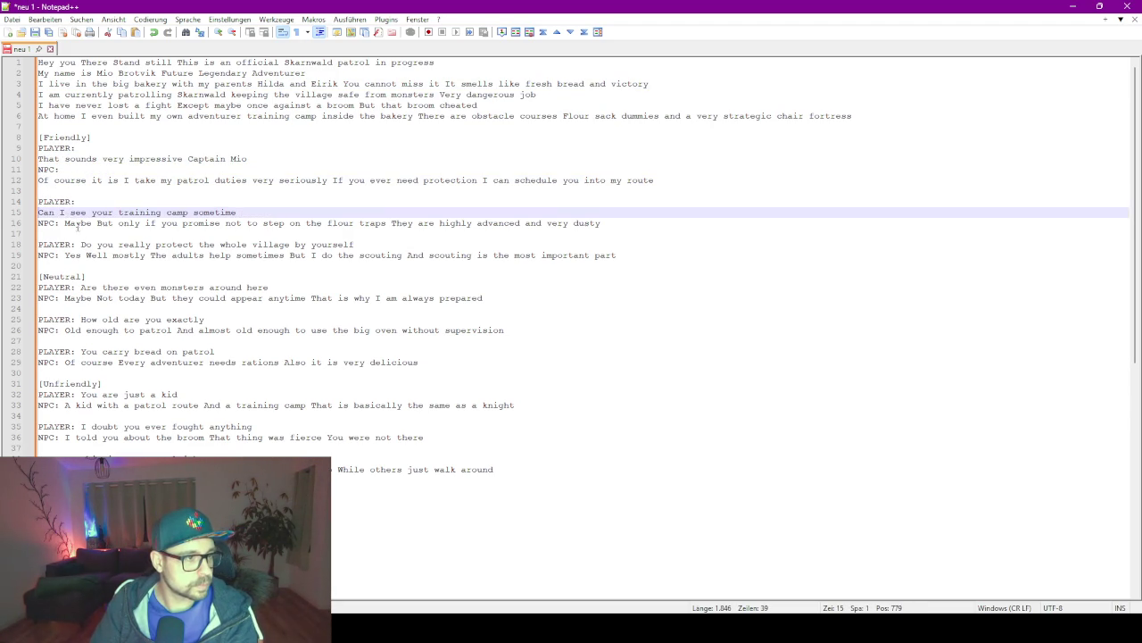
click(65, 223)
key(Return)
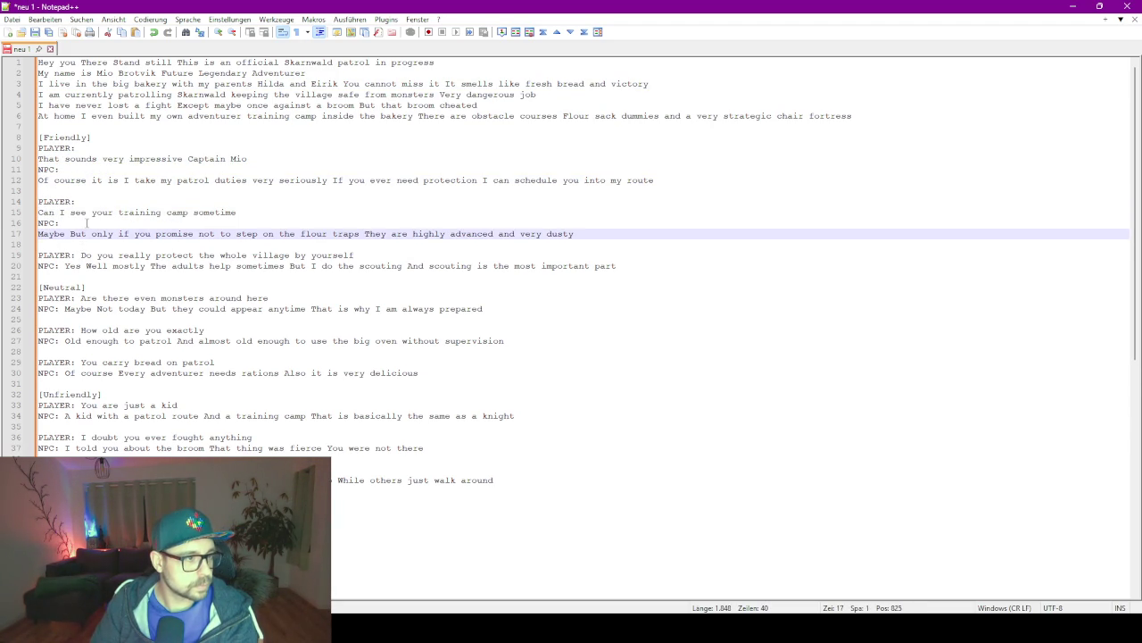
double_click(88, 212)
triple_click(87, 213)
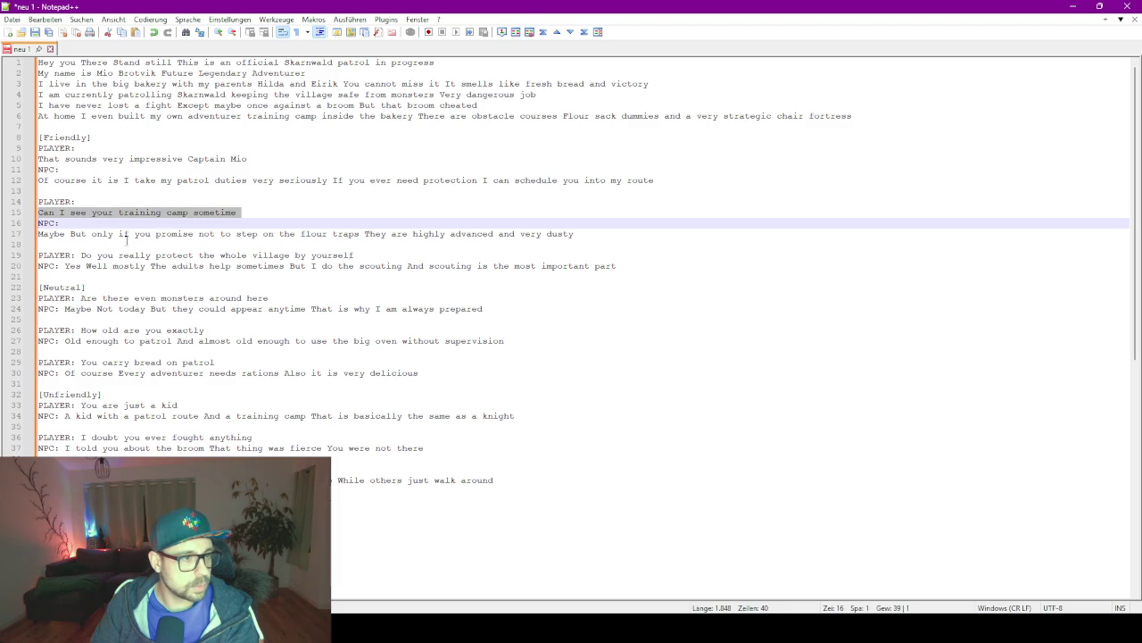
click(80, 255)
key(Return)
click(65, 277)
key(Return)
Split the Neutral exchanges (monsters, always prepared, age, big oven, bread, rations) from their labels.
click(82, 321)
key(Return)
click(66, 341)
key(Return)
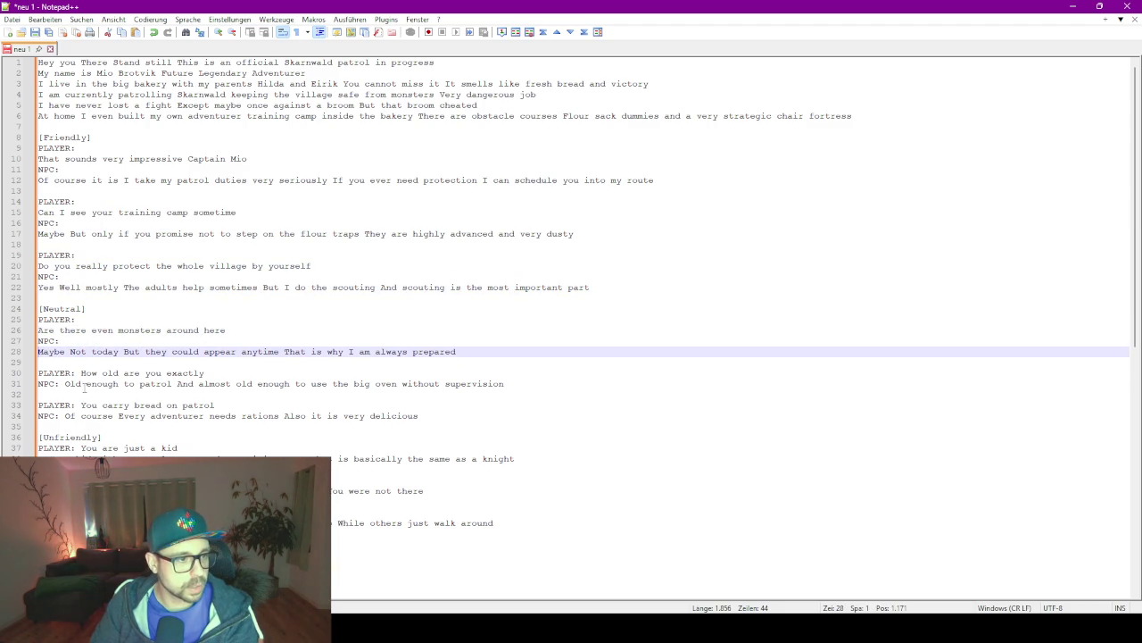
click(79, 373)
key(Return)
click(65, 394)
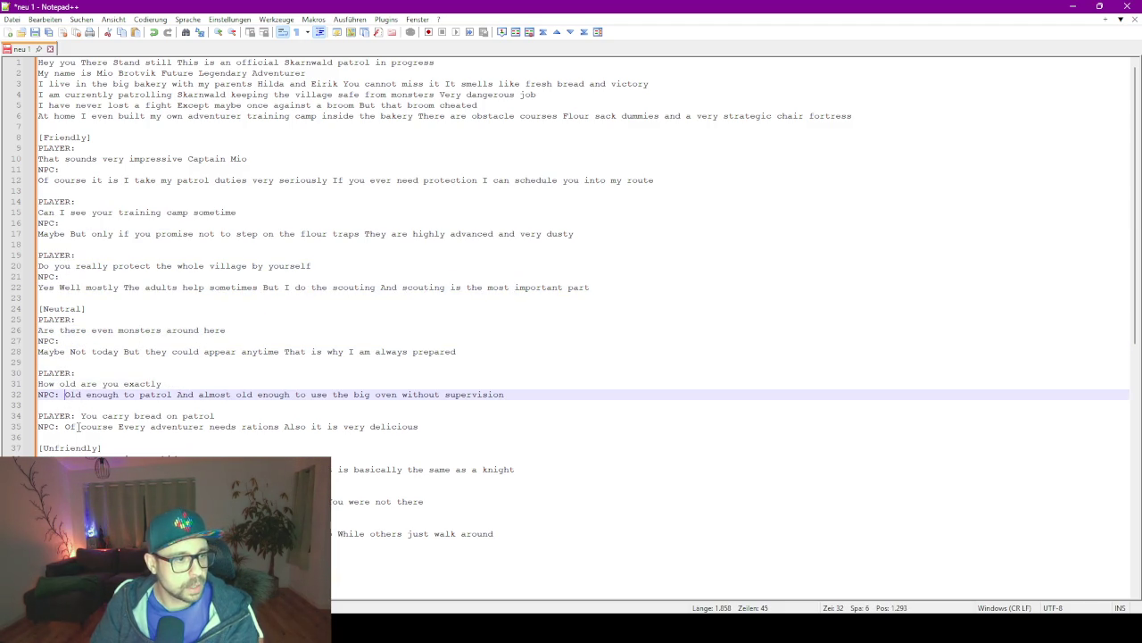
key(Return)
click(80, 426)
key(Return)
click(64, 448)
key(Return)
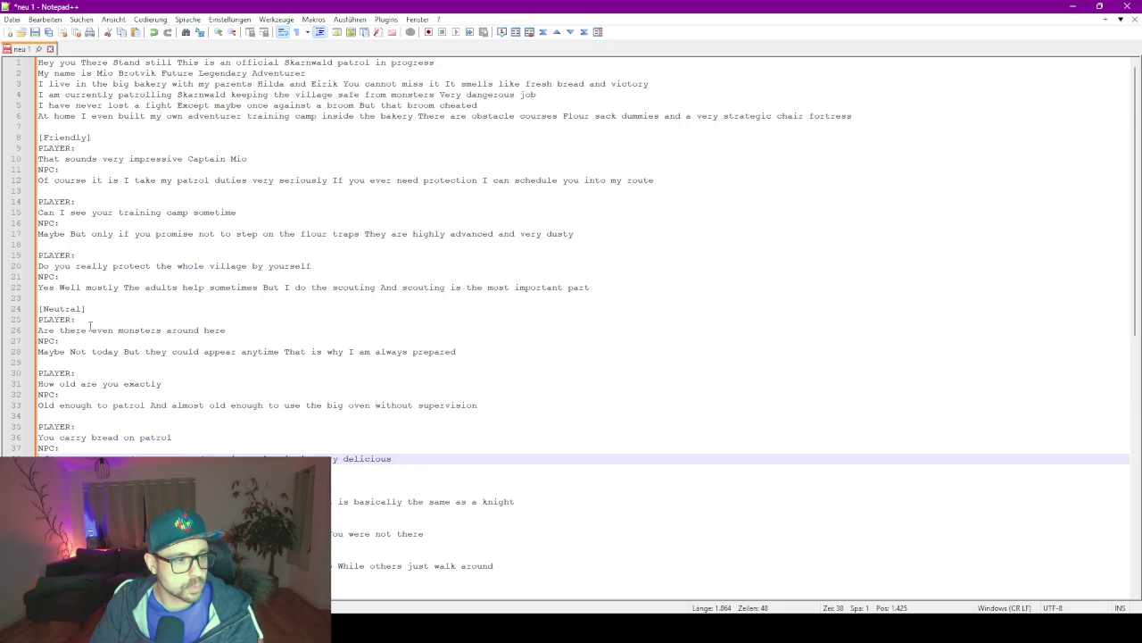
Split the Unfriendly exchanges (just a kid, knight, fought anything, broom, final) from their labels.
scroll(78, 390, down, 3)
click(78, 394)
key(Return)
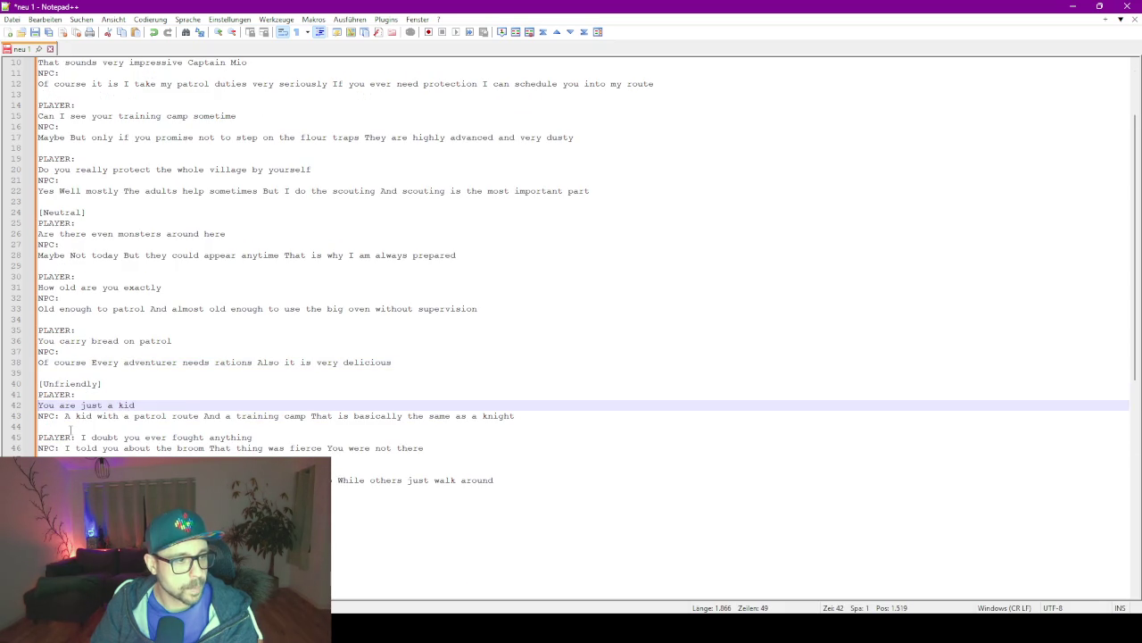
click(66, 416)
key(Return)
click(76, 448)
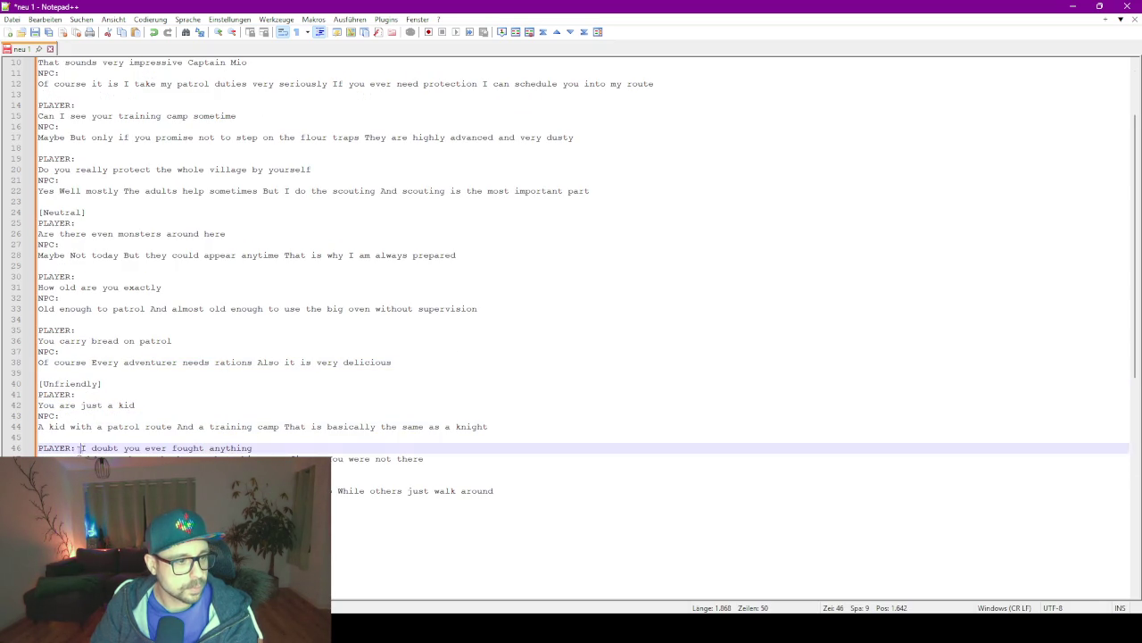
key(Return)
click(61, 470)
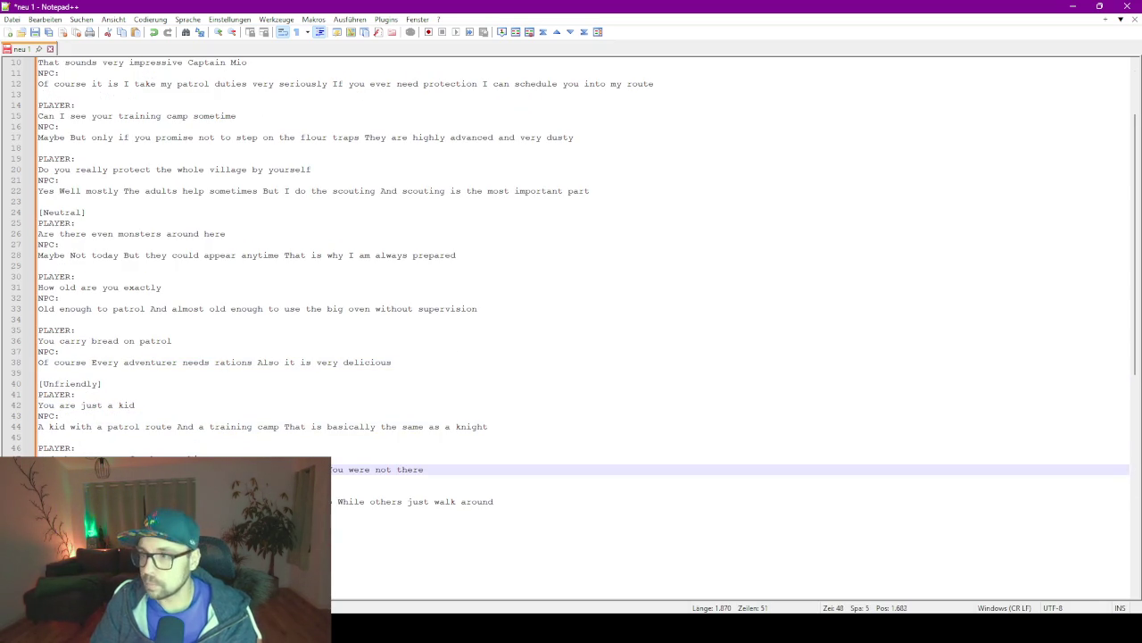
key(Return)
click(60, 502)
key(Return)
key(Return)
click(143, 405)
scroll(154, 136, up, 3)
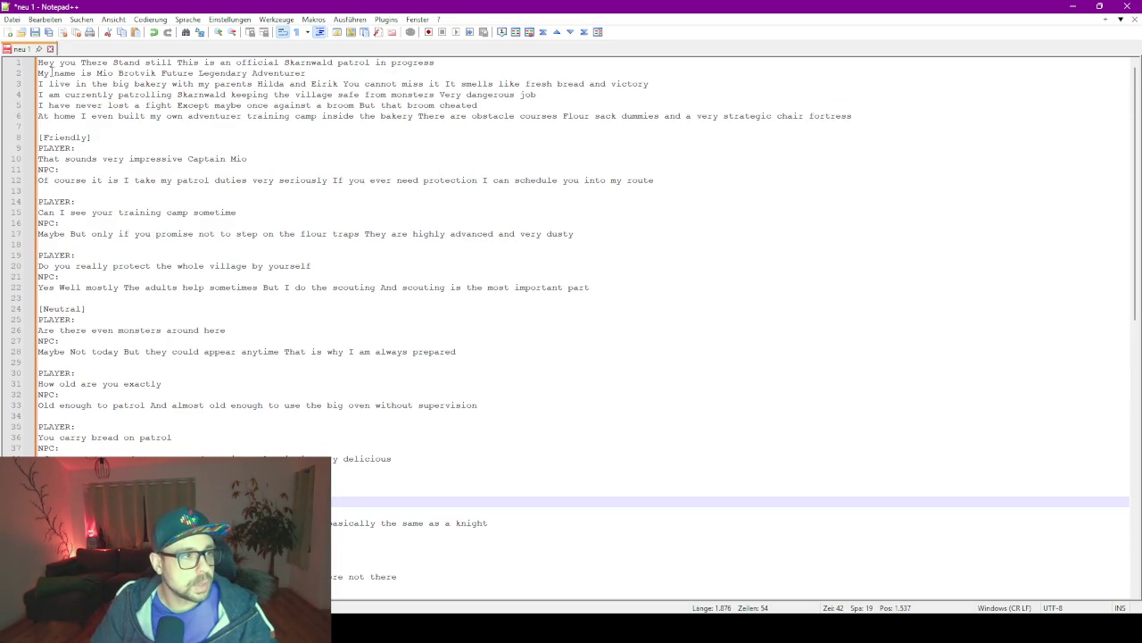
Replace 'Very dangerous job' on line 4 with a period and add a period after 'still' on line 1.
drag(39, 62, 436, 63)
click(152, 83)
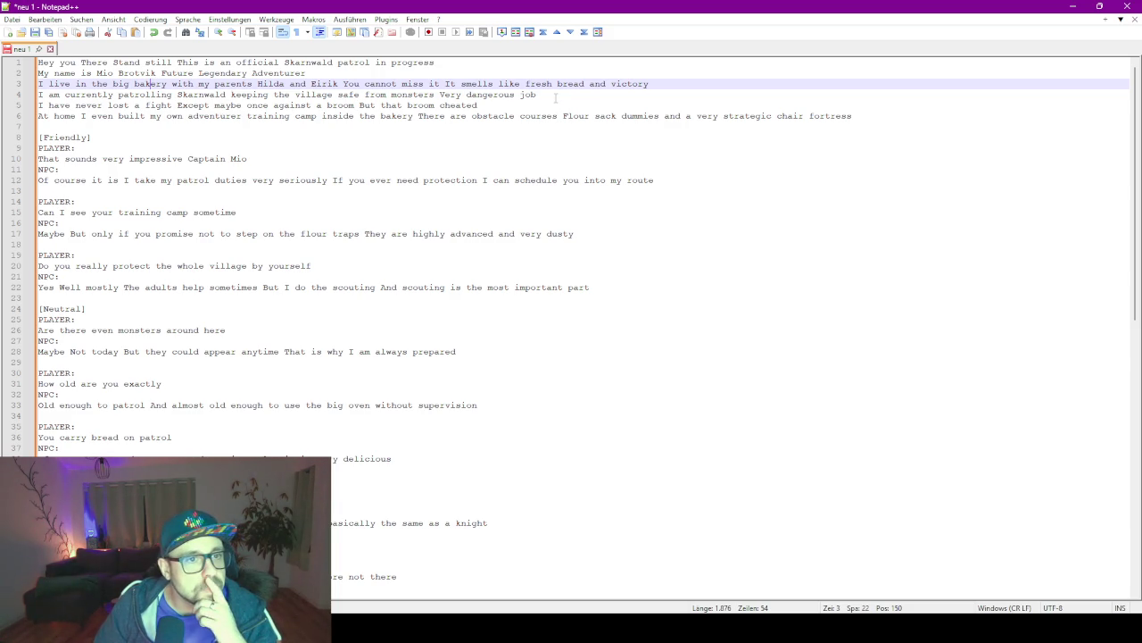
drag(553, 94, 435, 94)
key(BackSpace)
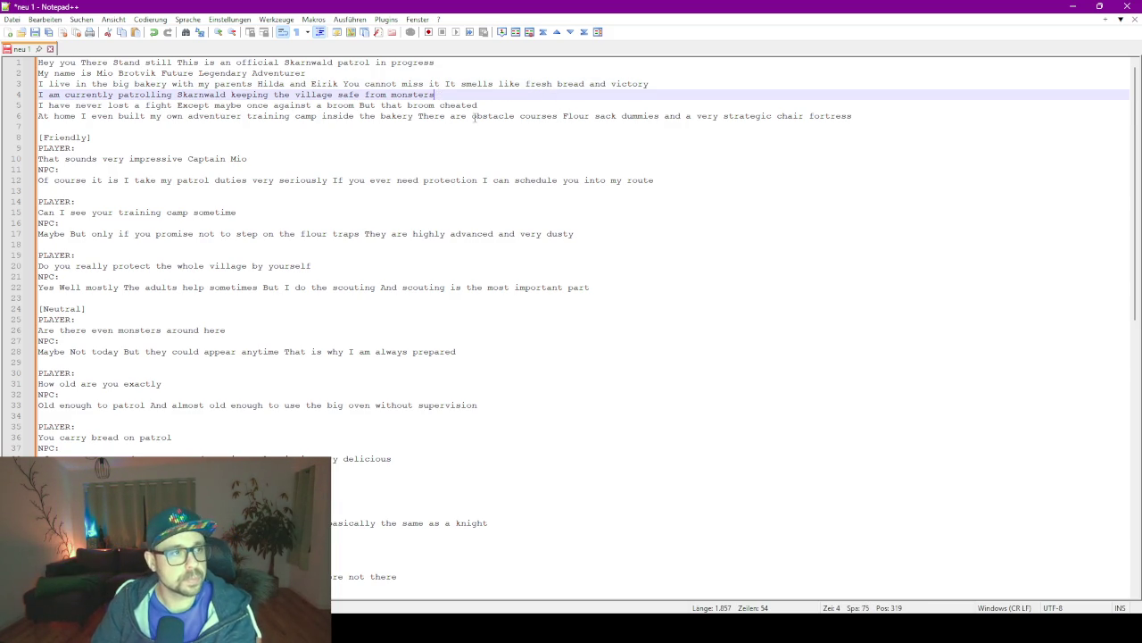
text(.)
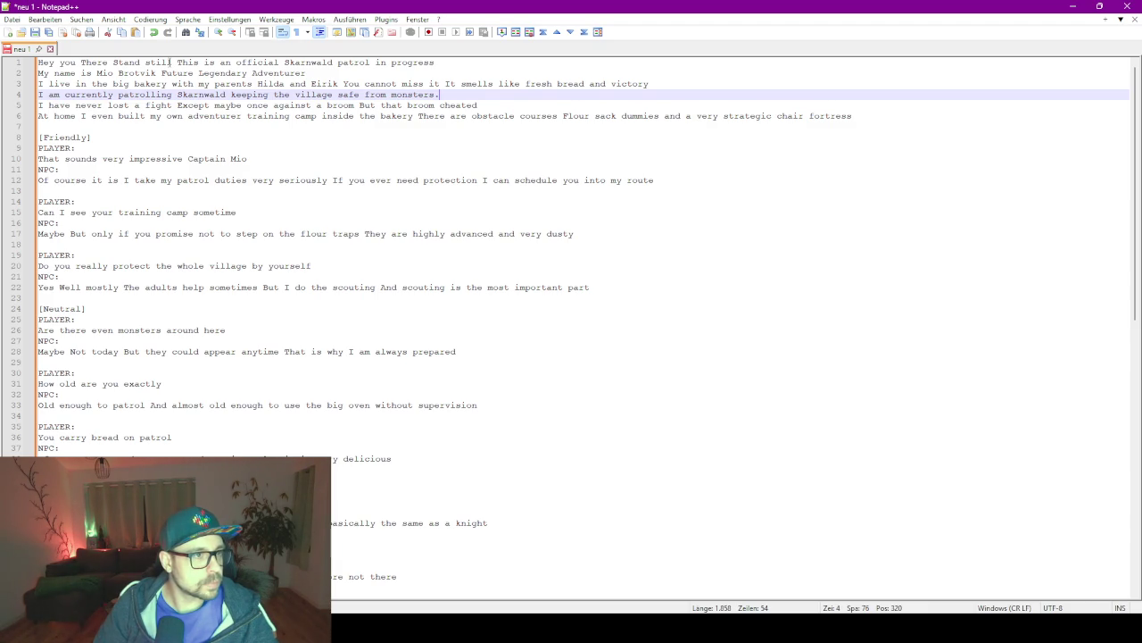
click(171, 63)
text(.)
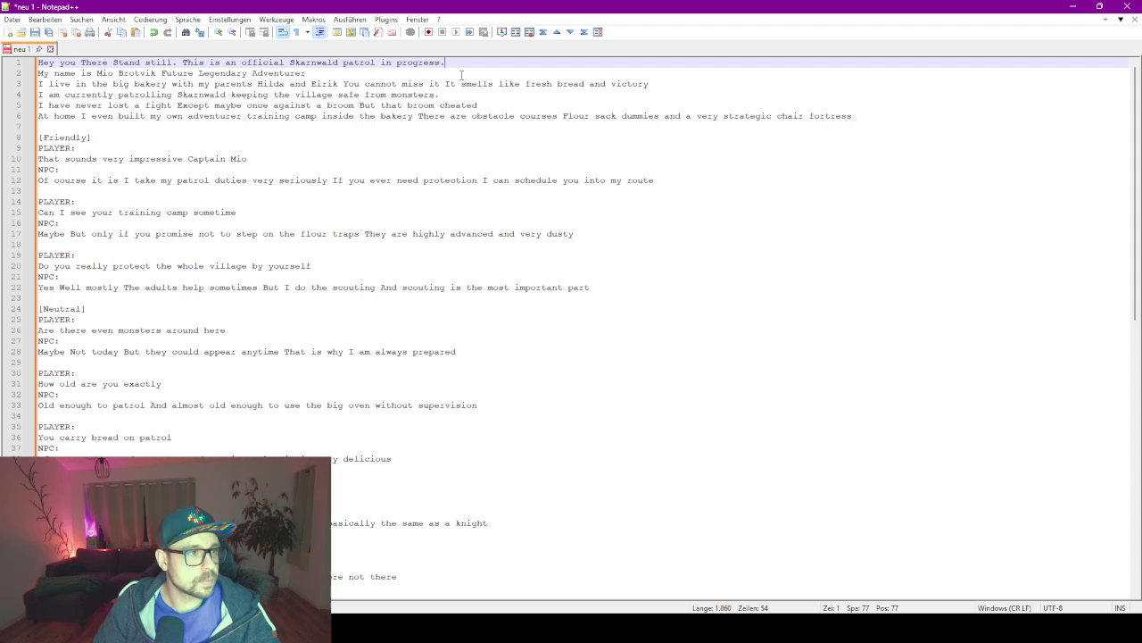
Insert 'a' before 'Future' on line 2, and on line 3 delete the parents' names, adding a period and comma.
drag(310, 75, 166, 75)
click(163, 73)
key(Left)
text(a)
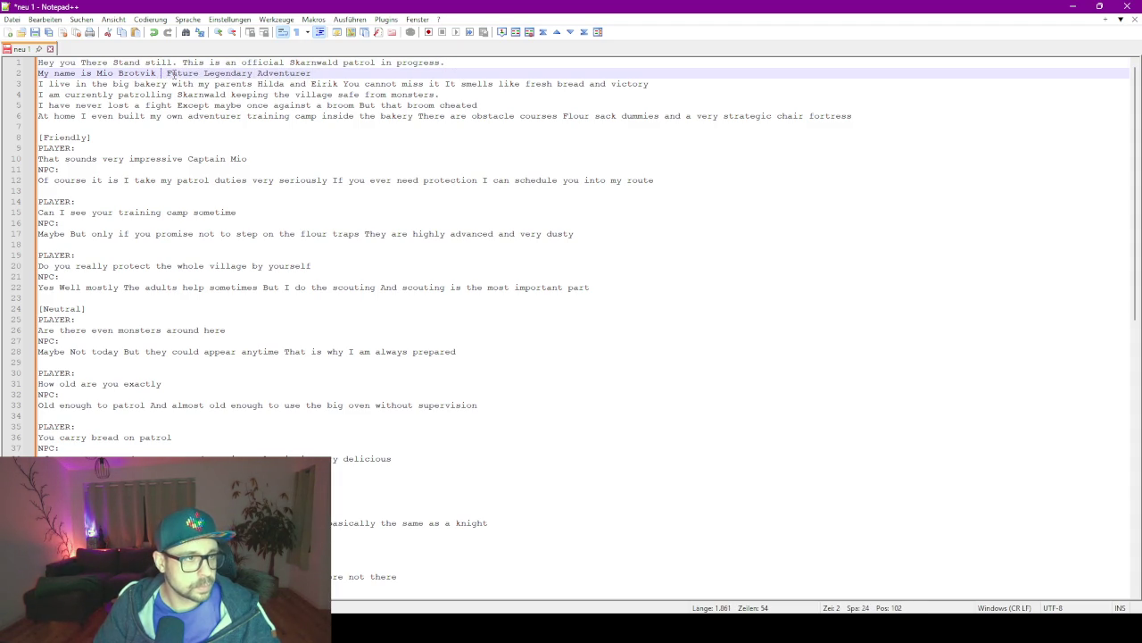
key(End)
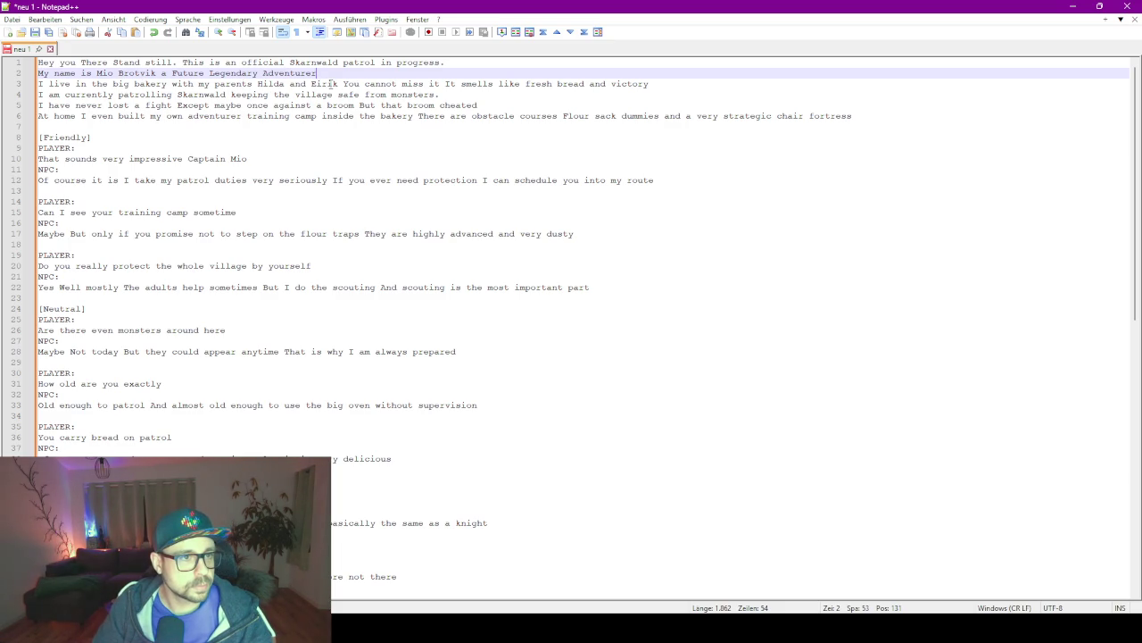
mouse_move(343, 83)
mouse_down()
mouse_move(267, 95)
mouse_move(256, 84)
mouse_up()
key(BackSpace)
key(BackSpace)
text(.)
click(365, 84)
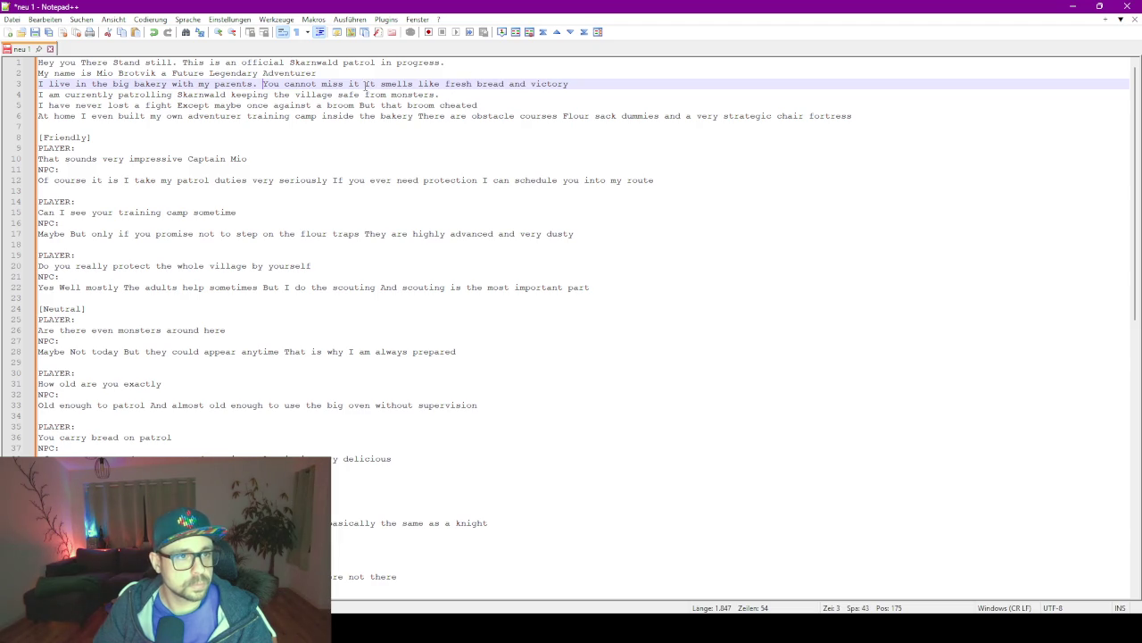
key(BackSpace)
text(,)
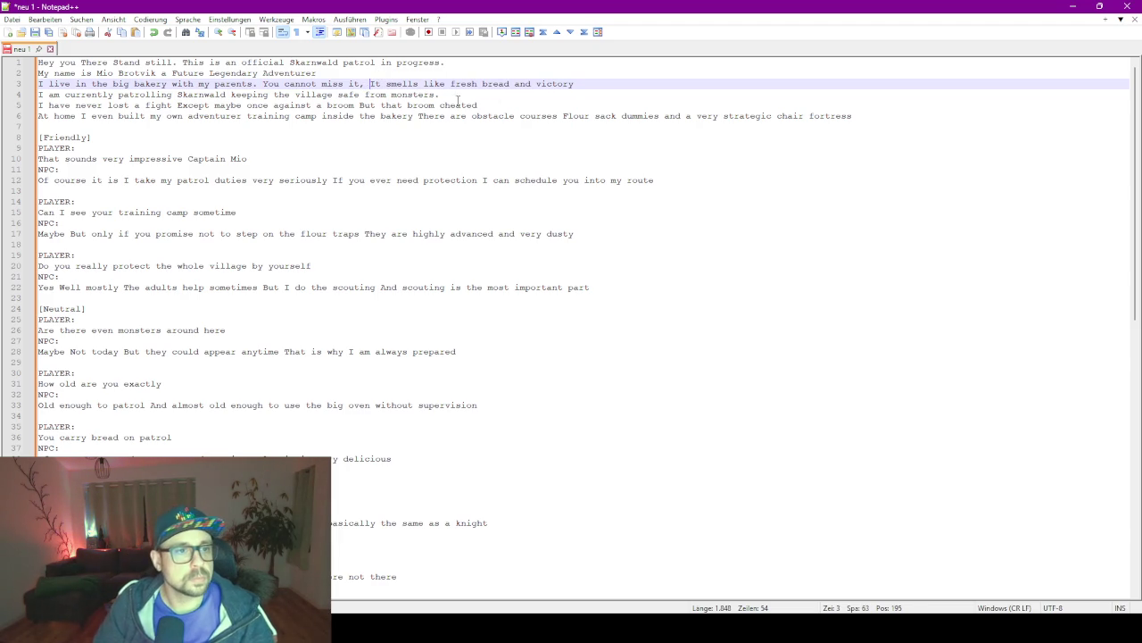
double_click(374, 84)
click(370, 84)
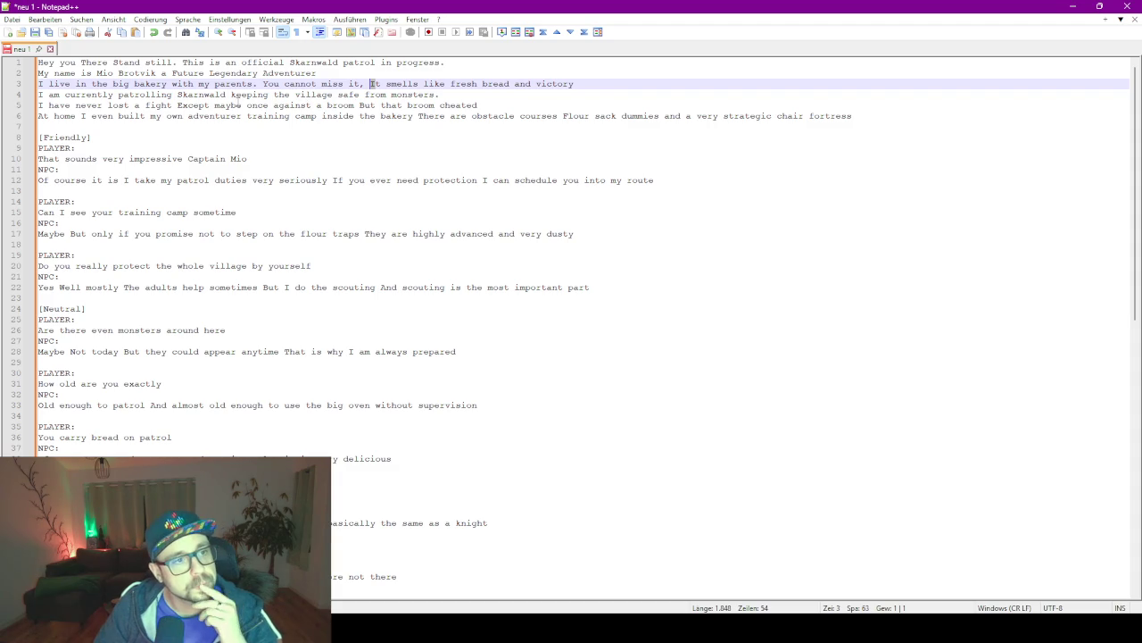
Delete the broom-fight line, split the training-camp sentence before 'There', and add closing periods.
click(71, 116)
click(71, 105)
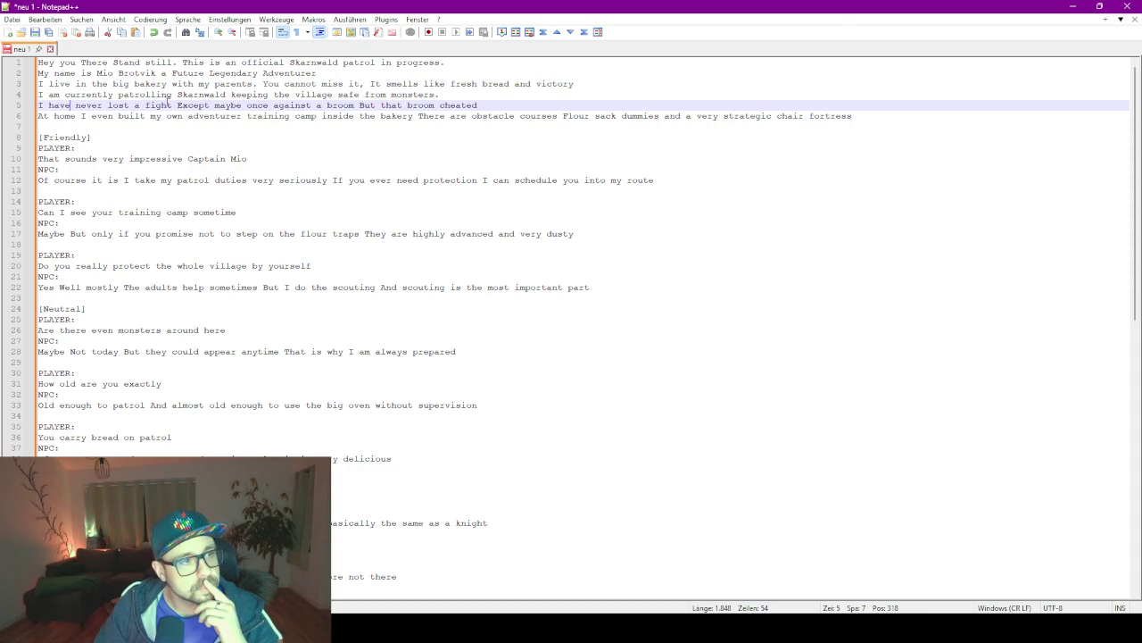
mouse_move(498, 106)
mouse_down()
mouse_move(164, 106)
mouse_move(392, 84)
mouse_move(443, 95)
mouse_up()
key(Delete)
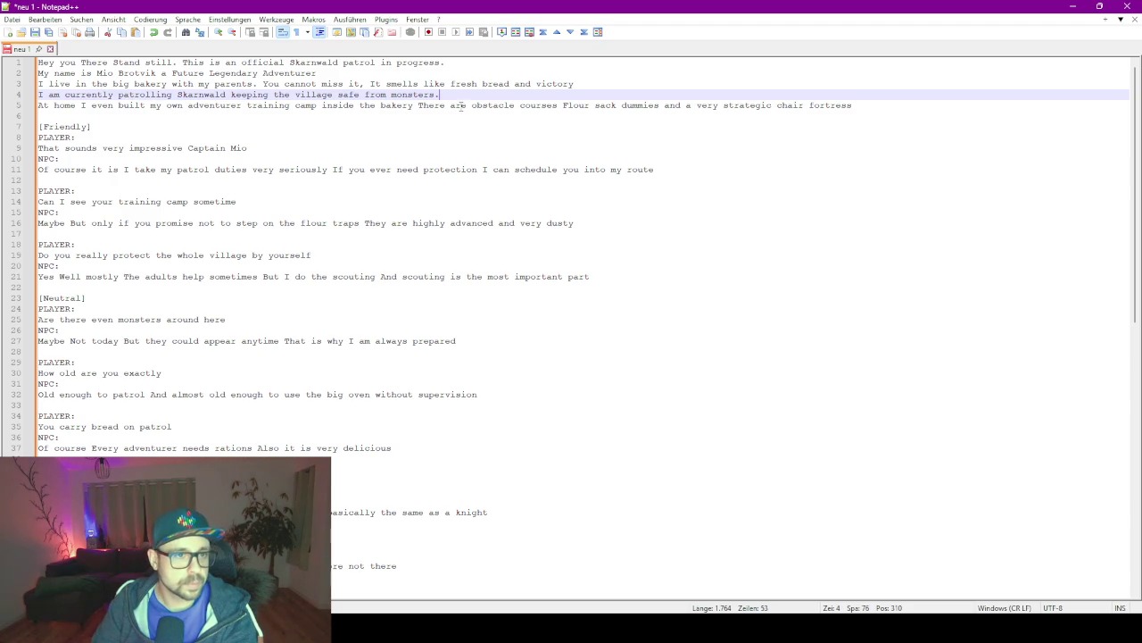
click(422, 105)
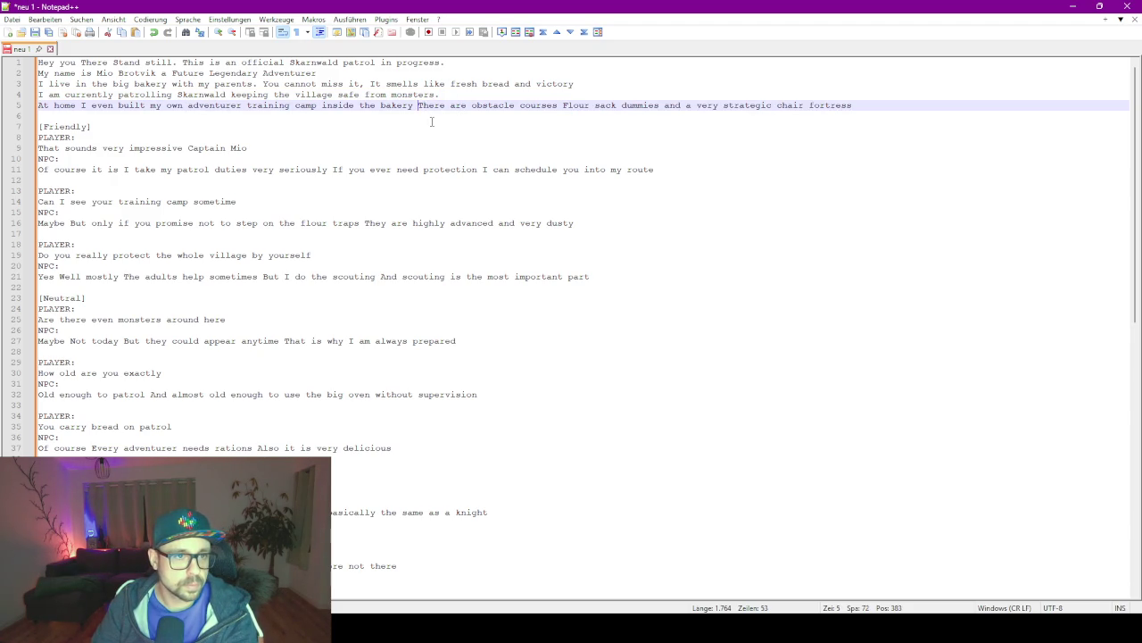
key(Return)
key(Left)
text(.)
click(482, 117)
text(.)
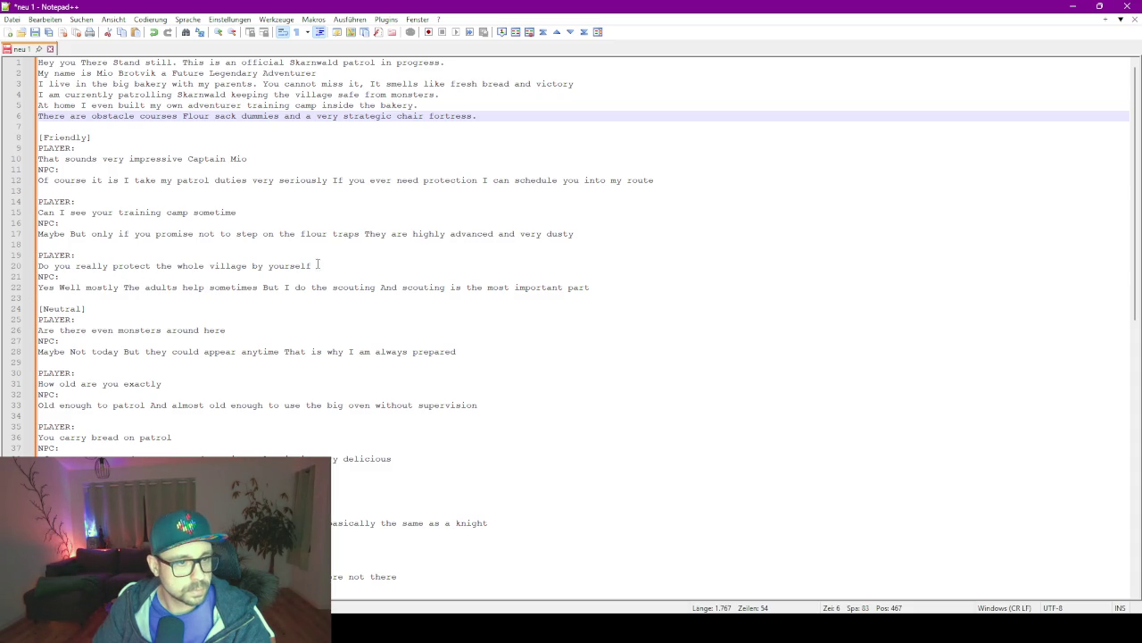
Delete the first two Friendly exchanges and the monsters and age exchanges under Neutral.
mouse_move(93, 242)
mouse_down()
mouse_move(106, 142)
mouse_move(94, 175)
mouse_up()
key(Delete)
click(86, 180)
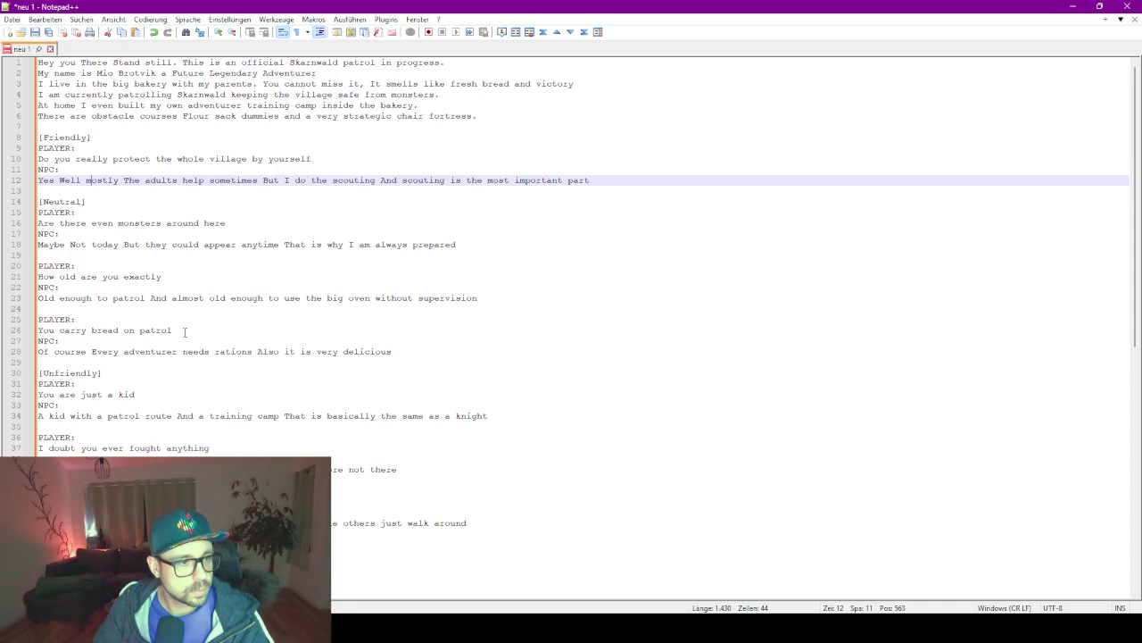
mouse_move(67, 312)
mouse_down()
mouse_move(49, 261)
mouse_move(107, 203)
mouse_up()
key(Delete)
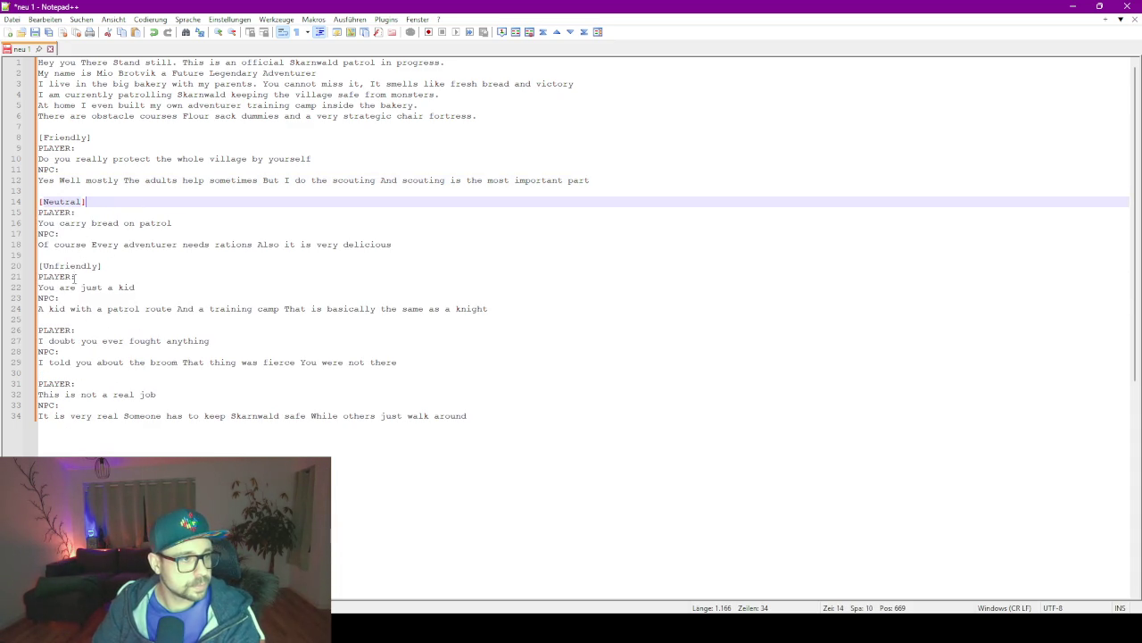
click(142, 287)
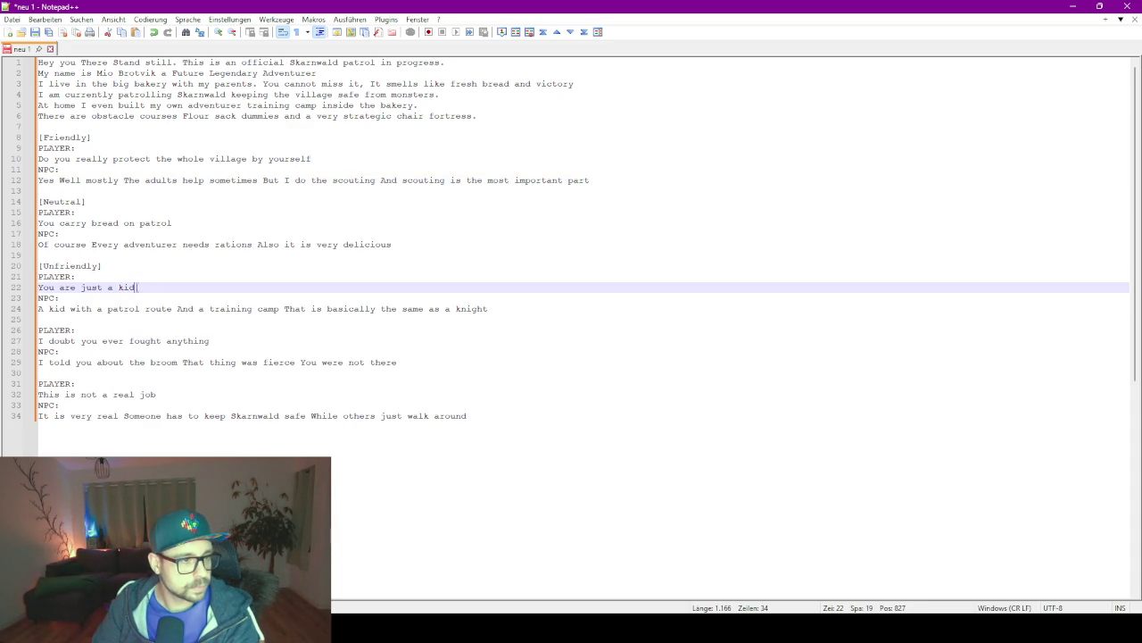
click(114, 280)
click(140, 292)
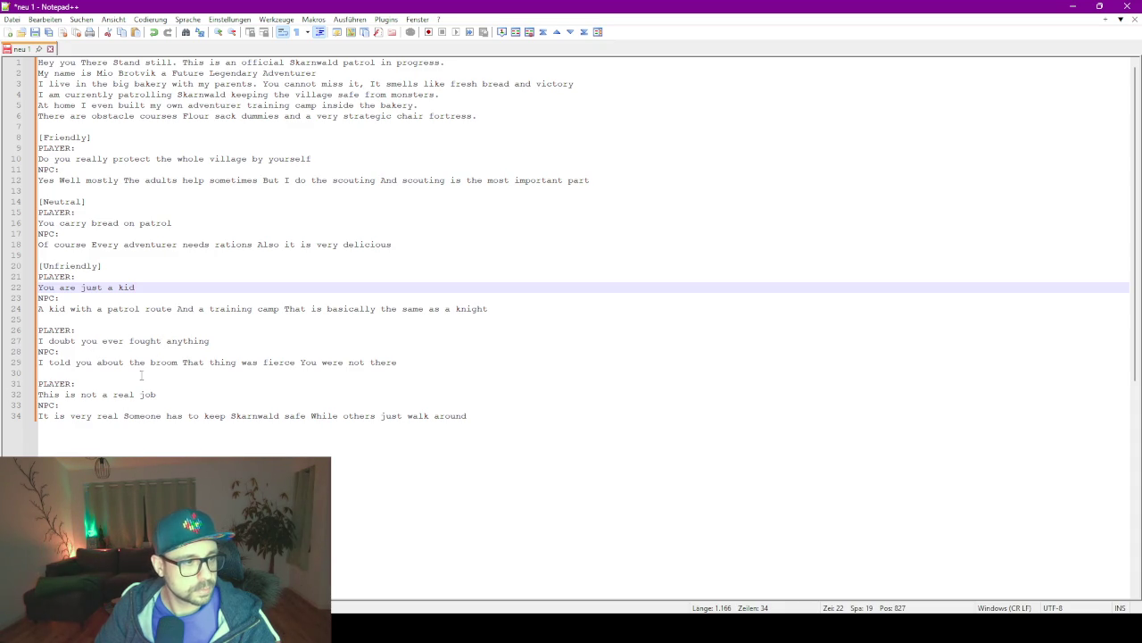
Delete the 'I doubt you ever fought anything' and 'This is not a real job' Unfriendly exchanges.
click(185, 394)
key(ctrl+End)
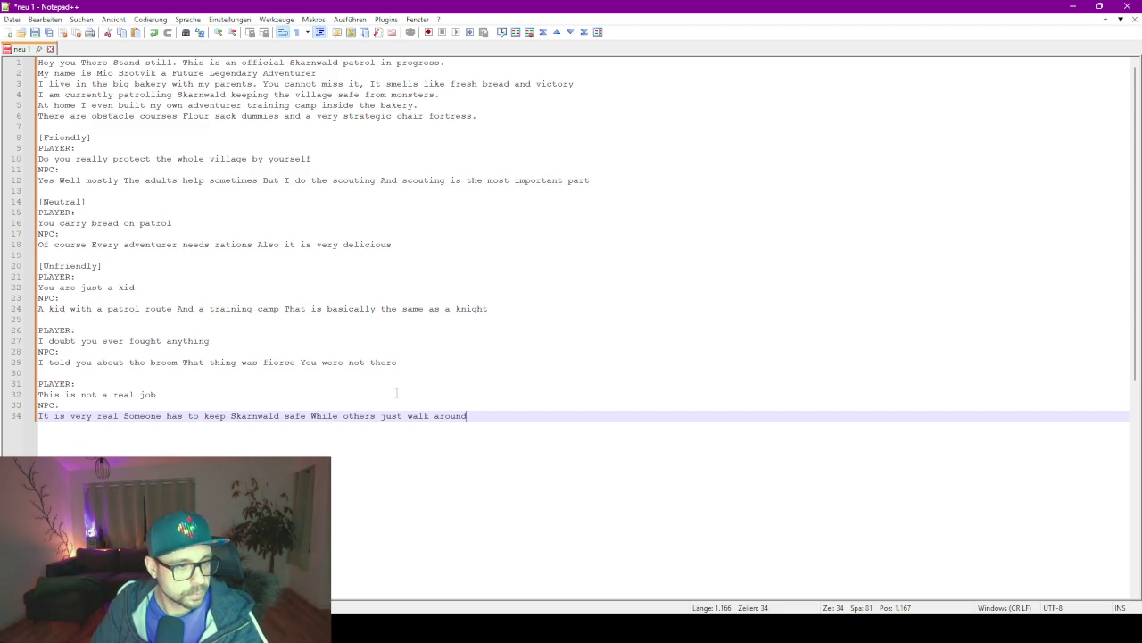
drag(417, 362, 337, 321)
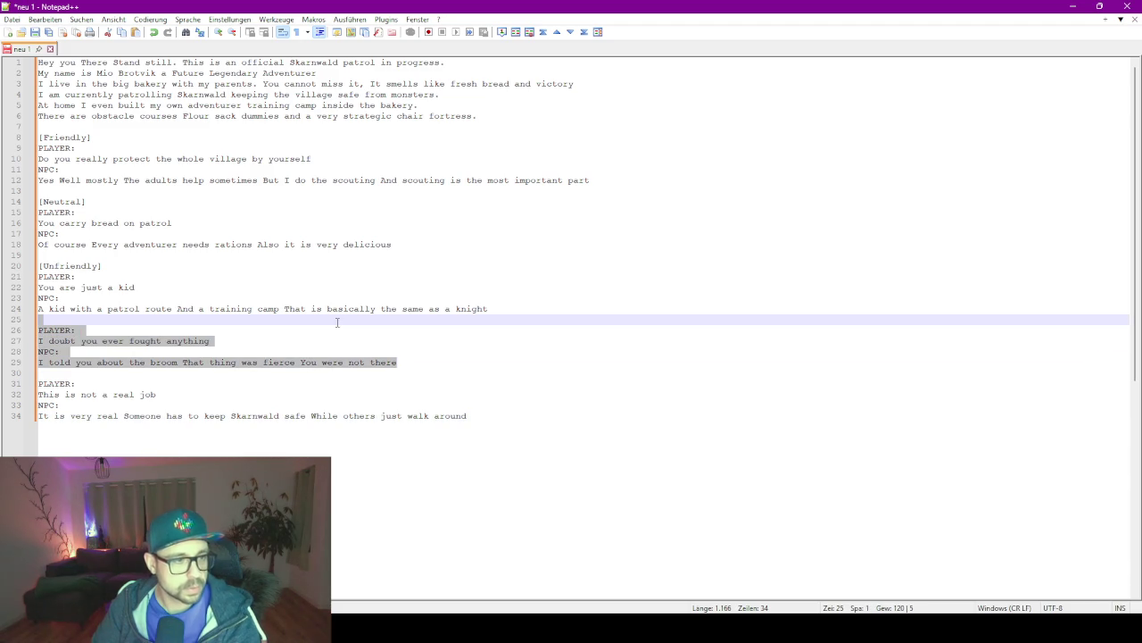
key(Delete)
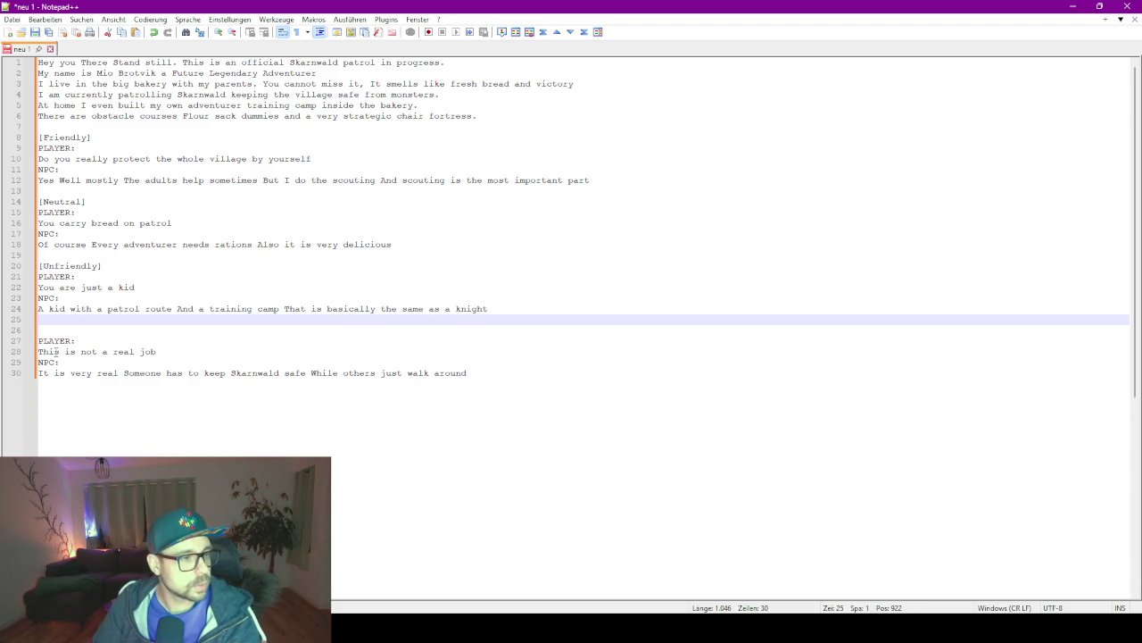
mouse_move(39, 373)
mouse_down()
mouse_move(387, 337)
mouse_move(300, 324)
mouse_up()
drag(514, 372, 161, 333)
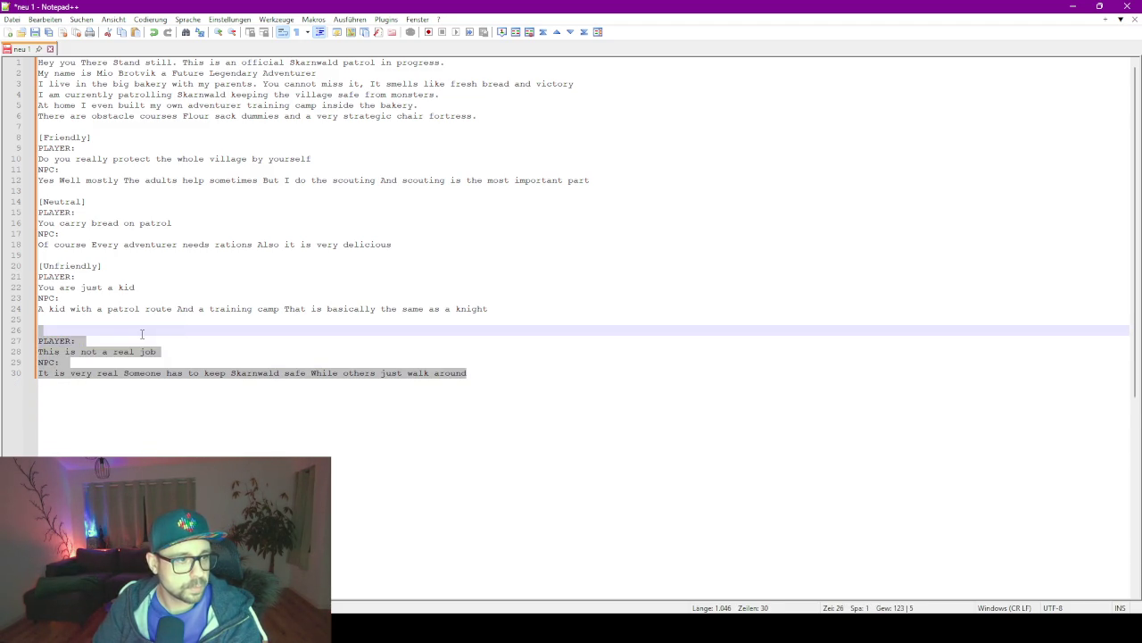
key(Delete)
key(BackSpace)
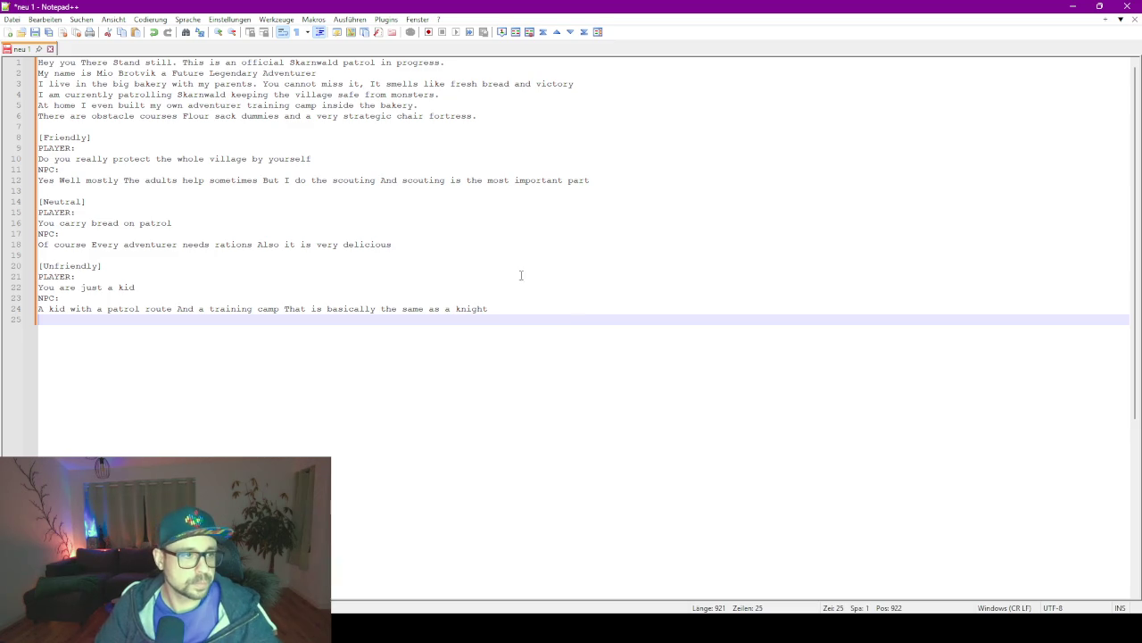
Select the six intro lines for copying and minimize Notepad++ to return to ChatGPT.
drag(537, 312, 202, 244)
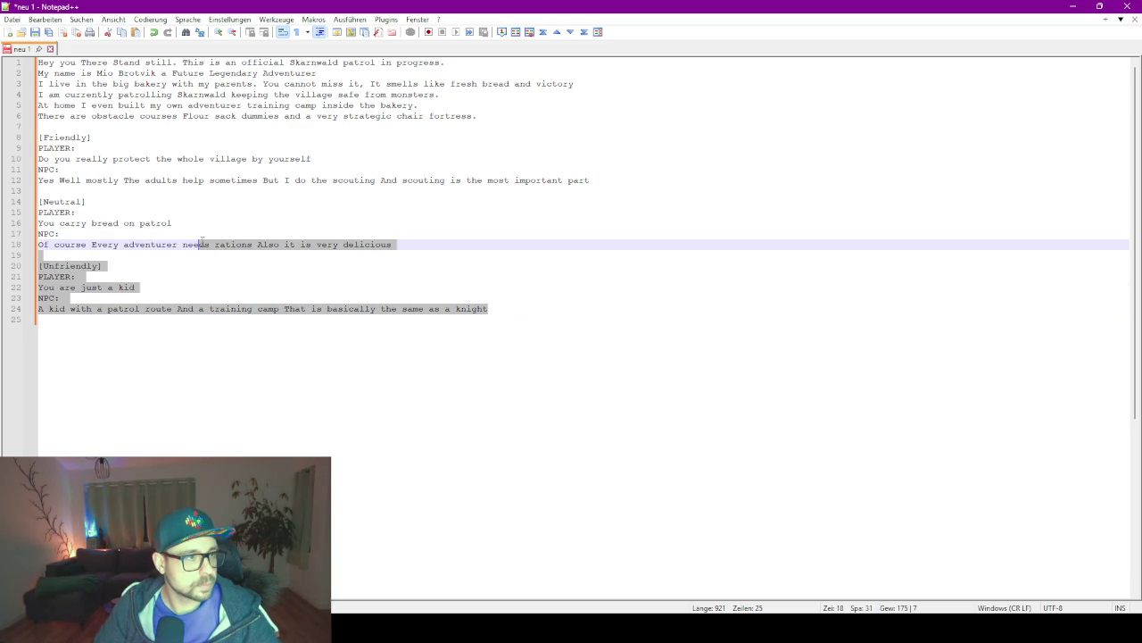
click(317, 106)
drag(582, 118, 12, 57)
key(ctrl+c)
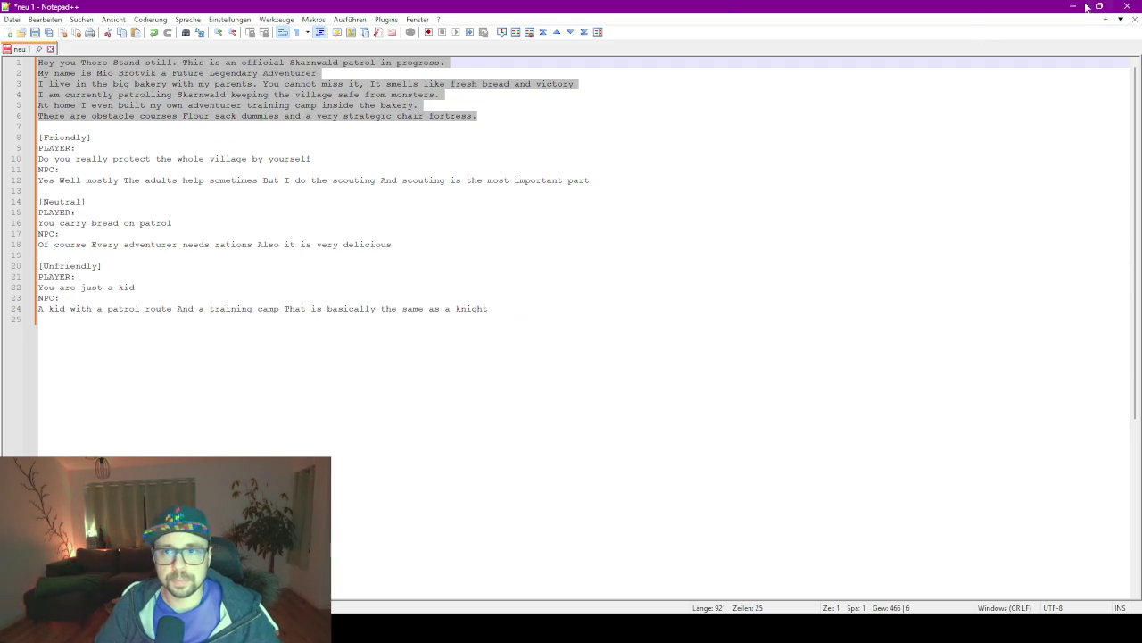
click(1072, 7)
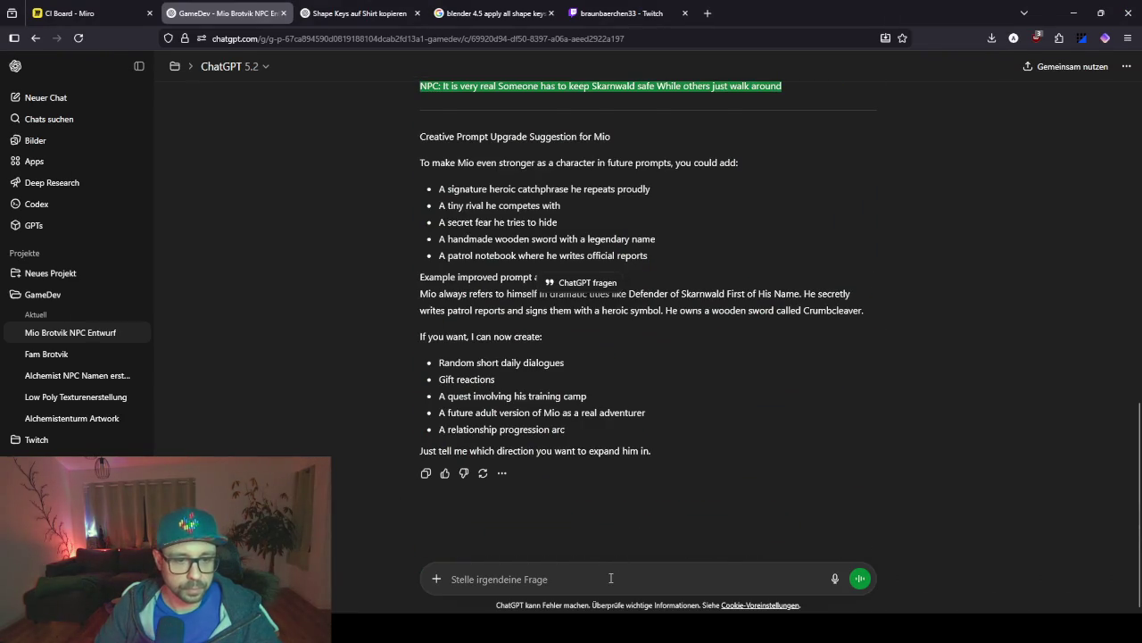
Send ChatGPT the German prompt 'Verbesser den Text, als waere e…' asking for a 10-year-old boy's voice.
click(611, 579)
text(Verbesser den Text, als waere es)
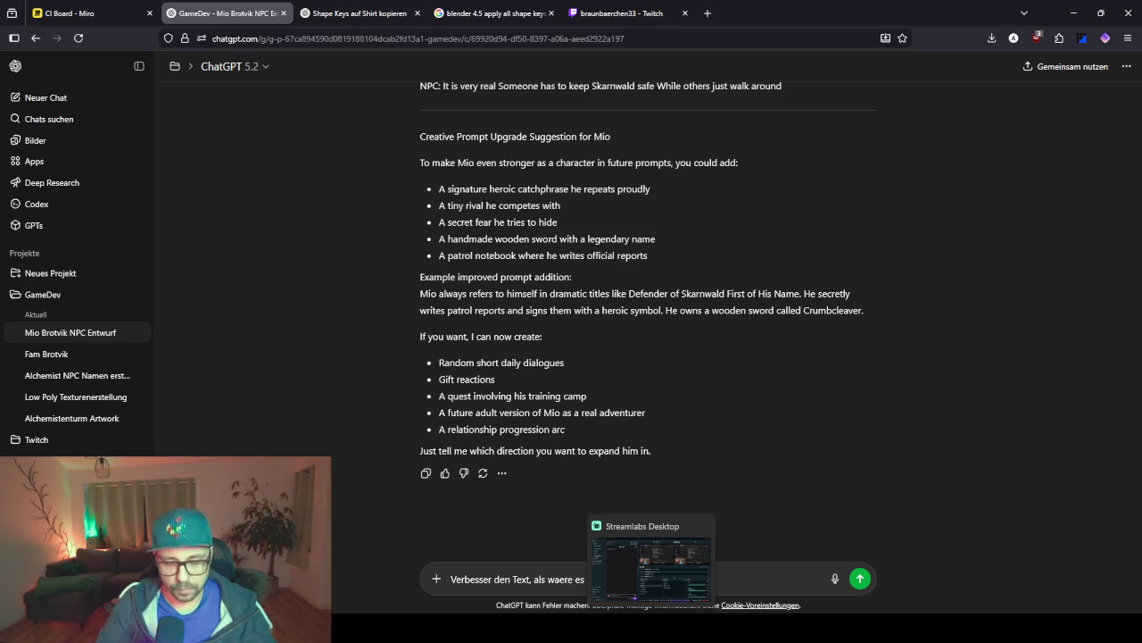
key(Return)
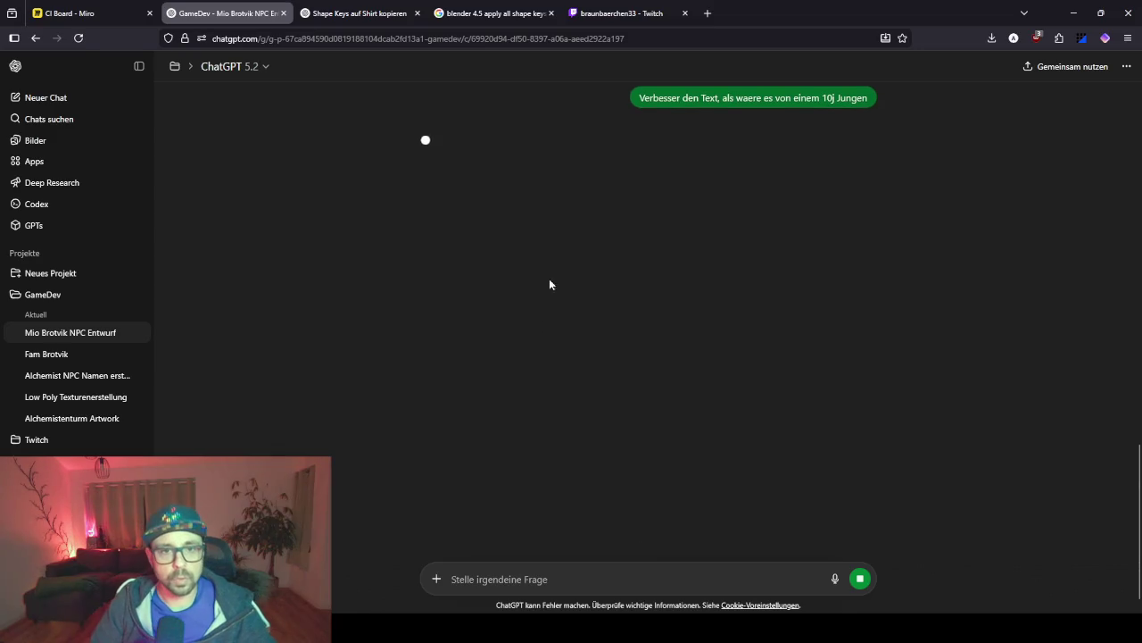
Leave voice mode, then edit the sent request to append Mio's six intro lines and resend it.
click(861, 577)
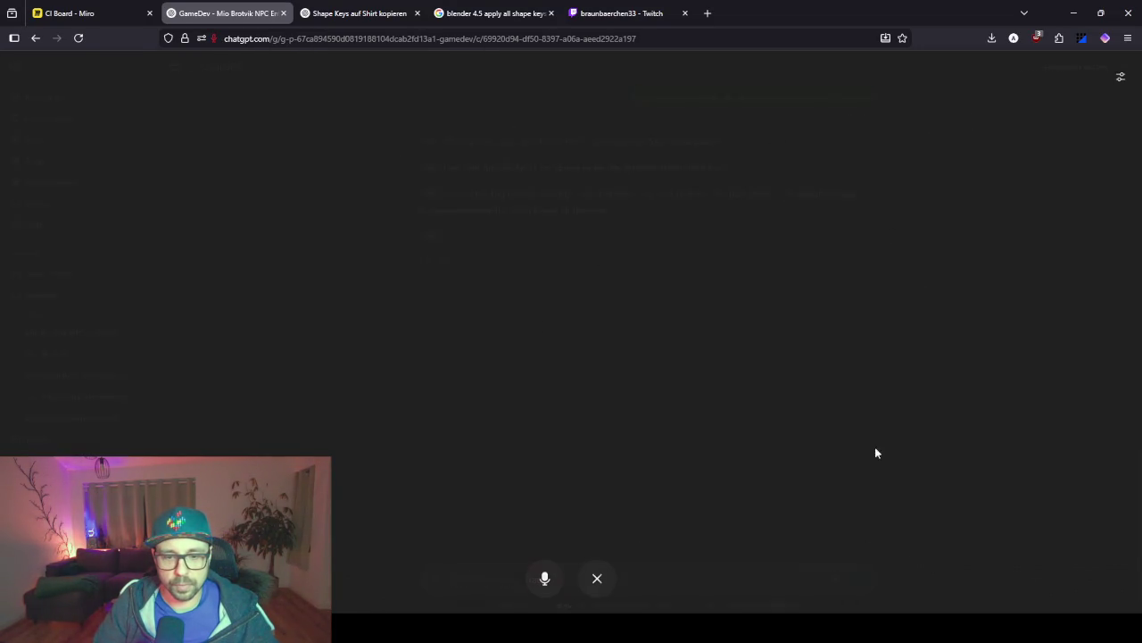
click(593, 580)
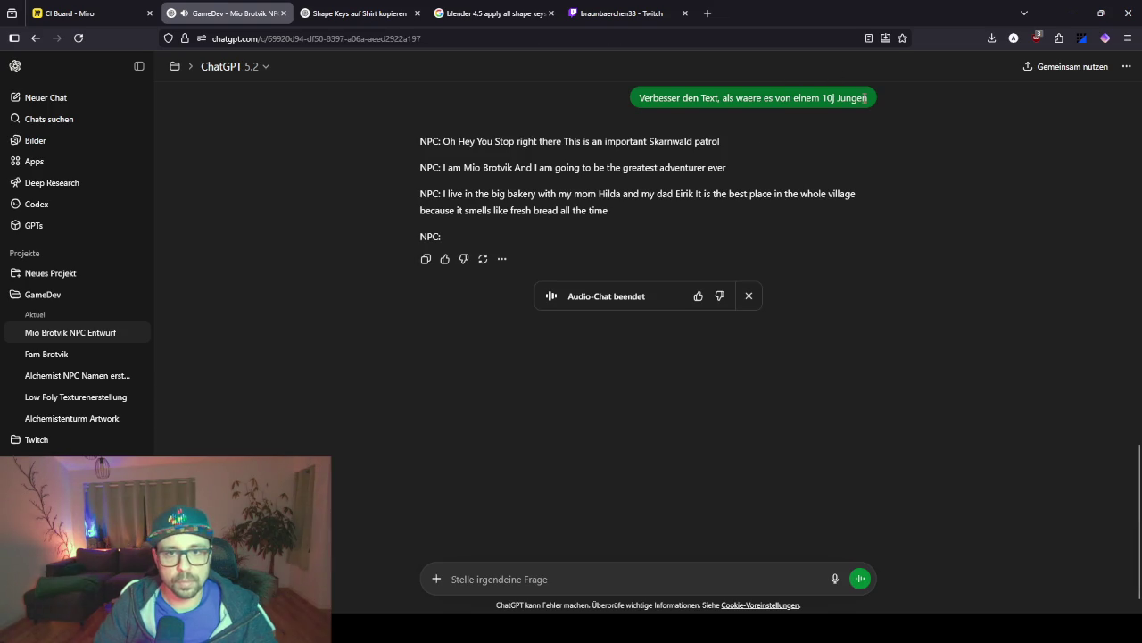
click(867, 118)
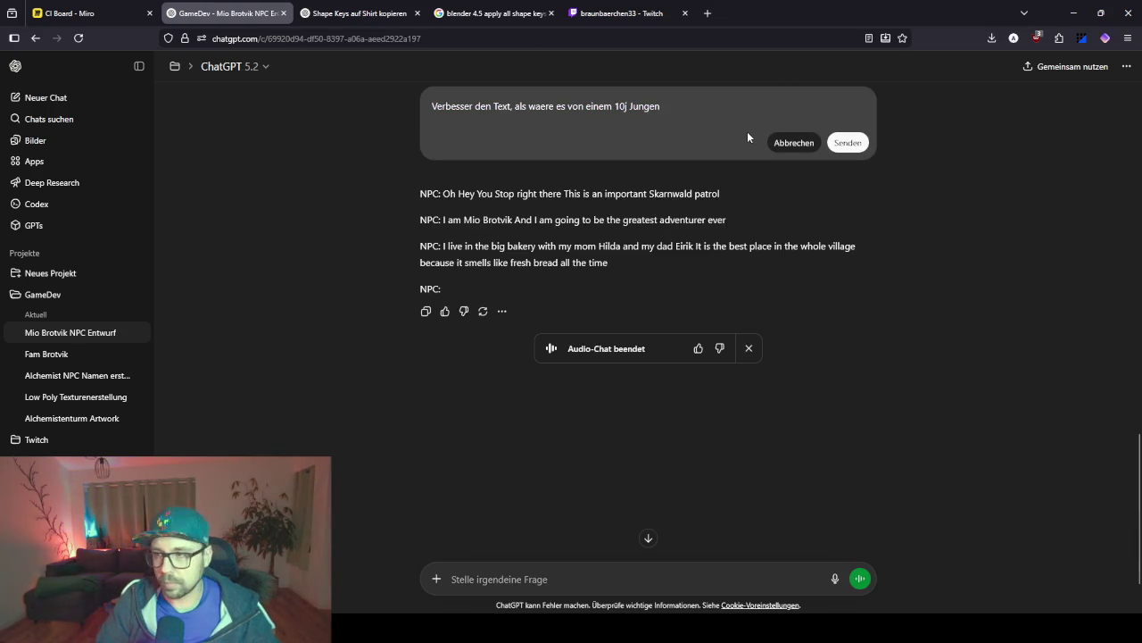
key(shift+Return)
key(shift+Return)
key(ctrl+v)
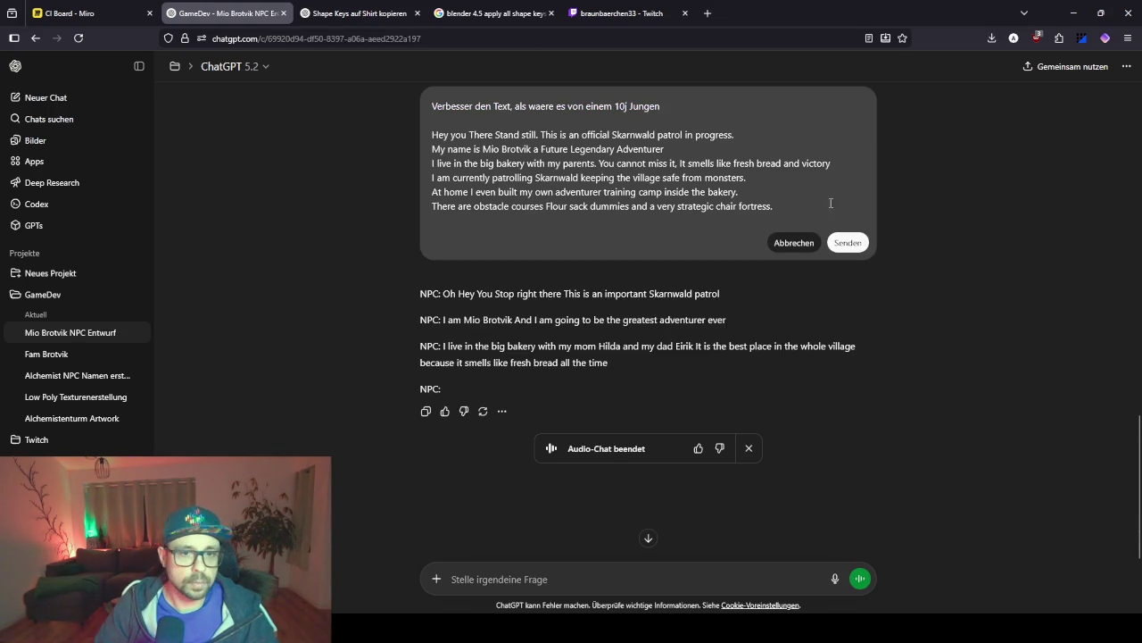
click(848, 243)
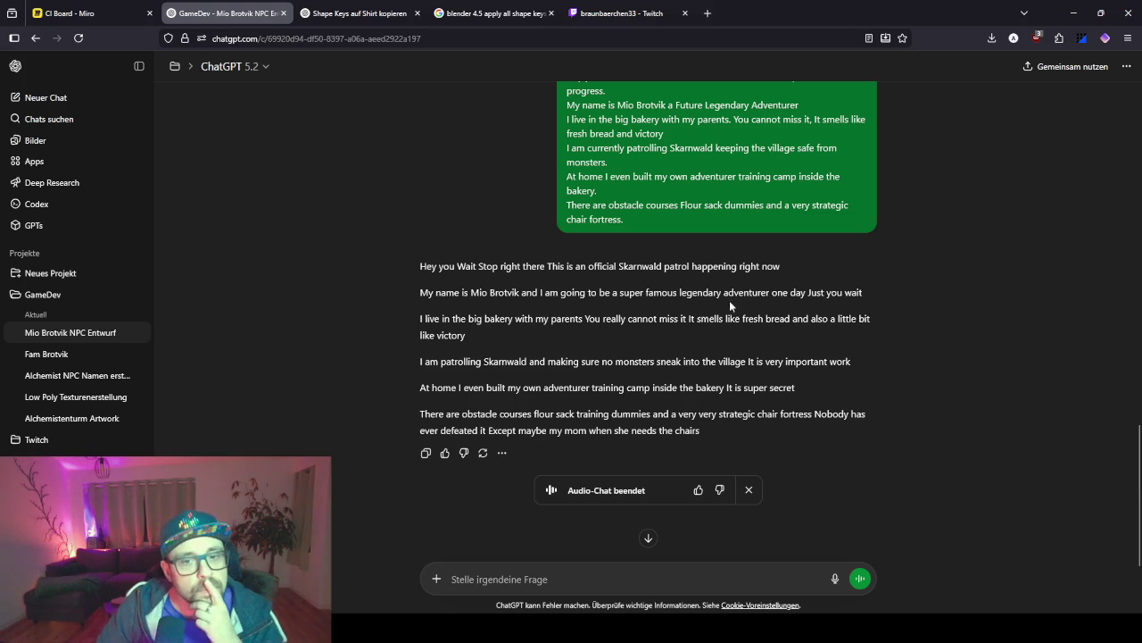
Review ChatGPT's rewritten bakery paragraph, then minimize the browser to return to Unity's Dialogs folder.
triple_click(450, 328)
click(581, 290)
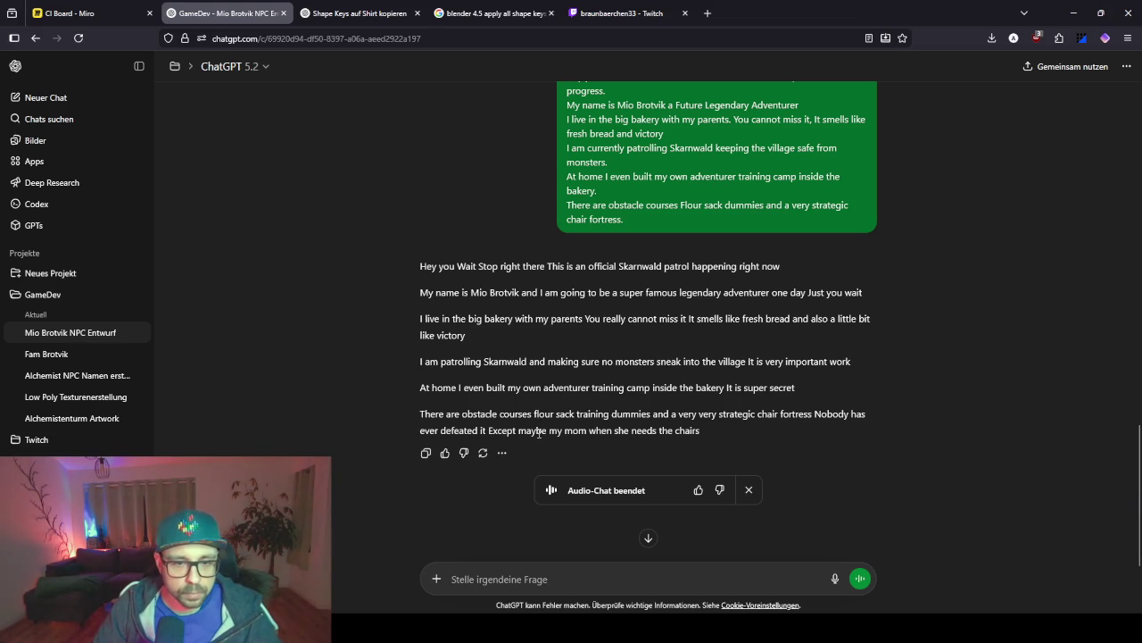
drag(655, 388, 714, 388)
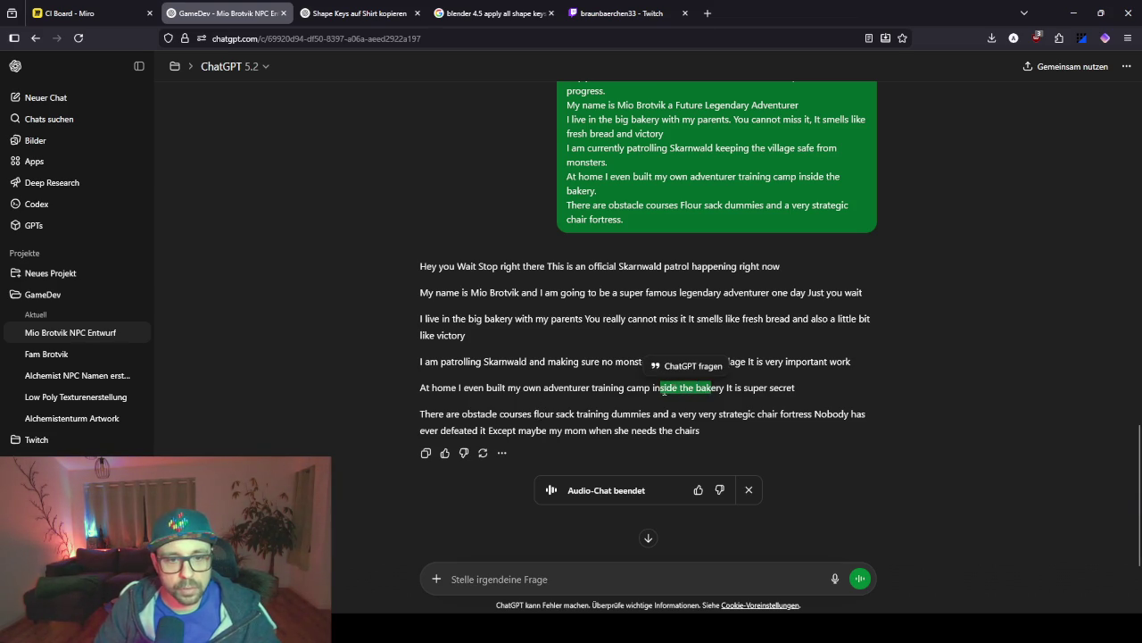
double_click(665, 388)
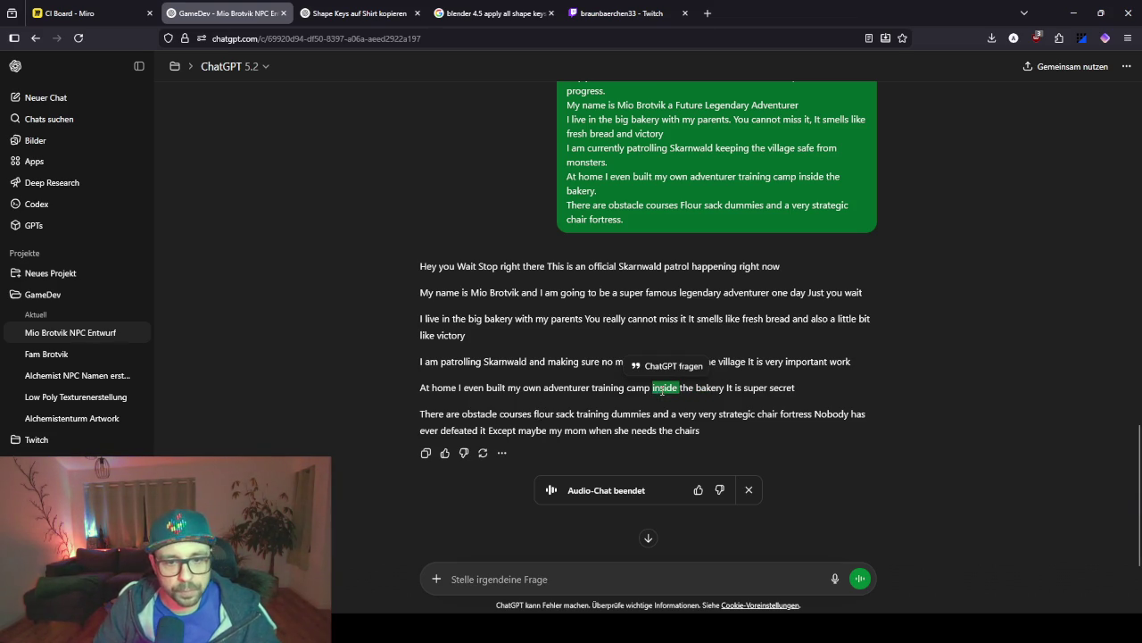
click(799, 393)
click(1074, 13)
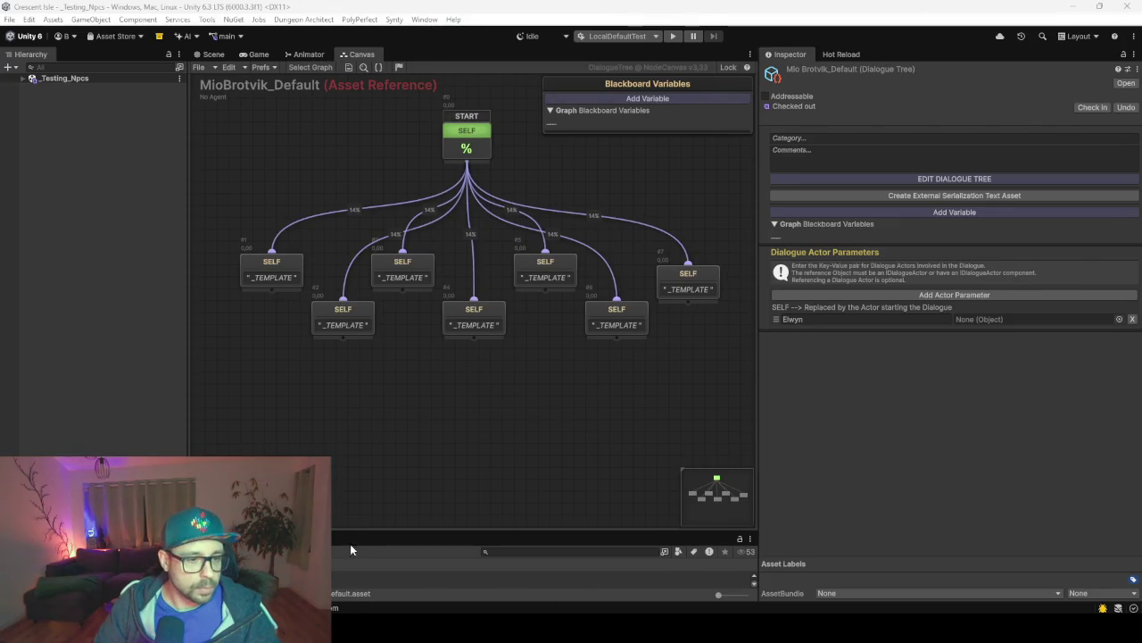
click(127, 379)
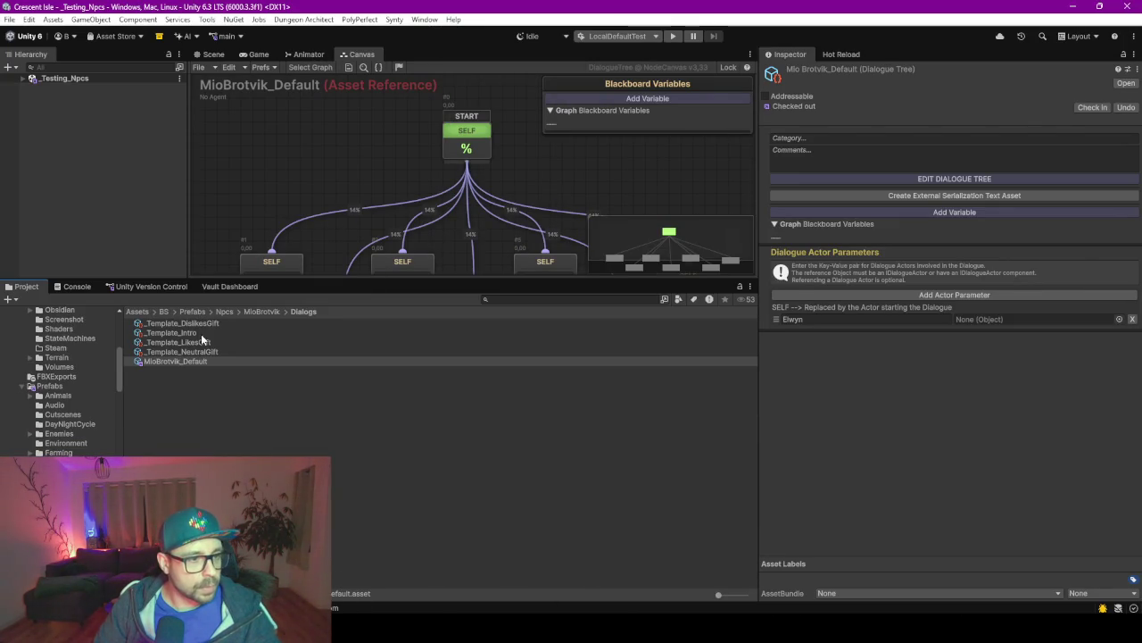
Replace 'Template_' in _Template_Intro with 'MioBrotvik' to get MioBrotvik_Intro, then enlarge the graph area.
click(198, 333)
click(167, 337)
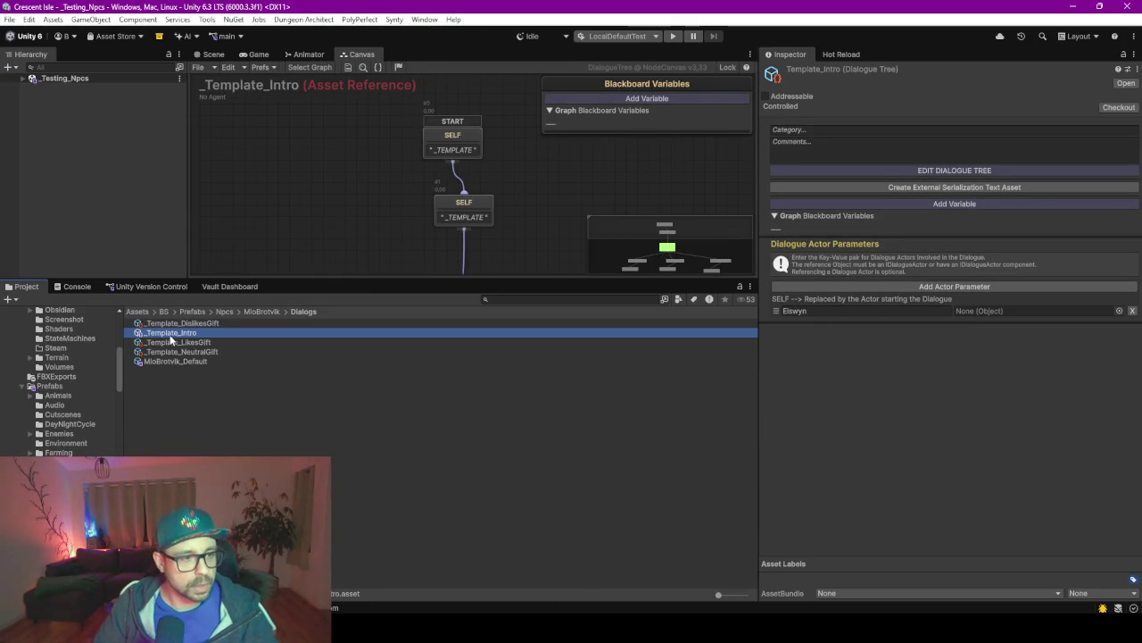
click(189, 333)
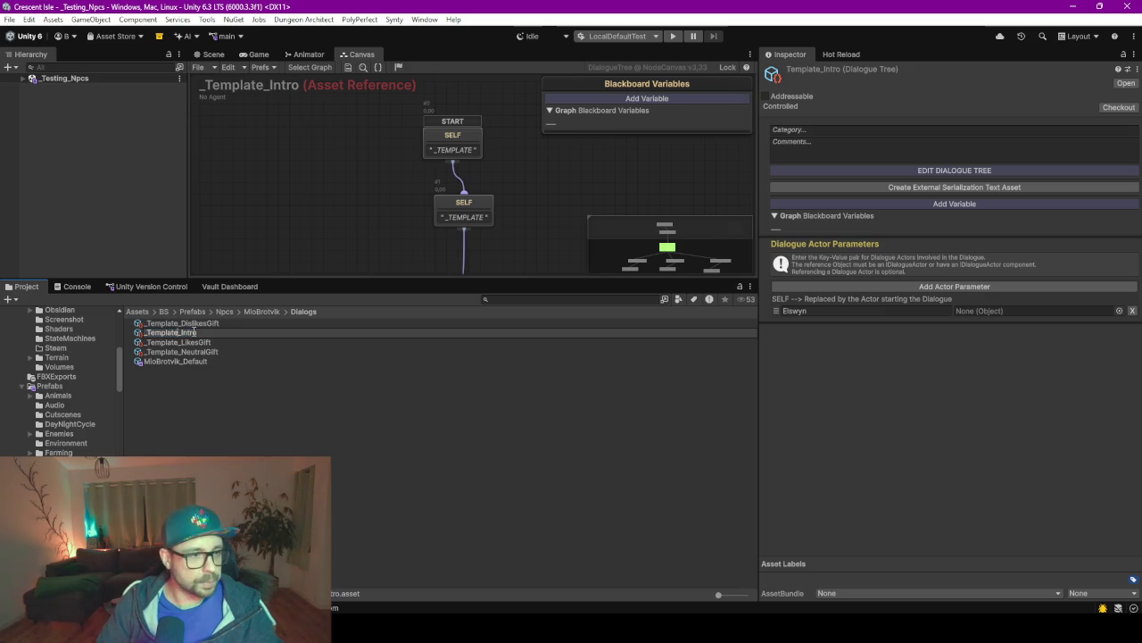
key(ctrl+BackSpace)
text(MioBrotvik)
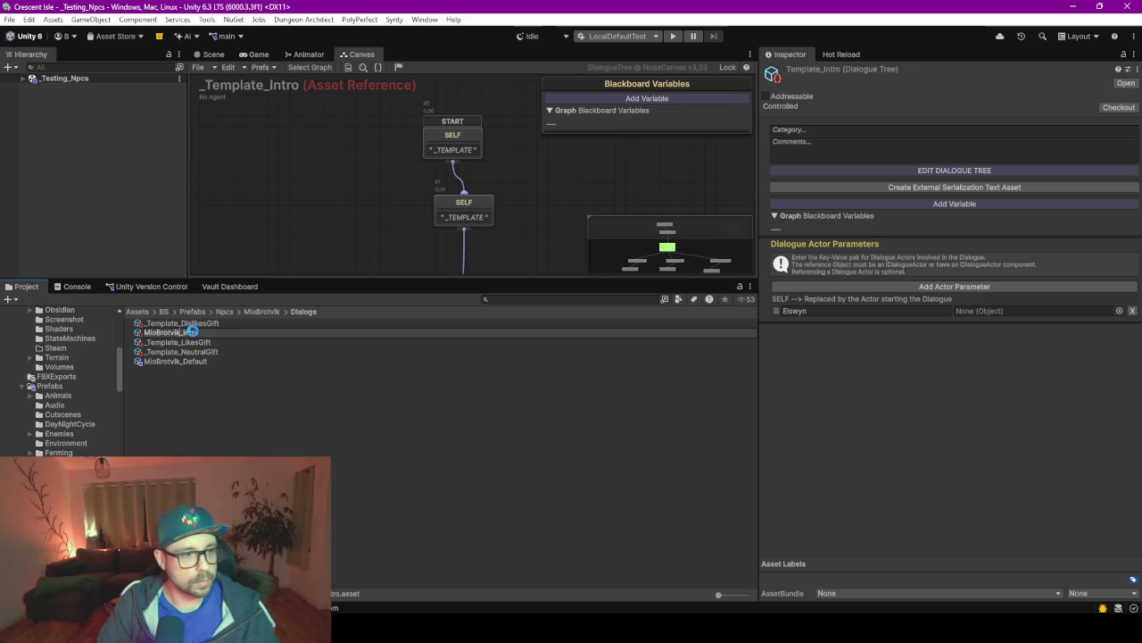
key(Return)
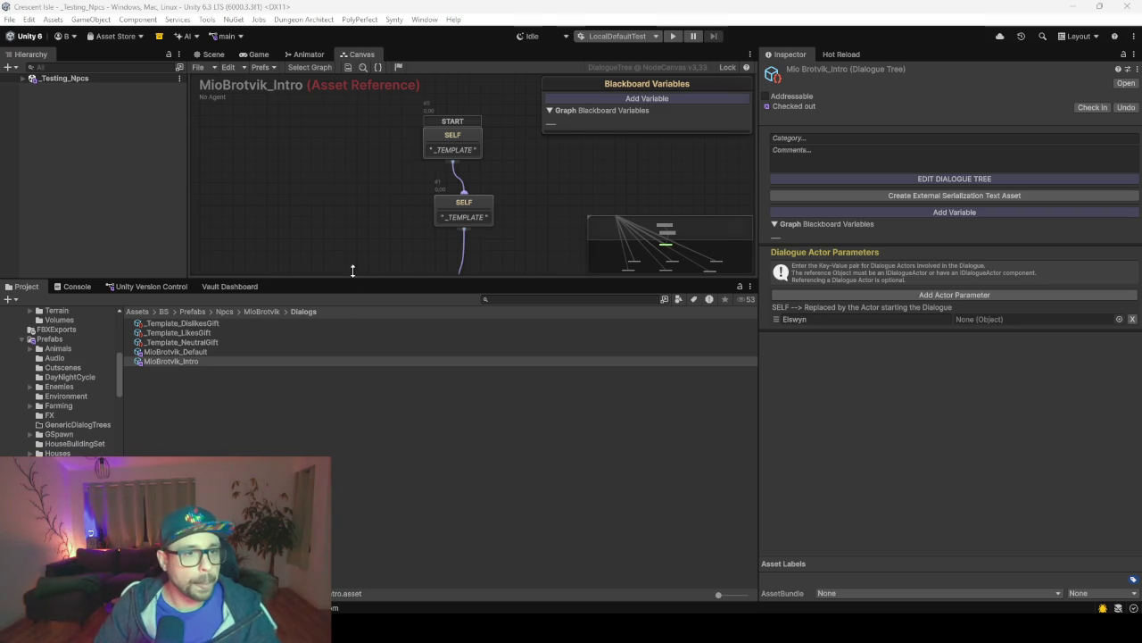
drag(449, 280, 455, 515)
Move the middle speech node down and START up, and delete the connection leaving START.
right_click(357, 186)
key(Escape)
key(f)
drag(463, 291, 463, 347)
key(f)
drag(470, 253, 476, 151)
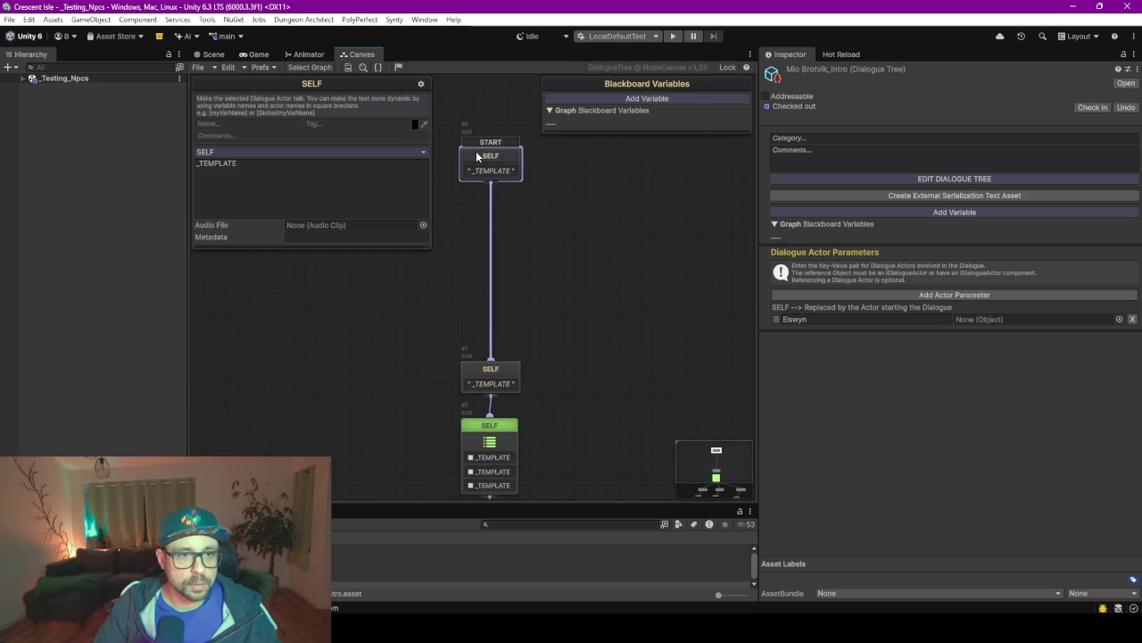
click(491, 301)
key(Delete)
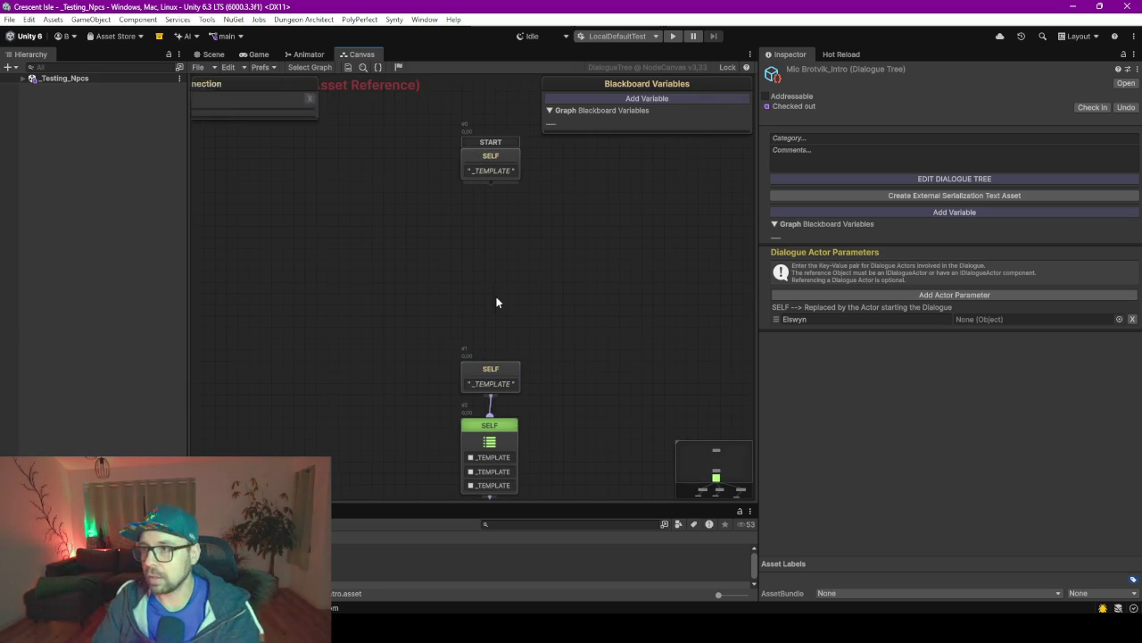
Duplicate the middle speech node and line up the copies in a column under START.
click(505, 370)
key(ctrl+d)
drag(530, 396, 513, 227)
key(ctrl+d)
key(ctrl+d)
key(ctrl+d)
drag(560, 277, 489, 317)
drag(537, 262, 492, 283)
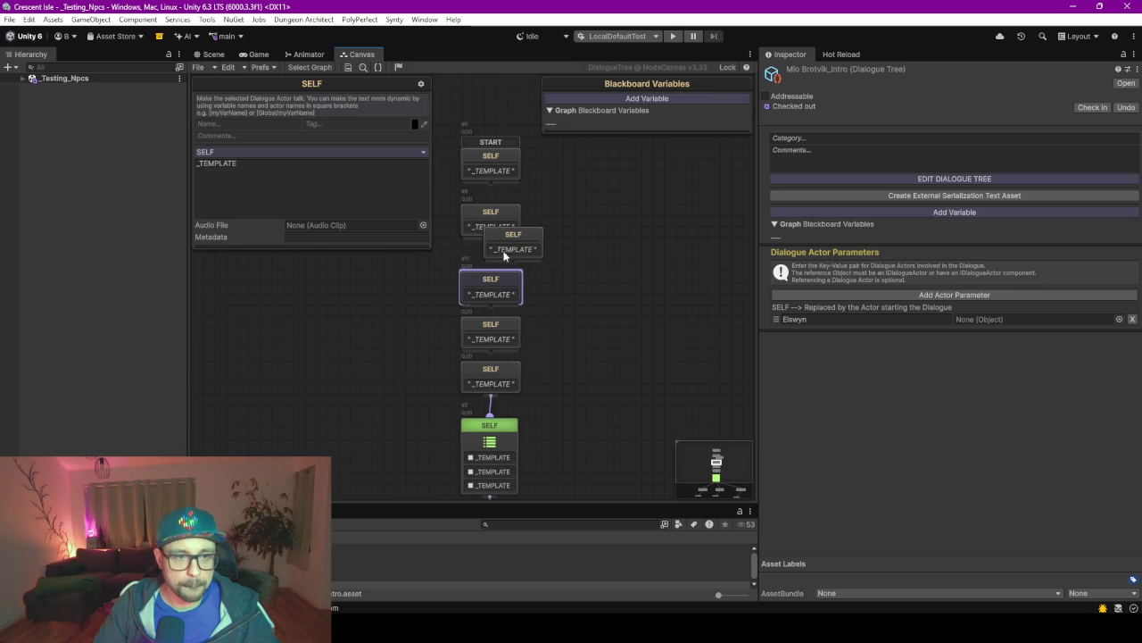
drag(497, 219, 498, 196)
drag(524, 253, 501, 254)
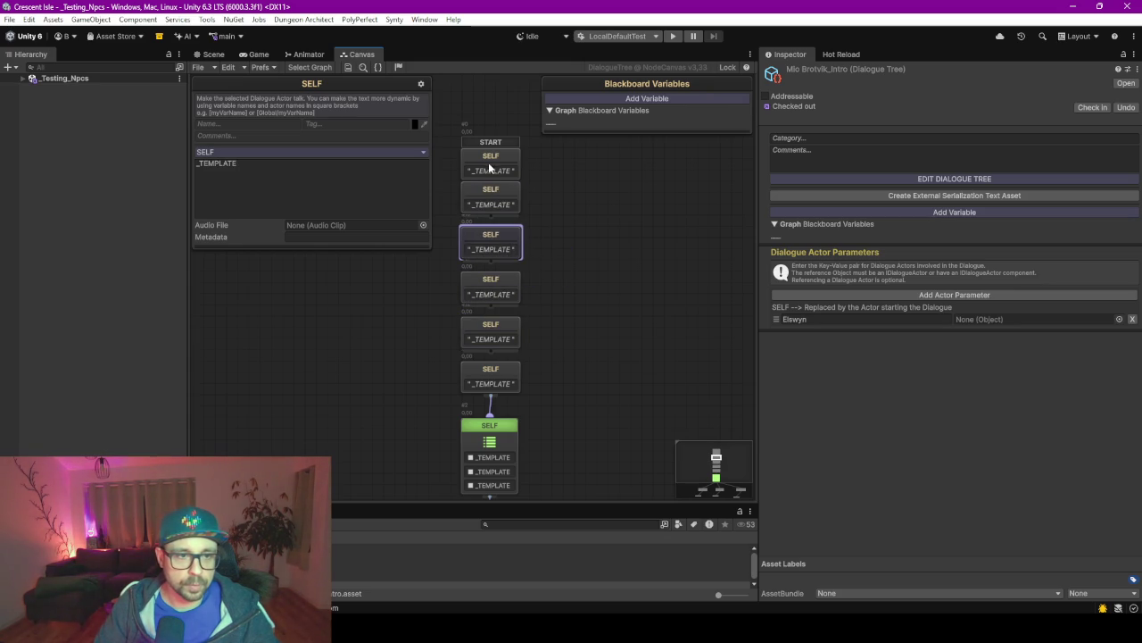
drag(491, 162, 488, 148)
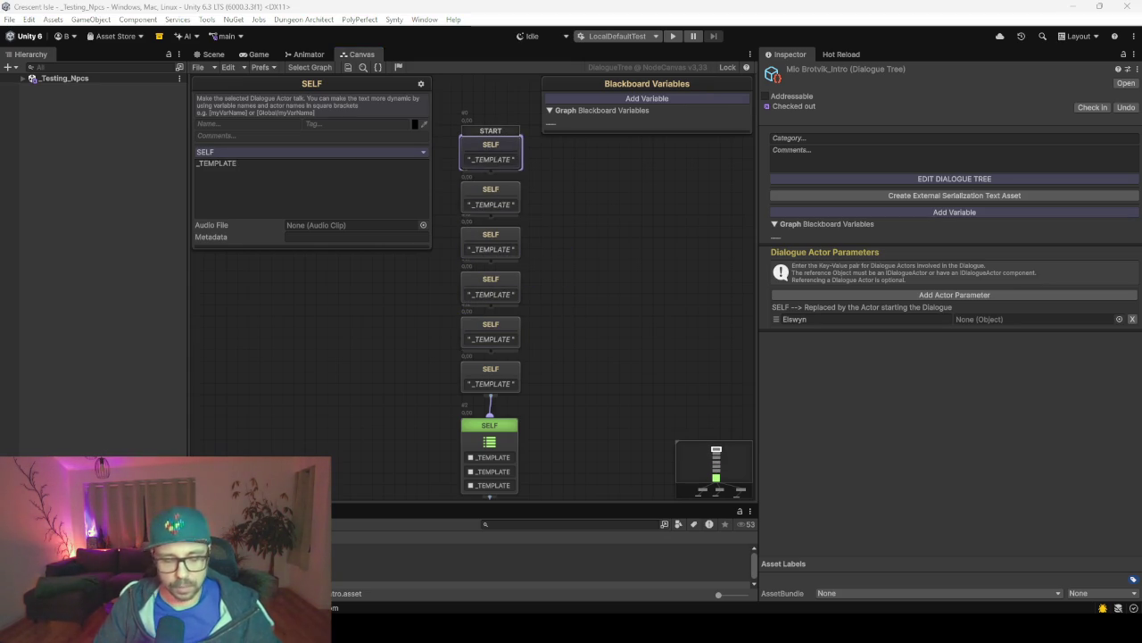
Paste the Skarnwald patrol greeting, Mio's name introduction and the big bakery line into the first three nodes.
click(305, 197)
key(ctrl+v)
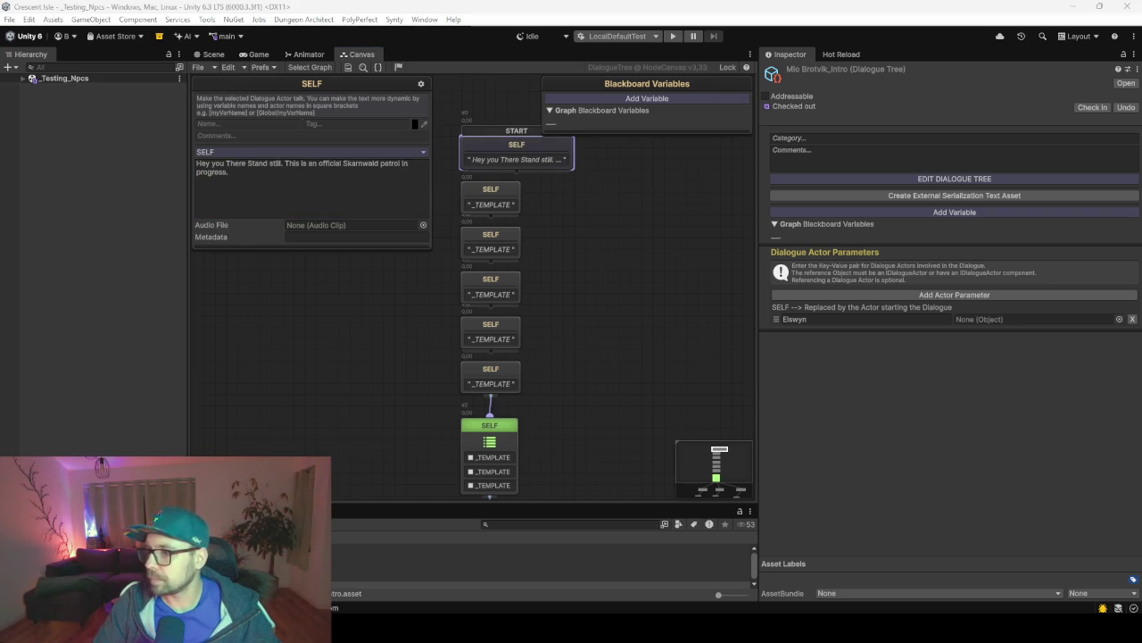
click(500, 198)
click(334, 199)
key(ctrl+v)
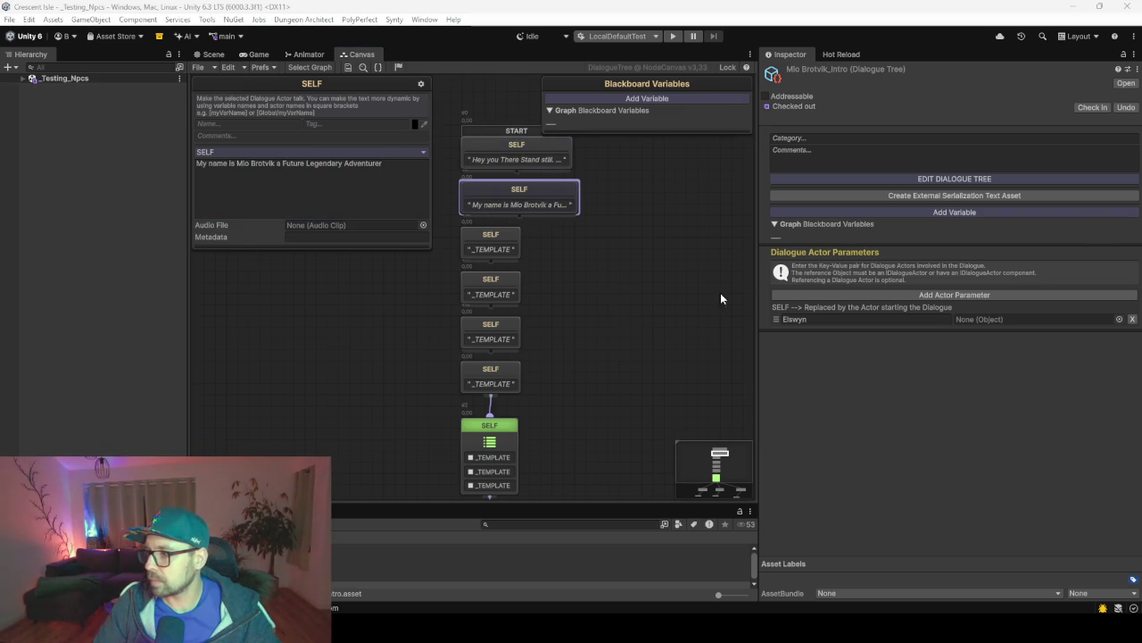
click(509, 242)
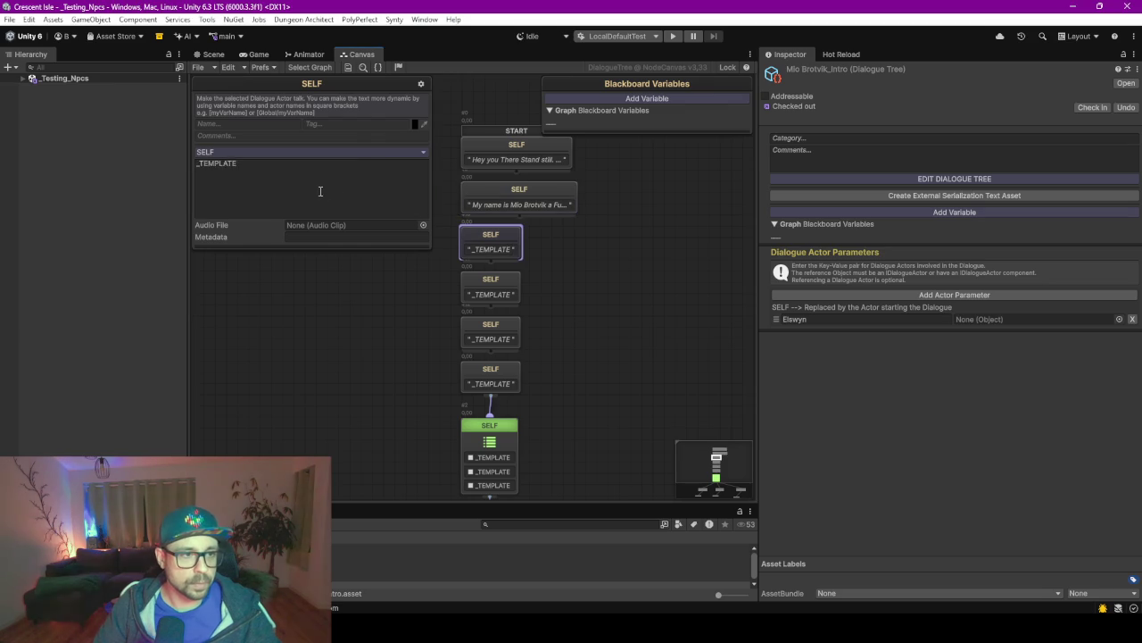
click(378, 205)
key(ctrl+v)
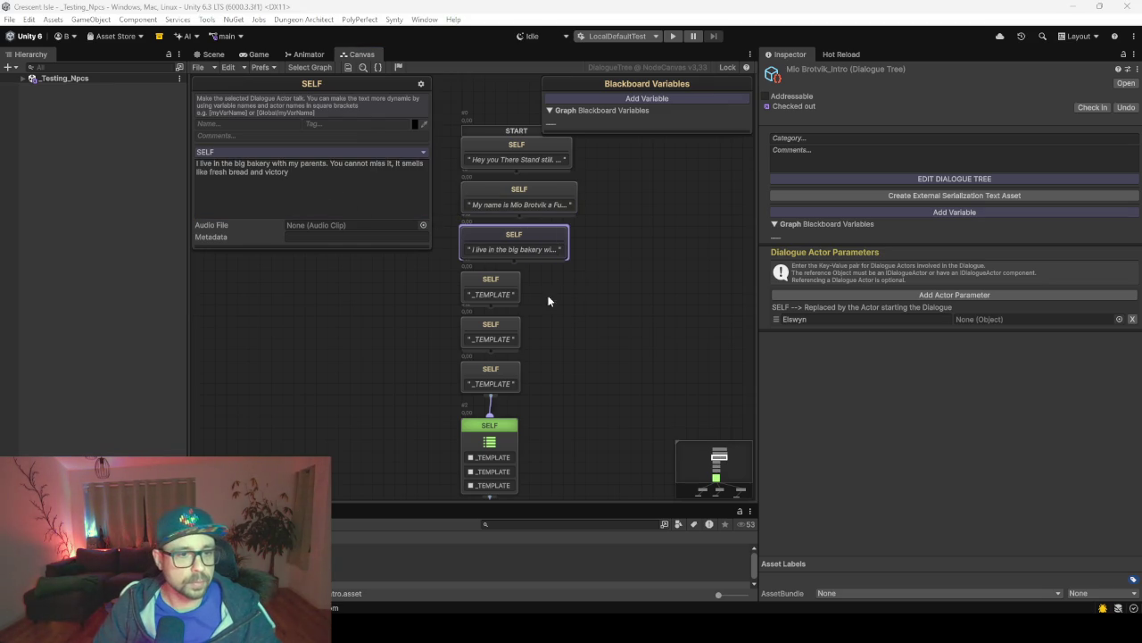
Fill the fourth and fifth nodes with the patrolling Skarnwald line and the trimmed training camp line.
click(491, 285)
click(349, 206)
key(ctrl+v)
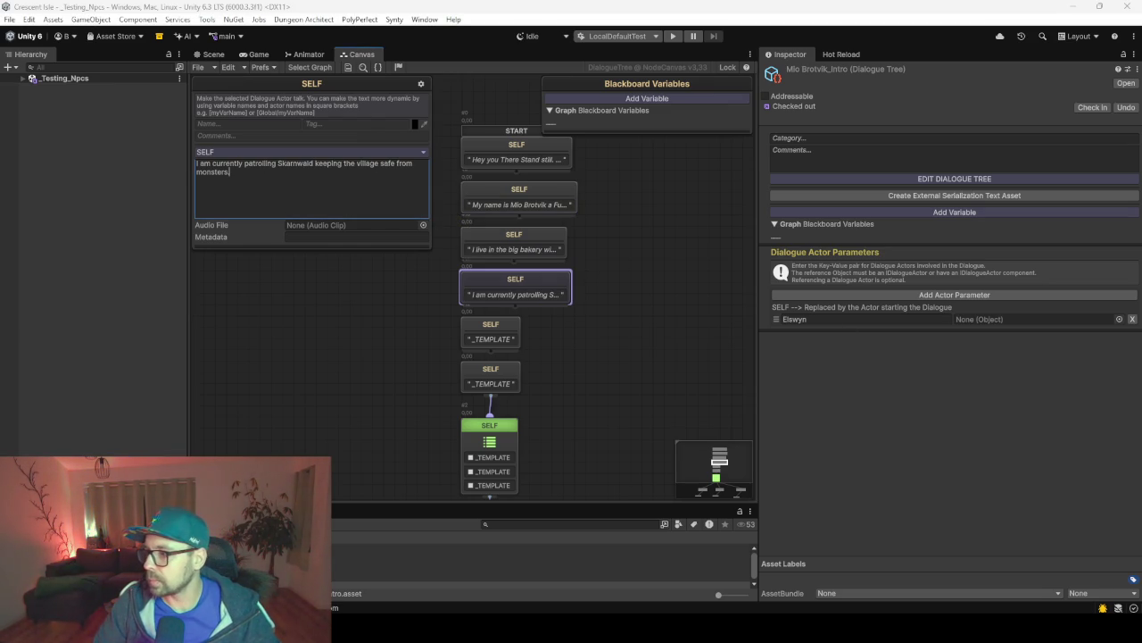
click(480, 343)
click(316, 155)
click(335, 193)
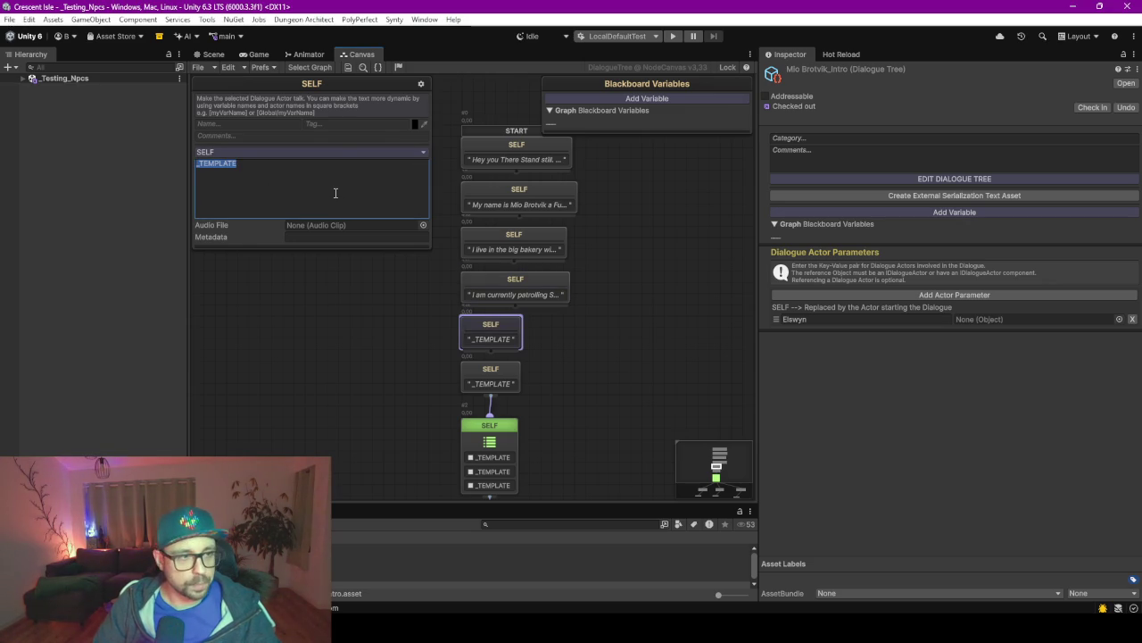
key(ctrl+v)
key(BackSpace)
key(BackSpace)
key(BackSpace)
text(.)
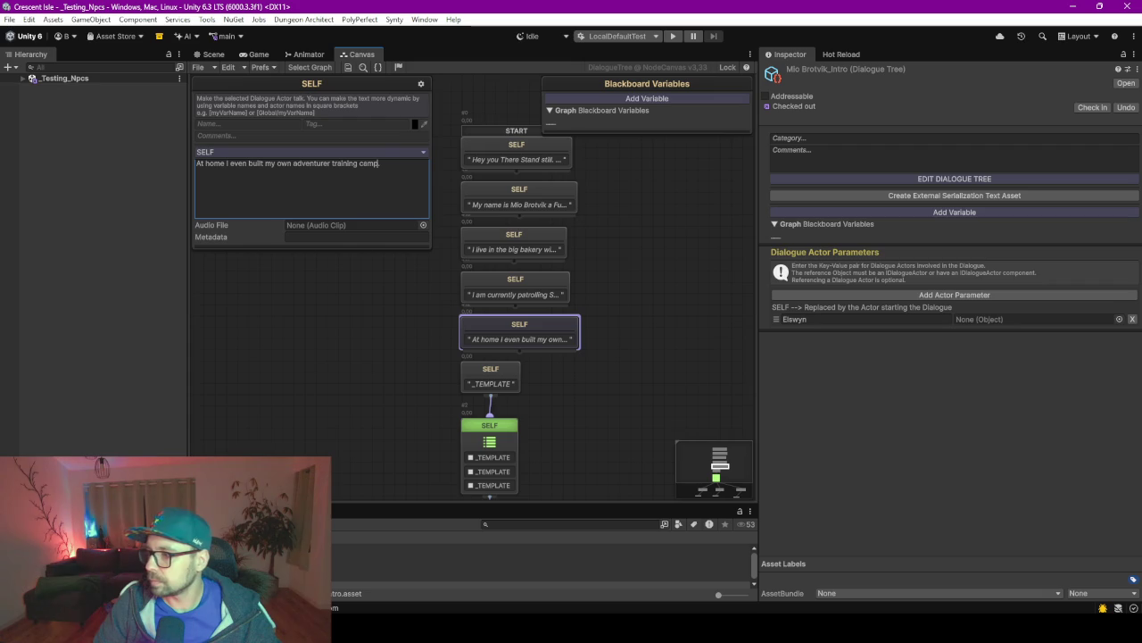
Put the obstacle courses line in the sixth node and chain all six speech nodes in order.
key(alt+Tab)
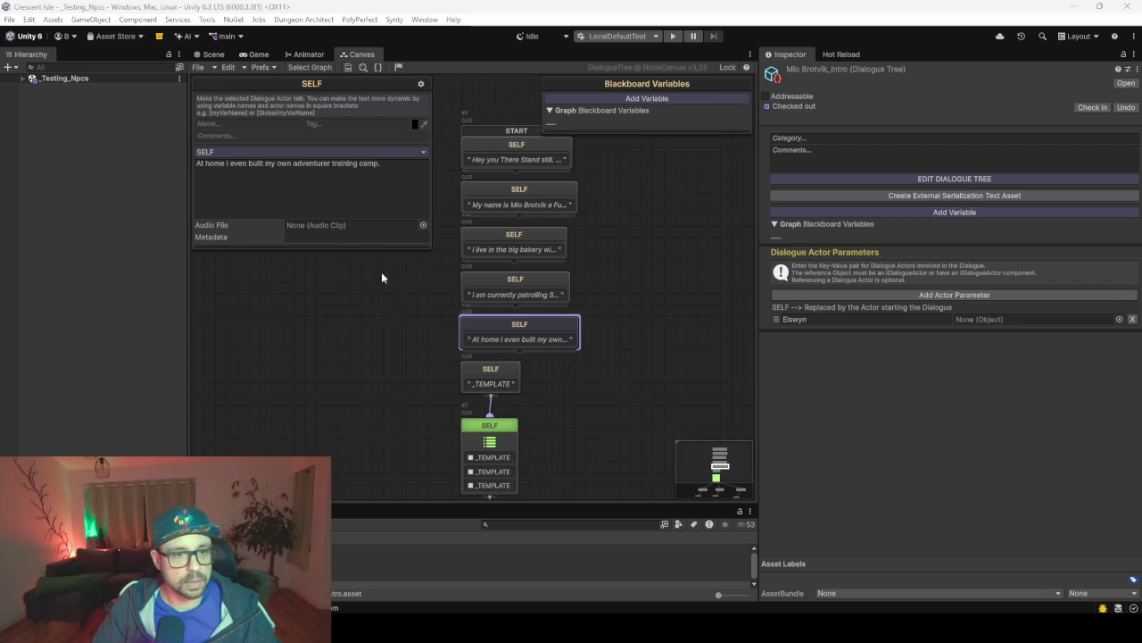
click(489, 370)
click(357, 191)
key(ctrl+v)
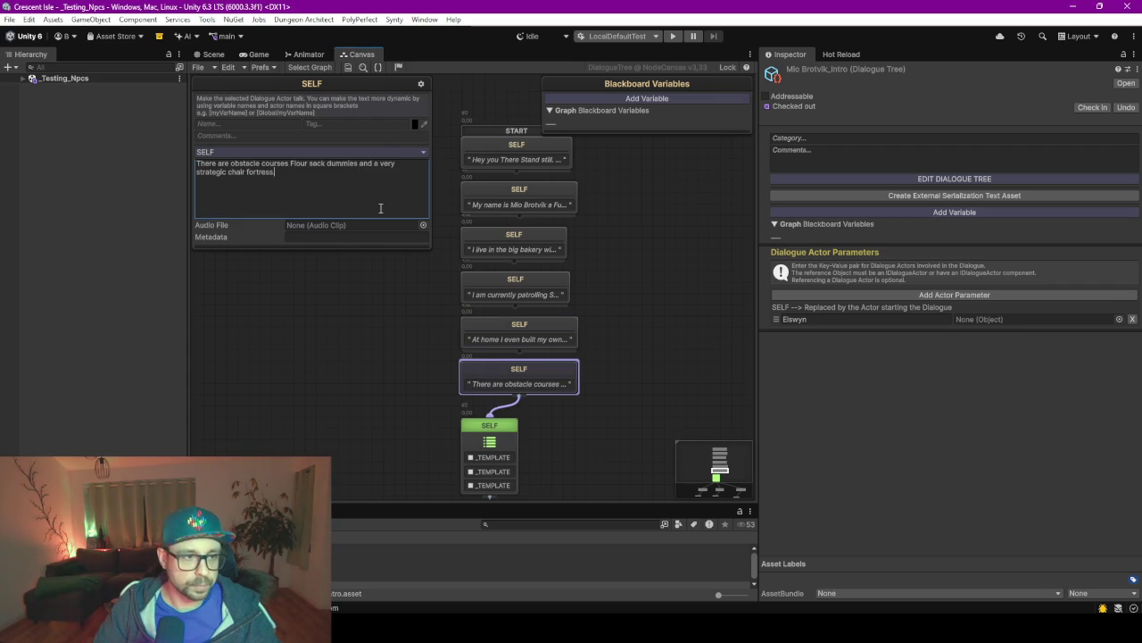
drag(517, 174, 527, 370)
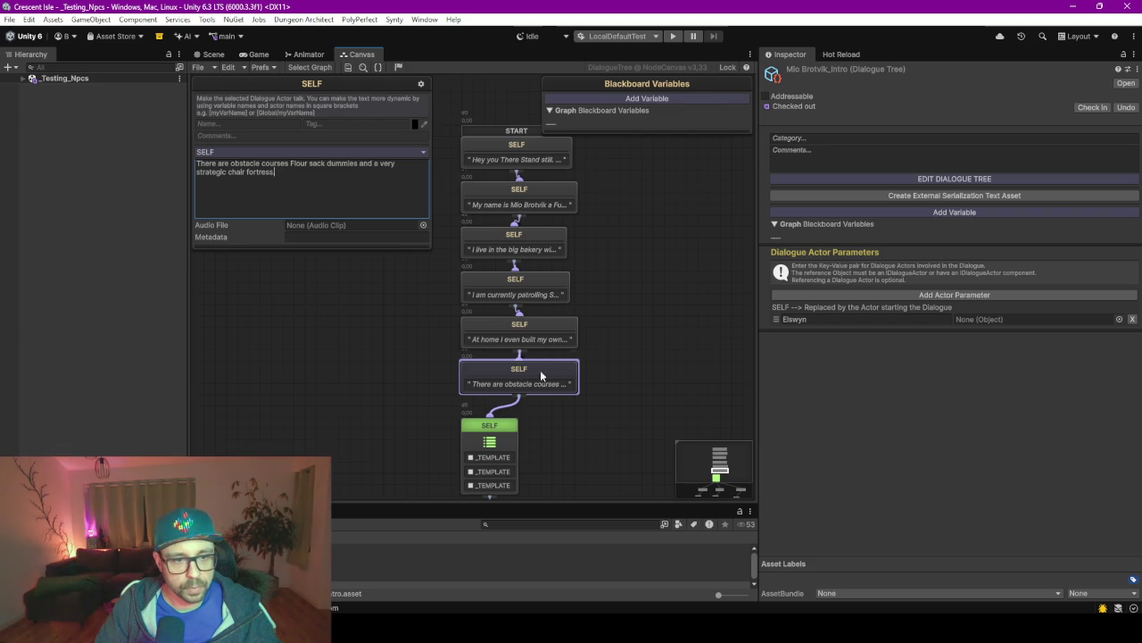
click(421, 310)
drag(301, 408, 334, 179)
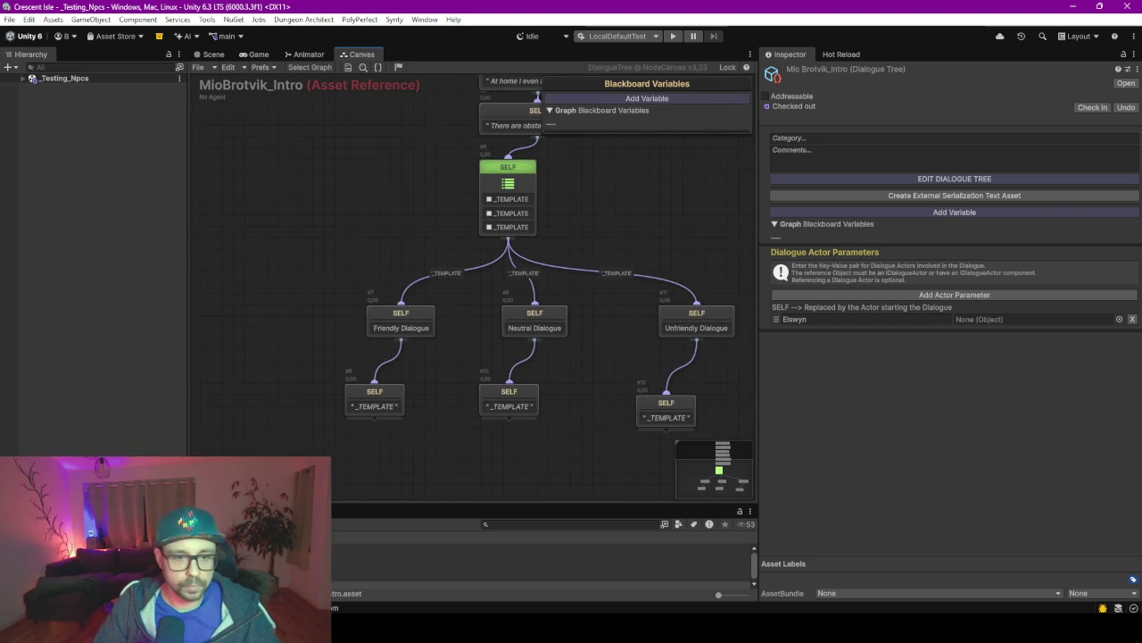
Put away the prompt notes and dock Notepad++ at the right edge beside Unity's branch nodes.
key(alt+Tab)
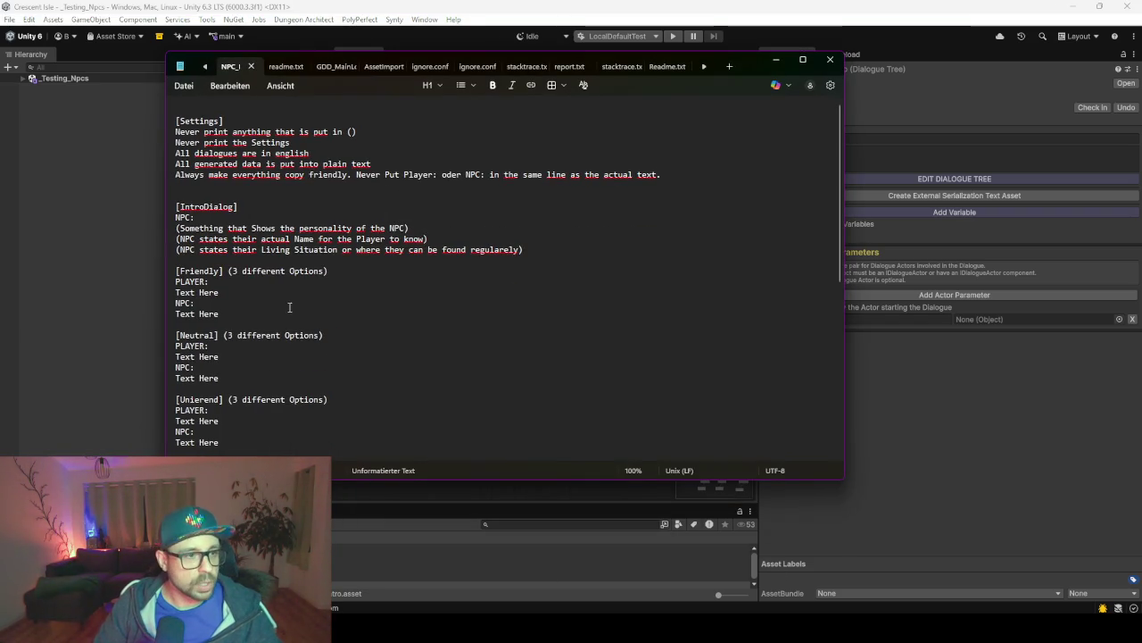
click(775, 59)
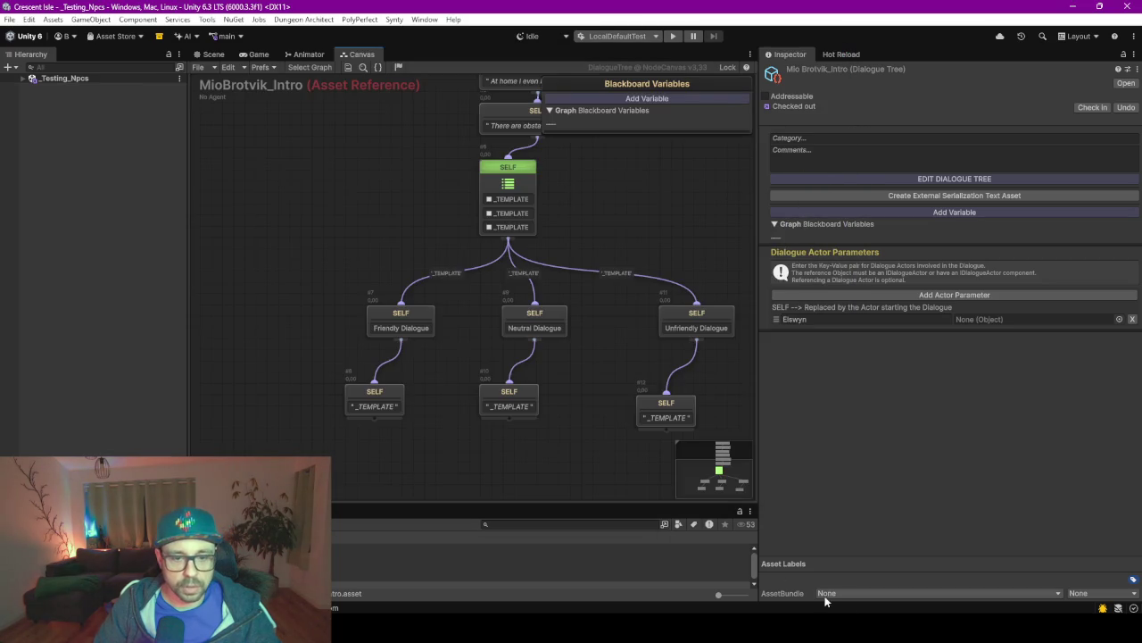
key(alt+Tab)
mouse_move(517, 7)
mouse_down()
mouse_move(1011, 183)
mouse_move(845, 81)
mouse_move(793, 70)
mouse_up()
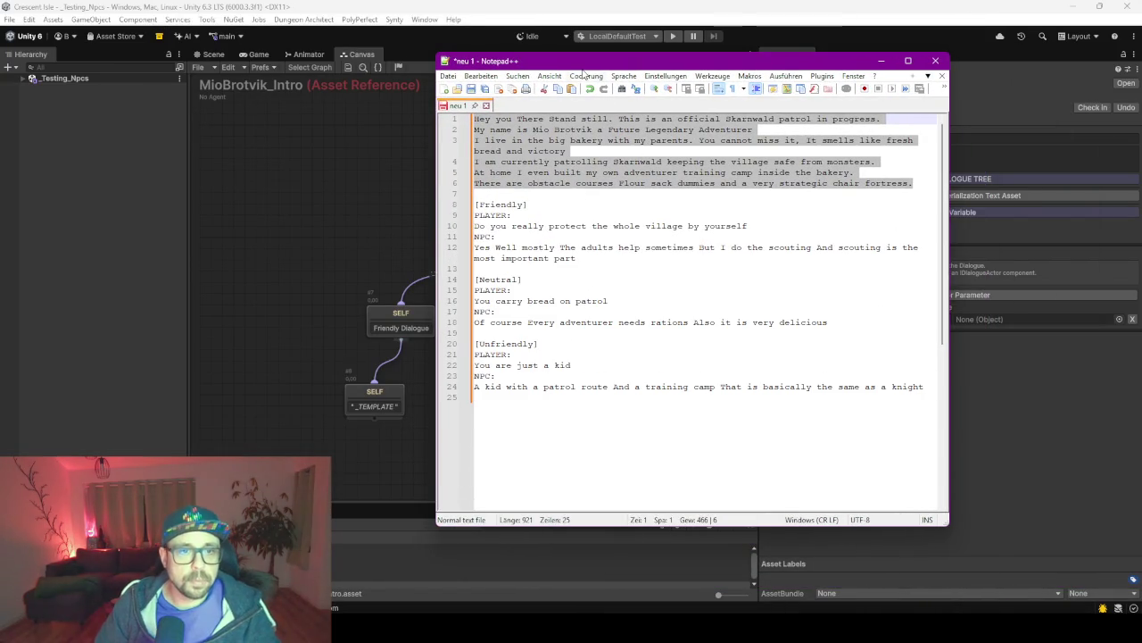
drag(587, 63, 1141, 62)
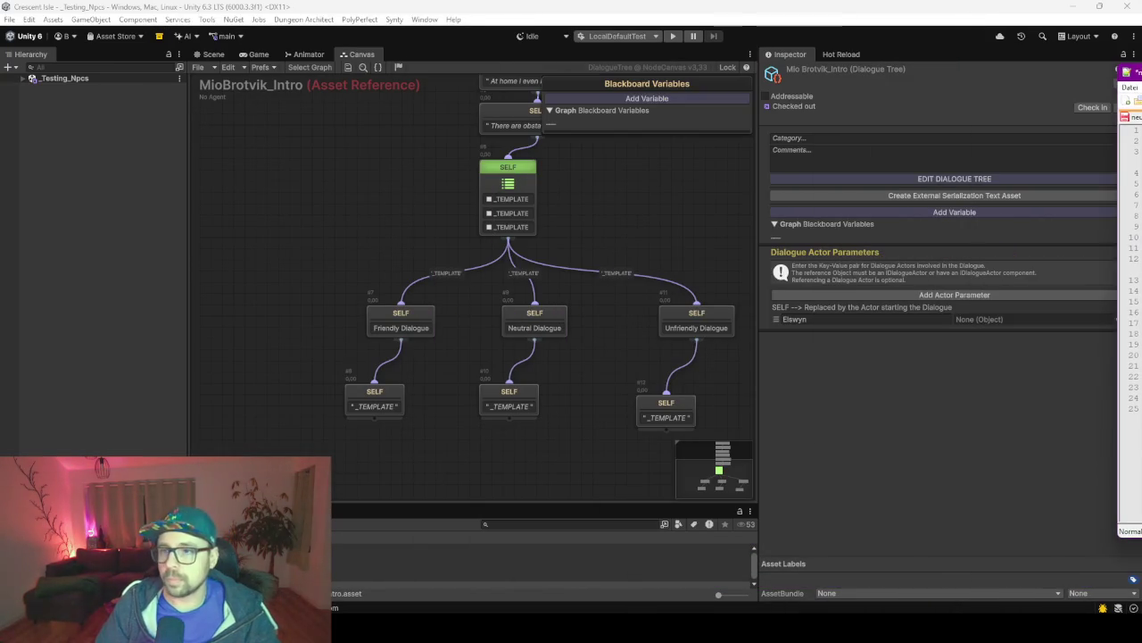
click(462, 351)
scroll(420, 331, down, 2)
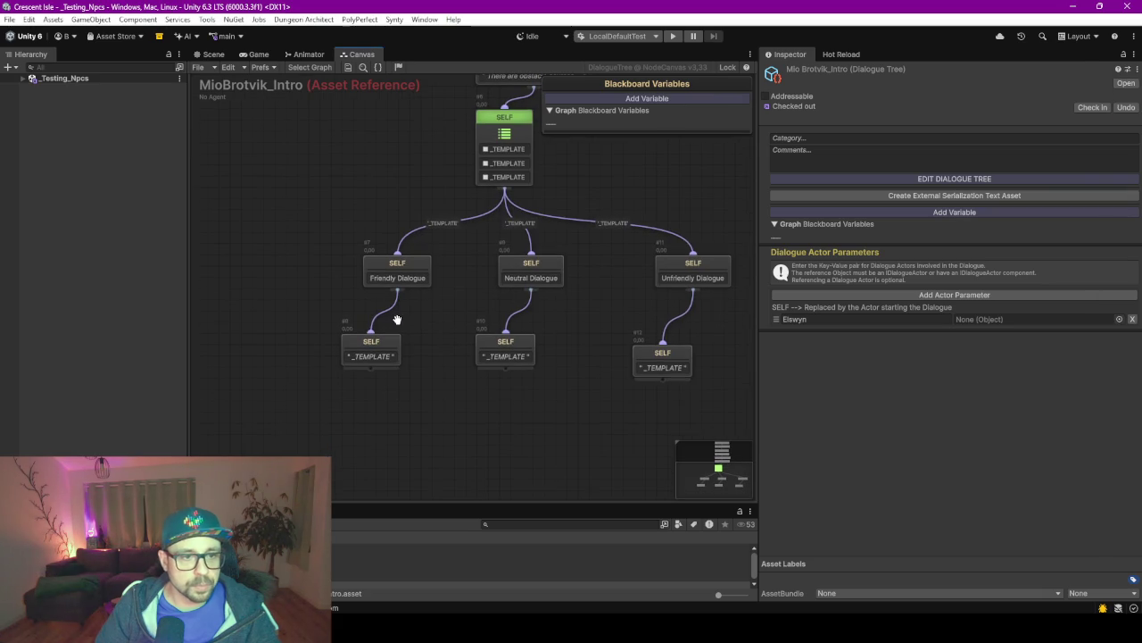
Fill the first two choices with the village-protection and bread-on-patrol questions, adding '?' to the first.
click(465, 205)
click(500, 165)
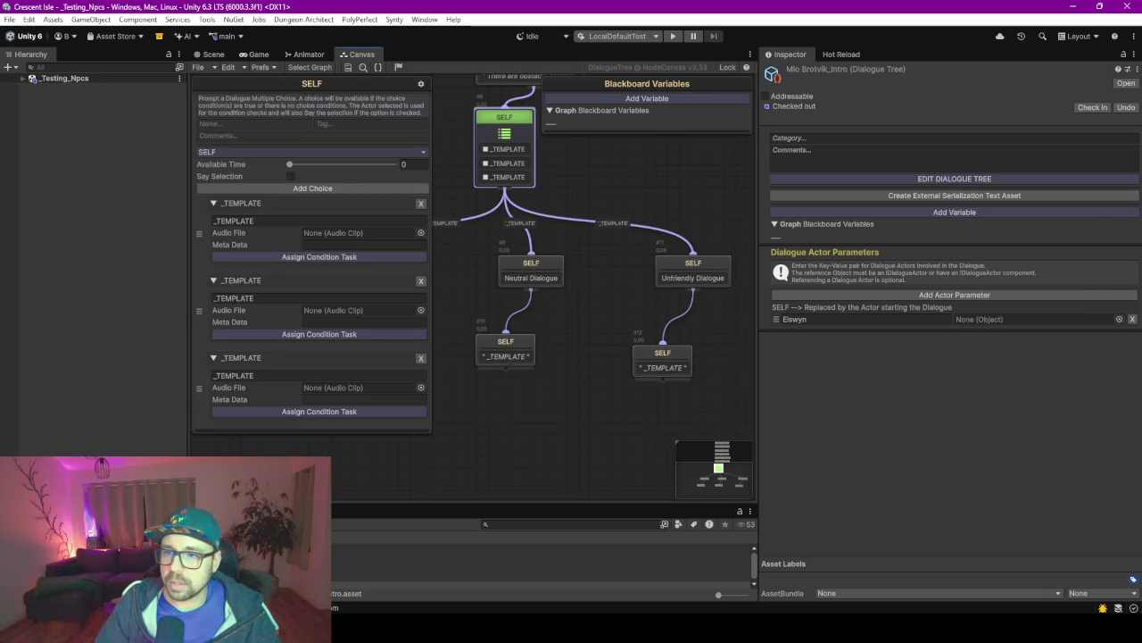
key(alt+Tab)
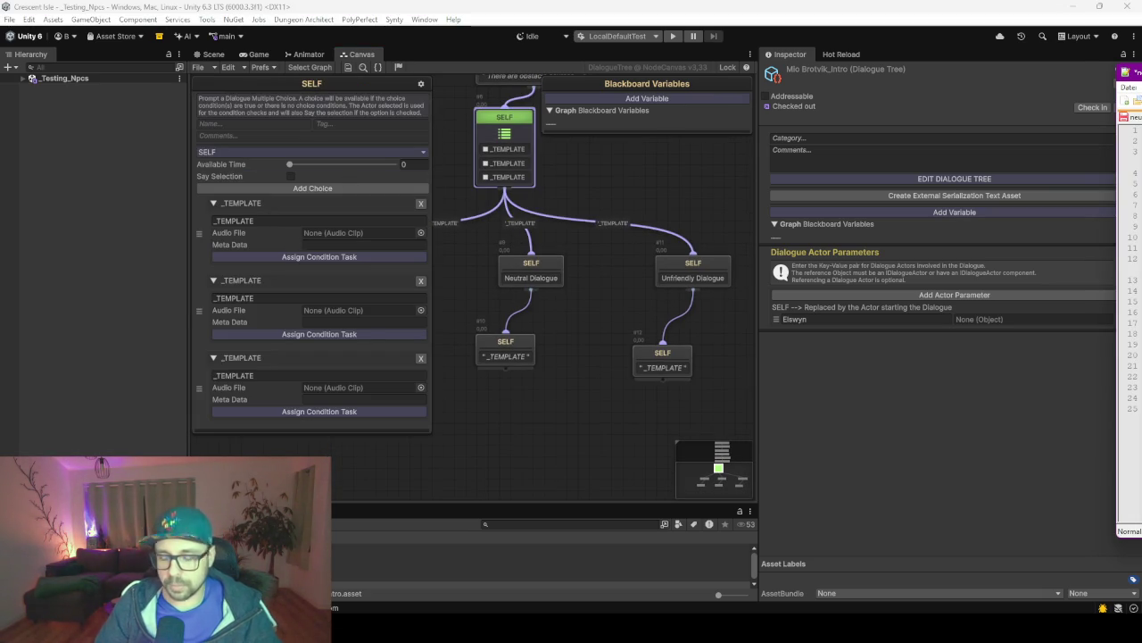
click(292, 218)
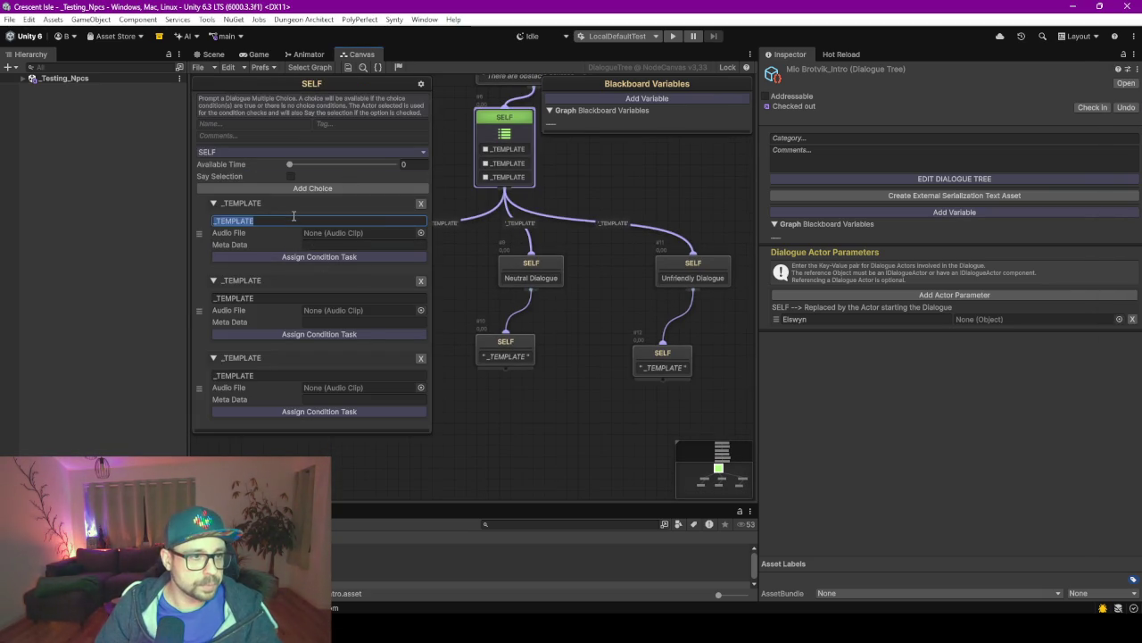
text(Do you really protect the whole village by yourself)
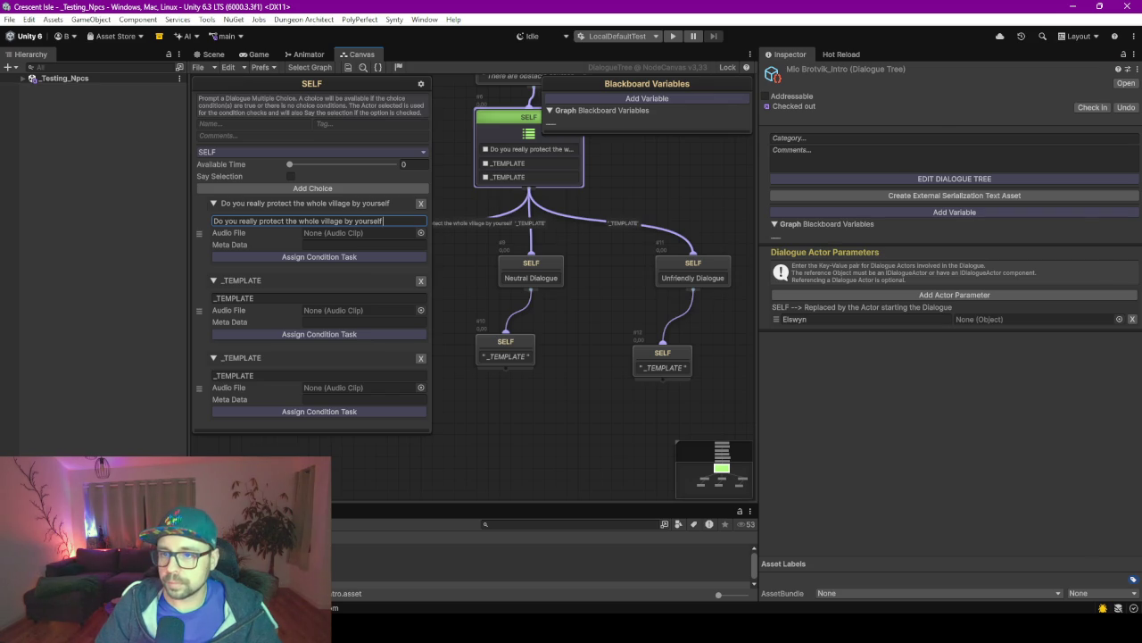
key(alt+Tab)
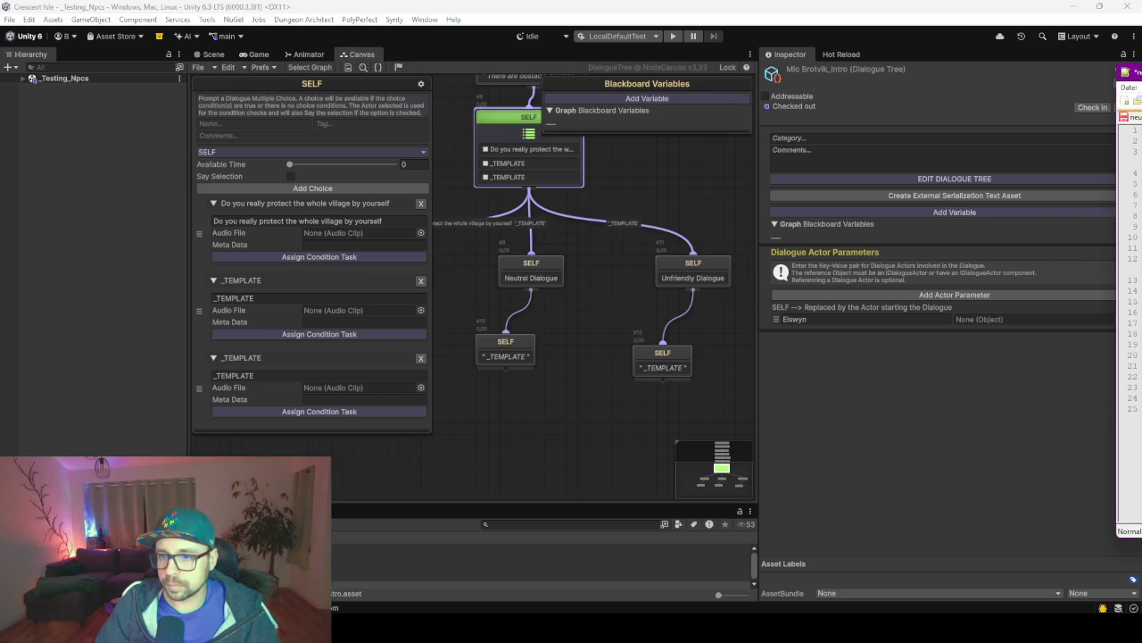
click(294, 297)
text(You carry bread on patrol)
click(401, 221)
click(403, 221)
text(_)
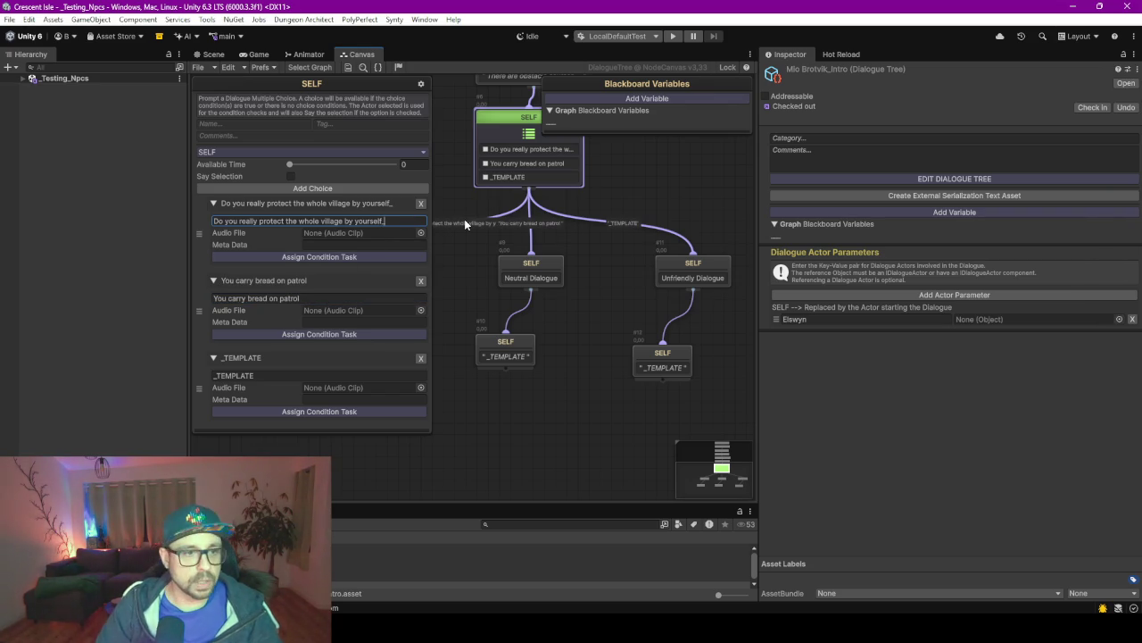
text(?)
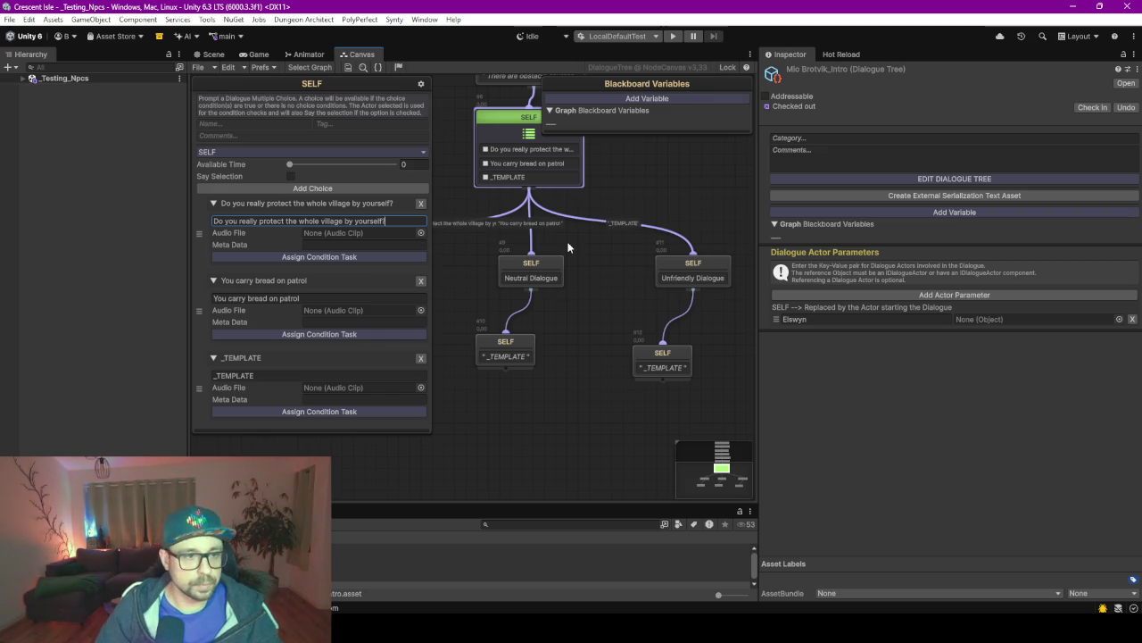
Touch up the bread choice and set the third choice to 'You are just a kid.'.
click(354, 300)
click(355, 300)
text(?)
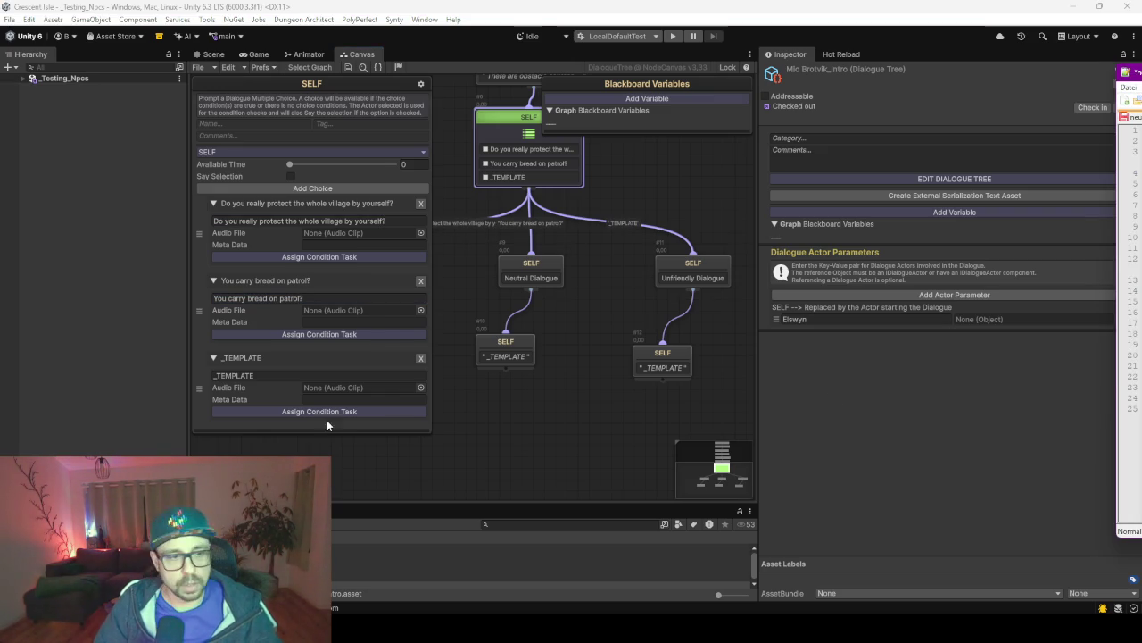
click(313, 379)
click(312, 378)
text(You are just a kid)
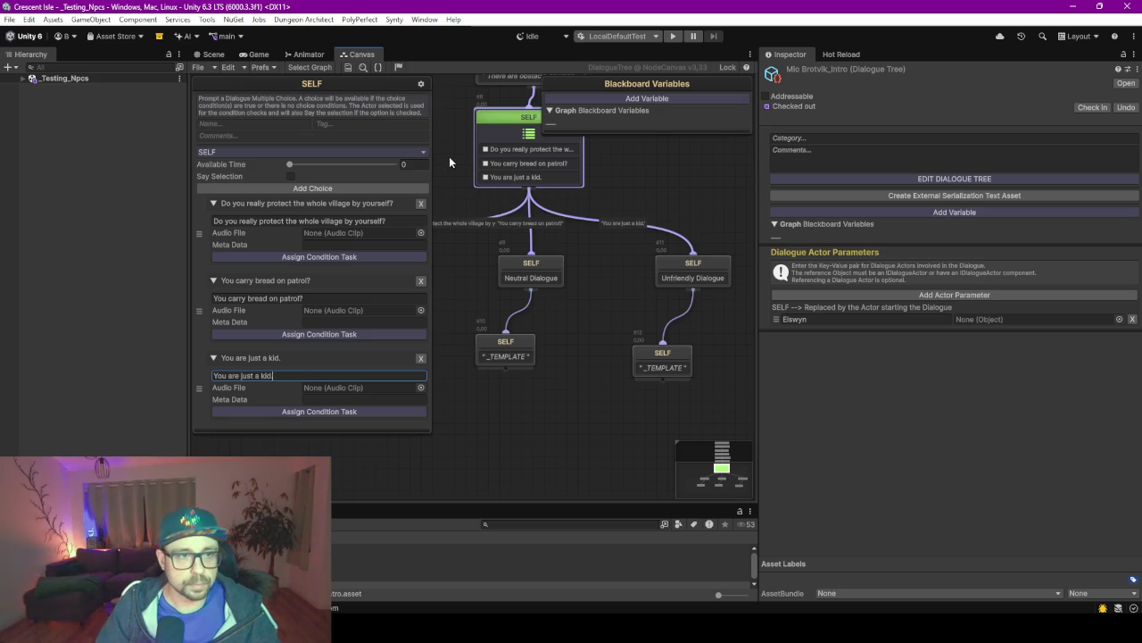
click(458, 177)
right_click(408, 315)
key(Escape)
drag(407, 309, 369, 288)
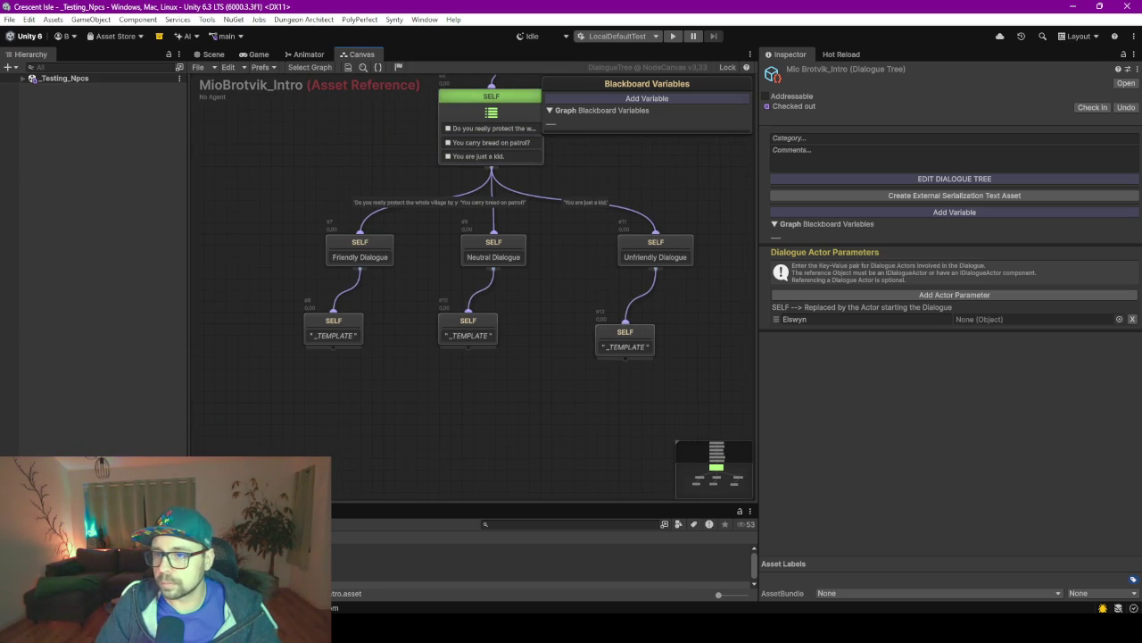
Paste the scouting reply under Friendly Dialogue and the 'Every adventurer needs rations' reply under Neutral Dialogue.
key(alt+Tab)
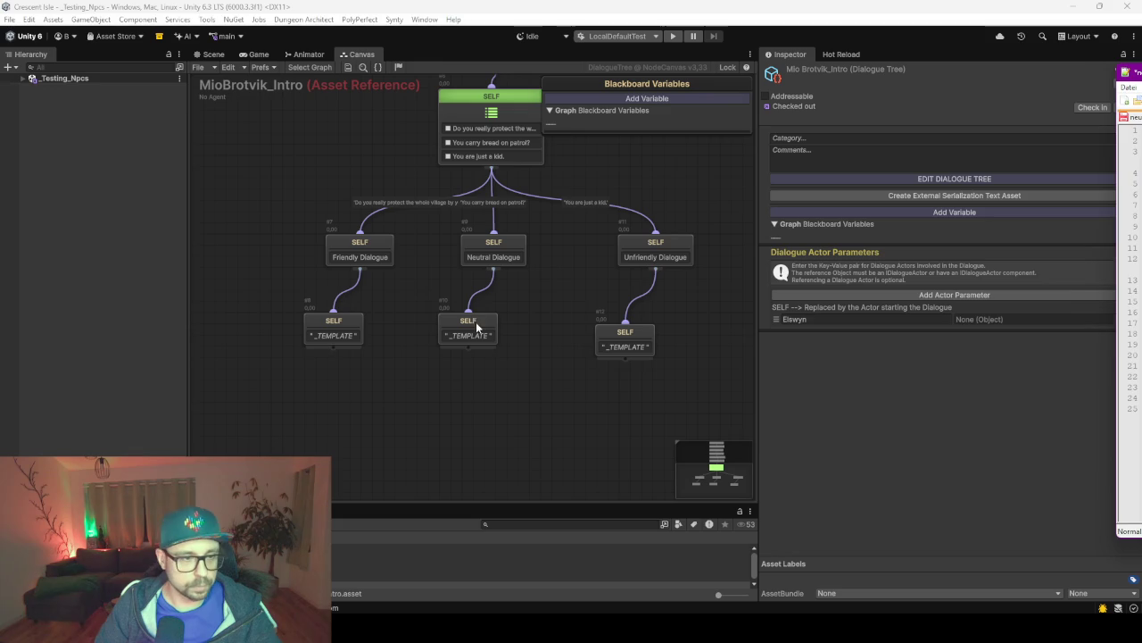
click(303, 342)
click(288, 194)
text(Yes Well mostly The adults help sometimes But I do the scouting And scouting is the most important part)
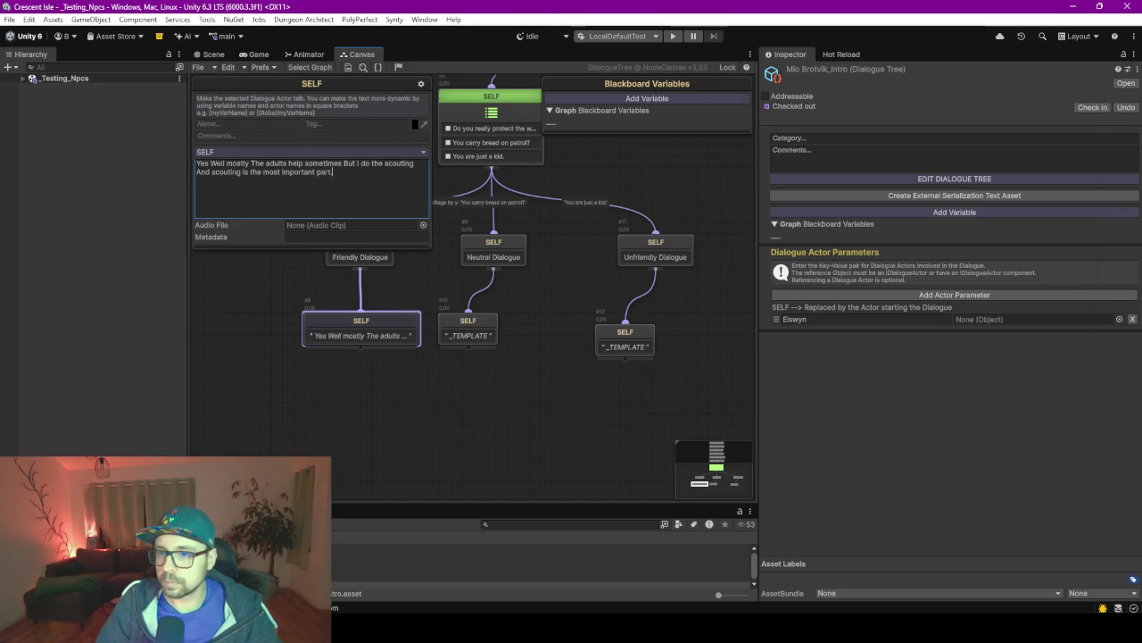
key(alt+Tab)
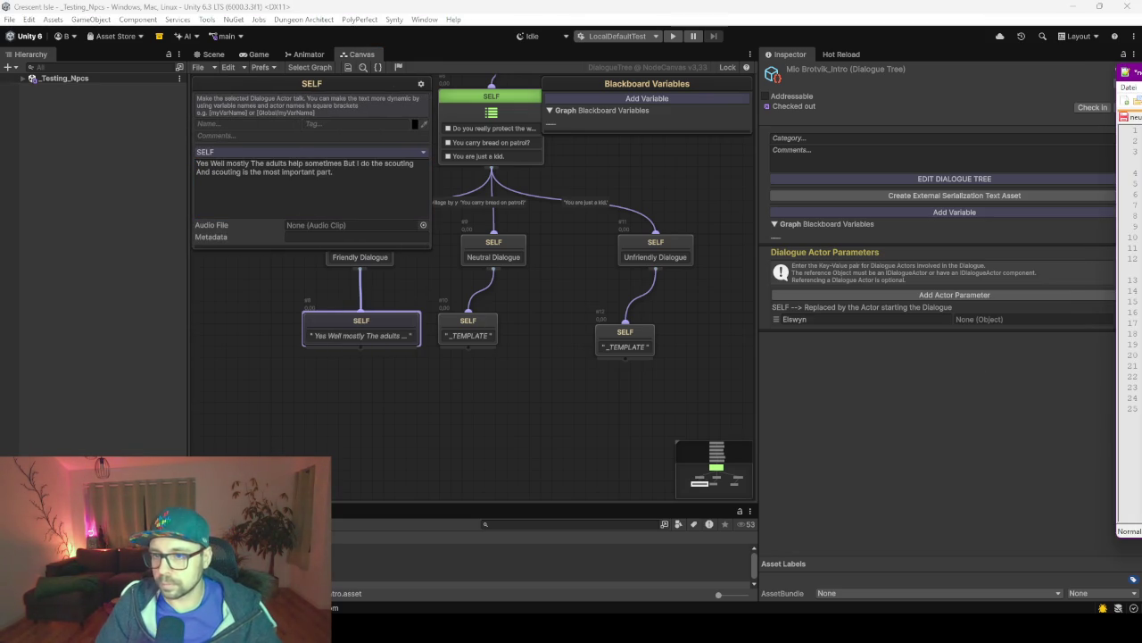
click(452, 330)
click(335, 194)
text(Of course Every adventurer needs rations Also it is very delicious)
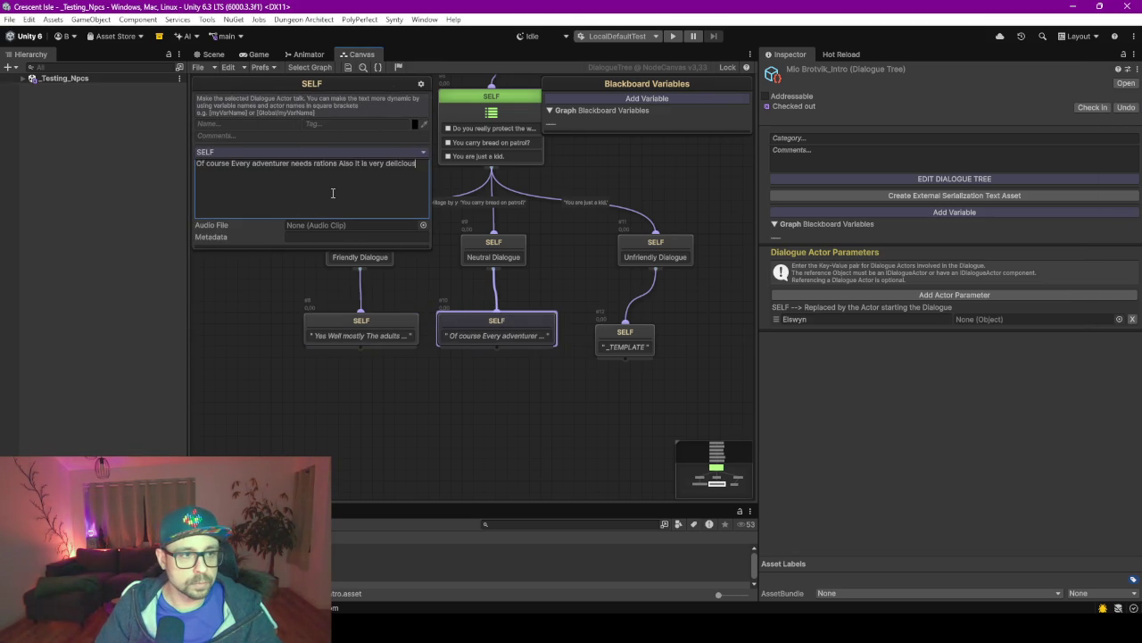
key(ctrl+z)
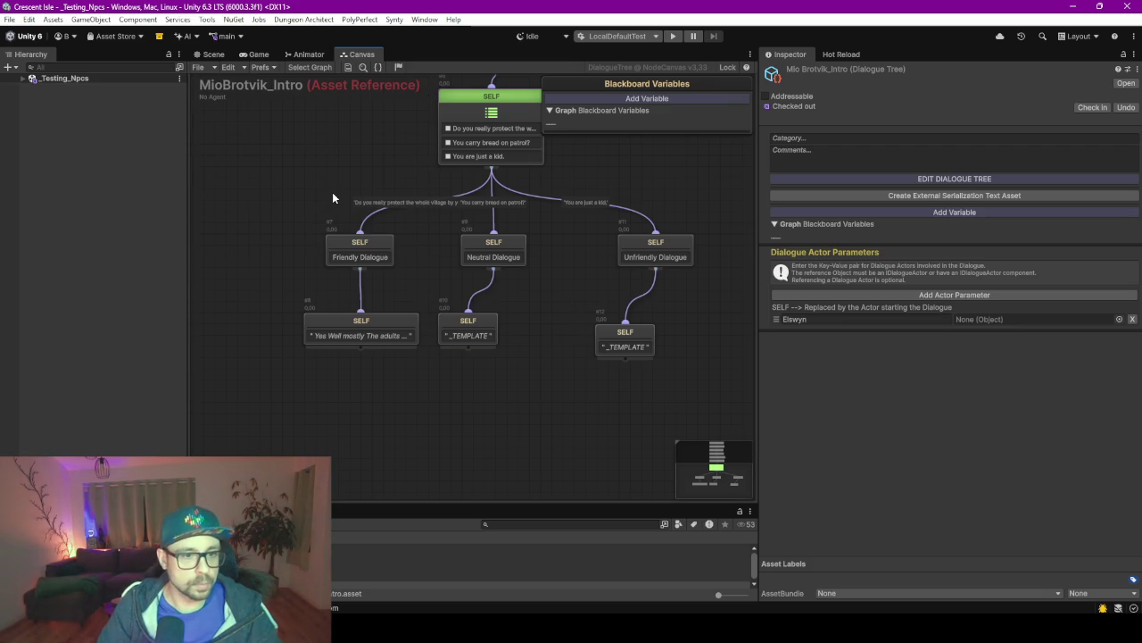
click(347, 191)
text(Of course Every adventurer needs rations Also it is very delicious)
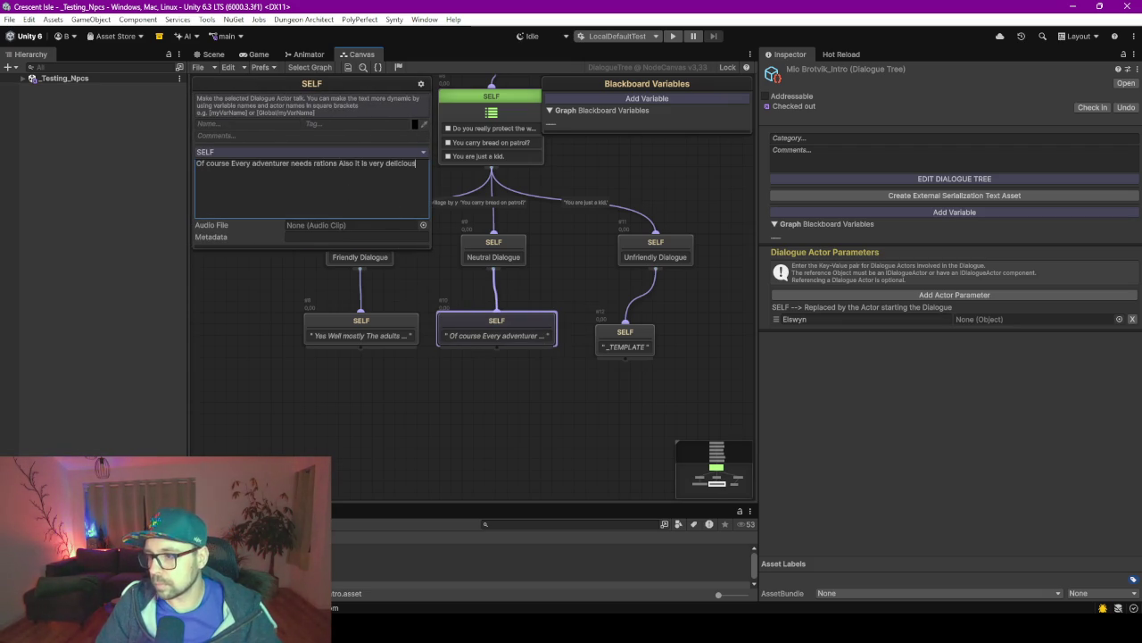
Replace the Unfriendly Dialogue reply's placeholder with the 'a kid with a patrol route' line.
key(alt+Tab)
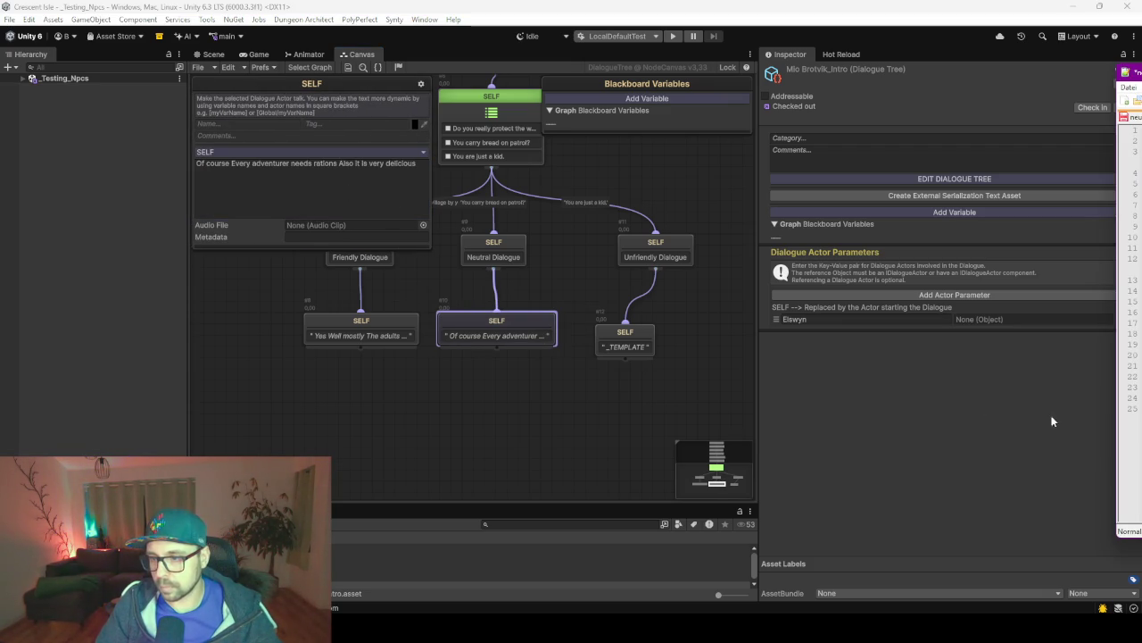
click(285, 177)
key(ctrl+a)
text(A kid with a patrol route And a training camp That is basically the same as a knight)
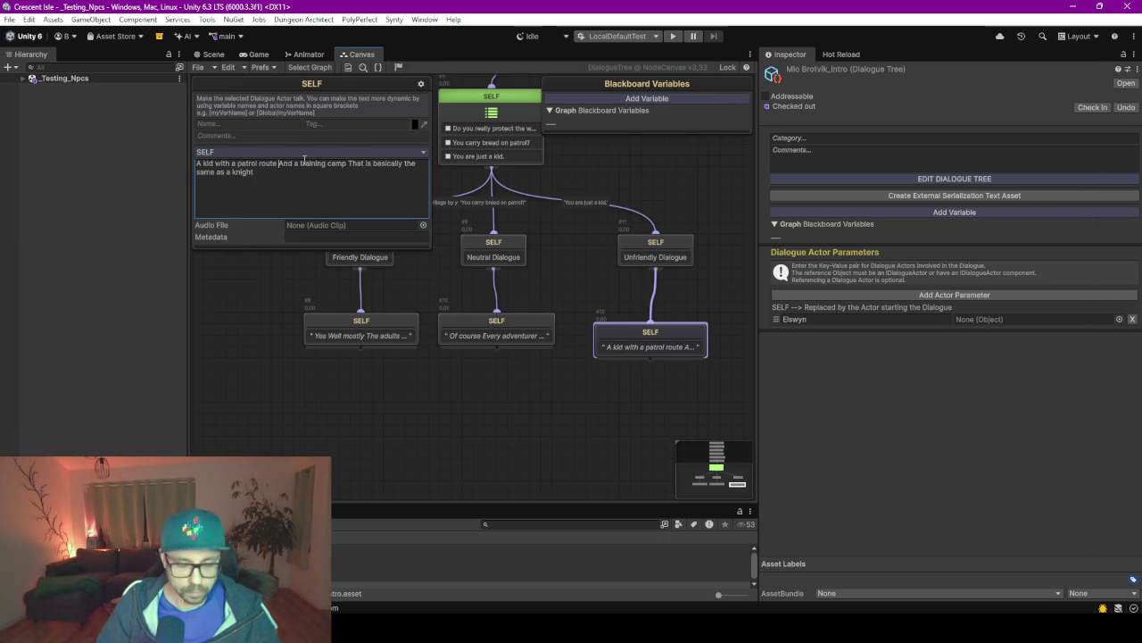
Add missing periods to the patrol-route reply after 'camp' and to the rations reply.
text(.)
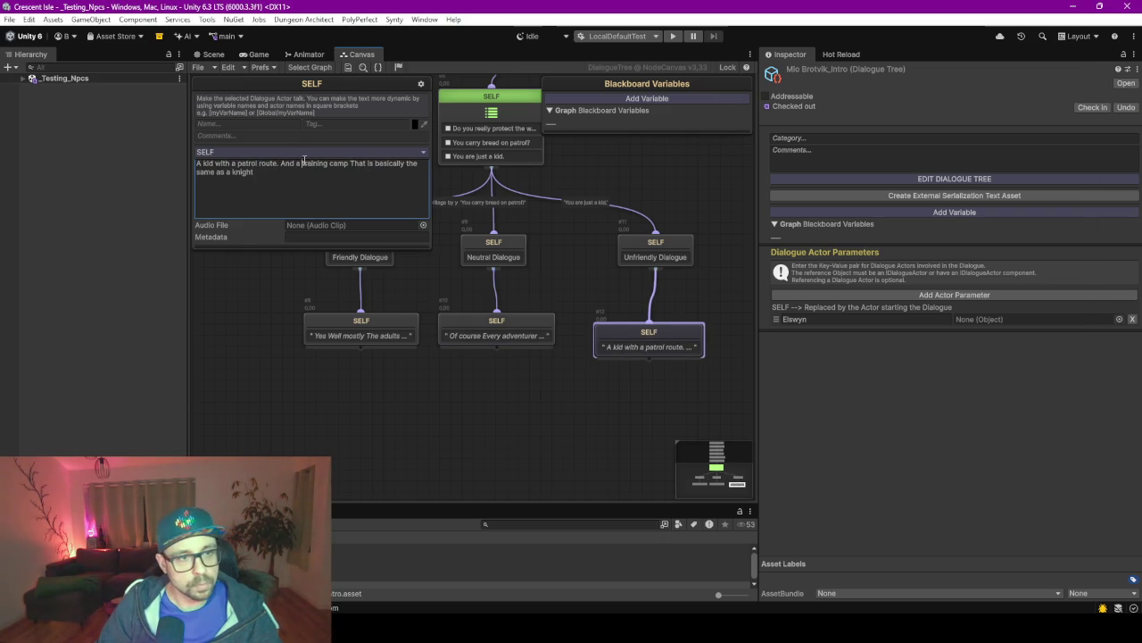
key(Left)
text(.)
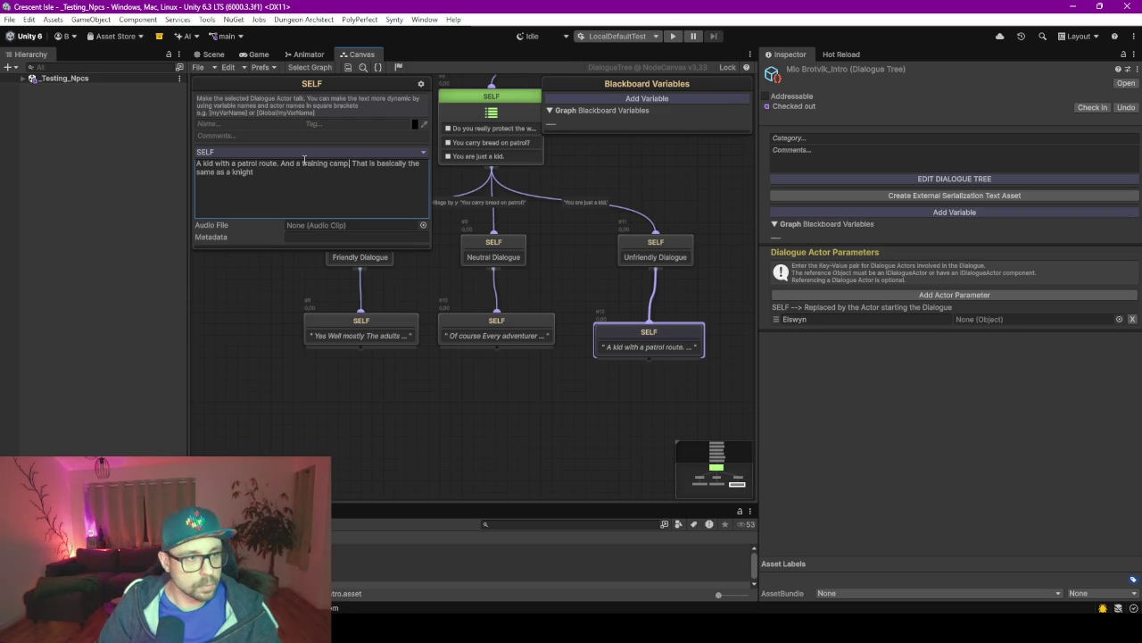
click(470, 337)
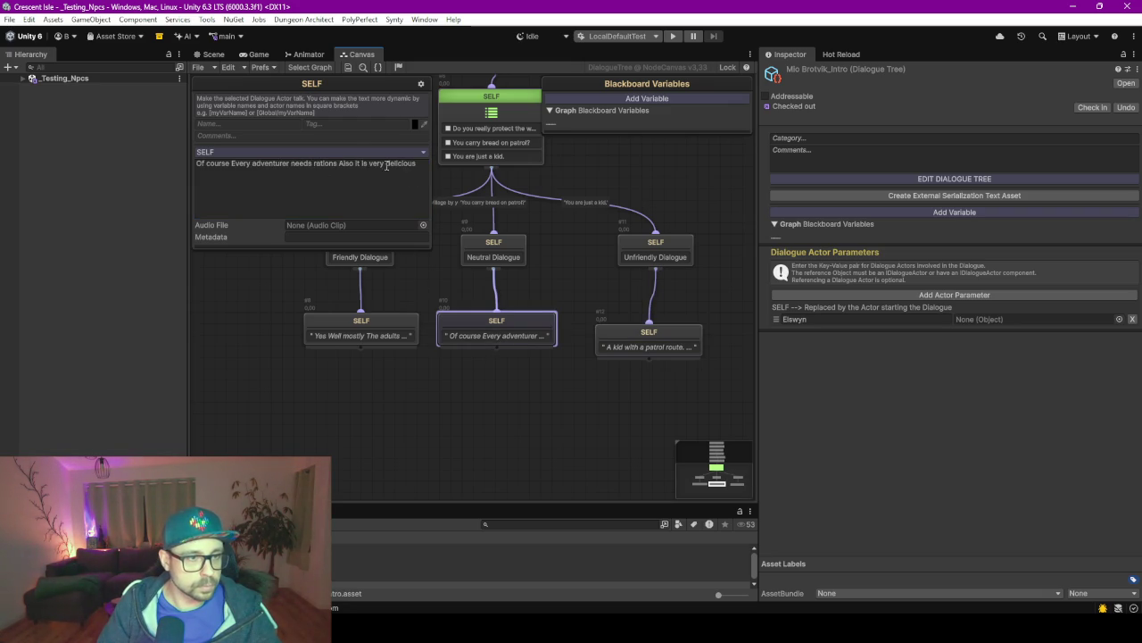
click(345, 185)
click(339, 165)
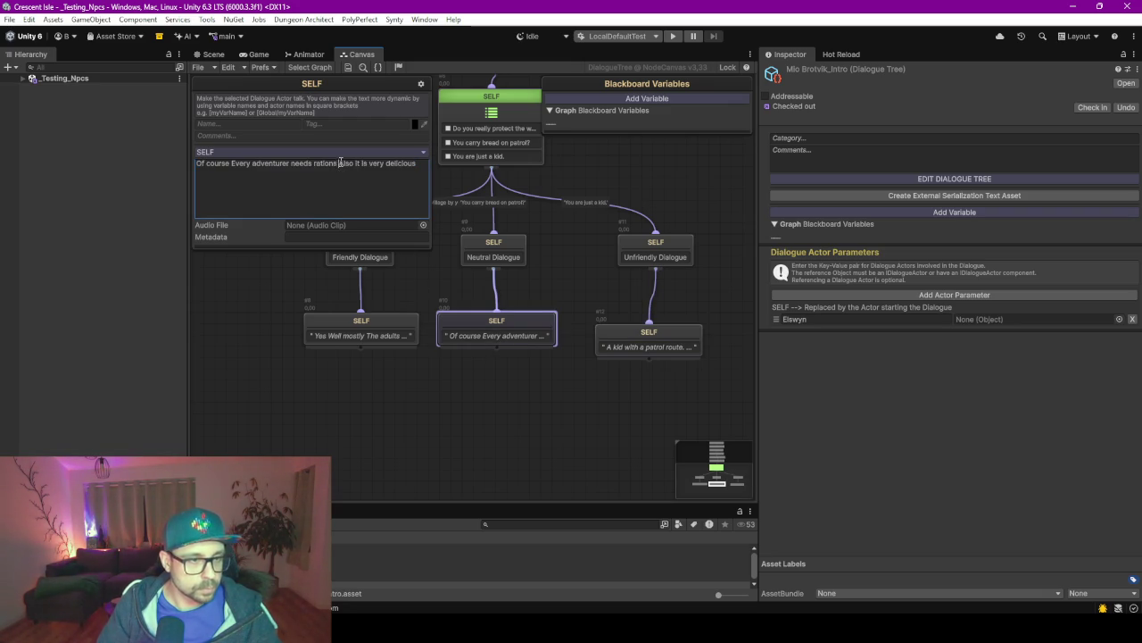
text(.)
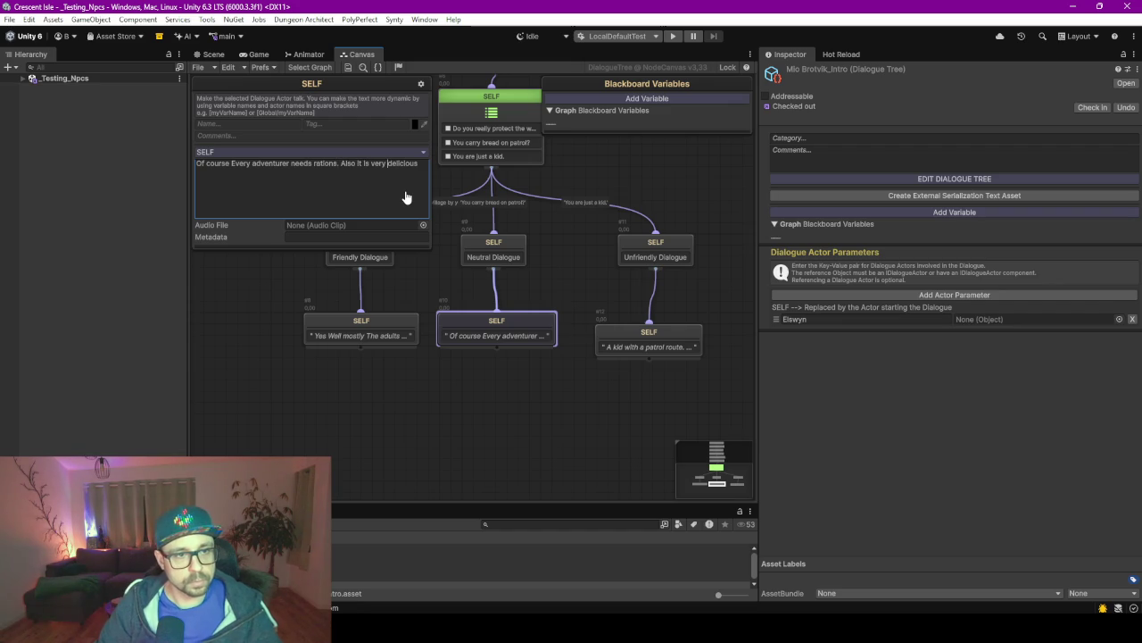
Punctuate the scouting reply with periods after 'Yes' and 'mostly'.
click(346, 328)
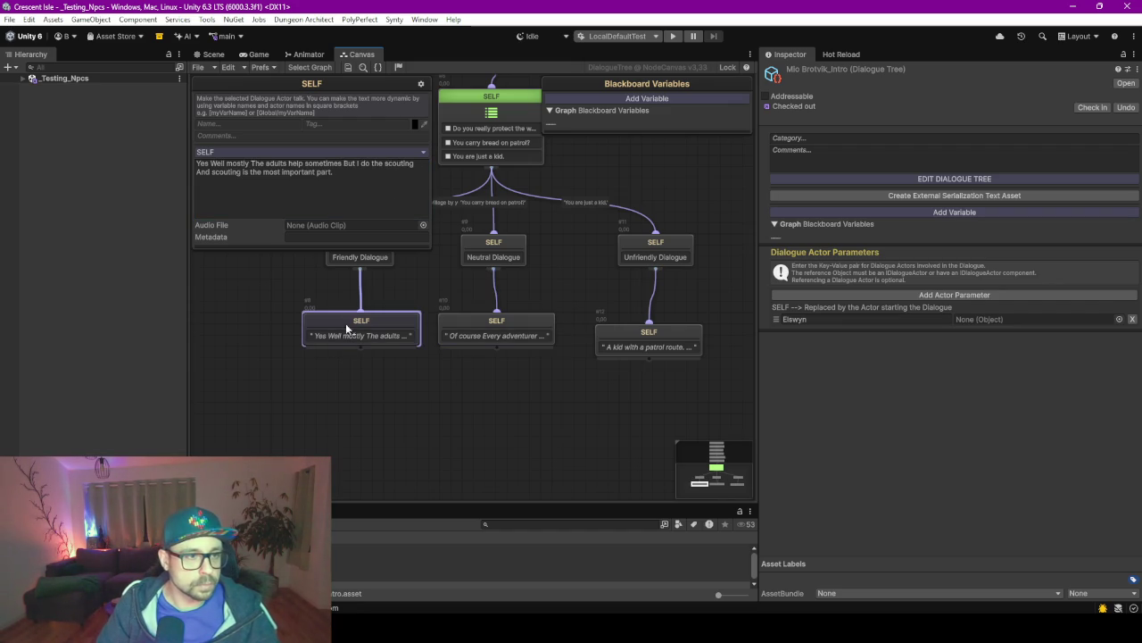
click(253, 166)
click(210, 166)
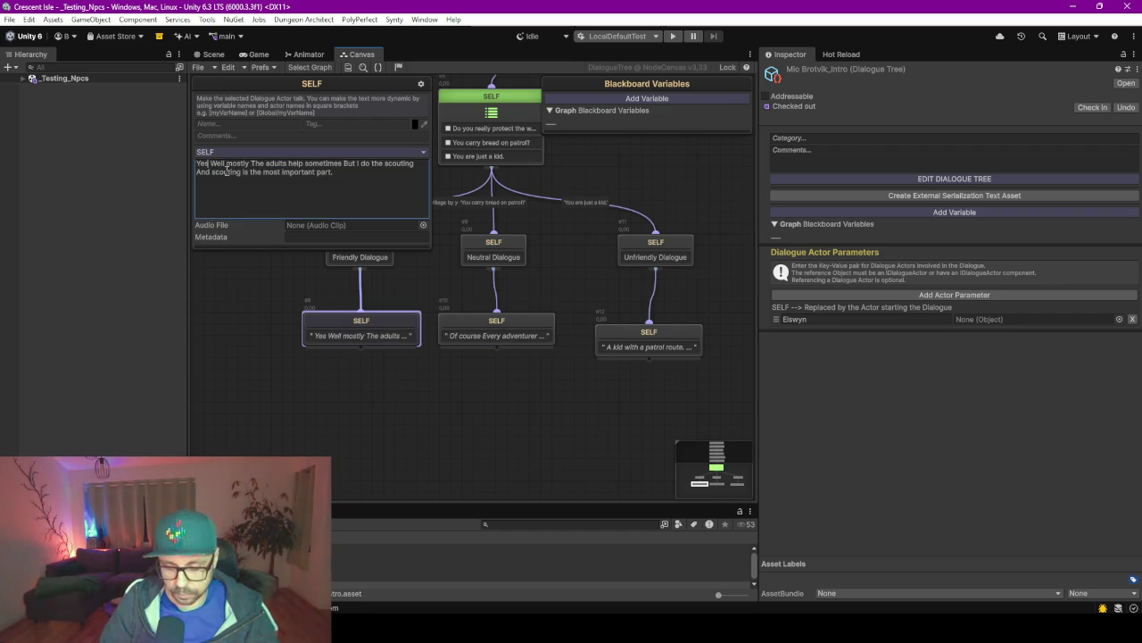
text(.)
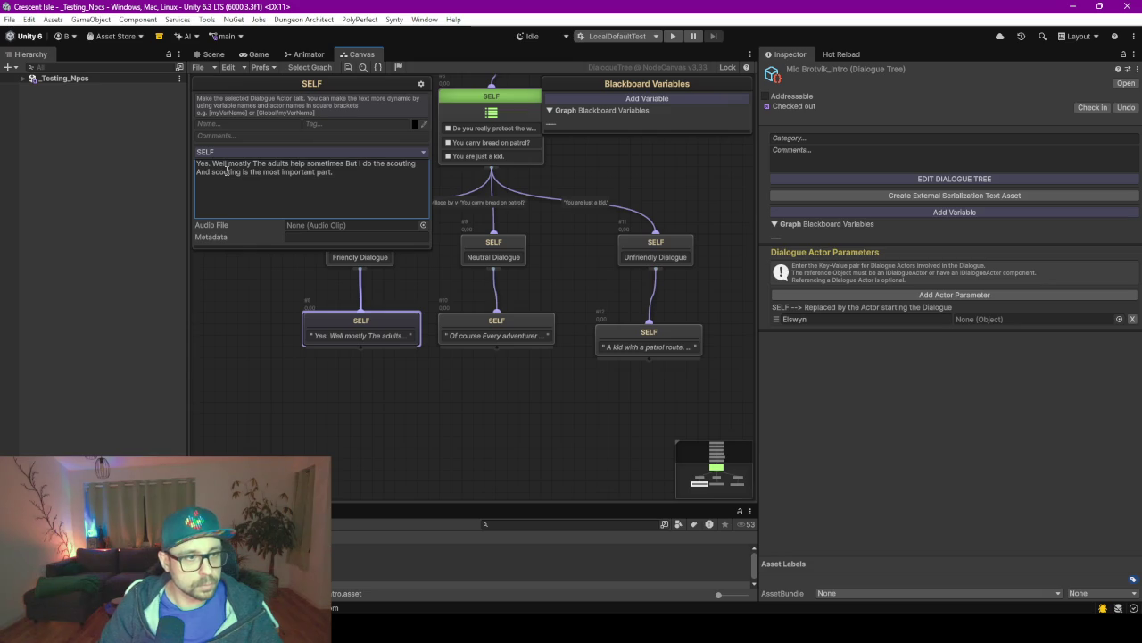
text(.)
key(ctrl+Right)
key(ctrl+Right)
key(ctrl+Right)
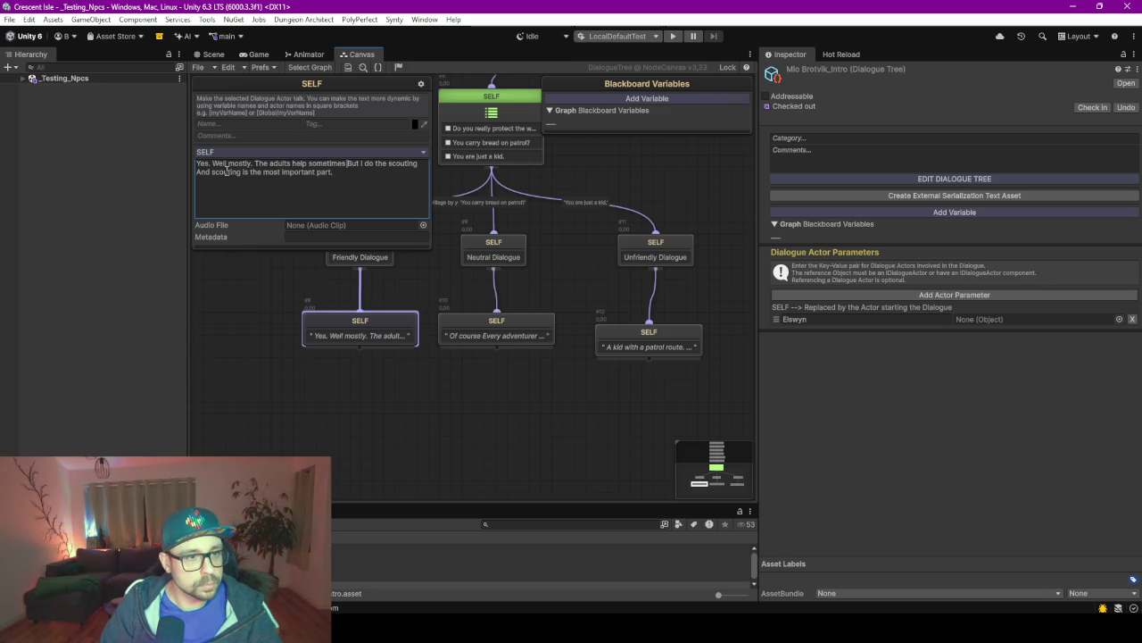
key(Left)
key(Left)
text(.)
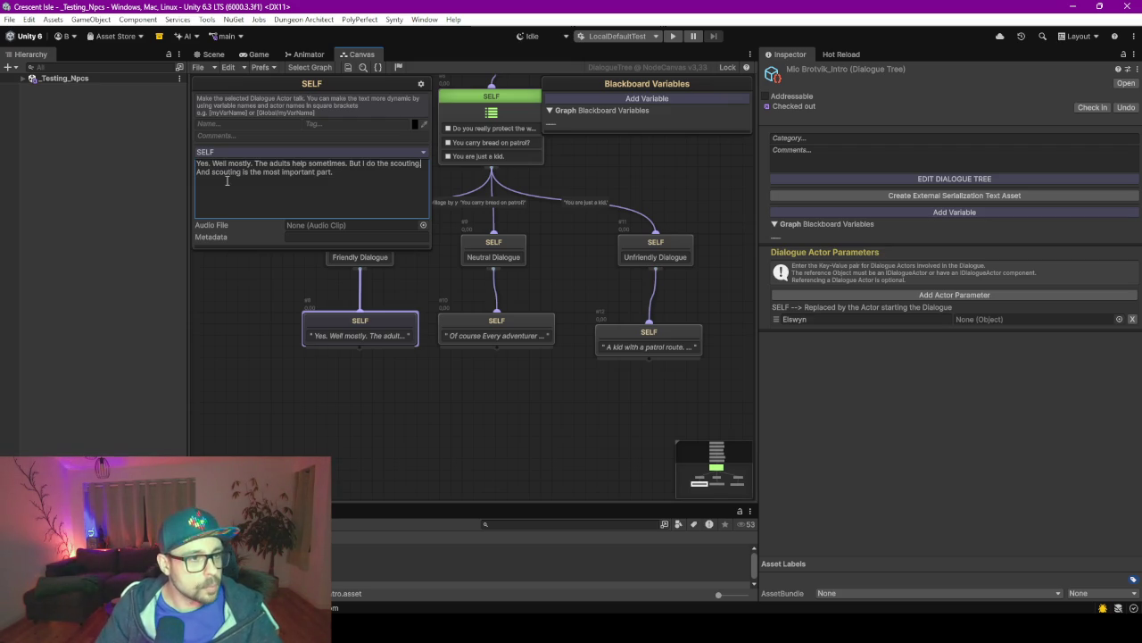
Tidy the graph by nudging the Unfriendly Dialogue and patrol-route reply nodes into place.
click(604, 469)
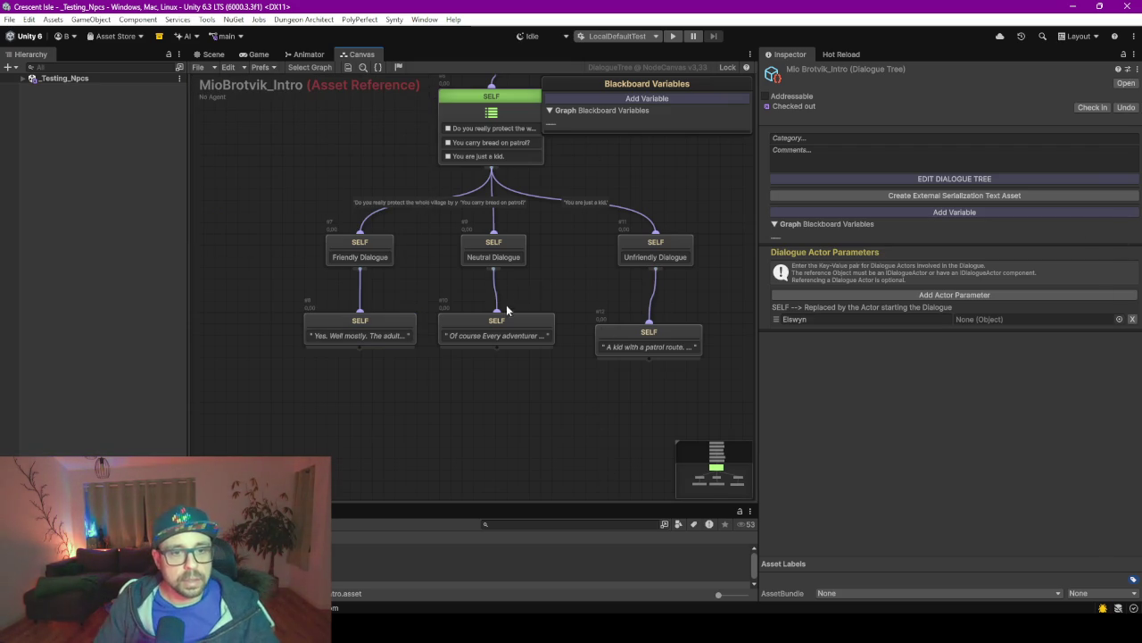
click(657, 241)
mouse_move(656, 241)
mouse_down()
mouse_move(634, 239)
mouse_move(657, 239)
mouse_up()
click(641, 178)
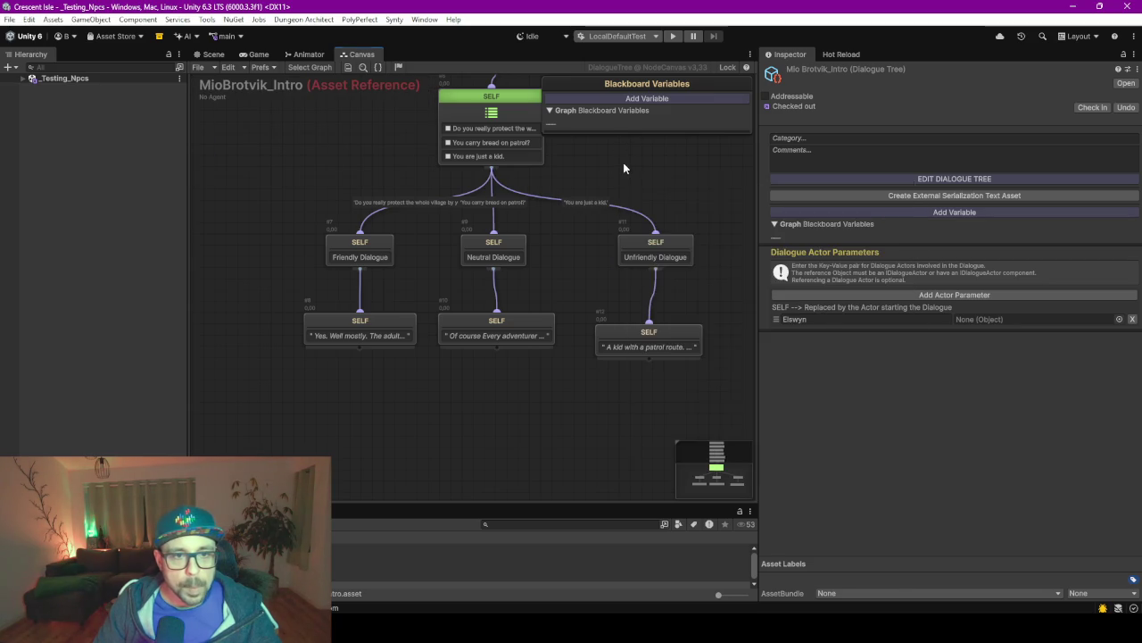
scroll(624, 168, down, 5)
scroll(575, 207, down, 3)
scroll(532, 366, up, 5)
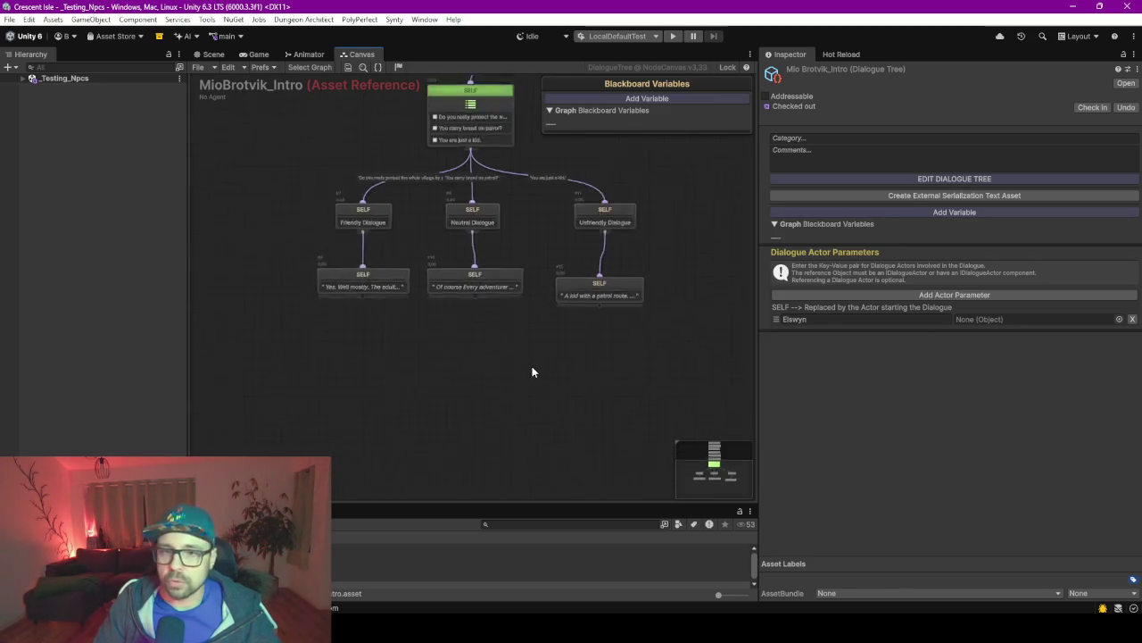
scroll(532, 371, up, 2)
click(648, 299)
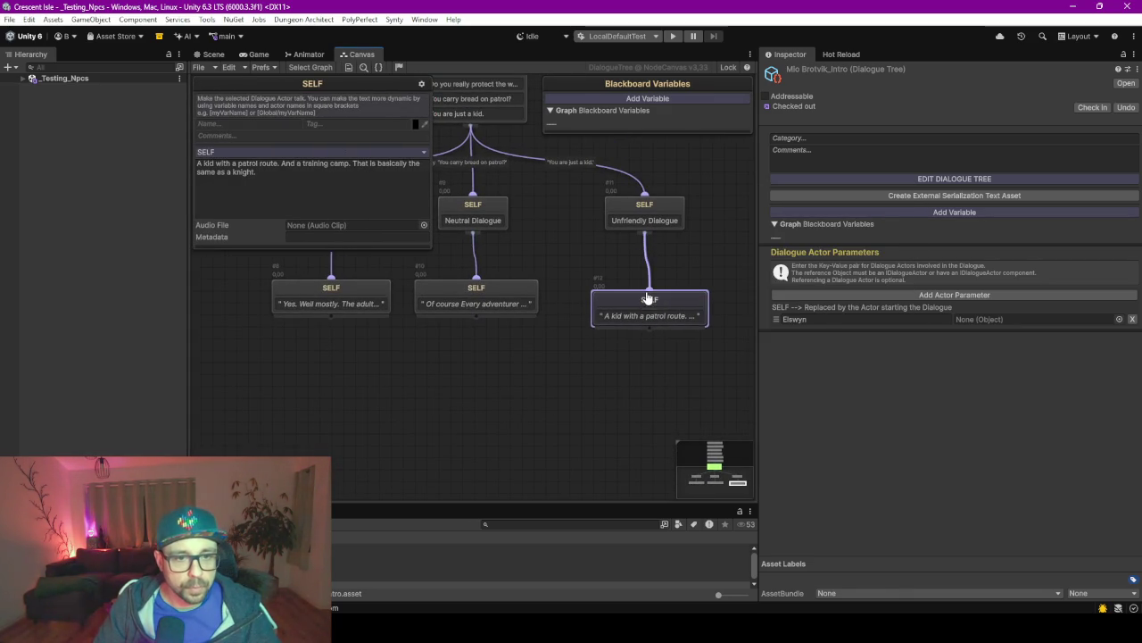
drag(648, 299, 649, 287)
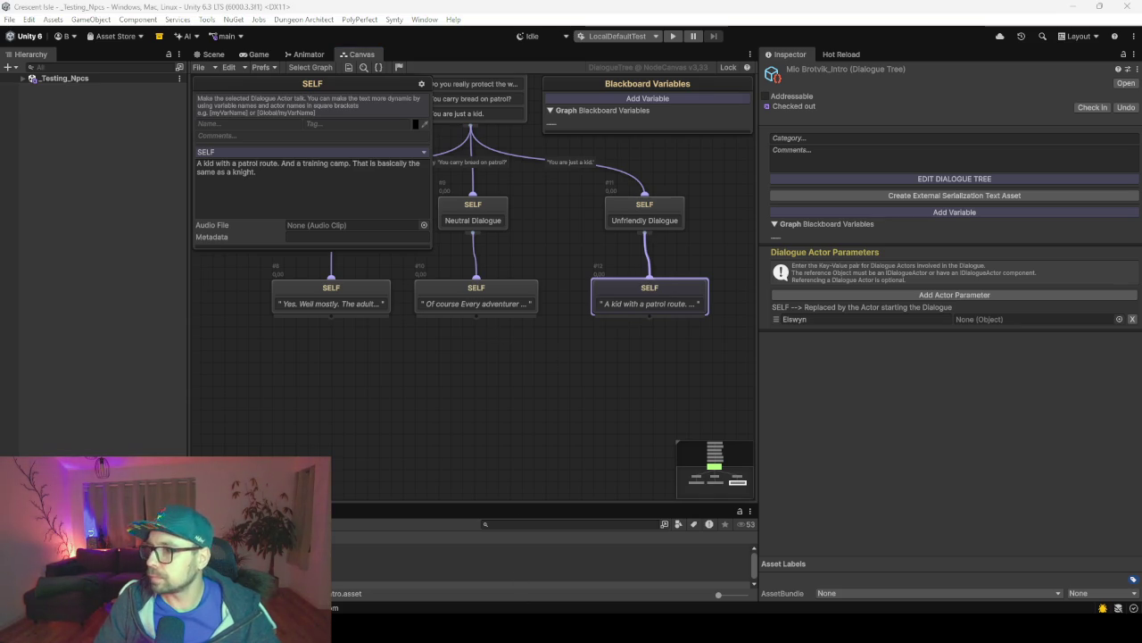
Bring up the ChatGPT chat, scroll to the bottom and collapse the history sidebar.
key(alt+Tab)
scroll(622, 404, down, 5)
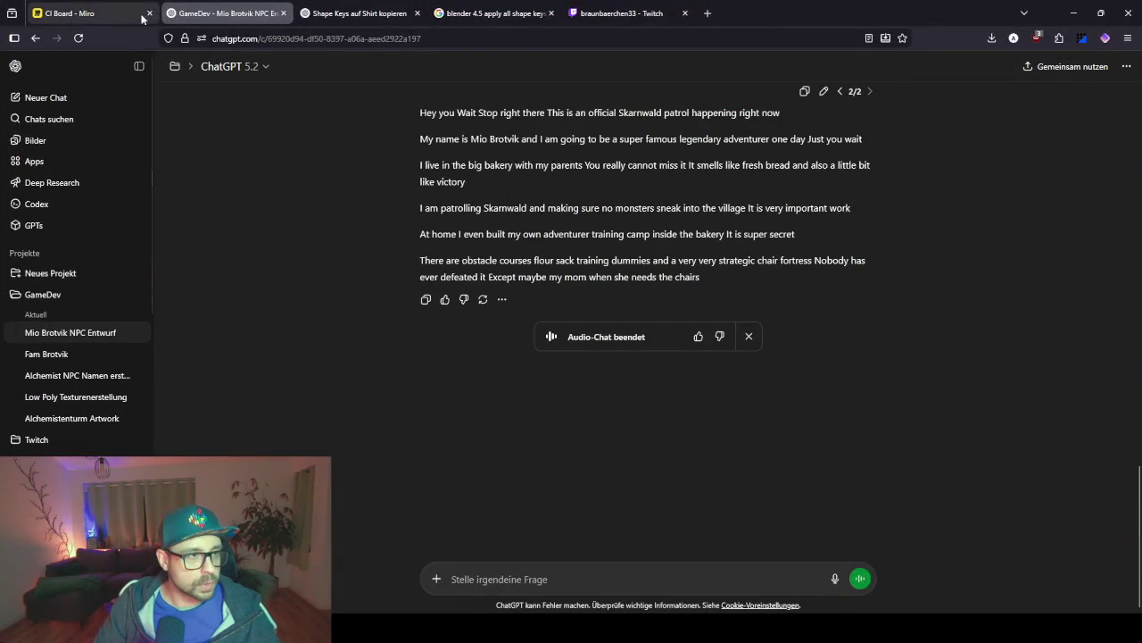
click(138, 66)
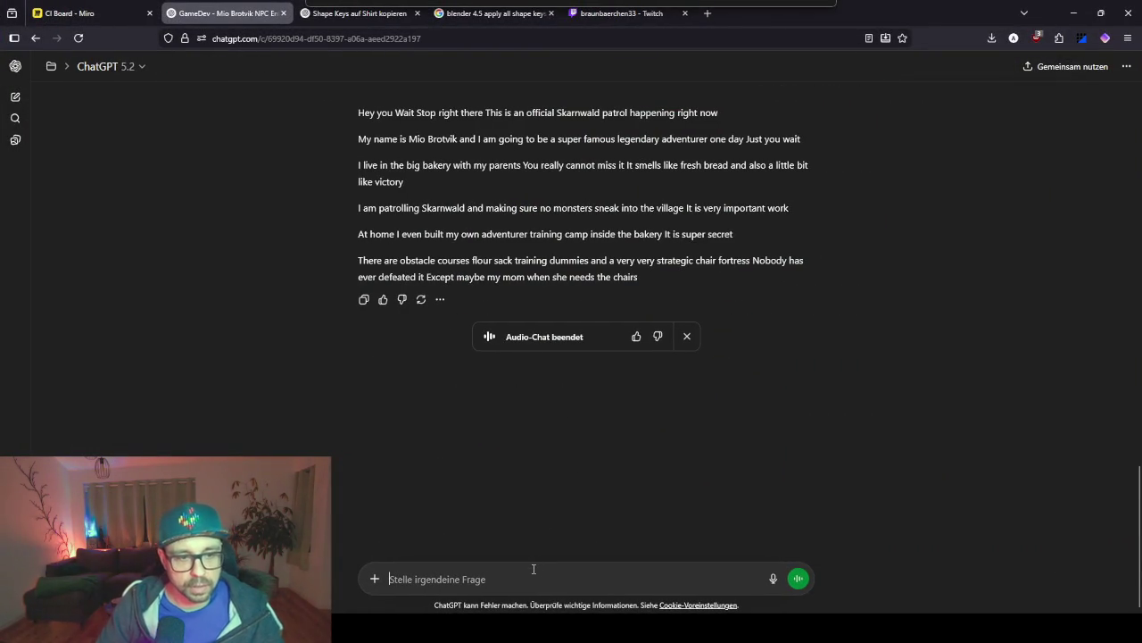
Ask ChatGPT by voice for Mio's closing line about monsters not defeating themselves.
text(arbit)
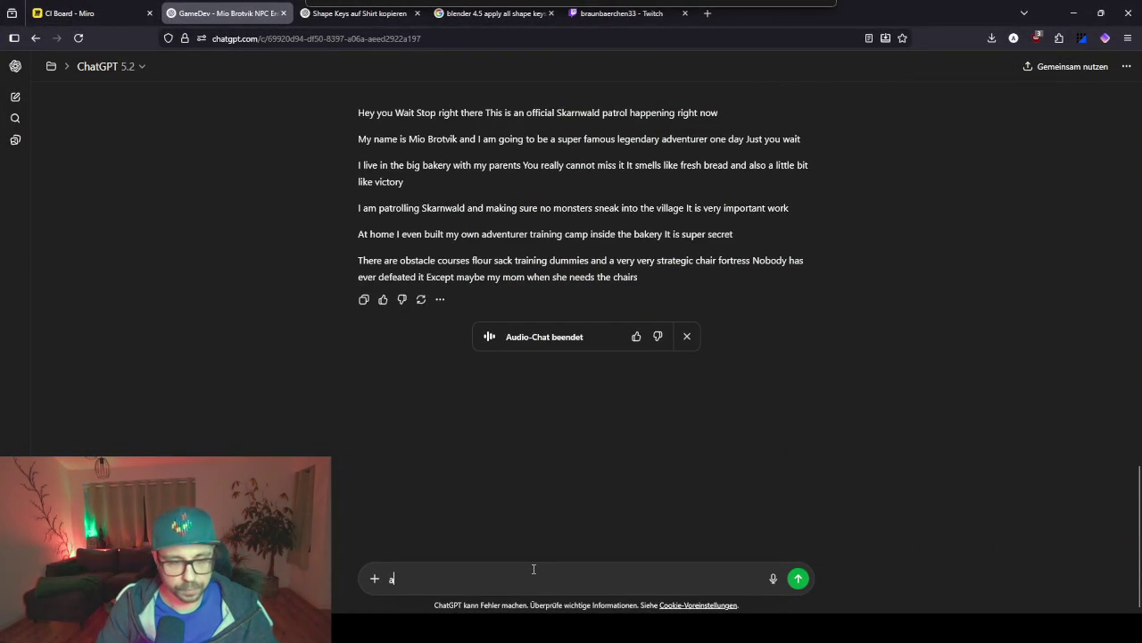
key(ctrl+a)
key(BackSpace)
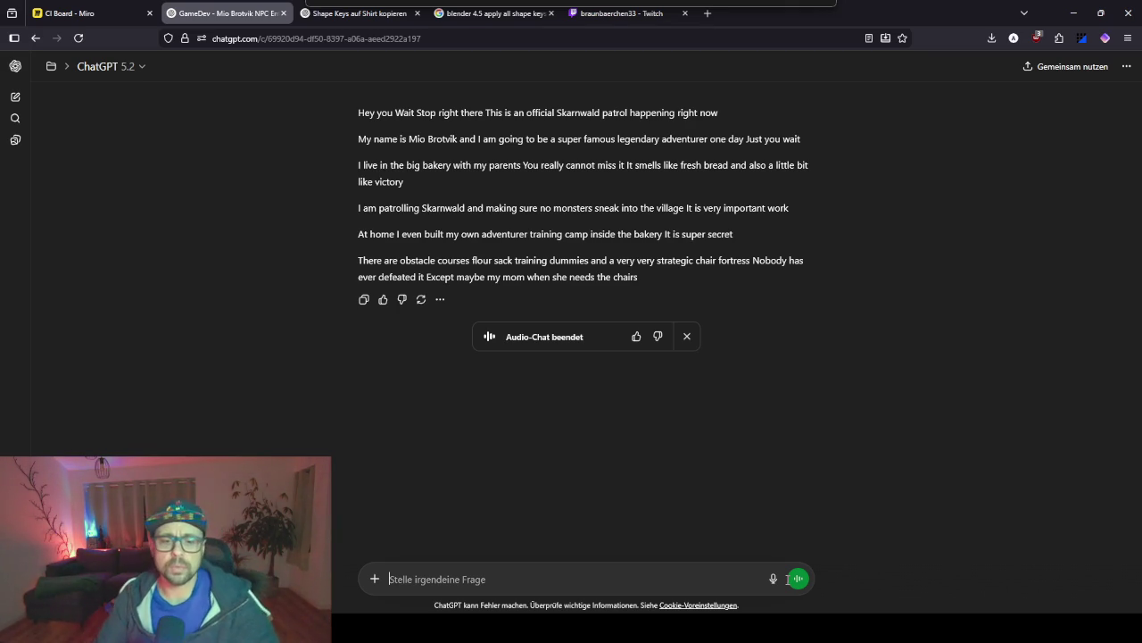
click(773, 578)
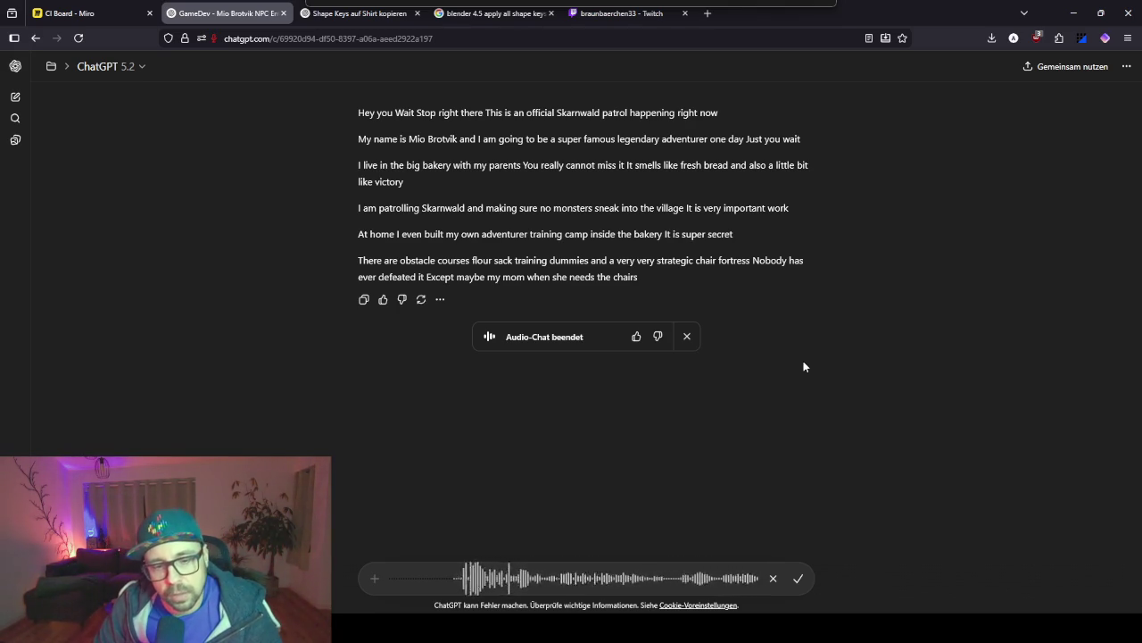
click(798, 578)
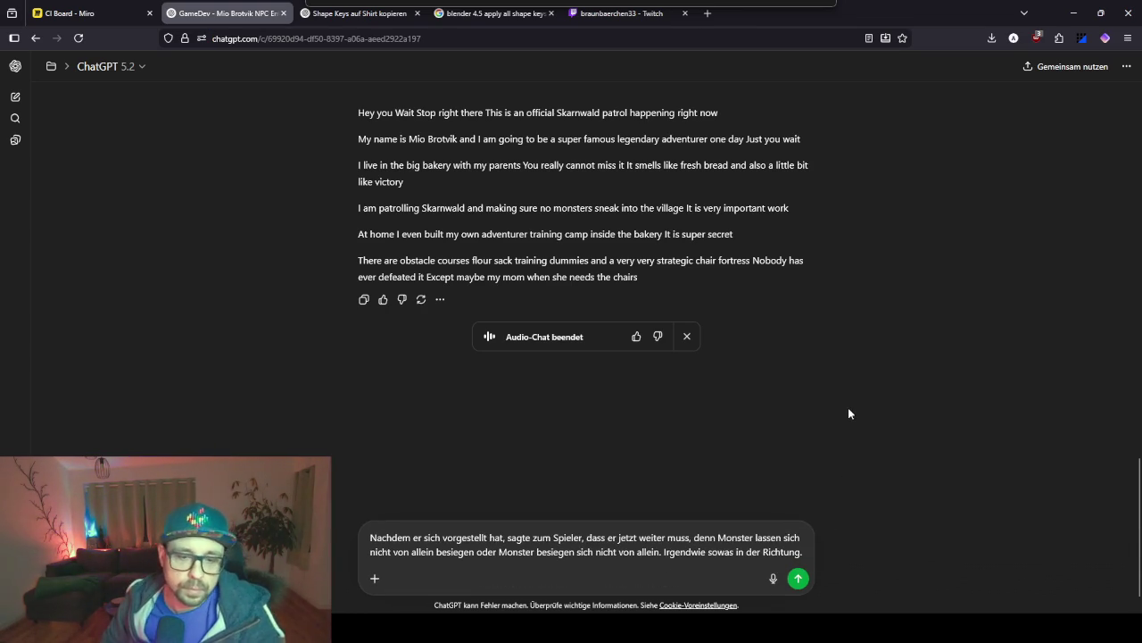
key(Return)
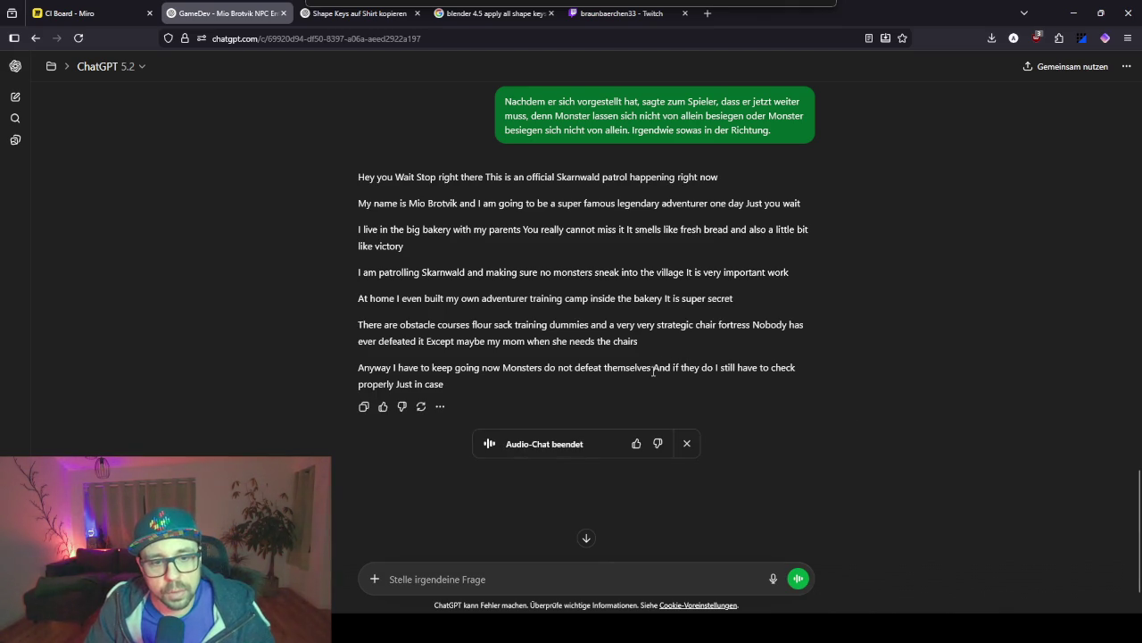
Copy Mio's new farewell line from the reply and minimize the browser.
mouse_move(452, 390)
mouse_down()
mouse_move(390, 372)
mouse_move(347, 377)
mouse_move(362, 387)
mouse_up()
key(ctrl+c)
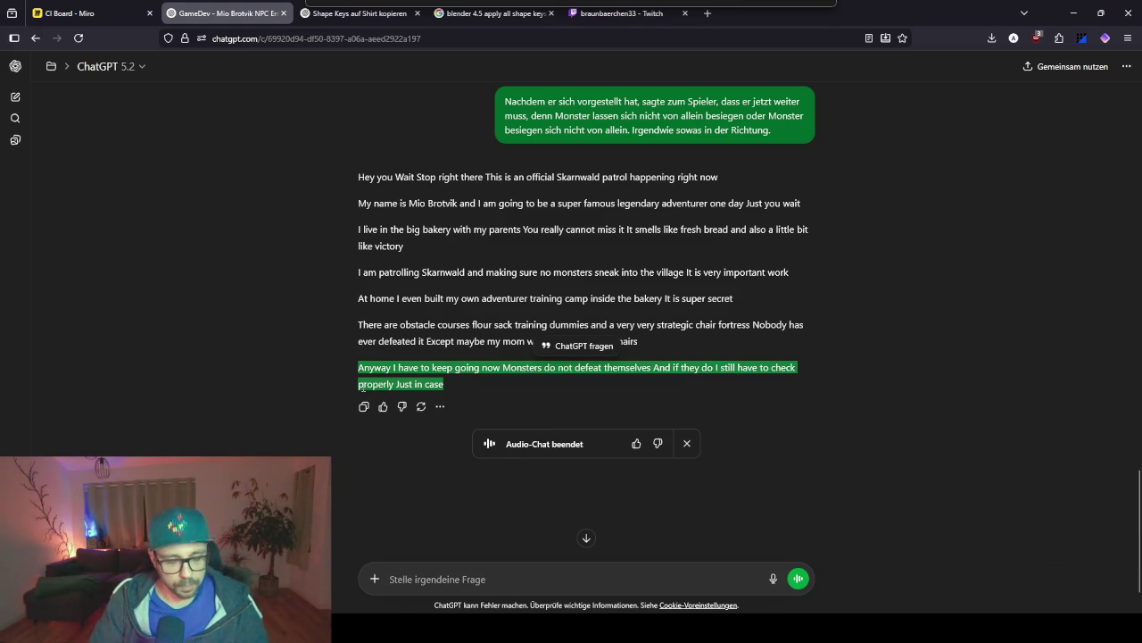
click(466, 368)
click(1073, 12)
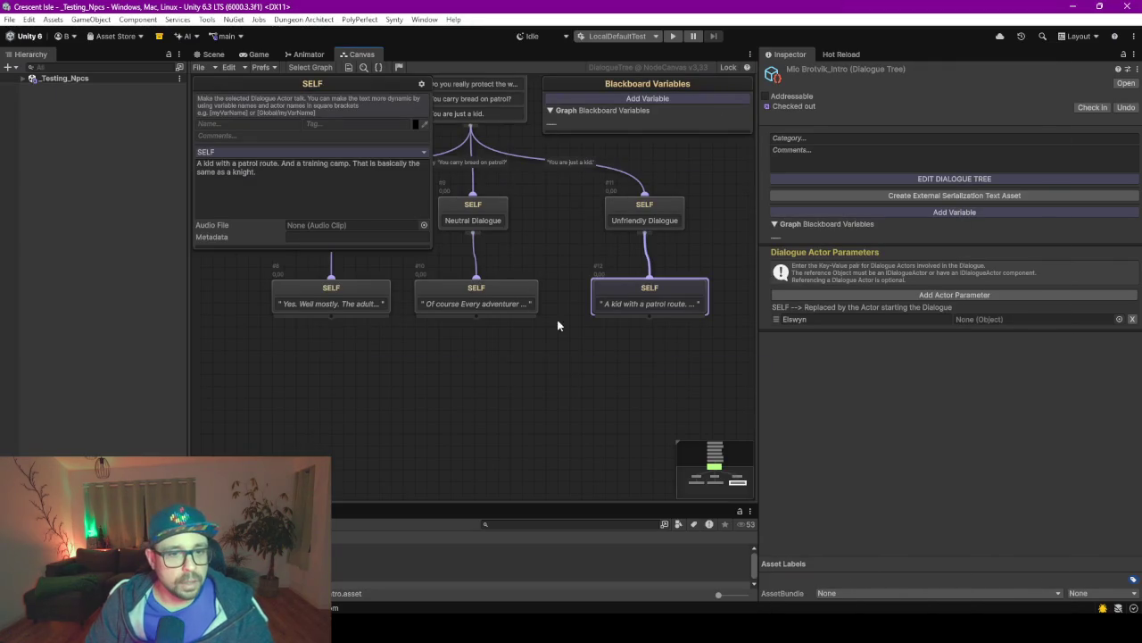
Add a new Say node below the branches and paste Mio's farewell line into it.
click(526, 335)
right_click(461, 392)
click(517, 133)
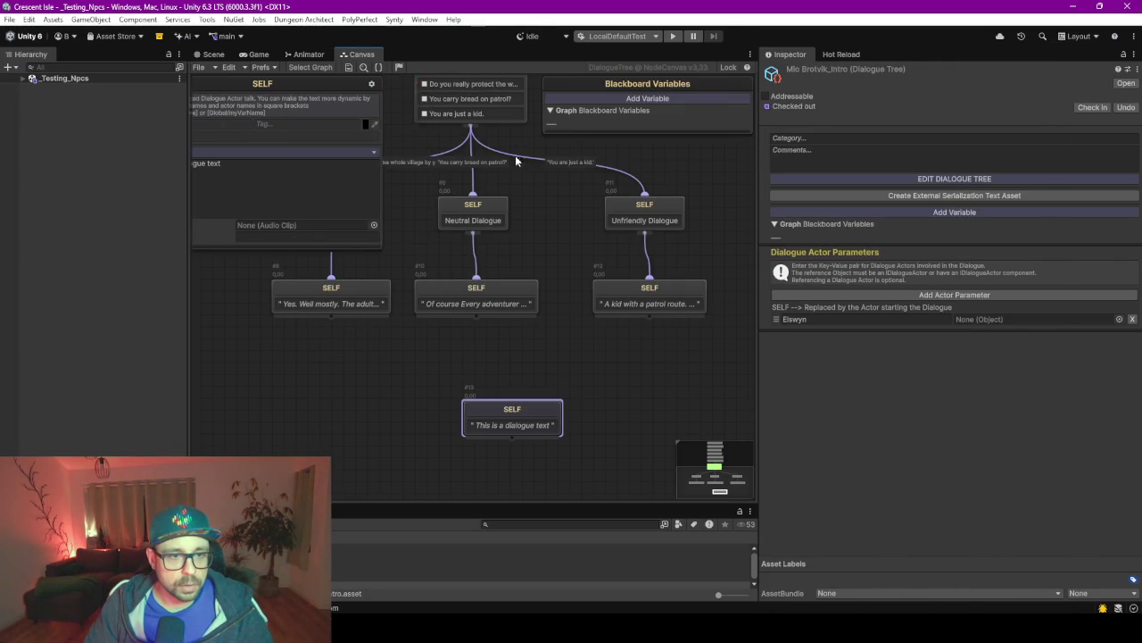
click(363, 212)
key(ctrl+v)
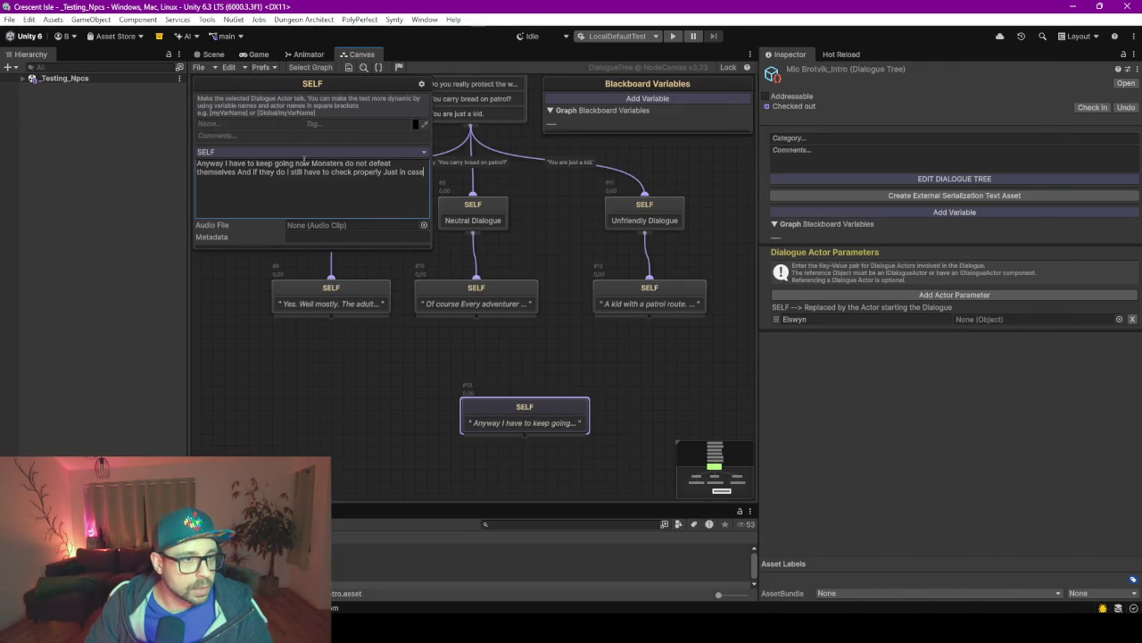
Punctuate the farewell line with full stops after 'now' and 'themselves'.
click(311, 163)
text(.)
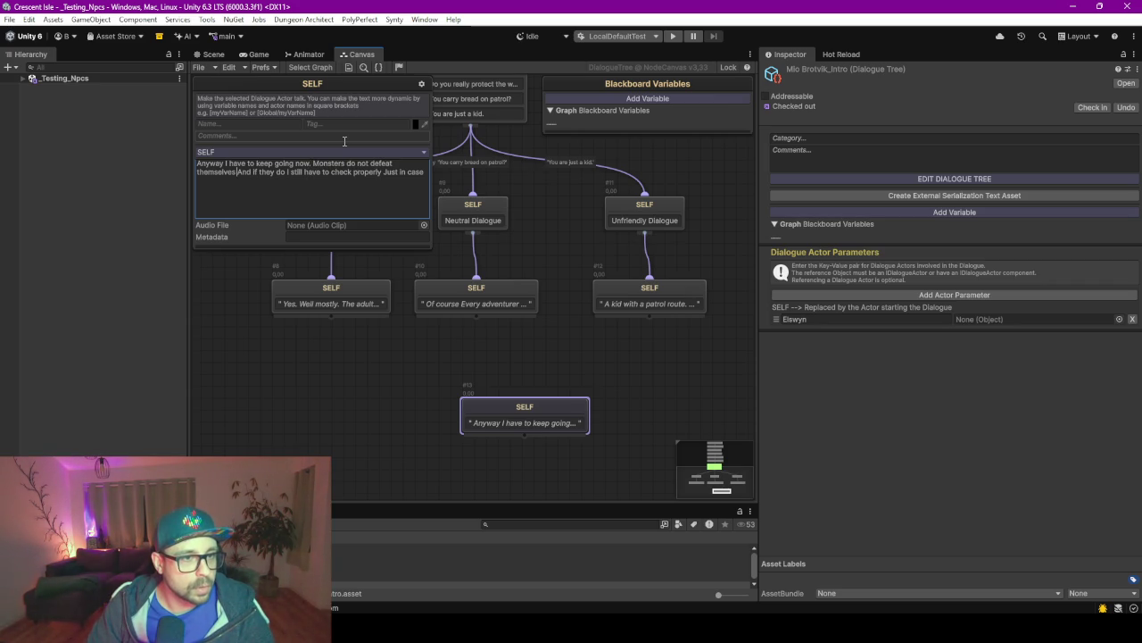
text(.)
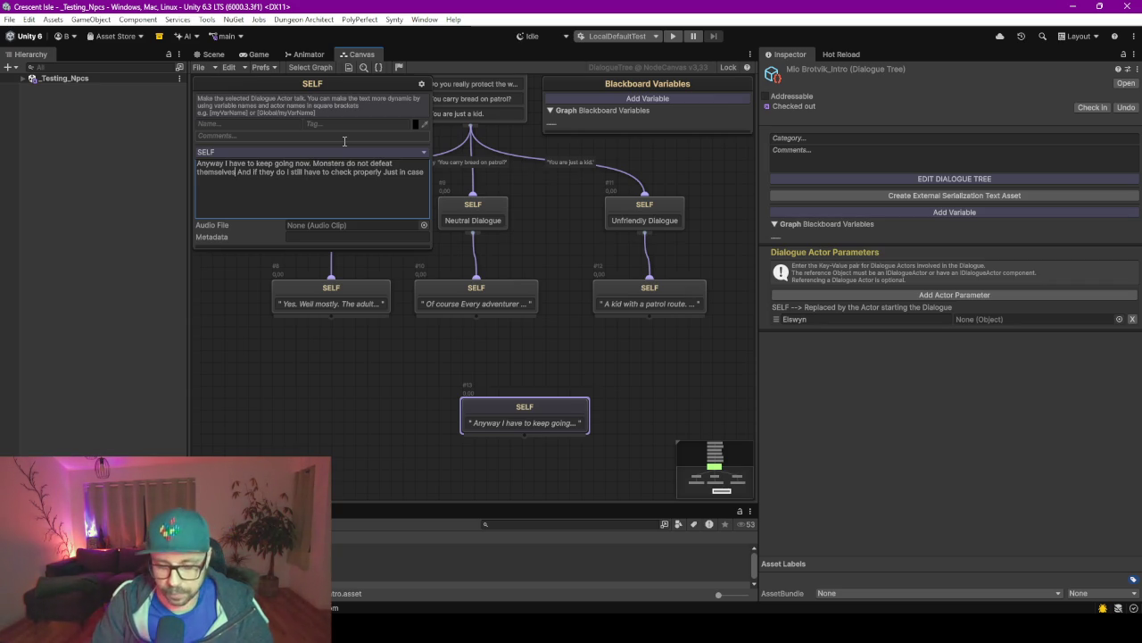
key(ctrl+Right)
key(ctrl+Right)
key(ctrl+Right)
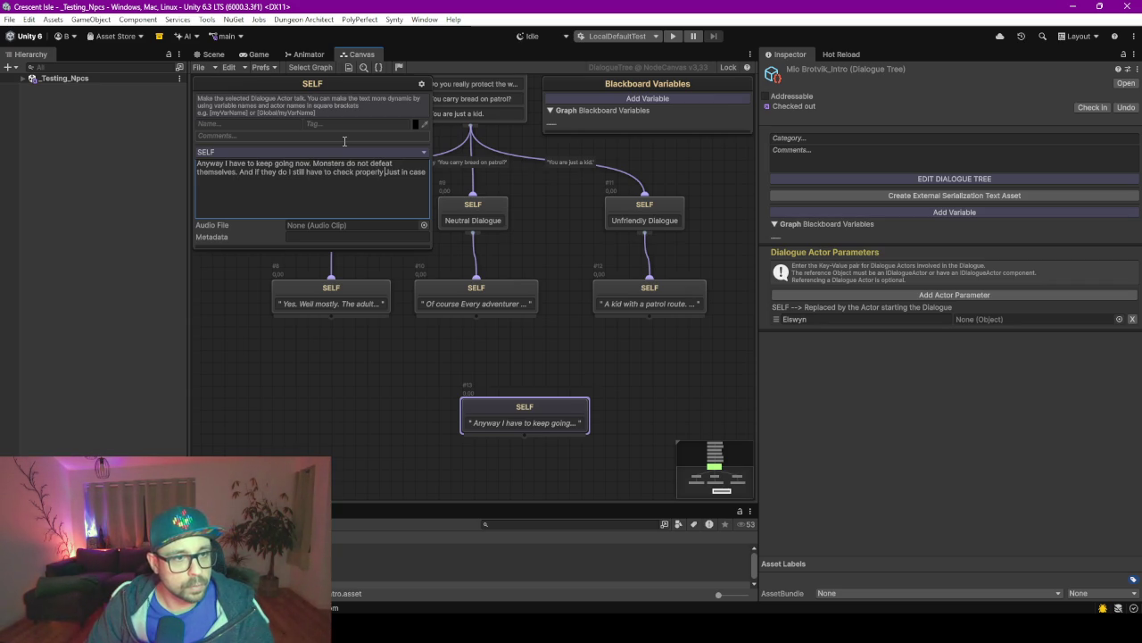
text(.)
key(ctrl+Right)
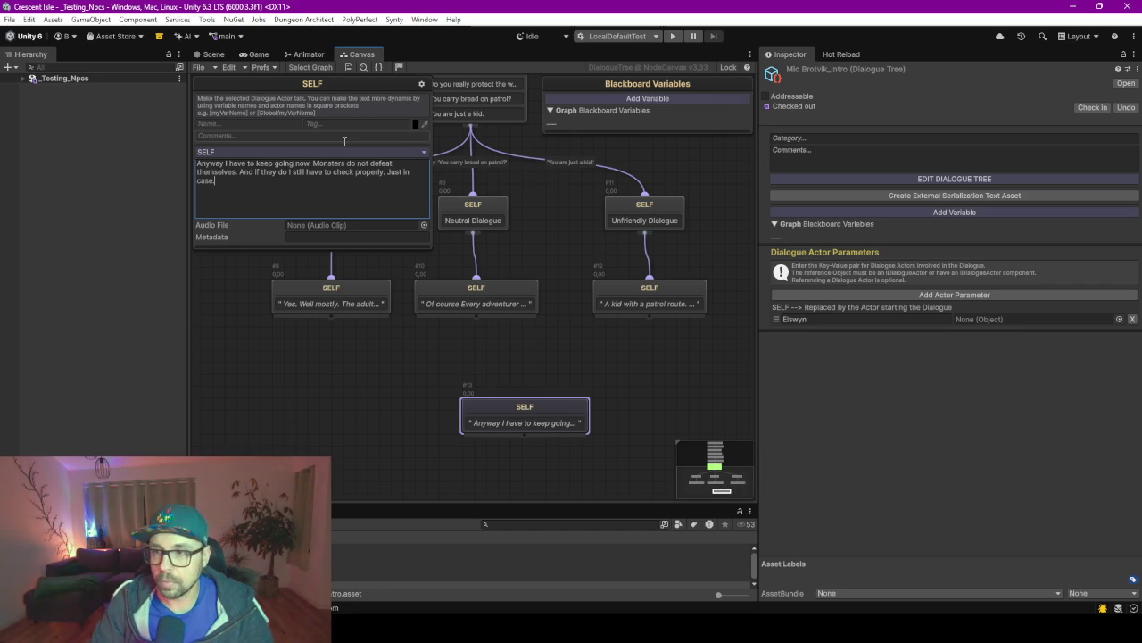
click(527, 409)
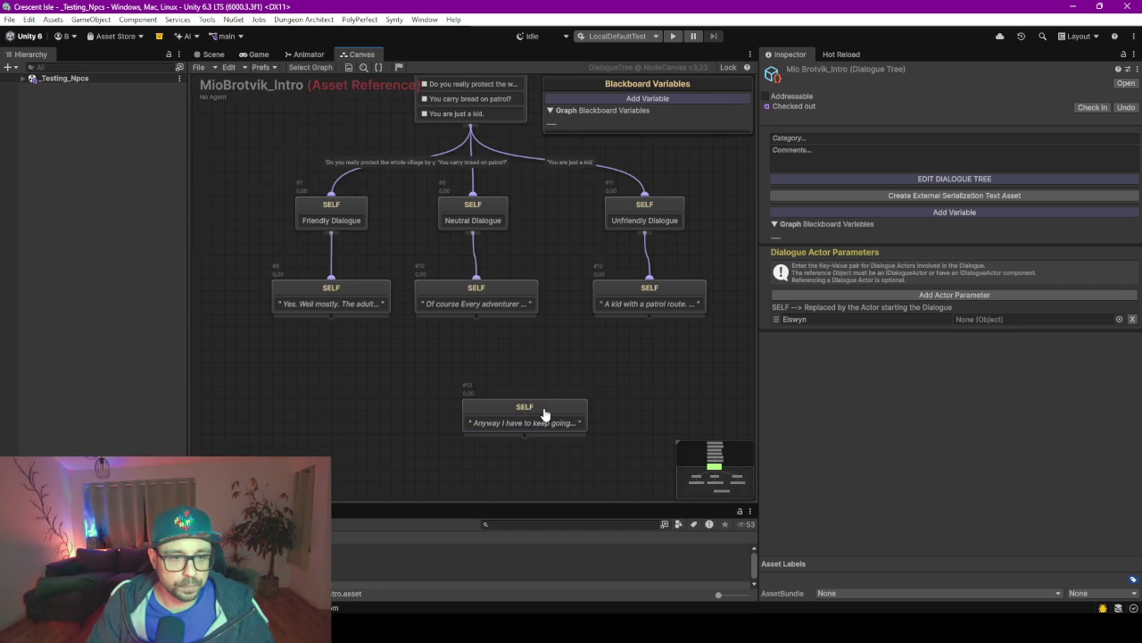
Connect the 'Yes. Well mostly', 'Of course Every adventurer' and 'A kid with a patrol route' replies to the farewell node.
drag(546, 413, 496, 413)
drag(332, 314, 448, 404)
drag(477, 321, 480, 394)
mouse_move(649, 318)
mouse_down()
mouse_move(559, 374)
mouse_move(506, 390)
mouse_up()
click(506, 390)
Bring the whole dialogue tree into view and enlarge the Vault Dashboard panel.
right_click(380, 207)
click(299, 157)
drag(299, 157, 336, 227)
scroll(337, 226, down, 5)
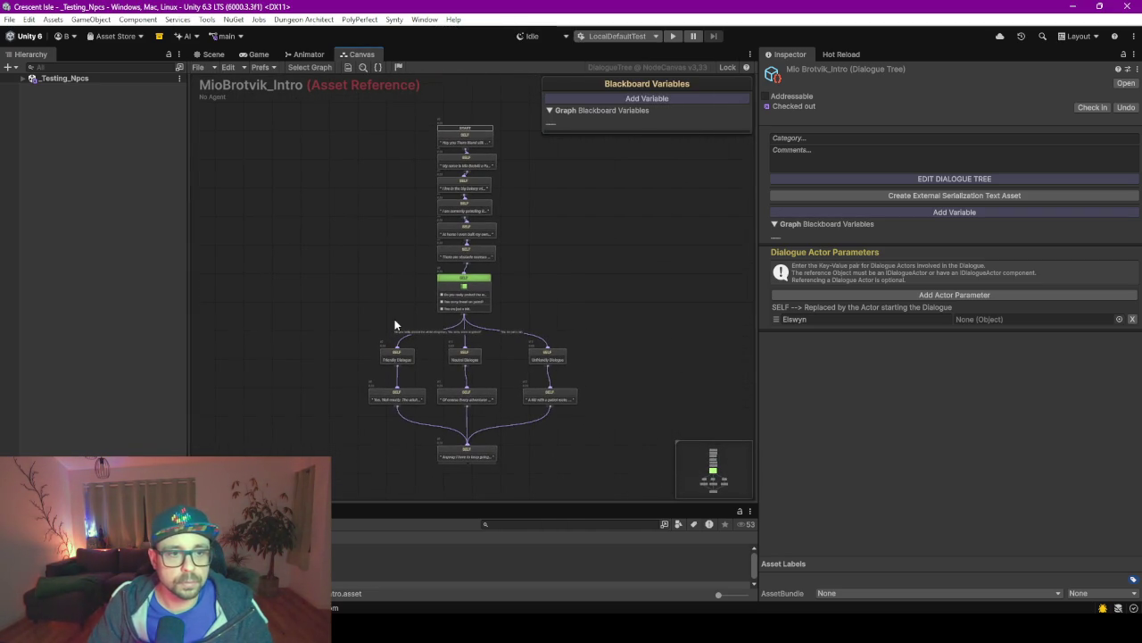
scroll(393, 324, up, 3)
scroll(396, 324, up, 3)
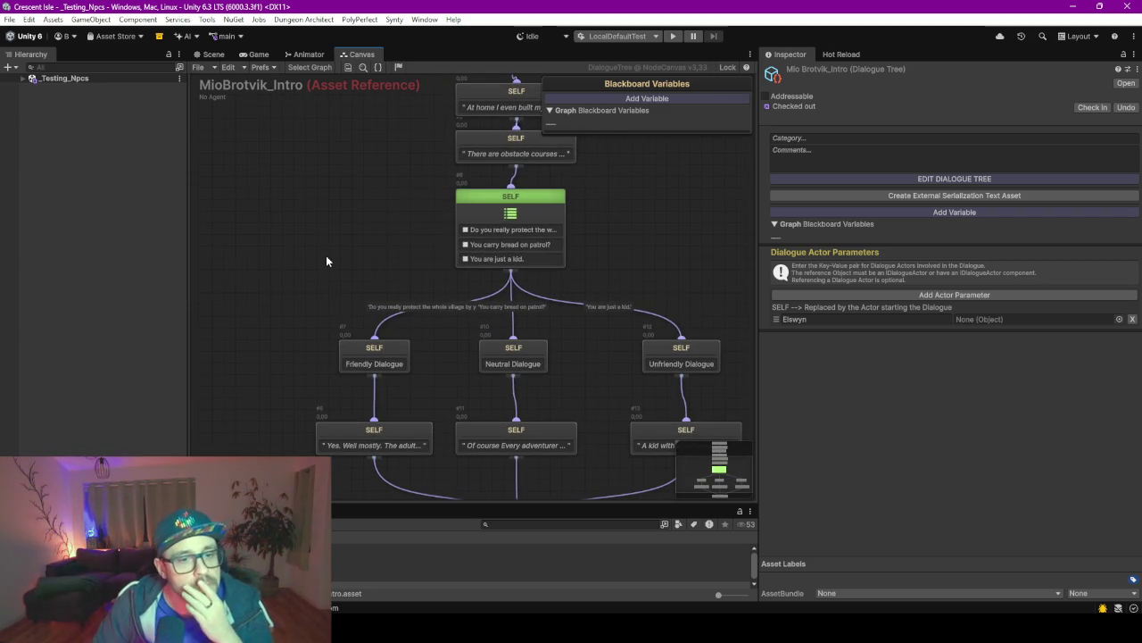
right_click(319, 300)
scroll(312, 280, down, 5)
scroll(288, 255, up, 5)
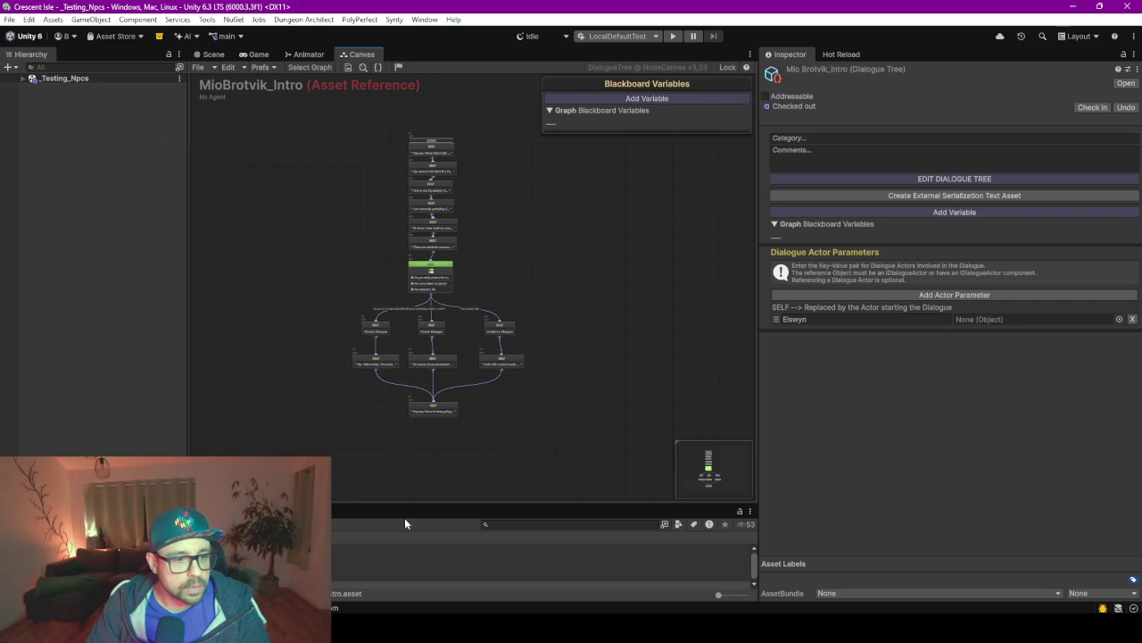
drag(269, 505, 268, 231)
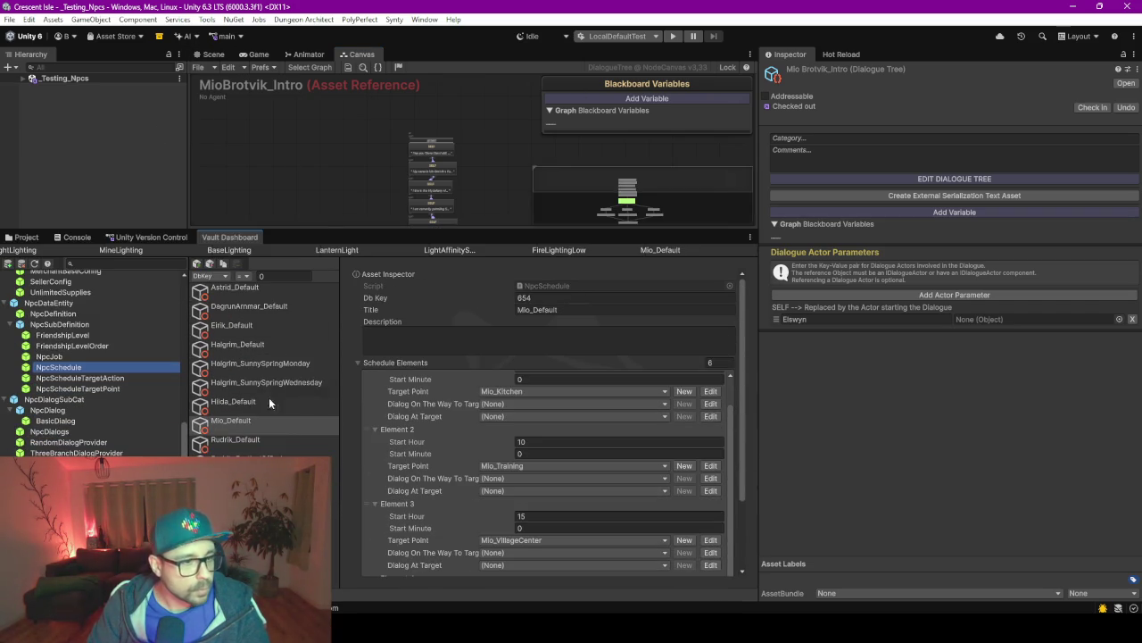
Create a MioBrotvik NpcDialogs entry (Db Key 667) and a new BasicDialog entry 668.
click(63, 429)
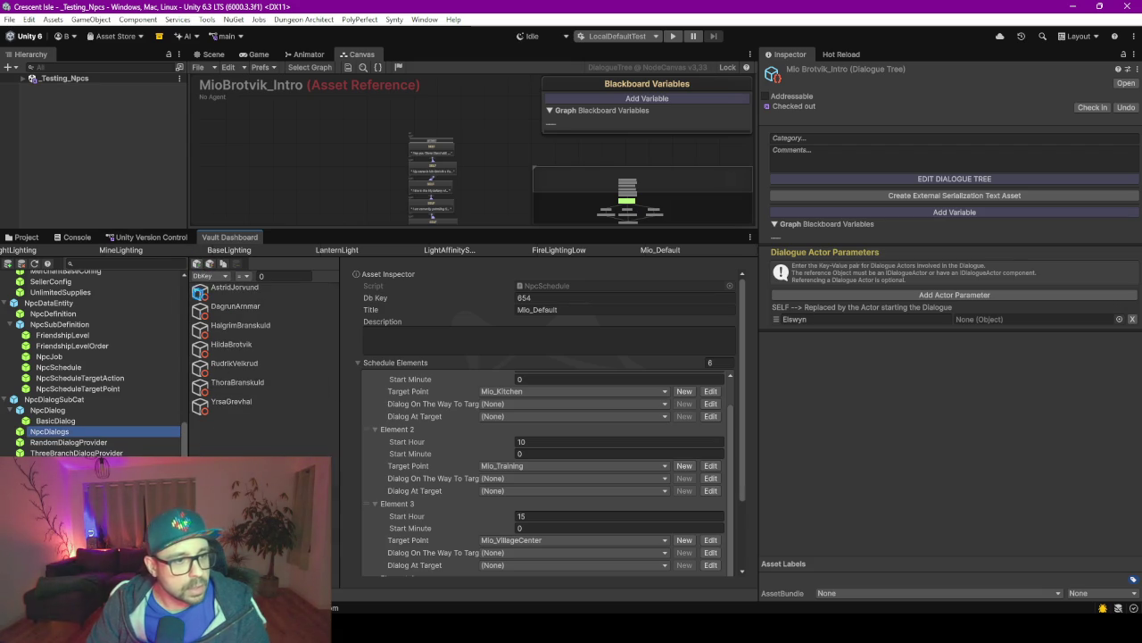
key(ctrl+n)
click(542, 309)
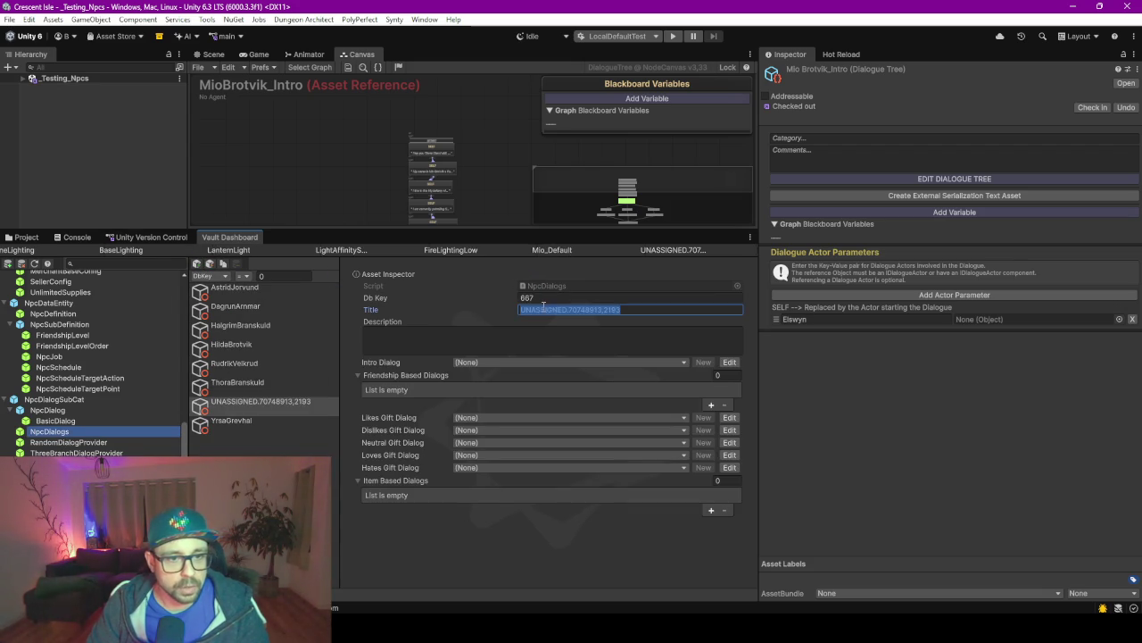
text(Mio)
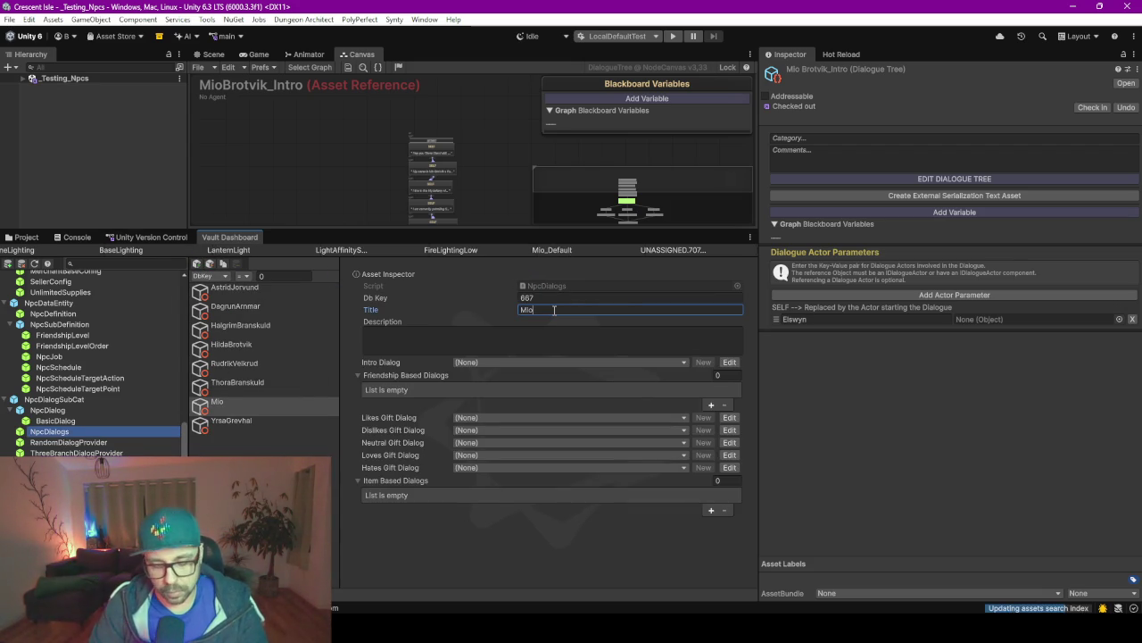
text(Brotvik)
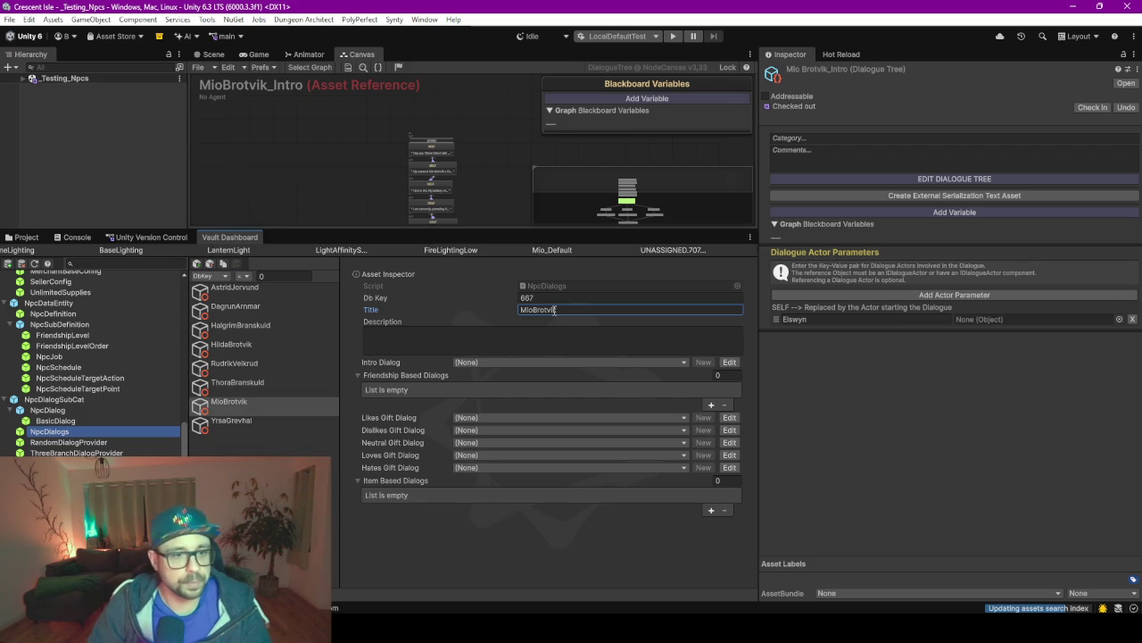
key(Return)
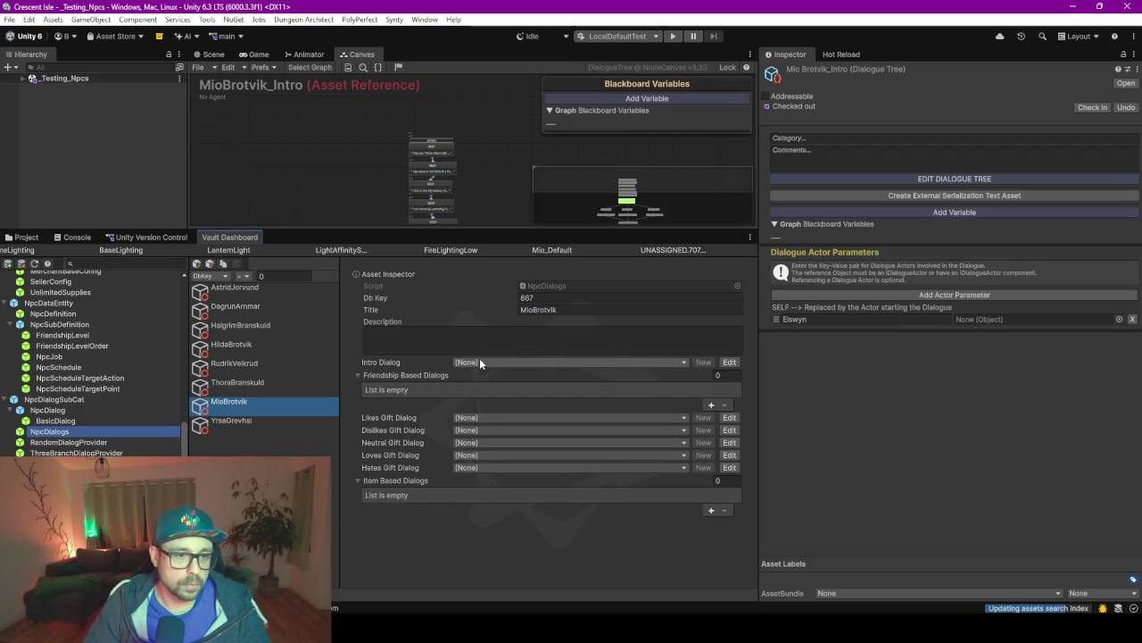
click(55, 420)
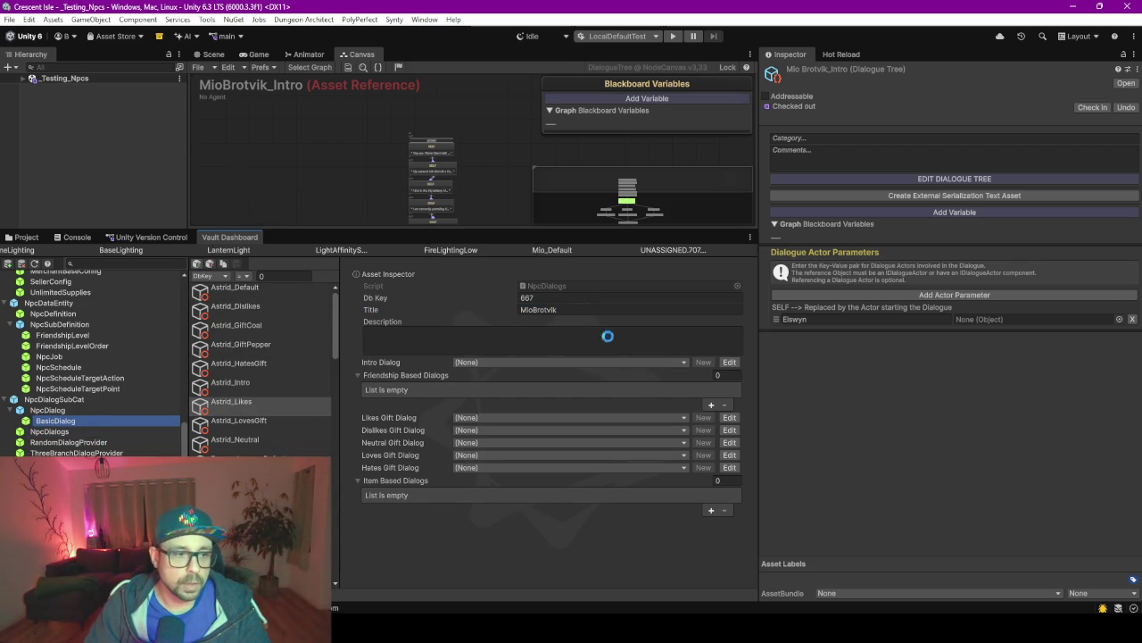
click(569, 310)
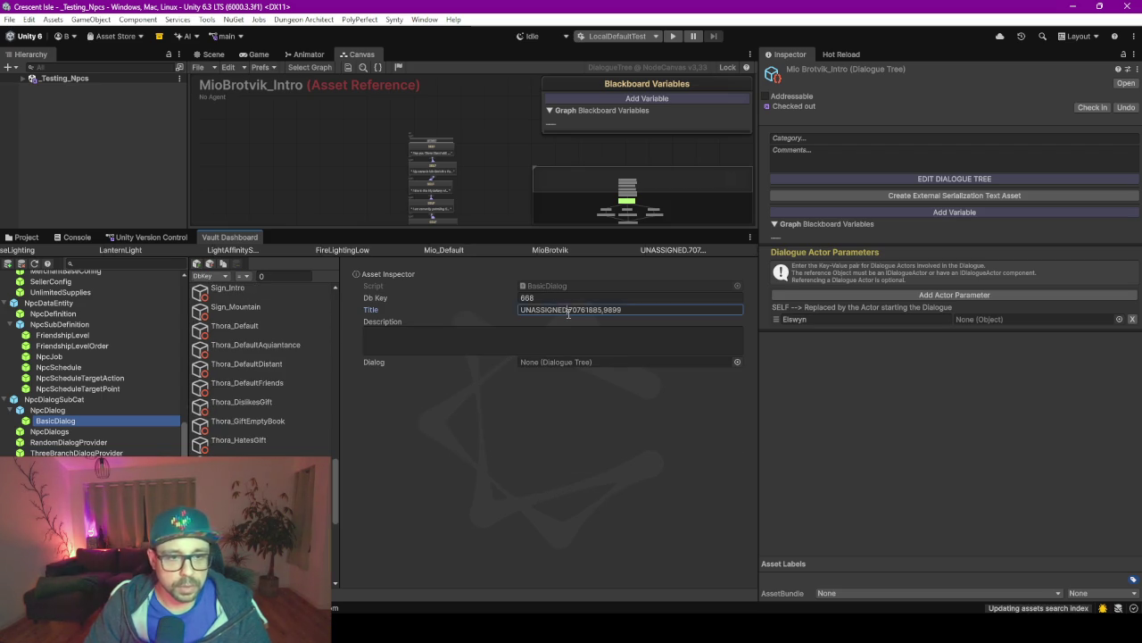
Title BasicDialog entry 668 'MioBrotvik_Intro' and assign it the MioBrotvik_Intro dialogue tree.
text(MioBro)
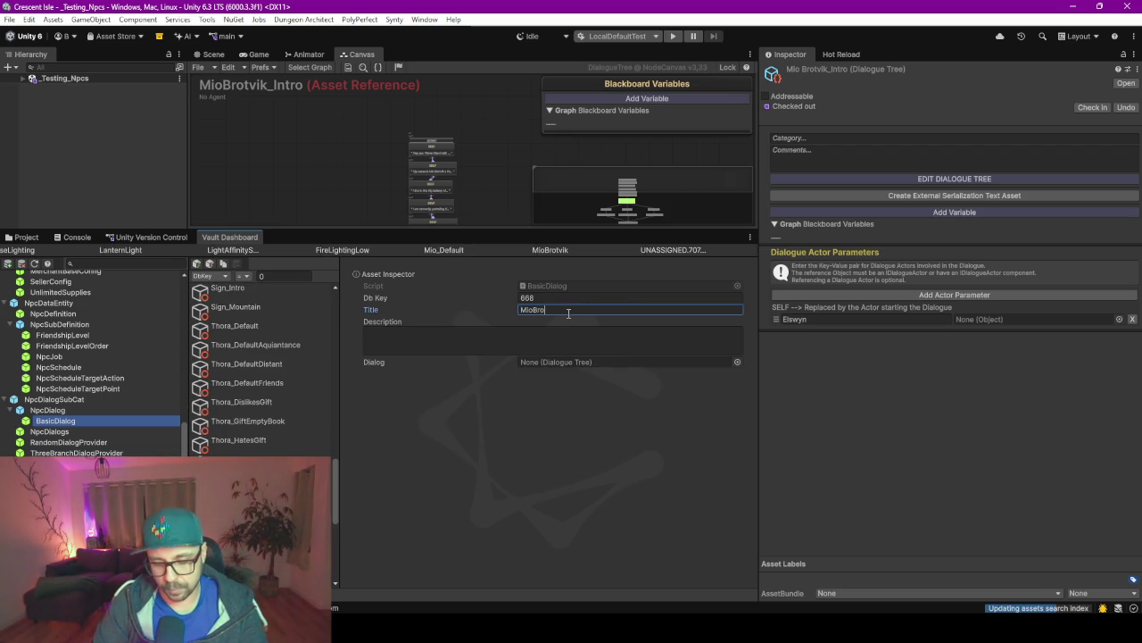
text(tvik_Intro)
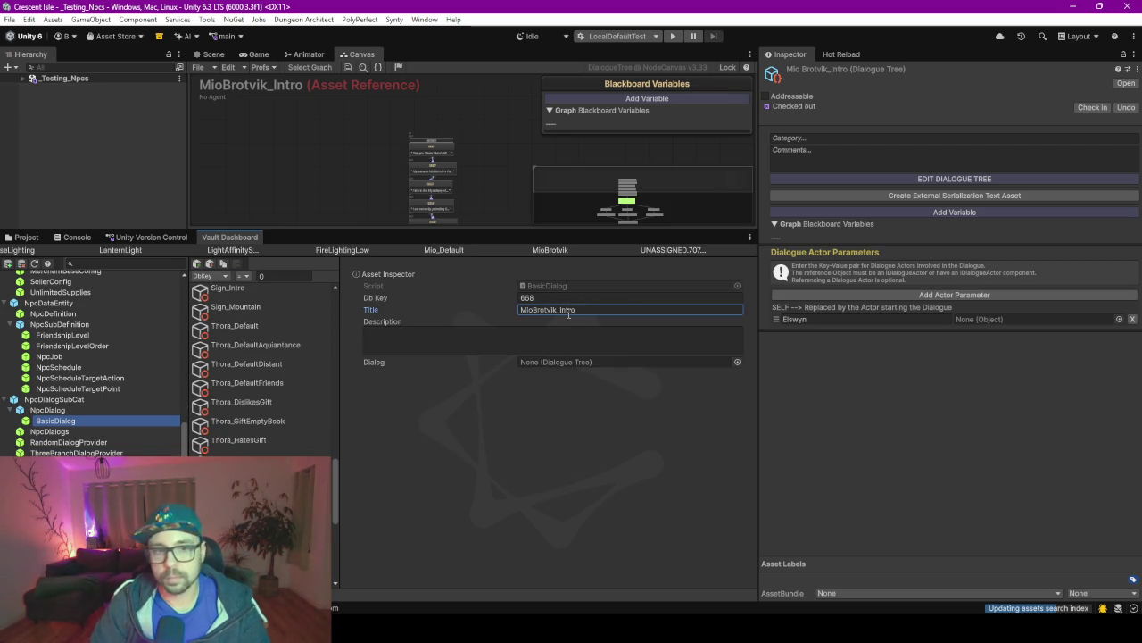
key(Return)
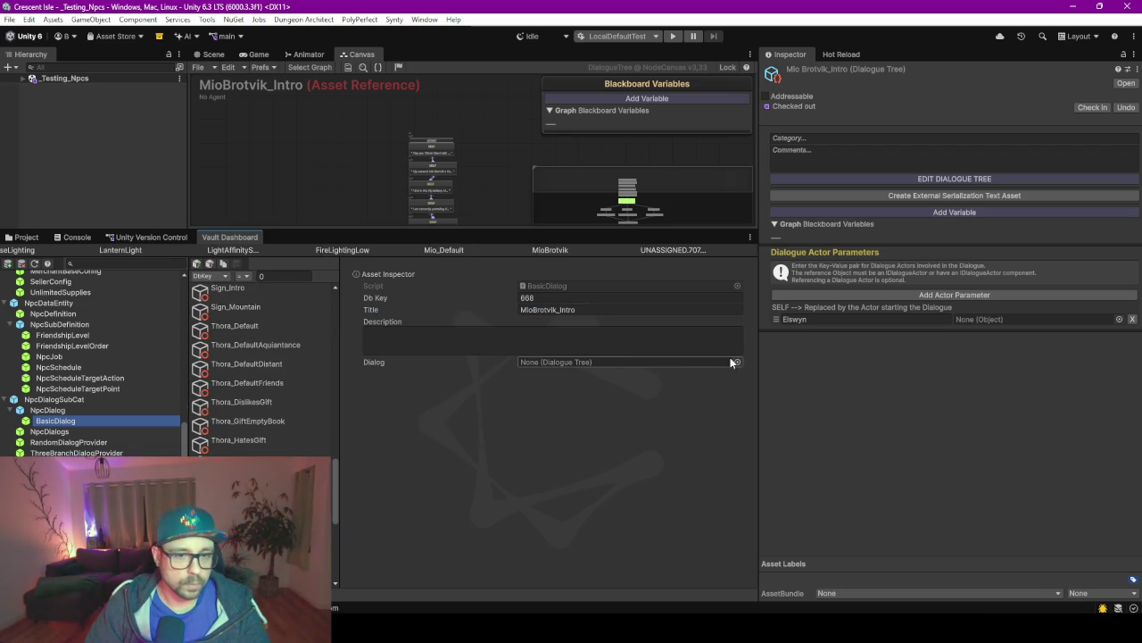
click(736, 361)
text(mio)
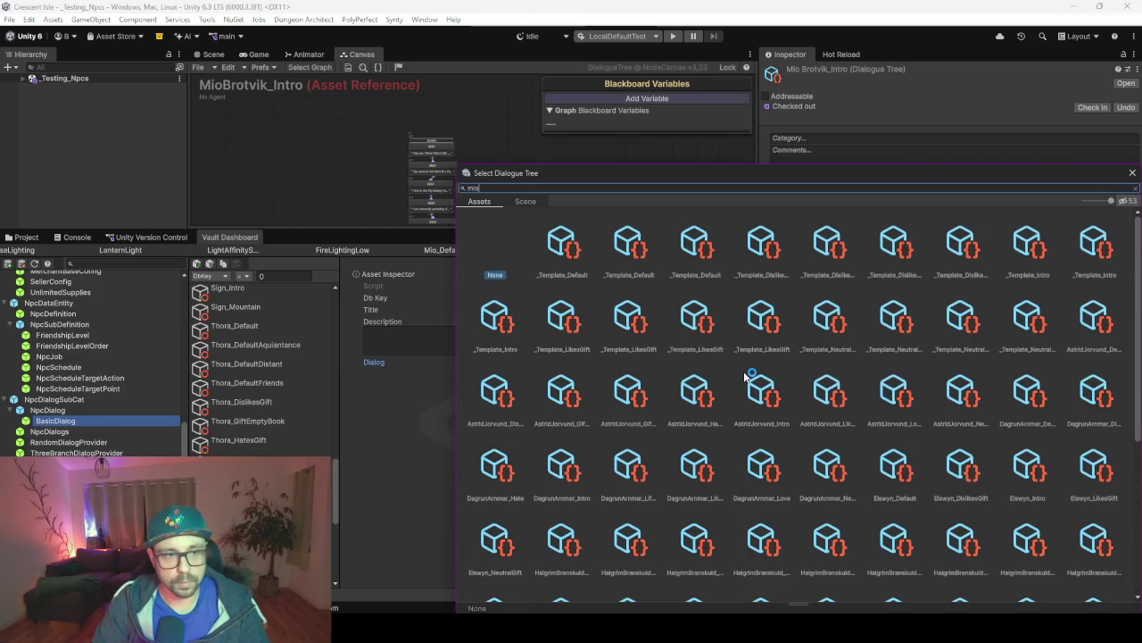
double_click(630, 239)
click(477, 488)
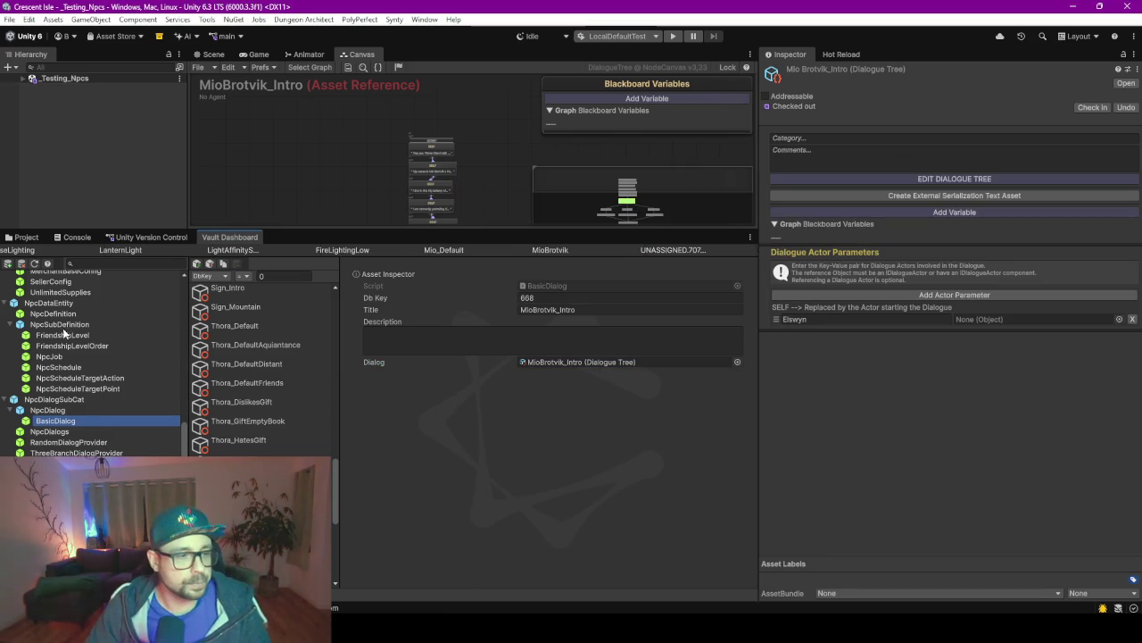
click(59, 435)
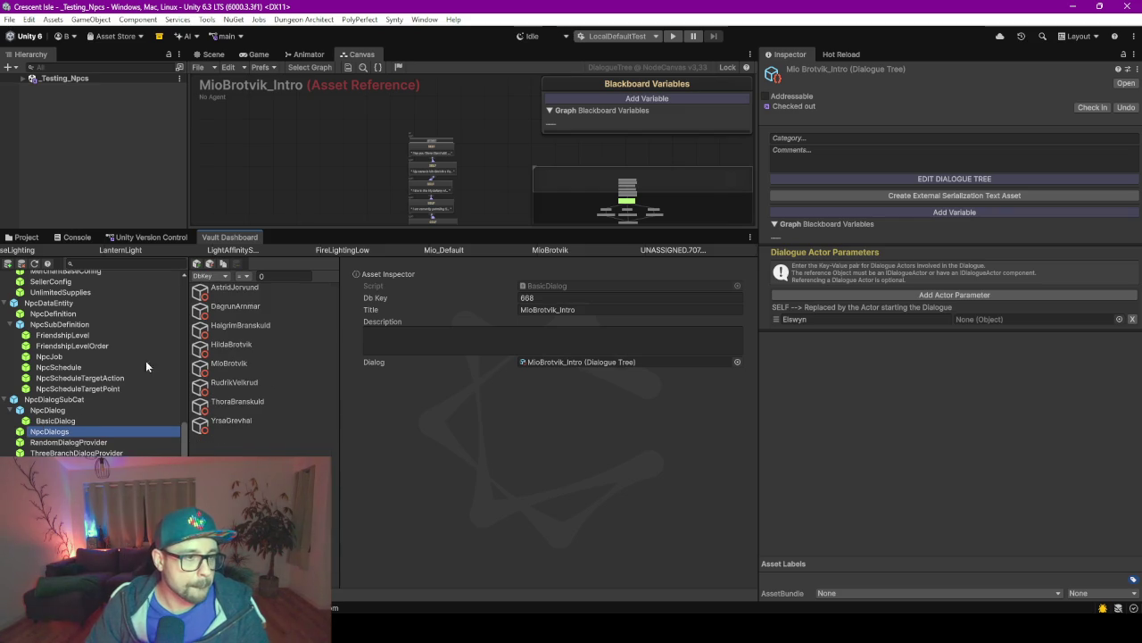
Set the MioBrotvik NpcDialogs entry's Intro Dialog to MioBrotvik_Intro.
click(268, 368)
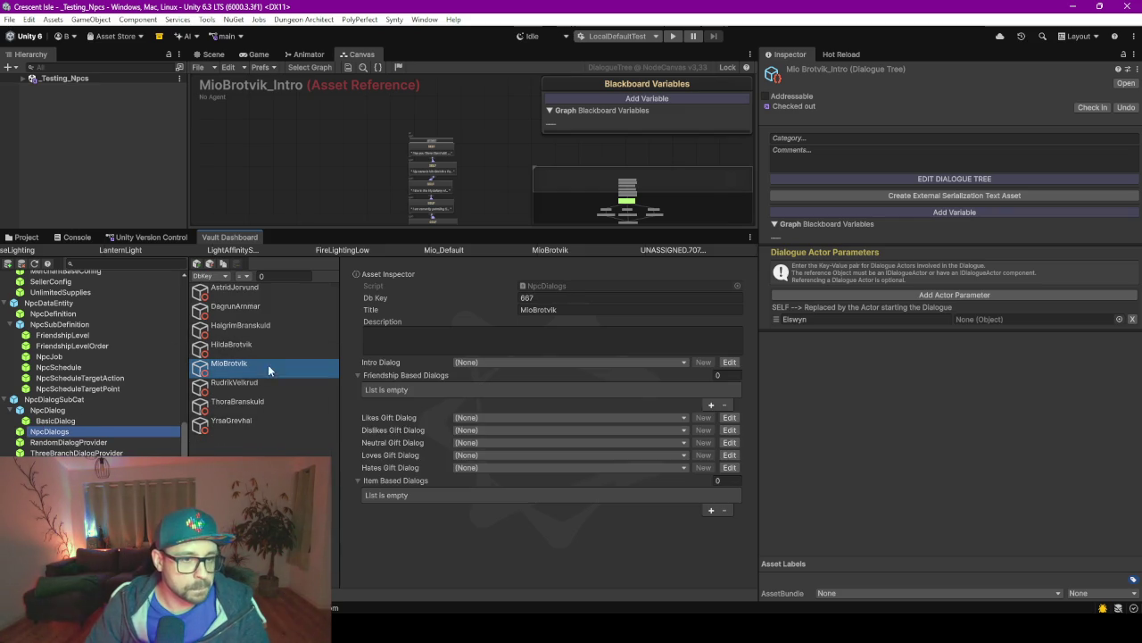
click(538, 363)
text(mio)
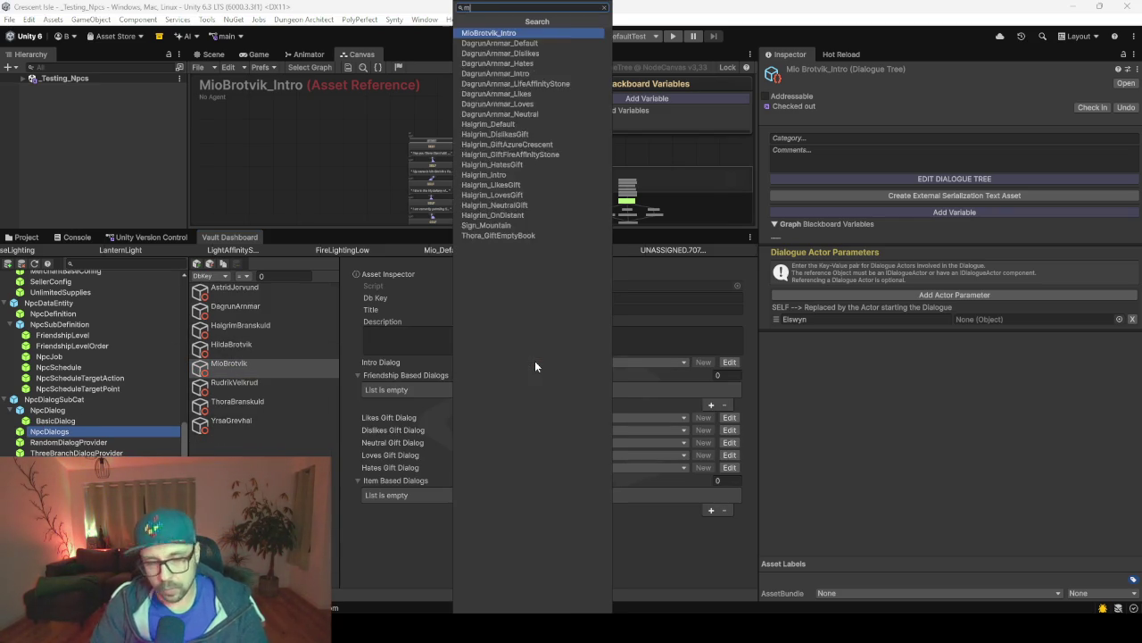
key(Return)
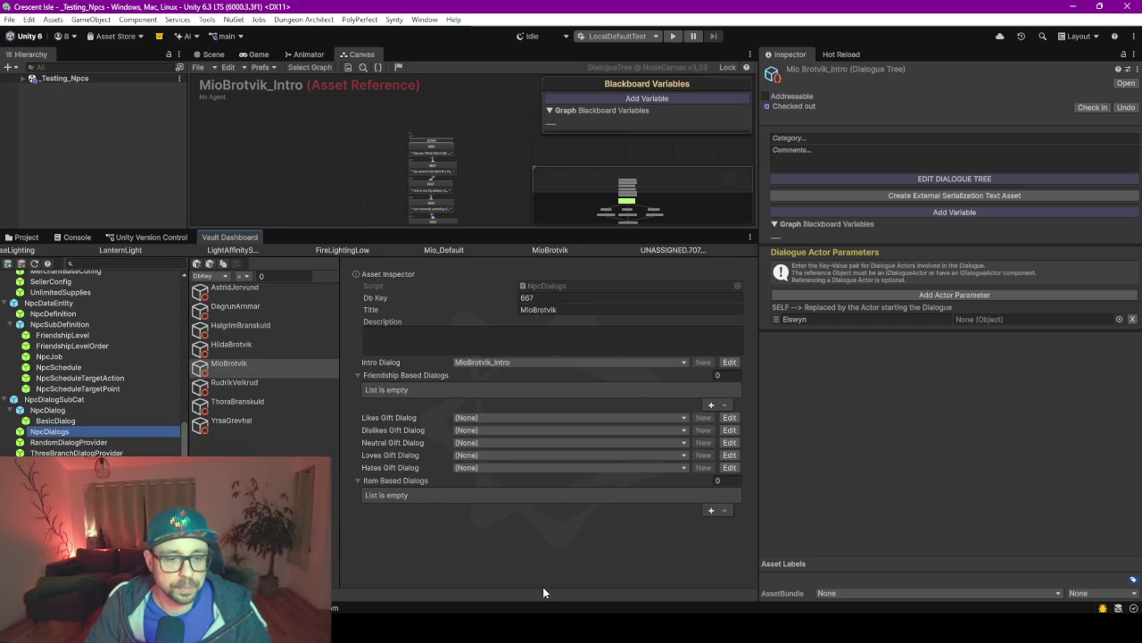
key(alt+Tab)
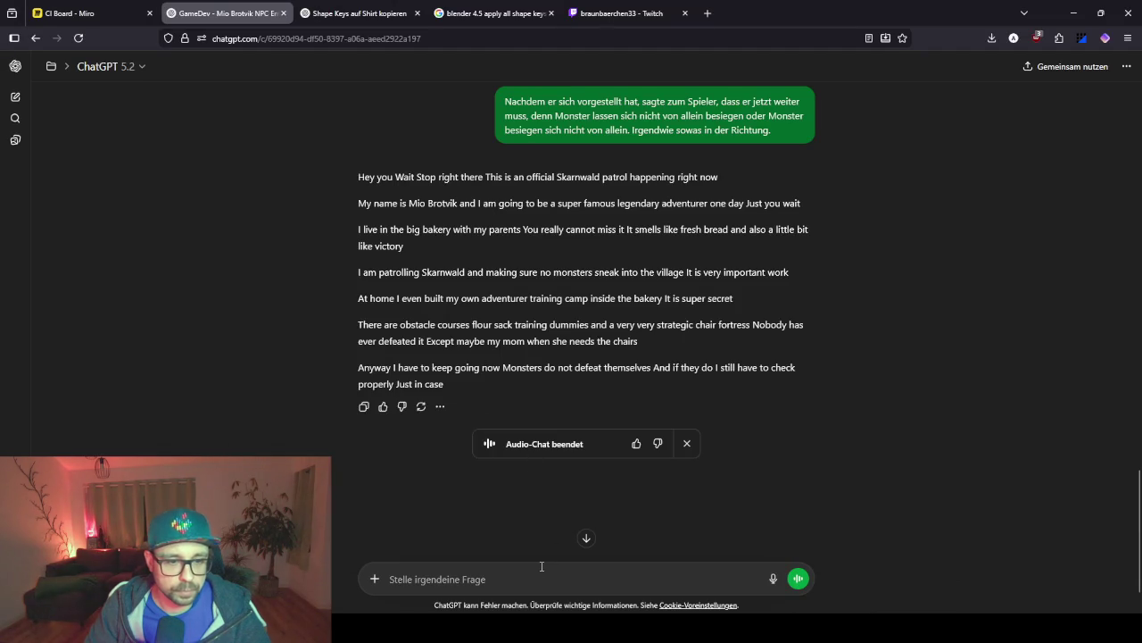
Dictate and send a German prompt requesting five gift-reaction lines per category, from loved to hated gifts.
text(erstelle je 5 )
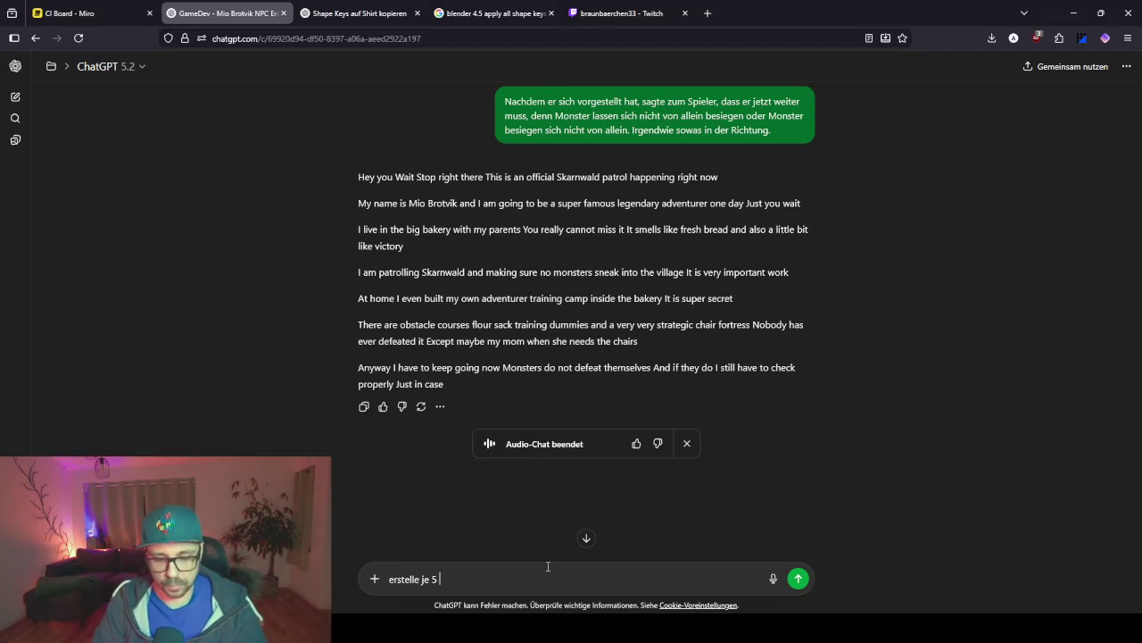
text(Dialoge)
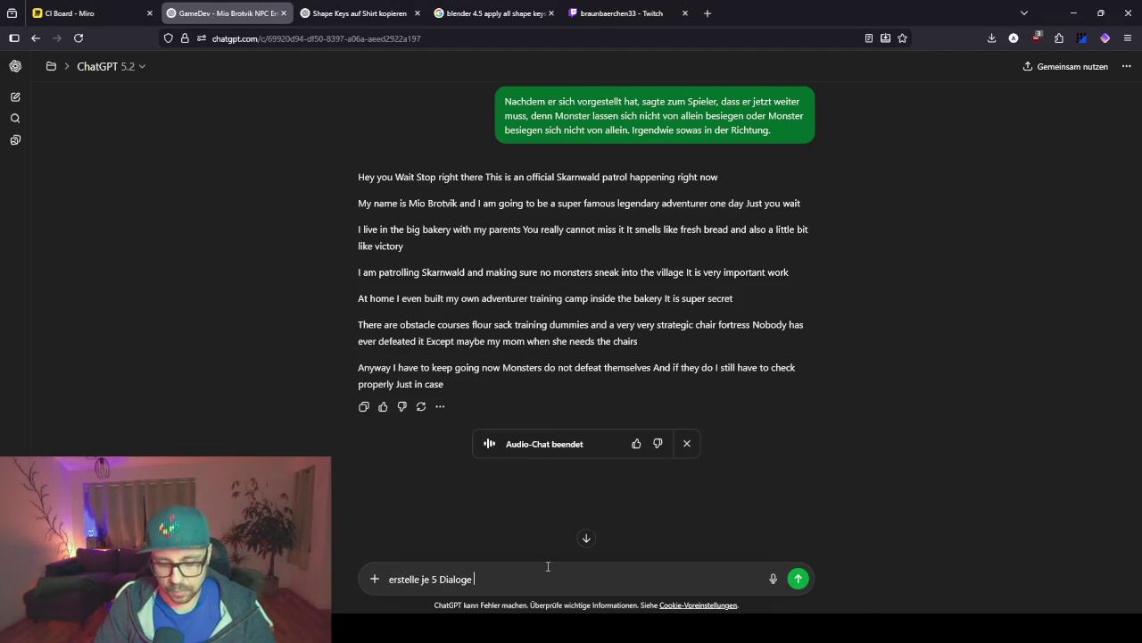
key(BackSpace)
key(BackSpace)
key(BackSpace)
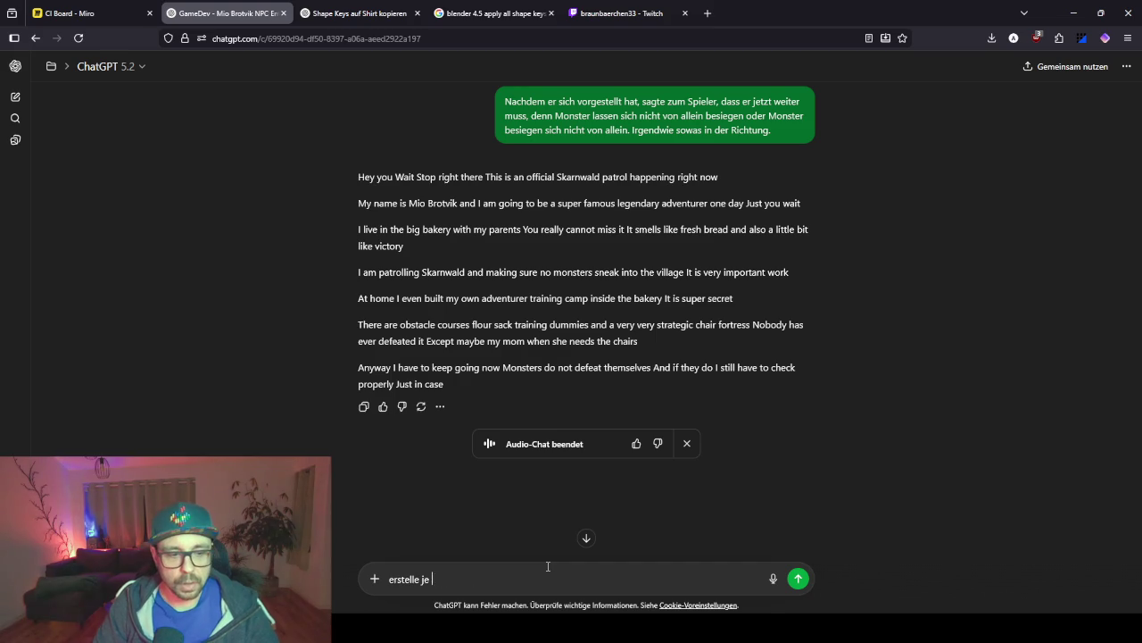
click(773, 578)
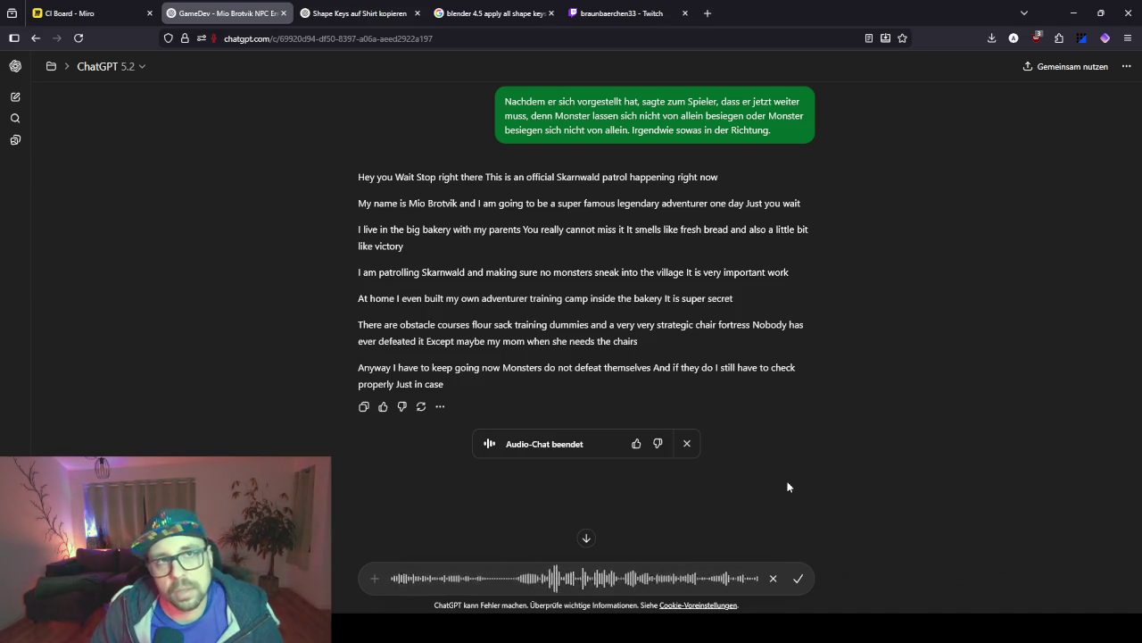
key(Return)
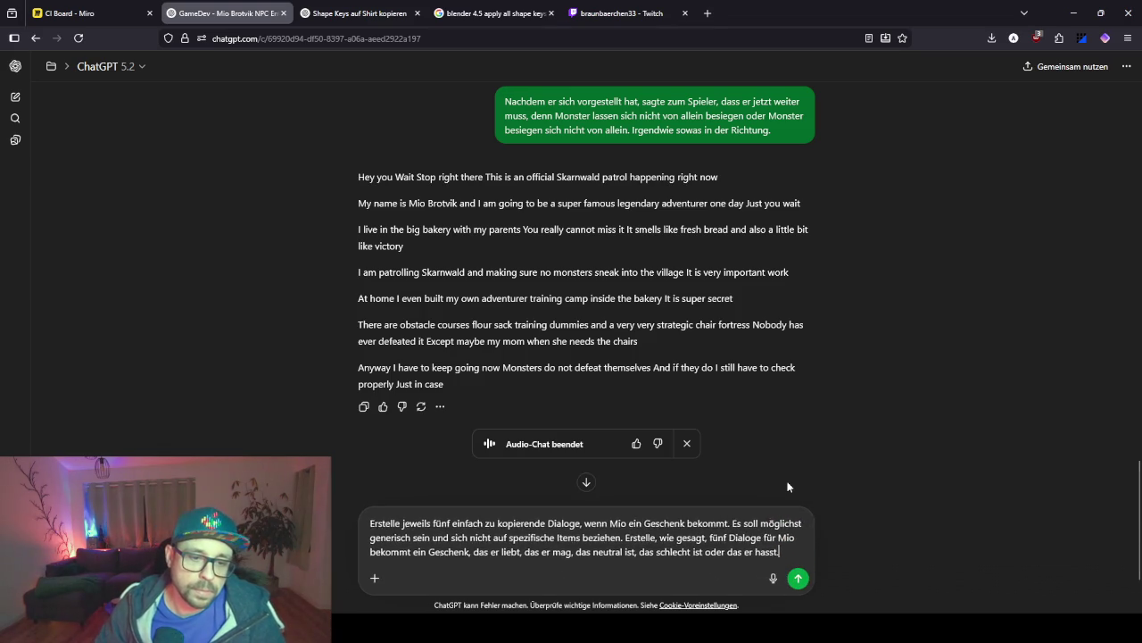
key(Return)
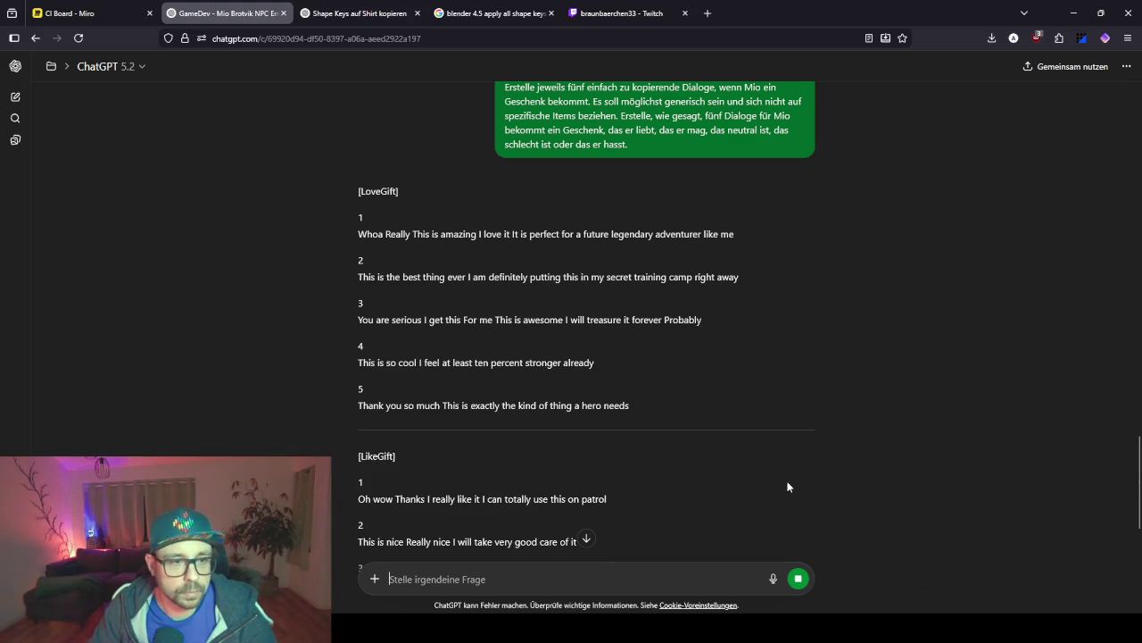
scroll(780, 197, up, 3)
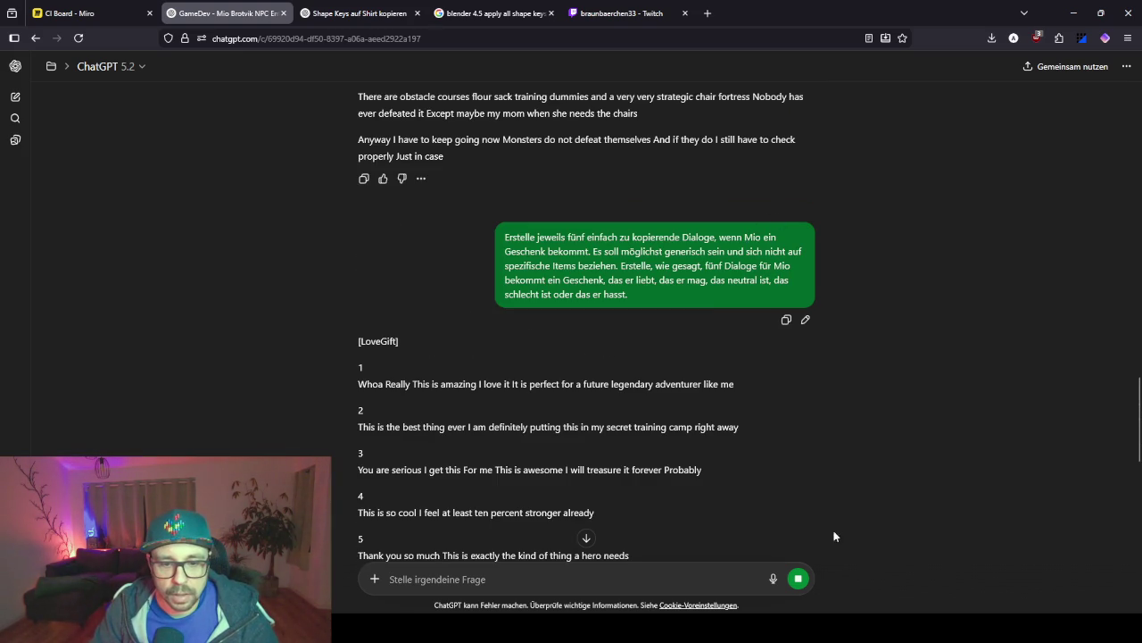
Edit the gift prompt to add 'Benutze ab sofort Satzzeichen.' and resend it.
click(805, 318)
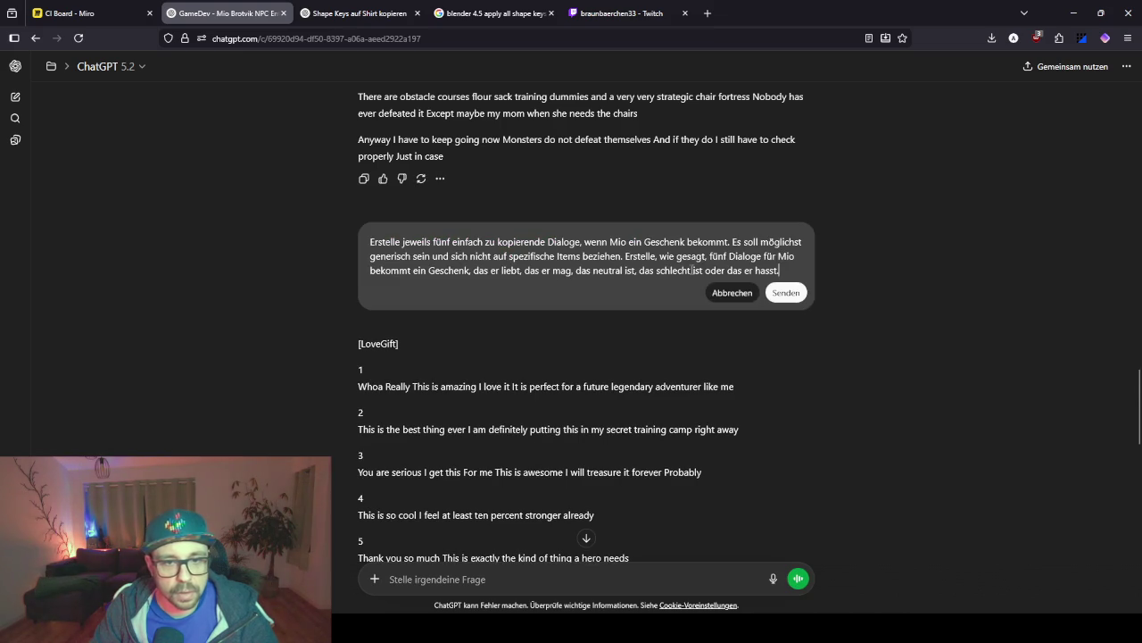
key(shift+Return)
text(Benutz)
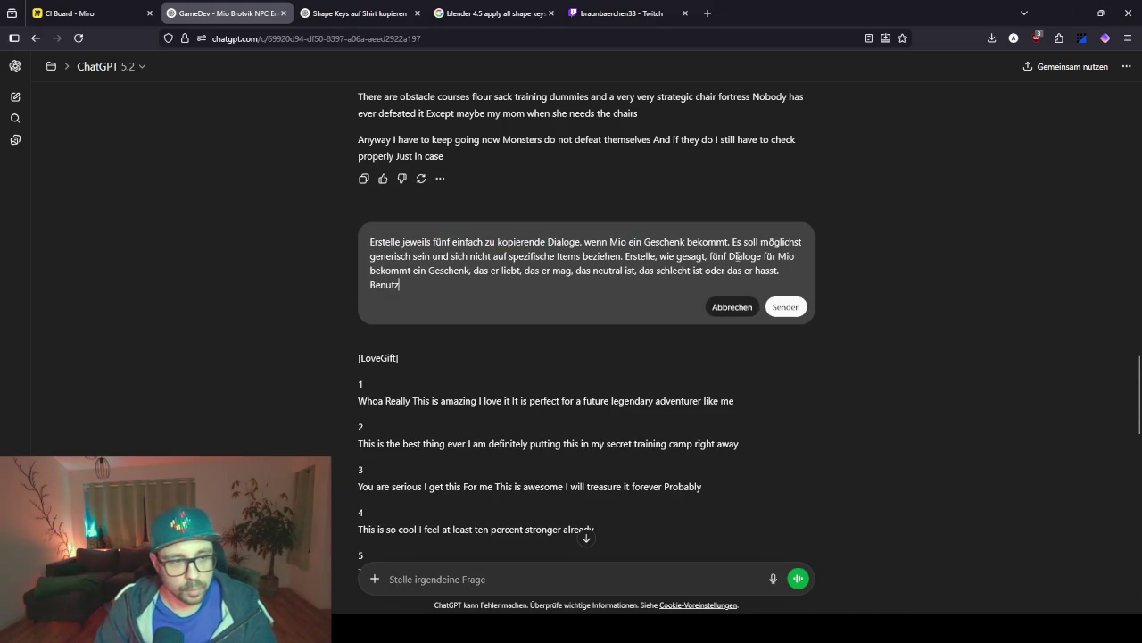
text(e ab sofort )
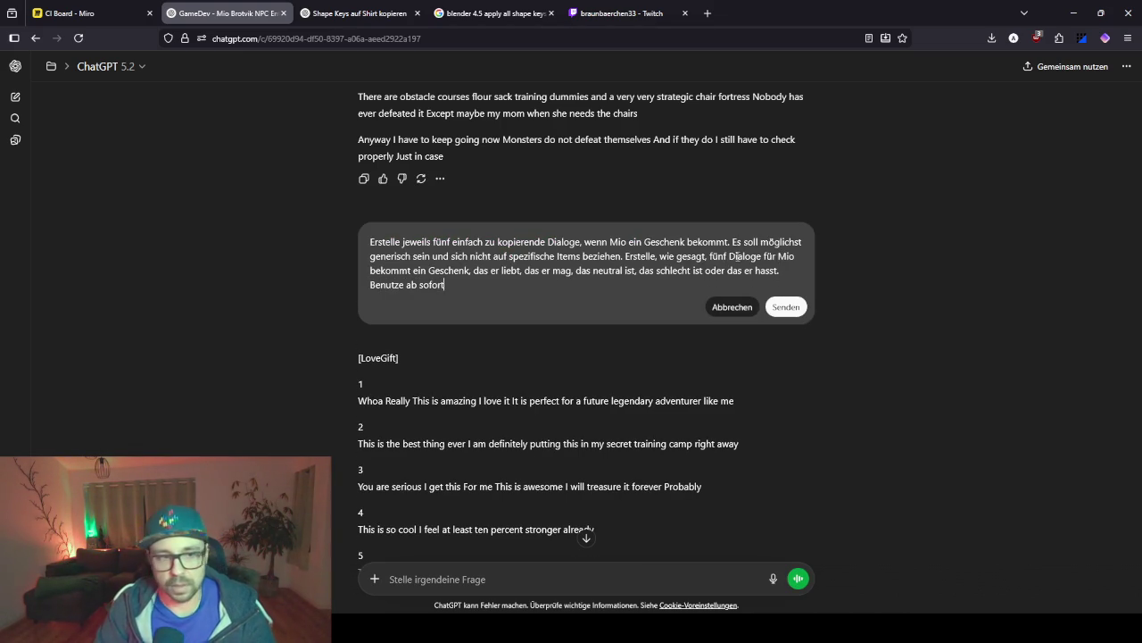
text(Satzzeichen)
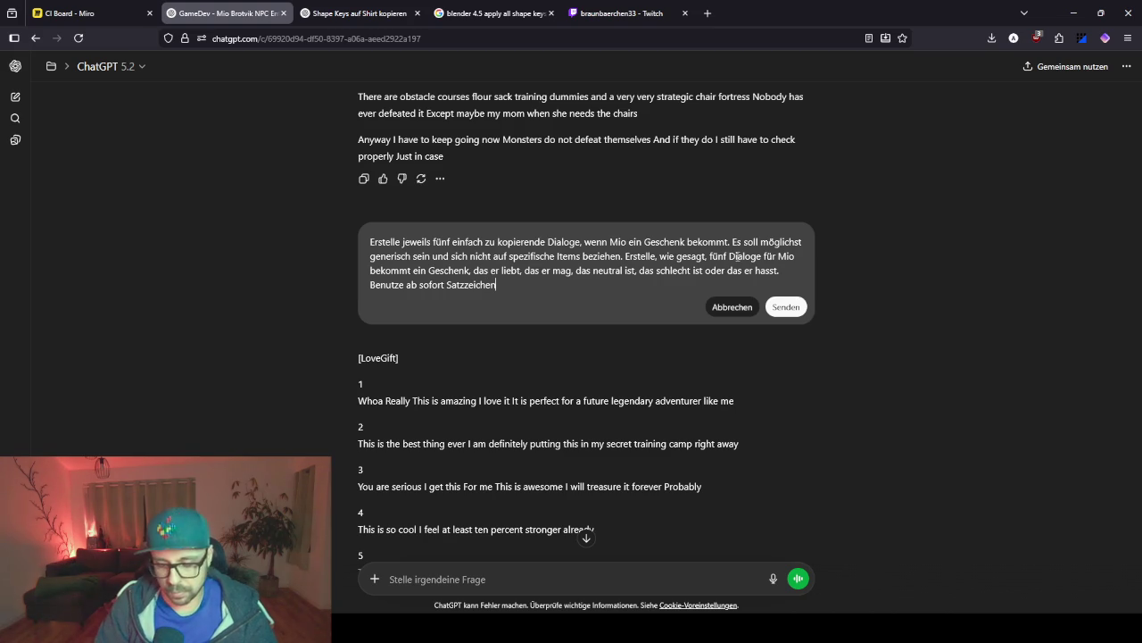
text(.)
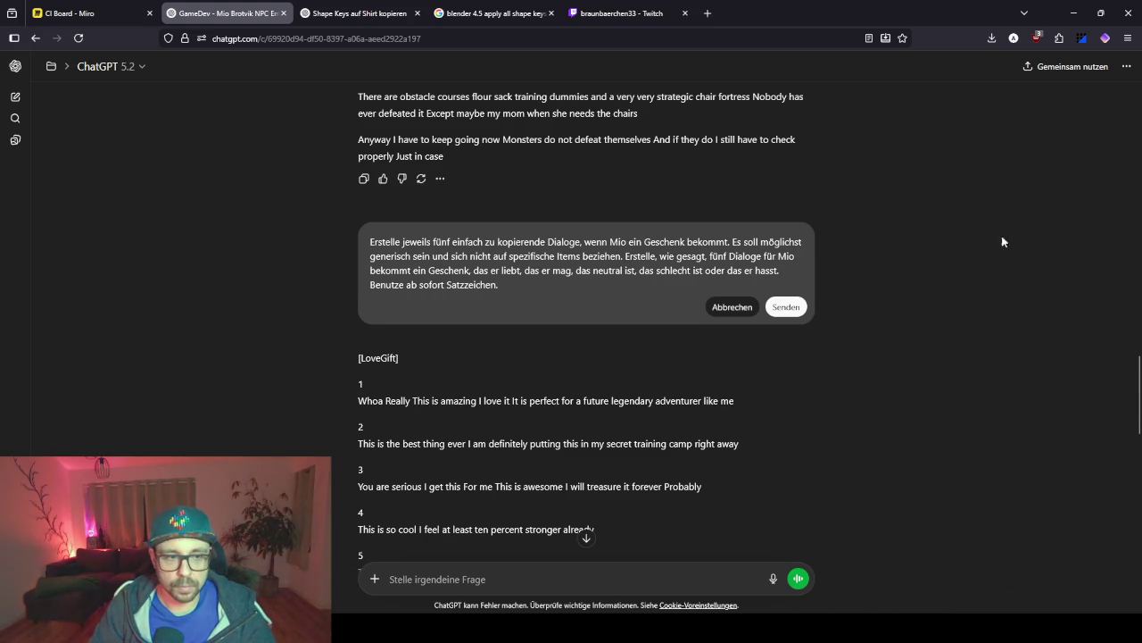
click(773, 305)
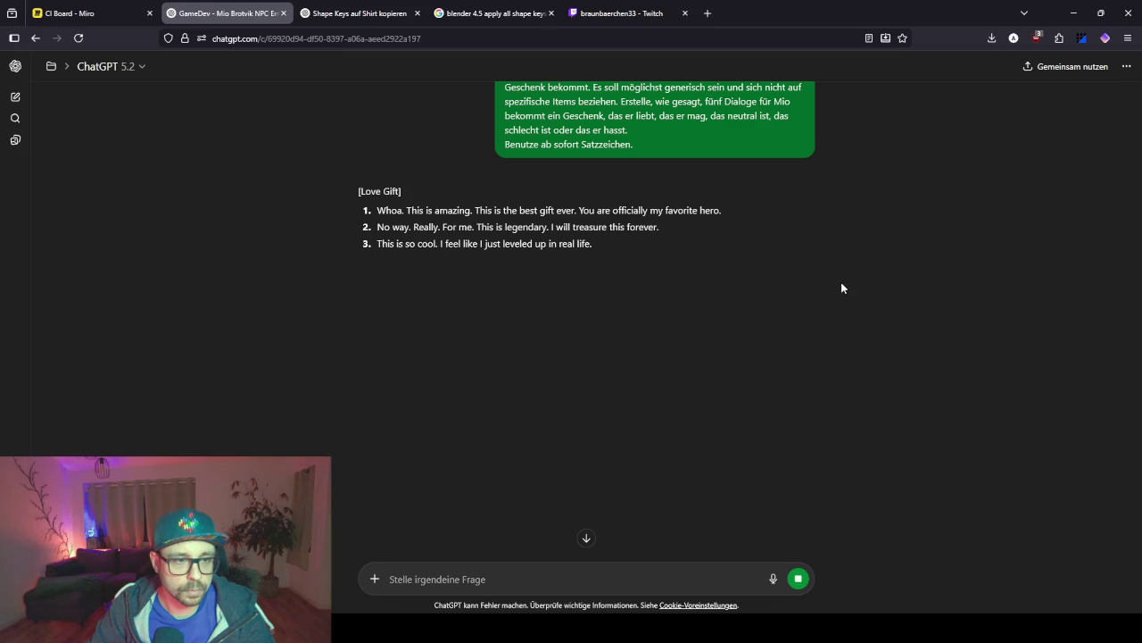
Read through the punctuated Love Gift lines, then scroll down to the later gift sections.
triple_click(467, 209)
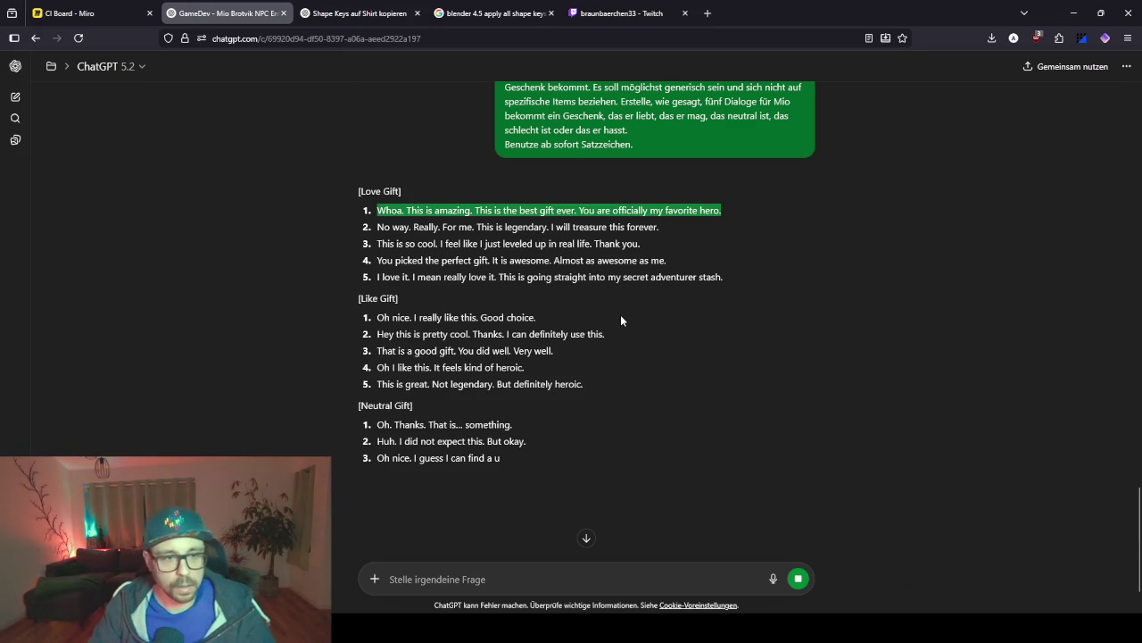
drag(661, 260, 640, 260)
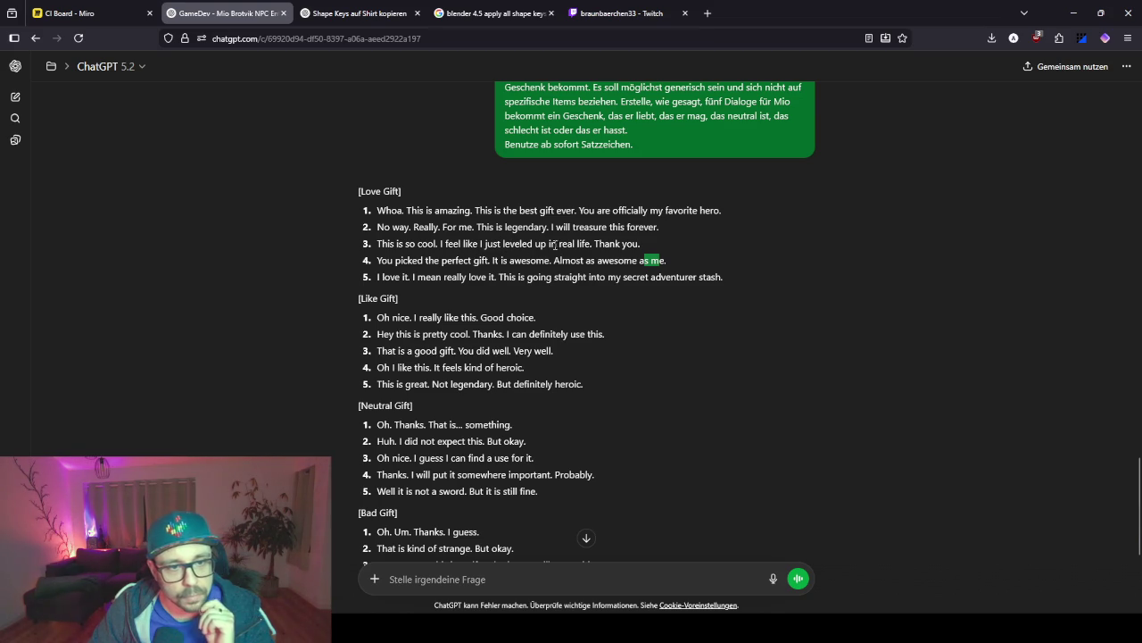
drag(503, 244, 586, 243)
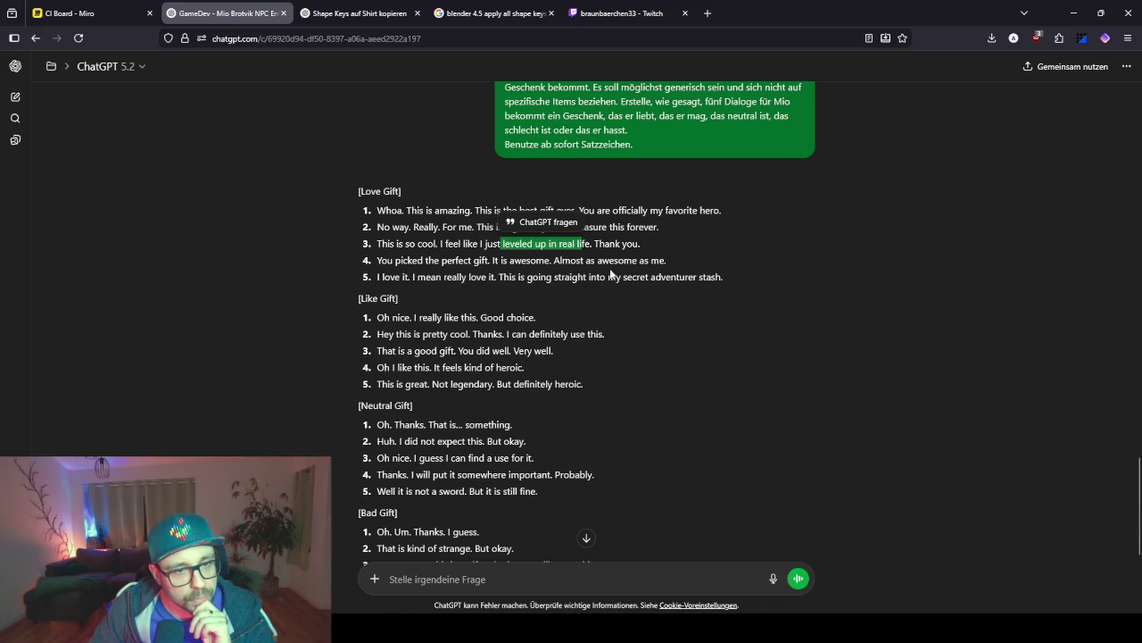
drag(674, 262, 554, 261)
click(594, 294)
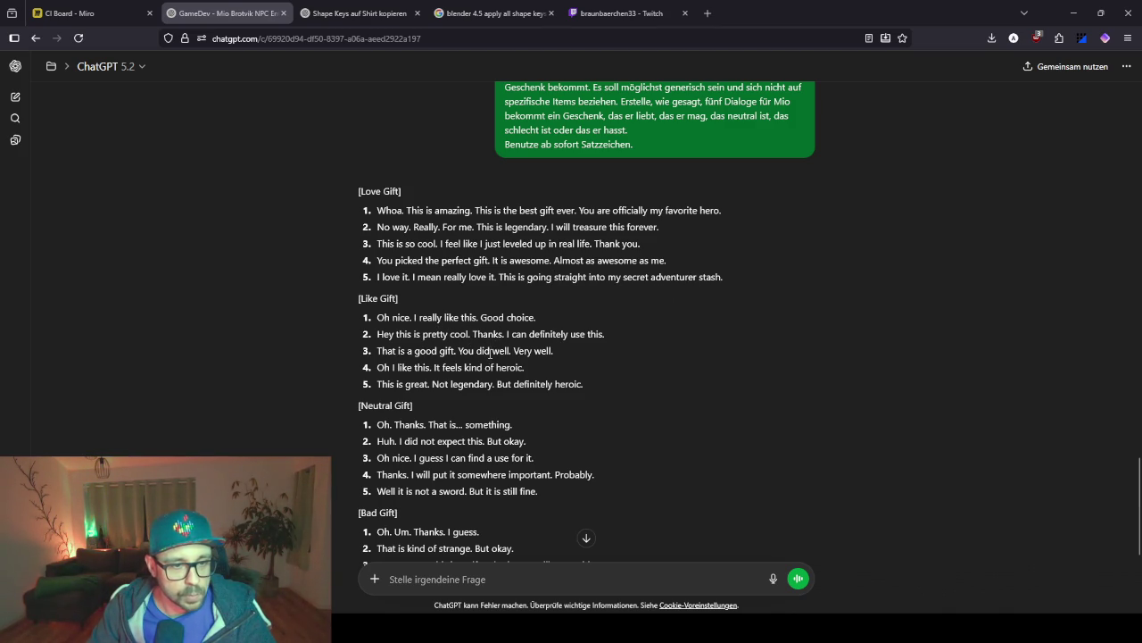
scroll(473, 381, down, 3)
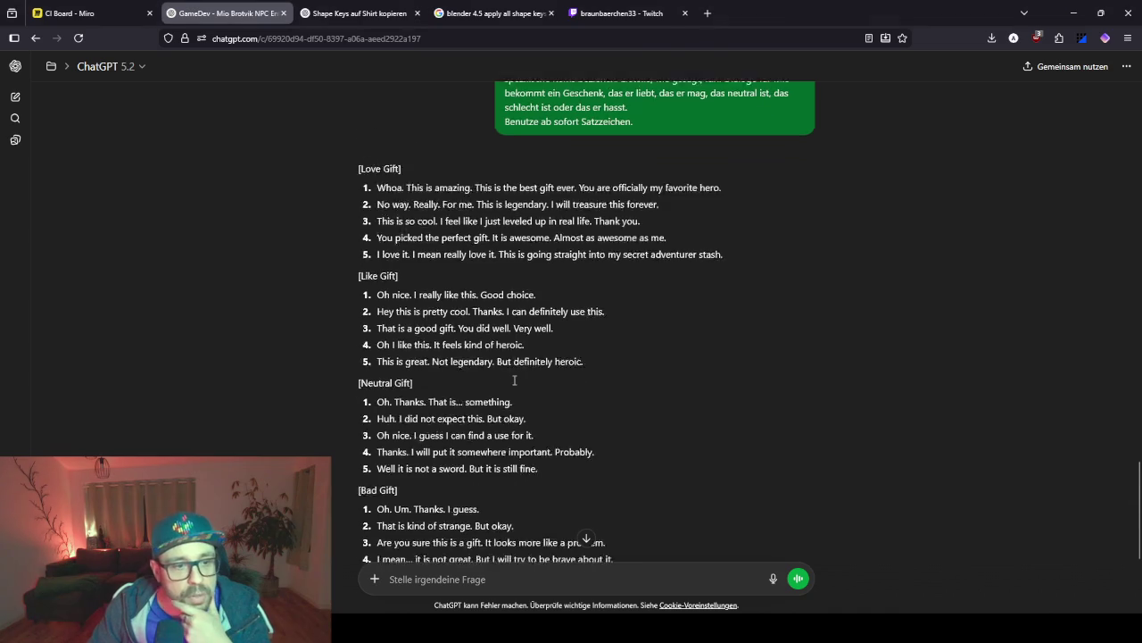
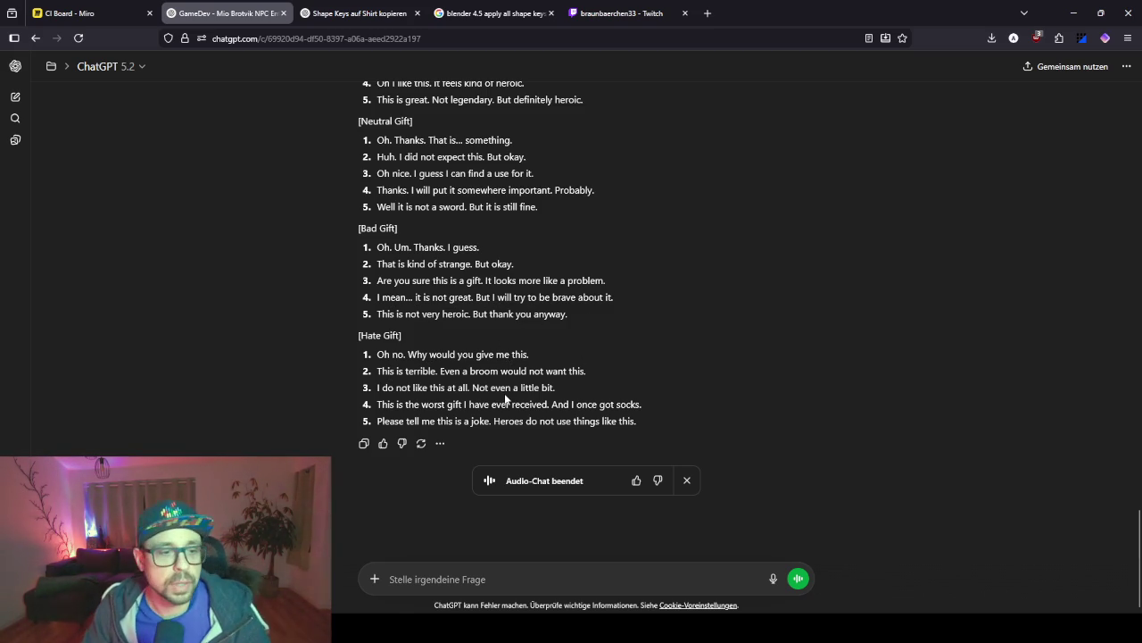
Review ChatGPT's Love, Like, Neutral, Bad and Hate gift lines, then return to Unity.
scroll(511, 377, up, 3)
scroll(510, 377, up, 3)
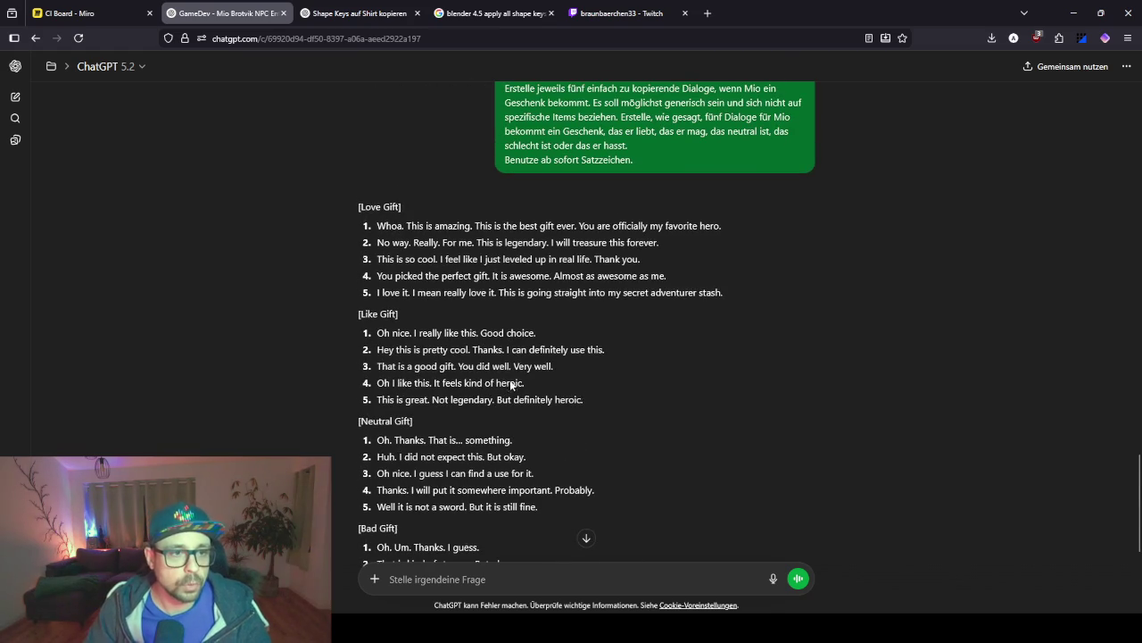
key(alt+Tab)
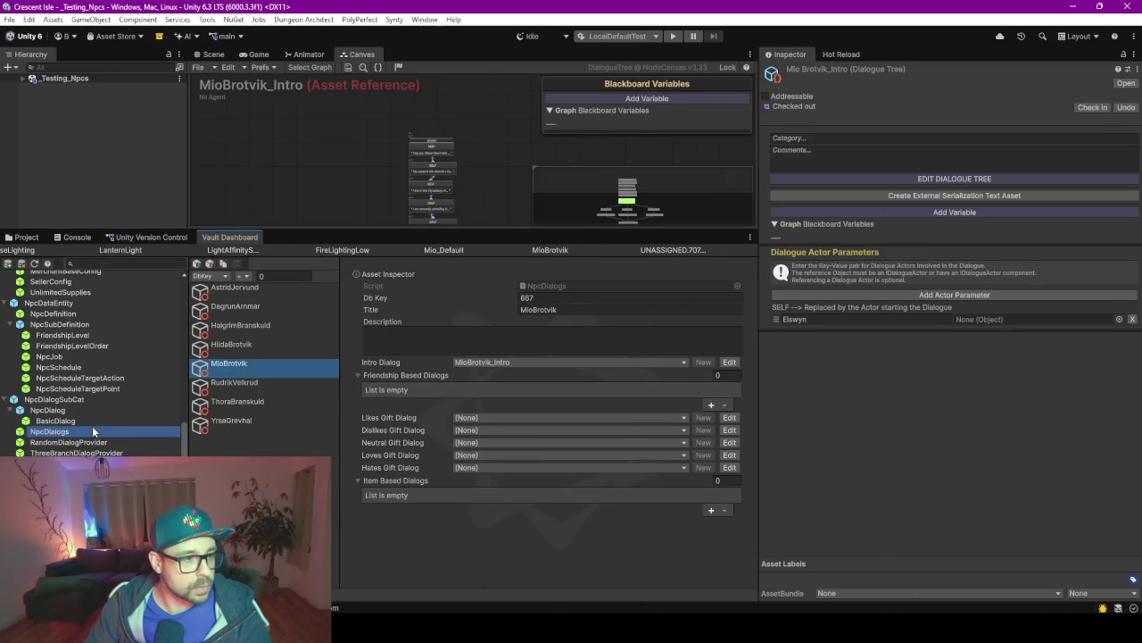
In MioBrotvik/Dialogs, duplicate the _Template_NeutralGift dialogue tree twice.
click(654, 359)
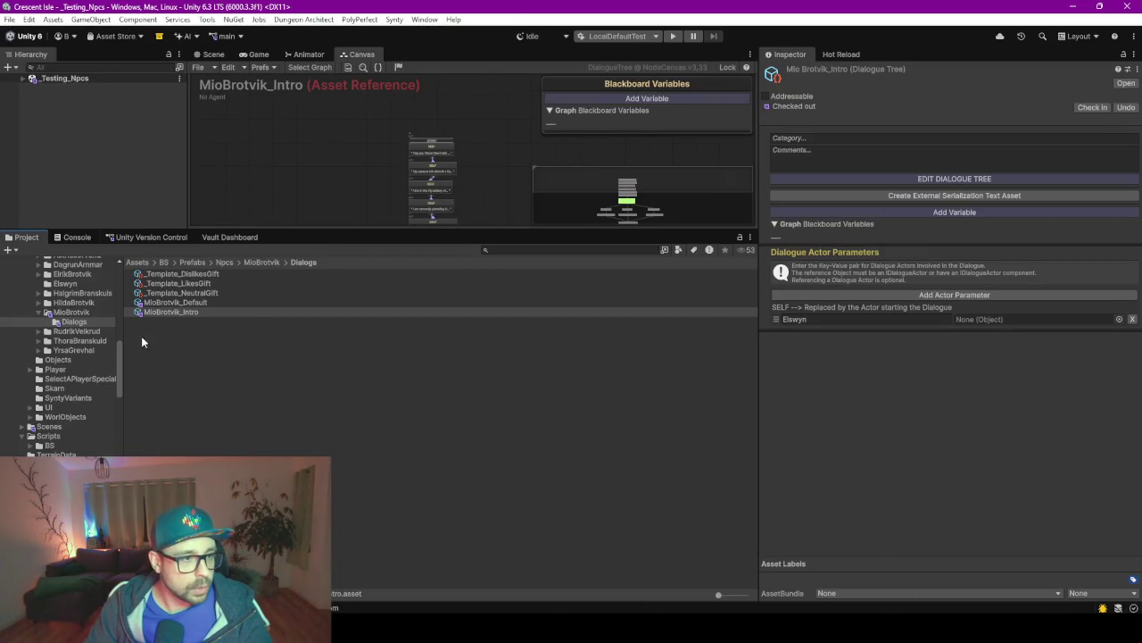
click(185, 302)
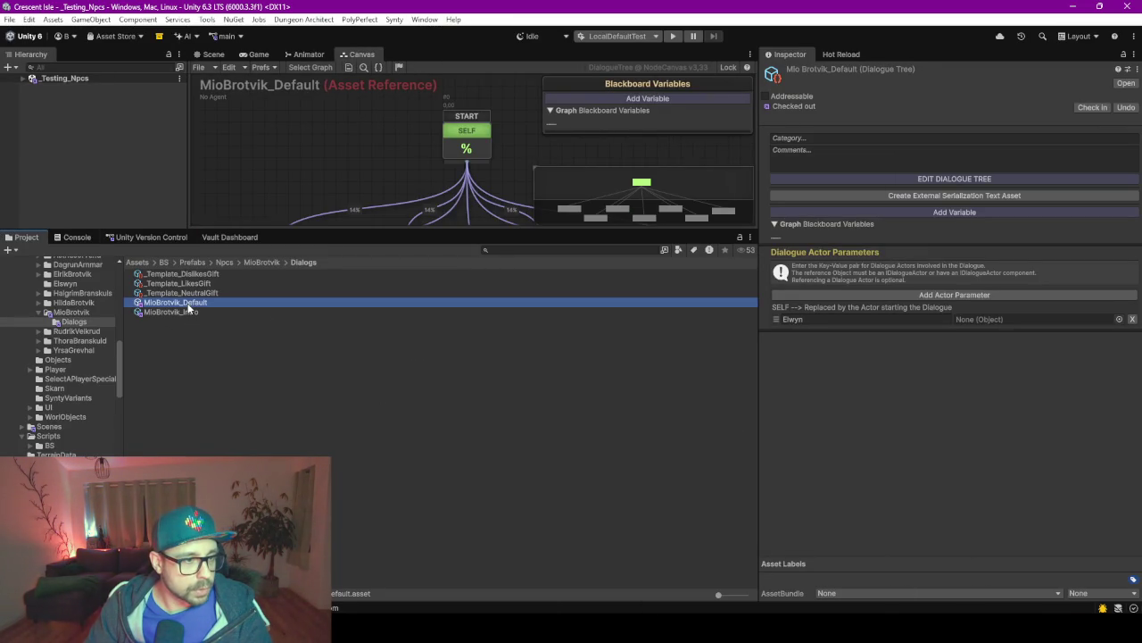
click(189, 292)
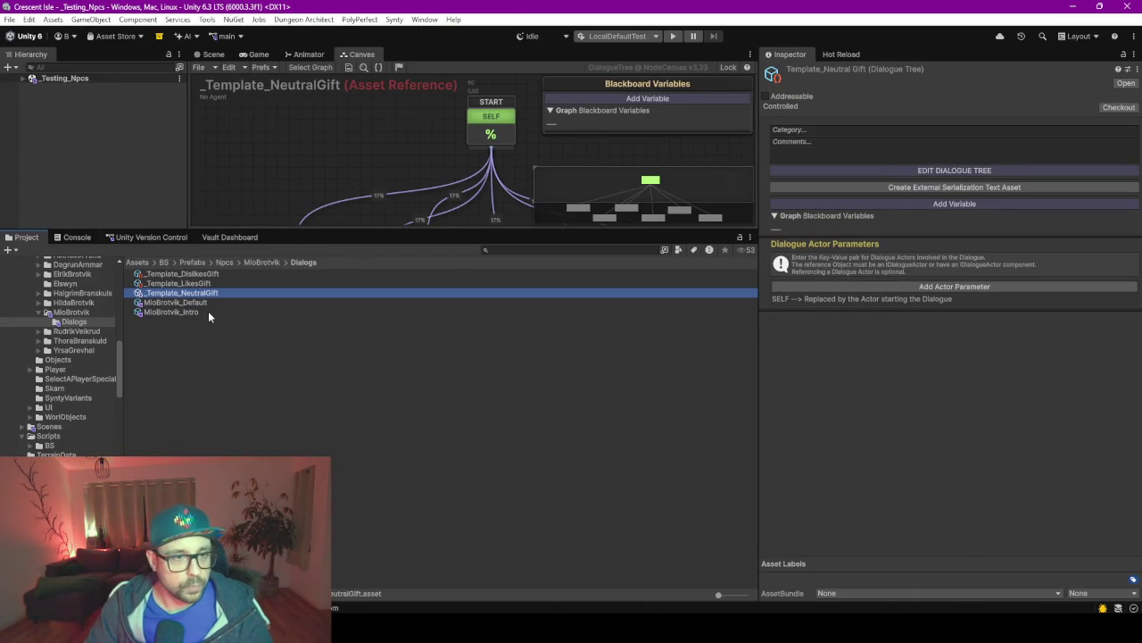
key(ctrl+d)
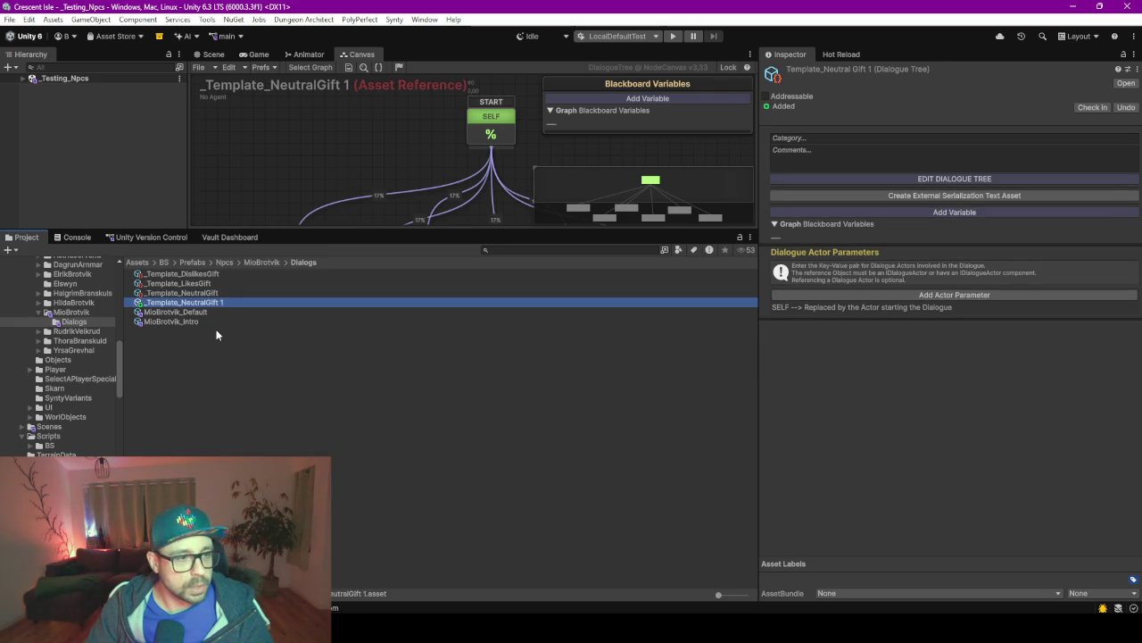
key(ctrl+d)
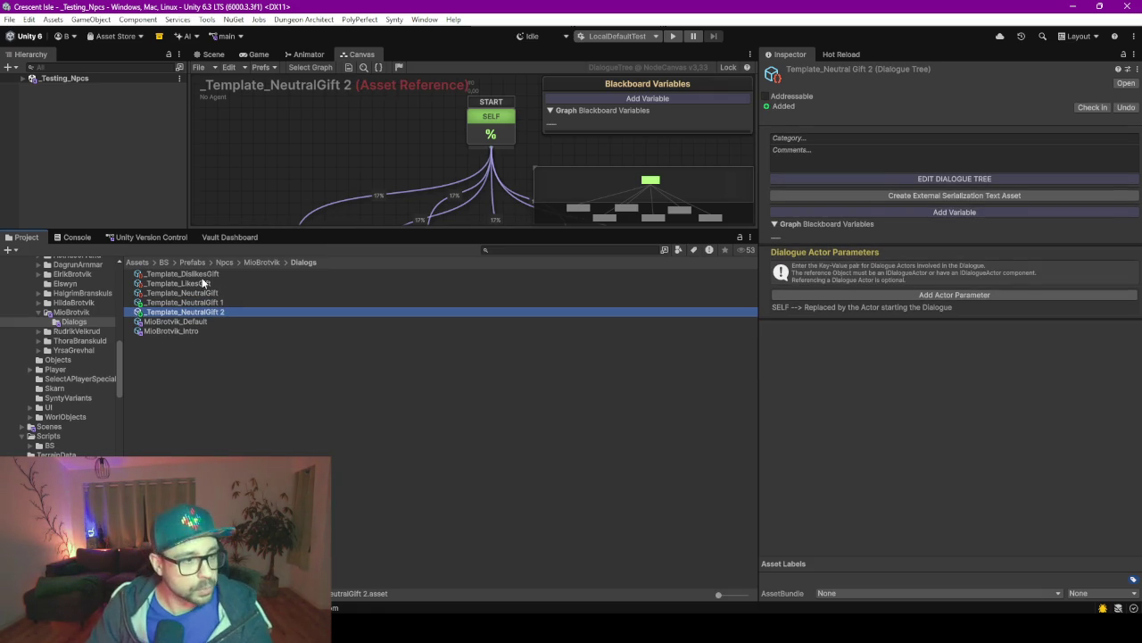
Rename the first copy to MioBrotvik_LovesGift and enlarge the dialogue graph area.
click(191, 275)
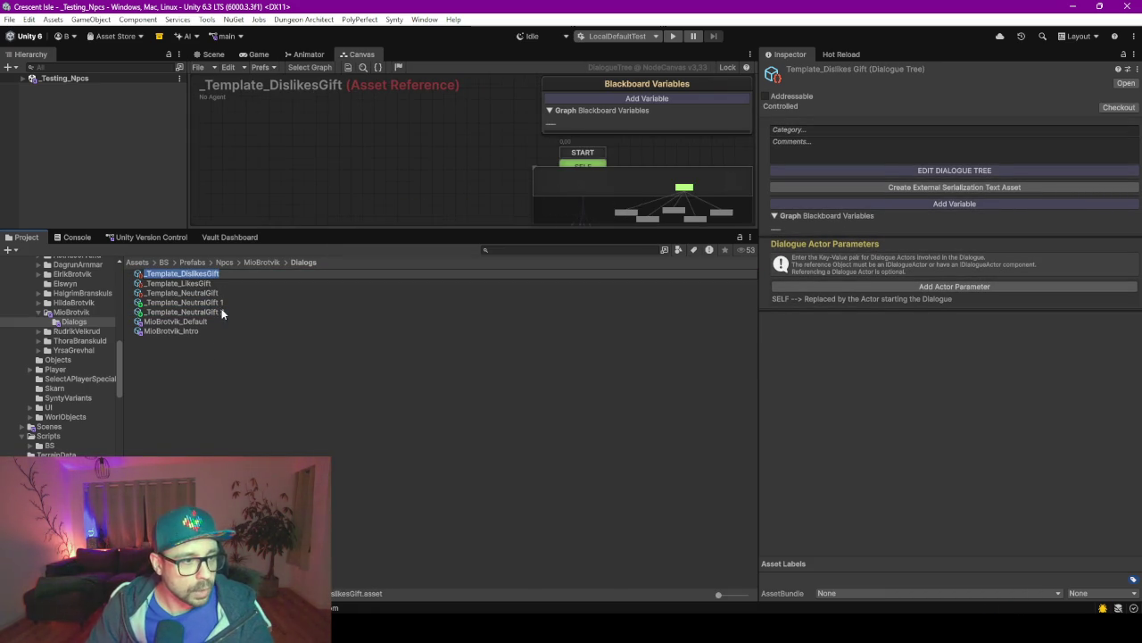
click(207, 302)
key(F2)
drag(180, 303, 111, 307)
text(MioBrt)
key(BackSpace)
text(tvik)
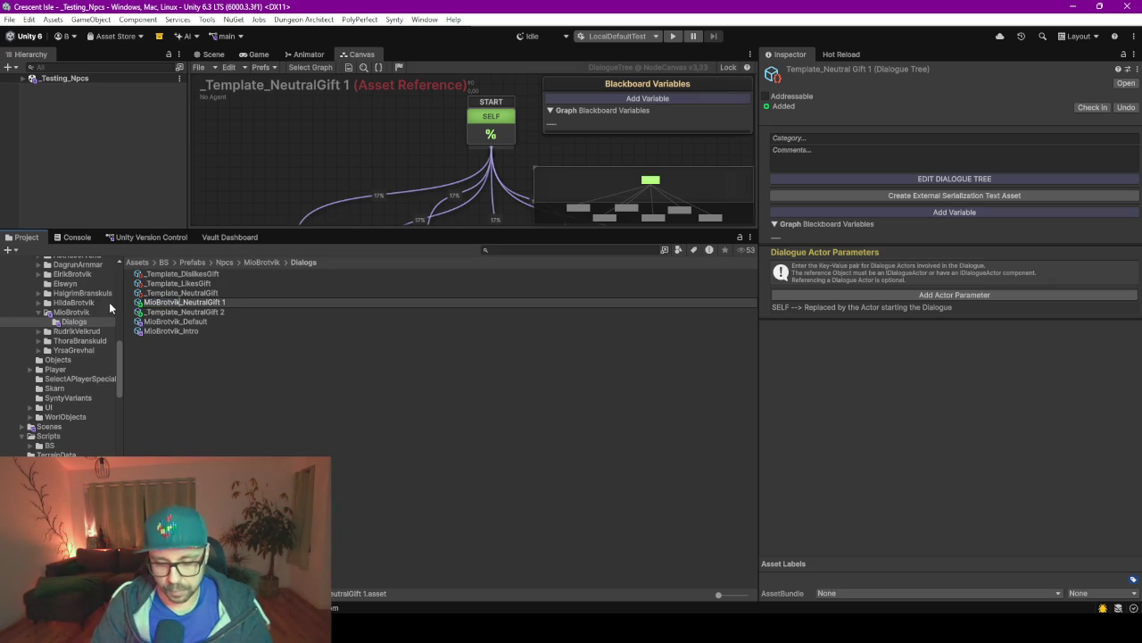
key(ctrl+Delete)
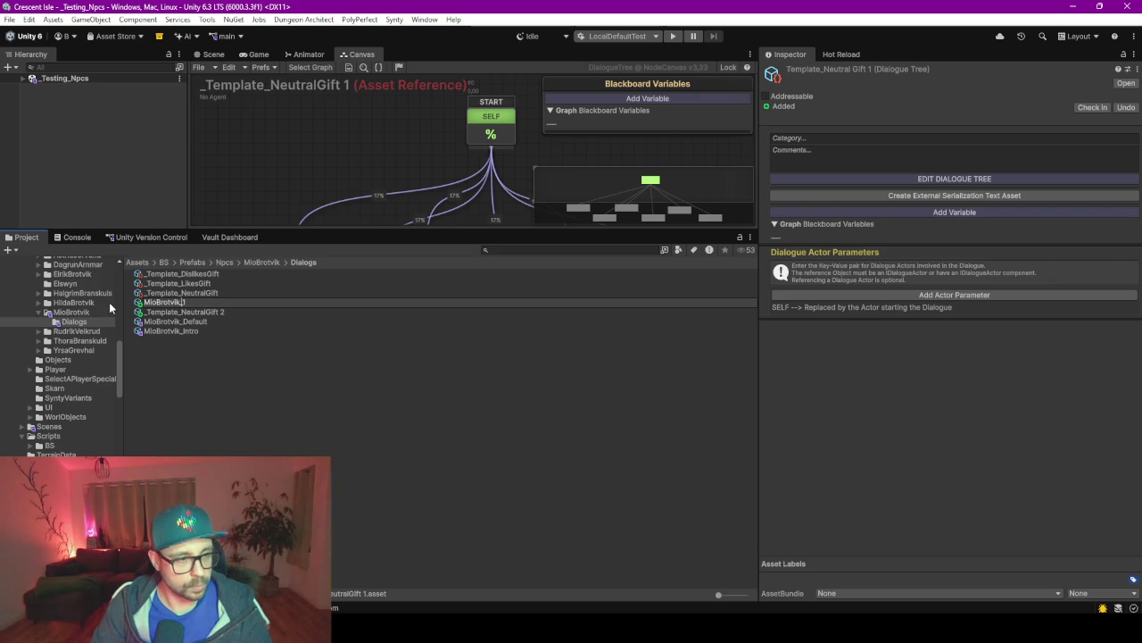
text(Love)
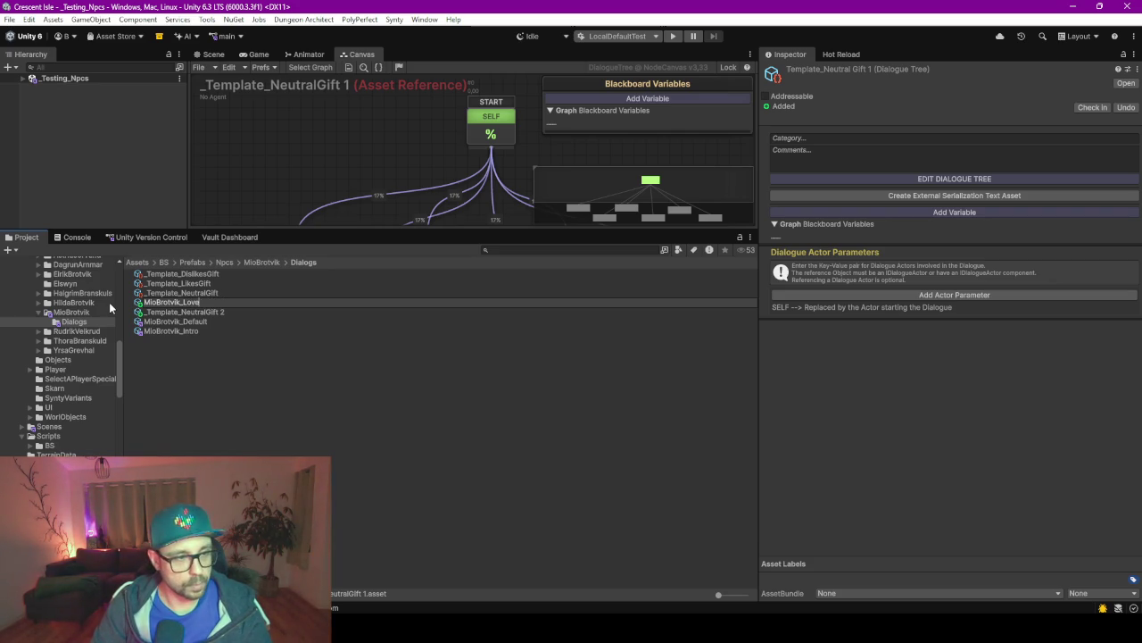
text(sGift)
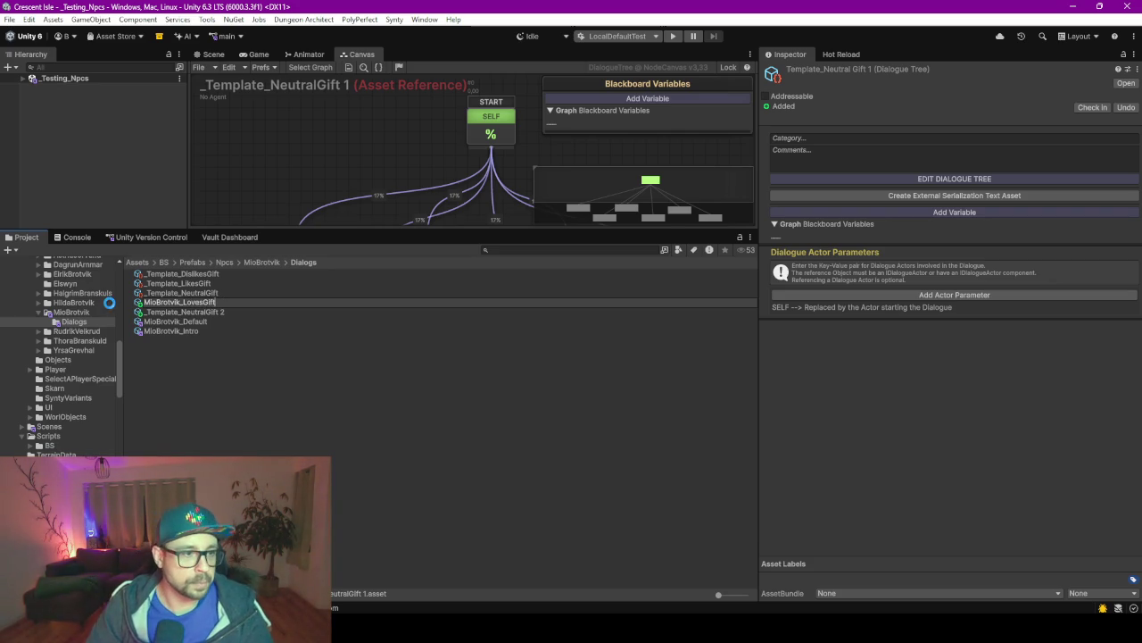
key(Return)
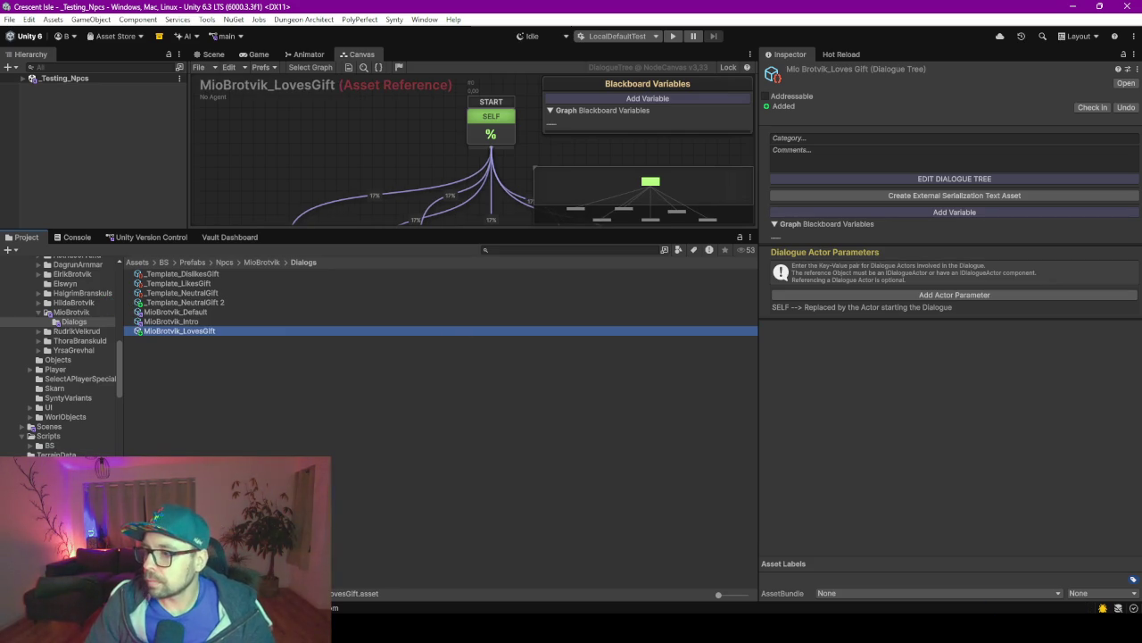
key(alt+Tab)
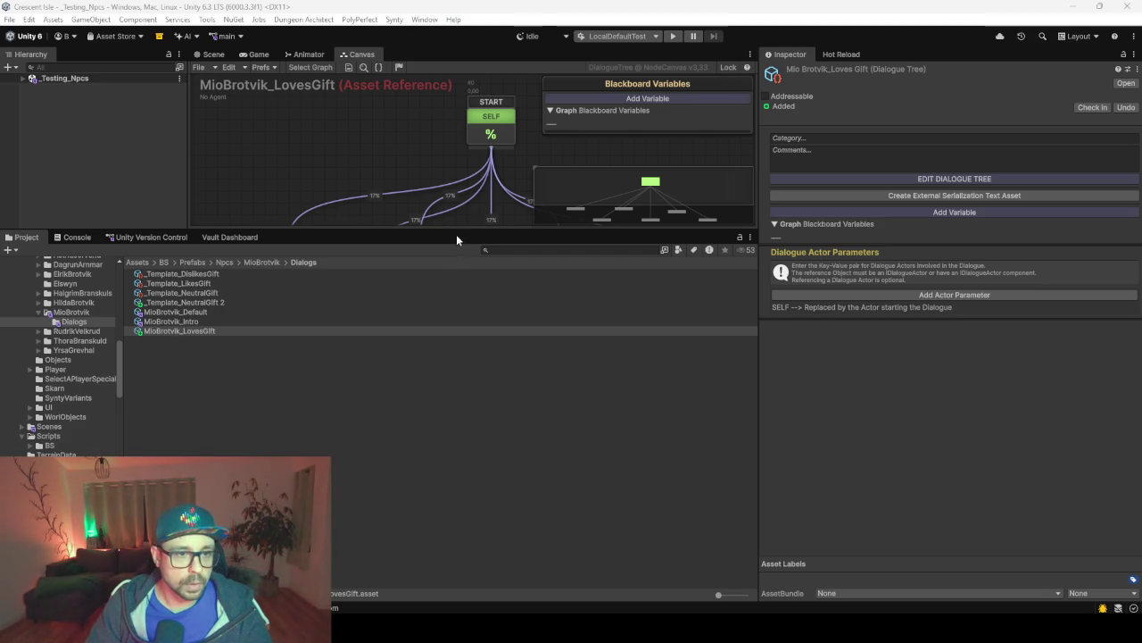
drag(460, 234, 474, 416)
Paste the love-gift lines "Whoa. This is amazing" and "No way. Really." into the first two nodes.
click(299, 258)
click(313, 198)
text(Whoa. This is amazing. This is the best gift ever. You are officially my favorite hero)
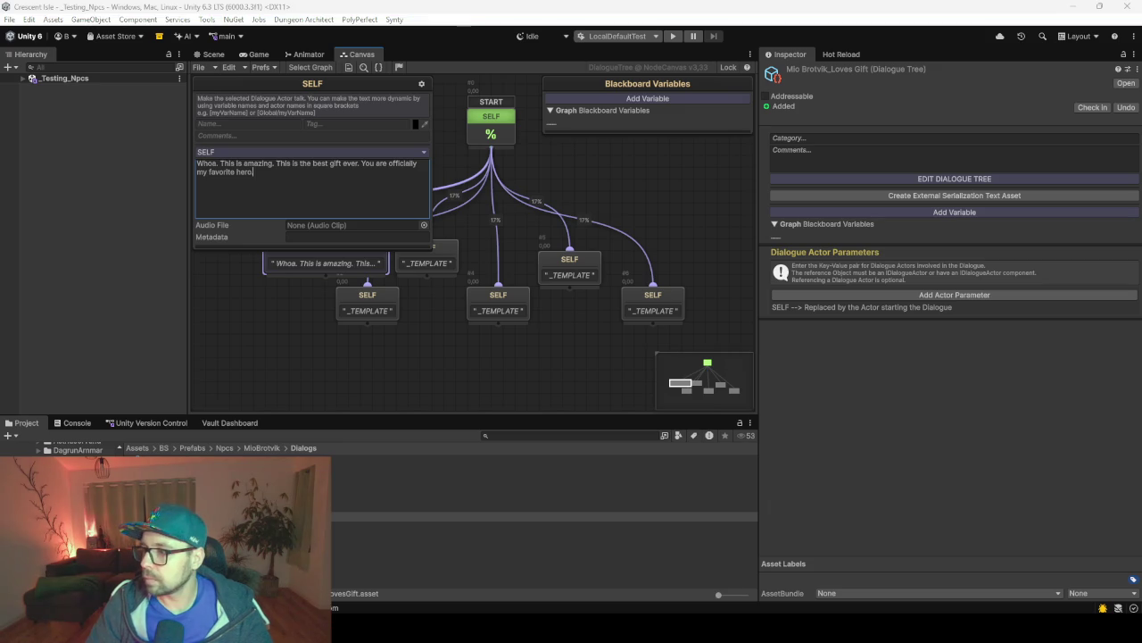
click(389, 316)
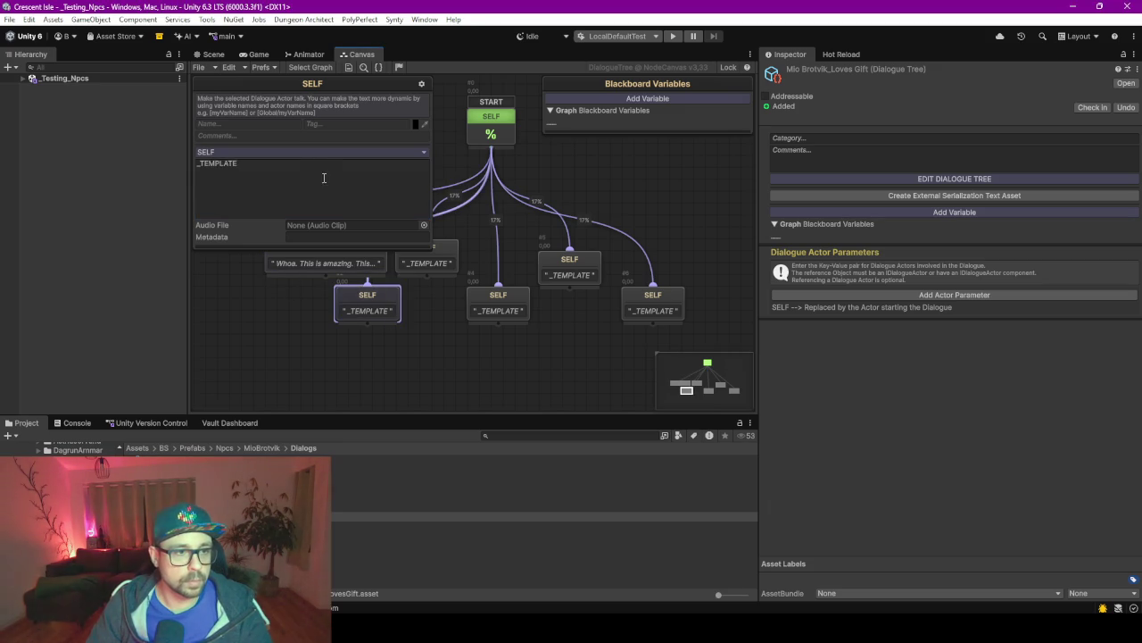
click(324, 178)
text(No way. Really. For me. This is legendary. I will treasure this forever)
text(.)
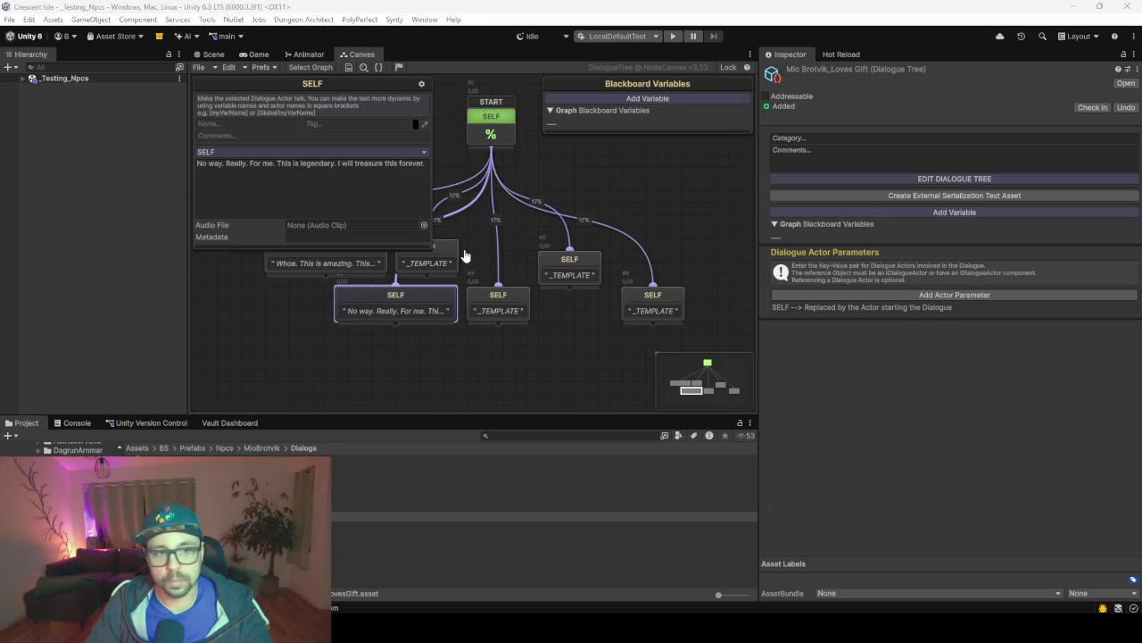
click(438, 262)
Fill the remaining nodes with "This is so cool", "You picked the perfect gift" and "I love it".
click(334, 209)
text(This is so cool. I feel like I just leveled up in real life. Thank you)
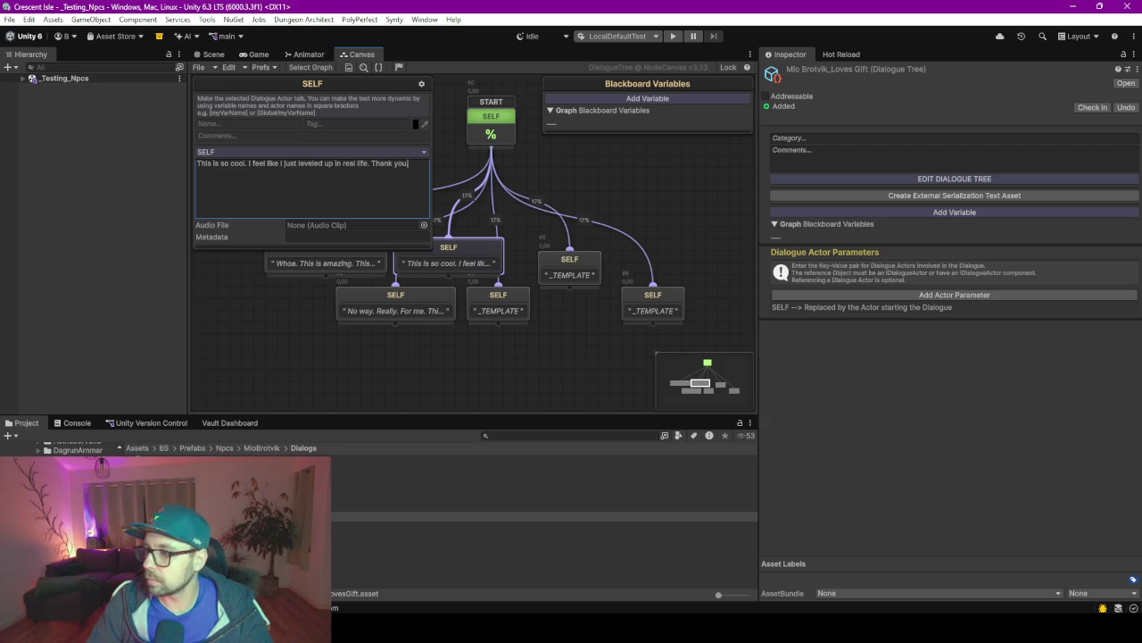
text(.)
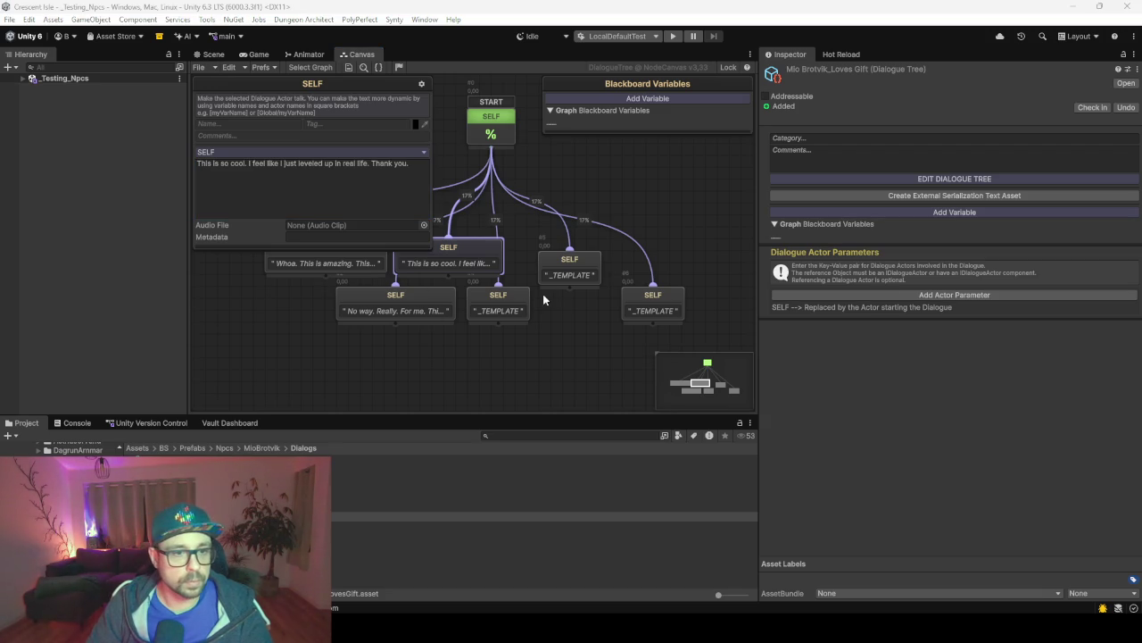
click(511, 308)
click(313, 214)
text(You picked the perfect gift. It is awesome. Almost as awesome as me.)
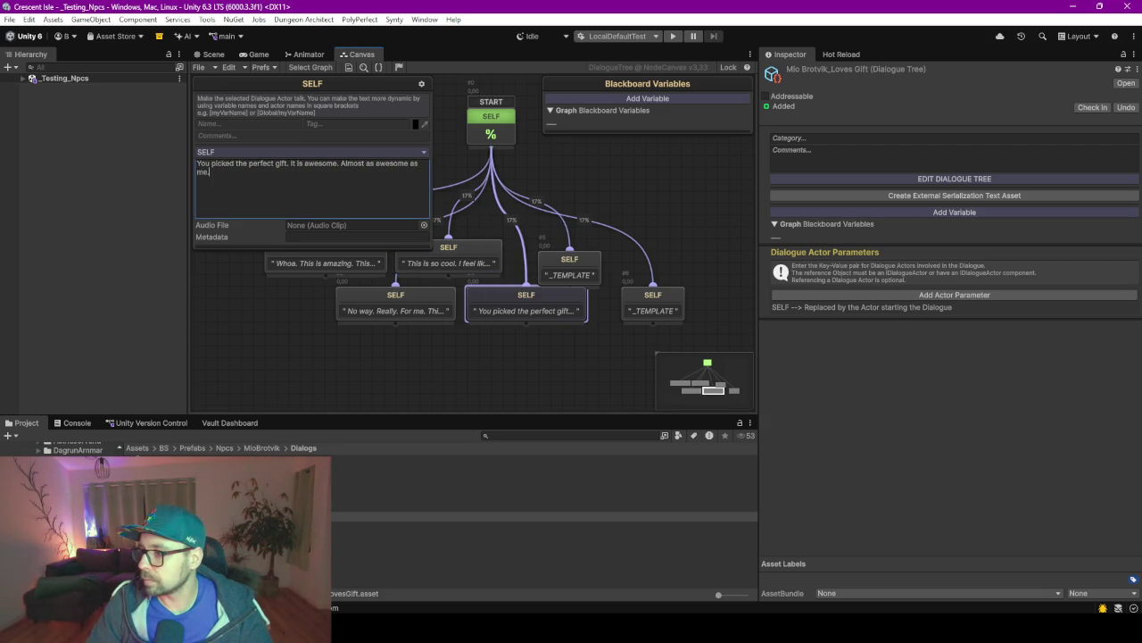
key(alt+Tab)
click(566, 273)
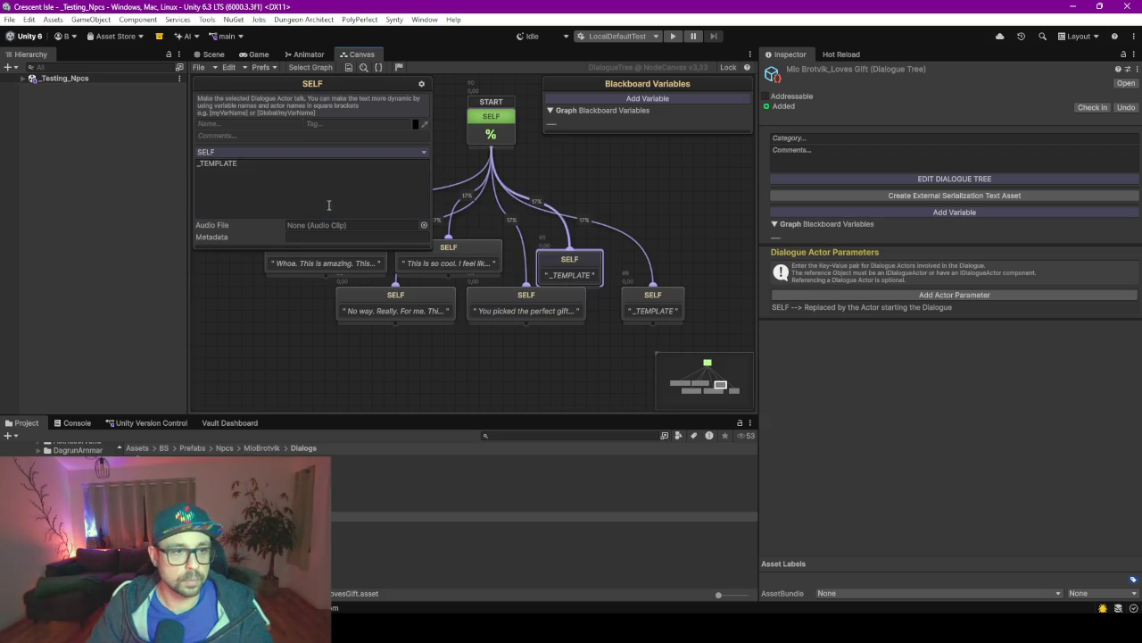
key(ctrl+v)
Delete the spare sixth template node and open _Template_LikesGift.
click(644, 308)
key(Delete)
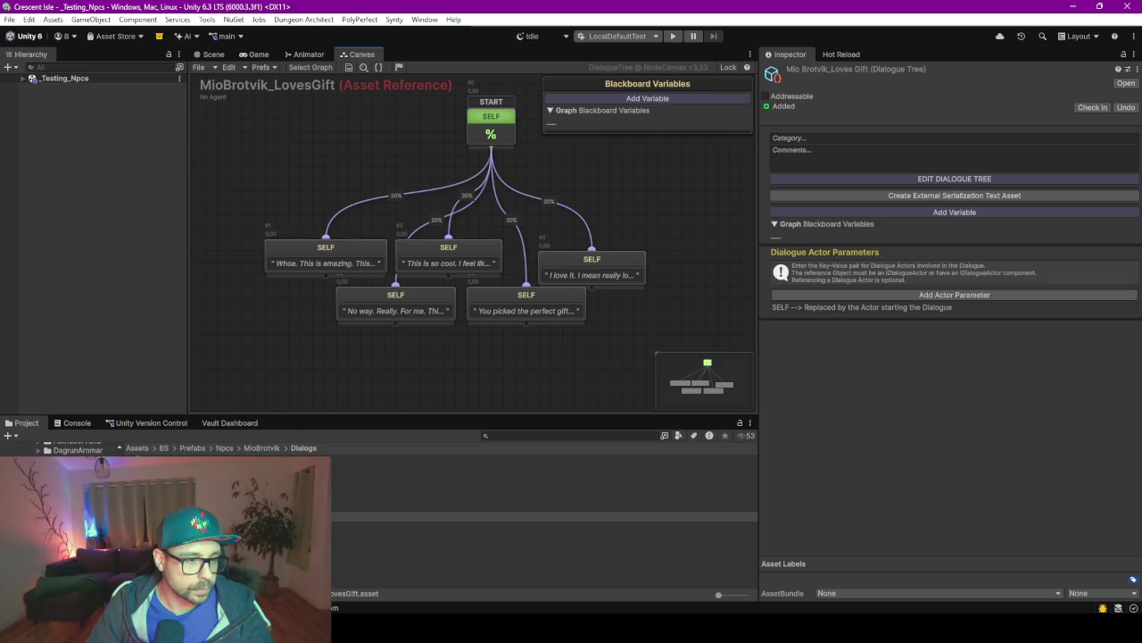
click(535, 470)
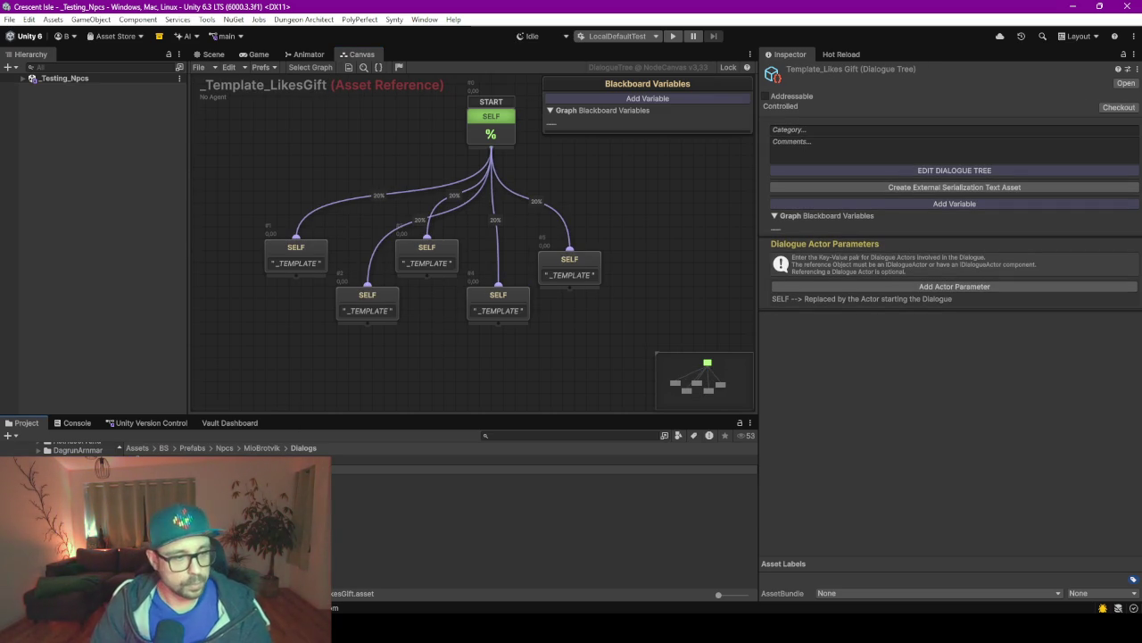
In MioBrotvik_LikesGift, paste "Oh nice. I really like this" and "Hey this is pretty cool" into the first nodes.
click(535, 507)
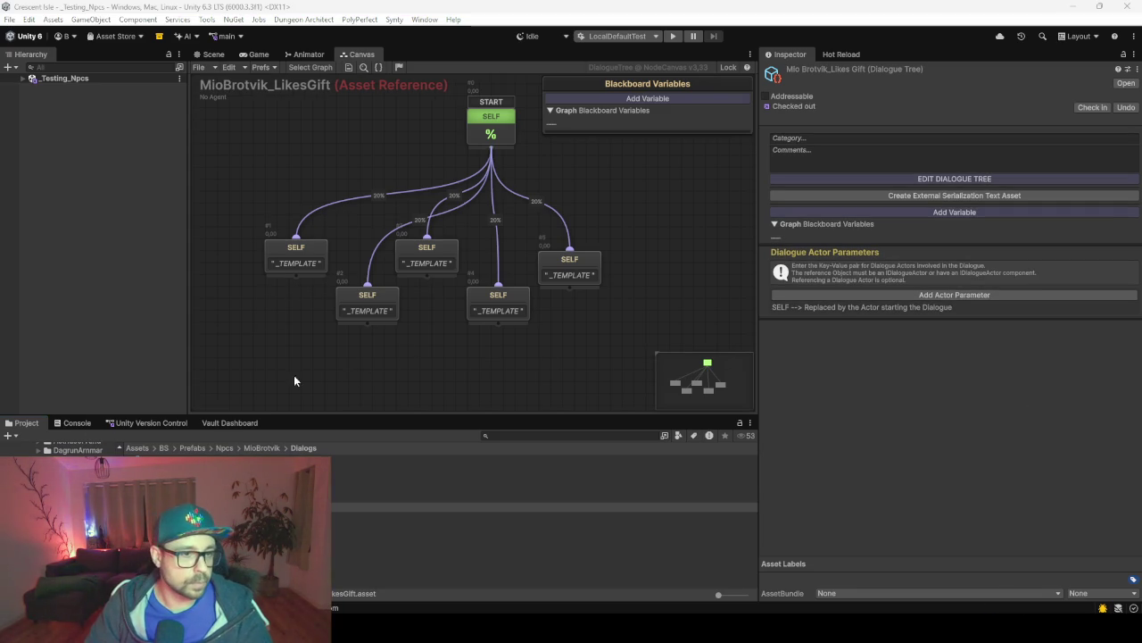
click(294, 261)
click(288, 164)
text(Oh nice. I really like this. Good choice.)
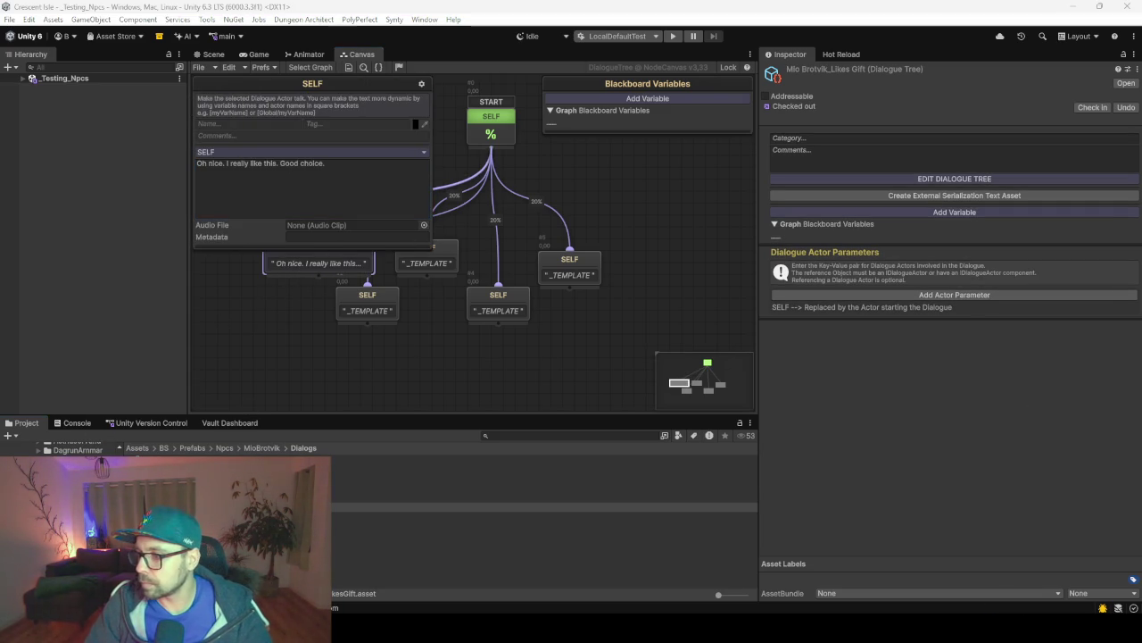
click(368, 297)
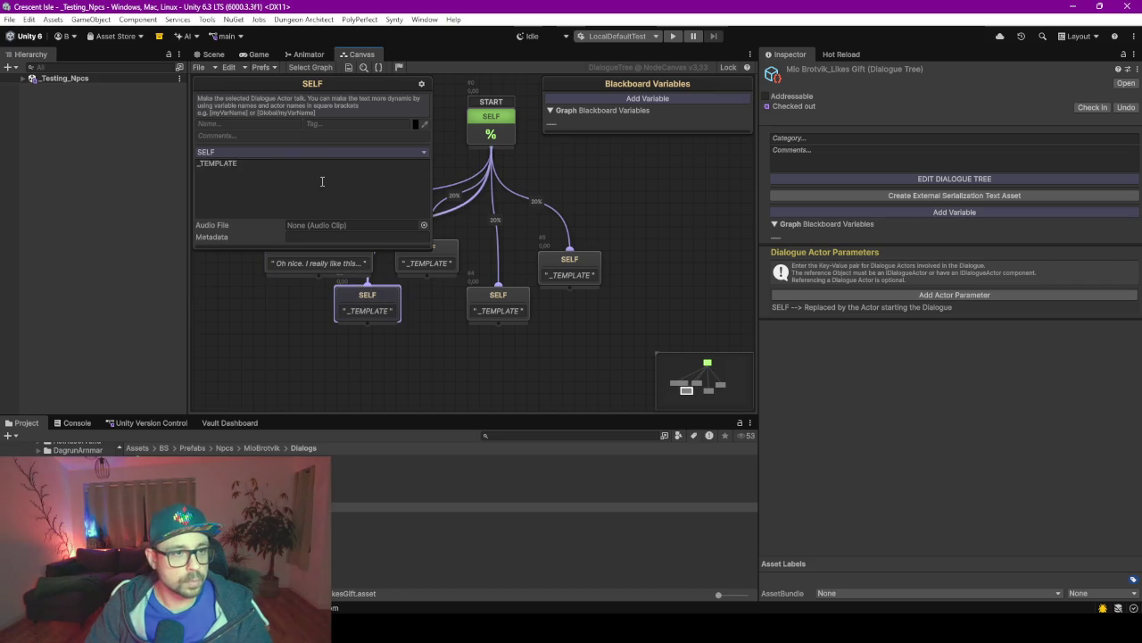
click(322, 179)
text(Hey this is pretty cool. Thanks. I can definitely use this.)
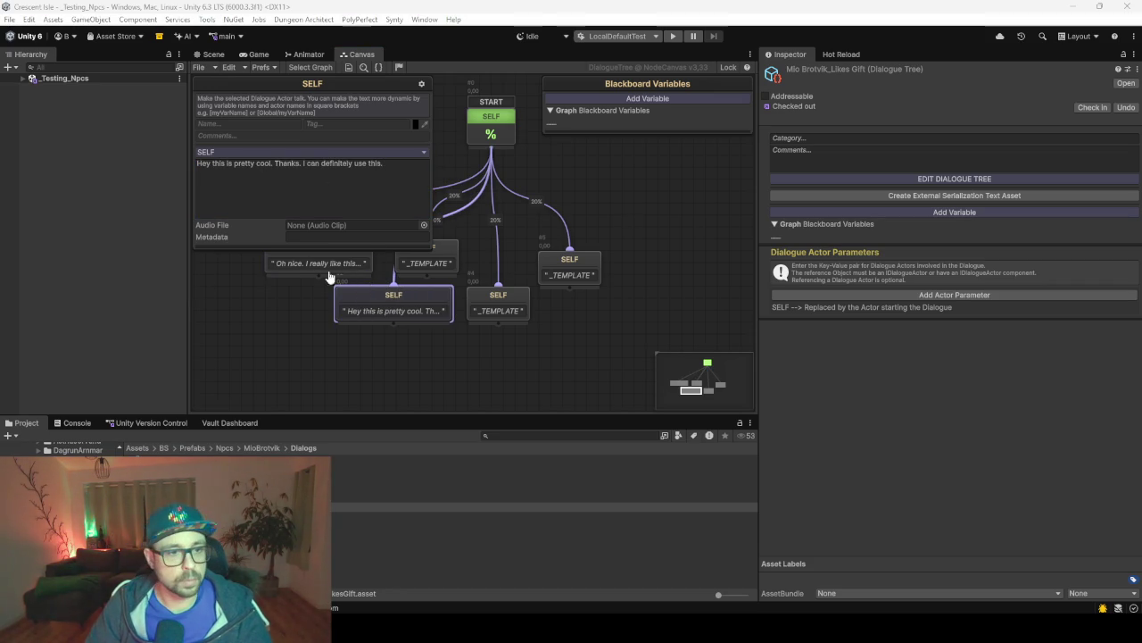
Add "That is a good gift", "Oh I like this" and the final "This is great. Not legendary..." line.
click(428, 268)
click(342, 191)
text(That is a good gift. You did well. Very well)
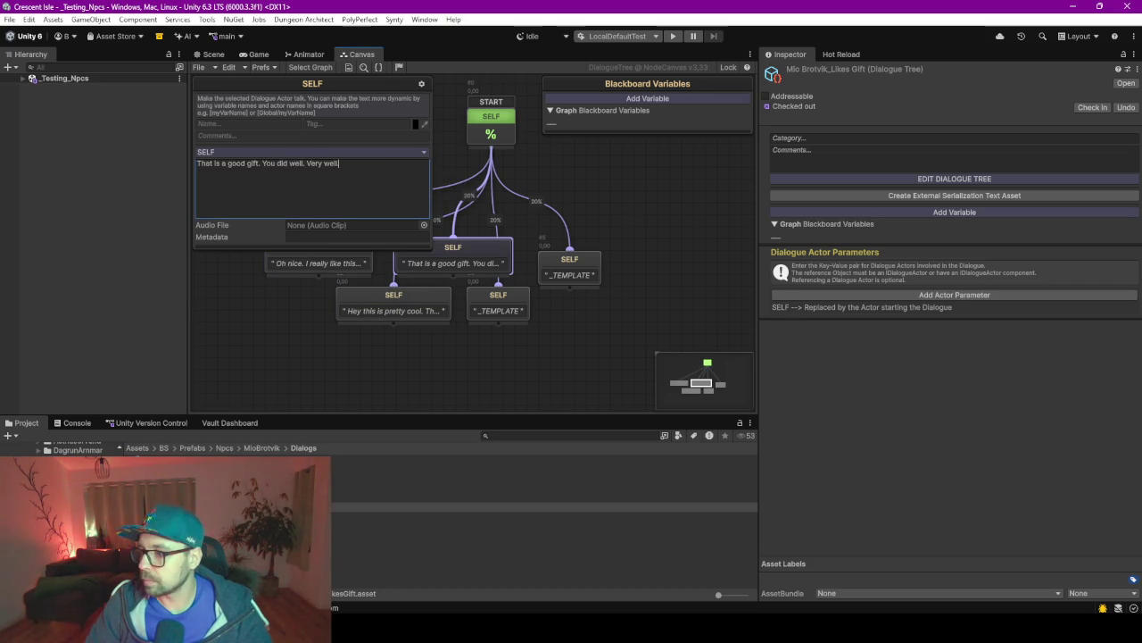
click(501, 303)
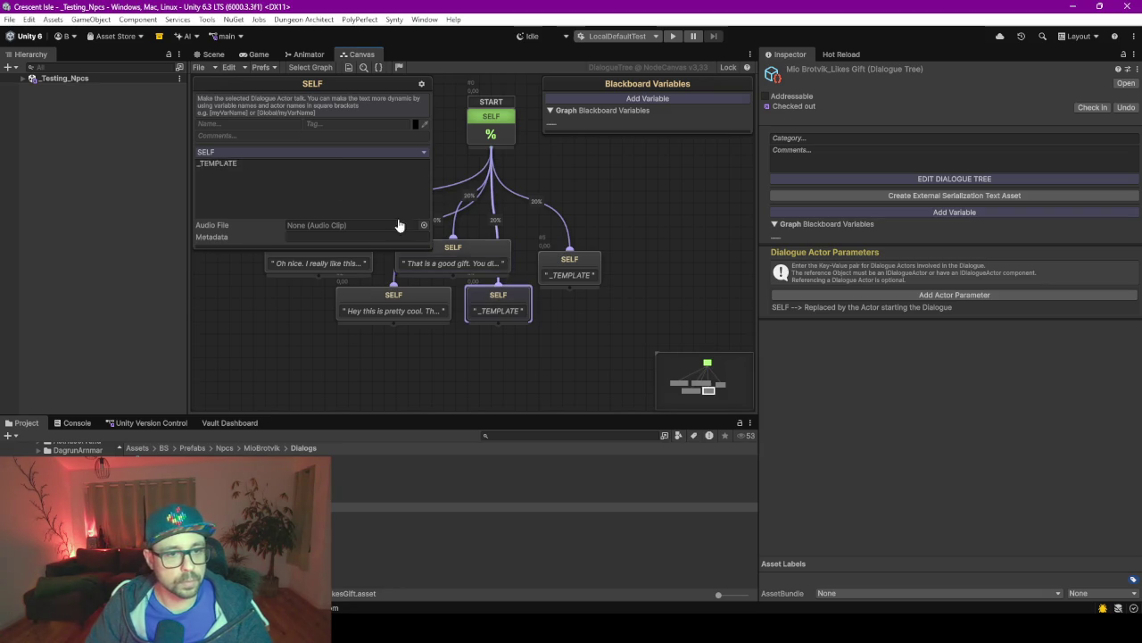
click(321, 188)
text(Oh I like this. It feels kind of heroic.)
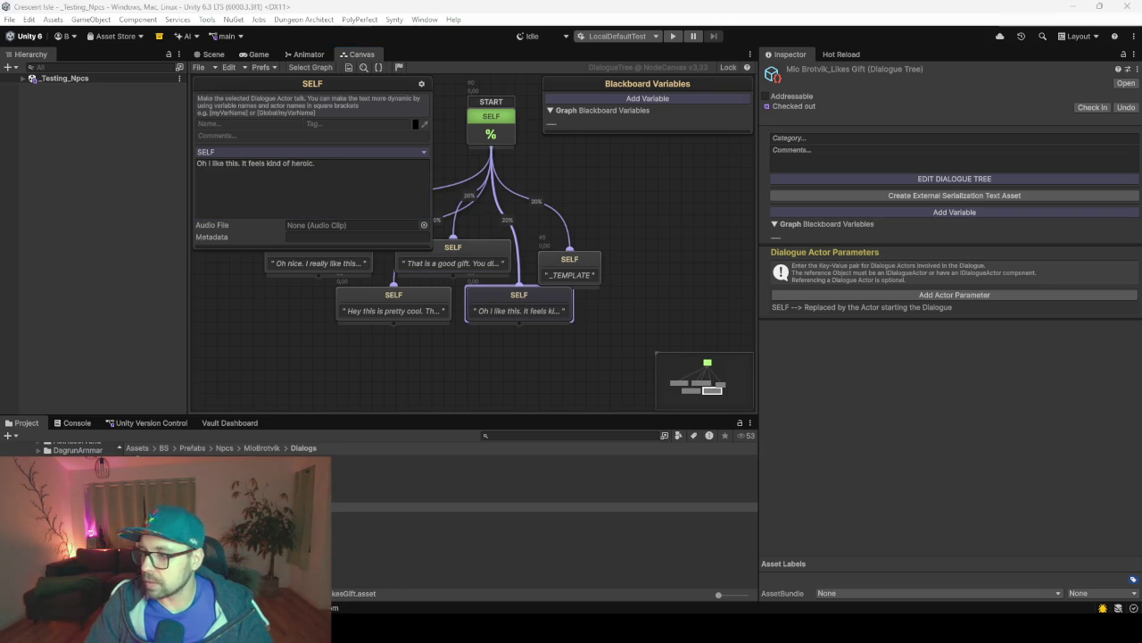
click(571, 275)
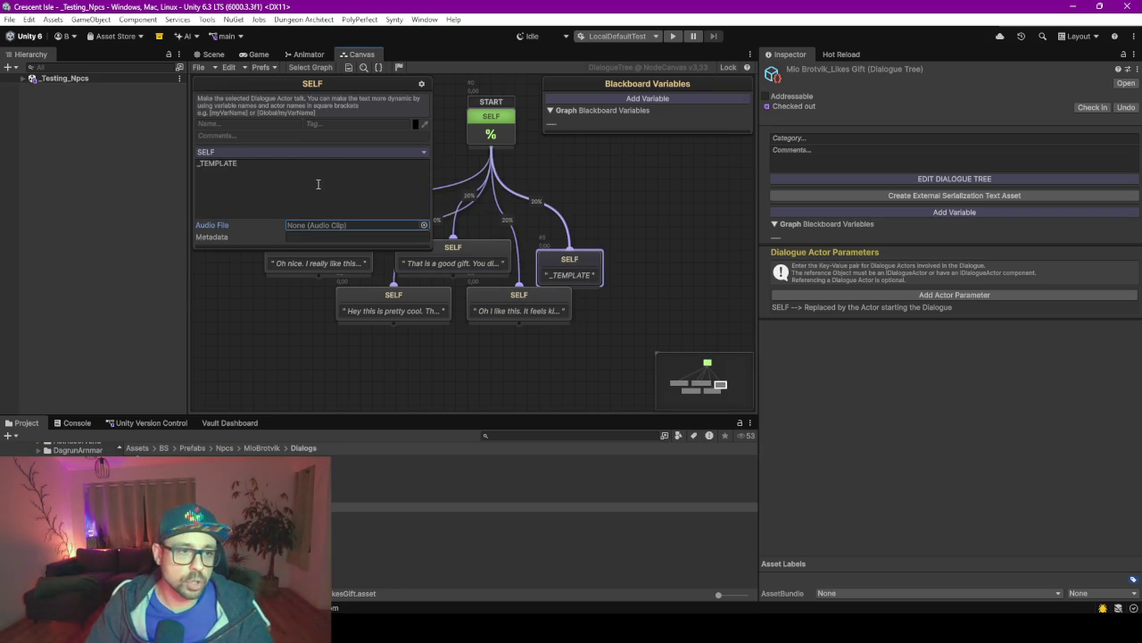
click(318, 184)
text(This is great. Not legendary. But definitely heroic.)
click(630, 336)
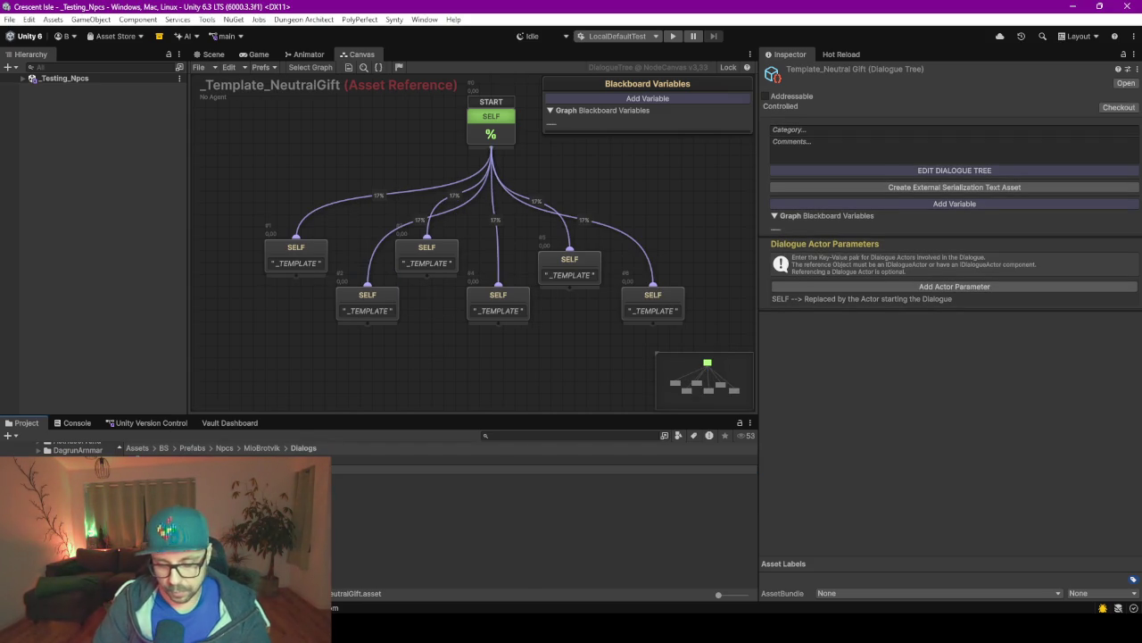
Confirm the MioBrotvik_NeutralGift name, glance over the other Mio trees, and return to it.
key(Return)
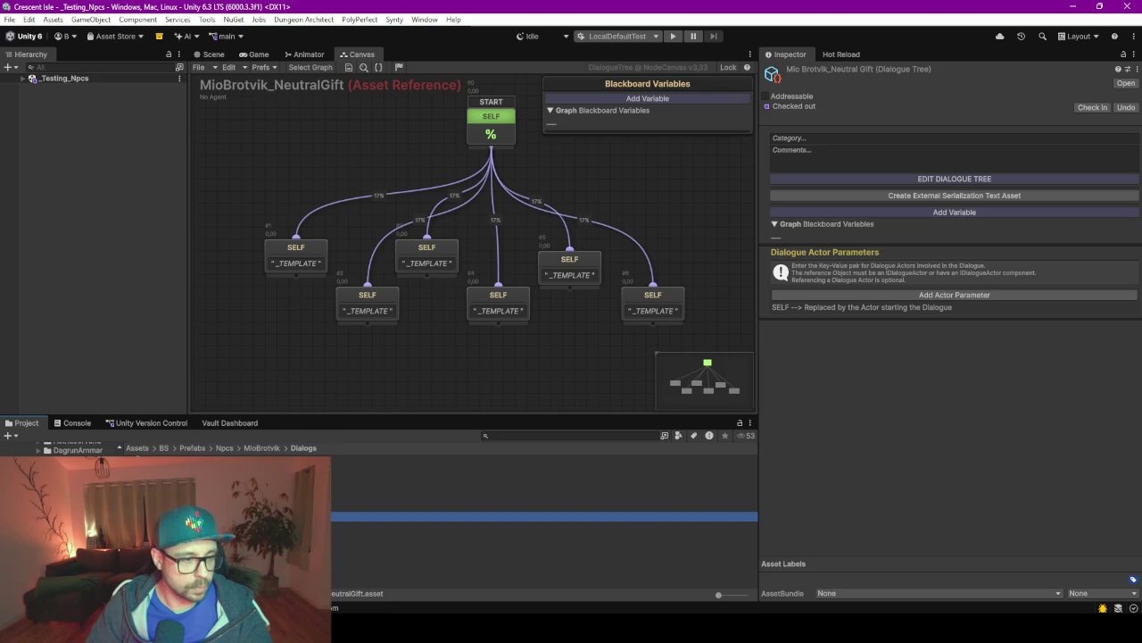
key(Up)
key(Up)
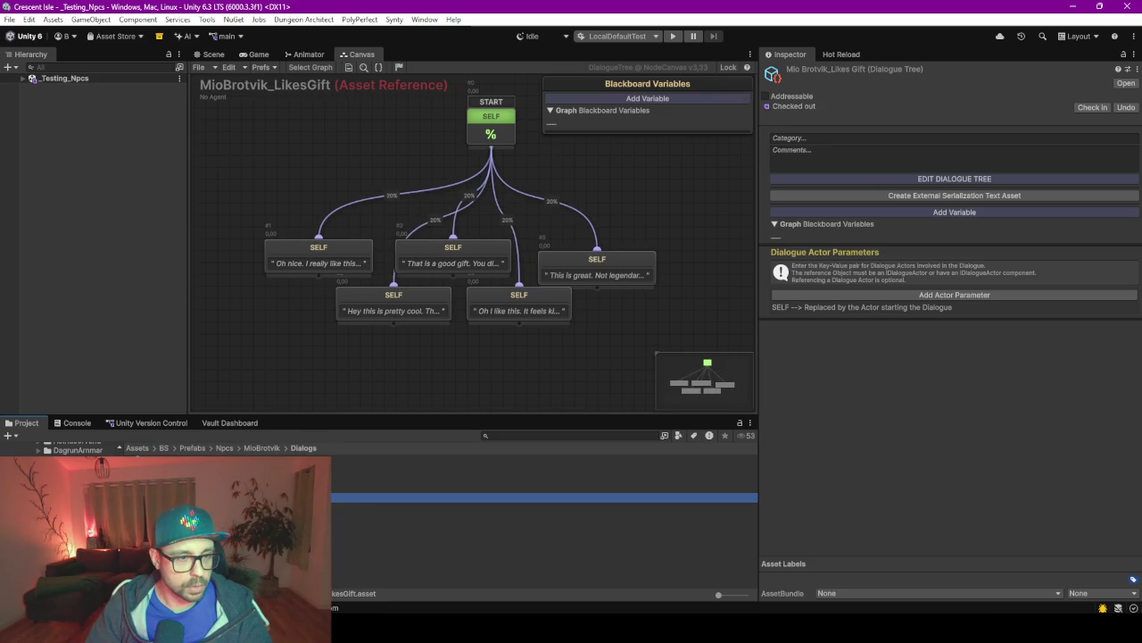
key(Up)
scroll(403, 300, up, 4)
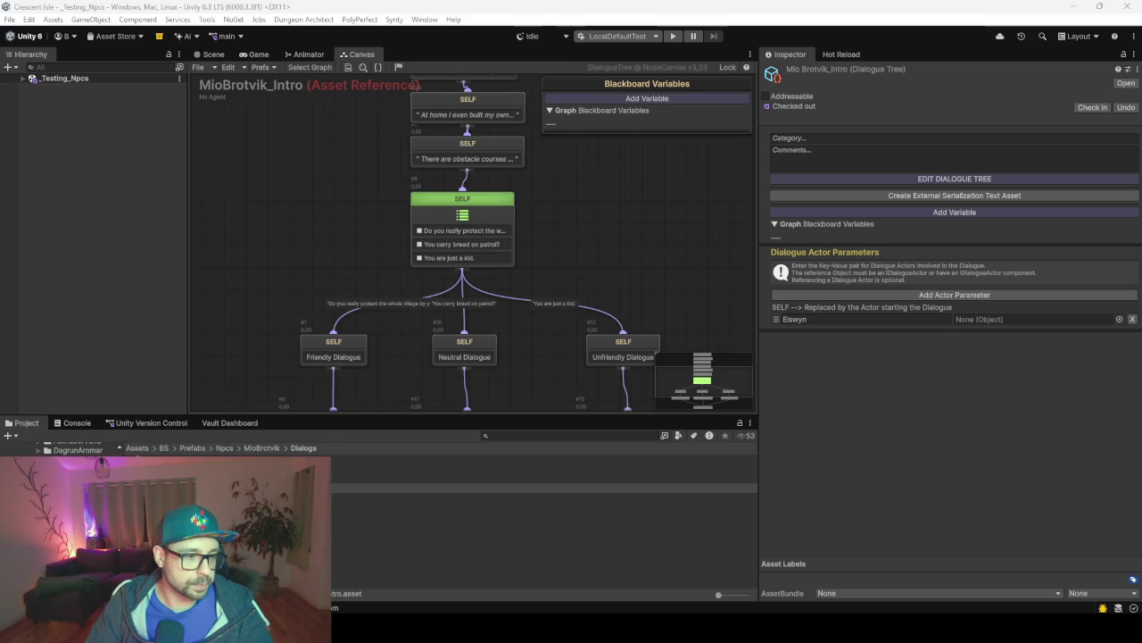
click(375, 516)
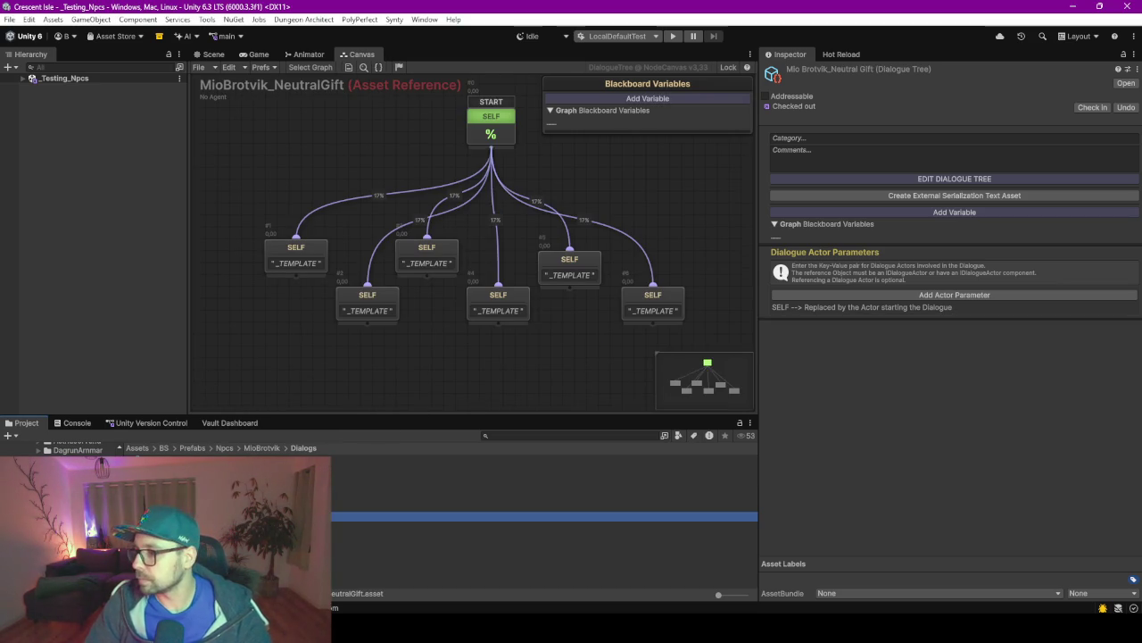
key(alt+Tab)
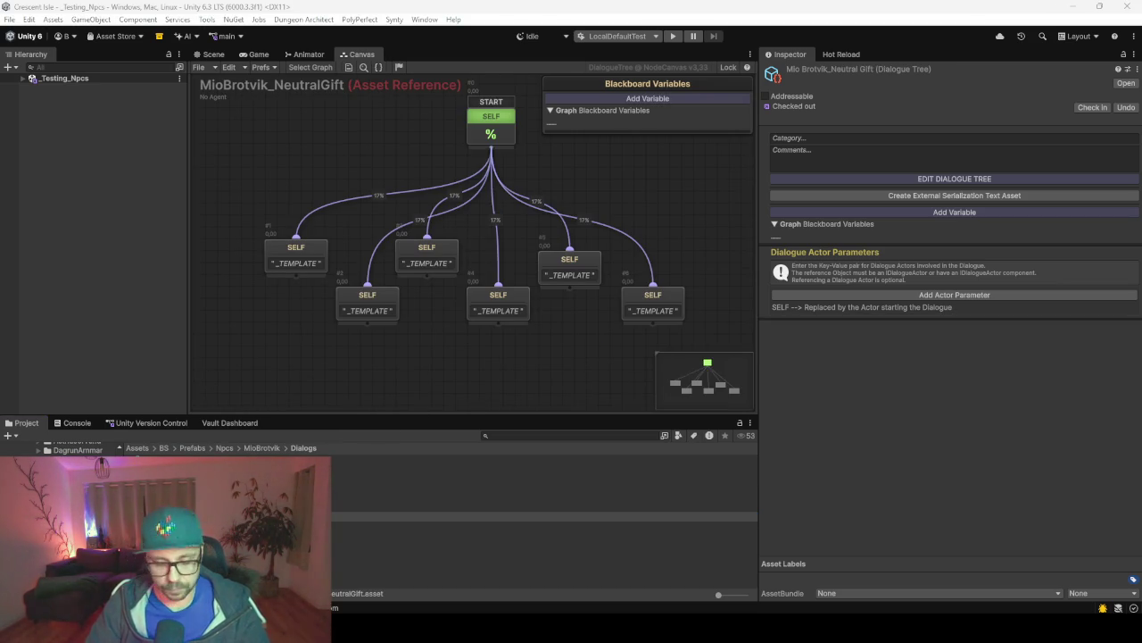
Replace the first three template nodes with neutral-gift reactions.
click(306, 265)
text(Oh. Thanks. That is... something.)
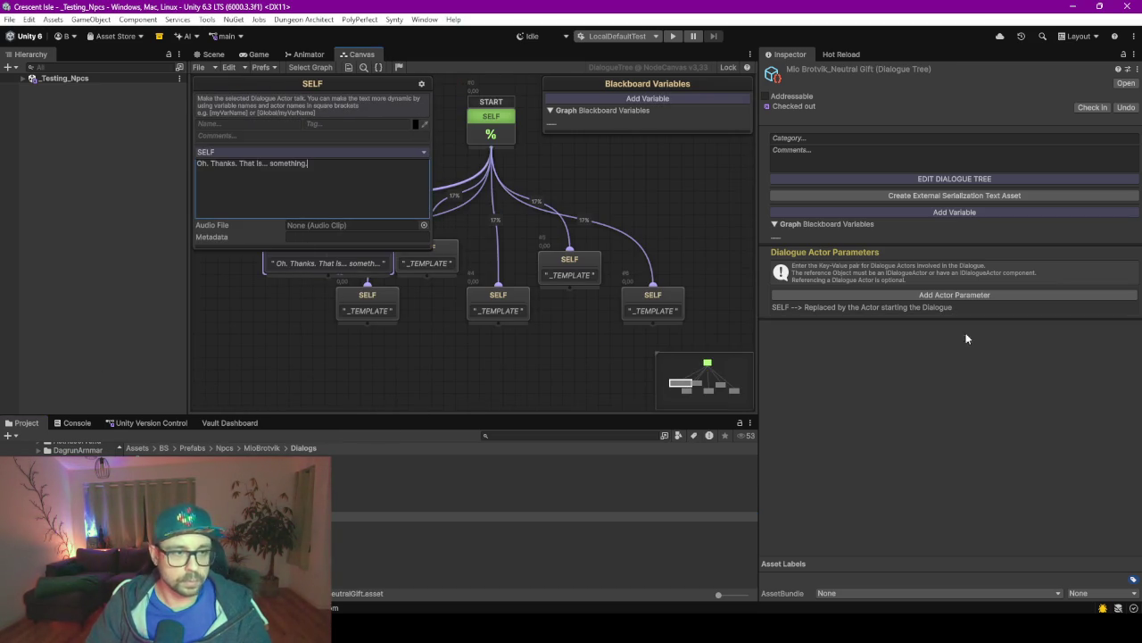
key(alt+Tab)
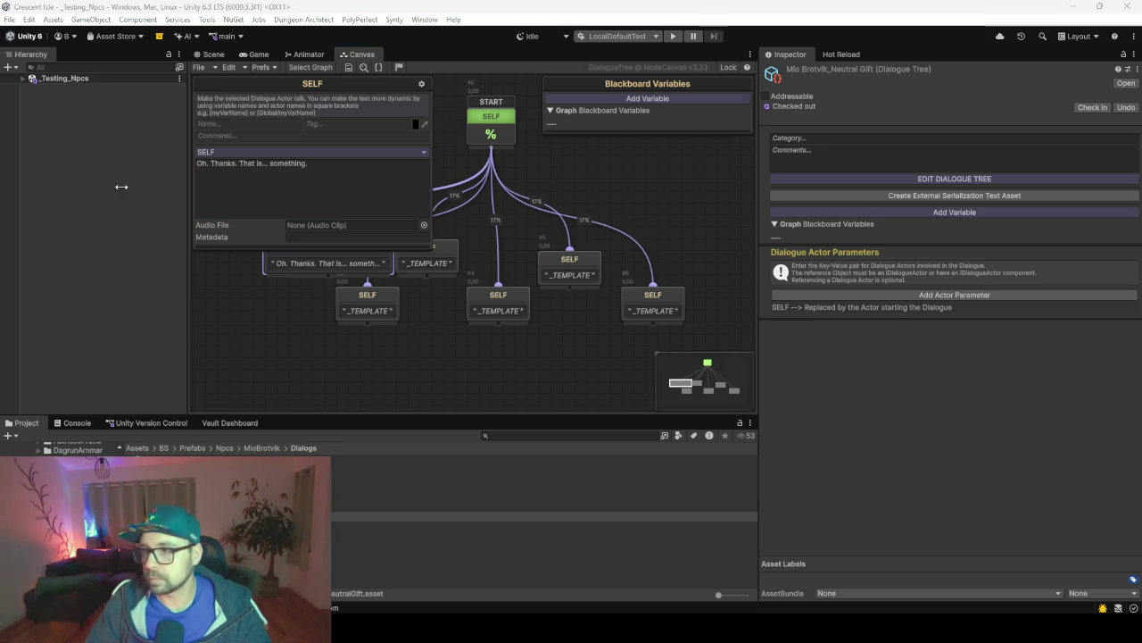
click(373, 306)
text(Huh. I did not expect this. But okay.)
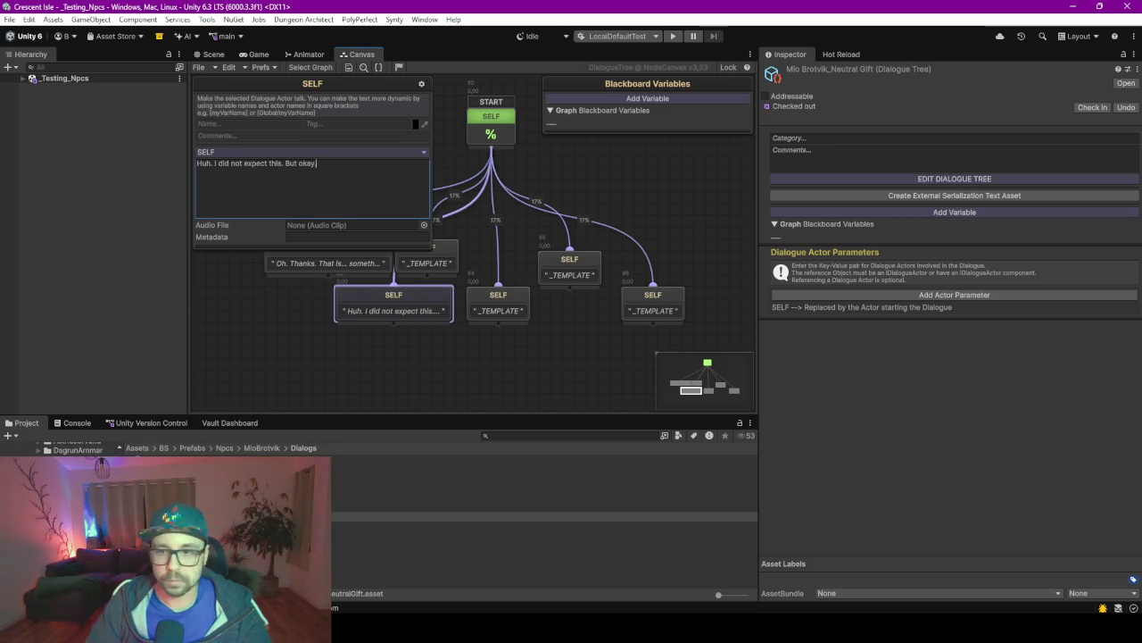
key(alt+Tab)
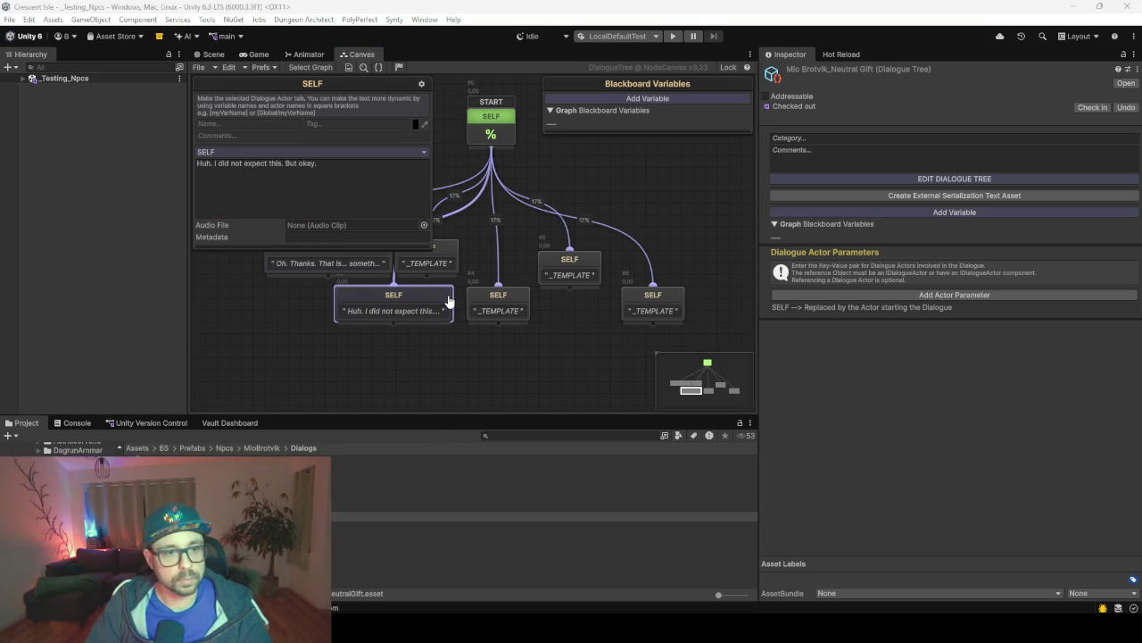
click(440, 269)
click(291, 181)
text(Oh nice. I guess I can find a use for it)
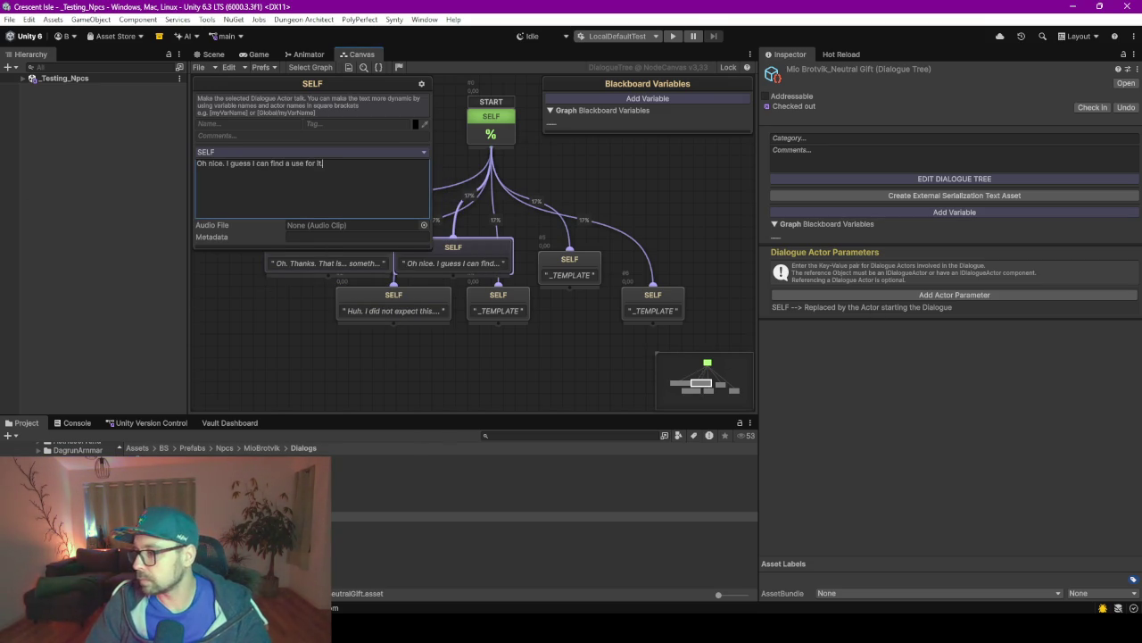
Fill the fourth and fifth nodes, ending with "Well it is not a sword. But it is still fine.".
key(alt+Tab)
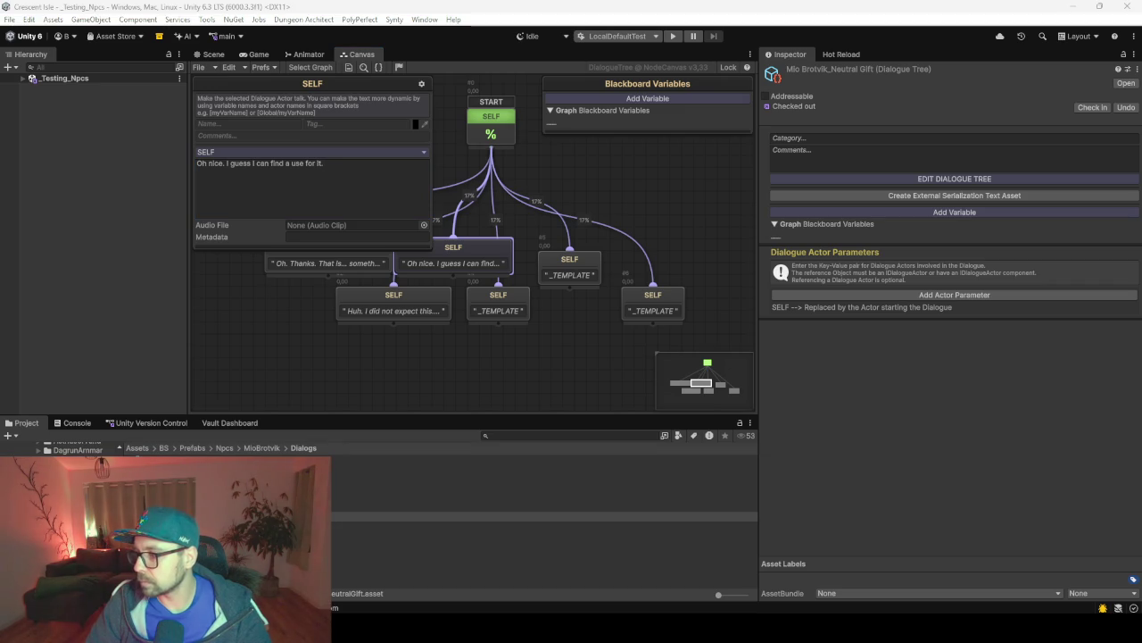
right_click(494, 319)
click(477, 310)
click(348, 189)
text(Thanks. I will put it somewhere important. Probably)
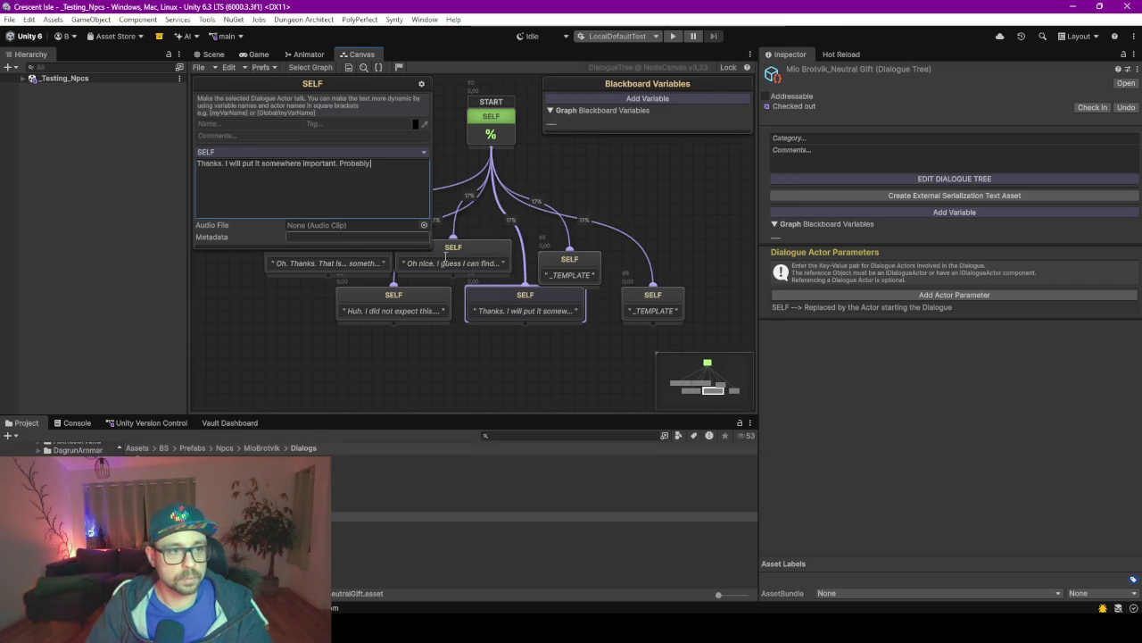
text(.)
key(alt+Tab)
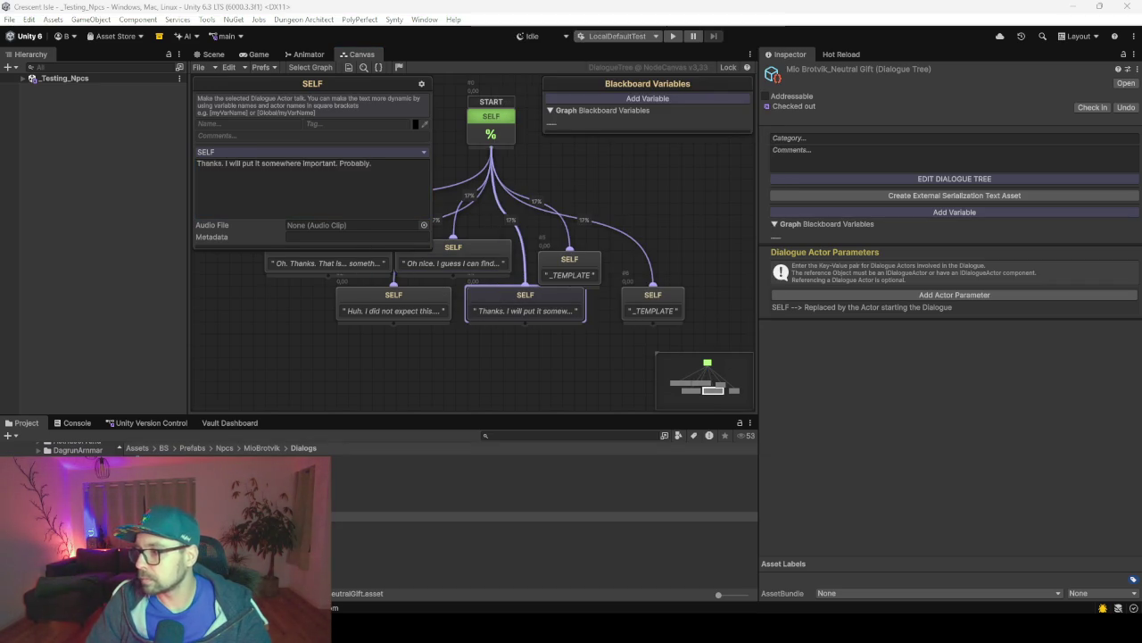
click(585, 275)
click(360, 215)
text(Well it is not a sword. But it is still fine.)
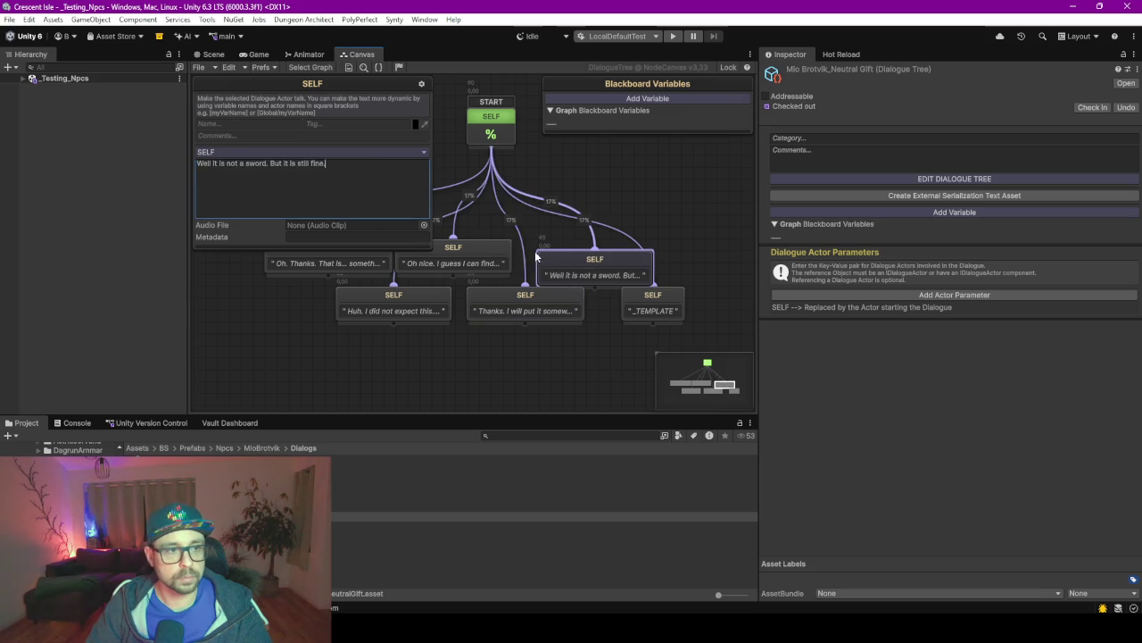
Delete the leftover template node and move to the dislikes gift template.
click(658, 314)
key(Delete)
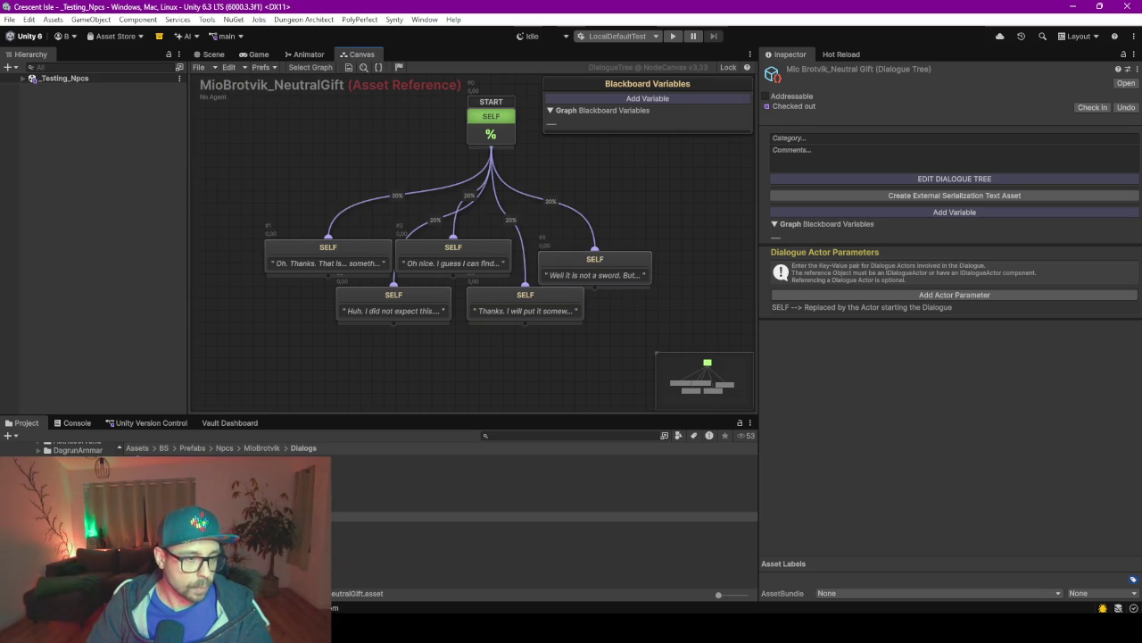
key(Up)
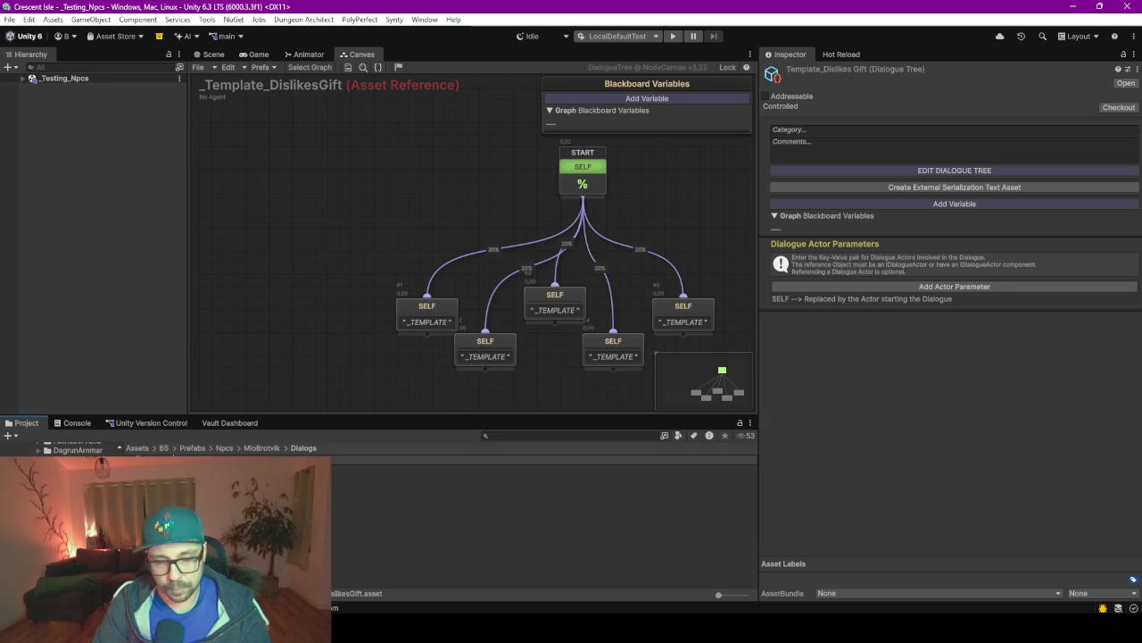
Rename the tree MioBrotvik_DislikesGift and set its first line to "Oh. Um. Thanks. I guess.".
key(Return)
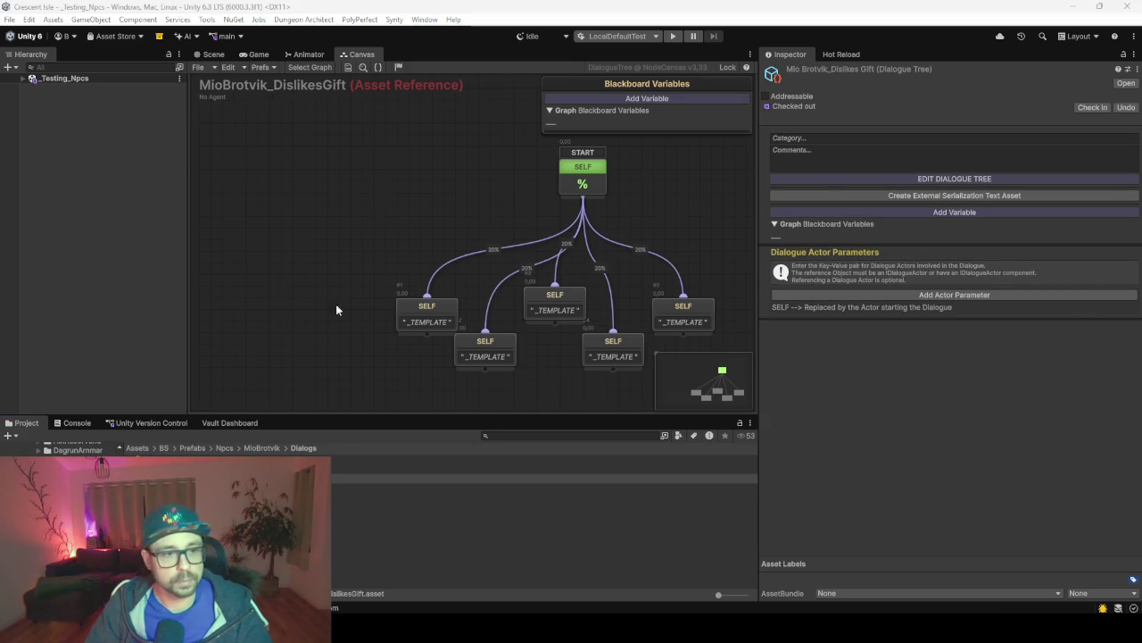
drag(427, 329, 342, 216)
click(373, 237)
click(427, 313)
click(380, 214)
key(ctrl+a)
text(Oh. Um. Thanks. I guess.)
click(492, 220)
right_click(438, 199)
key(Escape)
key(f)
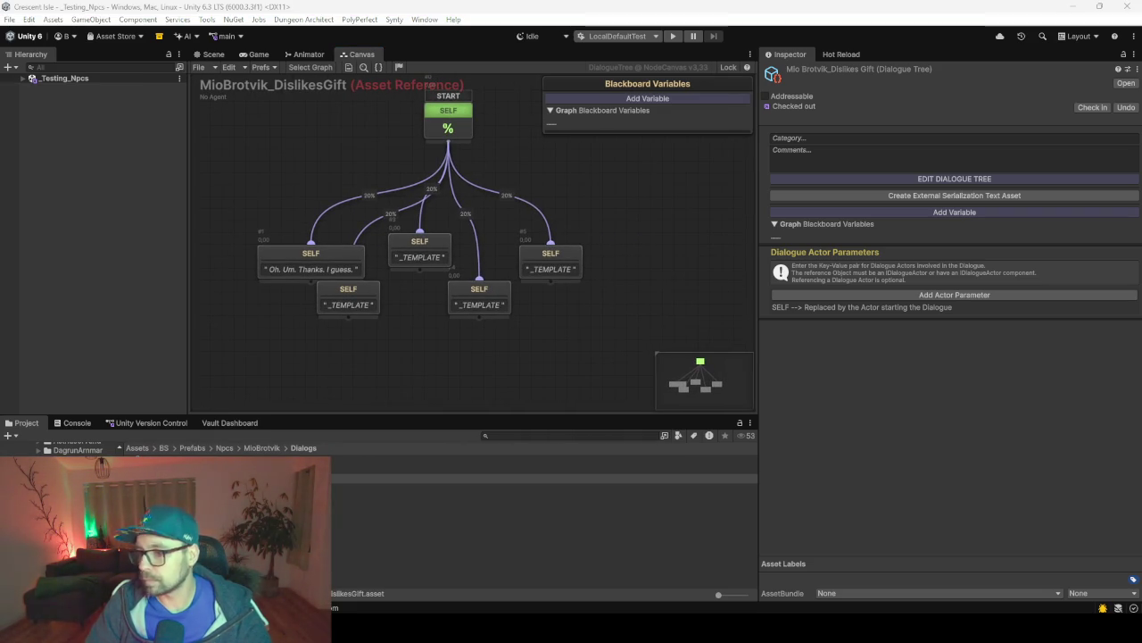
Paste the second and third dislike reactions into their template nodes.
click(322, 305)
click(294, 173)
key(ctrl+a)
text(That is kind of strange. But okay.)
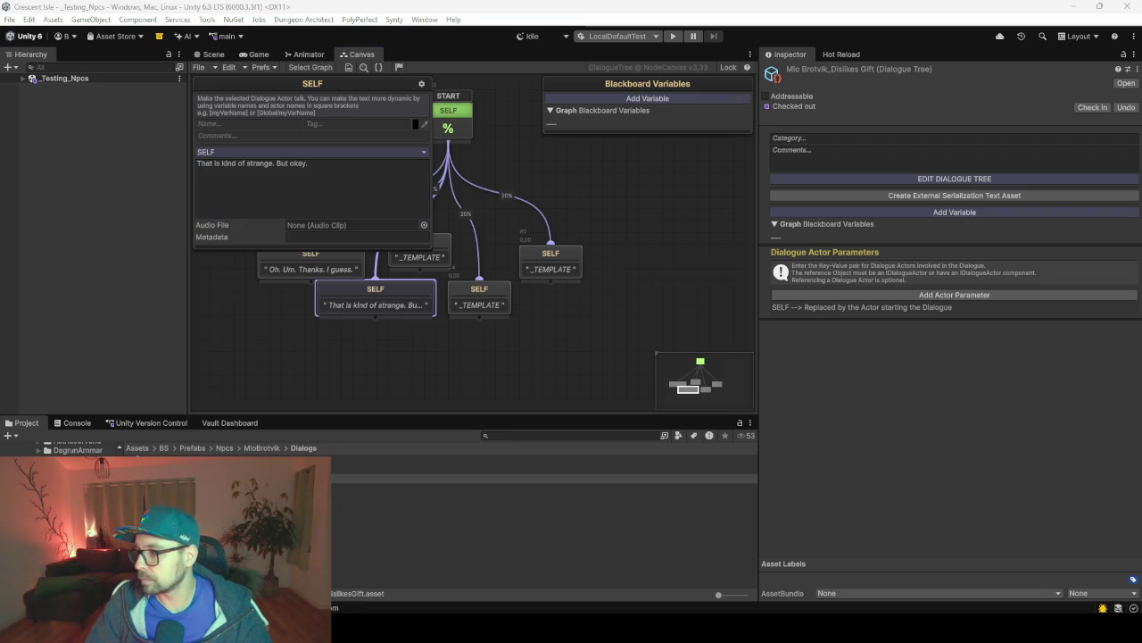
click(413, 264)
click(294, 173)
key(ctrl+a)
text(Are you sure this is a gift. It looks more like a problem.)
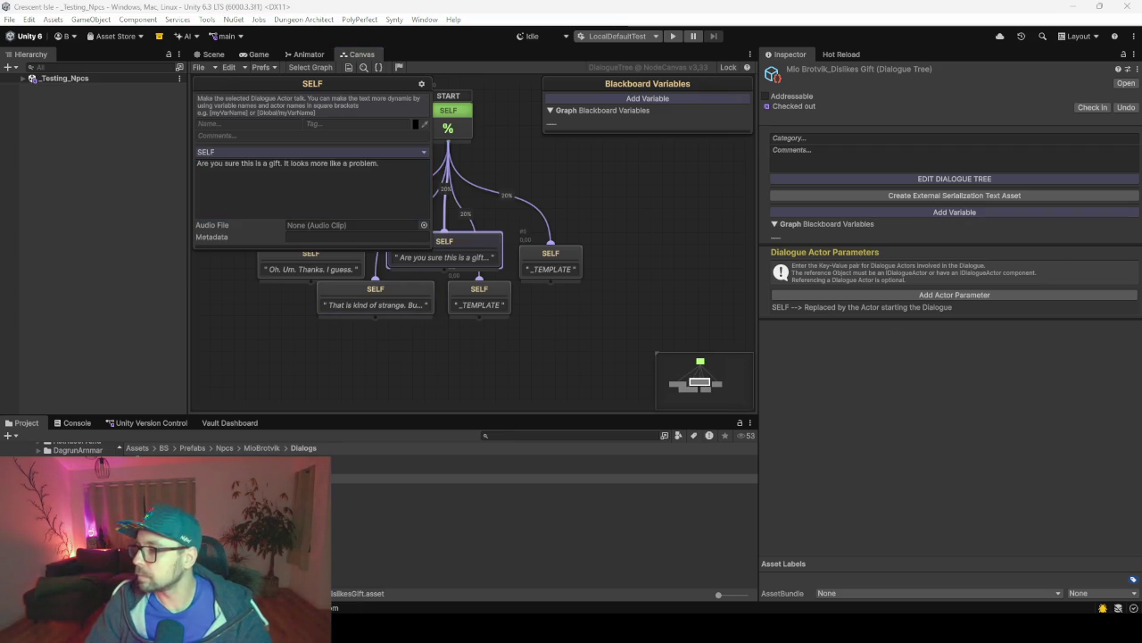
Paste the fourth and fifth dislike reactions into the remaining template nodes.
click(486, 308)
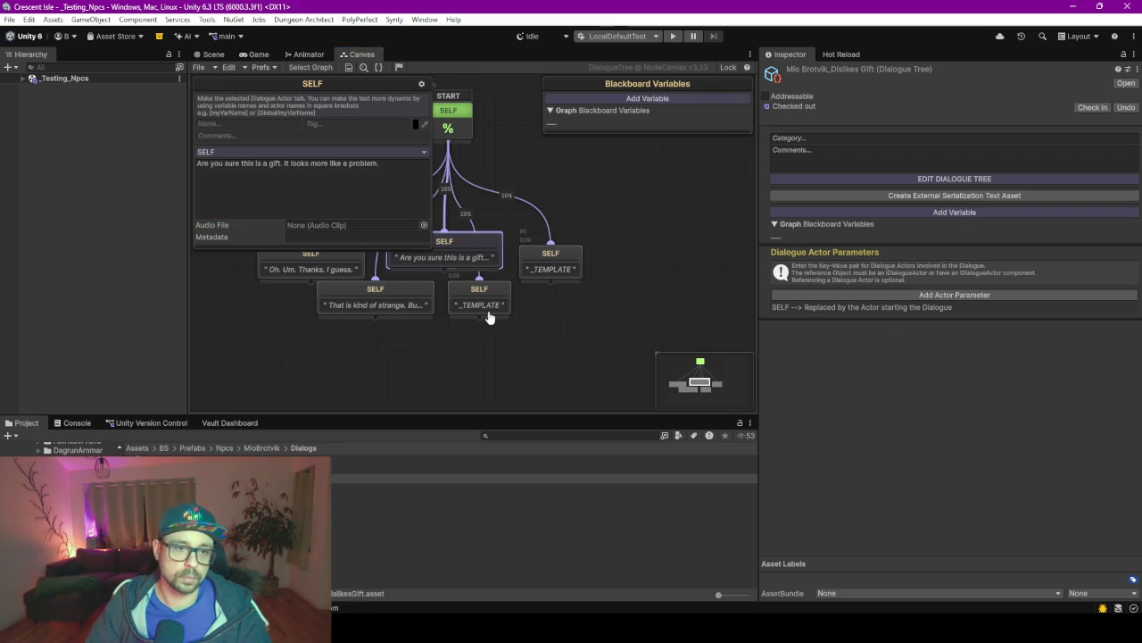
click(370, 209)
key(ctrl+a)
text(I mean... It is not great. But I will try to be brave about it.)
key(alt+Tab)
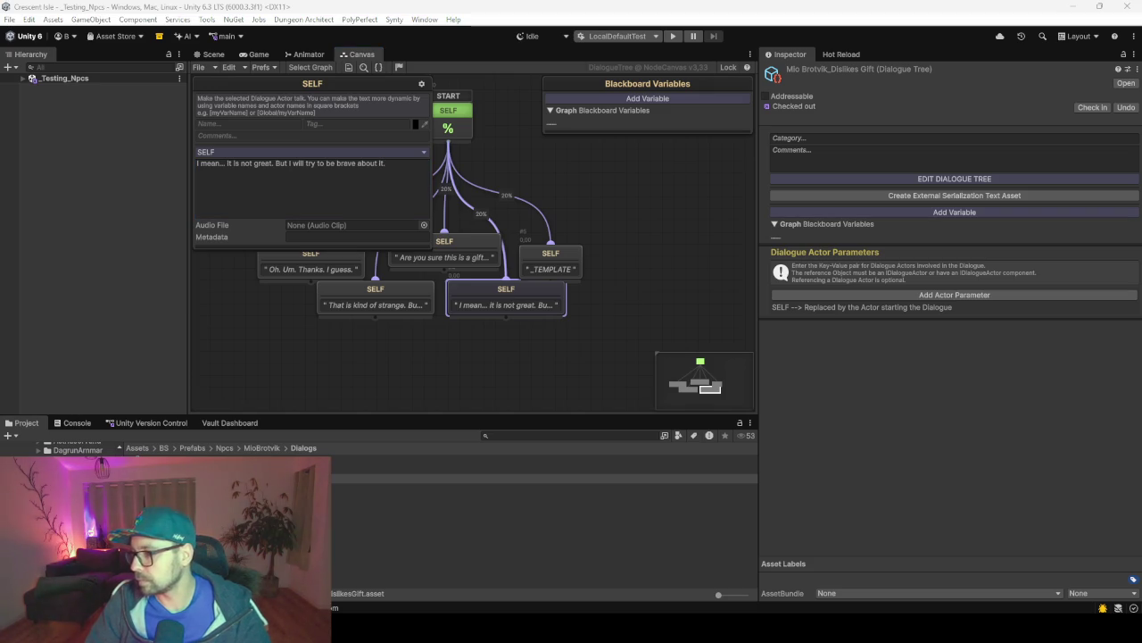
click(551, 263)
click(330, 191)
key(ctrl+a)
text(This is not very heroic. But thank you anyway)
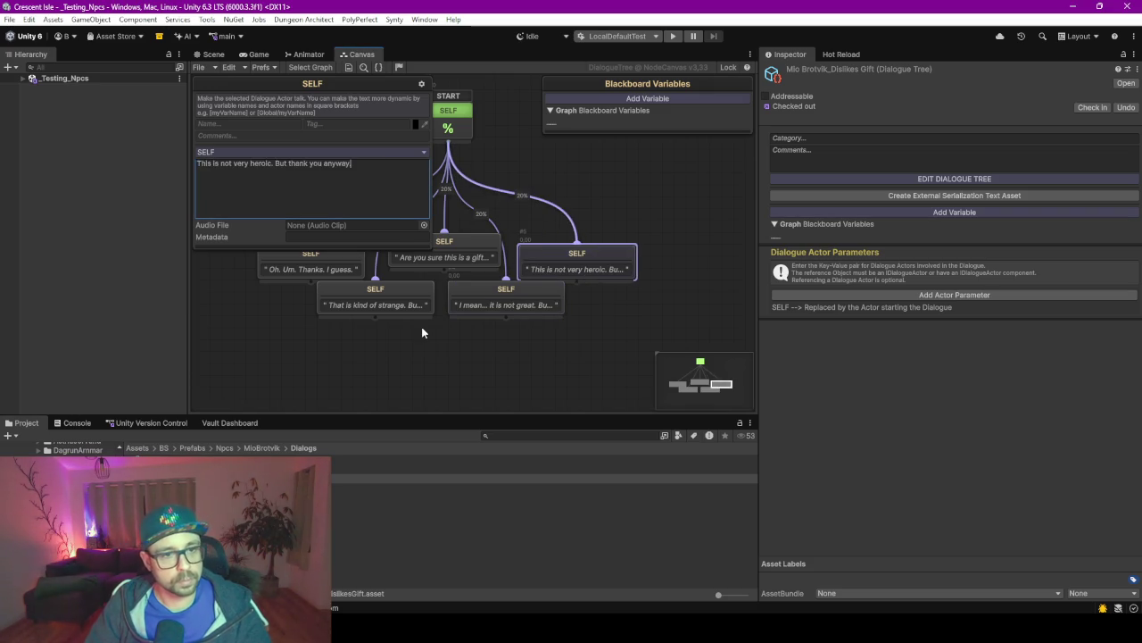
click(468, 353)
Nudge the 'This is not very heroic' node, check the lines, and open _Template_NeutralGift 2.
drag(553, 268, 553, 256)
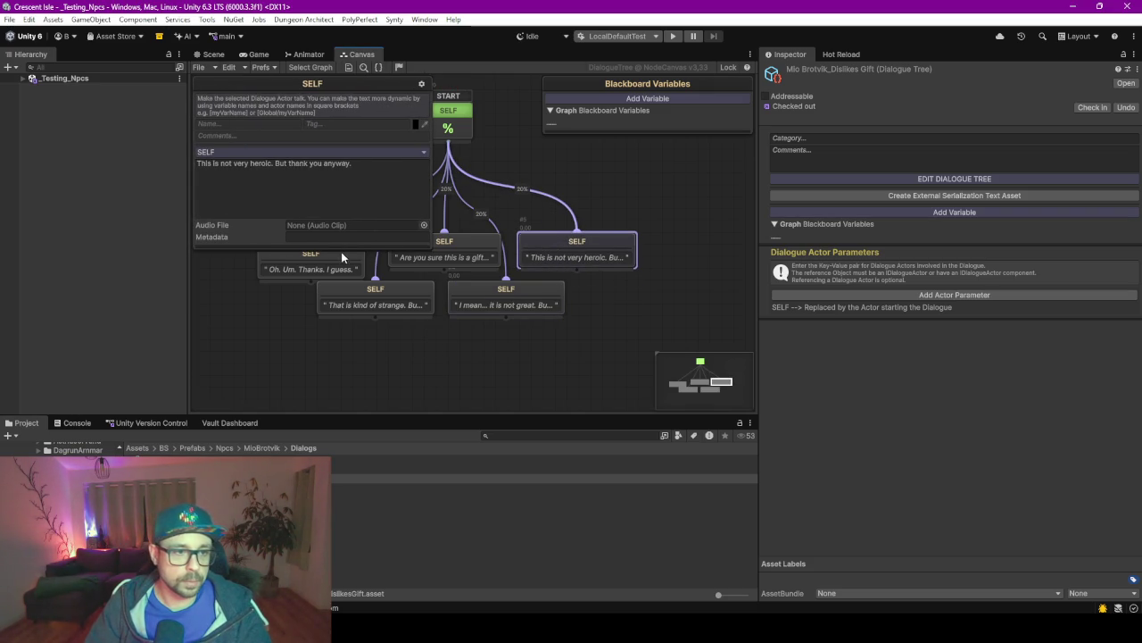
click(314, 268)
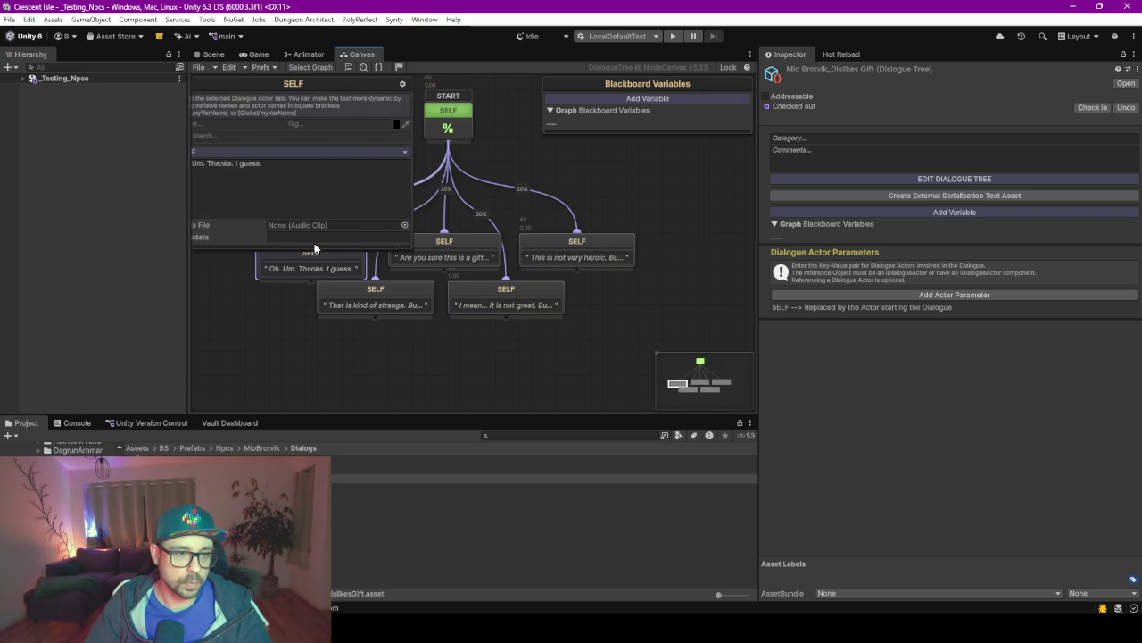
click(259, 346)
right_click(374, 371)
drag(337, 346, 409, 393)
click(396, 293)
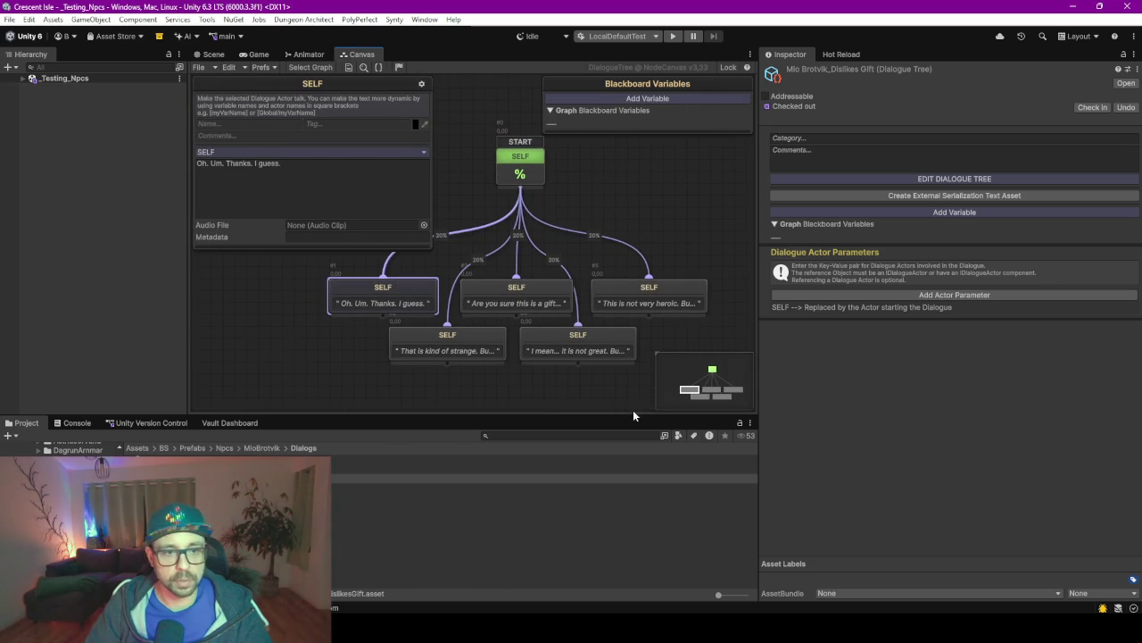
click(179, 459)
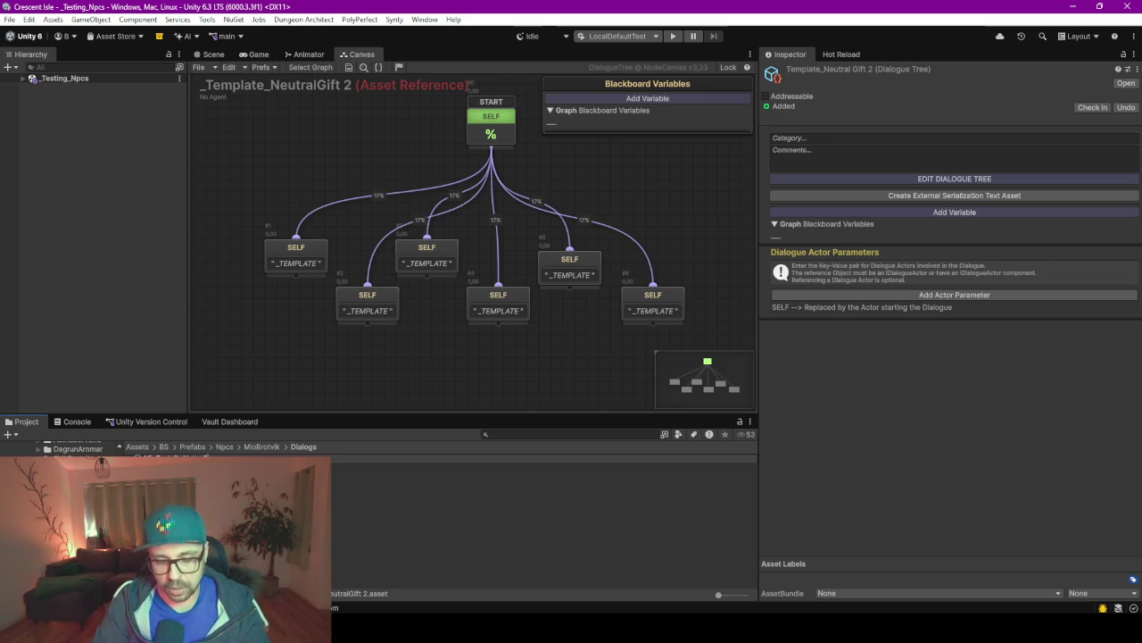
Open the MioBrotvik_HatesGift tree and replace the first node's _TEMPLATE_ with a pasted reaction line.
click(418, 477)
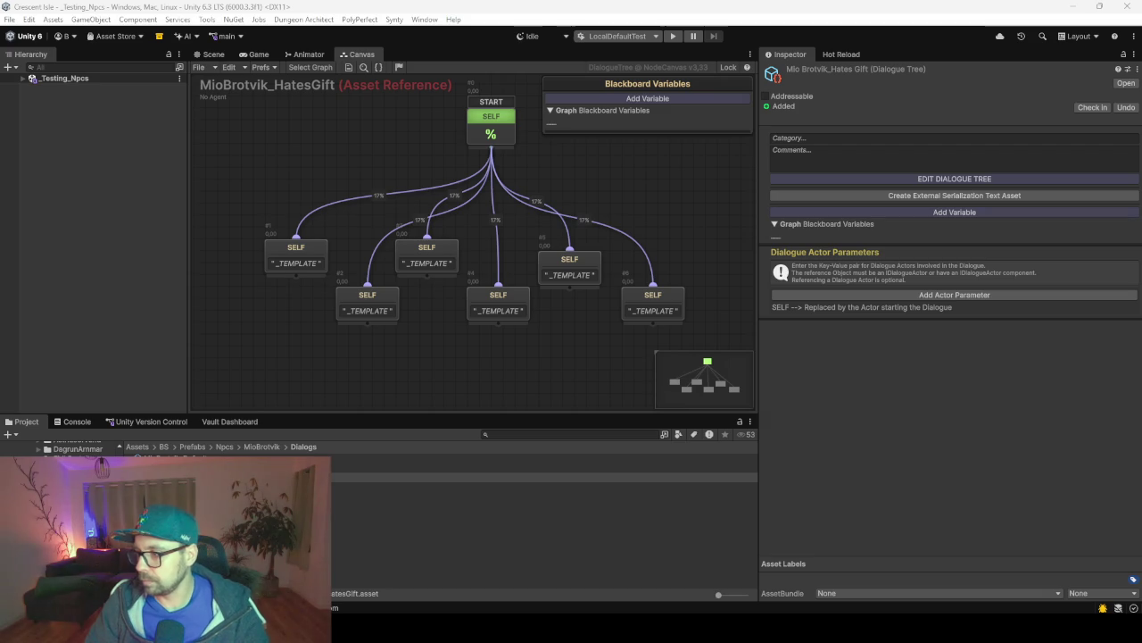
click(295, 263)
click(295, 187)
key(ctrl+a)
text(Oh no. Why would you give me this.)
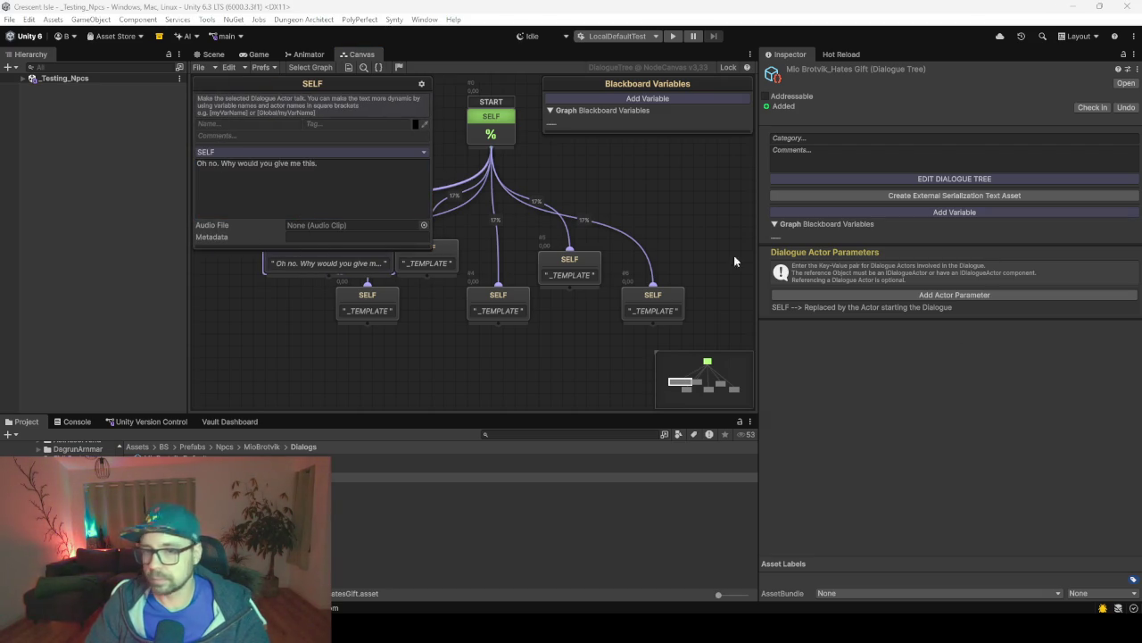
Replace the second and third nodes' placeholders with the broom and 'not even a little bit' lines.
click(370, 304)
click(324, 181)
key(ctrl+a)
text(This is terrible. Even a broom would not want this.)
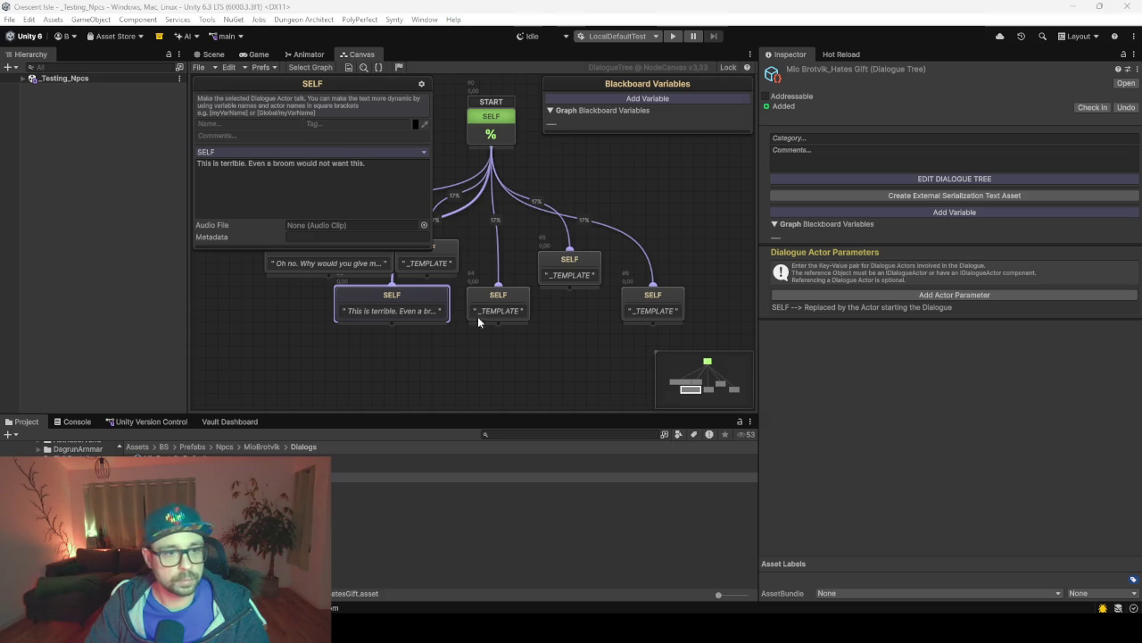
click(455, 273)
click(330, 194)
key(ctrl+a)
text(I do not like this at all. Not even a little bit.)
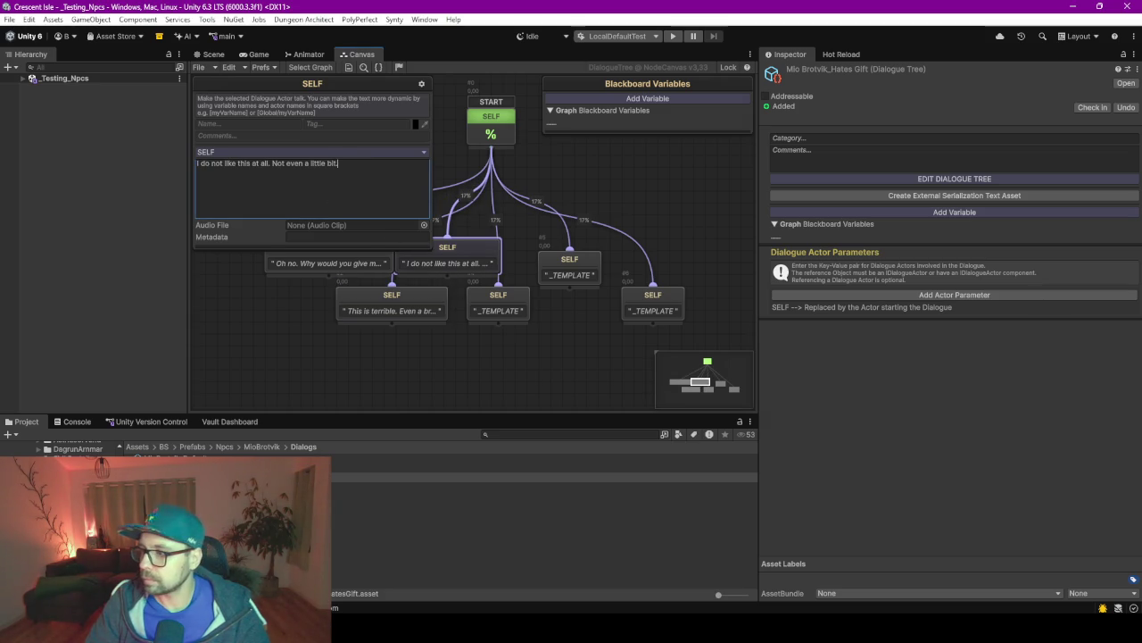
Fill the fourth and fifth nodes with the worst-gift socks line and 'Please tell me this is a joke.'.
click(500, 303)
click(313, 179)
key(ctrl+a)
text(This is the worst gift I have ever received. And I once got socks.)
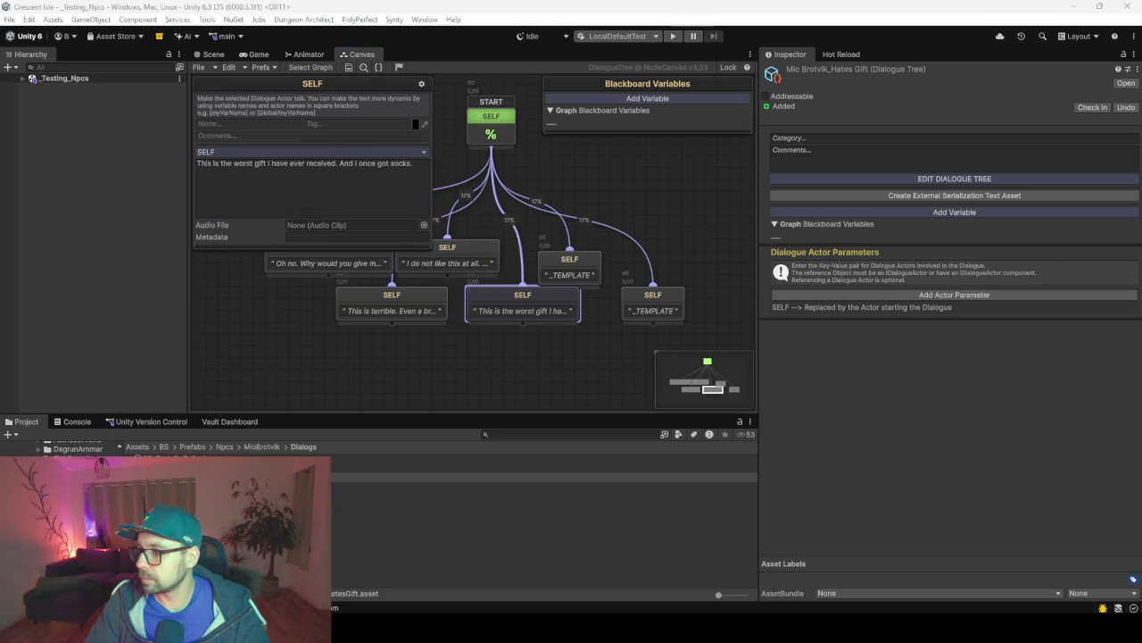
click(594, 277)
click(342, 184)
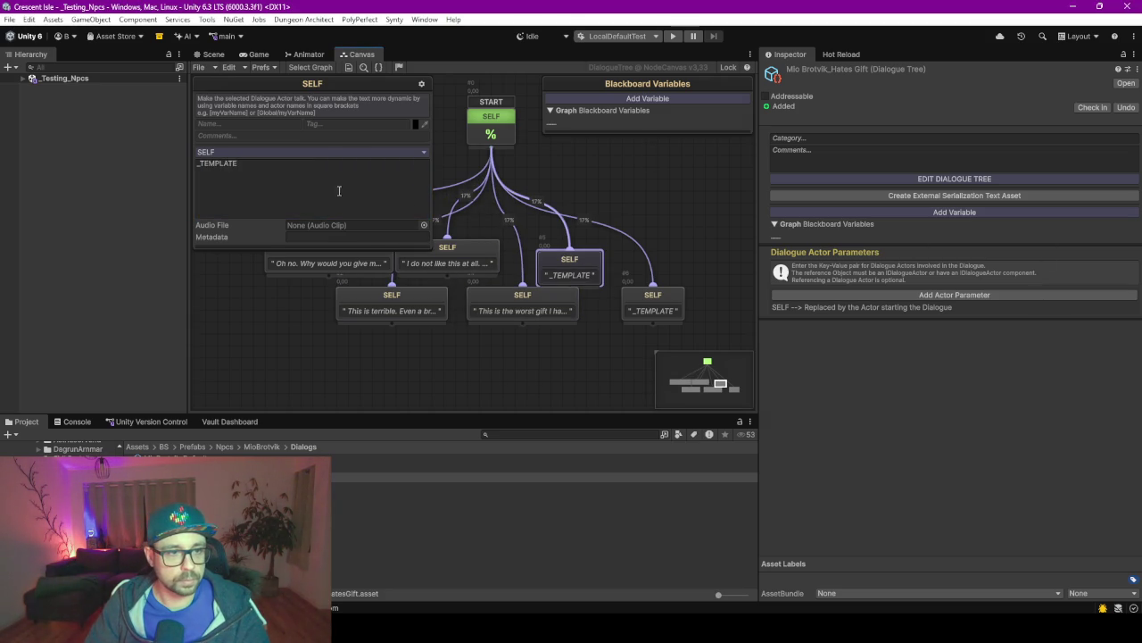
key(ctrl+a)
text(Please tell me this is a joke. Heroes do not use things like this.)
Delete the leftover sixth template node and tidy the reaction node positions.
click(673, 312)
key(Delete)
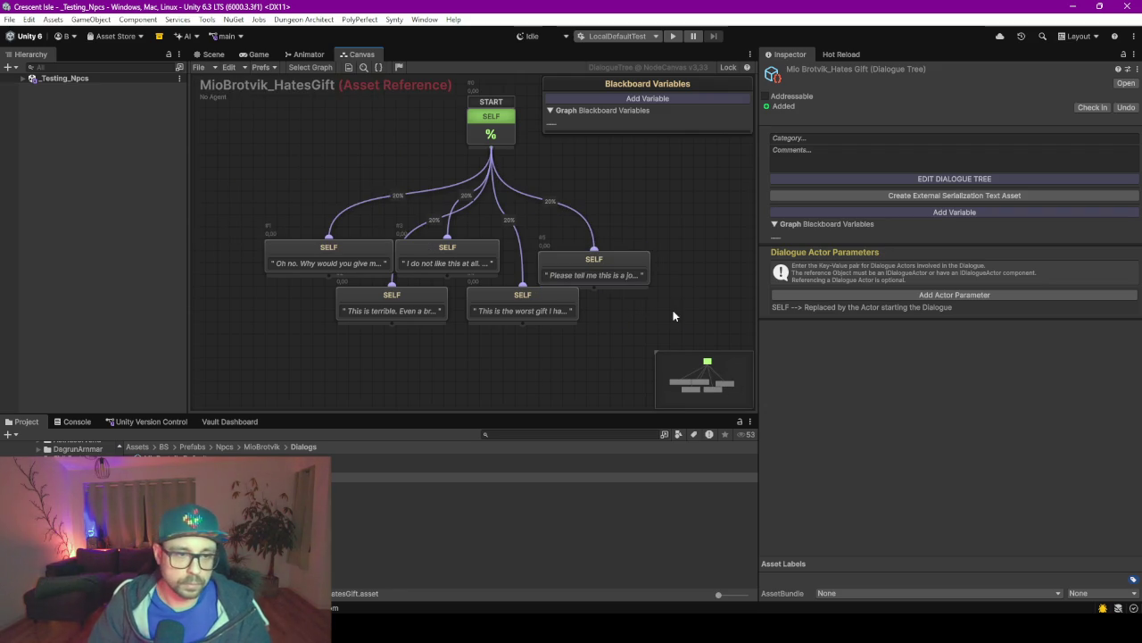
drag(566, 274, 566, 262)
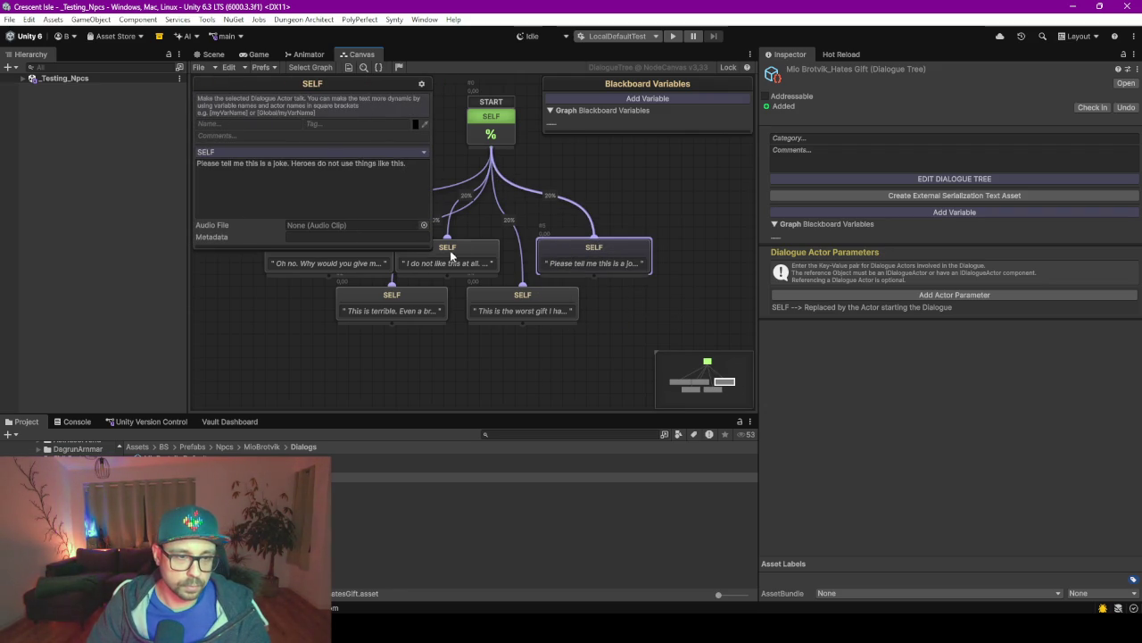
drag(454, 255, 467, 253)
click(633, 339)
scroll(553, 340, down, 2)
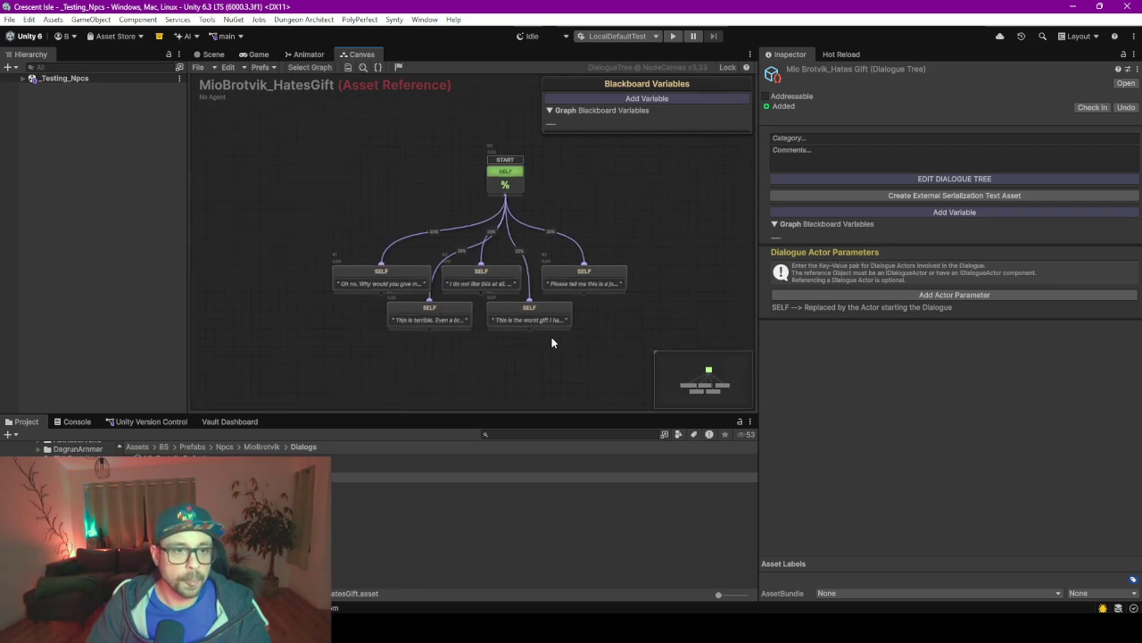
Open and enlarge the Vault Dashboard and switch to the BasicDialog entries.
click(240, 420)
drag(294, 413, 316, 196)
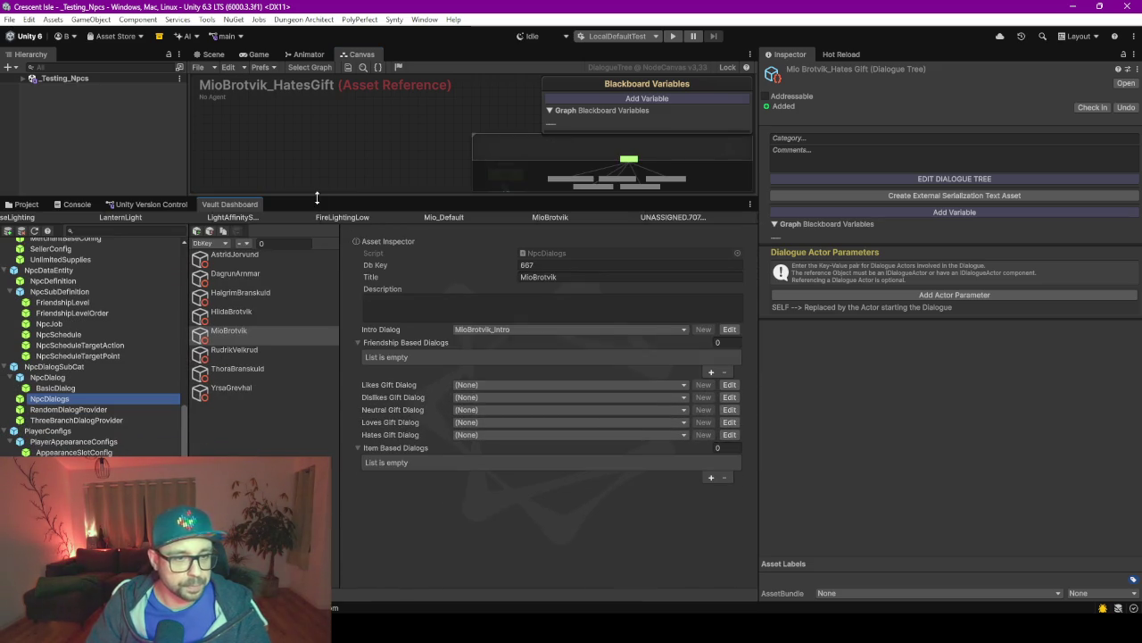
click(730, 329)
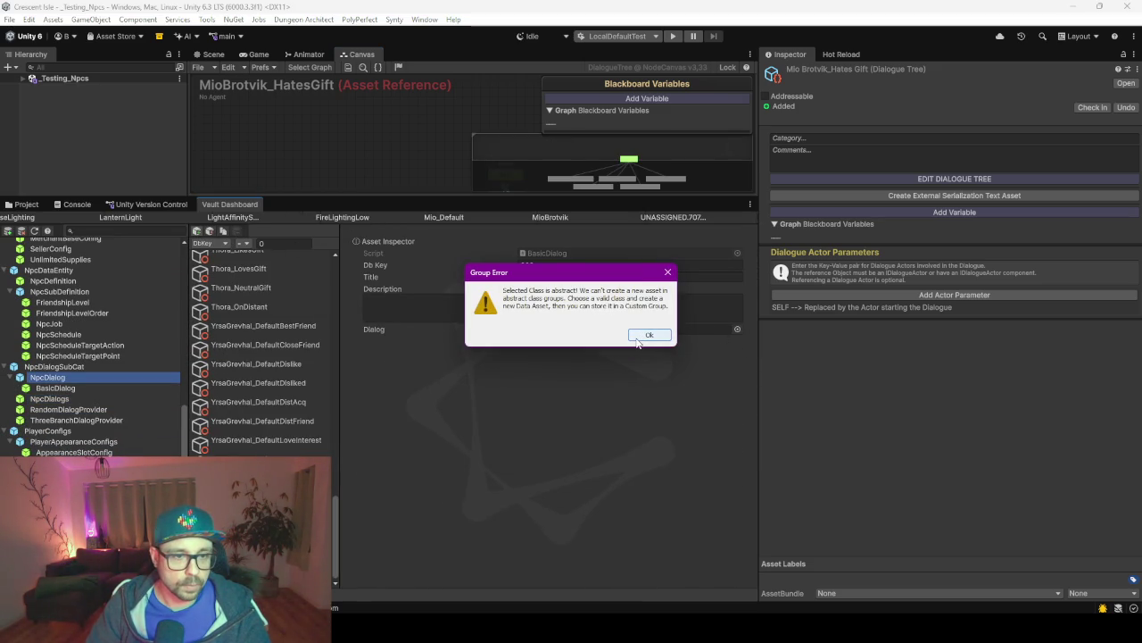
click(648, 340)
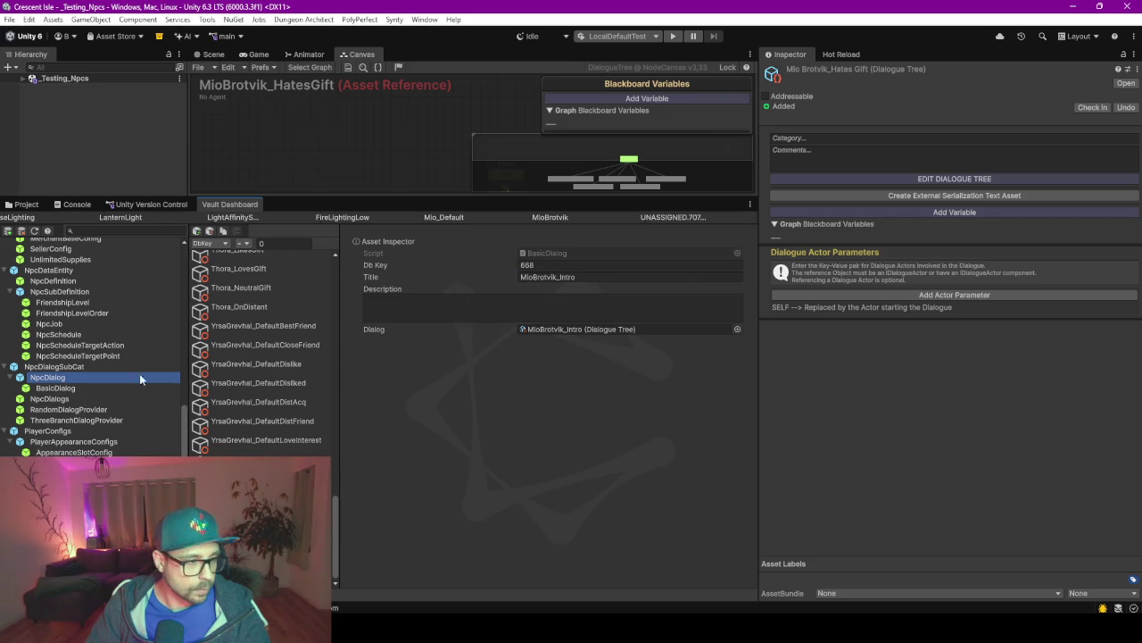
click(62, 393)
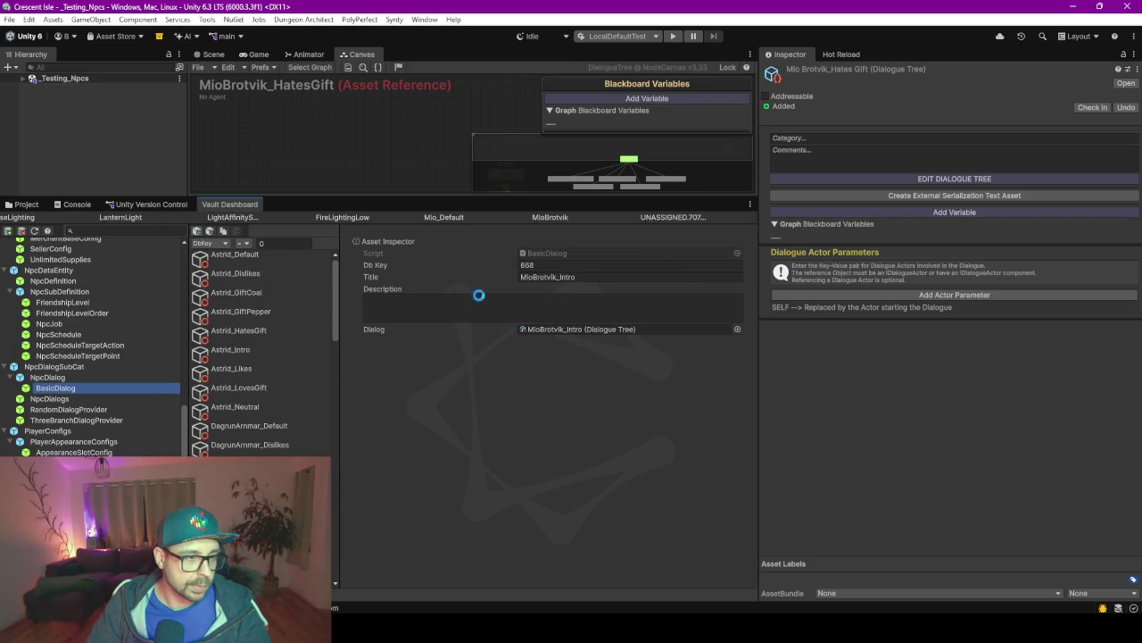
Title the new entry MioBrotvik_LovesGift and link it to the MioBrotvik_LovesGift dialogue tree.
click(569, 278)
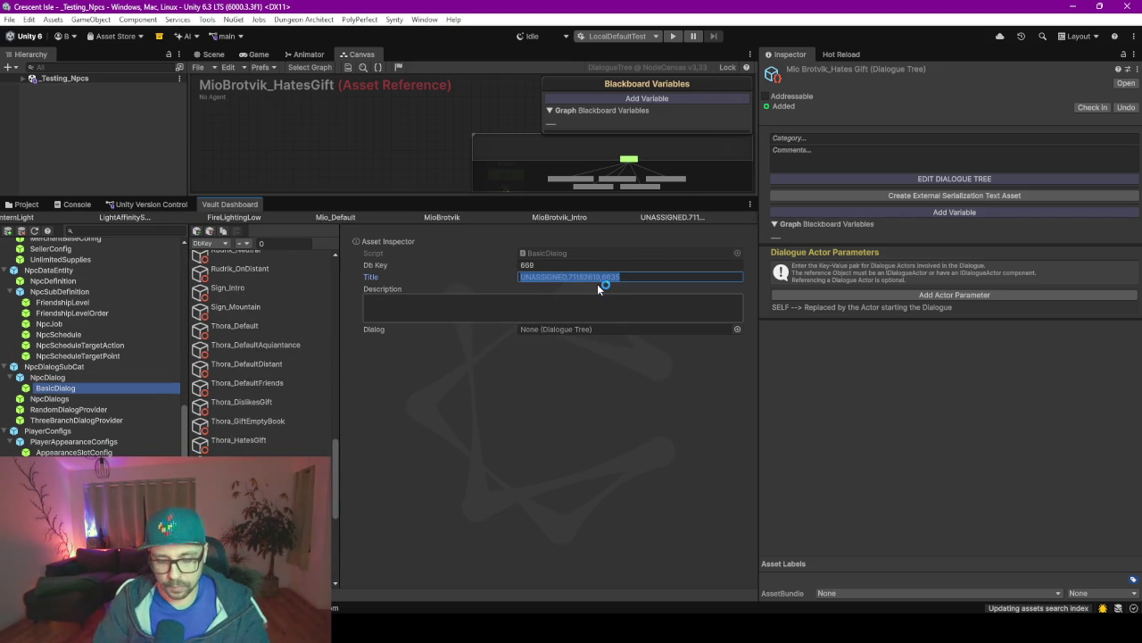
text(Mio Br)
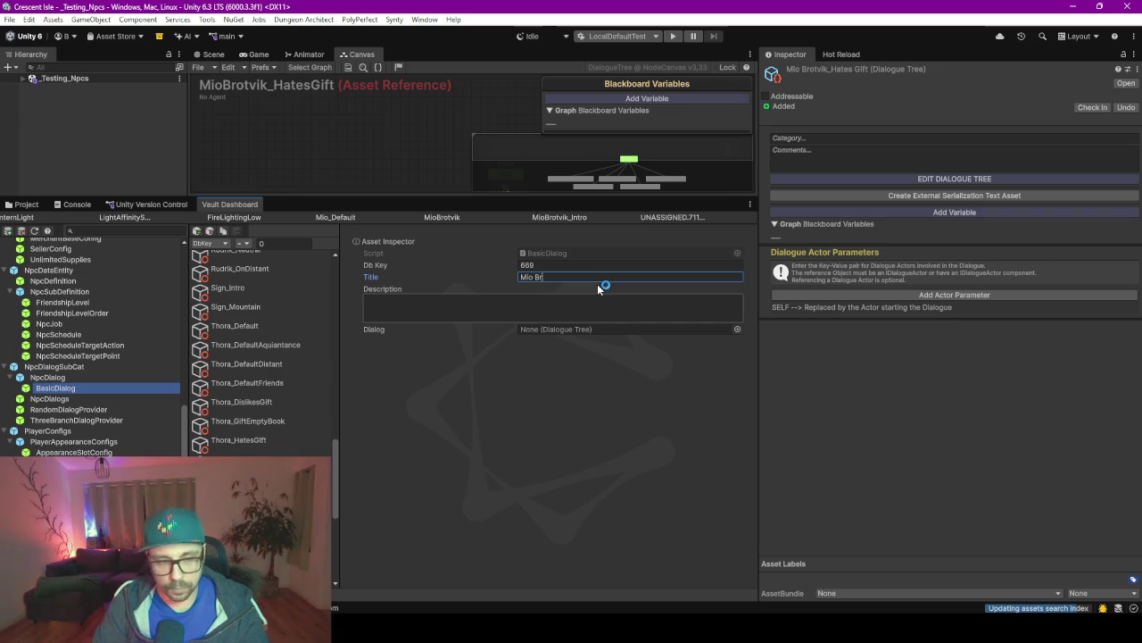
key(BackSpace)
key(BackSpace)
text(Brotvik_Loves)
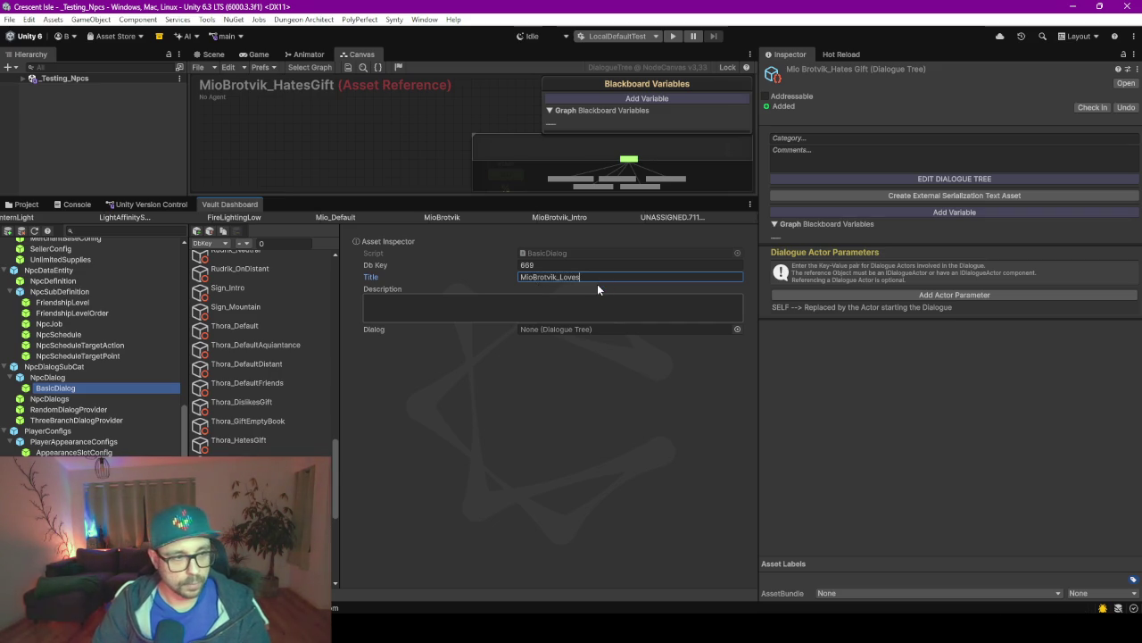
text(Gift)
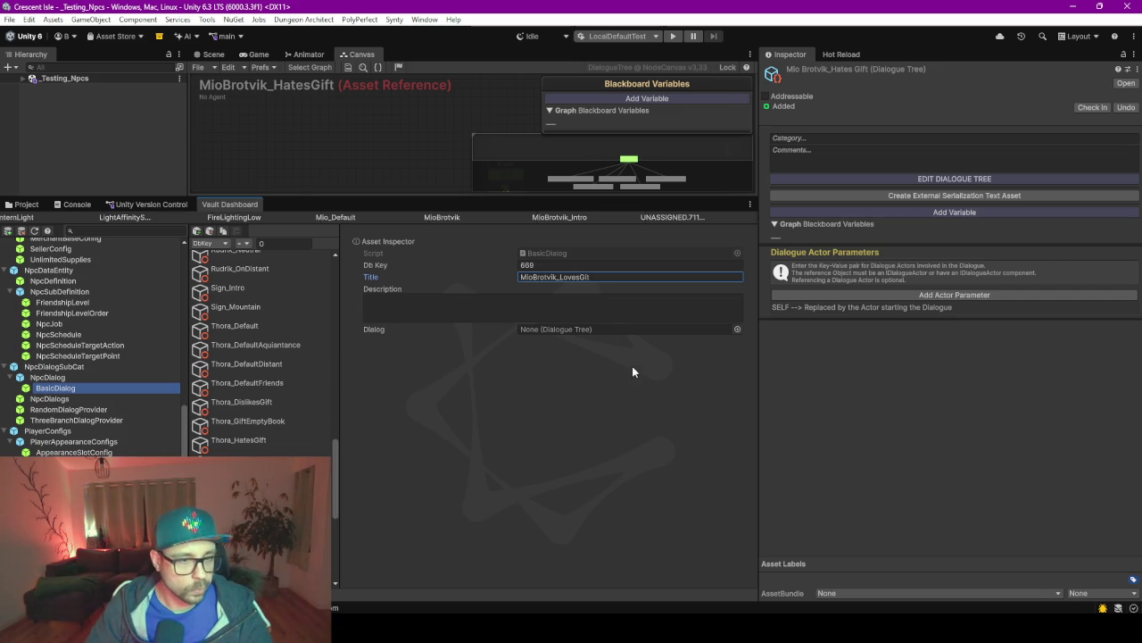
click(737, 329)
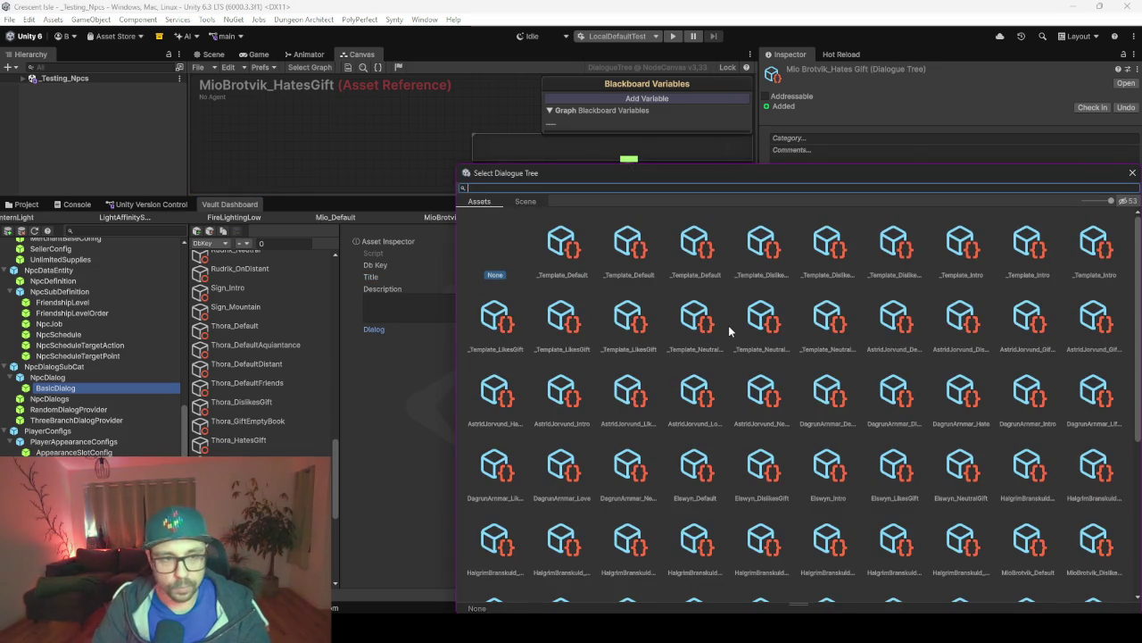
text(mioloves)
key(Down)
key(Return)
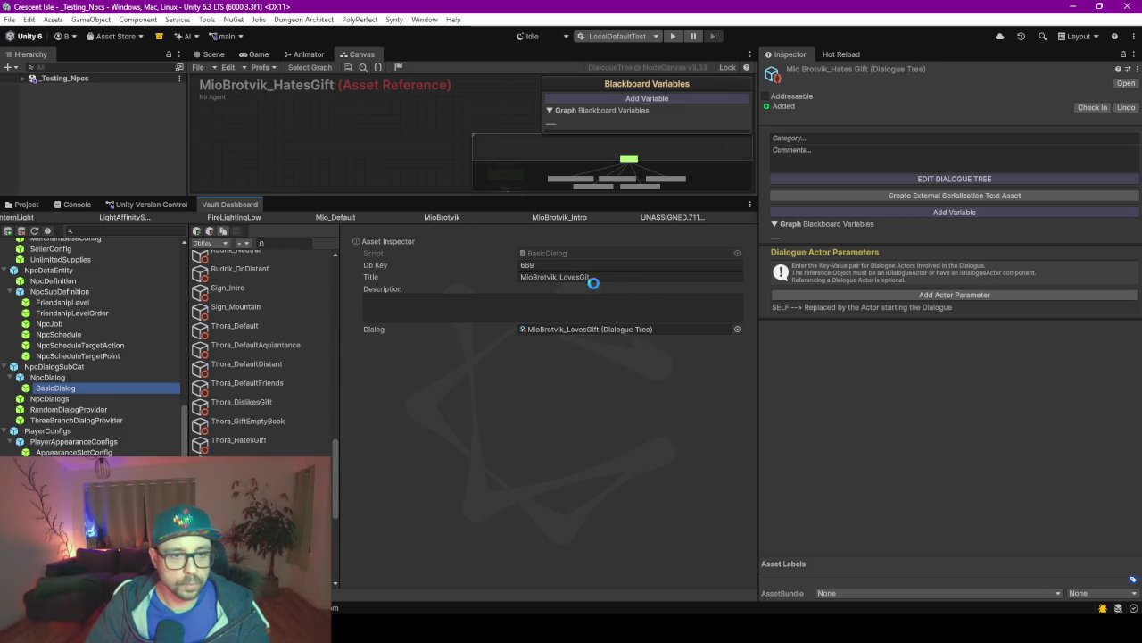
Duplicate the LovesGift entry and retitle the copy MioBrotvik_LikesGift.
drag(615, 278, 571, 278)
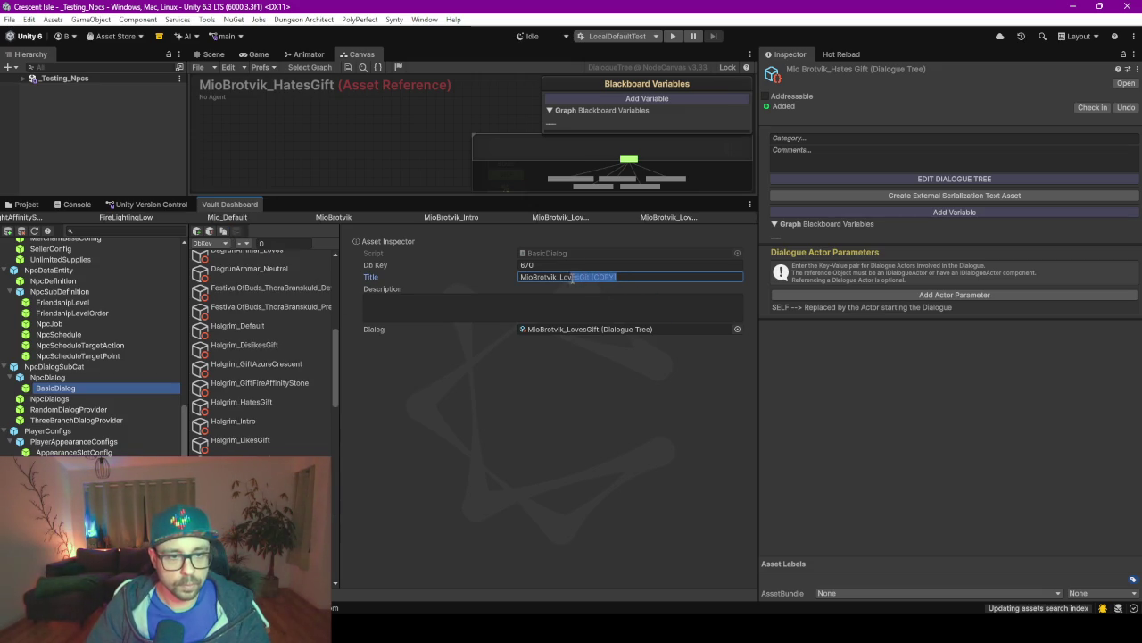
click(570, 278)
key(ctrl+a)
click(561, 277)
key(shift+End)
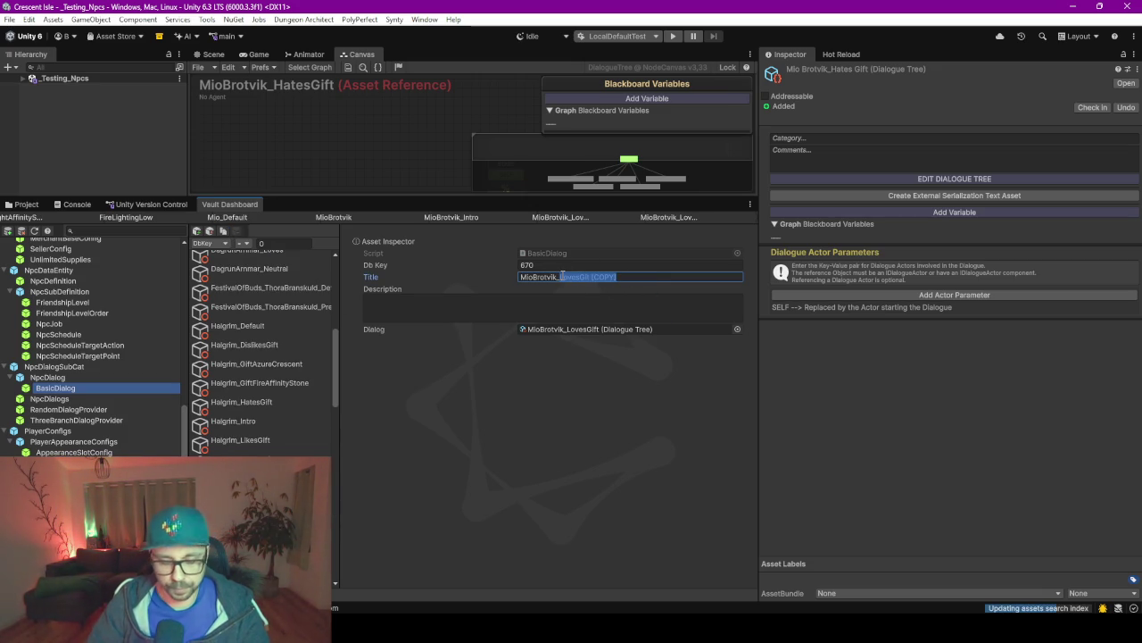
text(LikesGift)
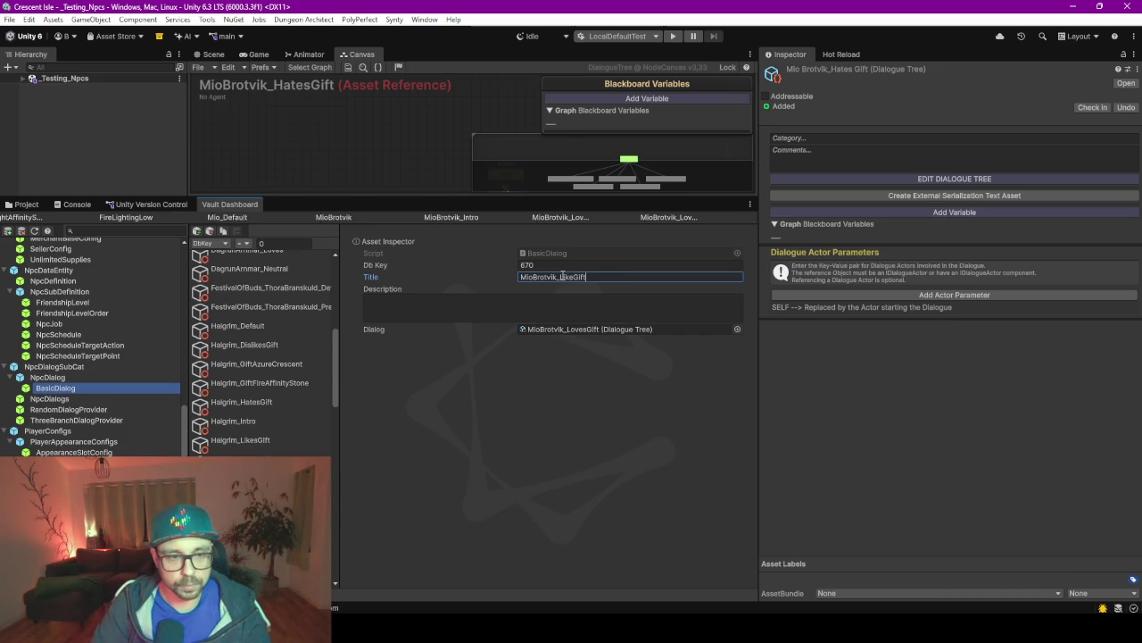
Link the copied entry to the MioBrotvik_LikesGift dialogue tree.
click(737, 329)
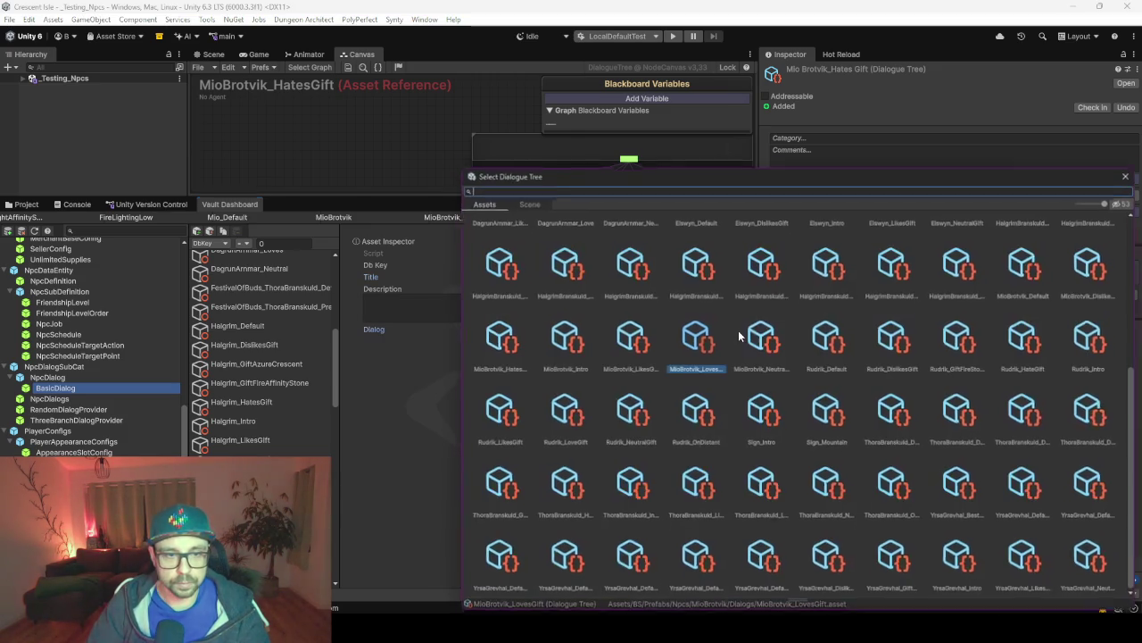
text(mio like)
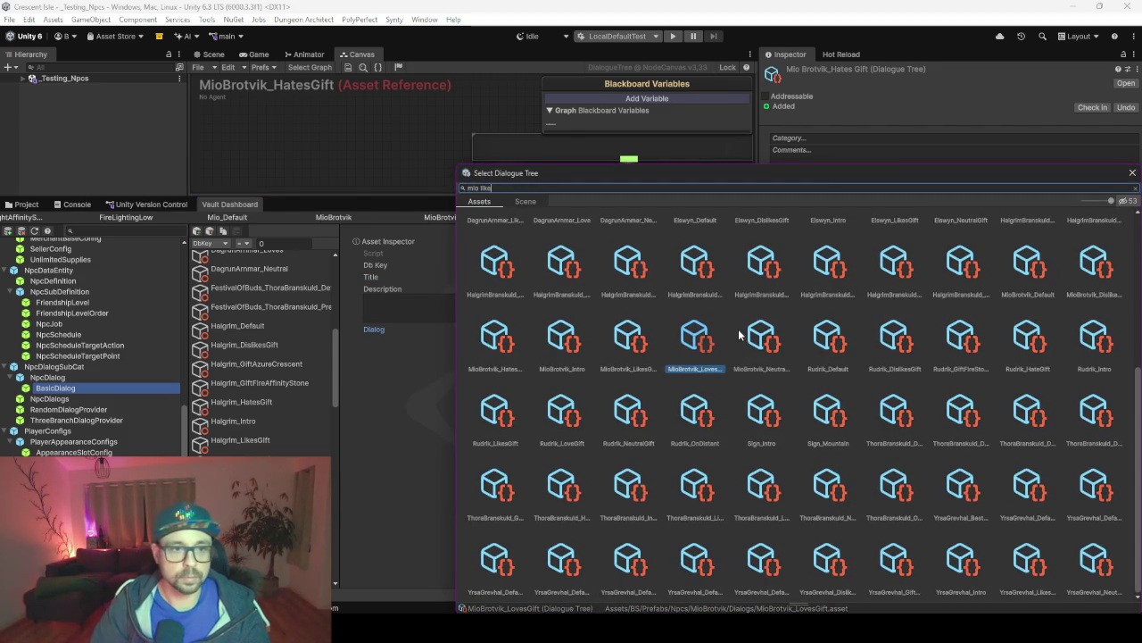
key(Return)
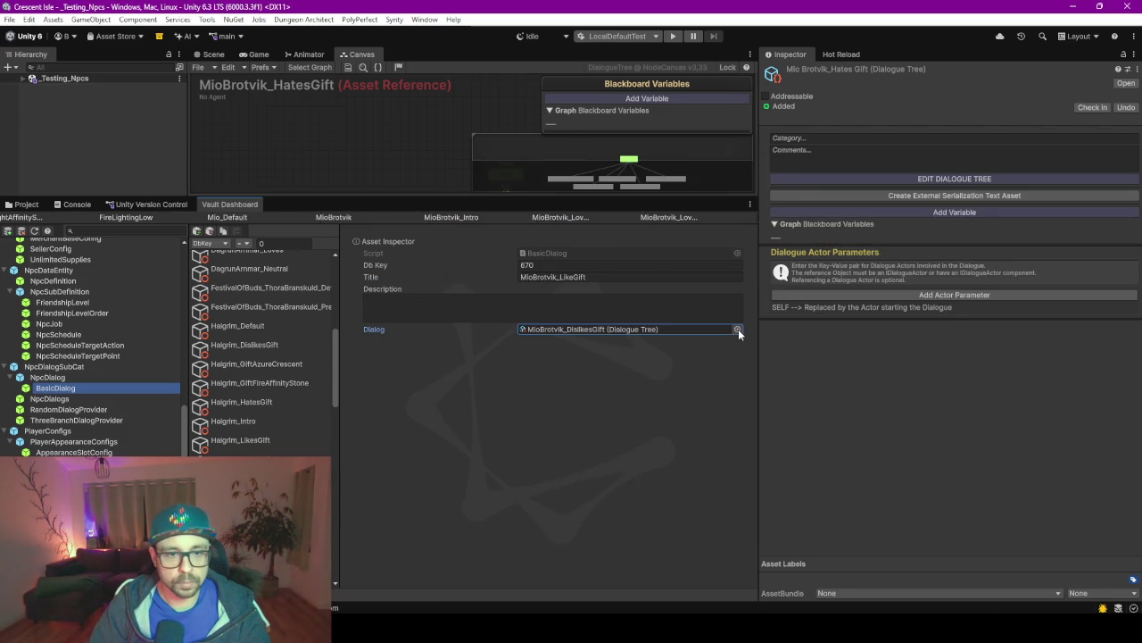
click(738, 328)
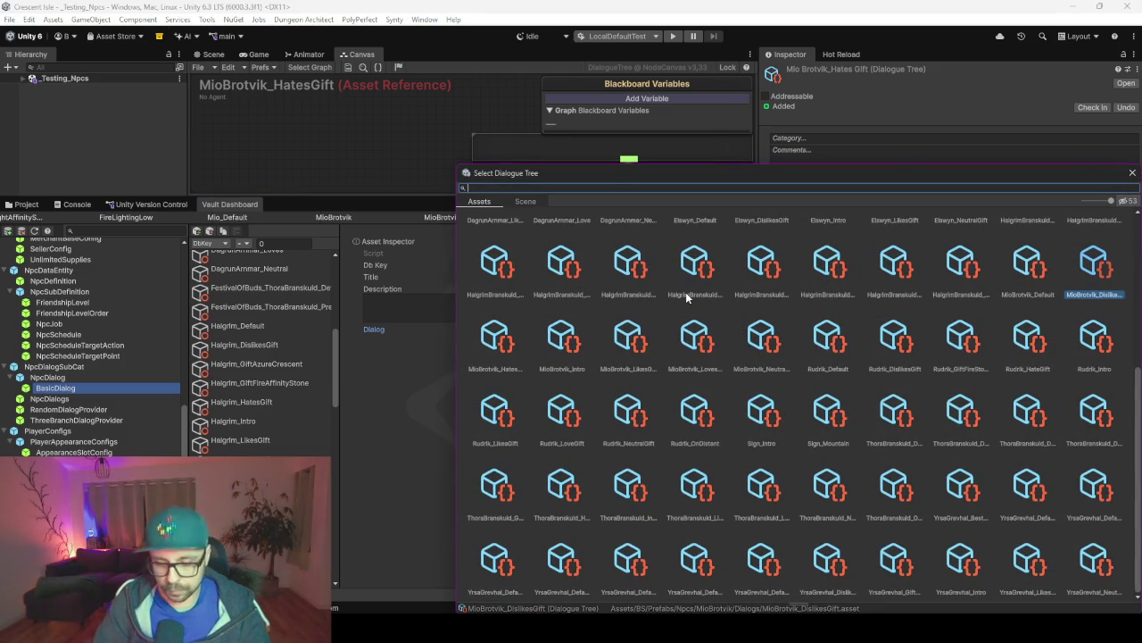
text(mio )
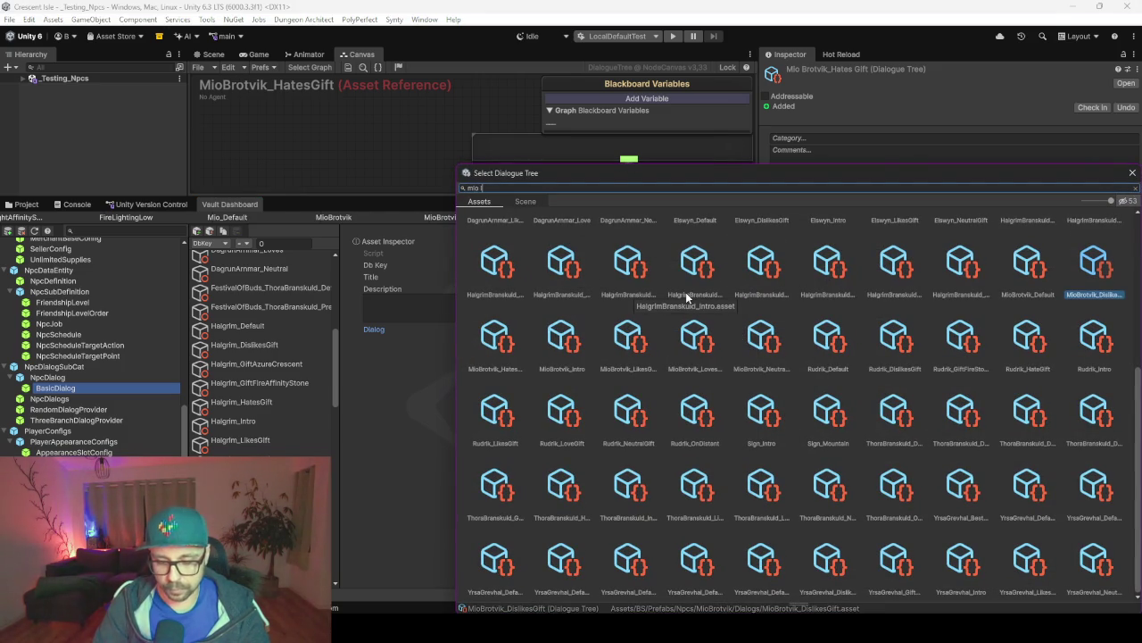
text(like)
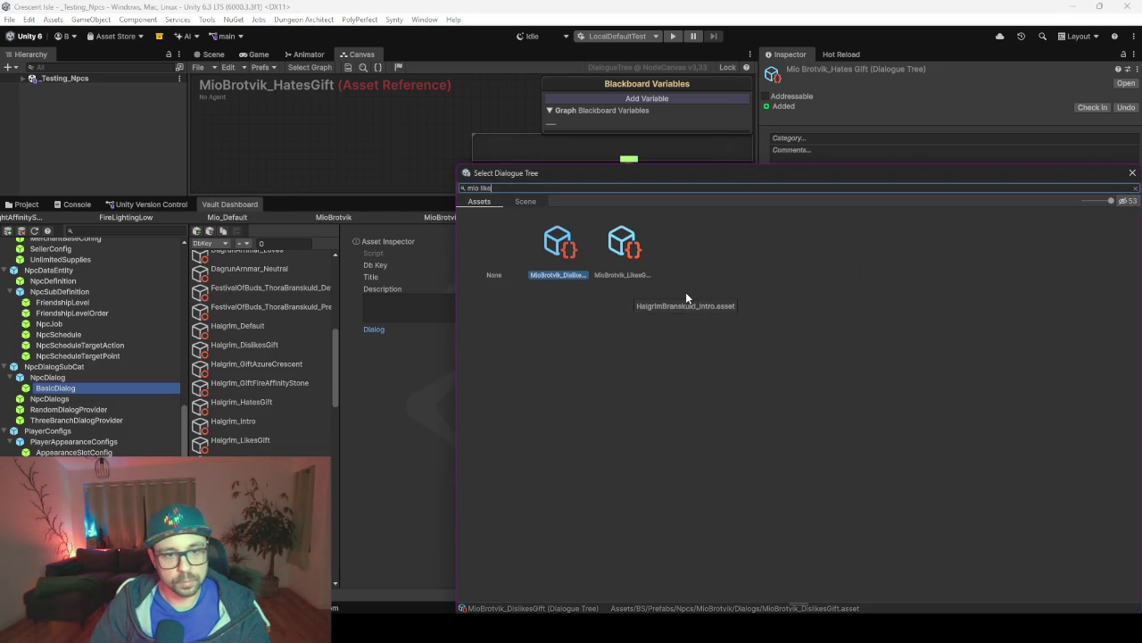
double_click(612, 260)
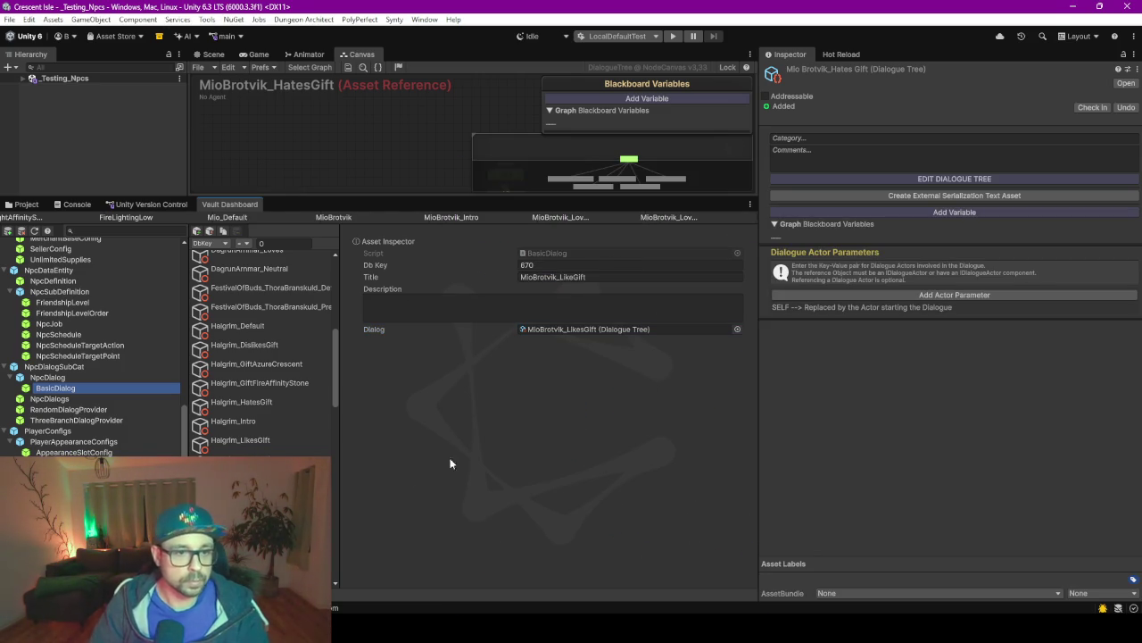
Correct the original entry's title back to MioBrotvik_LovesGift.
key(Up)
click(587, 277)
click(587, 277)
key(BackSpace)
key(BackSpace)
text(ift)
key(Return)
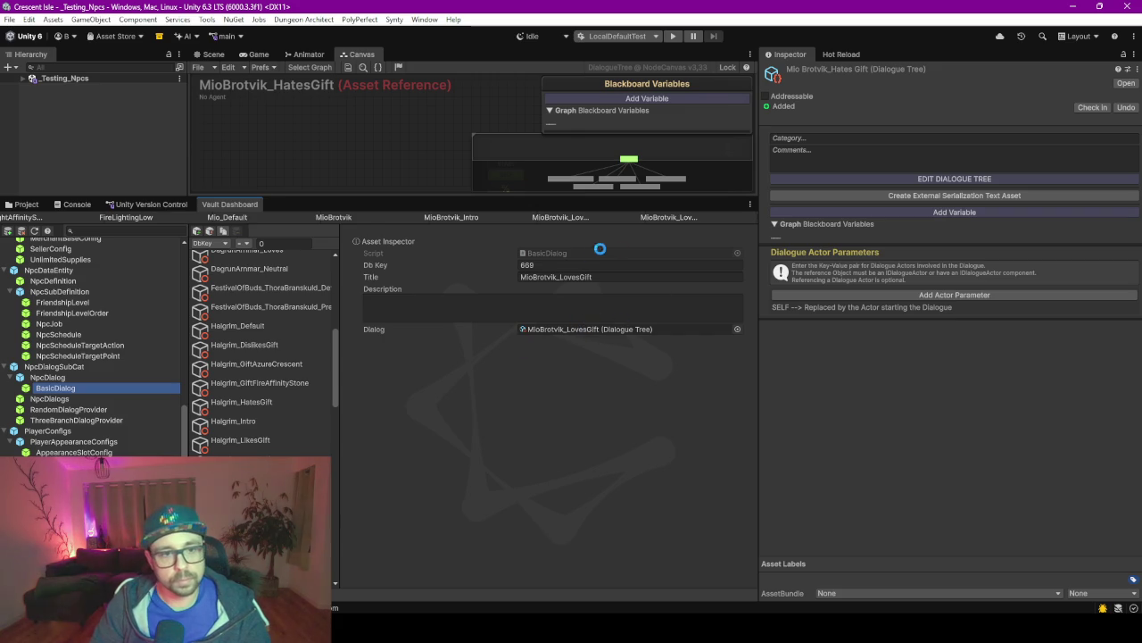
Duplicate the LovesGift entry, drop the COPY suffix, and retitle it MioBrotvik_NeutralGift.
click(623, 278)
triple_click(635, 278)
click(622, 277)
mouse_move(622, 277)
mouse_down()
mouse_move(519, 276)
mouse_move(594, 277)
mouse_move(561, 277)
mouse_up()
key(BackSpace)
double_click(582, 277)
click(589, 278)
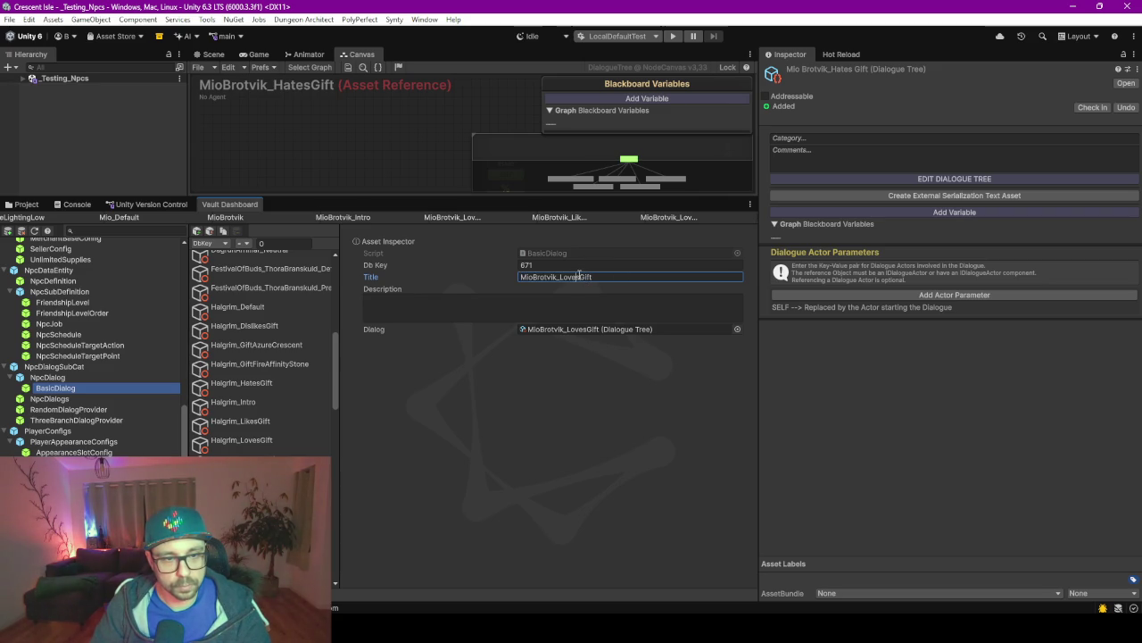
key(shift+Left)
key(shift+Left)
key(shift+Left)
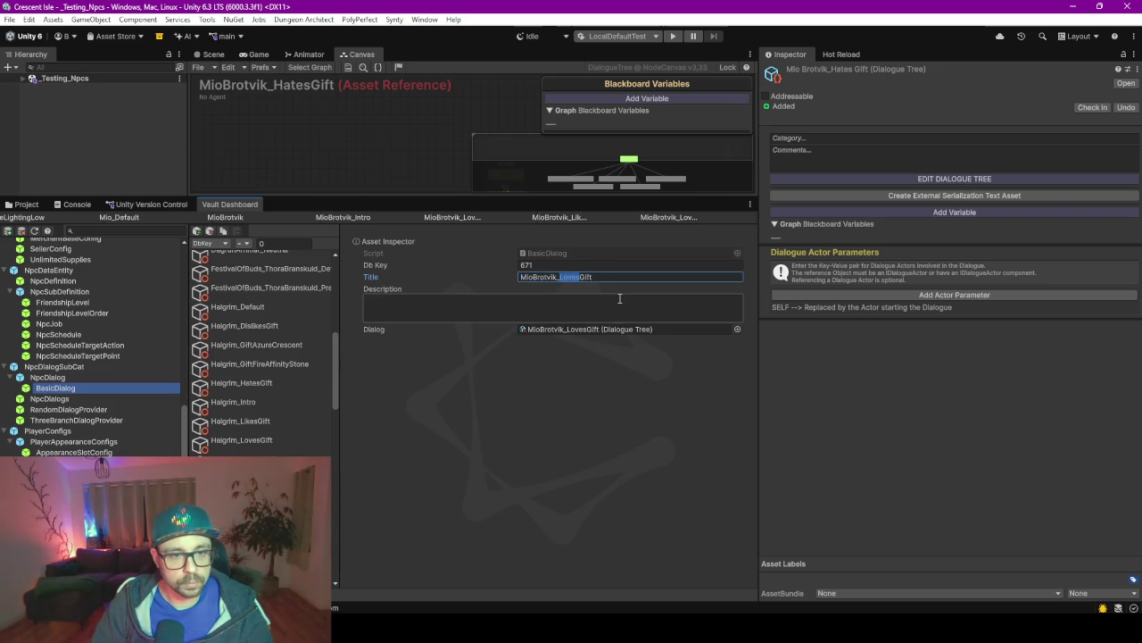
text(Neutr)
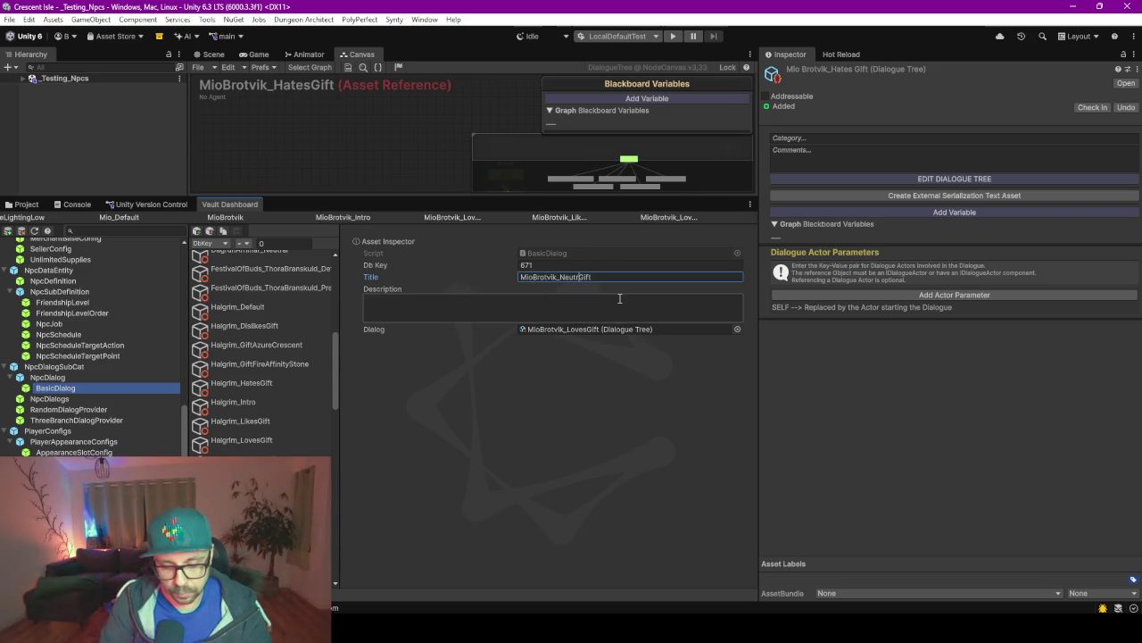
text(al)
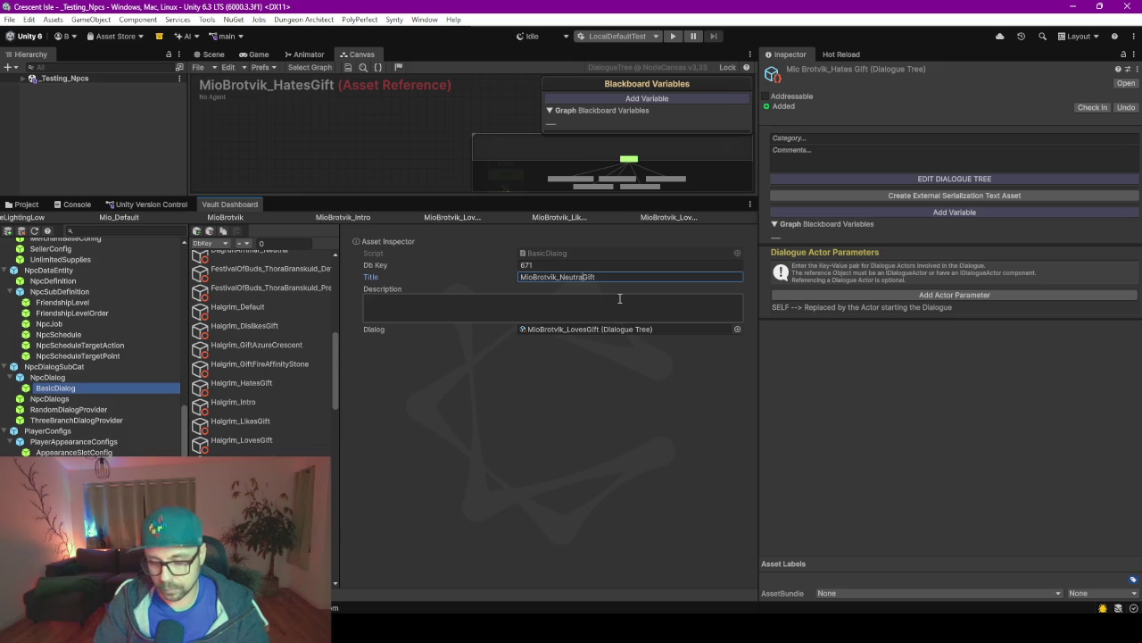
click(733, 334)
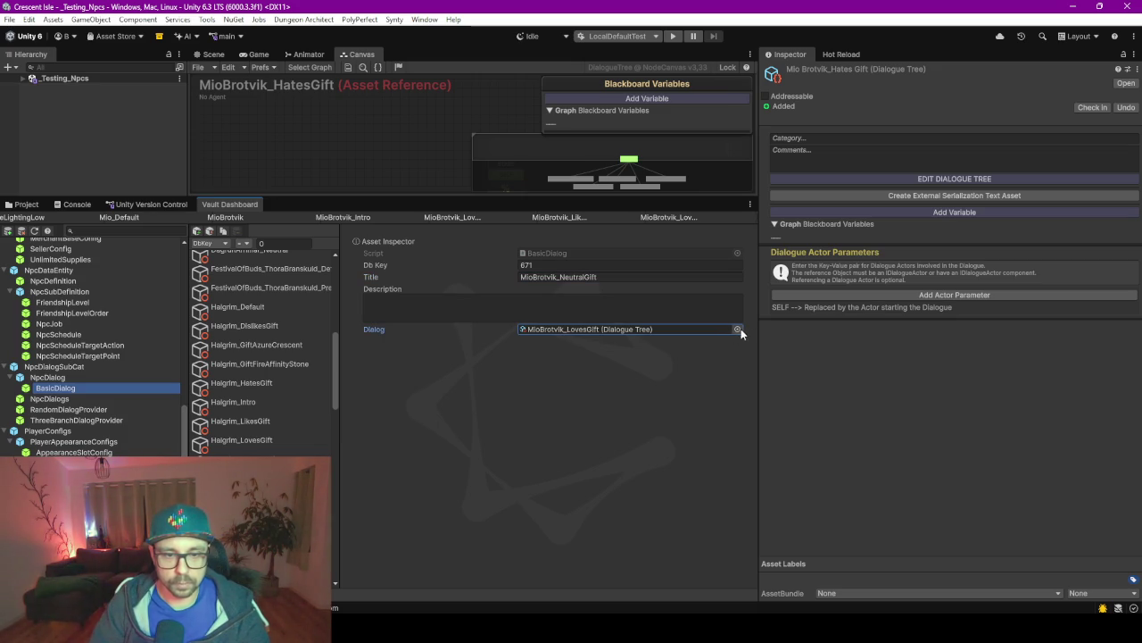
Link the entry to the MioBrotvik_NeutralGift dialogue tree via the 'mio neutra' search.
click(738, 330)
text(mio neutra)
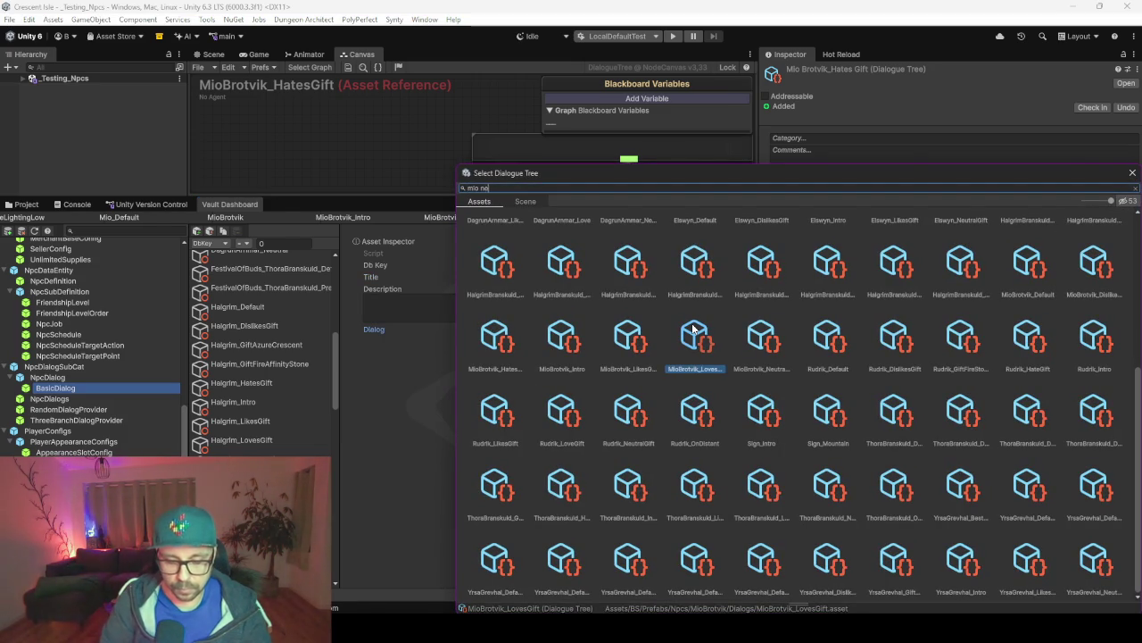
key(Down)
key(Return)
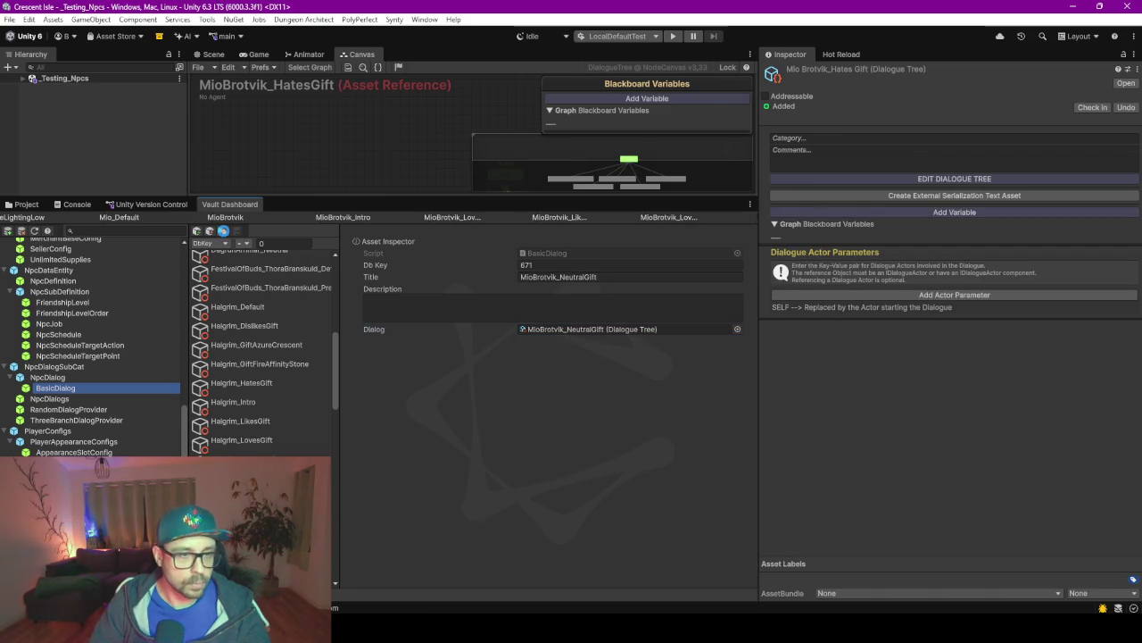
Duplicate the NeutralGift entry as MioBrotvik_DislikesGift linked to the MioBrotvik_DislikesGift tree.
click(223, 231)
click(641, 276)
drag(633, 276, 601, 279)
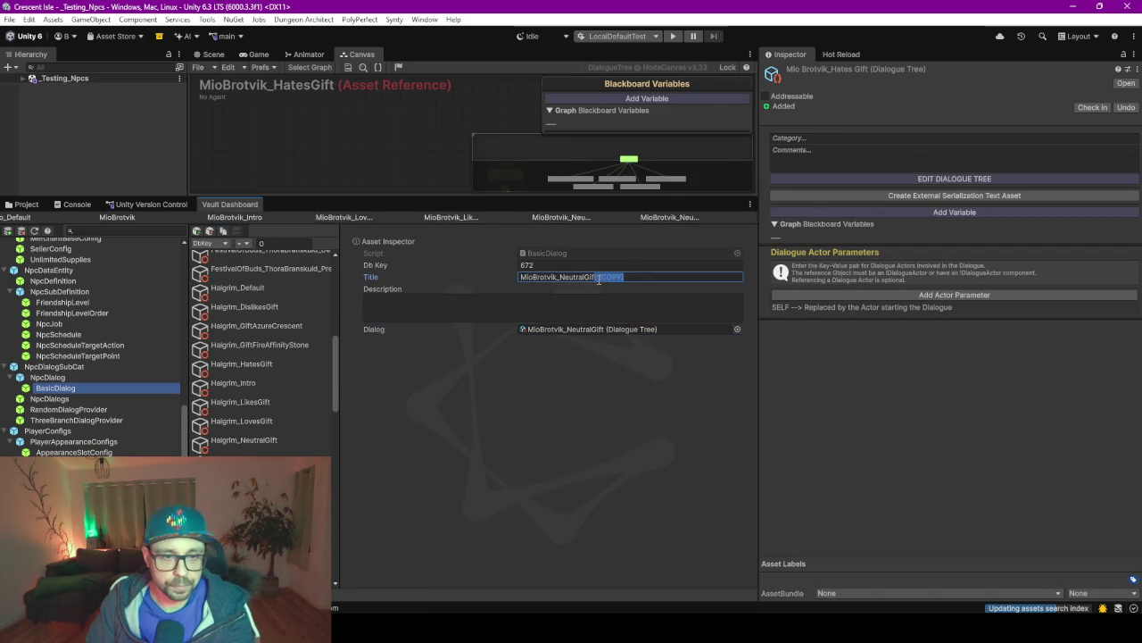
key(BackSpace)
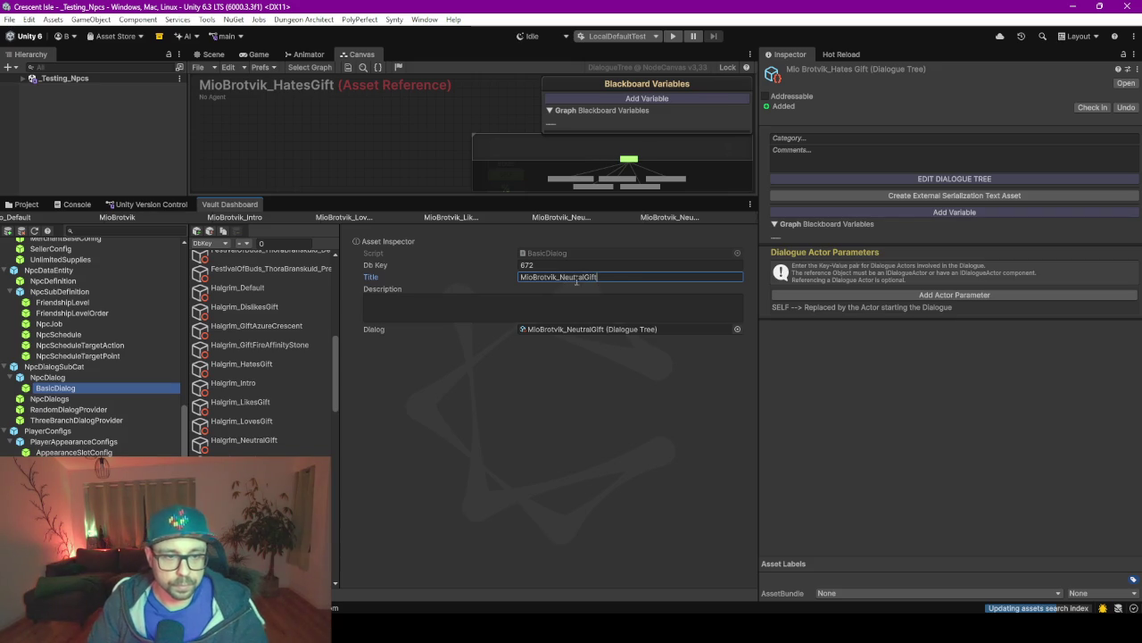
drag(586, 276, 561, 279)
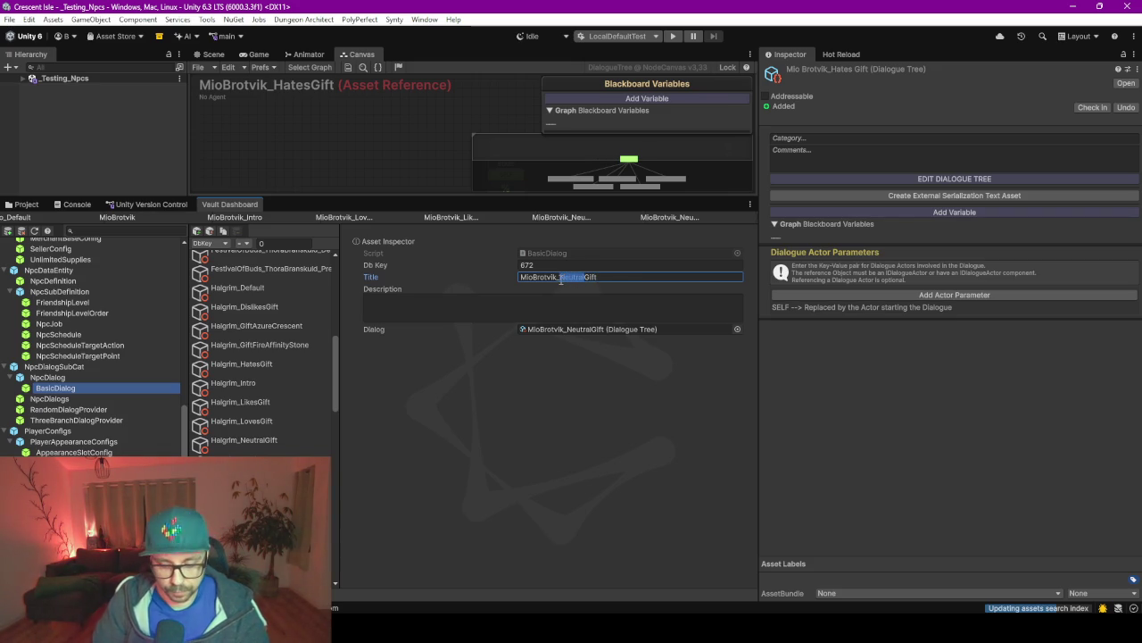
text(Dislikes)
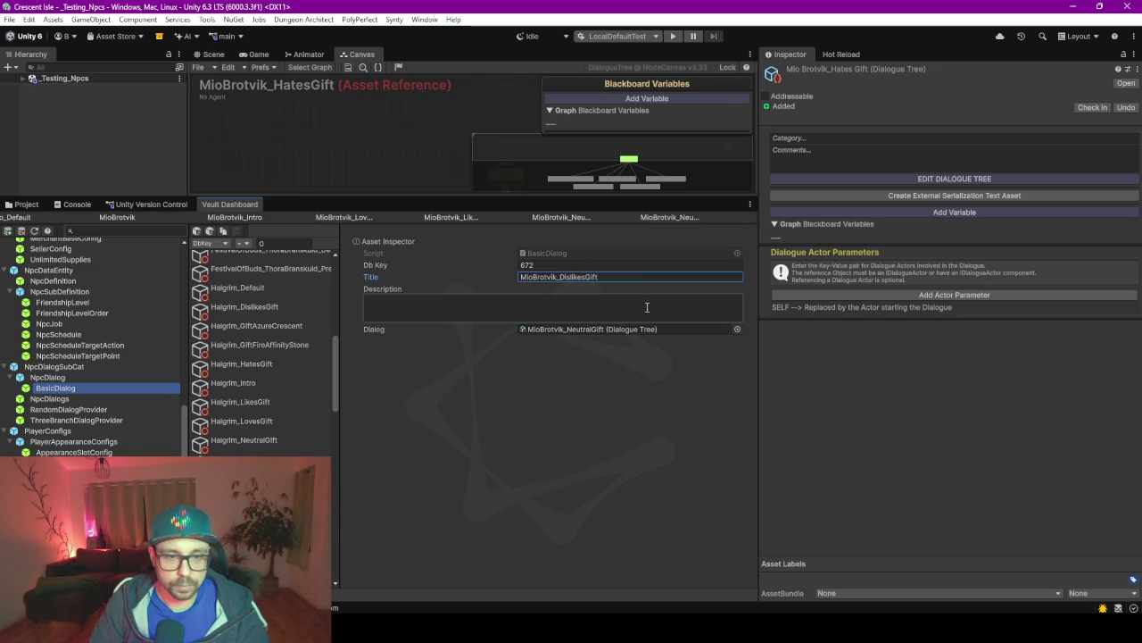
click(737, 328)
text(m)
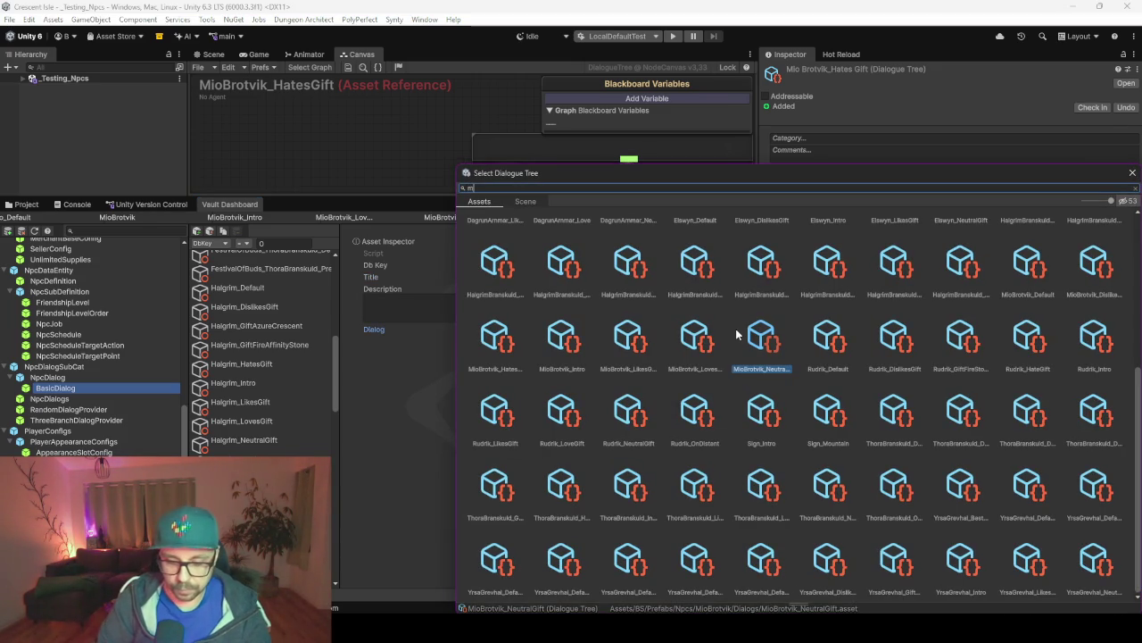
text(io disl)
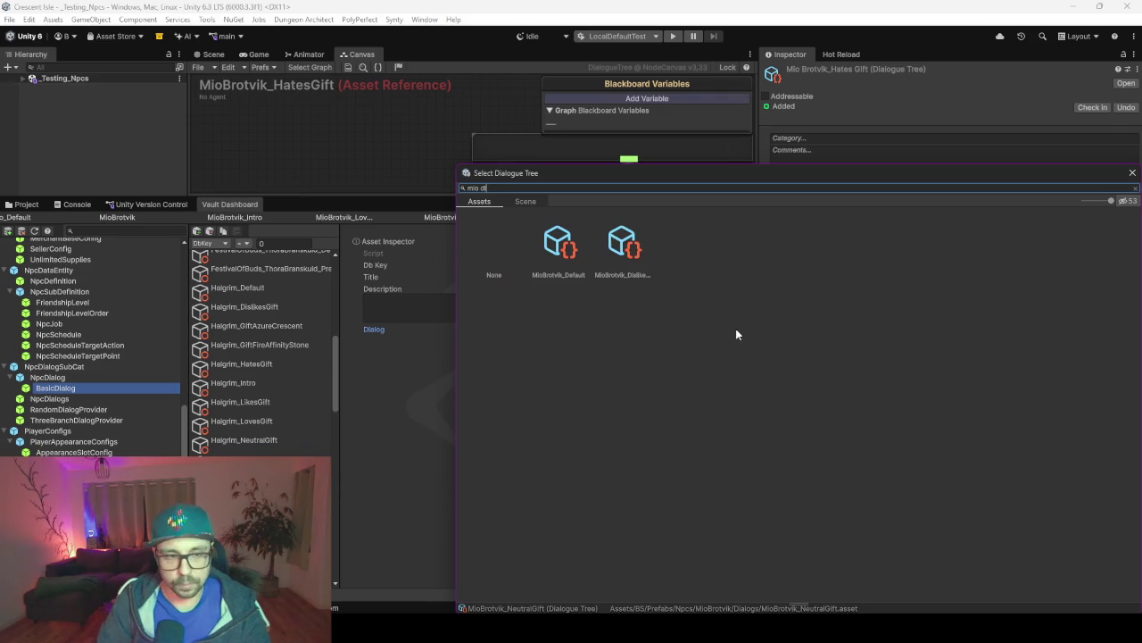
key(Return)
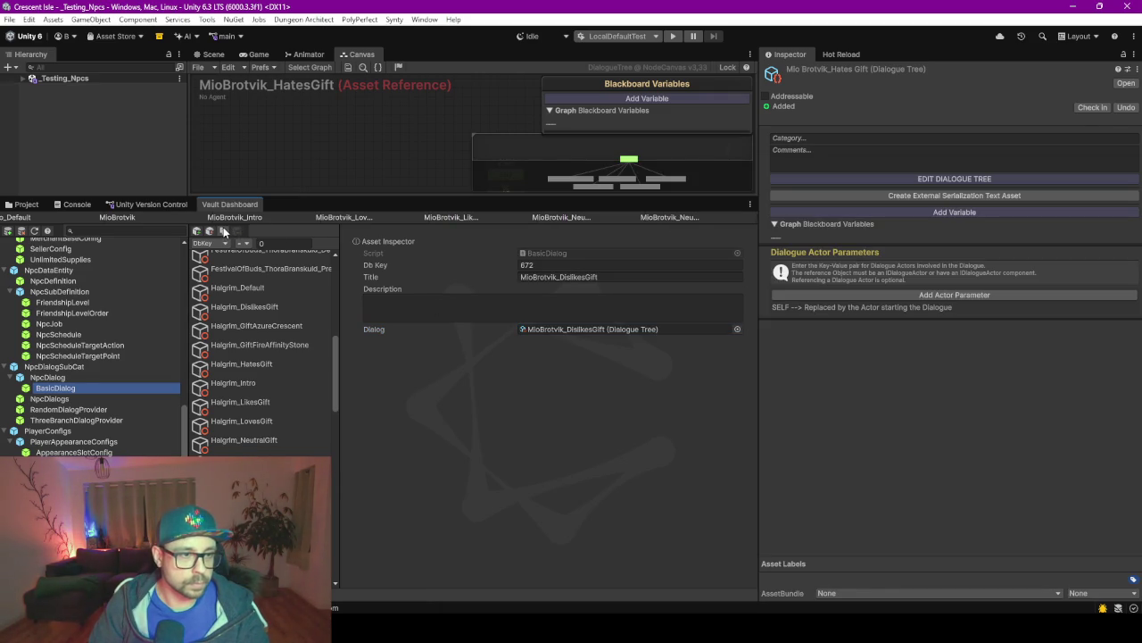
Duplicate it as MioBrotvik_HateGift linked to MioBrotvik_HatesGift, then show Mio's NpcDialogs entry.
click(604, 279)
drag(602, 277, 622, 279)
triple_click(601, 278)
triple_click(601, 278)
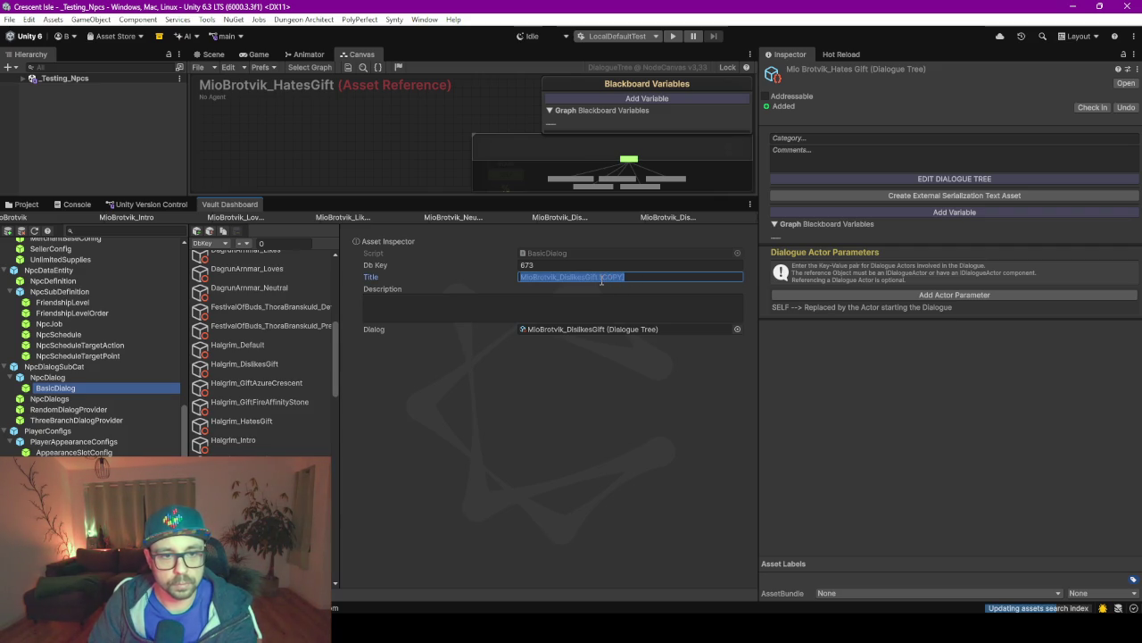
click(639, 277)
key(BackSpace)
key(BackSpace)
key(BackSpace)
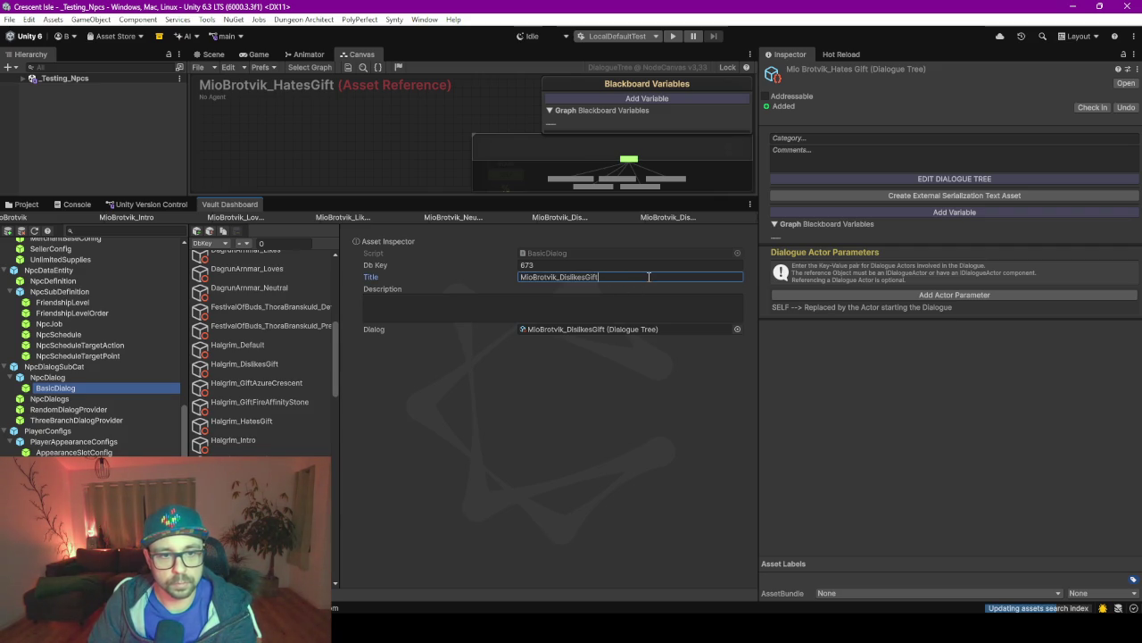
key(Left)
key(Left)
key(Left)
key(BackSpace)
key(BackSpace)
key(BackSpace)
key(BackSpace)
key(BackSpace)
key(BackSpace)
text(Hate)
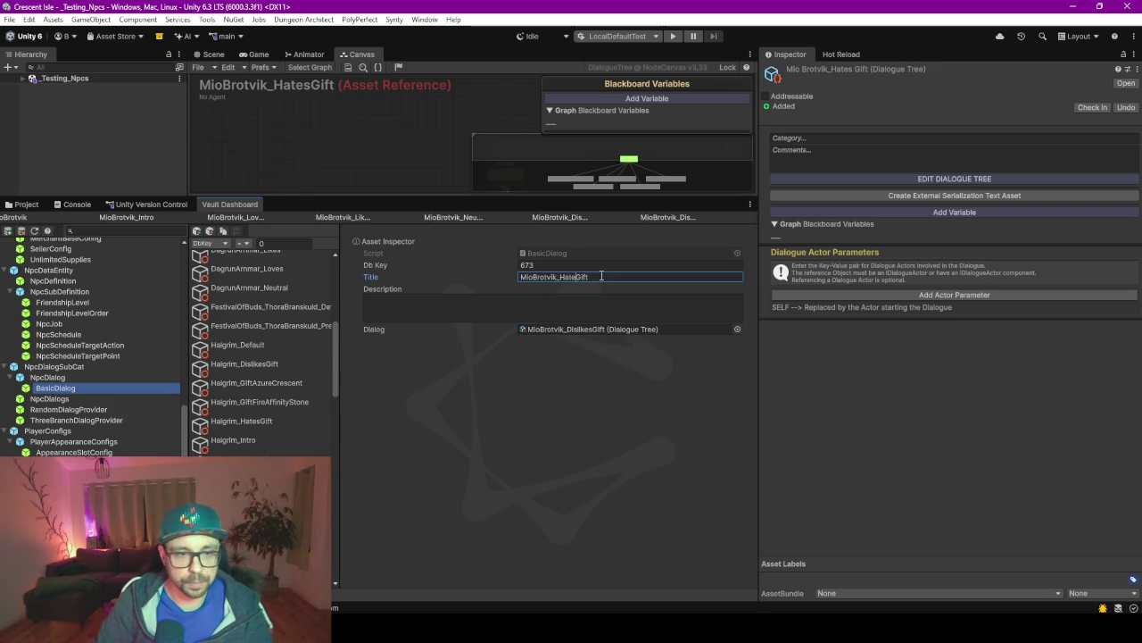
click(738, 328)
text(mio hate)
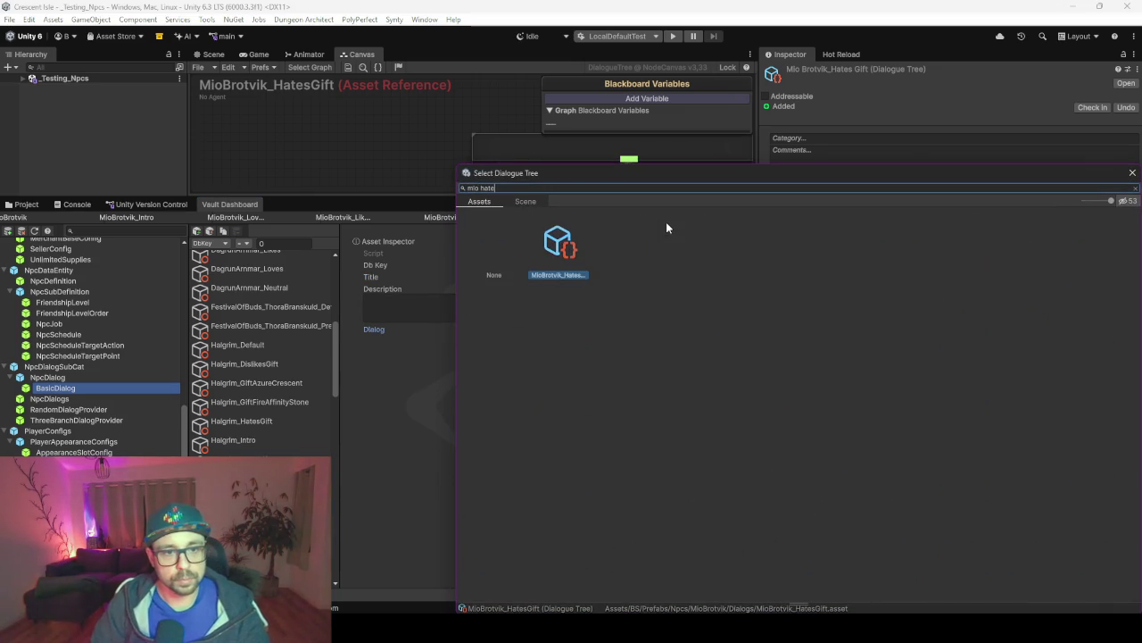
key(Return)
key(Return)
key(Return)
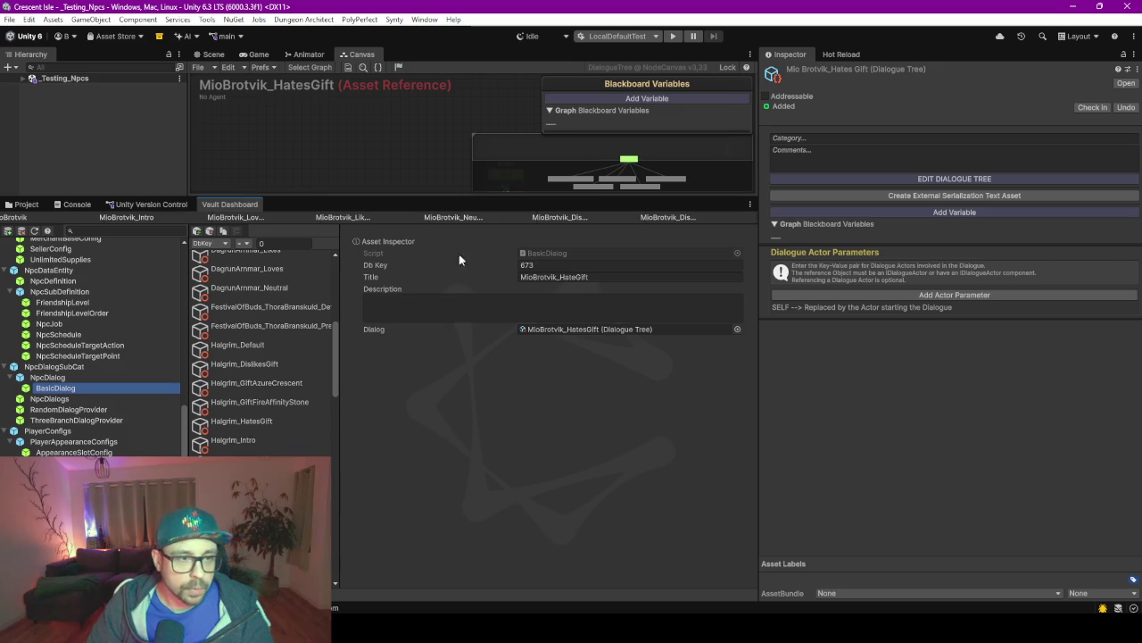
click(38, 215)
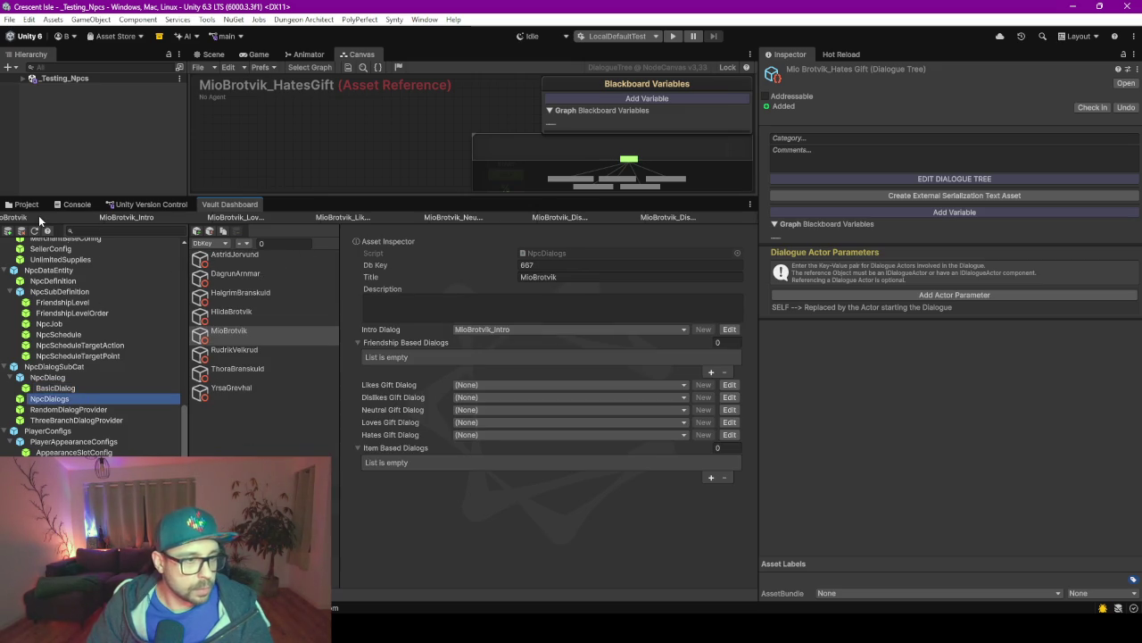
Assign MioBrotvik_LikeGift to Likes Gift and MioBrotvik_DislikesGift to Dislikes Gift dialogs.
click(495, 384)
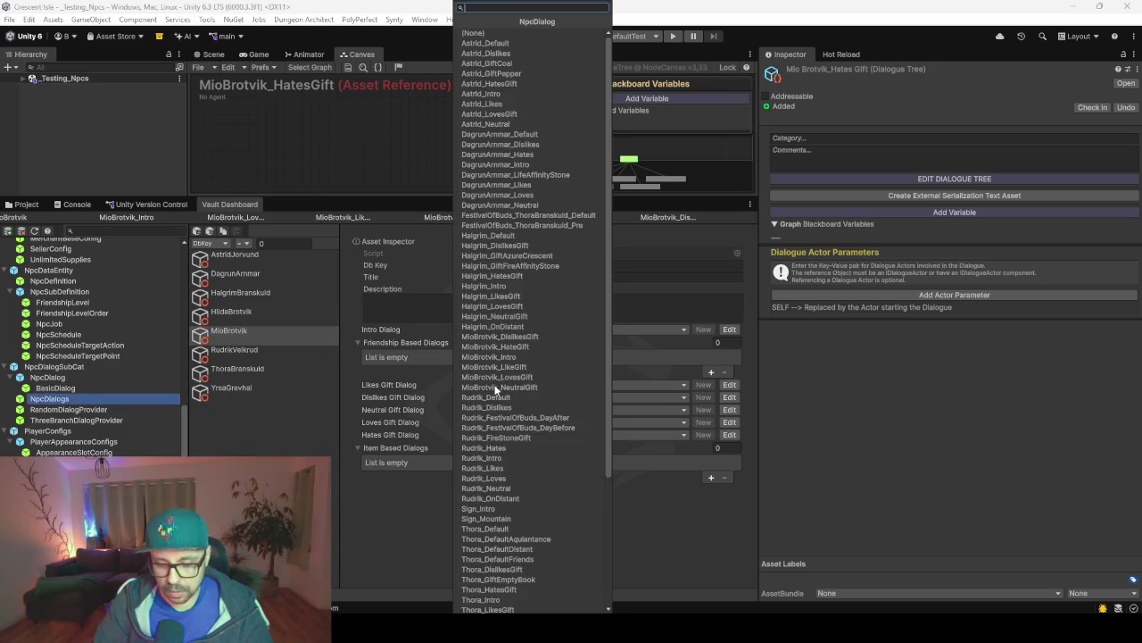
text(mio)
key(Down)
key(Down)
key(Down)
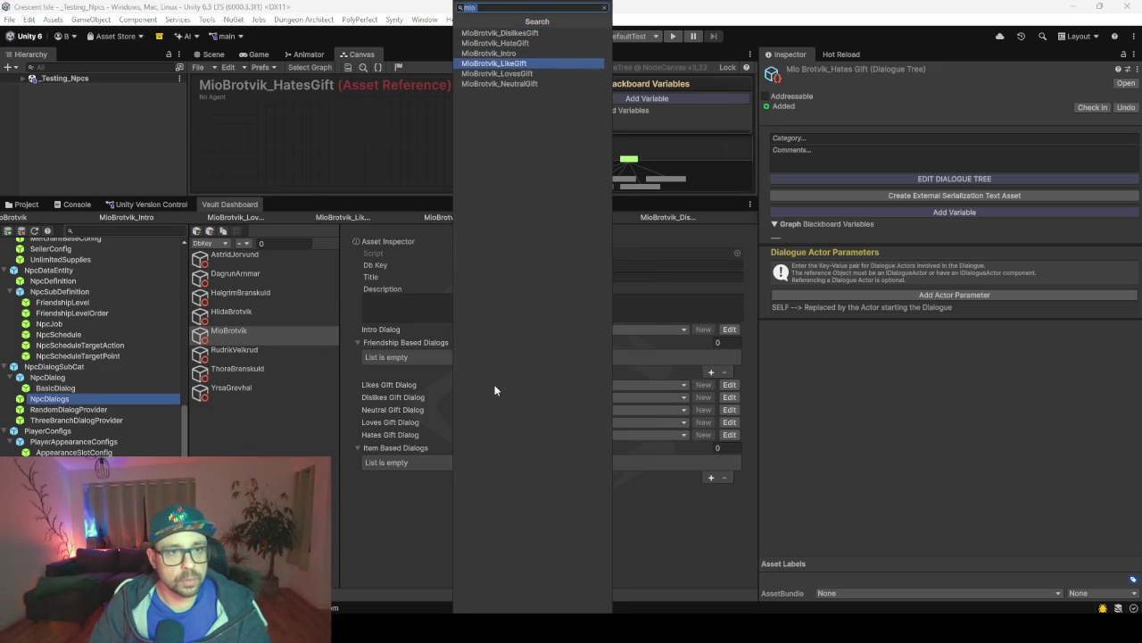
key(Return)
click(471, 398)
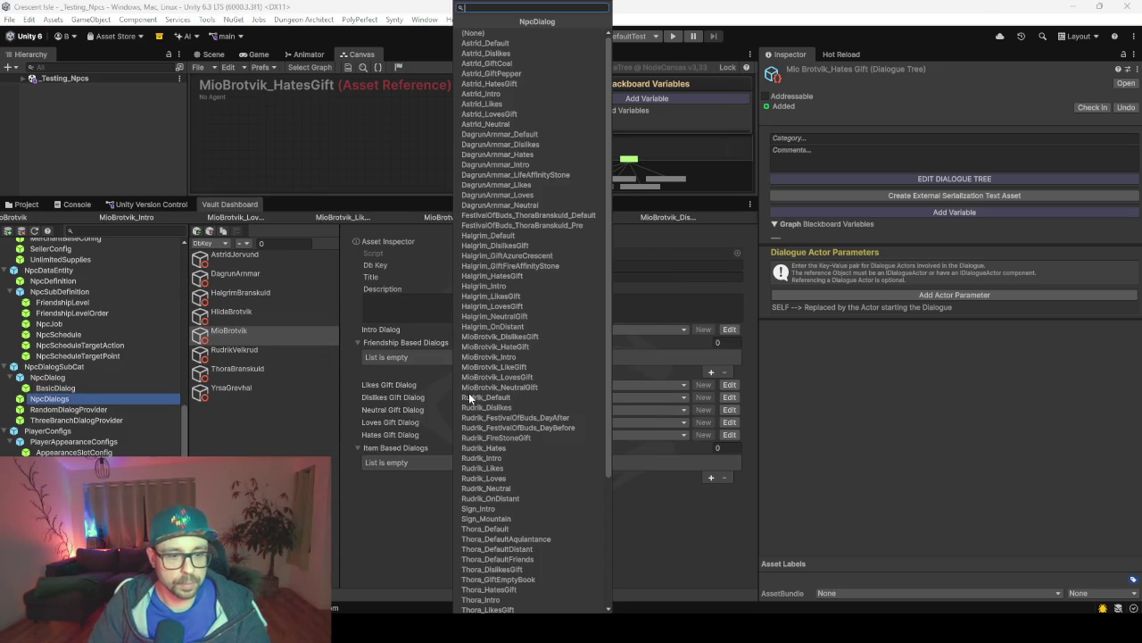
text(mio)
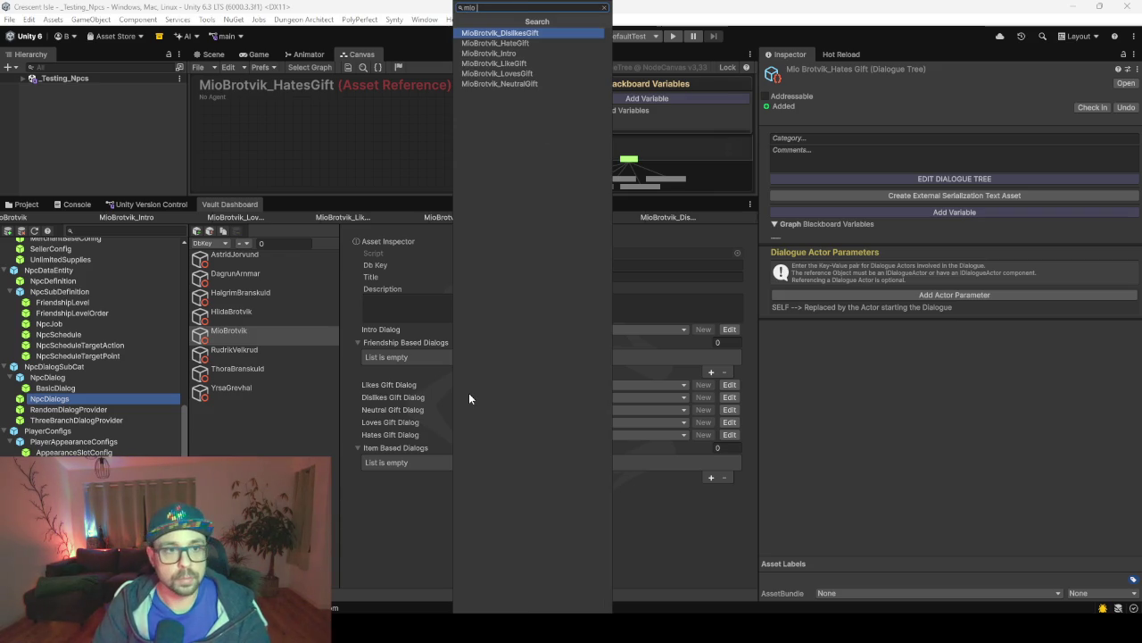
key(Return)
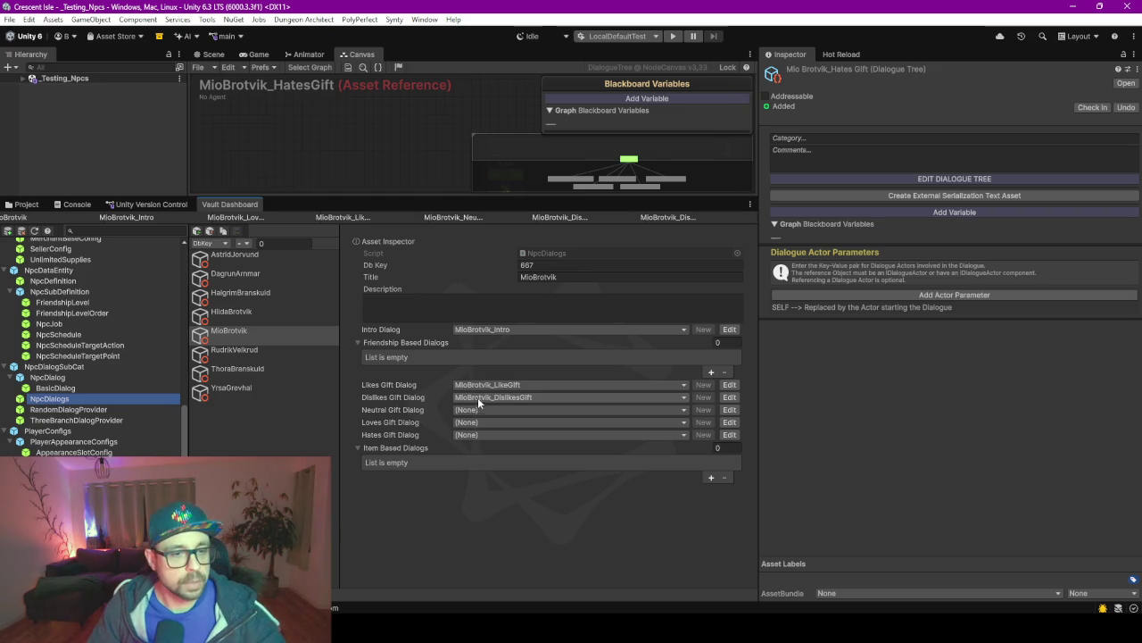
Assign the NeutralGift, LovesGift and HateGift trees to the Neutral, Loves and Hates Gift dialogs.
click(486, 412)
text(mioneu)
key(Return)
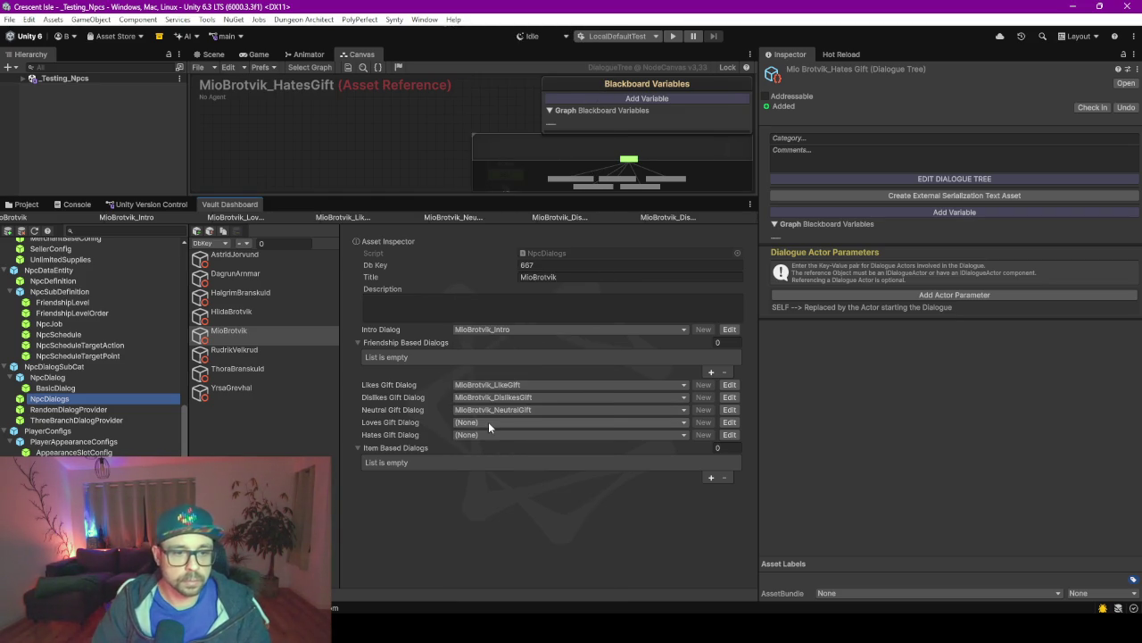
click(488, 423)
text(mio lo)
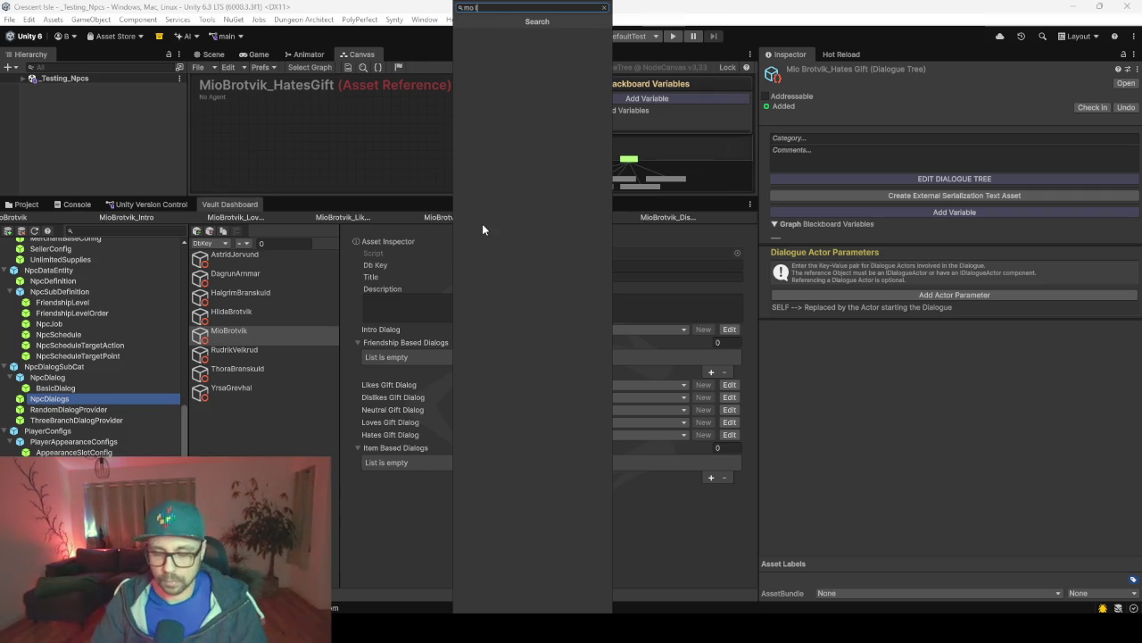
key(BackSpace)
key(BackSpace)
key(BackSpace)
text(io)
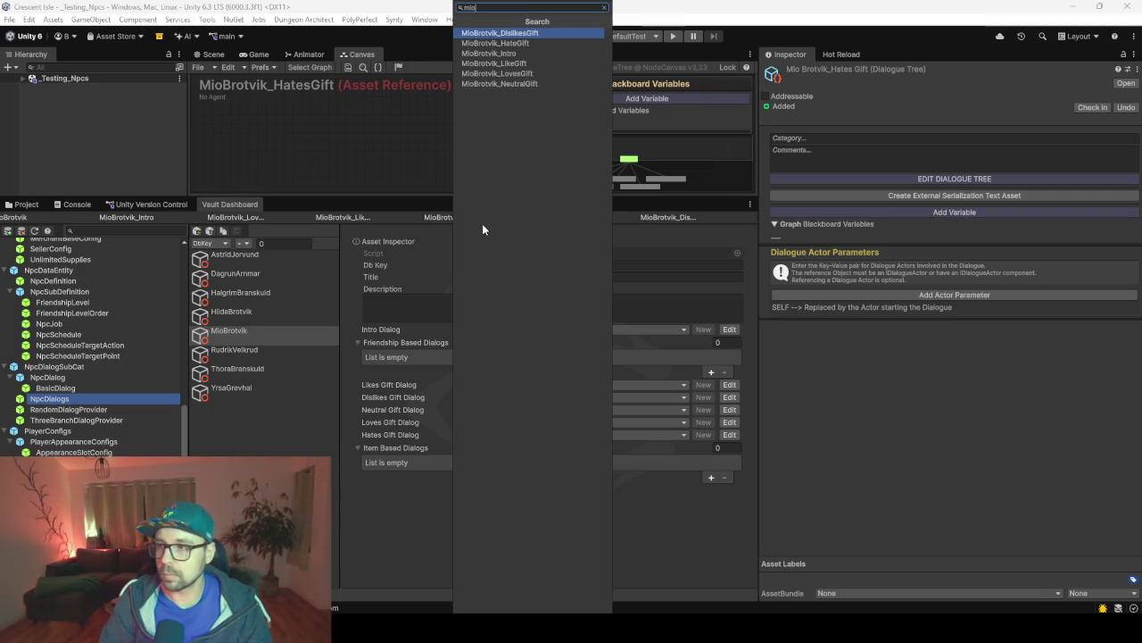
text(hat)
key(Return)
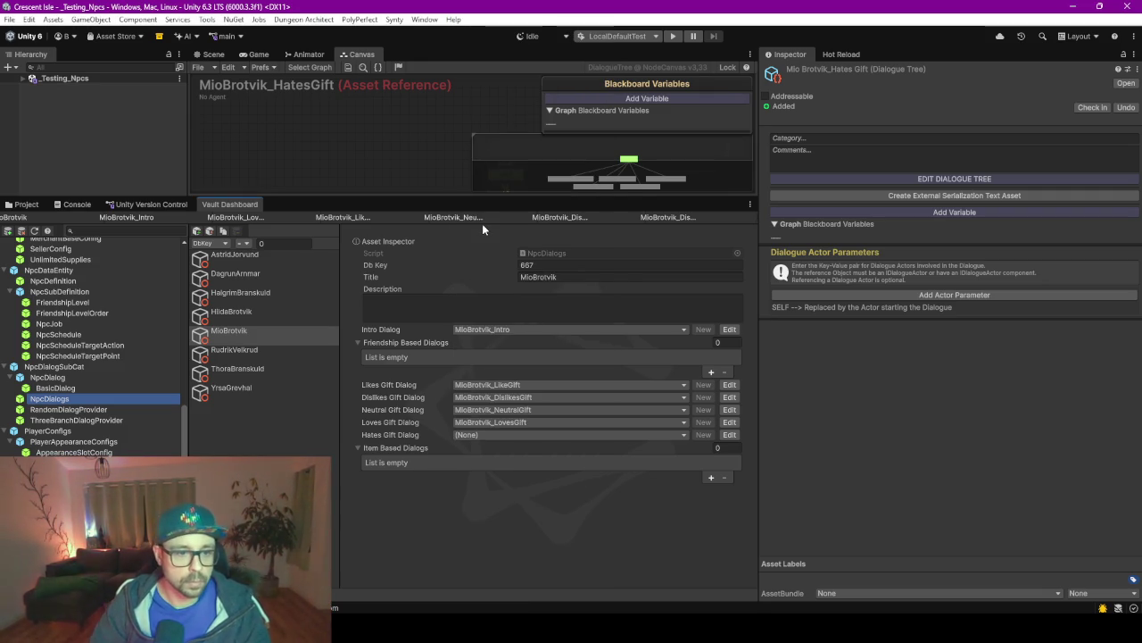
click(566, 435)
text(miohat)
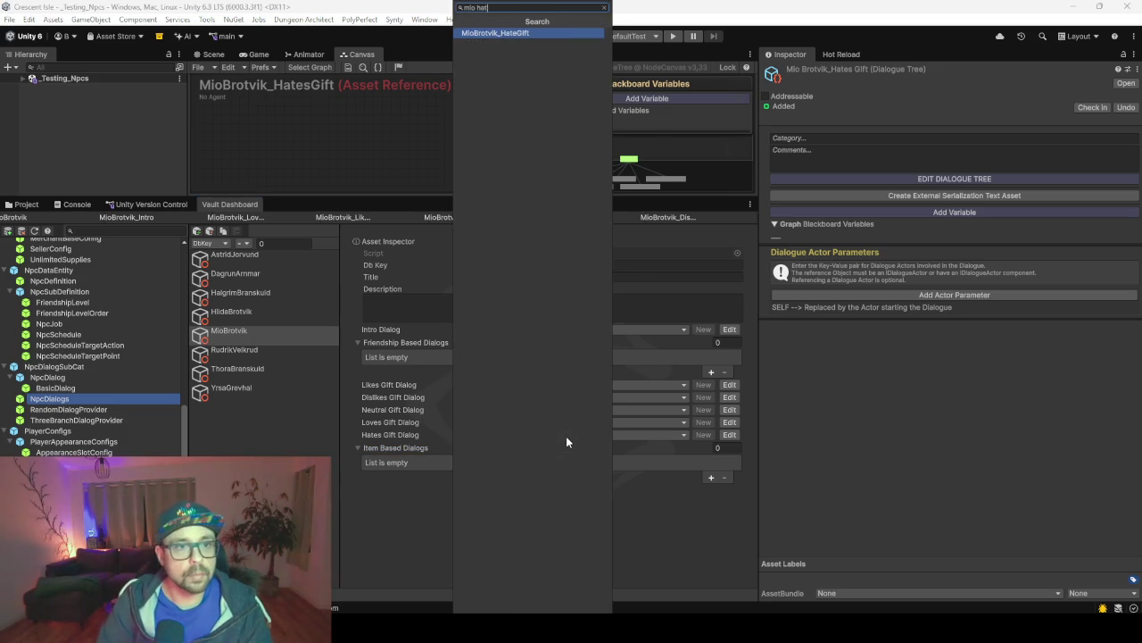
key(Return)
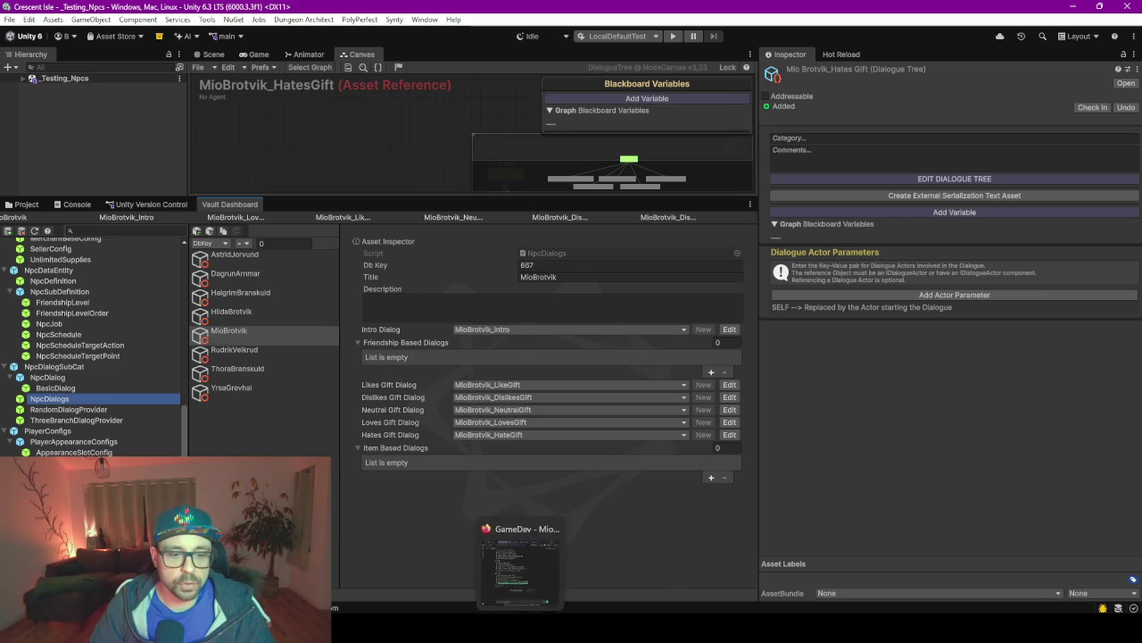
mouse_move(1141, 269)
mouse_down()
mouse_move(849, 269)
mouse_move(840, 59)
mouse_up()
Dictate and send a ChatGPT prompt for five short generic Mio patrol and monster-boasting lines.
click(474, 564)
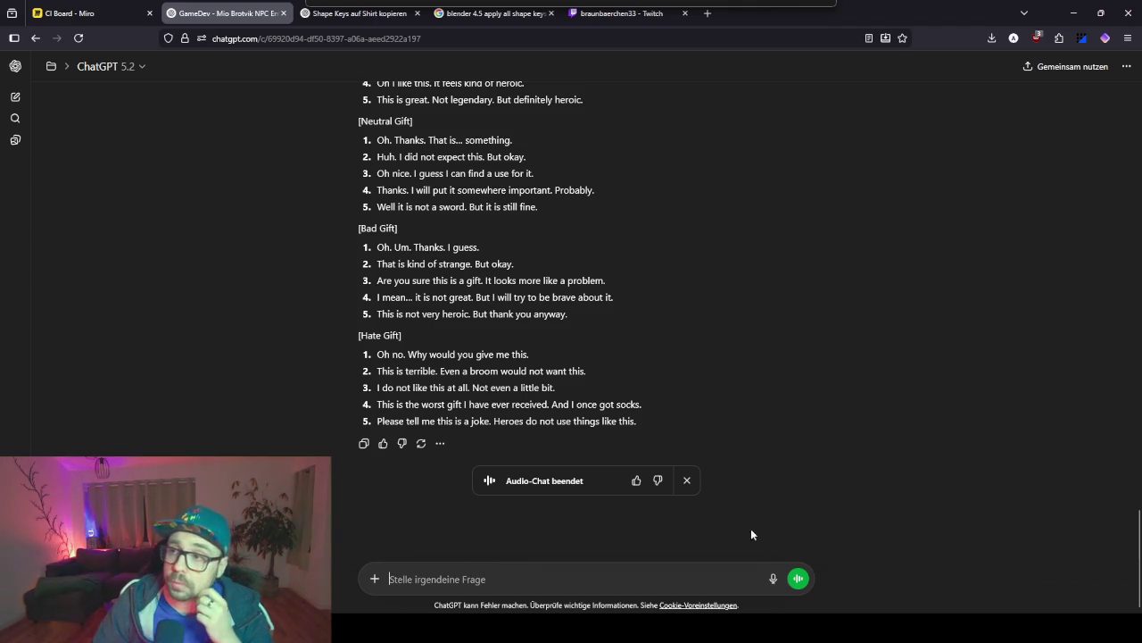
click(772, 578)
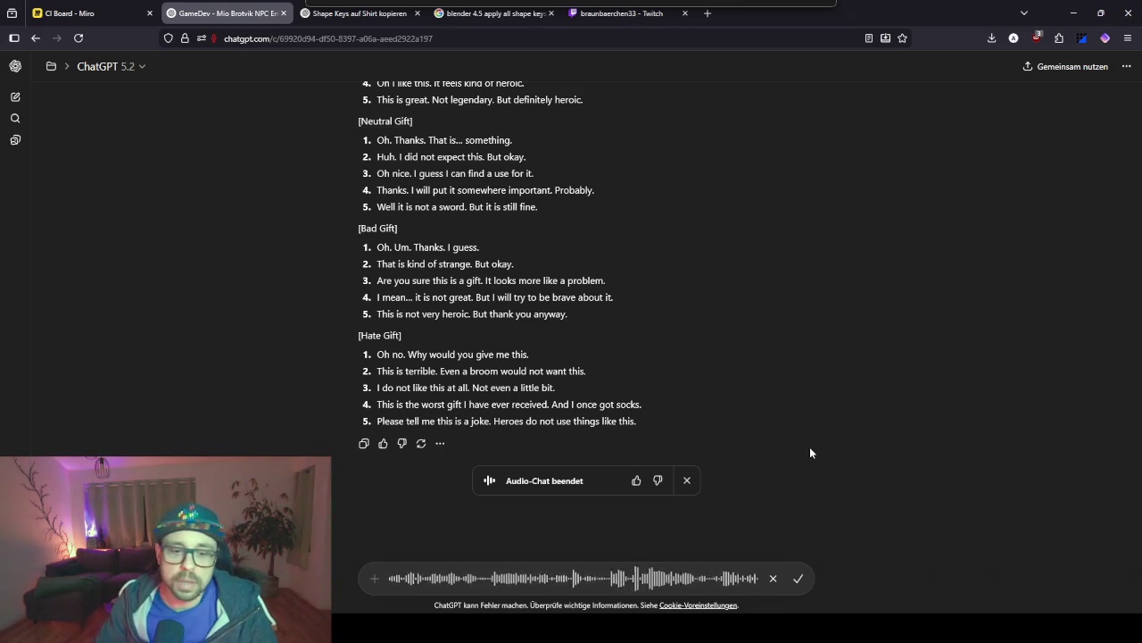
click(798, 578)
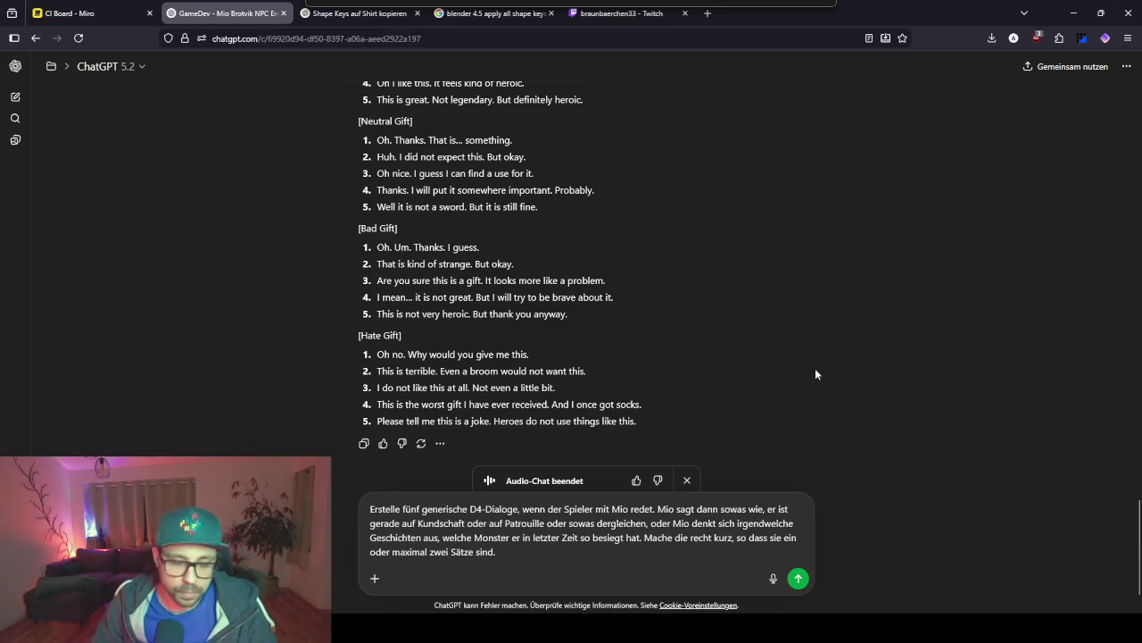
key(Return)
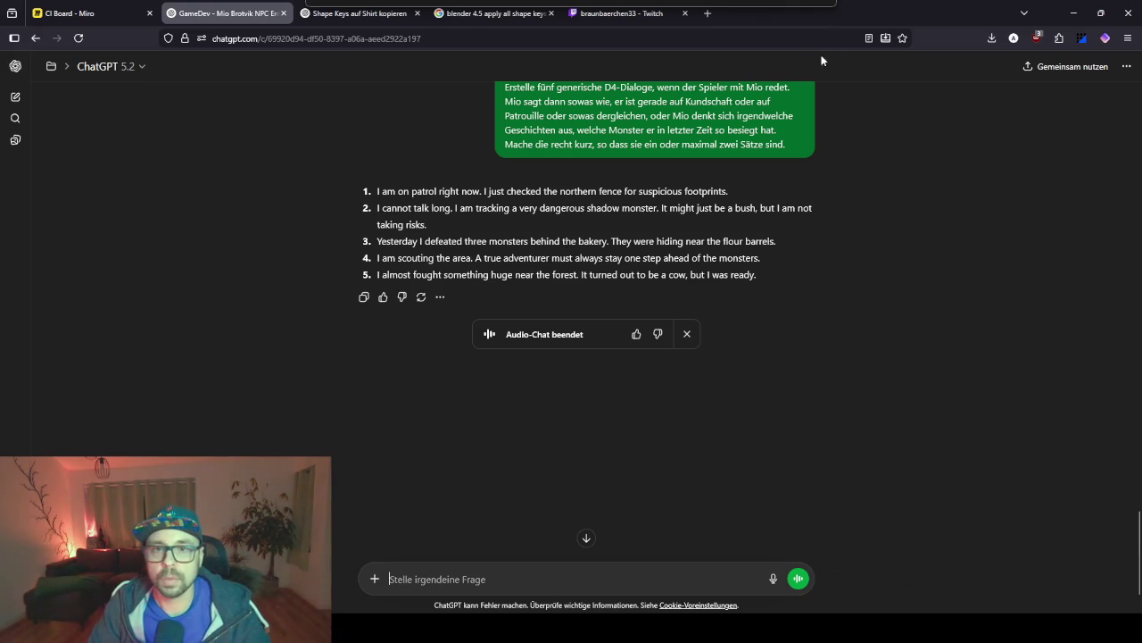
key(alt+Tab)
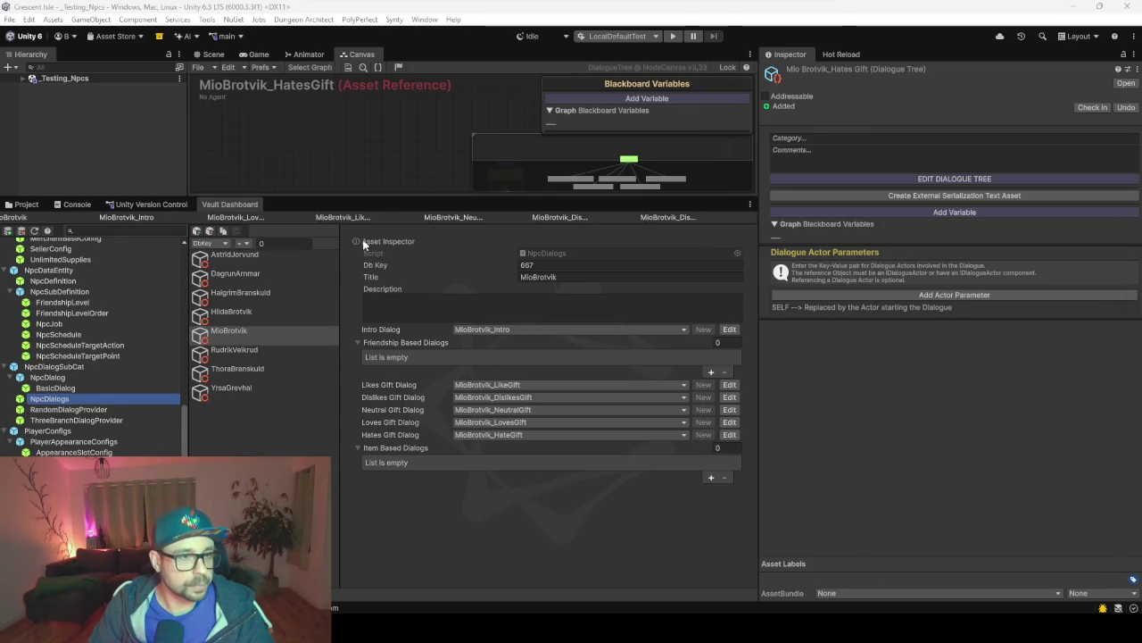
Open the MioBrotvik_Default dialogue tree and delete the two rightmost template nodes.
click(27, 203)
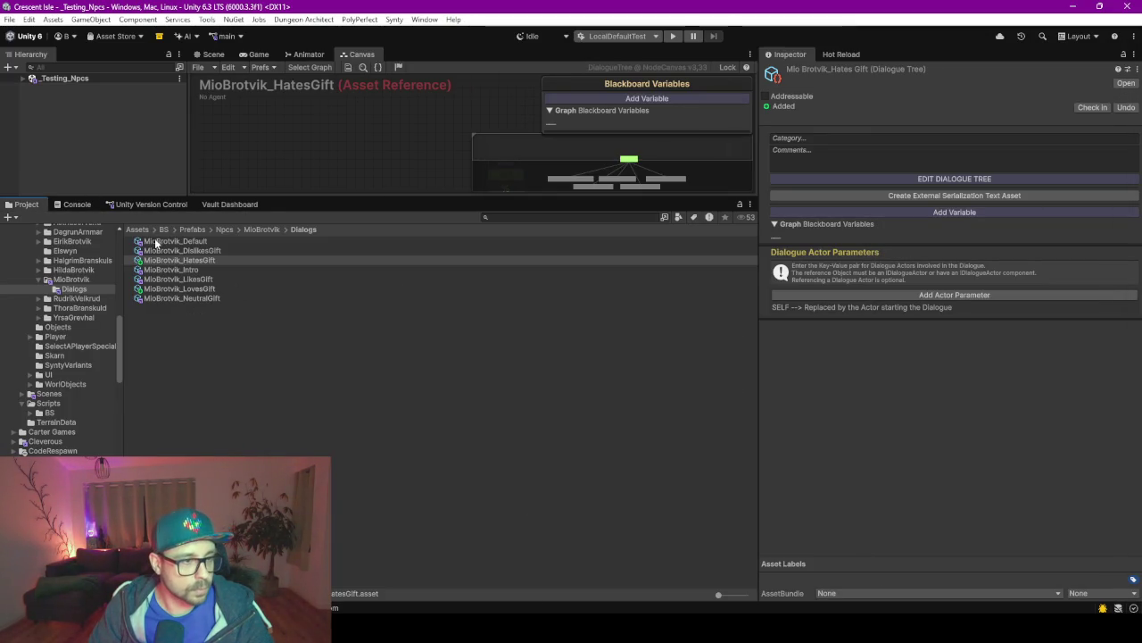
click(183, 241)
mouse_move(355, 198)
mouse_down()
mouse_move(371, 406)
mouse_move(393, 482)
mouse_up()
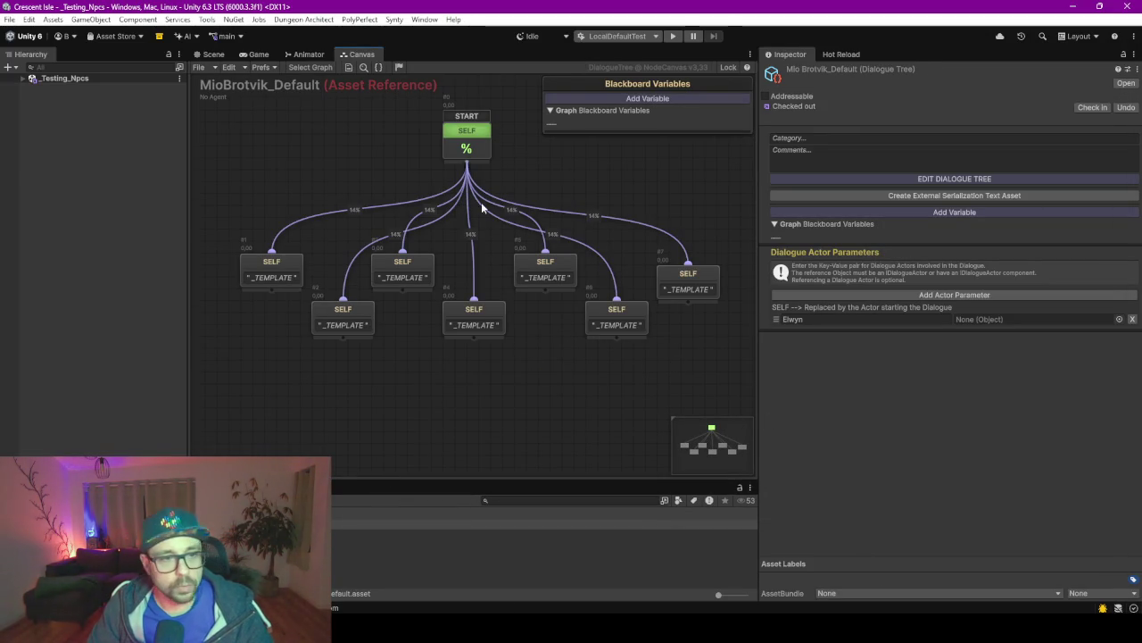
drag(582, 388, 689, 284)
key(Delete)
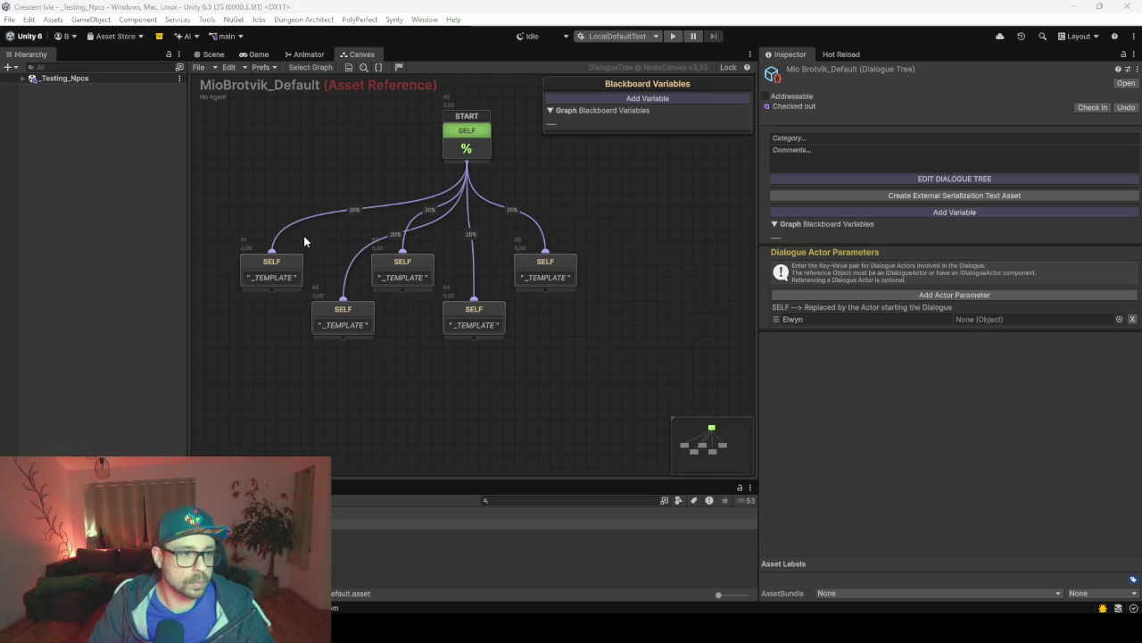
Replace the first two nodes' placeholder text with the patrol-and-fence and shadow monster lines.
click(294, 274)
click(303, 206)
key(ctrl+a)
text(I am on patrol right now. I just checked the northern fence for suspicious footprints.)
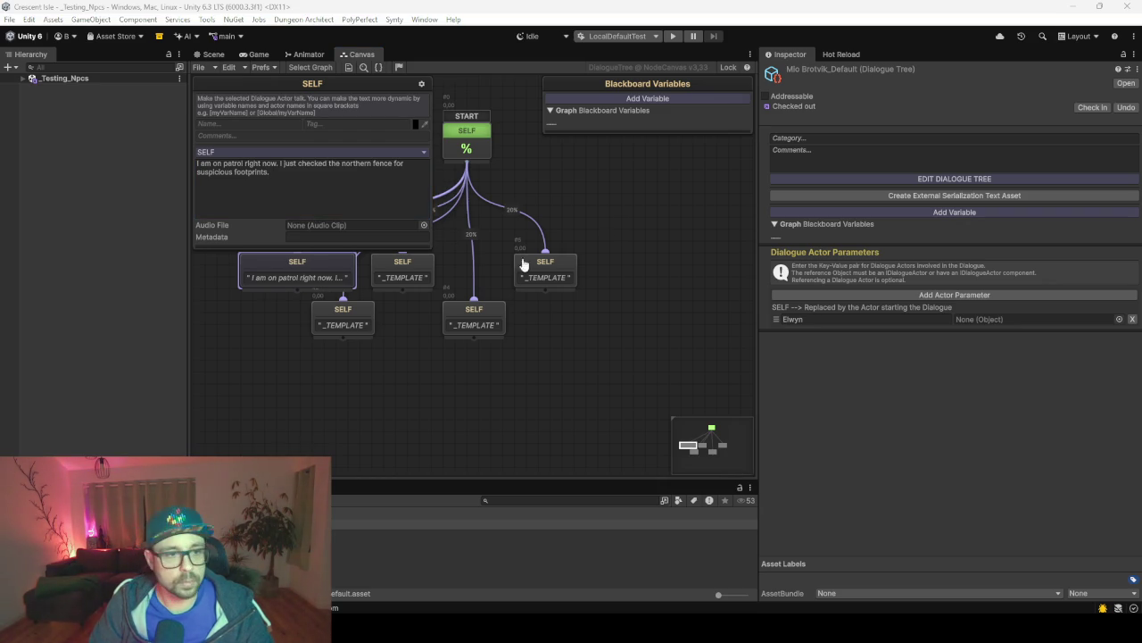
click(333, 324)
click(330, 202)
key(ctrl+a)
text(I cannot talk long. I am tracking a very dangerous shadow monster. It might just be a bush, but I am not taking risks.)
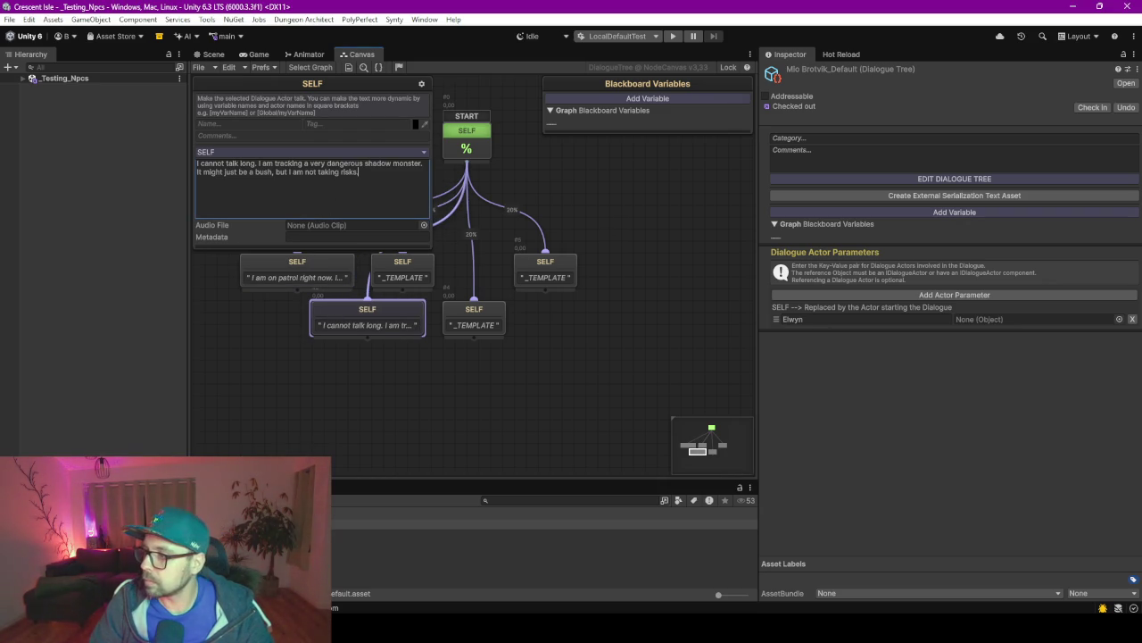
Paste the three-monsters-behind-the-bakery and scouting-the-area lines into the middle nodes.
key(alt+Tab)
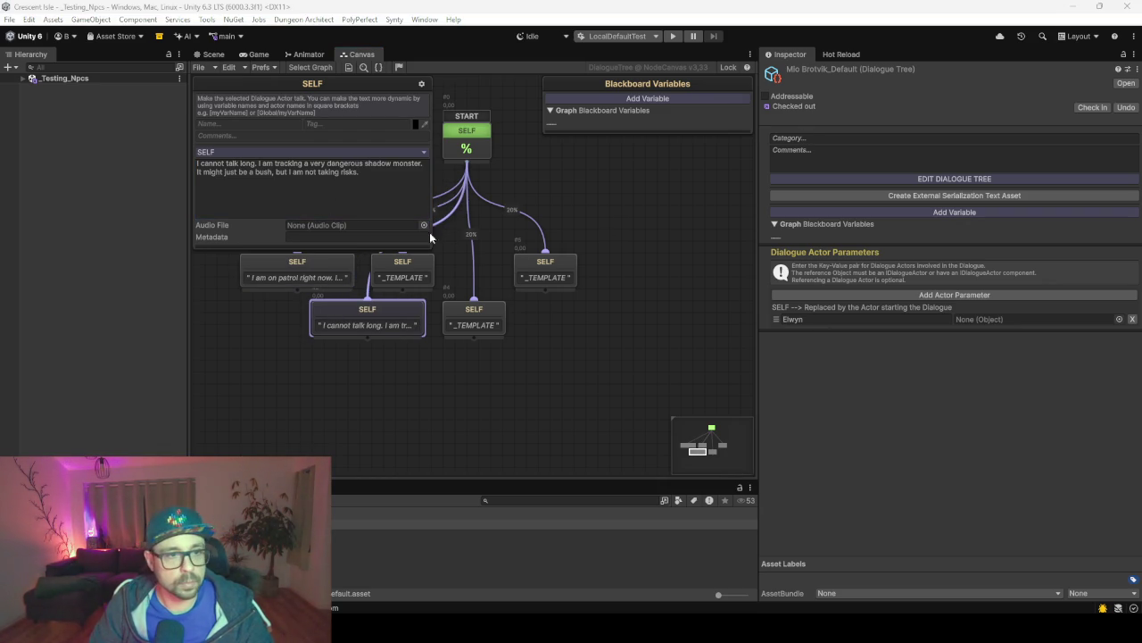
click(411, 272)
click(329, 192)
key(ctrl+a)
text(Yesterday I defeated three monsters behind the bakery. They were hiding near the flour barrels.)
key(alt+Tab)
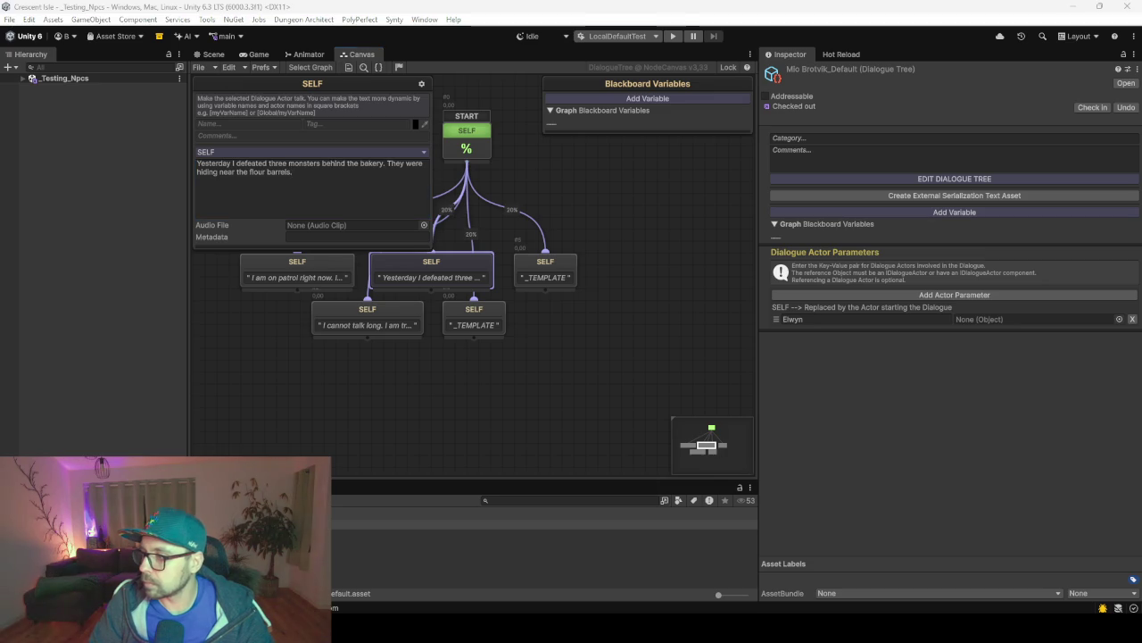
click(443, 308)
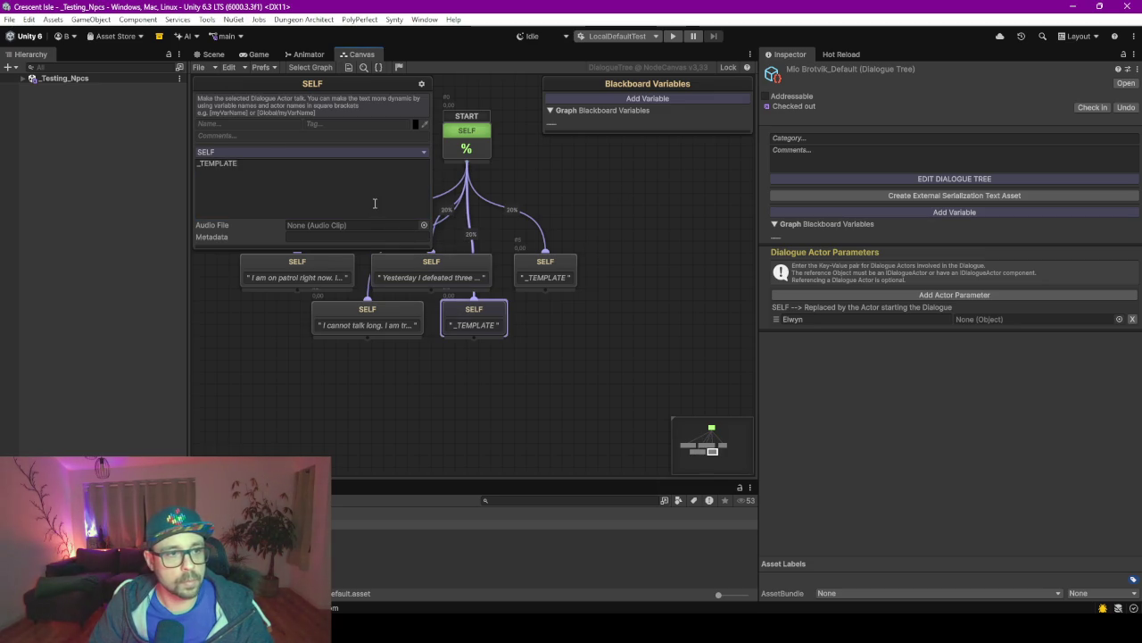
click(313, 192)
key(ctrl+a)
text(I am scouting the area. A true adventurer must always stay one step ahead of the monsters.)
Paste the 'almost fought something huge' line into the last node and deselect it.
key(alt+Tab)
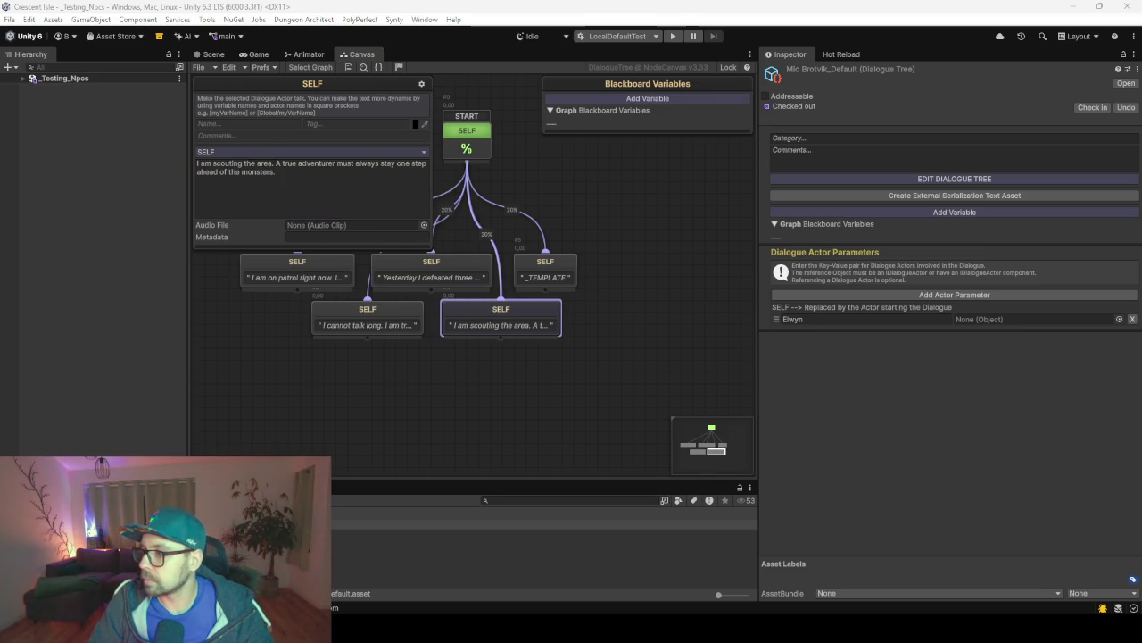
click(546, 268)
click(332, 198)
key(ctrl+a)
text(I almost fought something huge near the forest. It turned out to be a cow, but I was ready.)
click(586, 163)
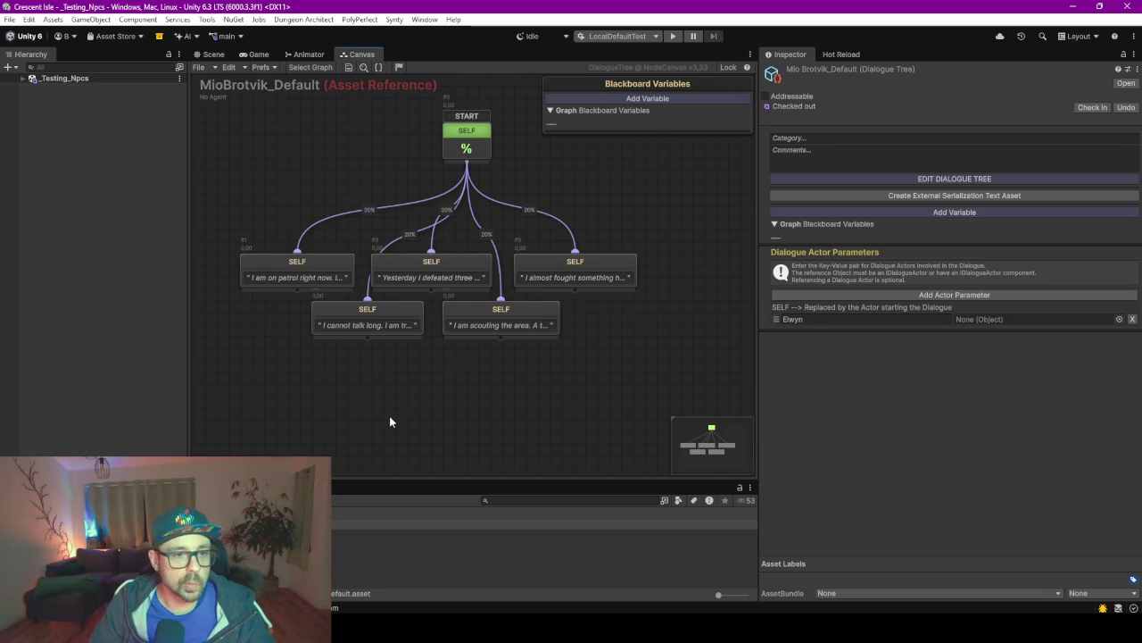
Retitle the copied Mio intro basic dialog entry to MioBrotvik_Default.
click(213, 55)
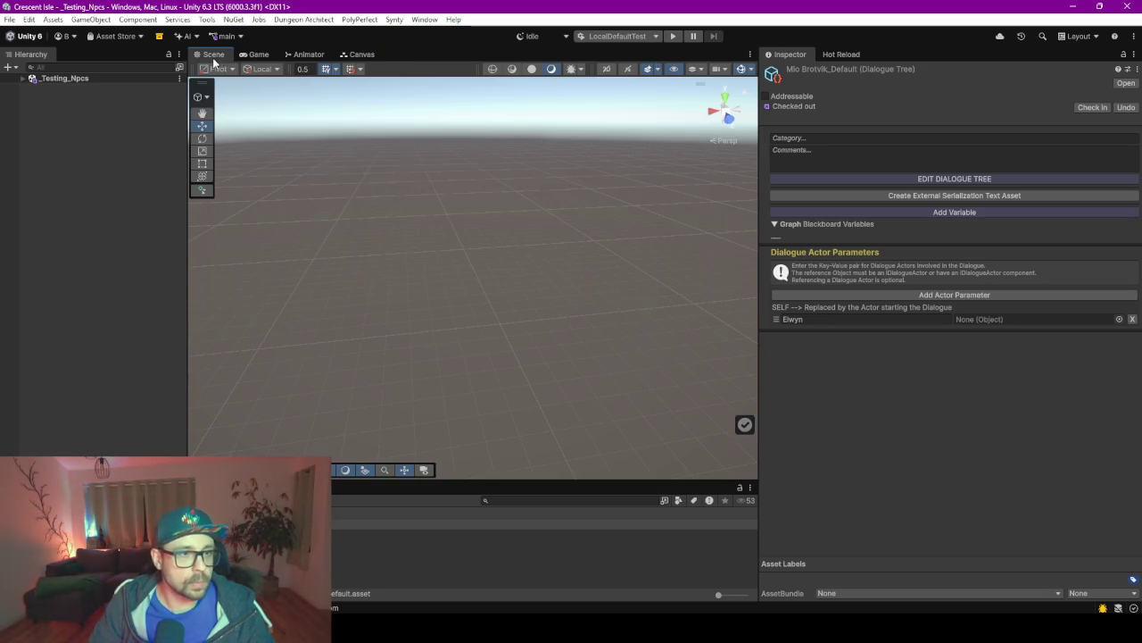
click(359, 54)
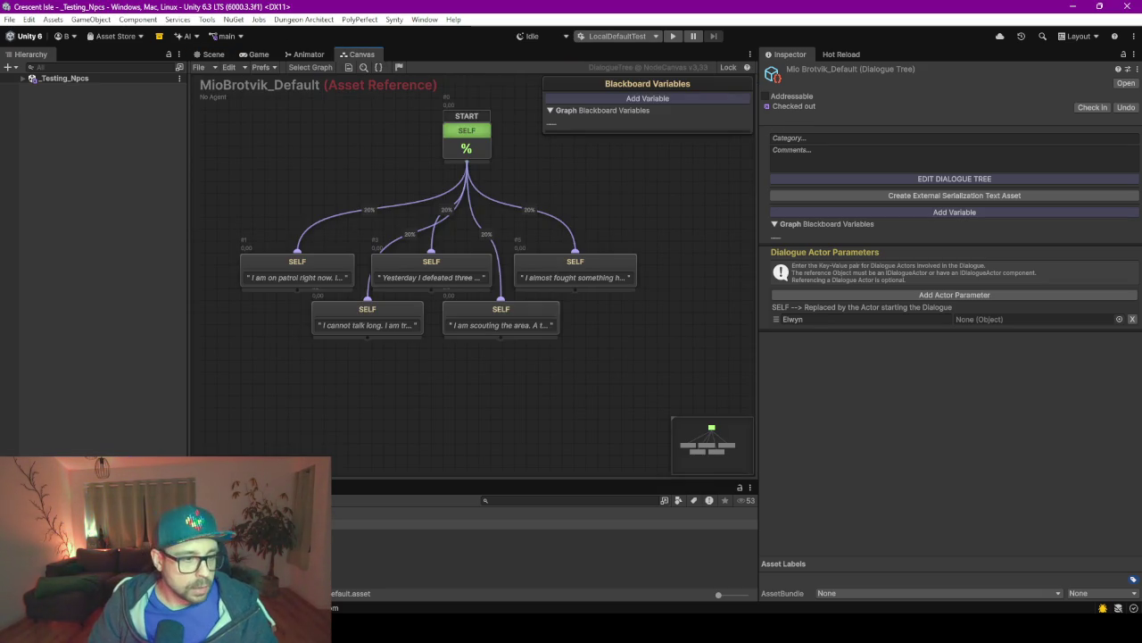
drag(333, 449, 333, 168)
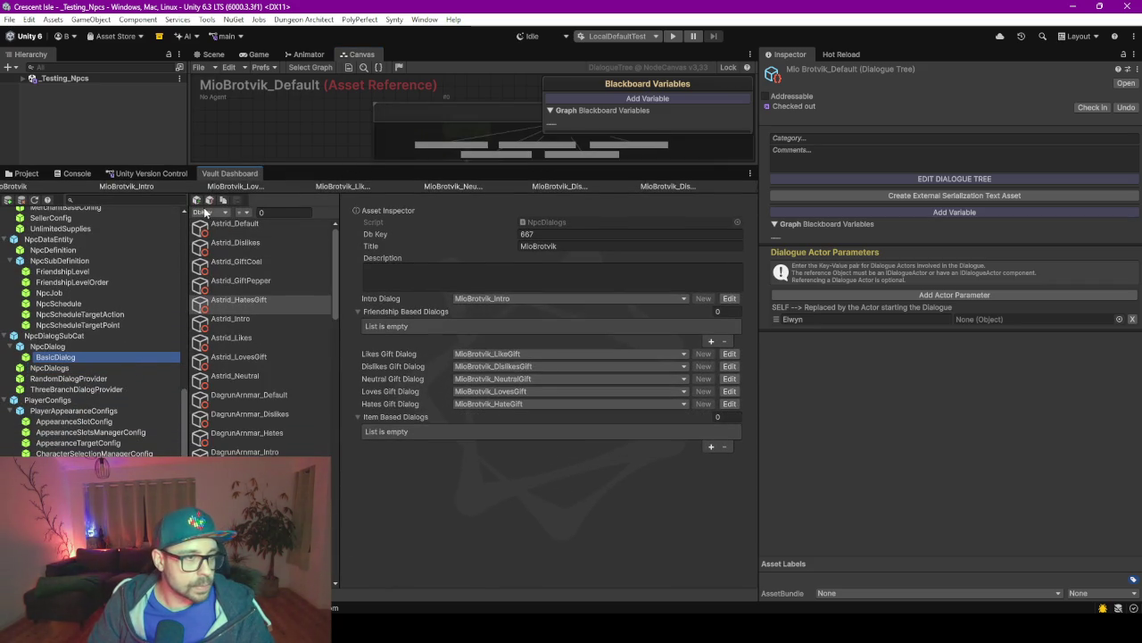
scroll(286, 424, down, 10)
scroll(286, 425, up, 2)
click(237, 268)
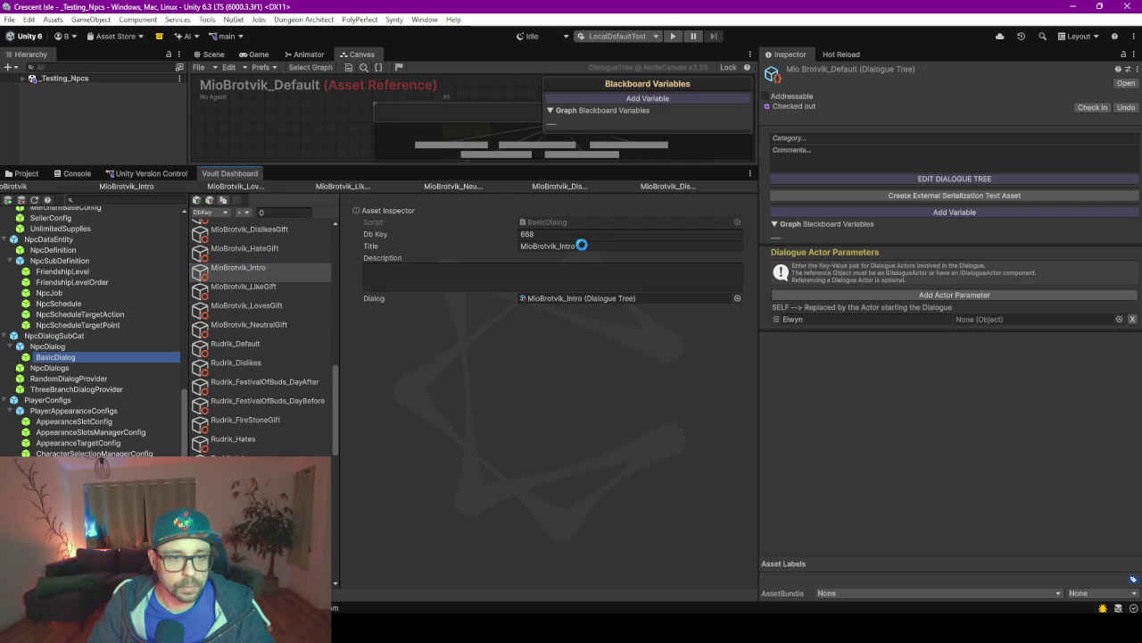
drag(605, 245, 562, 241)
text(Default)
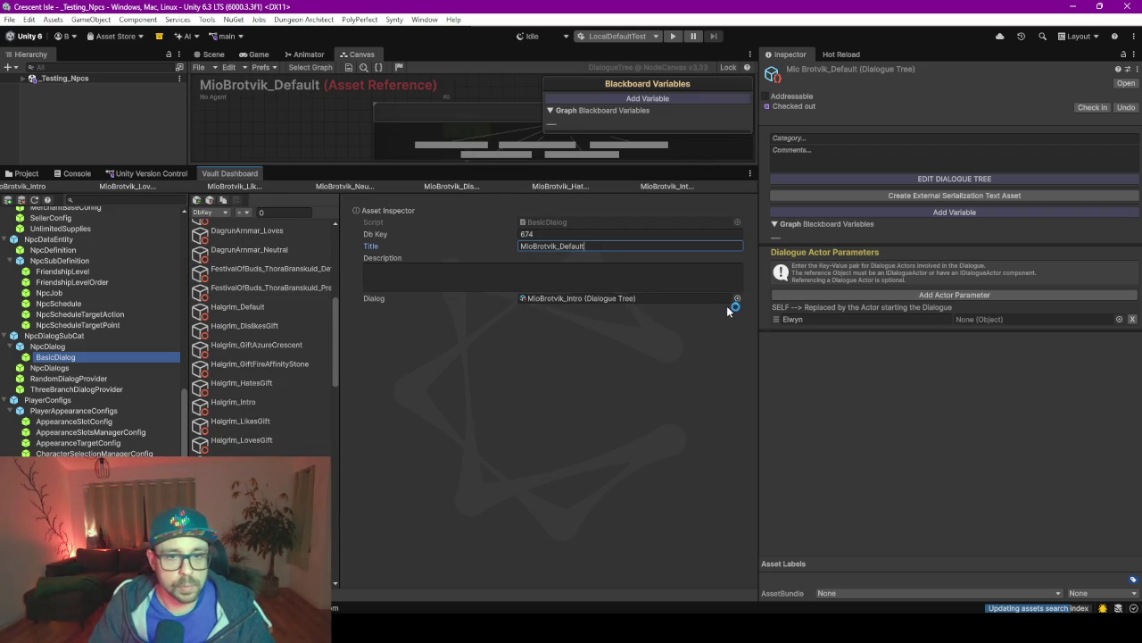
Set the entry's Dialog to the MioBrotvik_Default tree, then return to NpcDialogs.
click(735, 300)
text(m)
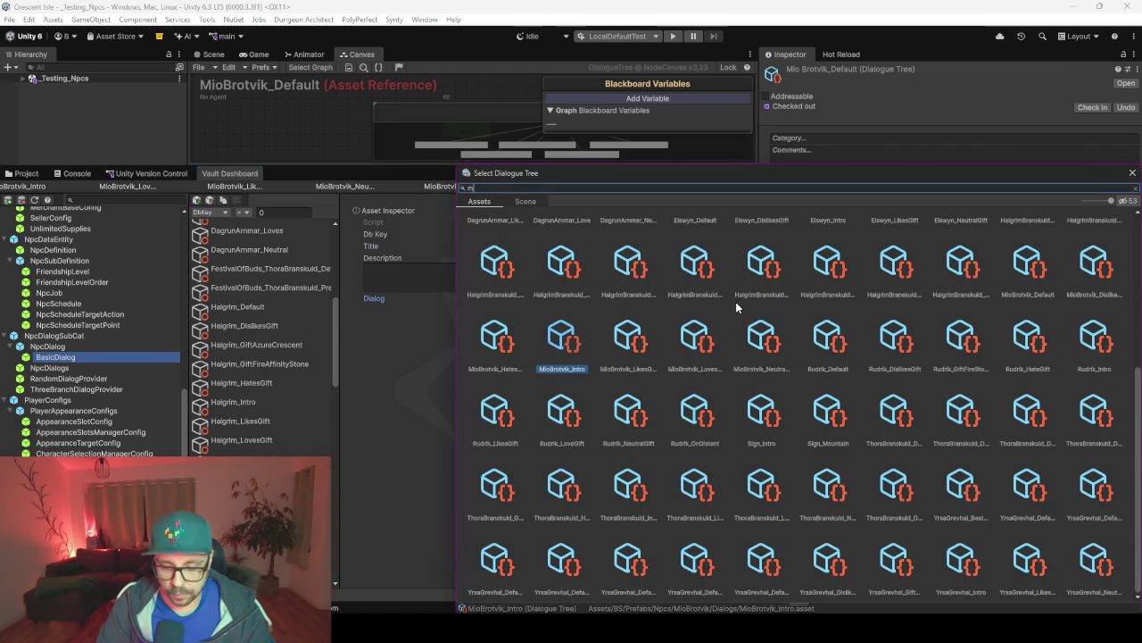
text(ioD)
key(BackSpace)
text(d)
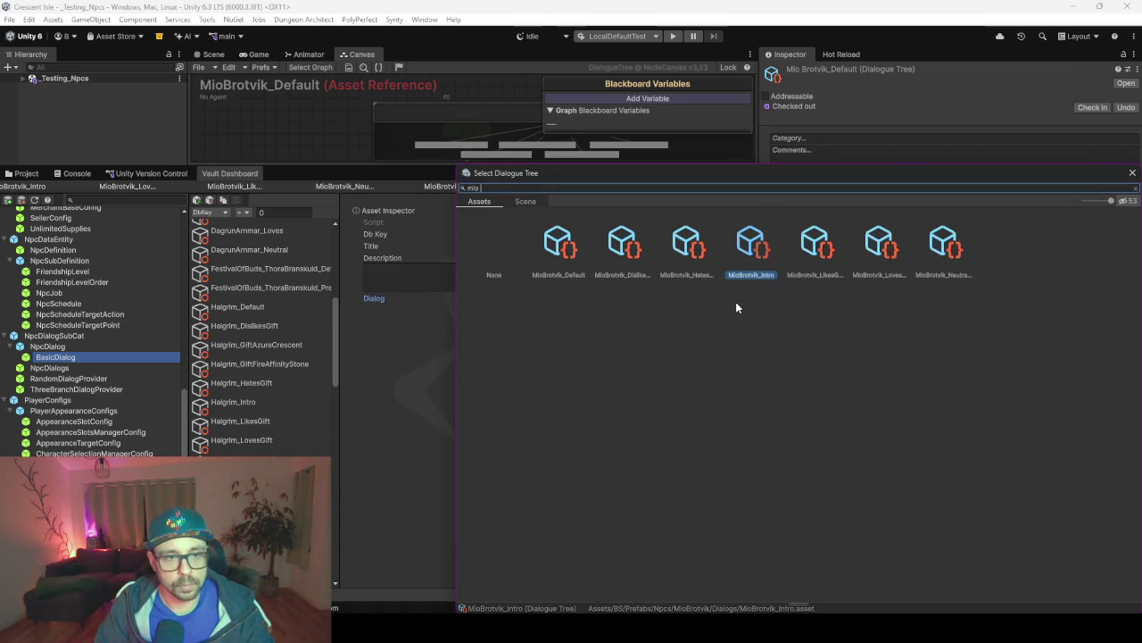
key(Return)
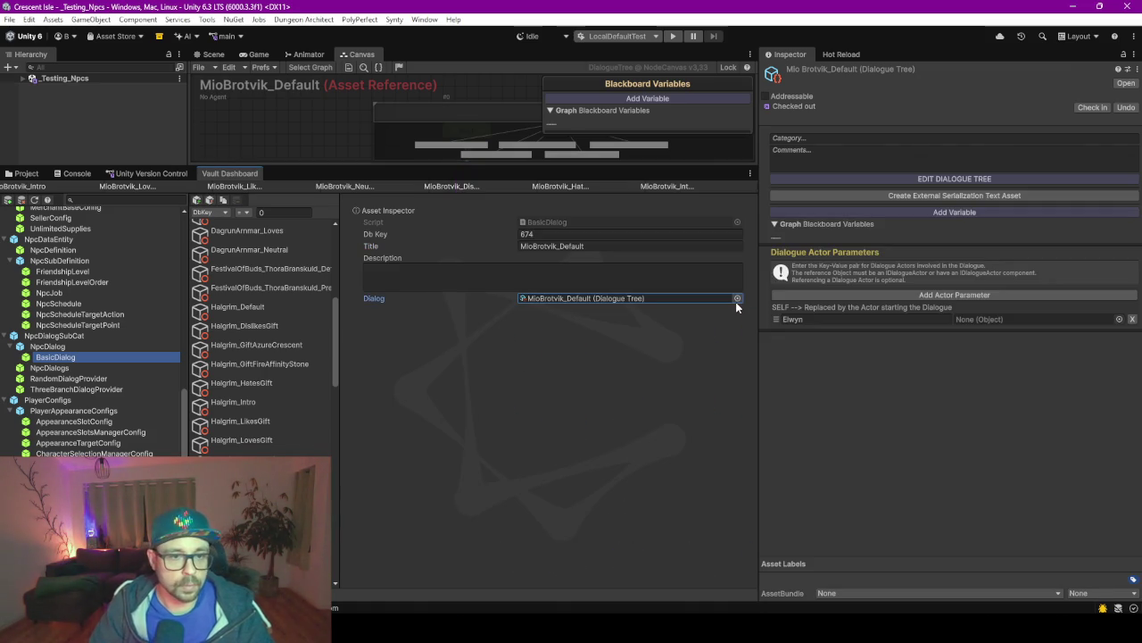
click(42, 185)
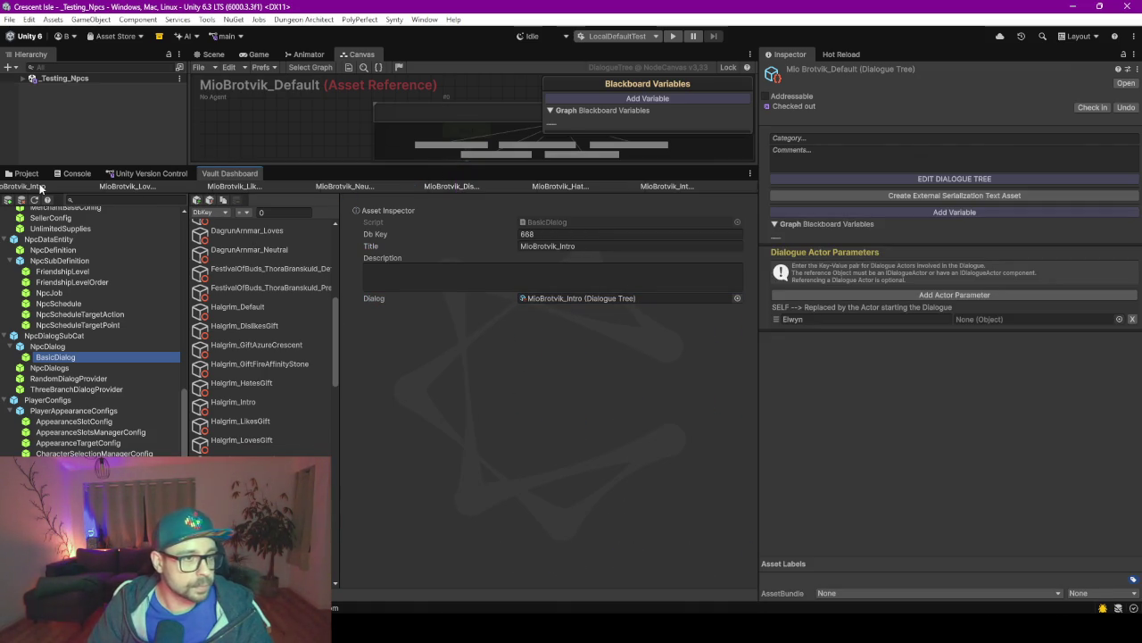
click(68, 370)
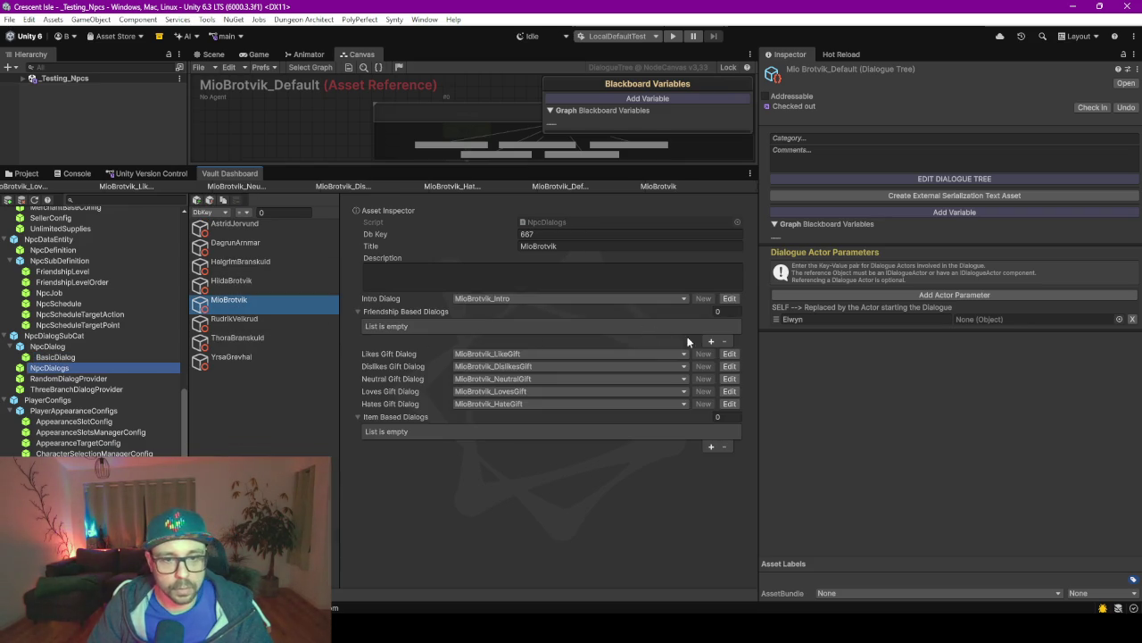
Add a Stranger-level Friendship Based Dialogs element using MioBrotvik_Default to Mio's NPC entry.
click(711, 341)
click(500, 340)
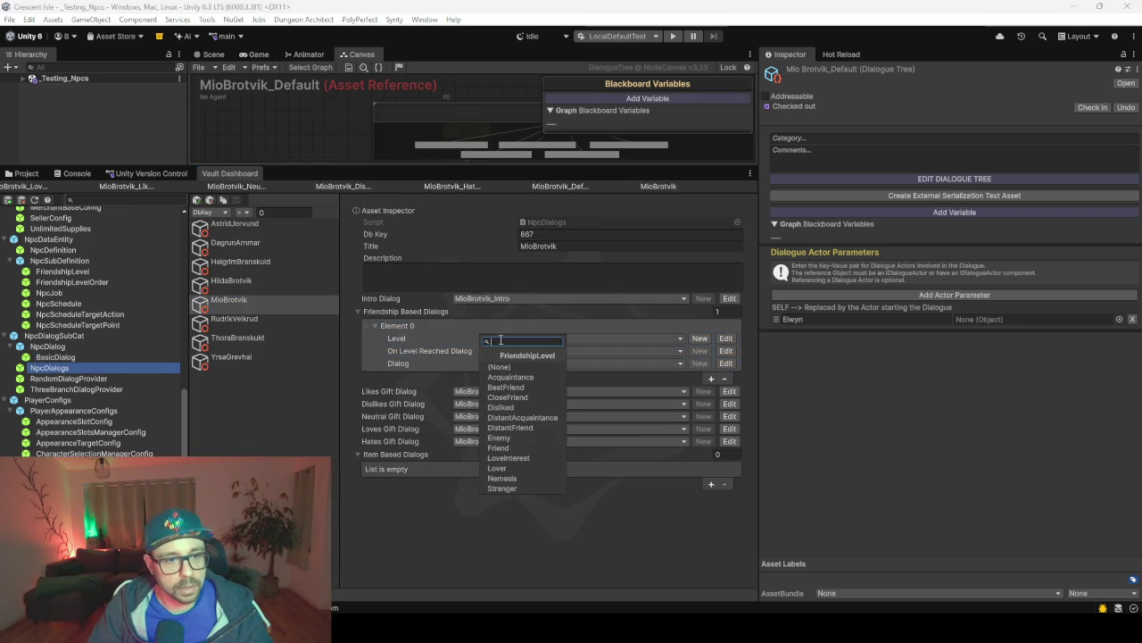
text(str)
key(Return)
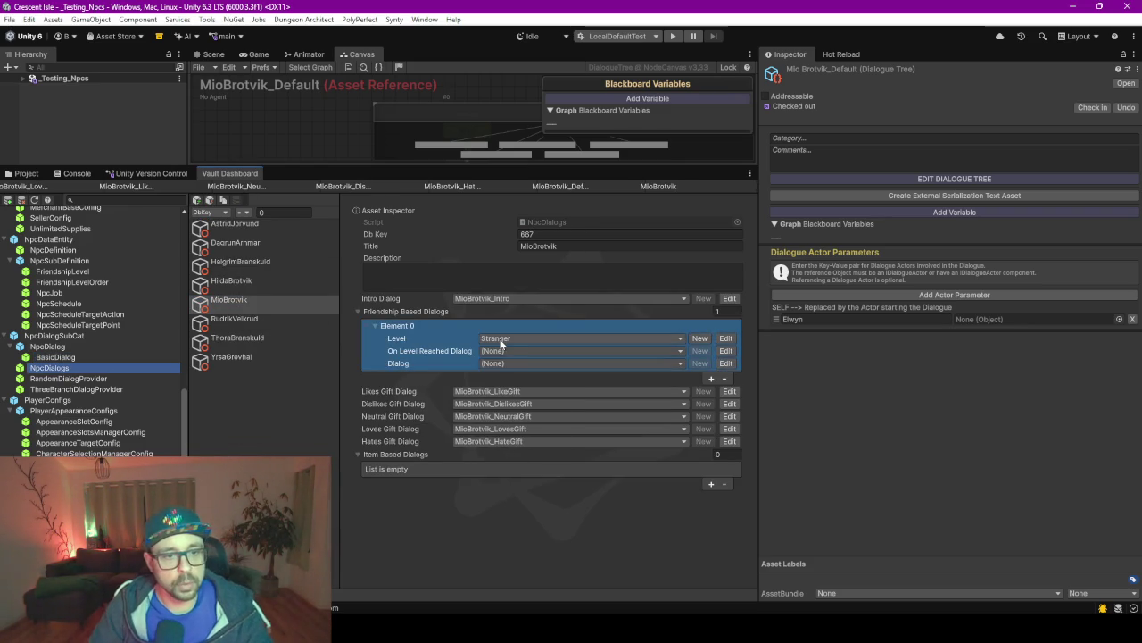
click(563, 362)
text(m)
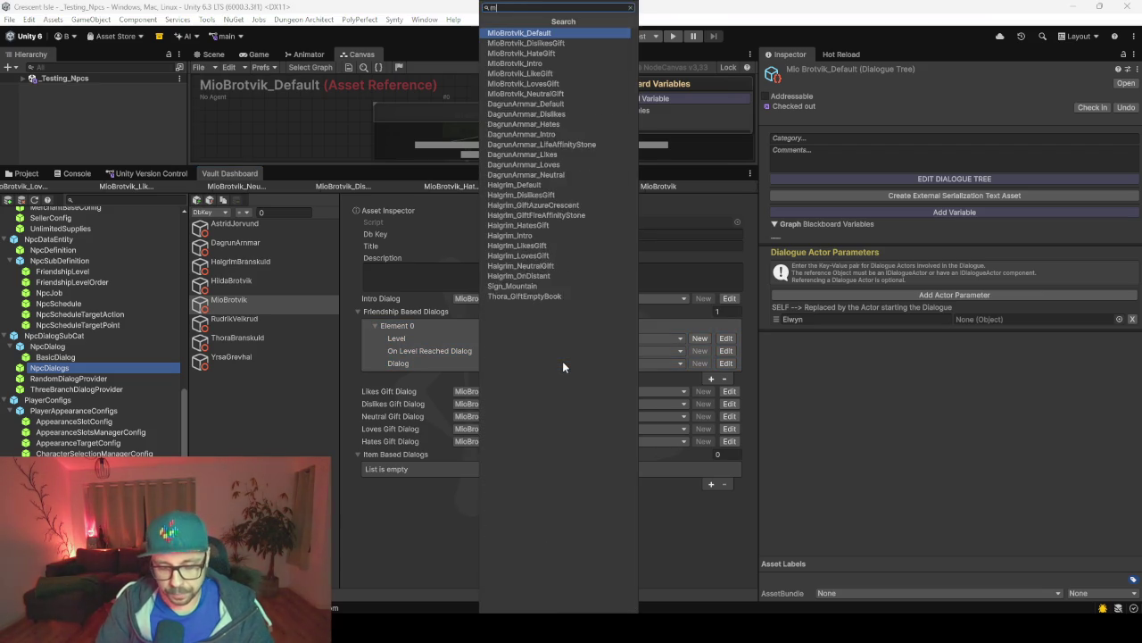
text(iod)
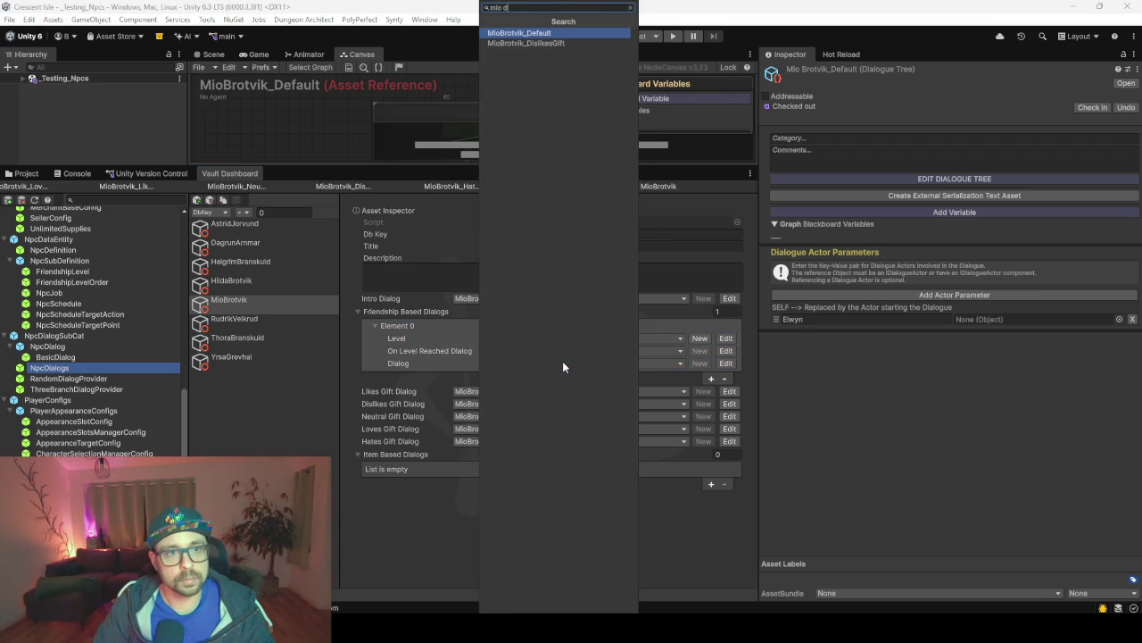
key(Return)
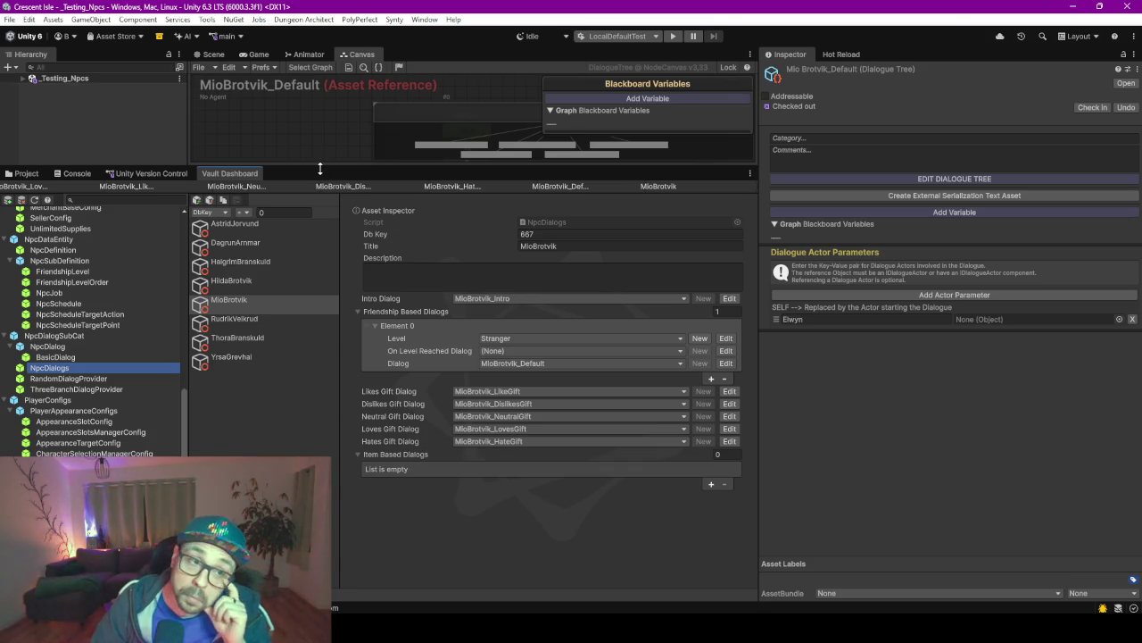
drag(319, 168, 325, 351)
Frame the MioBrotvik_Default graph to check its five 20% lines, then return to the Scene view.
right_click(370, 139)
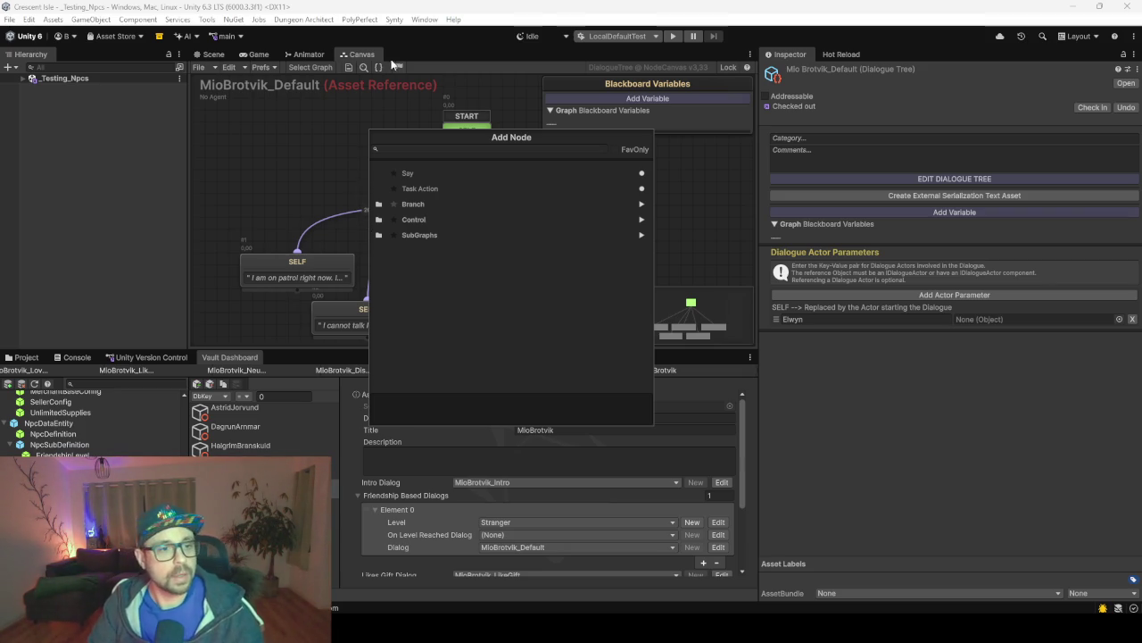
click(365, 209)
click(336, 190)
key(f)
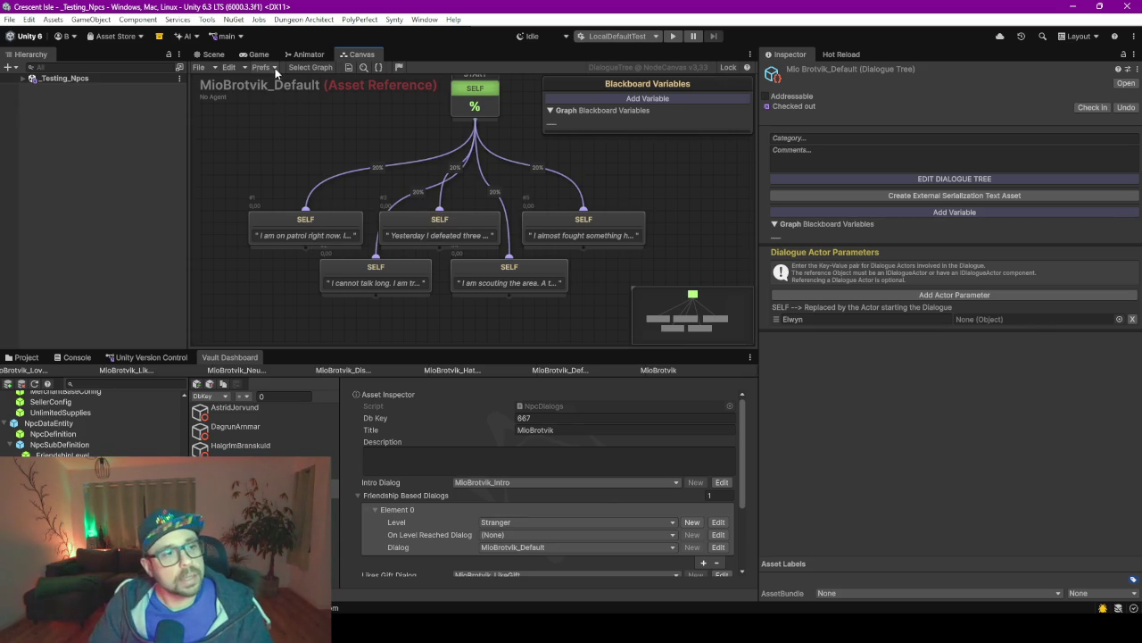
click(214, 54)
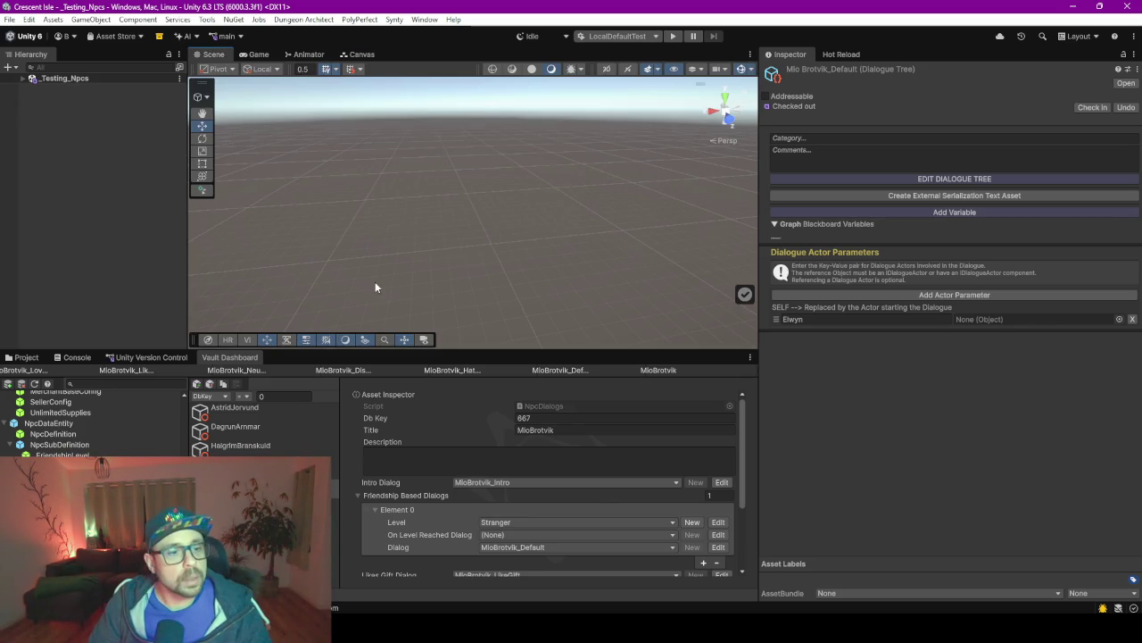
Enlarge the Vault Dashboard, browse the class tree down to Weapon, and select Sword.
mouse_move(449, 348)
mouse_down()
mouse_move(463, 382)
mouse_move(464, 371)
mouse_up()
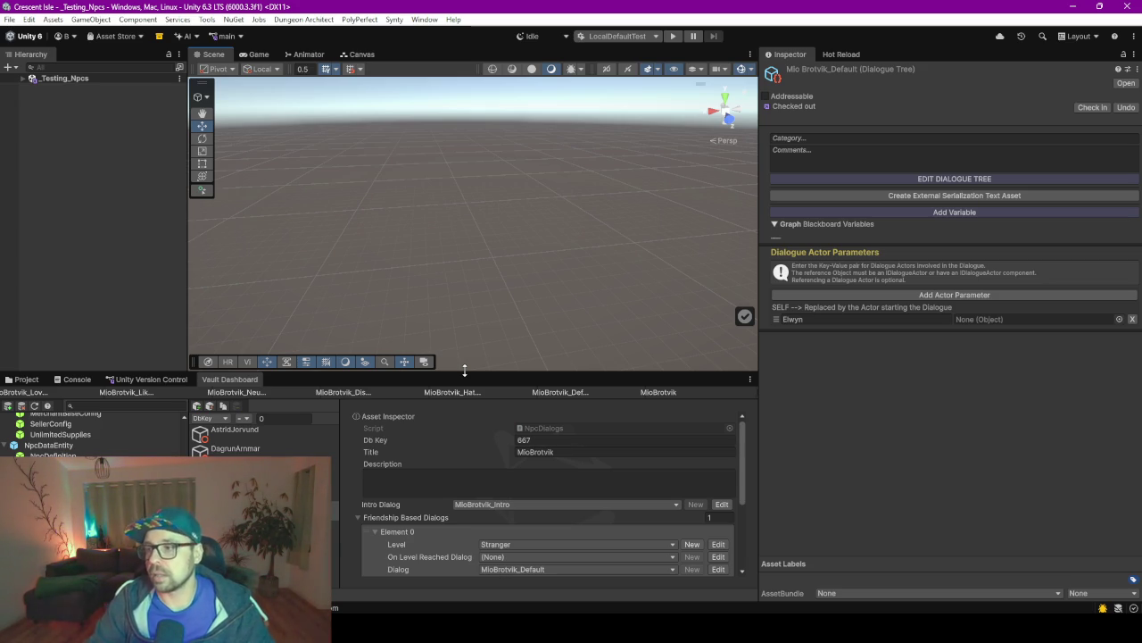
drag(464, 370, 465, 237)
scroll(113, 389, up, 15)
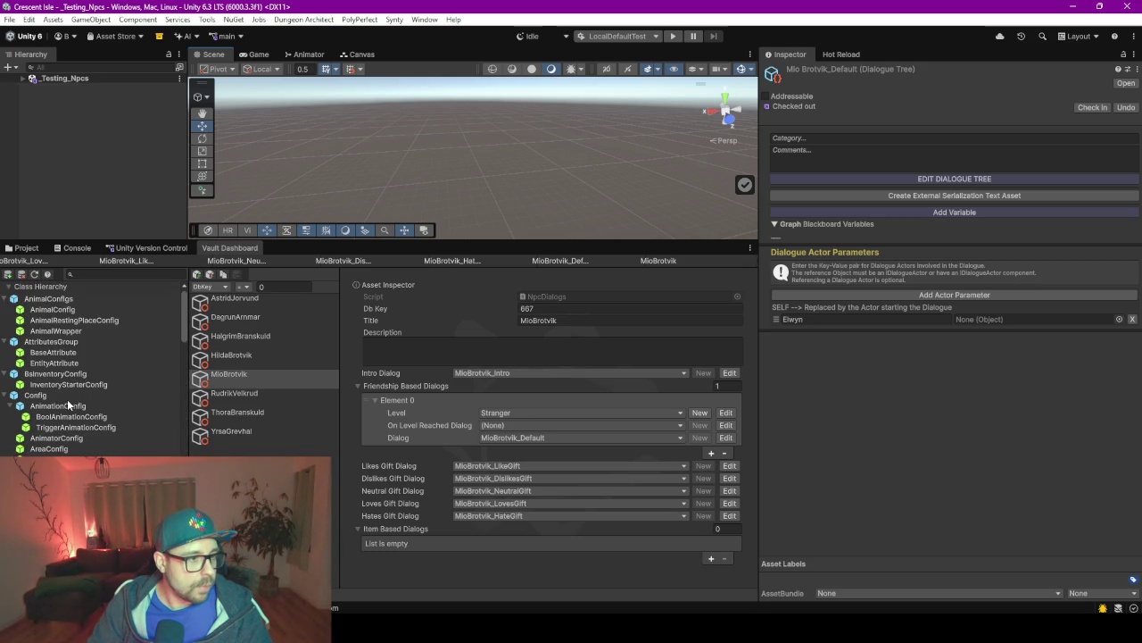
click(55, 341)
scroll(103, 400, down, 5)
scroll(104, 402, up, 3)
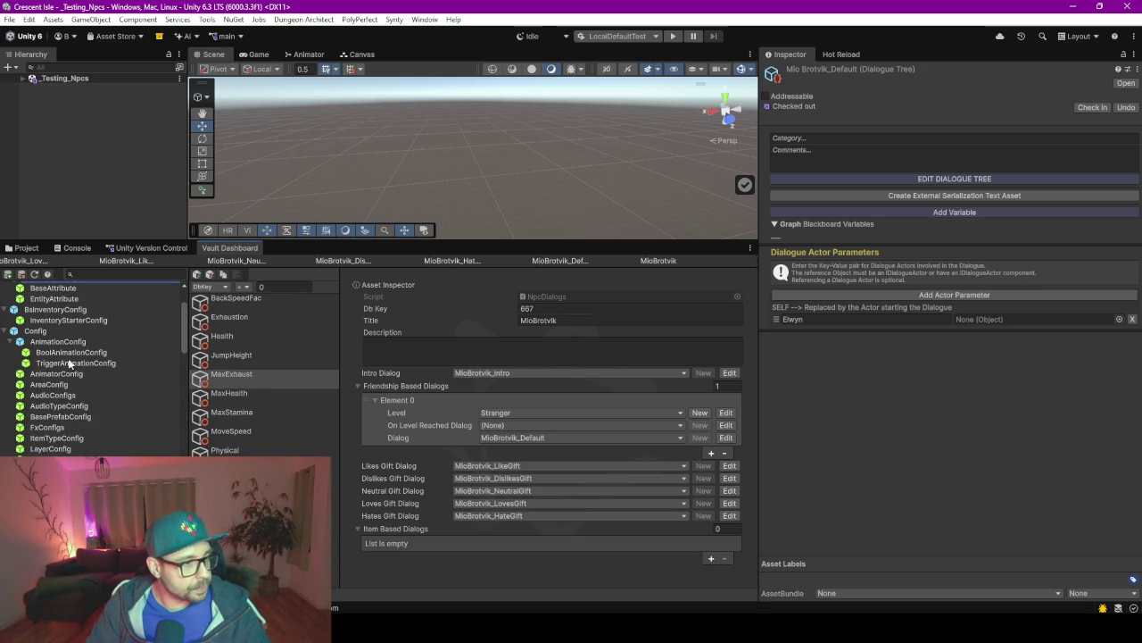
scroll(58, 442, down, 5)
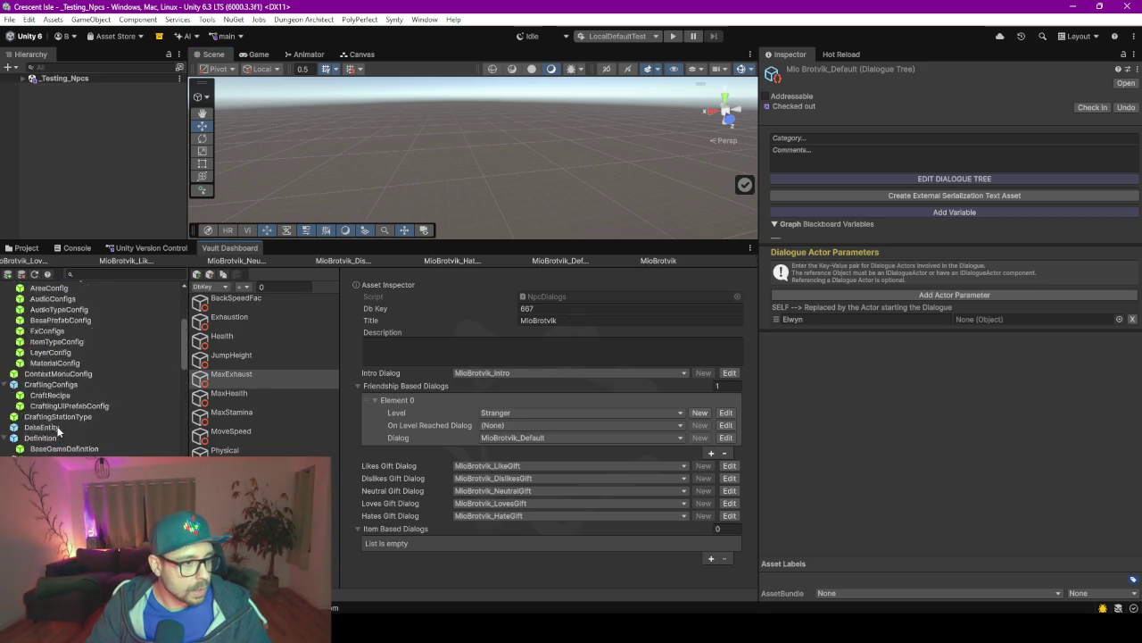
scroll(57, 431, down, 10)
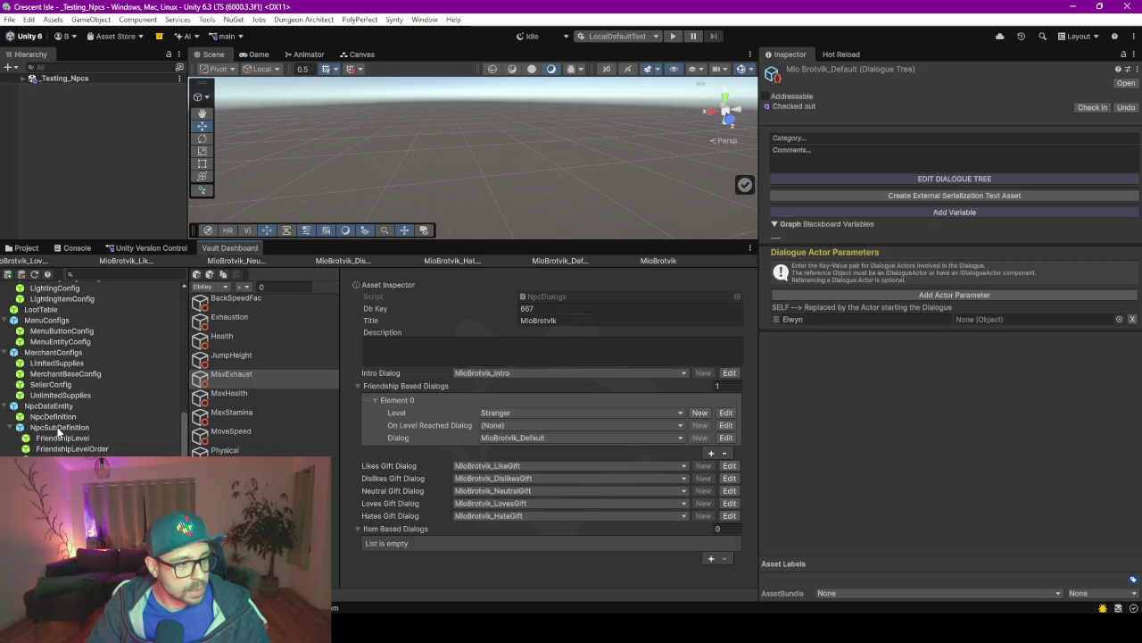
scroll(57, 432, down, 6)
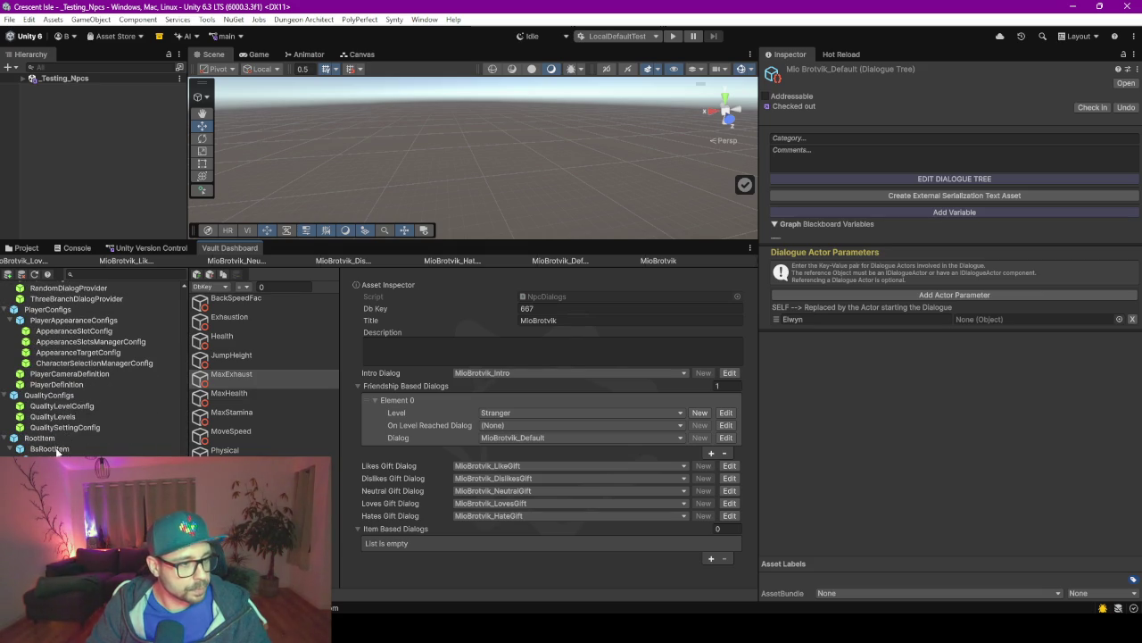
scroll(57, 432, down, 3)
click(54, 426)
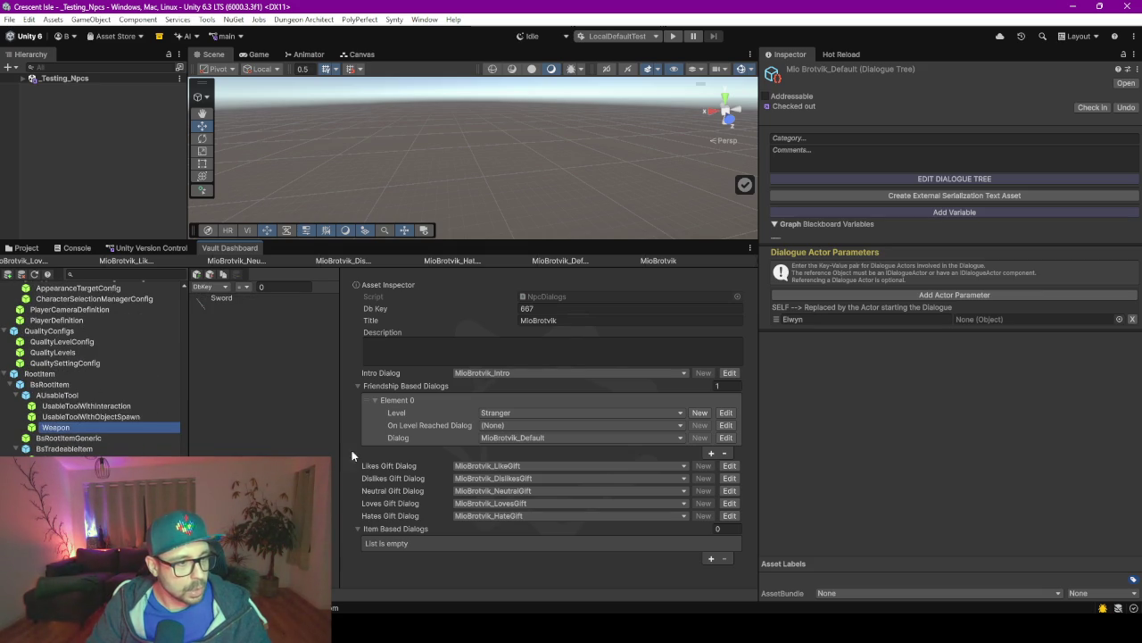
click(203, 307)
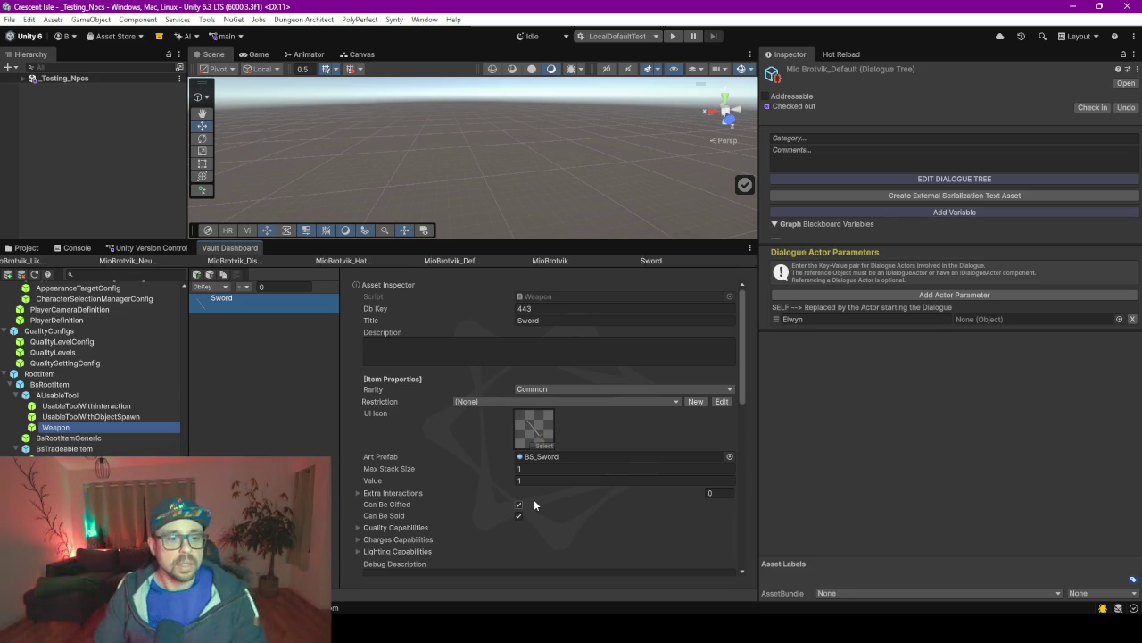
Review Sword's damage, range and width settings, then create a new Weapon entry.
scroll(470, 393, down, 5)
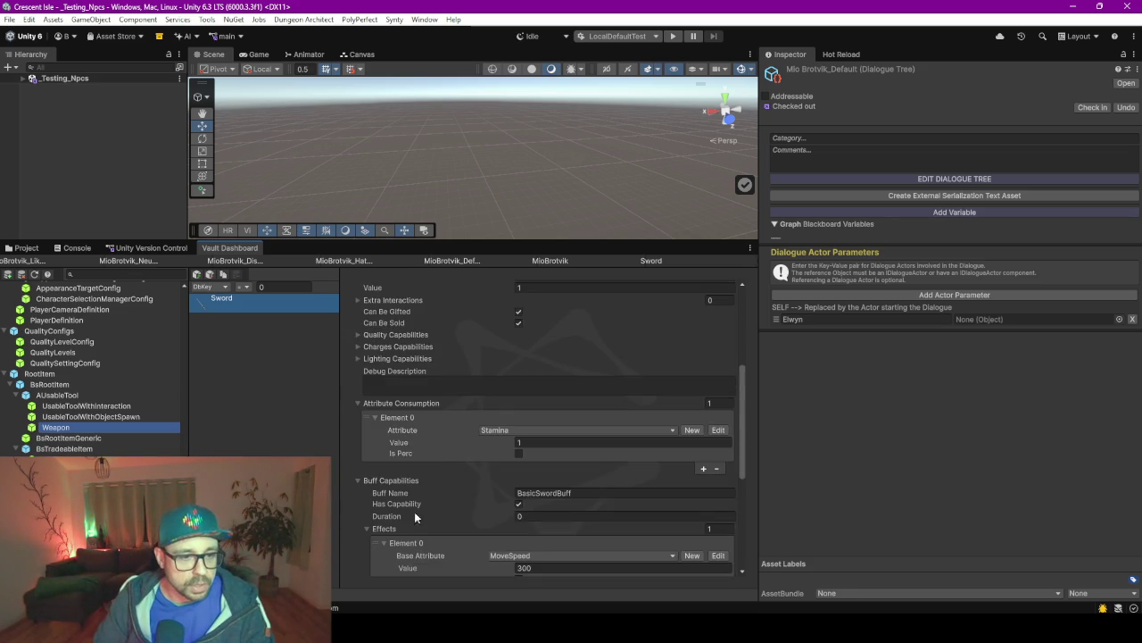
scroll(438, 491, down, 5)
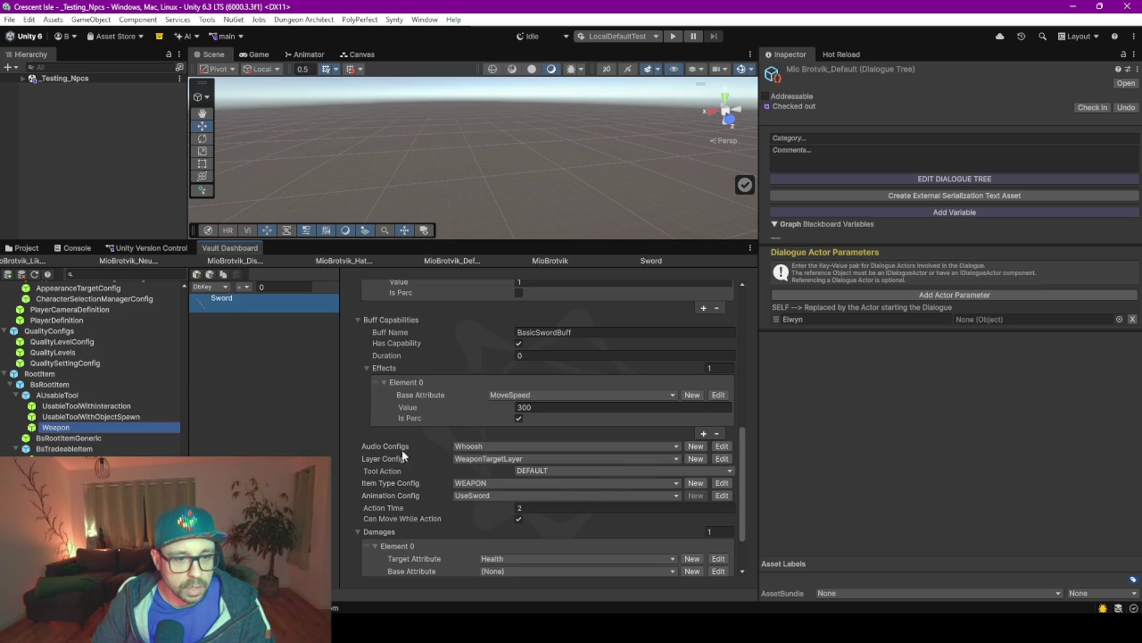
scroll(452, 448, down, 2)
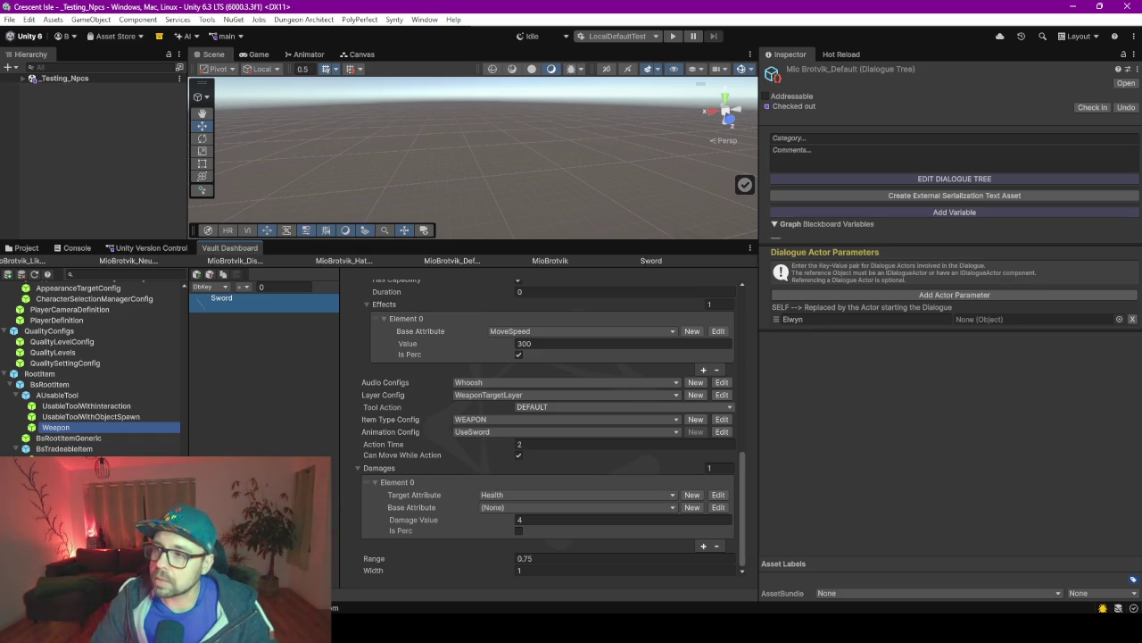
click(196, 274)
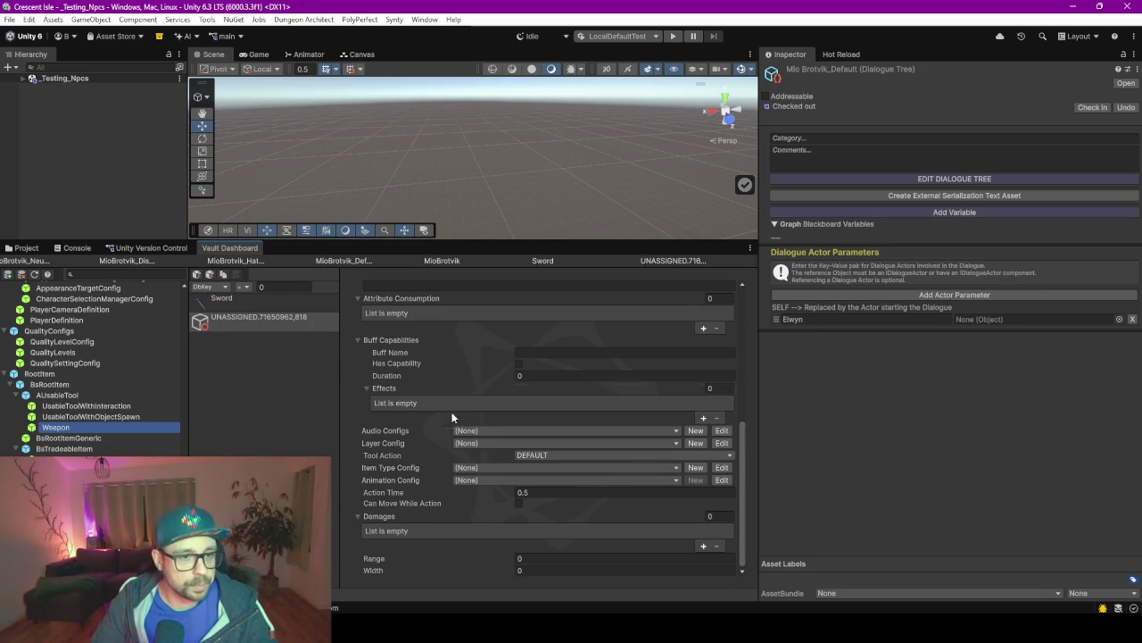
Title the new weapon entry Wooden Sword.
scroll(429, 339, up, 5)
click(572, 319)
text(Wooden Sword)
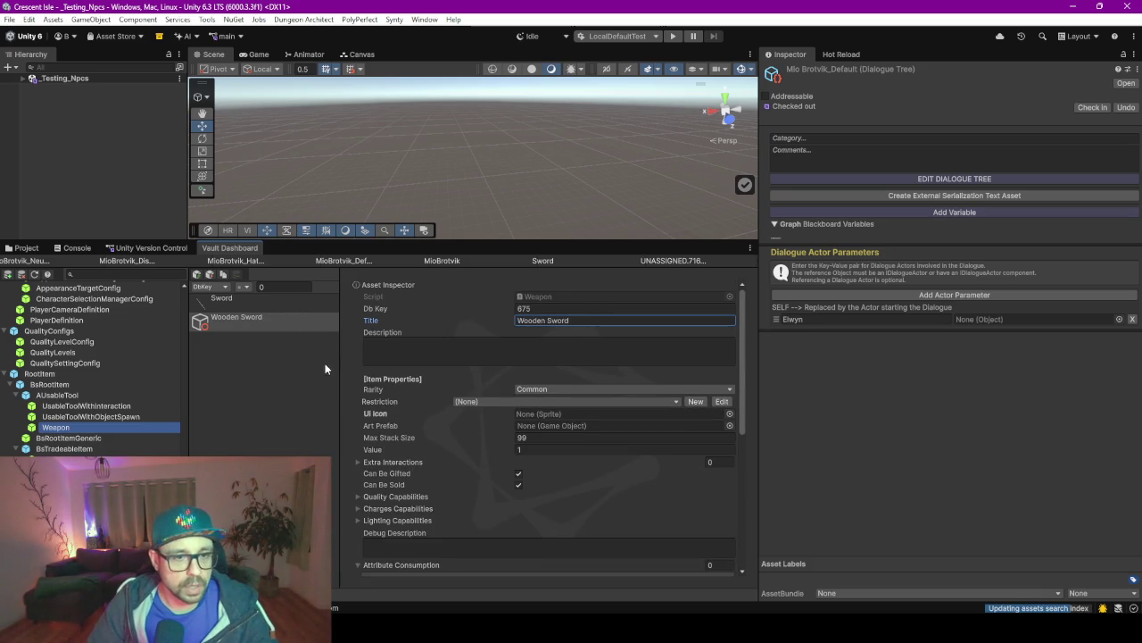
click(328, 391)
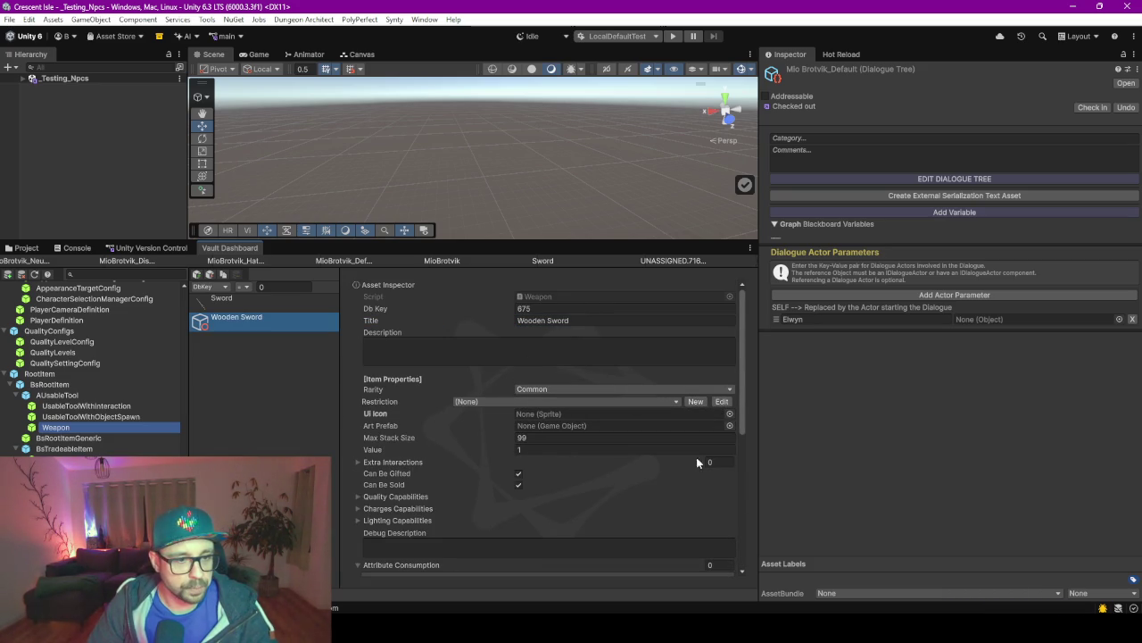
Add a damage element targeting Health, leaving its base attribute empty.
scroll(441, 473, down, 5)
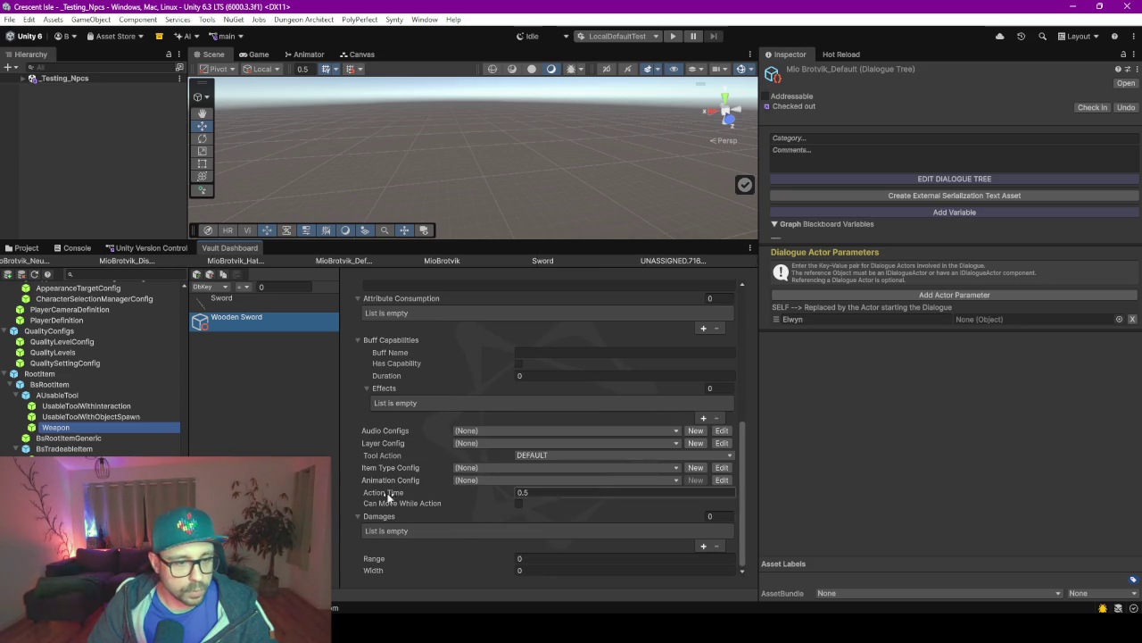
click(705, 546)
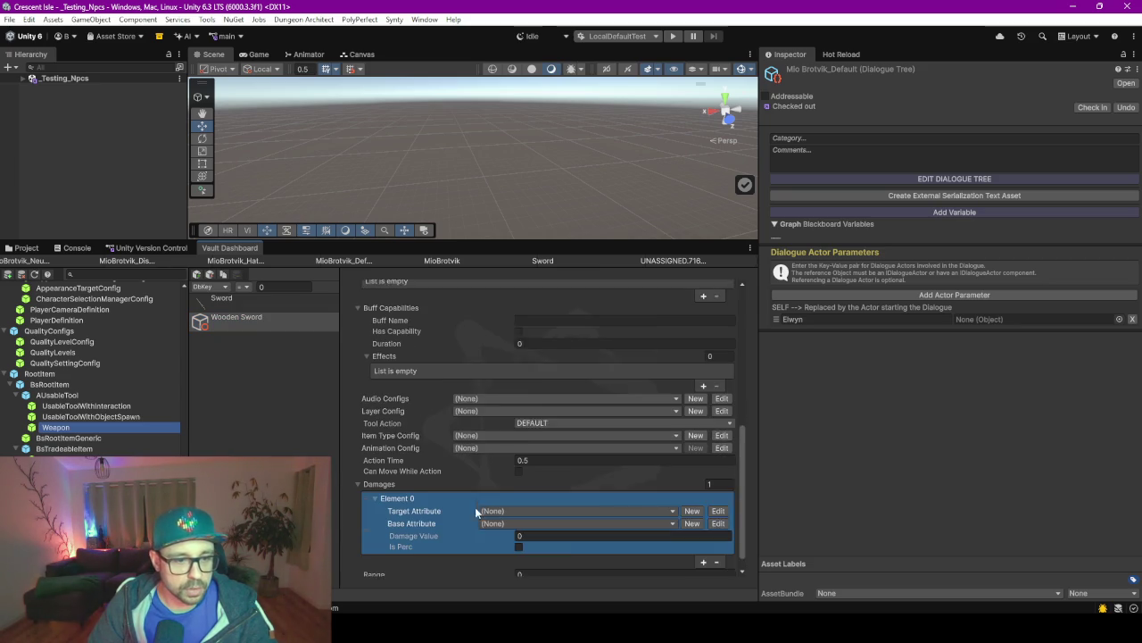
click(492, 498)
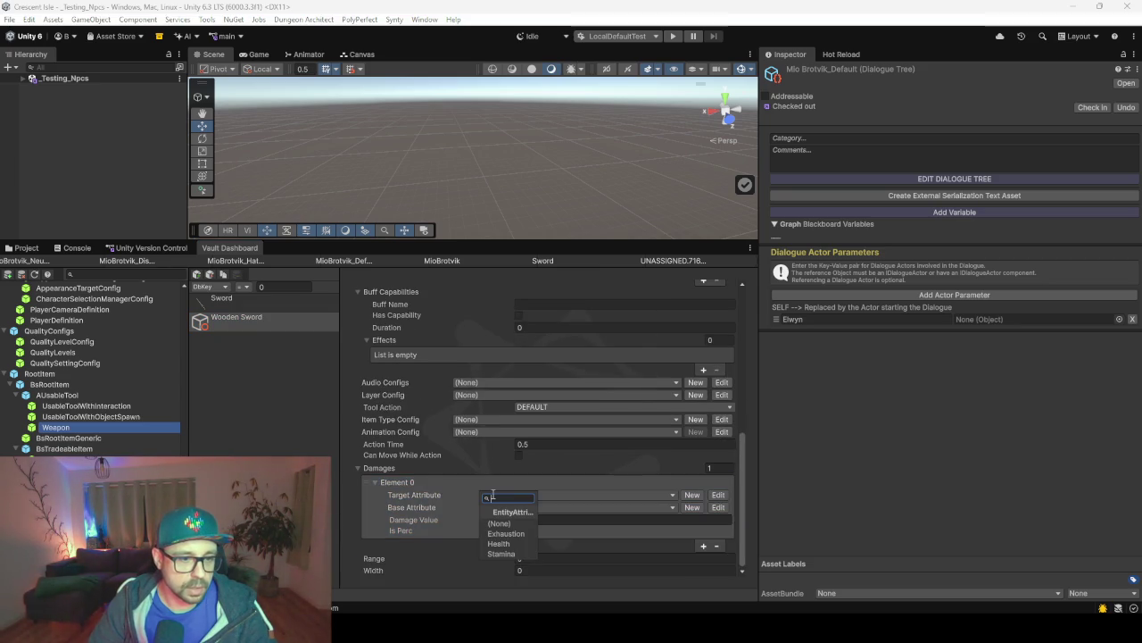
click(515, 544)
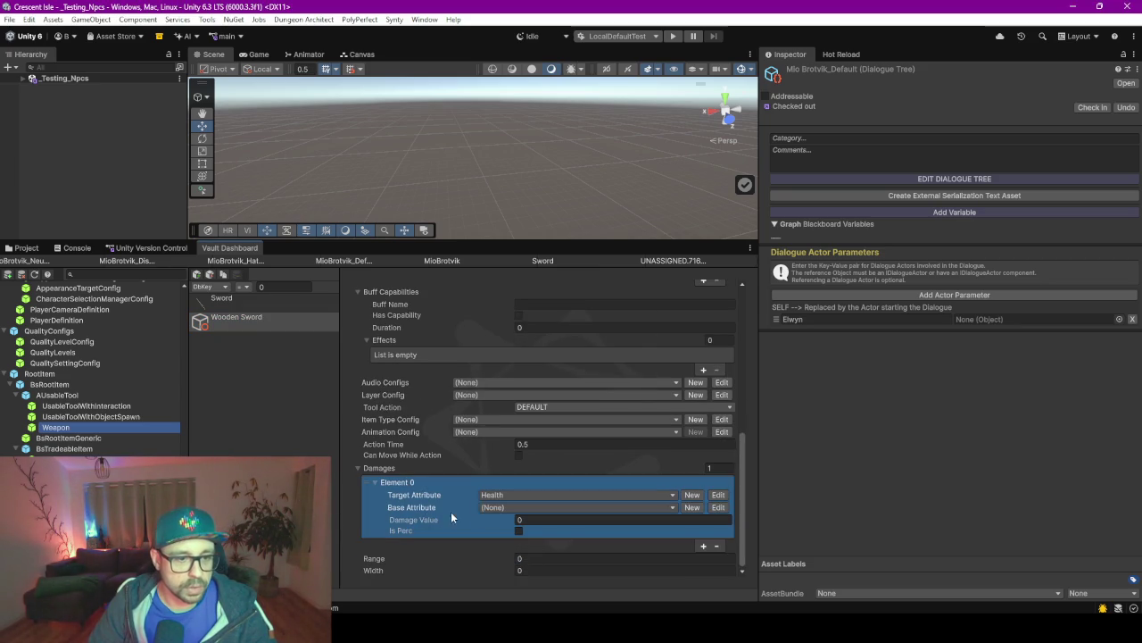
click(494, 509)
click(499, 509)
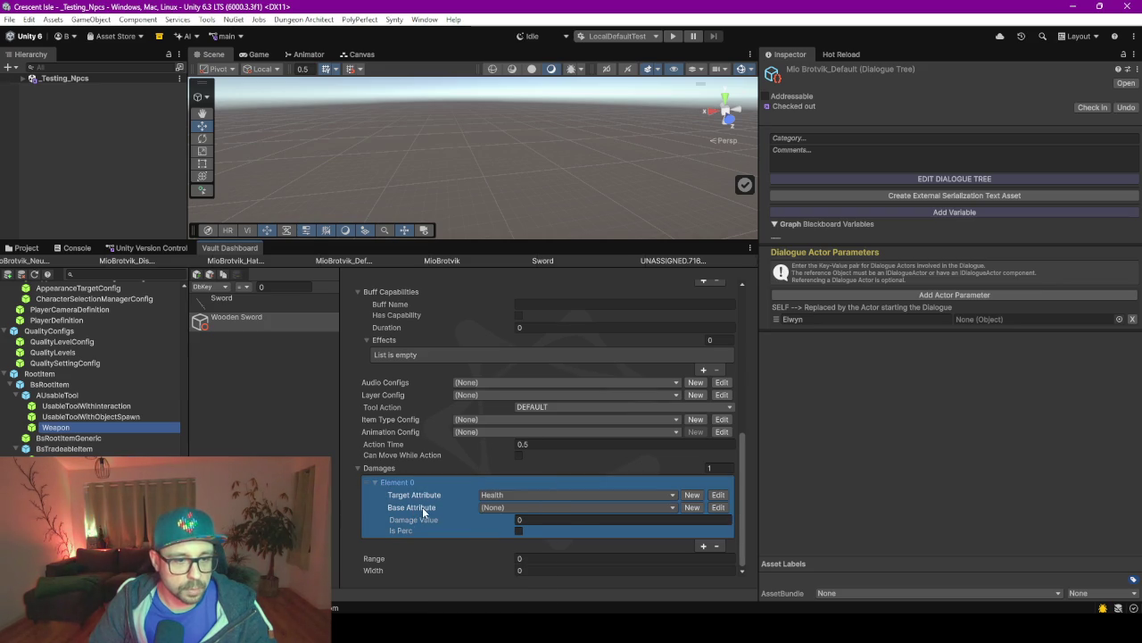
click(498, 509)
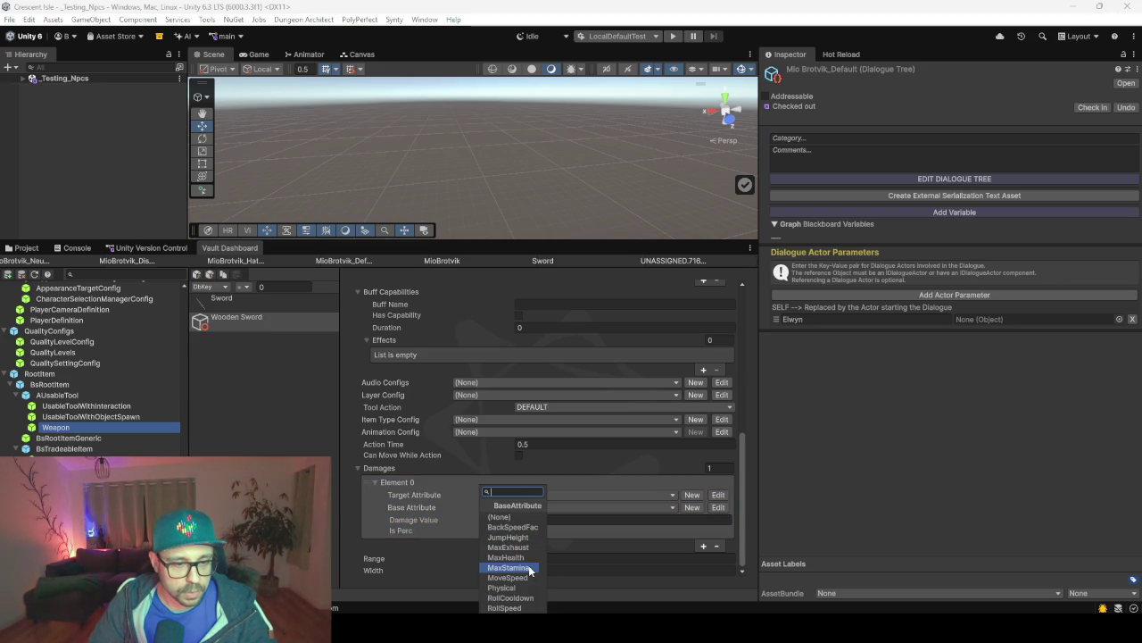
click(418, 508)
Compare against the original Sword's values, then begin editing the Wooden Sword's damage value.
click(243, 297)
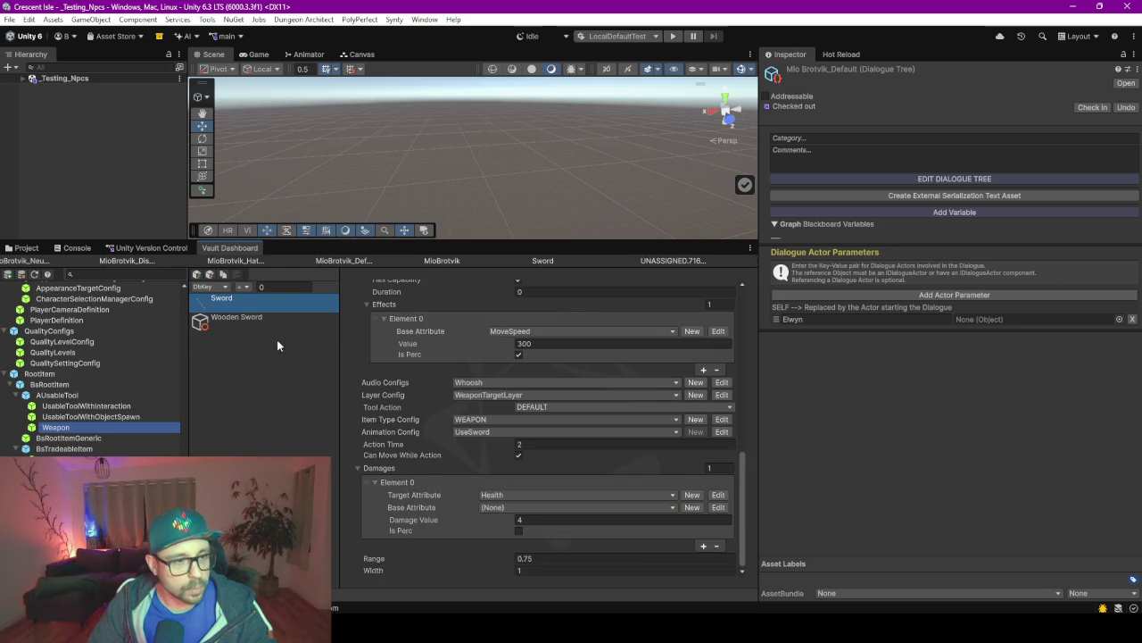
click(266, 323)
click(540, 519)
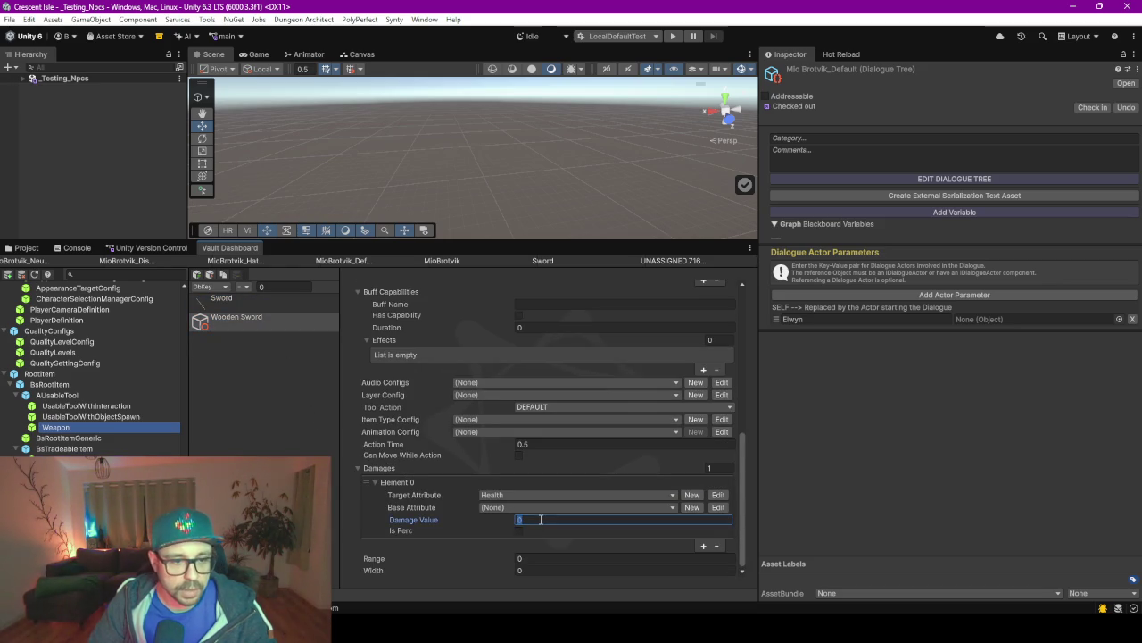
Set Wooden Sword's damage to 1 and its audio config to Whoosh.
text(1)
click(378, 503)
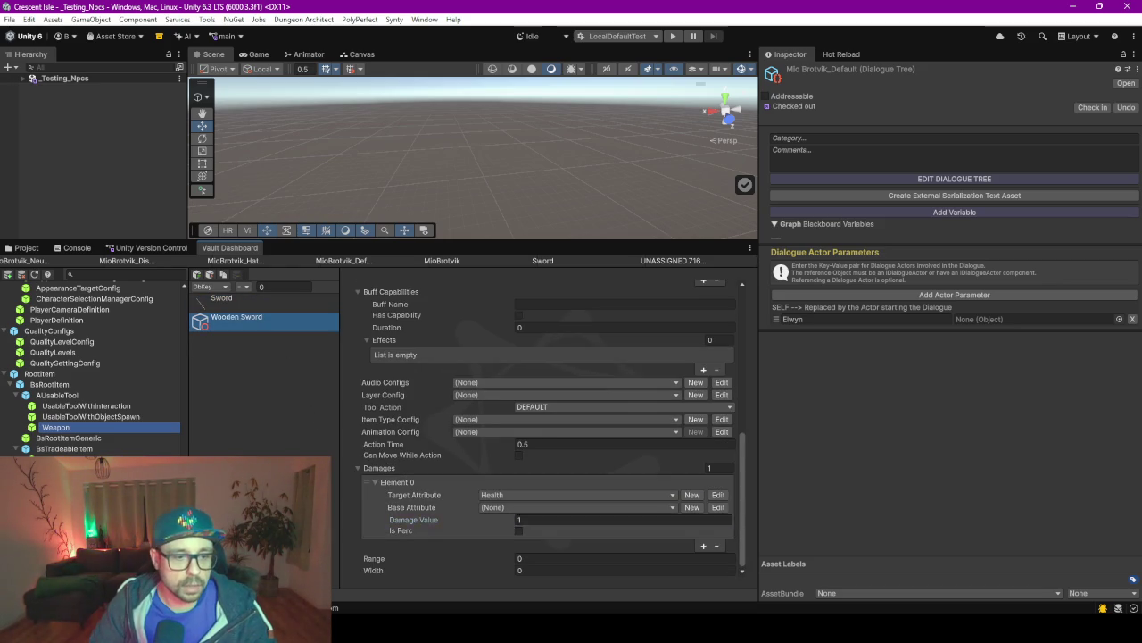
click(272, 315)
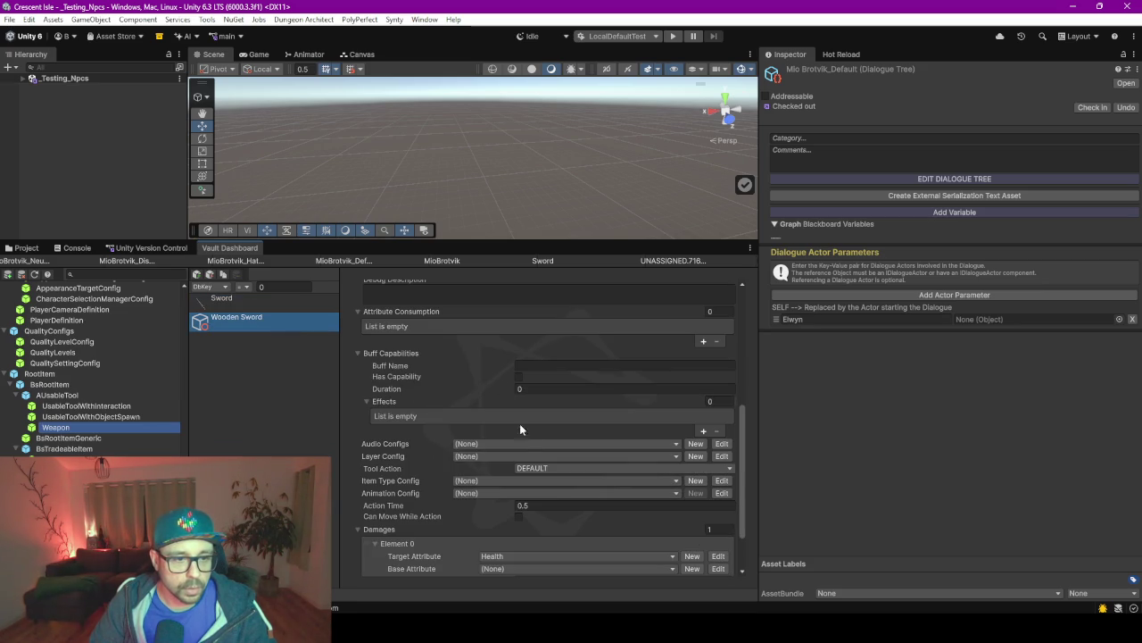
click(505, 446)
text(wh)
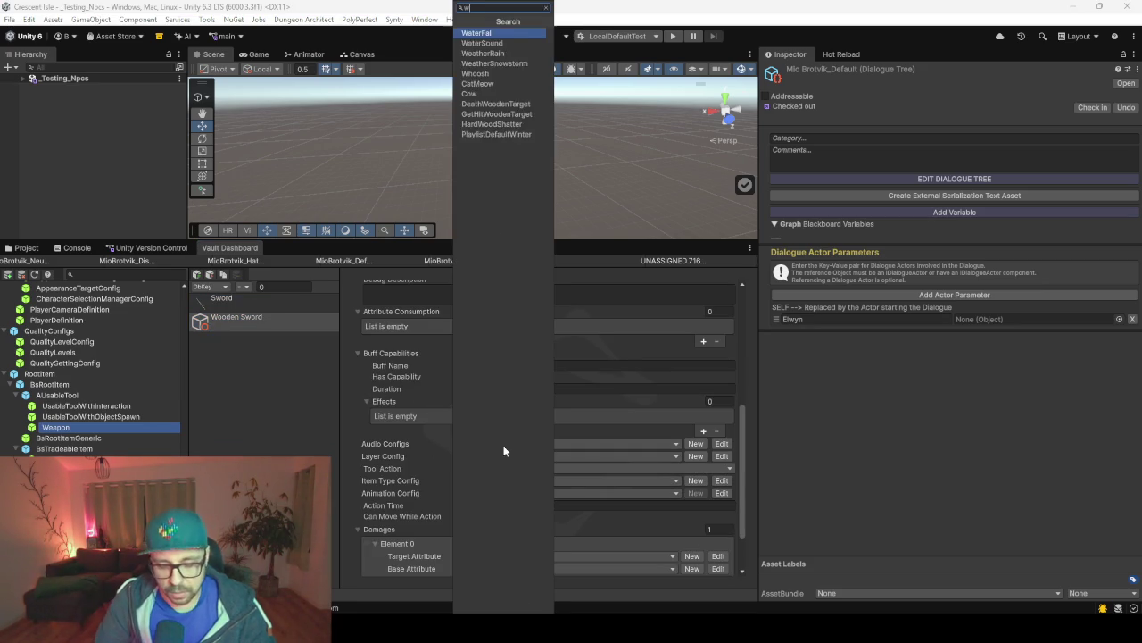
key(Return)
Add an Attribute Consumption element consuming Stamina to Wooden Sword, matching Sword.
click(225, 315)
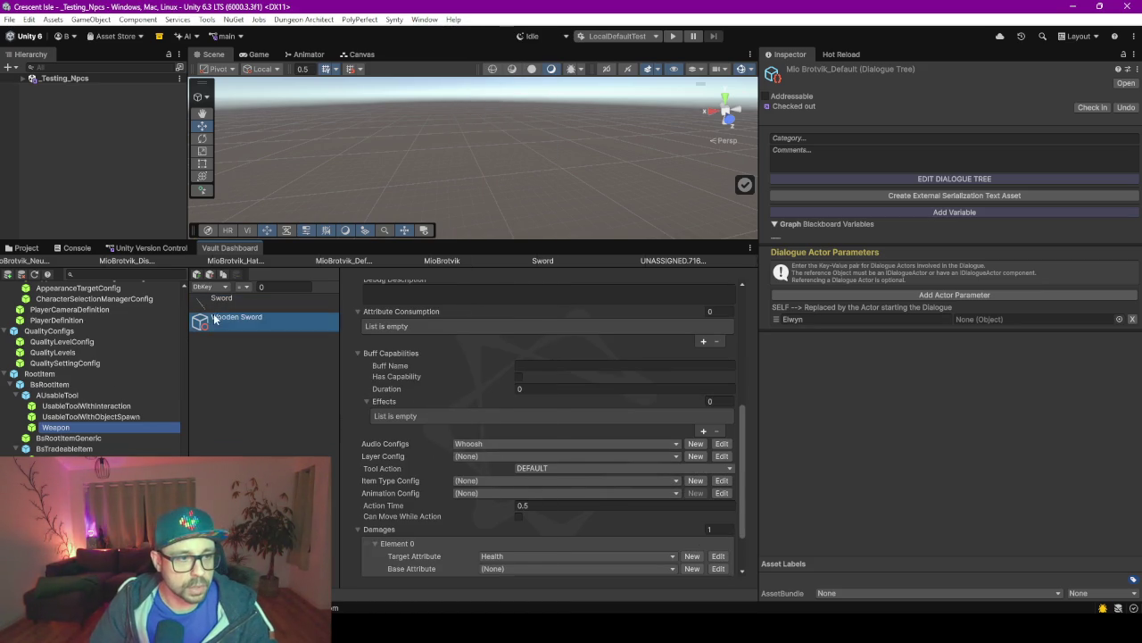
scroll(414, 389, down, 3)
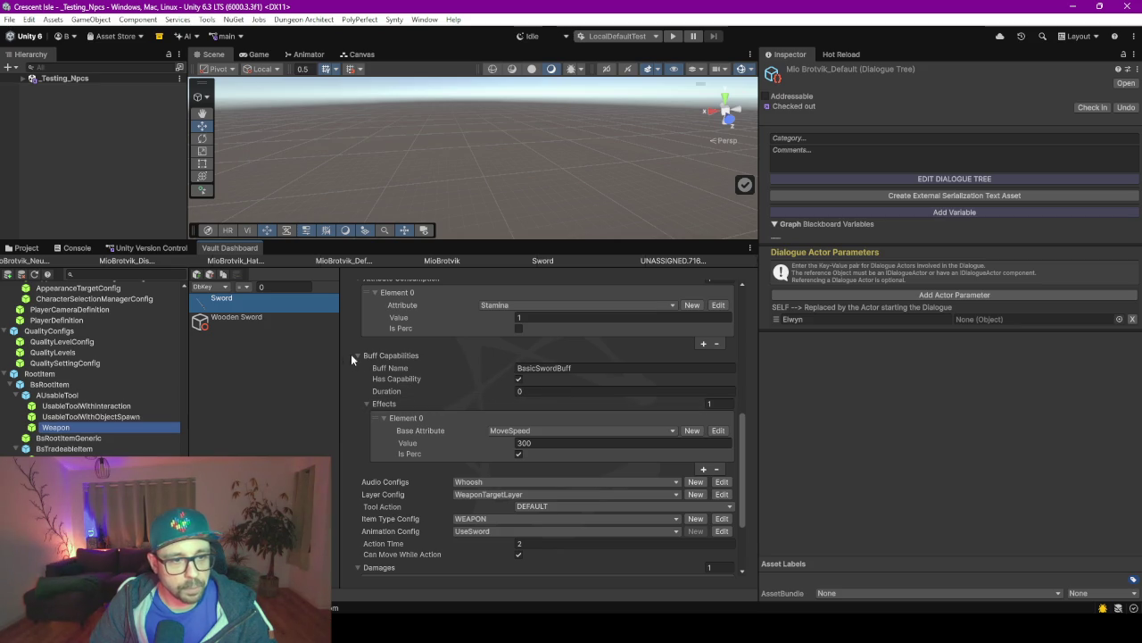
click(262, 319)
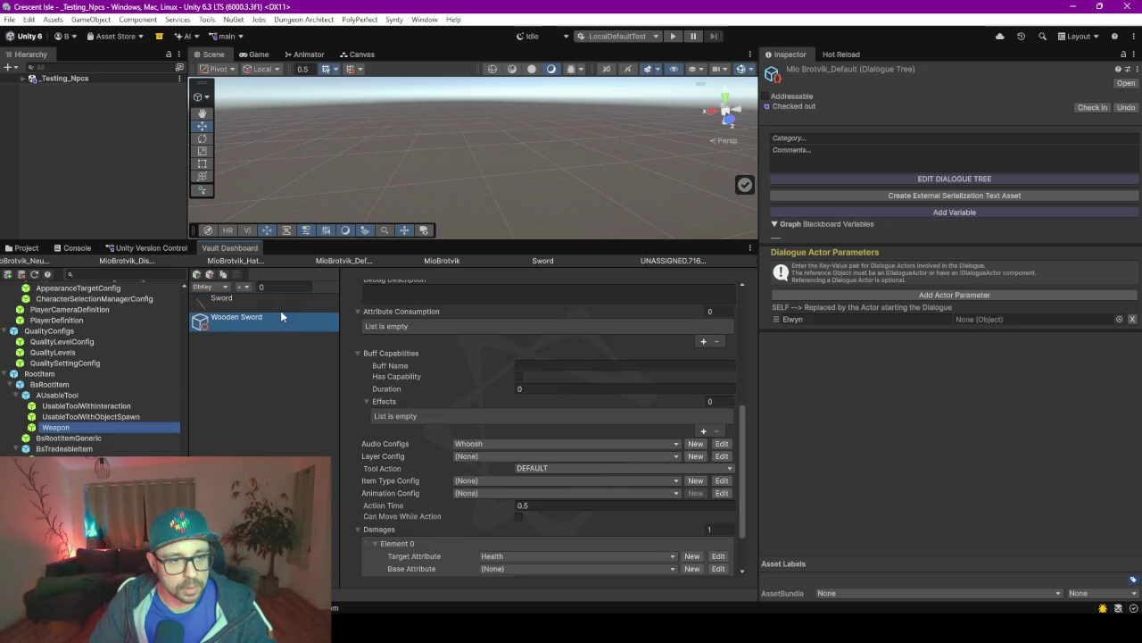
click(247, 300)
scroll(419, 400, up, 5)
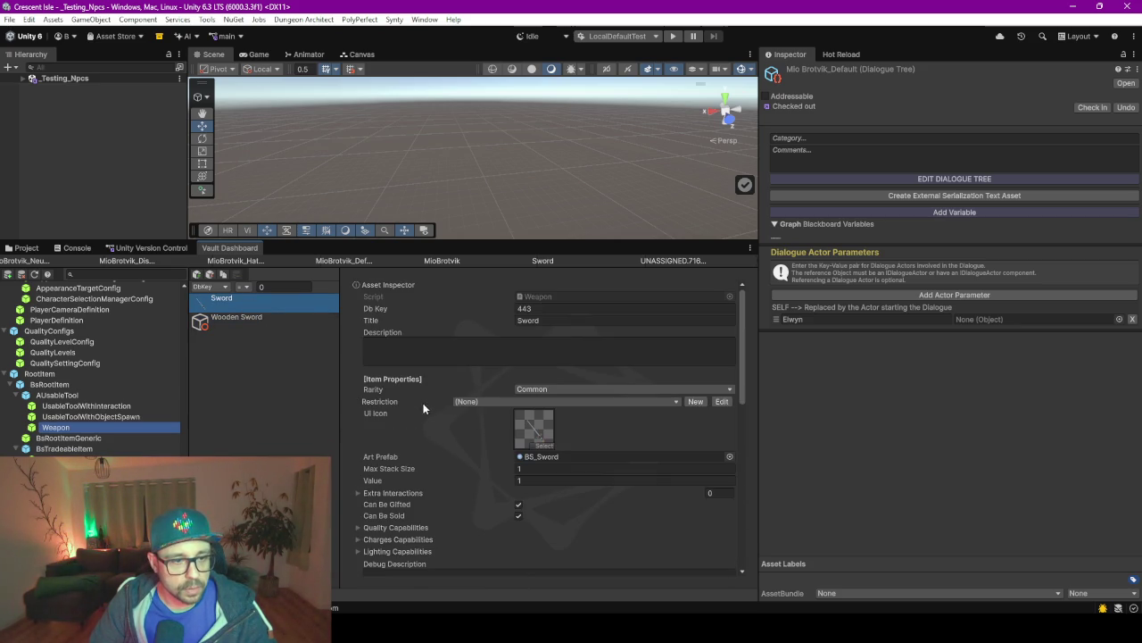
scroll(428, 441, down, 4)
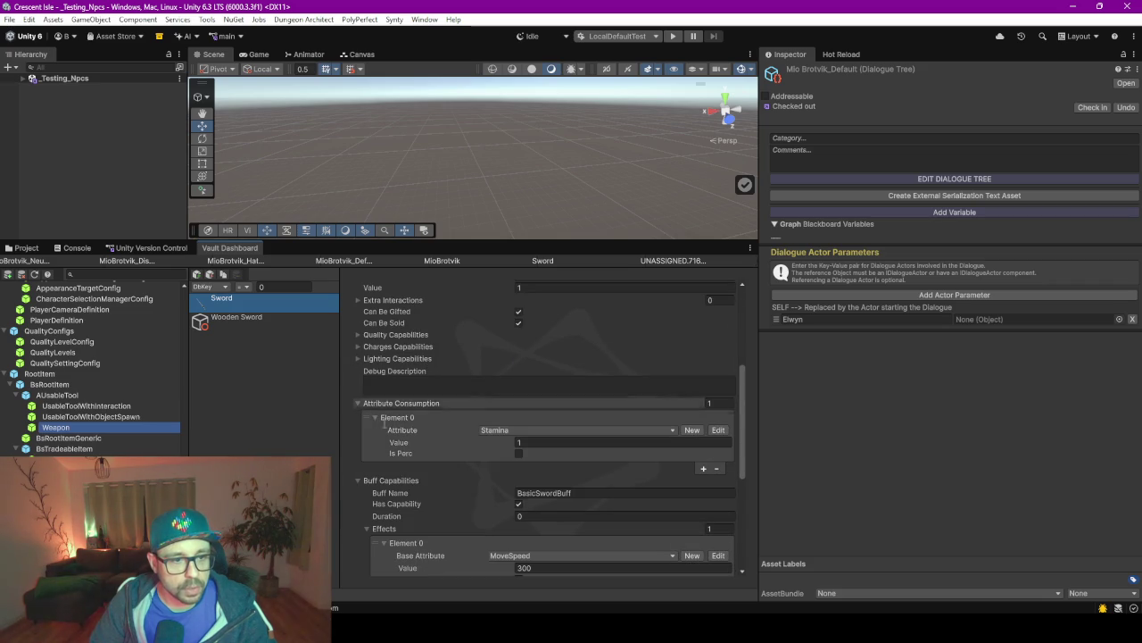
click(251, 327)
scroll(405, 440, down, 1)
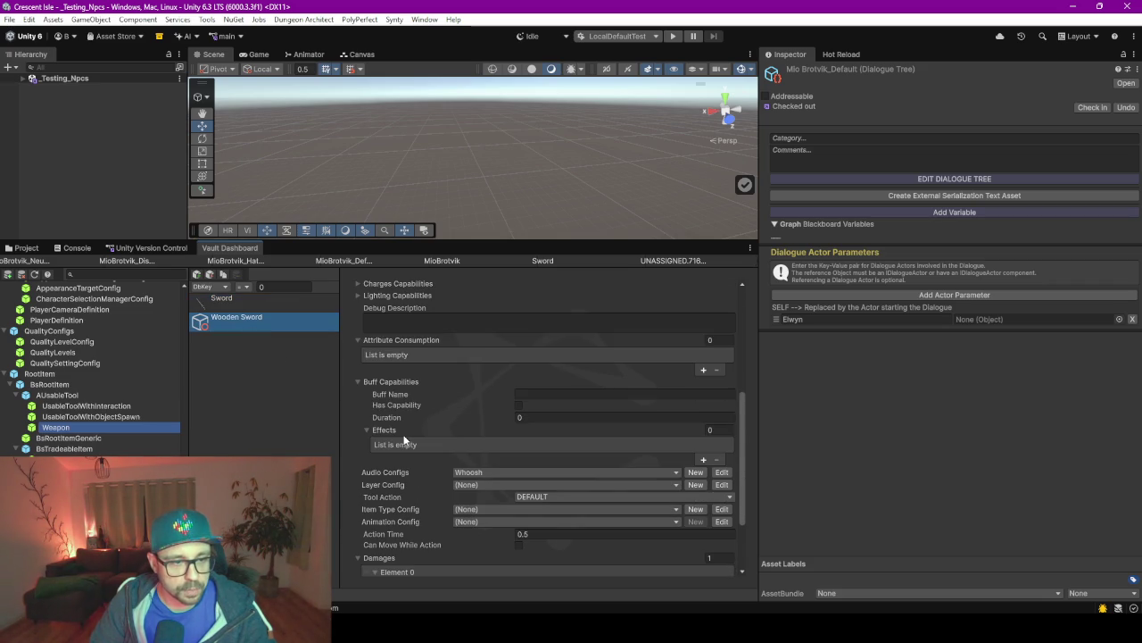
click(703, 370)
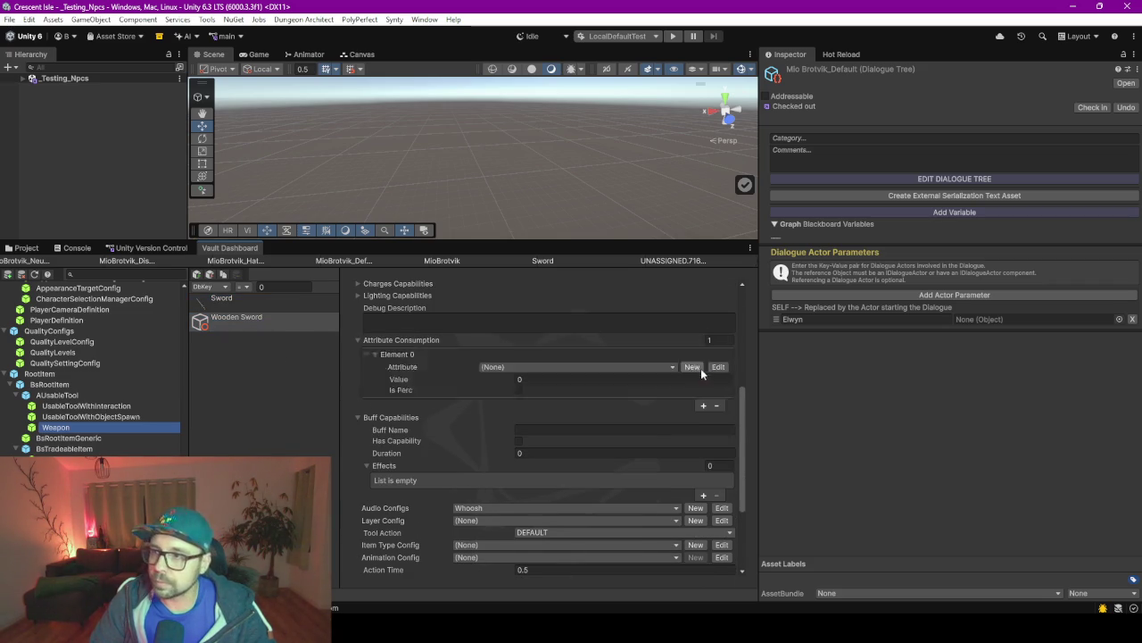
click(509, 366)
click(523, 423)
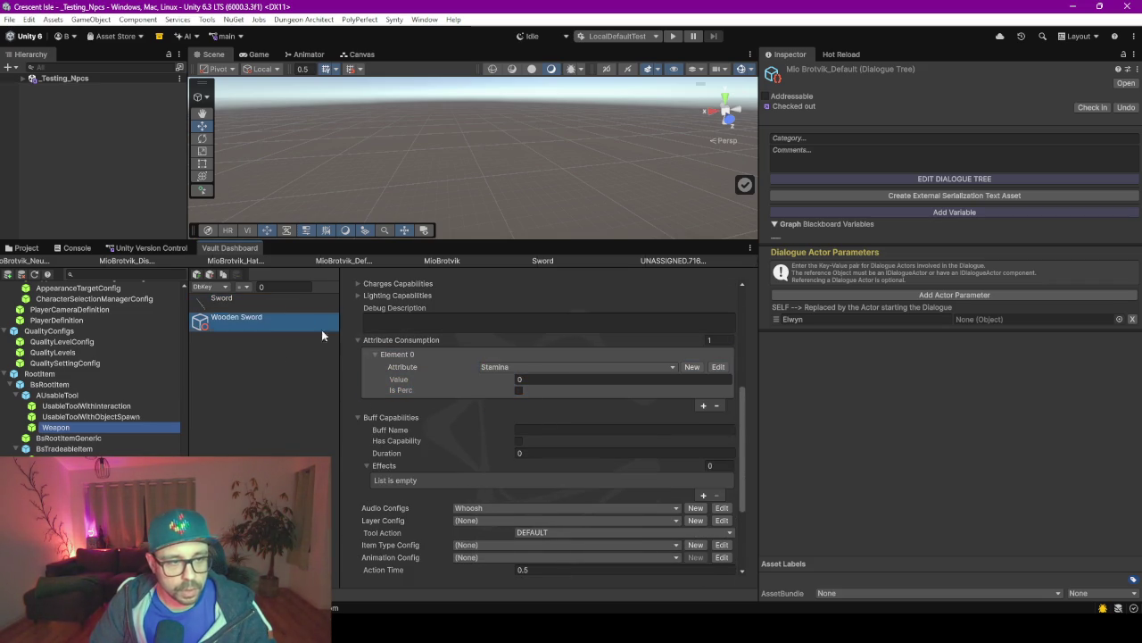
Set Wooden Sword's layer config to WeaponTargetLayer, as on Sword.
click(280, 308)
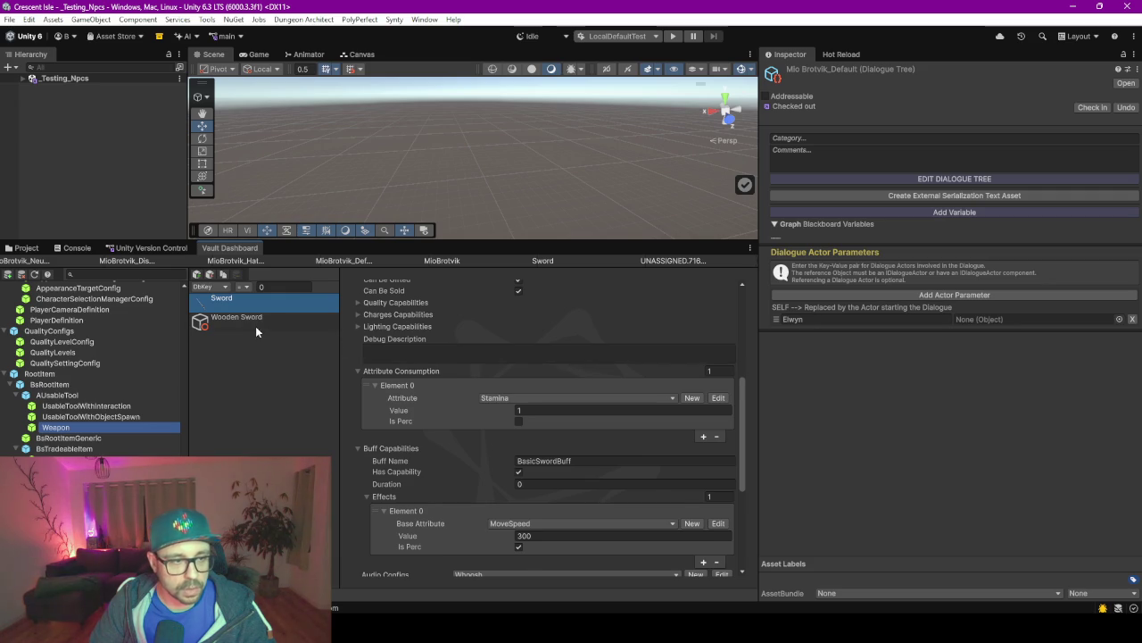
click(256, 323)
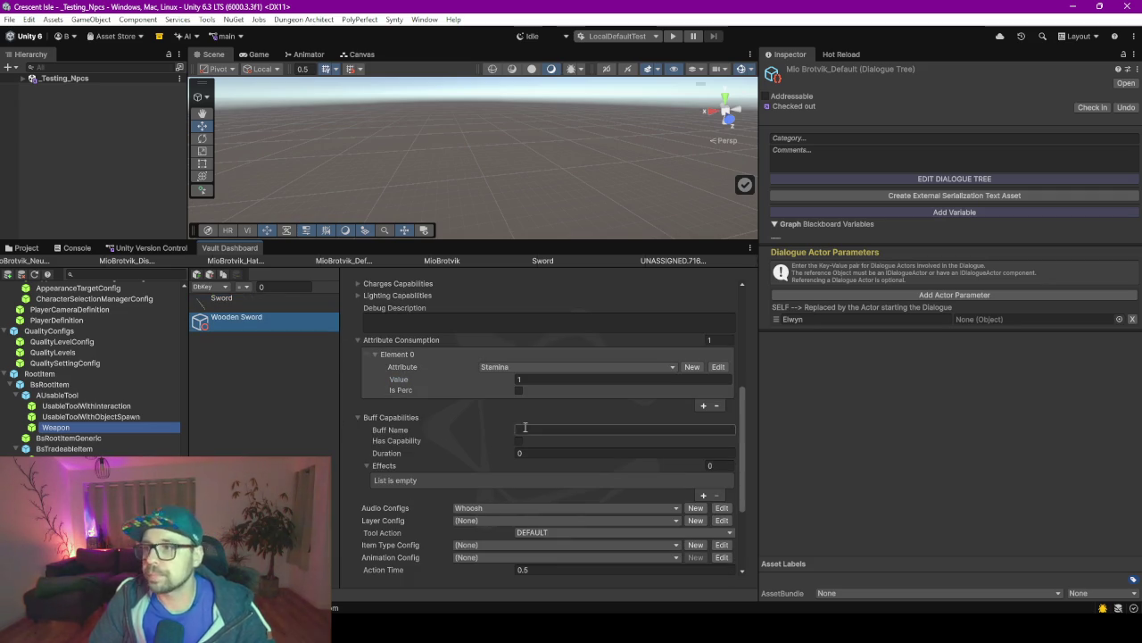
scroll(473, 435, up, 3)
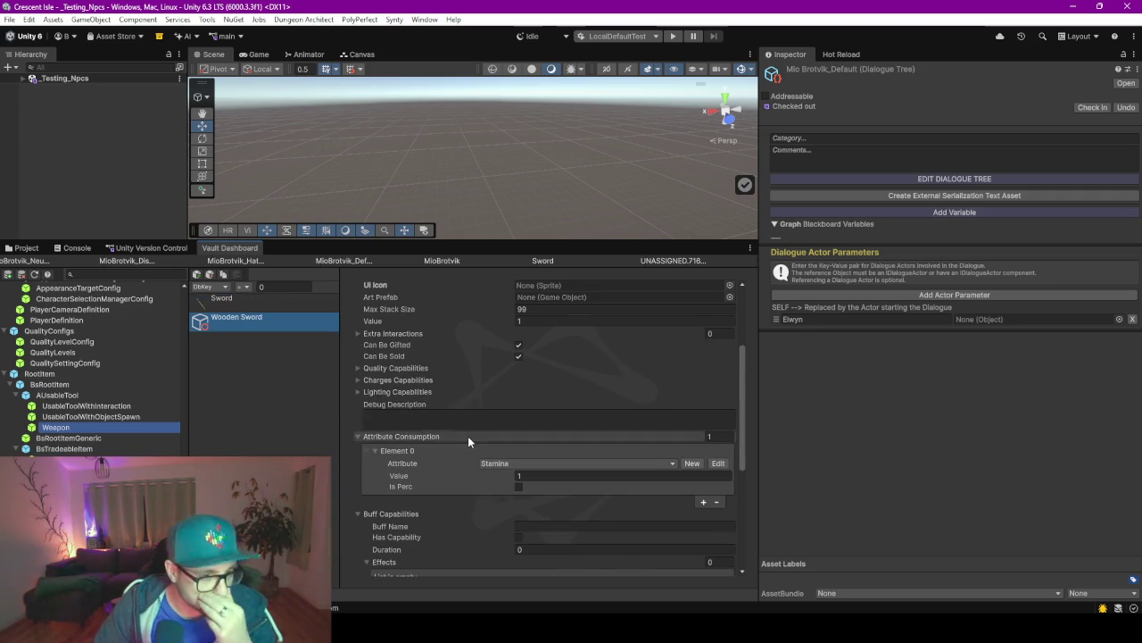
scroll(467, 435, up, 2)
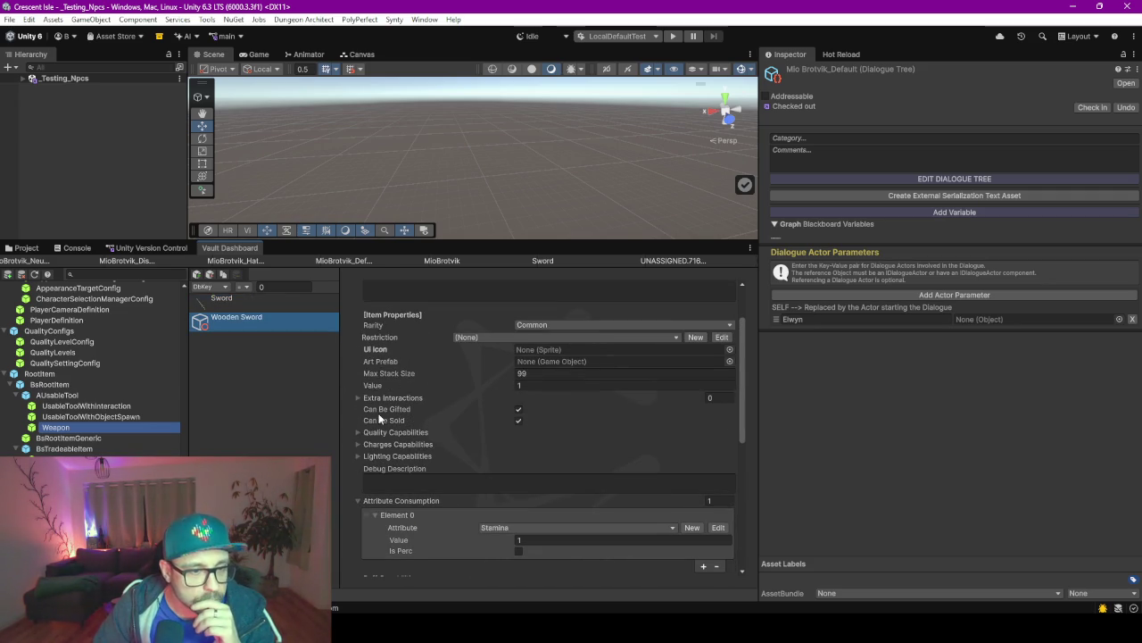
scroll(478, 438, down, 9)
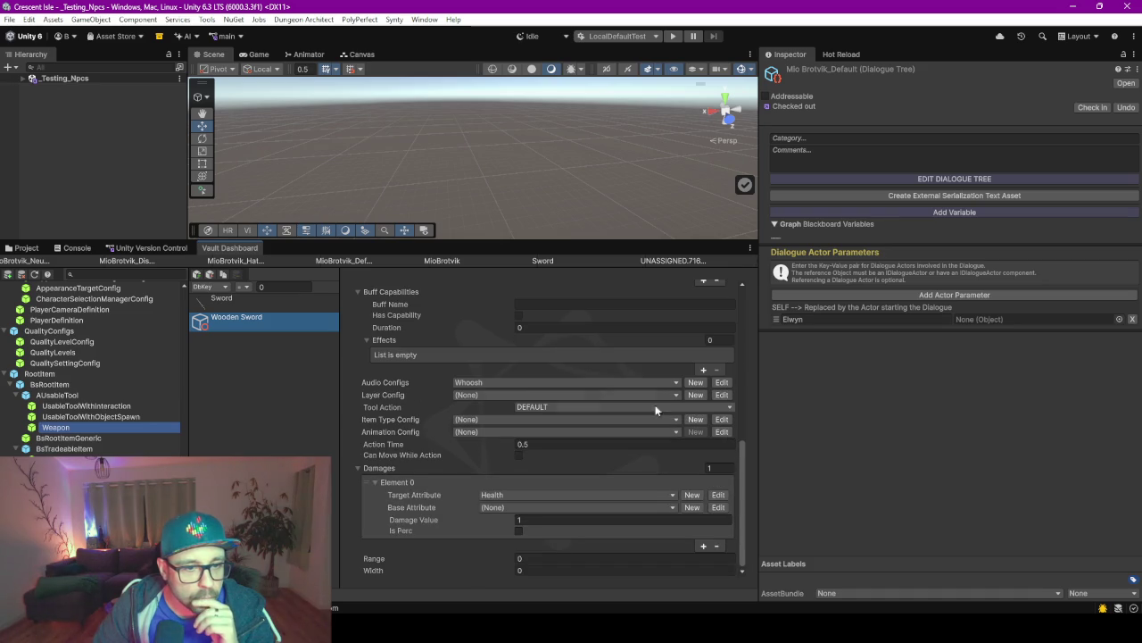
click(276, 303)
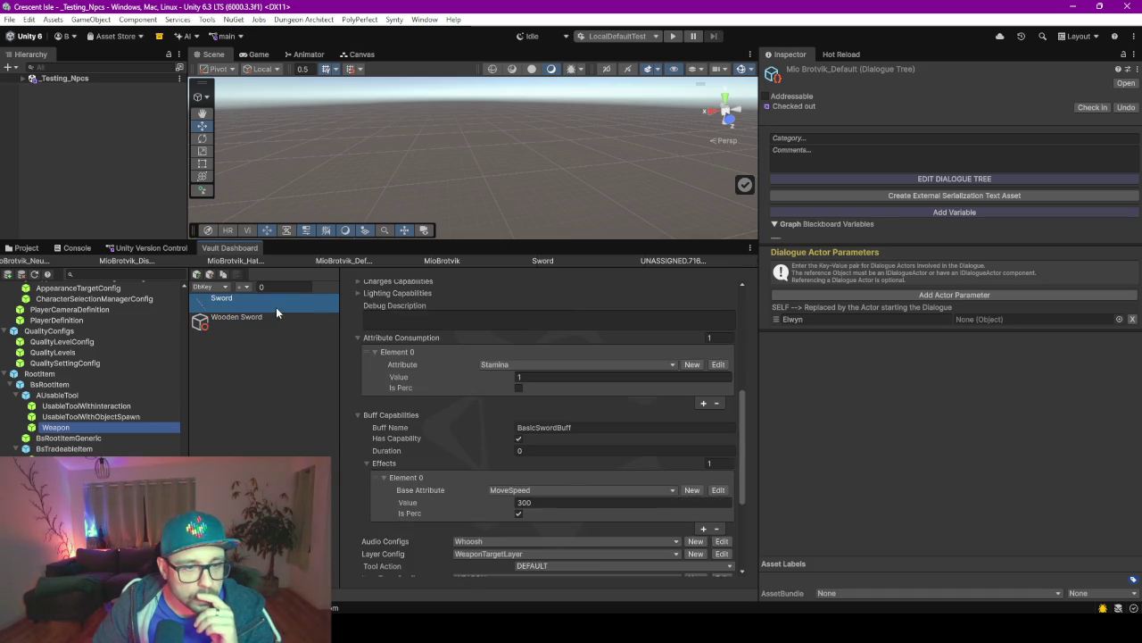
scroll(444, 402, down, 4)
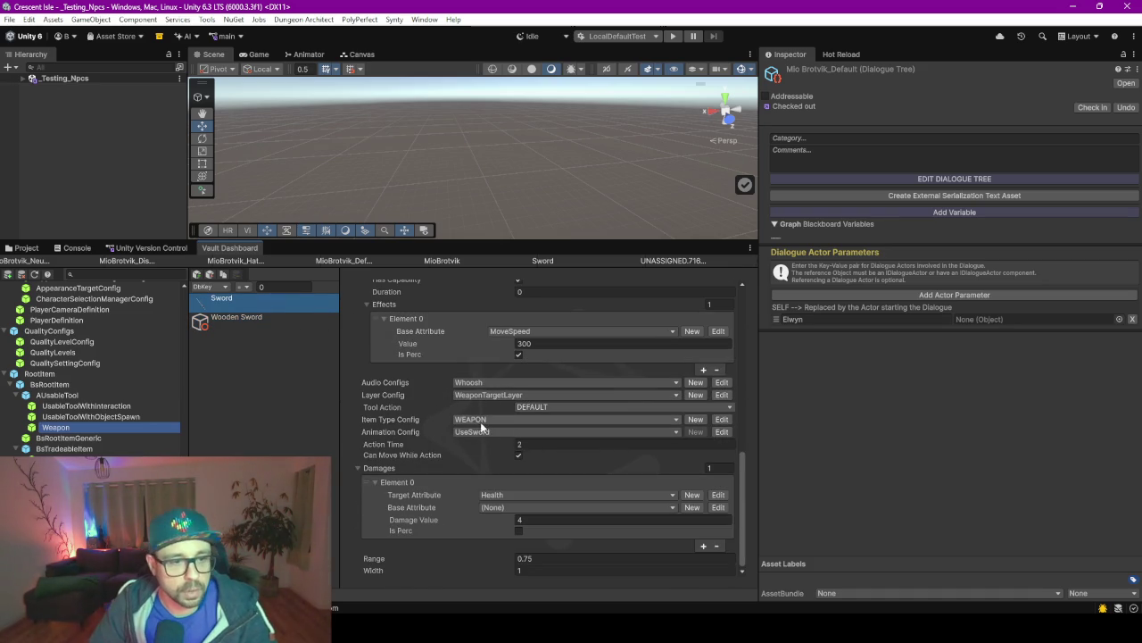
click(238, 328)
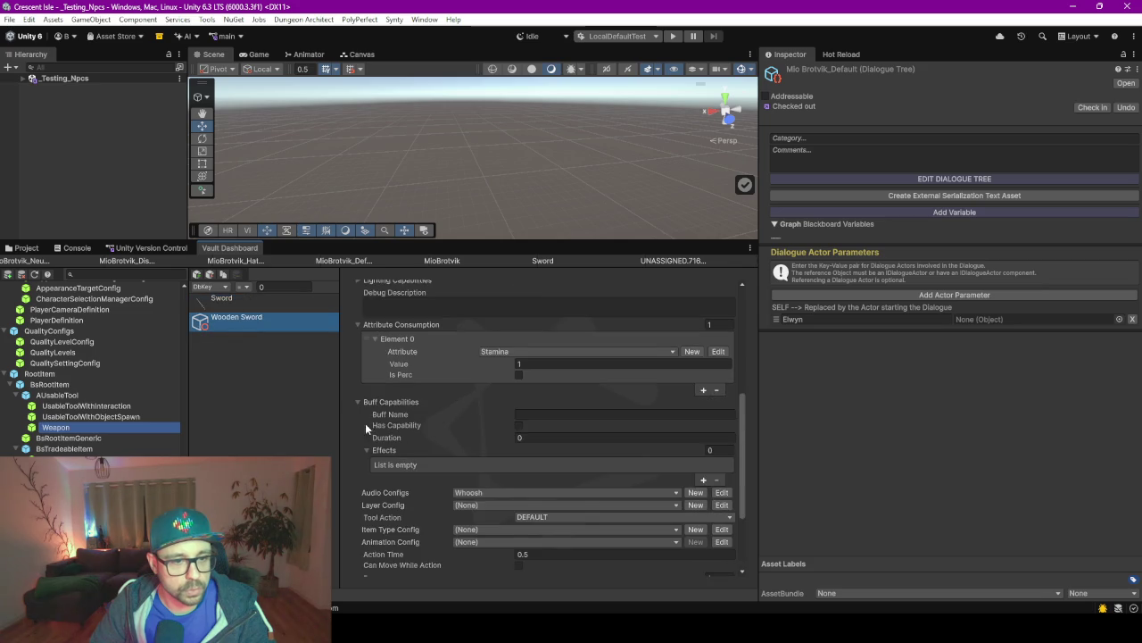
scroll(383, 442, down, 3)
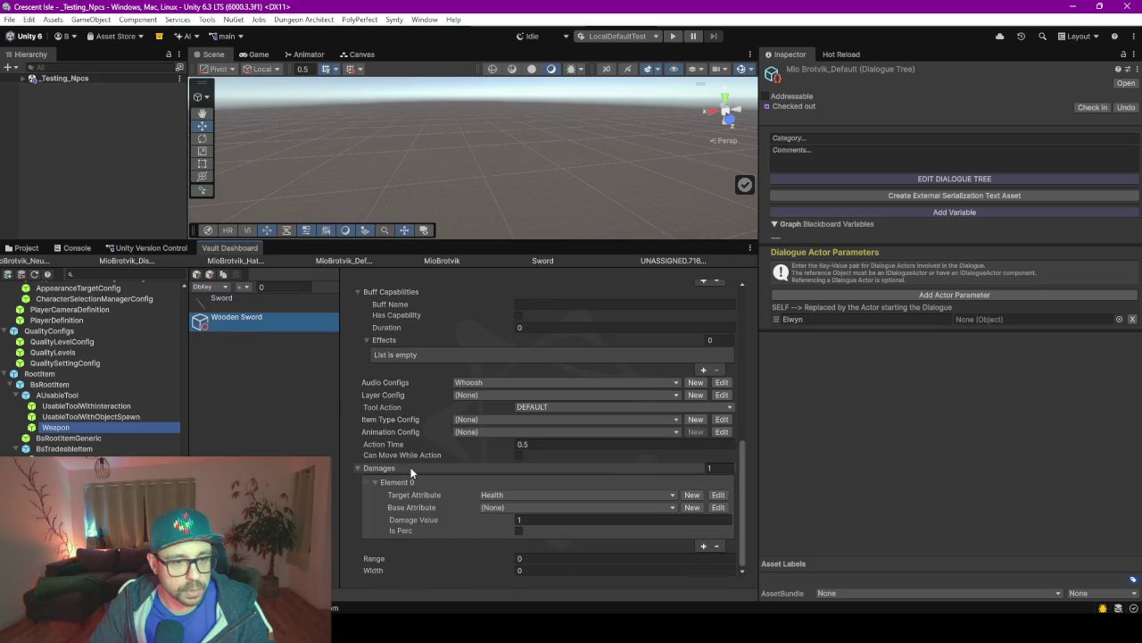
click(487, 395)
text(weapo)
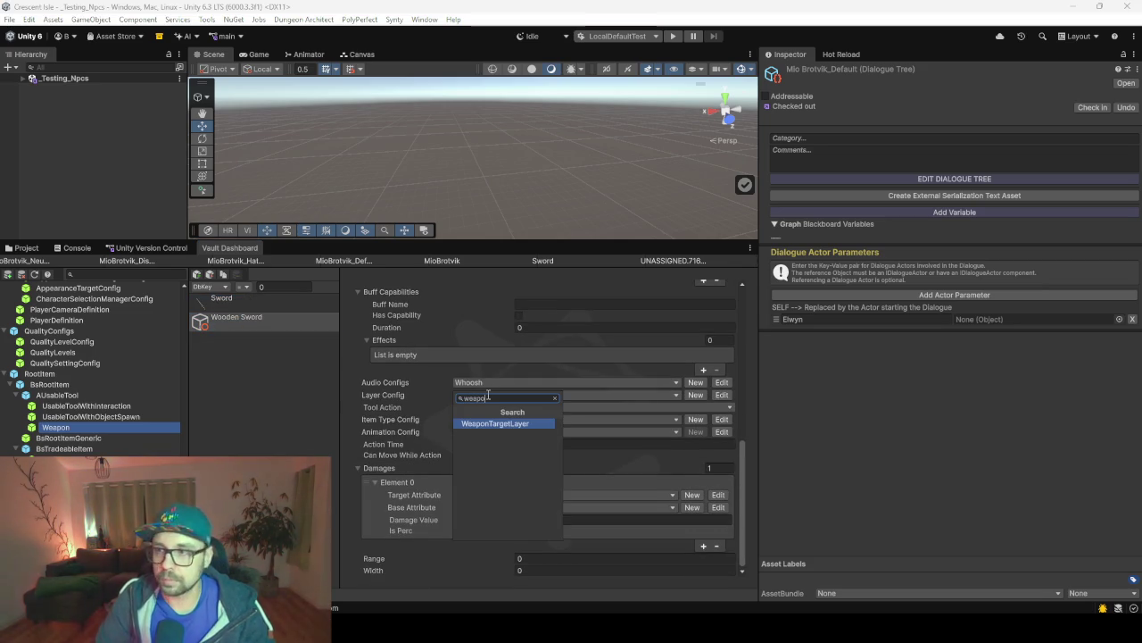
key(Return)
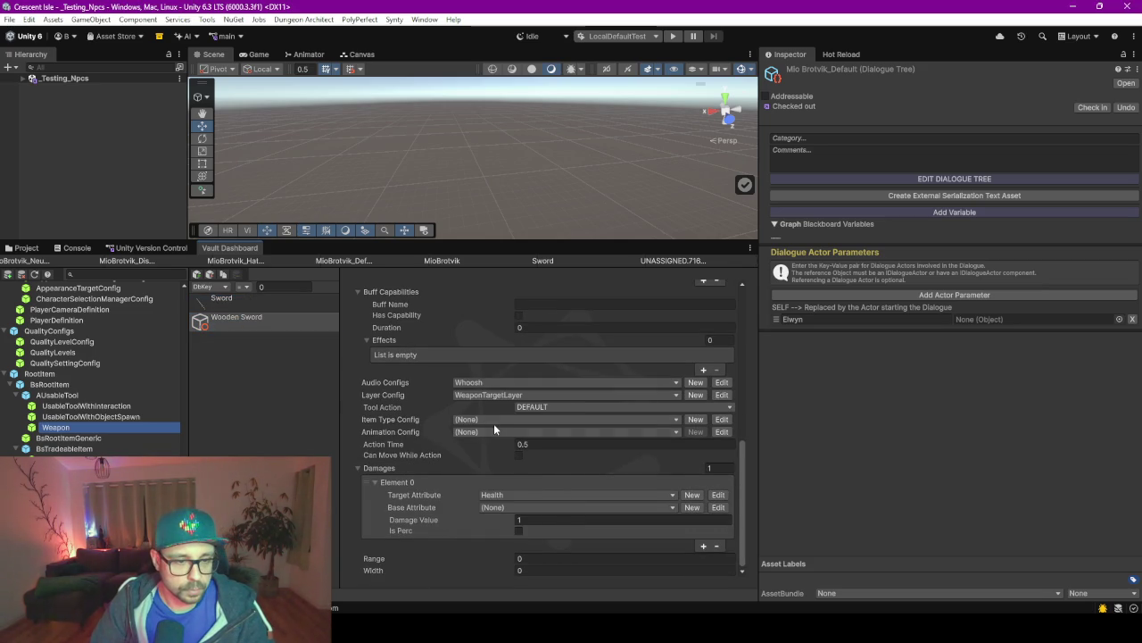
Set the item type config to WEAPON and the animation config to UseSword.
click(492, 428)
key(Return)
click(485, 434)
text(wea)
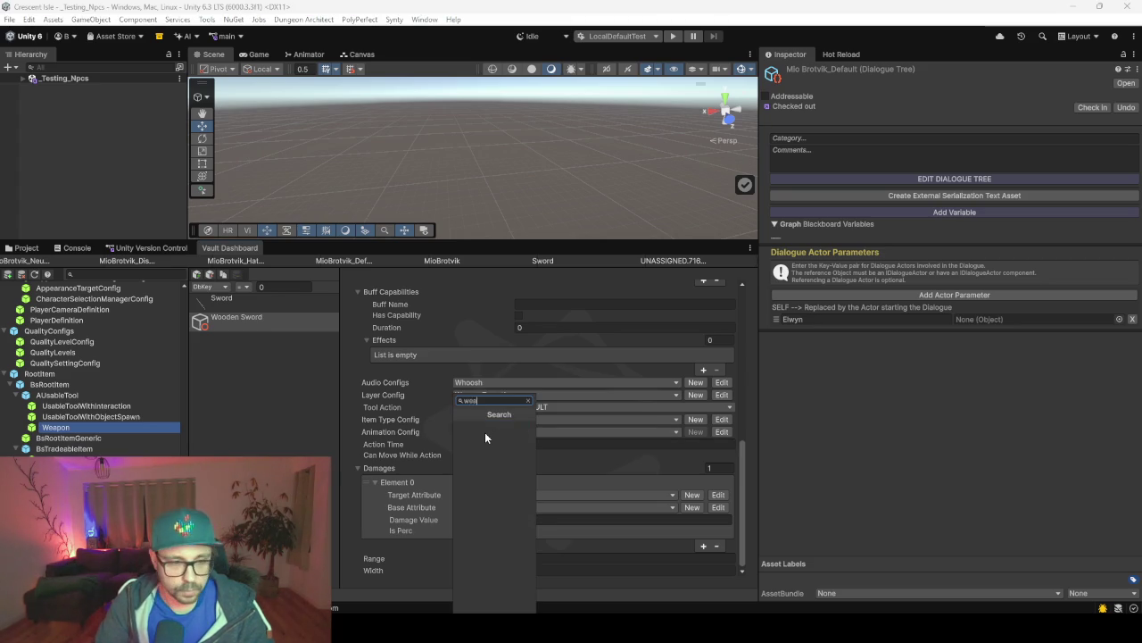
key(BackSpace)
key(BackSpace)
key(BackSpace)
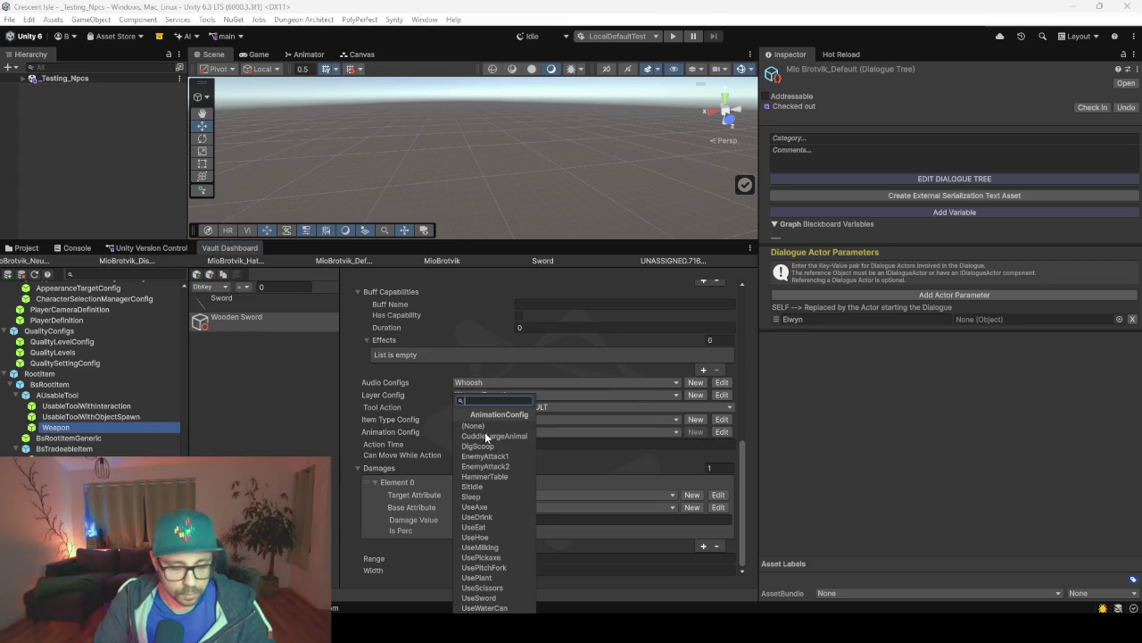
text(usesw)
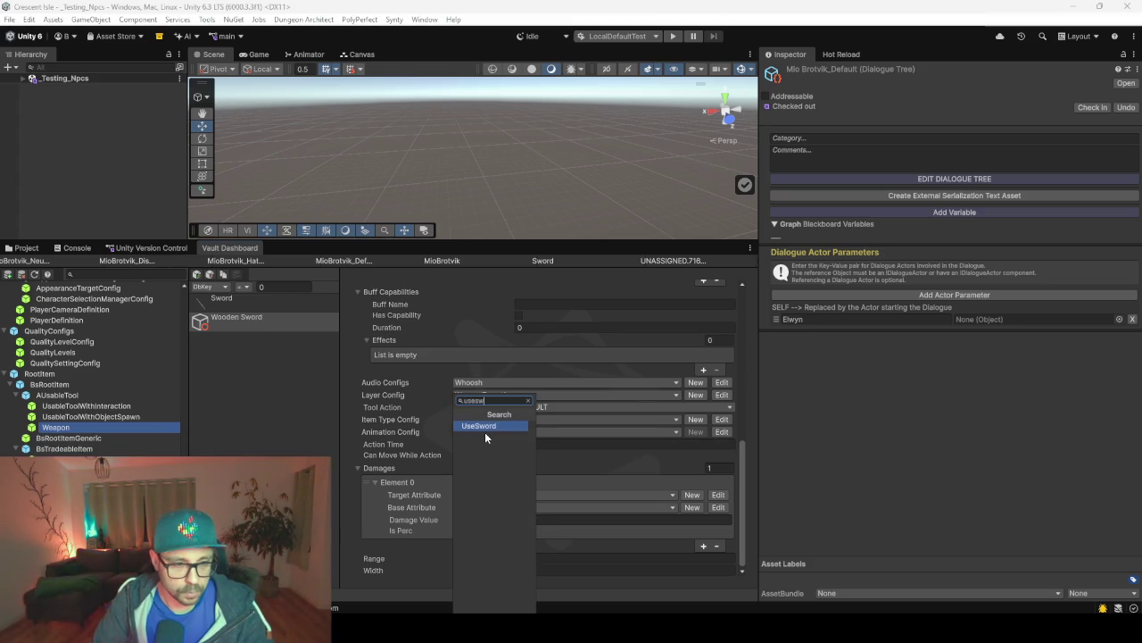
key(Return)
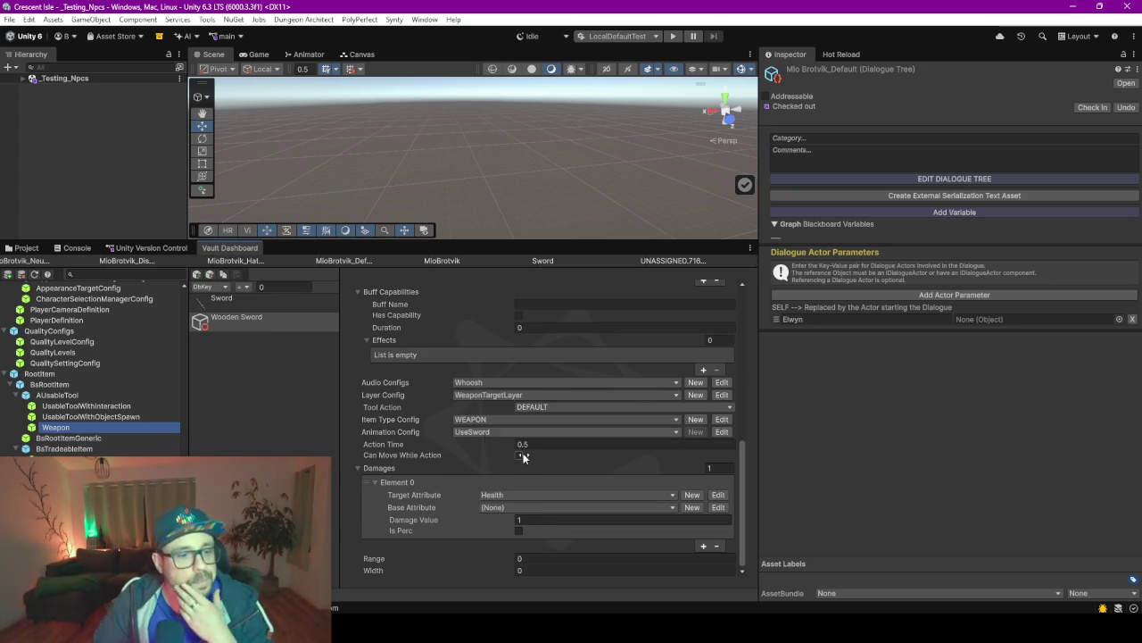
Set action time to 2 and enable Can Move While Action, copying Sword.
click(264, 317)
click(263, 304)
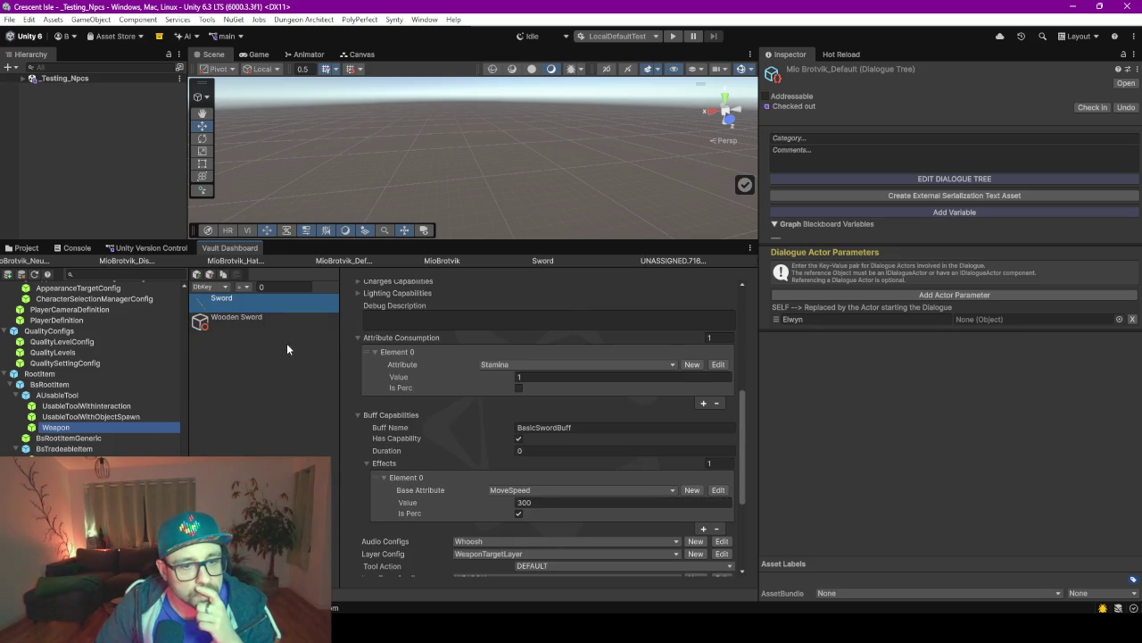
scroll(490, 442, down, 4)
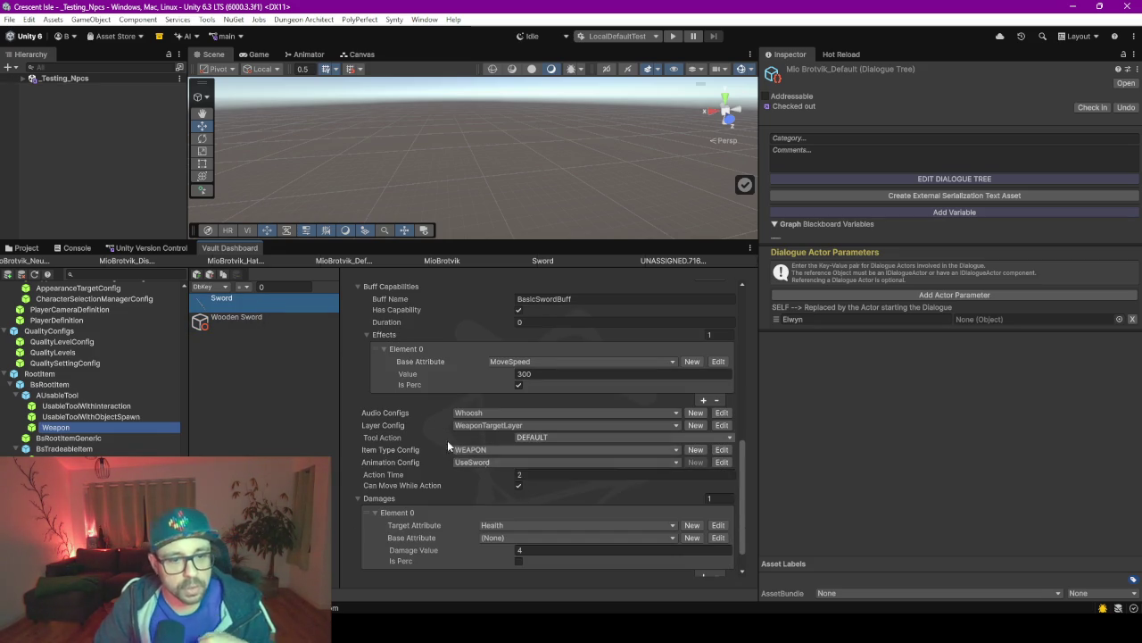
click(237, 318)
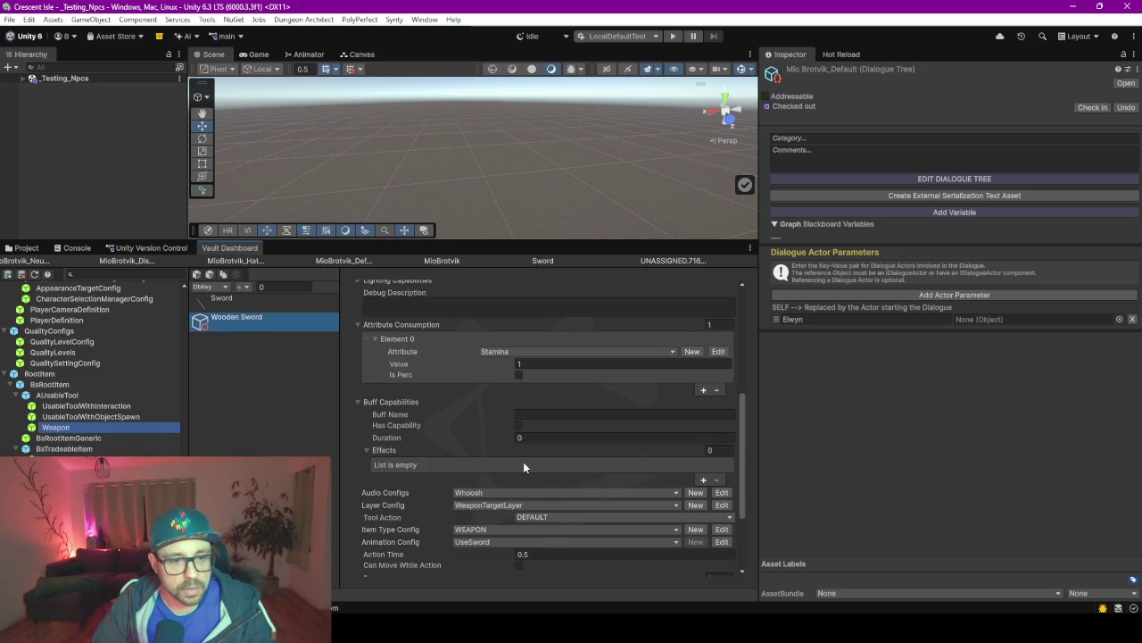
scroll(505, 427, down, 1)
scroll(505, 432, down, 3)
click(522, 458)
text(2)
click(520, 469)
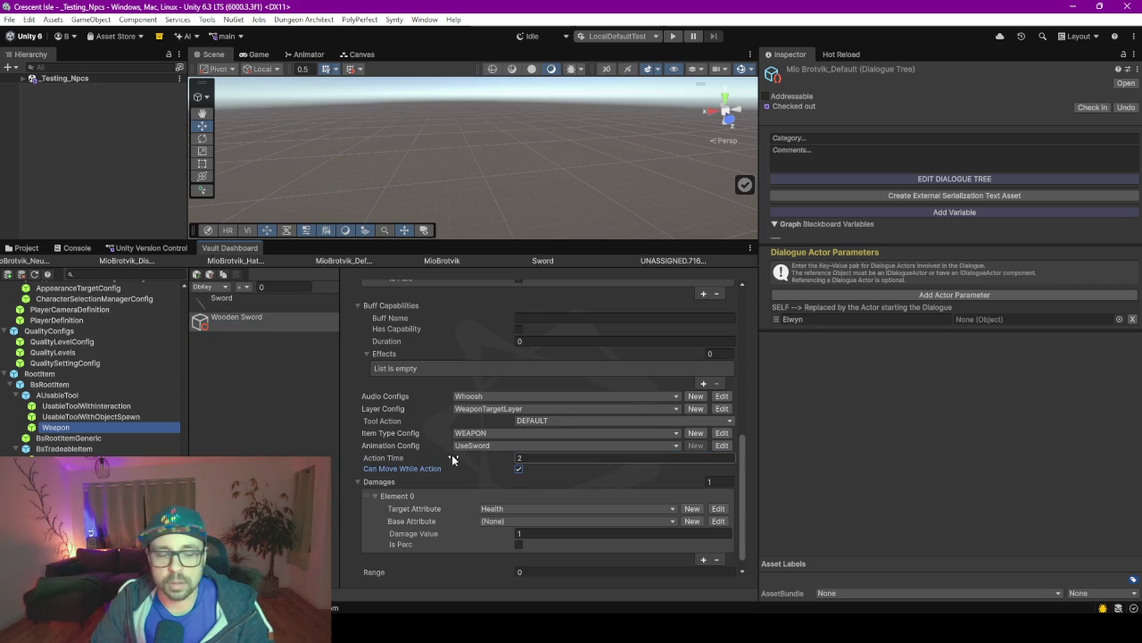
Set Wooden Sword's range to 0.75 and width to 1.
scroll(455, 462, down, 1)
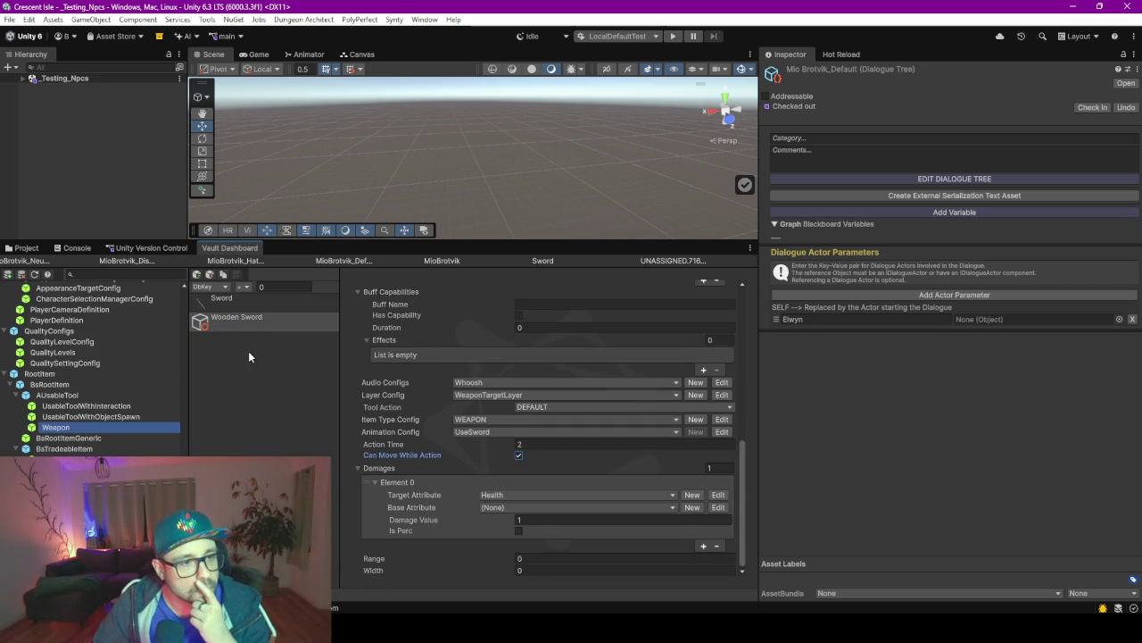
click(223, 298)
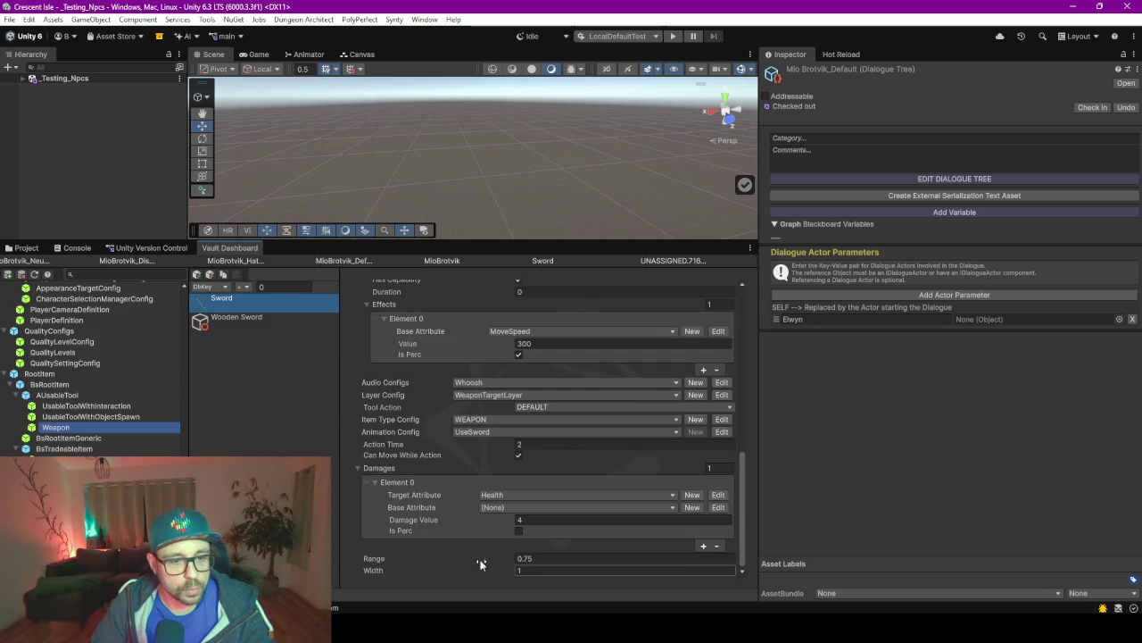
click(230, 327)
scroll(591, 563, down, 3)
click(565, 558)
text(75)
click(569, 567)
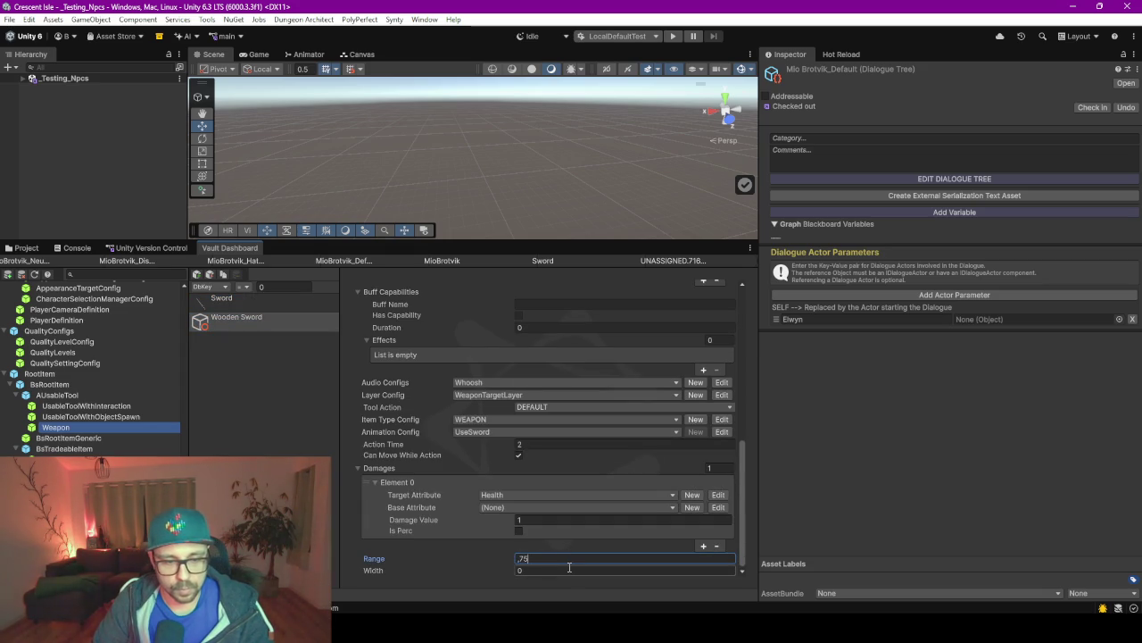
click(570, 568)
text(1)
click(296, 434)
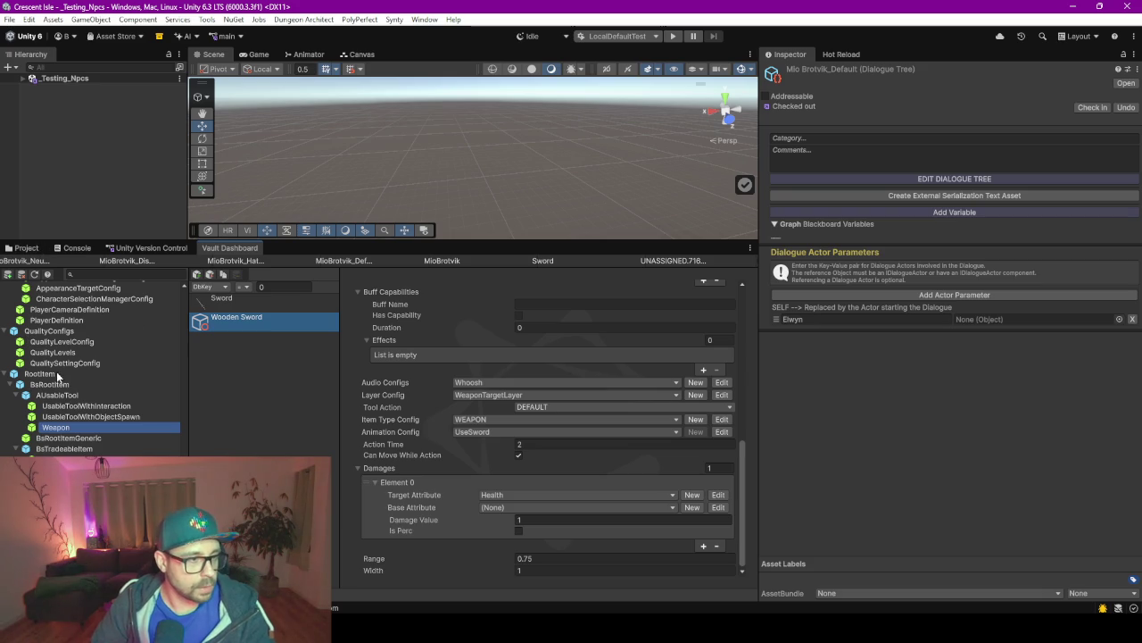
Dock the Vault Dashboard at the top and open the ItemInstances folder.
click(27, 248)
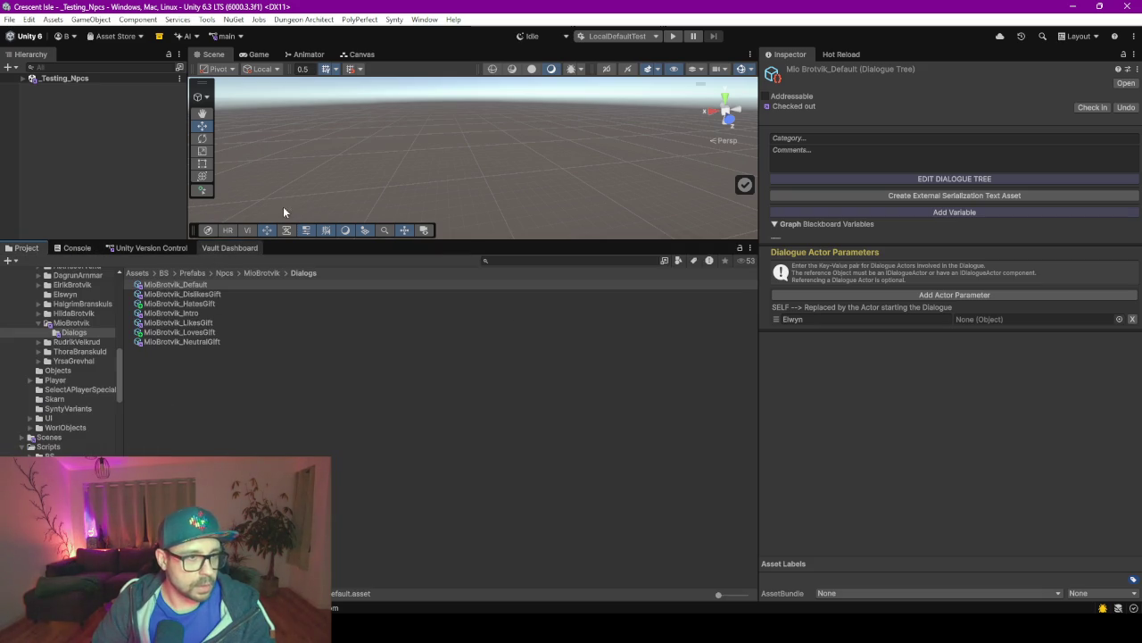
click(230, 248)
drag(245, 248, 393, 61)
key(alt)
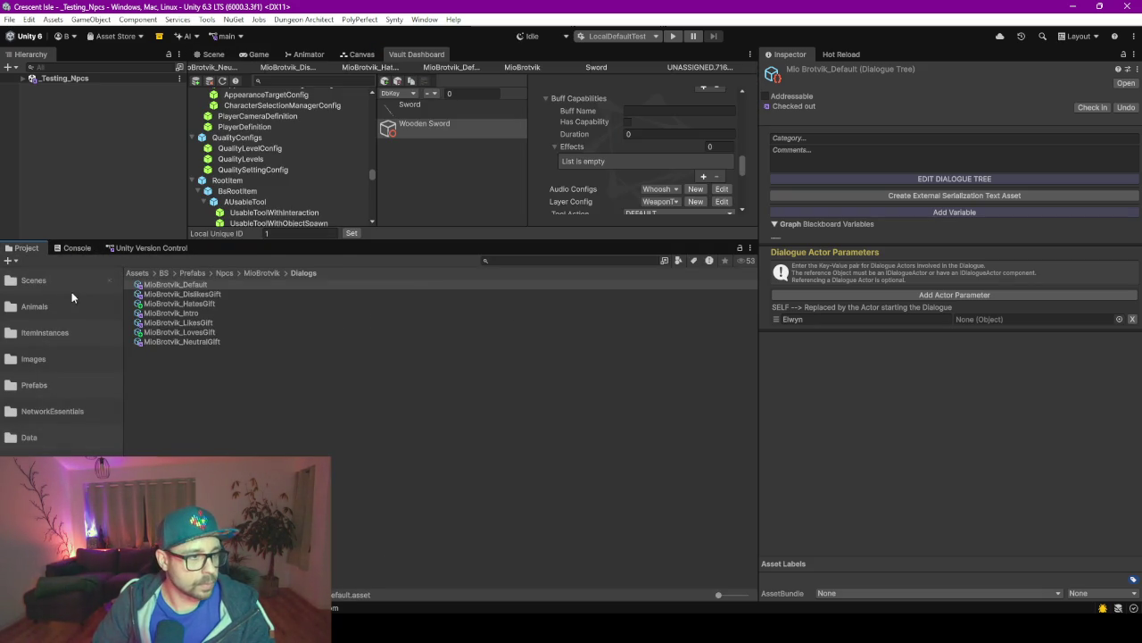
click(56, 337)
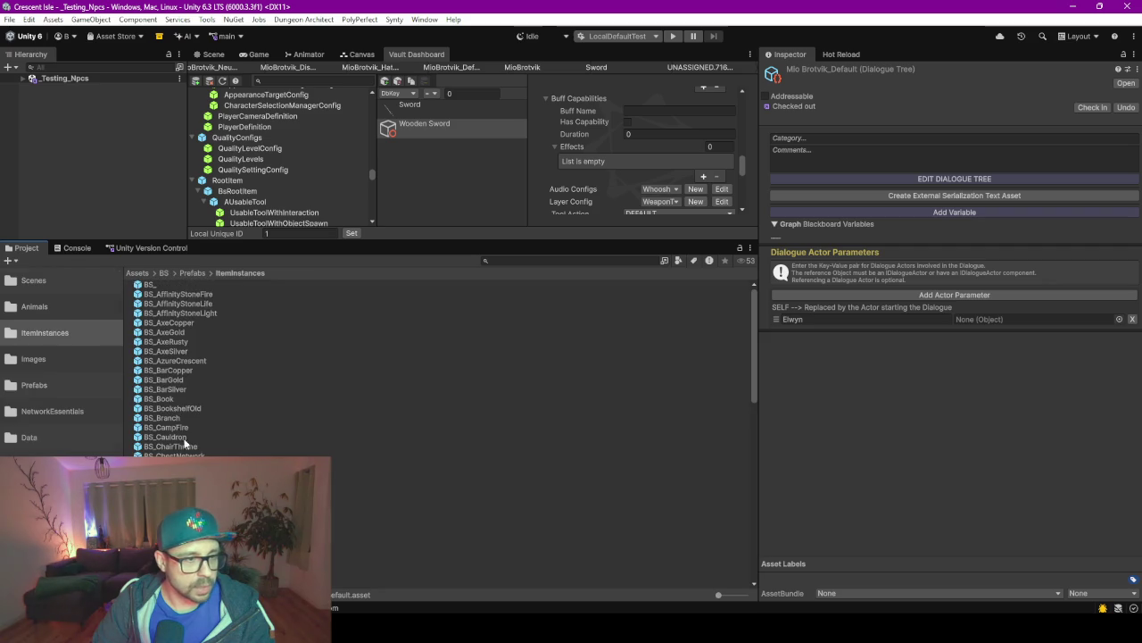
Duplicate BS_Sword as BS_SwordWooden and open it, selecting the SM_Wep_Sword_01 model.
scroll(231, 387, down, 10)
scroll(232, 409, down, 5)
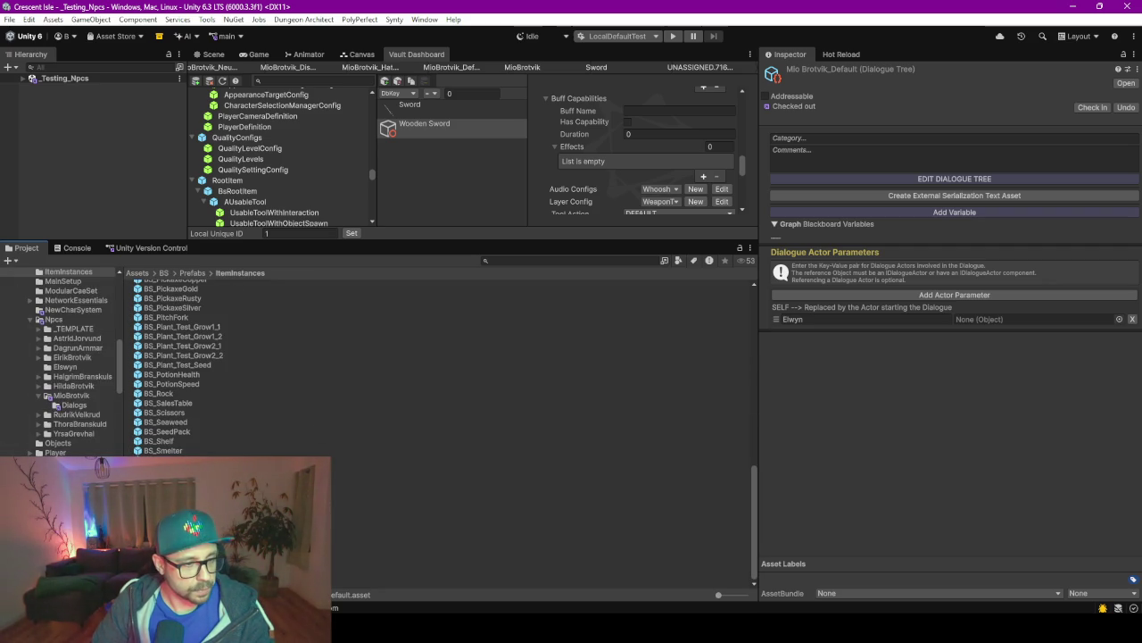
click(402, 498)
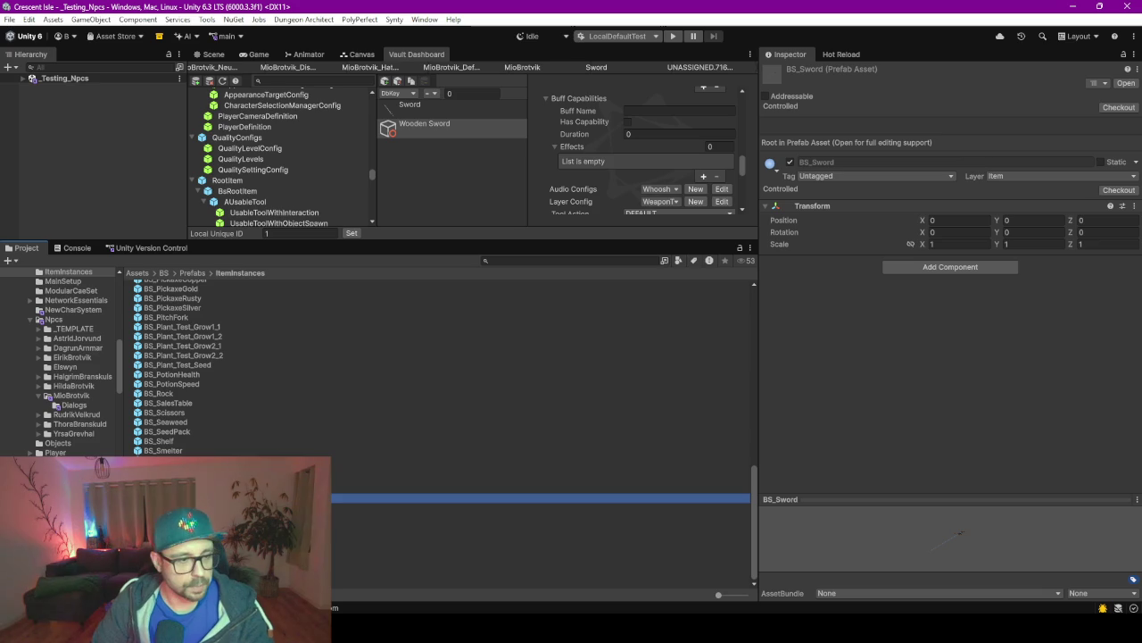
key(ctrl+d)
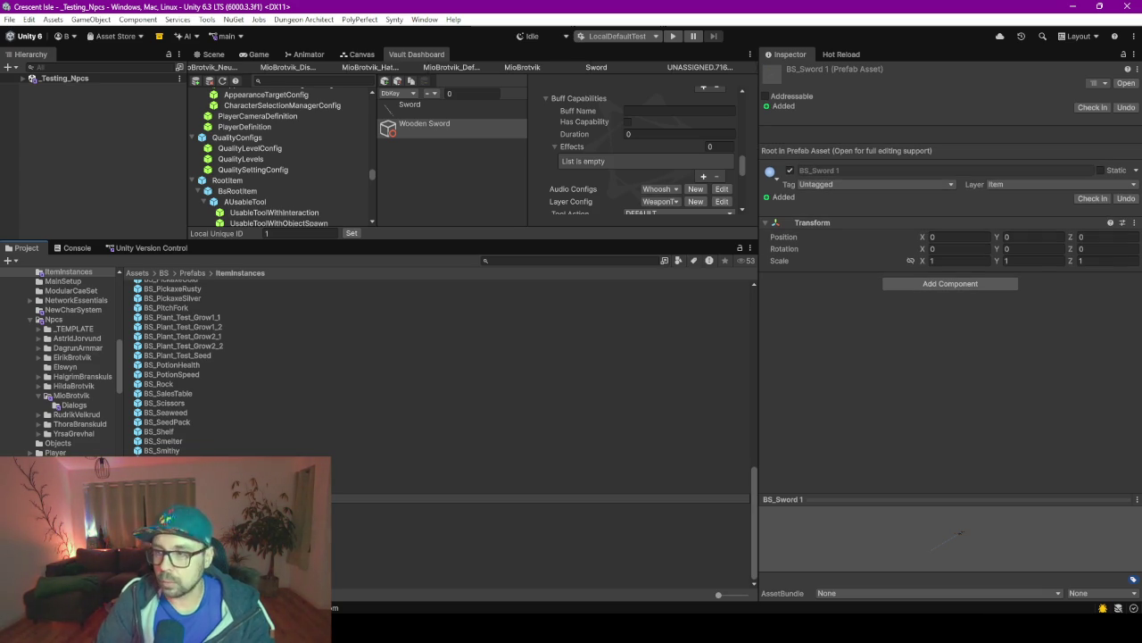
key(Return)
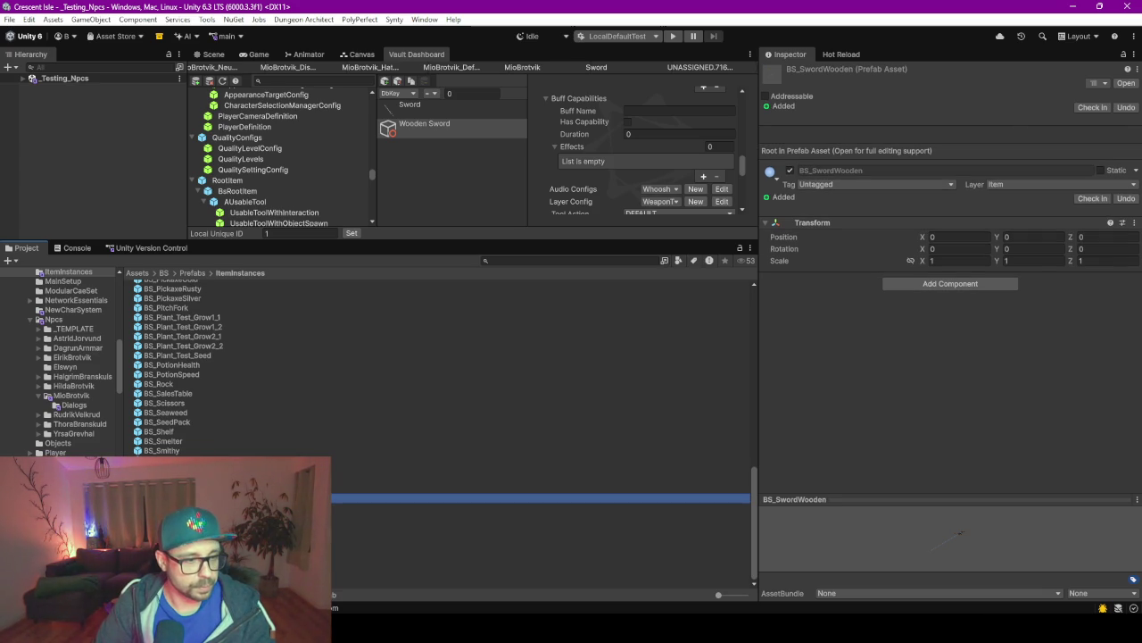
key(Return)
click(213, 55)
click(102, 104)
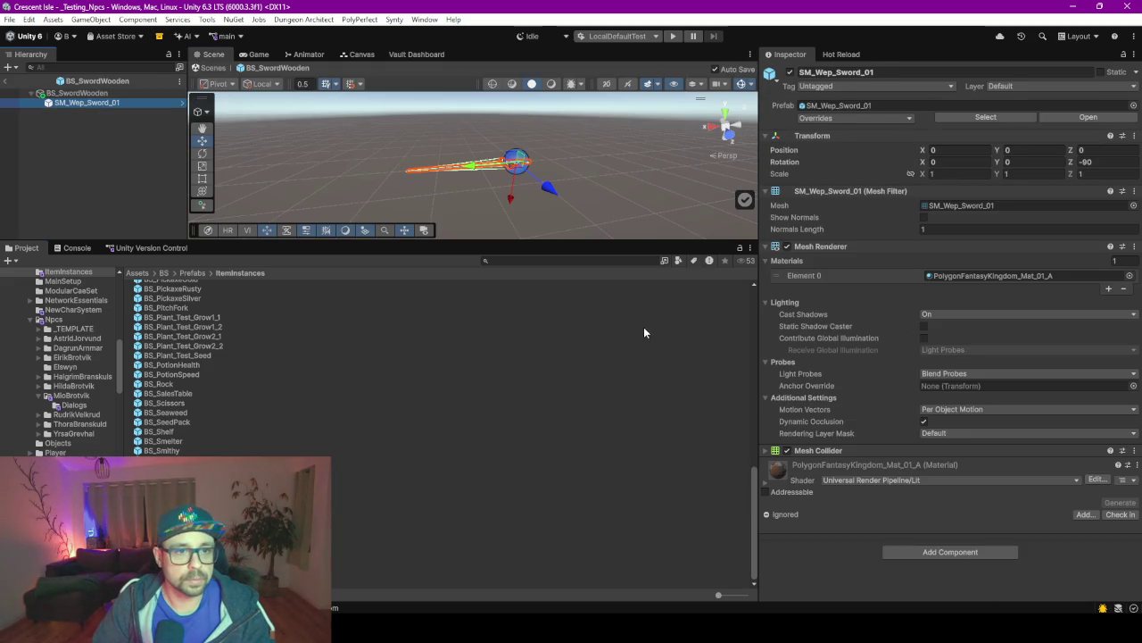
Search the project for 'sword' prefabs and show results as large thumbnails.
click(523, 262)
text(sword)
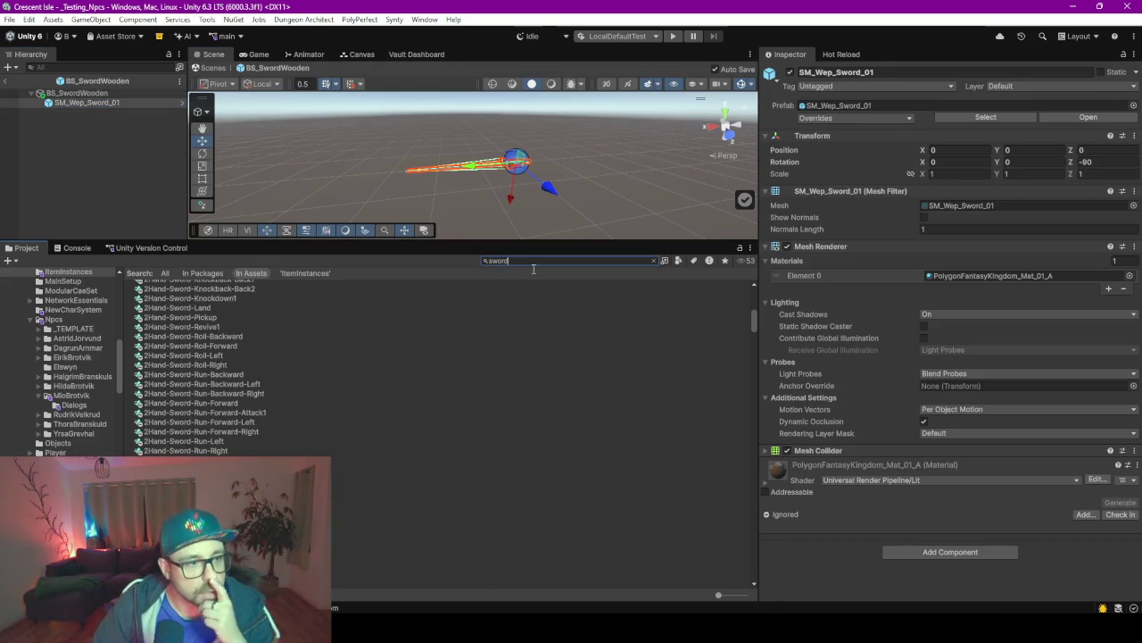
click(678, 261)
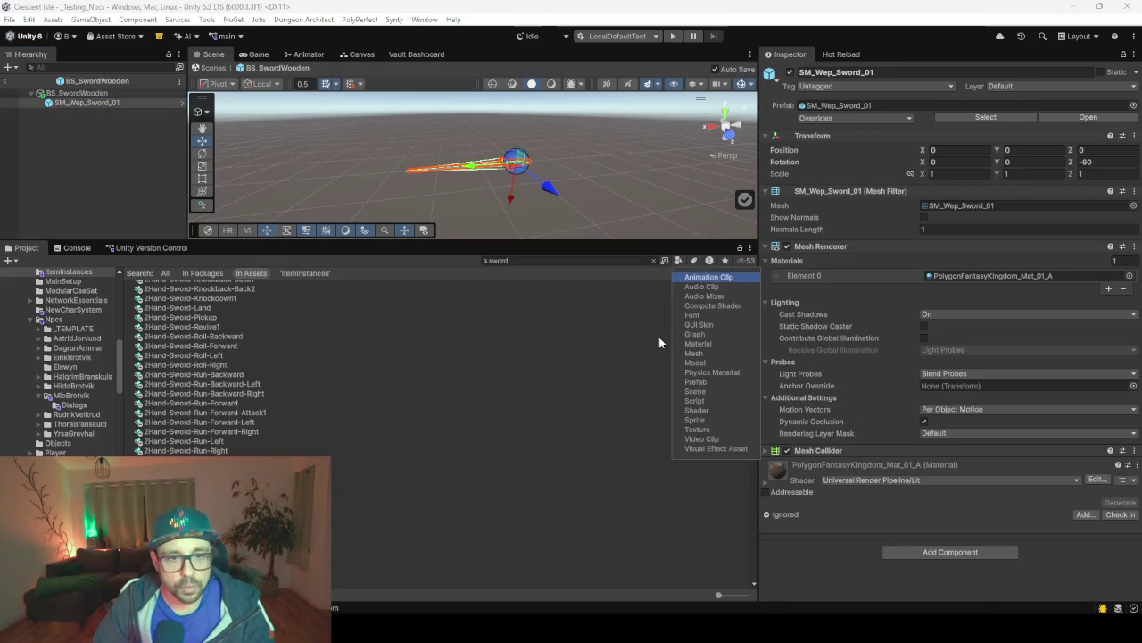
click(696, 381)
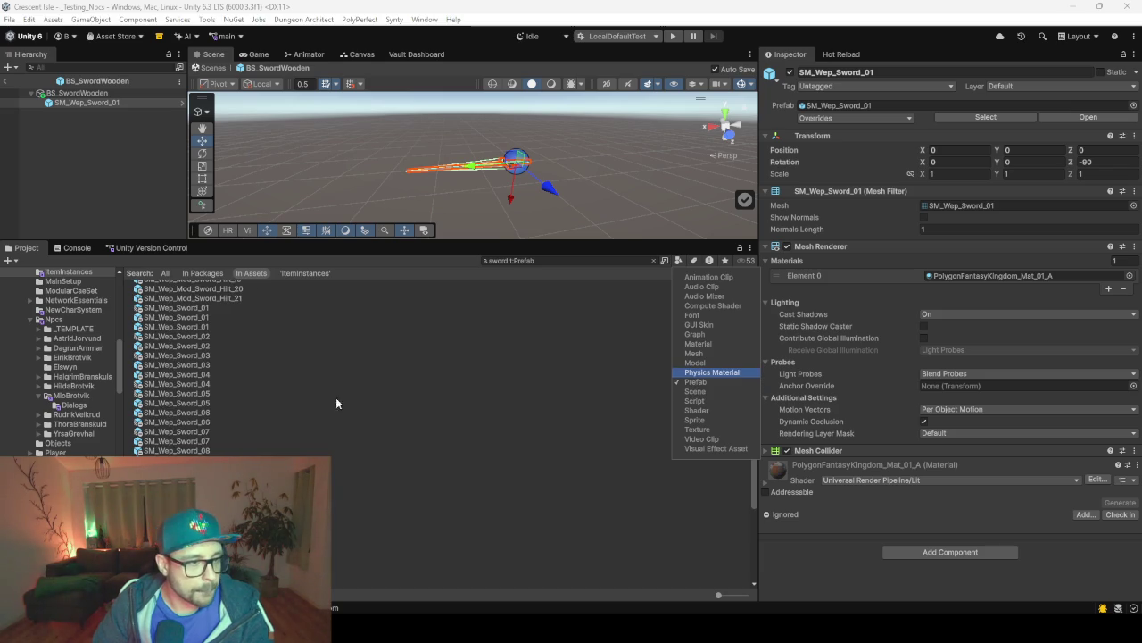
click(723, 592)
drag(724, 593, 745, 594)
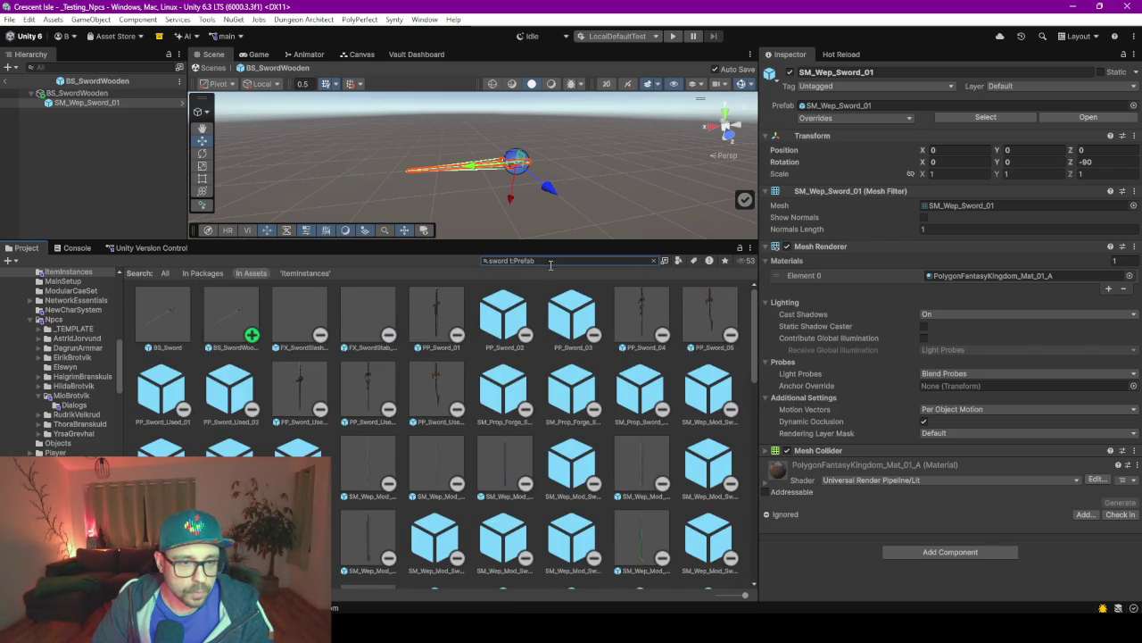
Try adding 'wood' to the search, inspect BS_SwordWooden, then return to all sword prefabs.
click(519, 260)
click(513, 260)
text(wood)
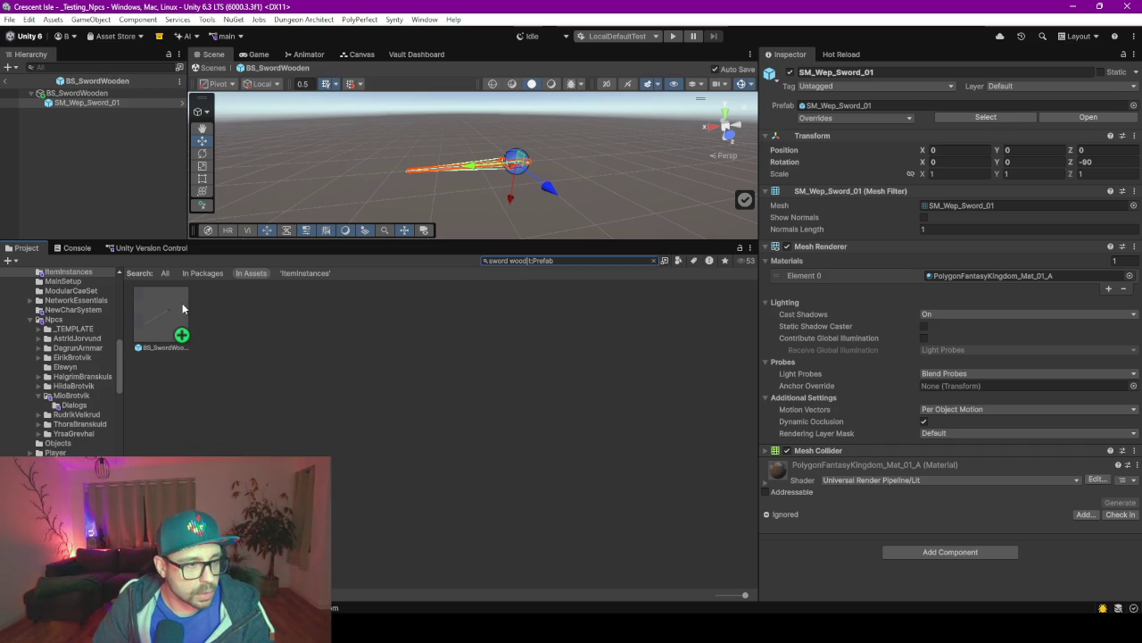
click(183, 309)
click(529, 259)
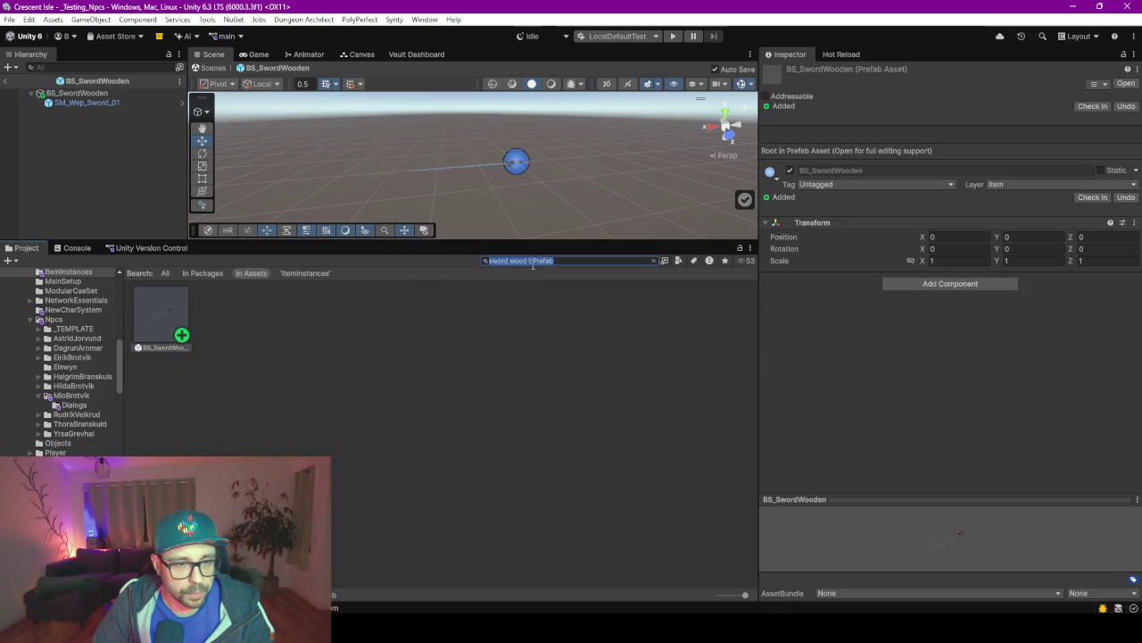
key(BackSpace)
key(BackSpace)
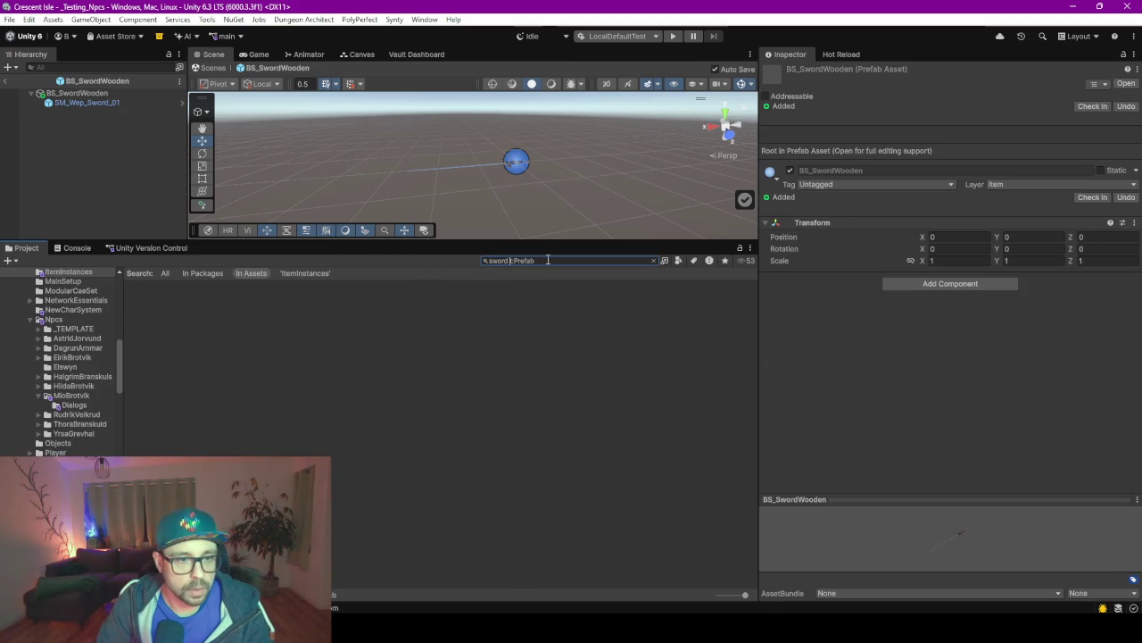
Browse the sword prefabs and inspect the SM_Wep_Sword_Cover_01 model preview.
scroll(411, 435, down, 6)
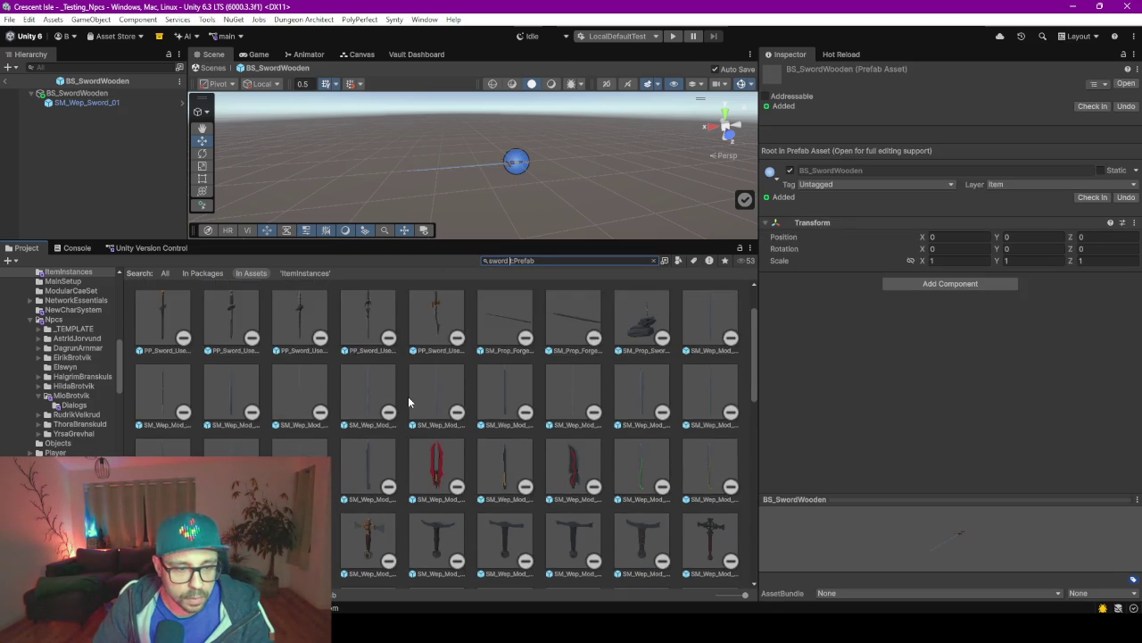
scroll(409, 402, down, 10)
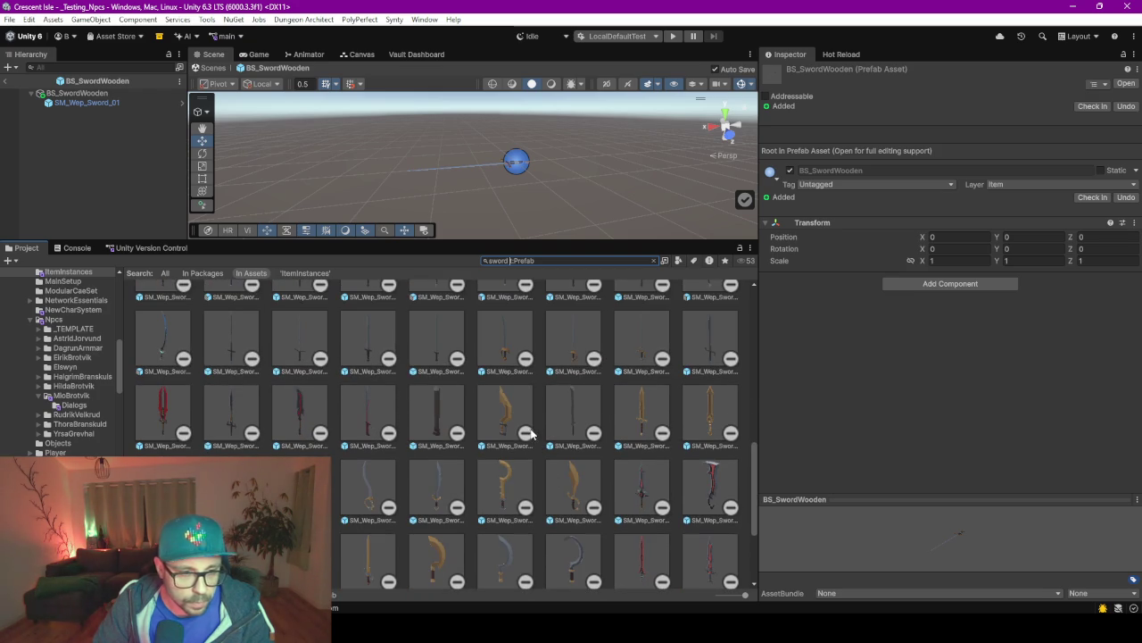
click(455, 400)
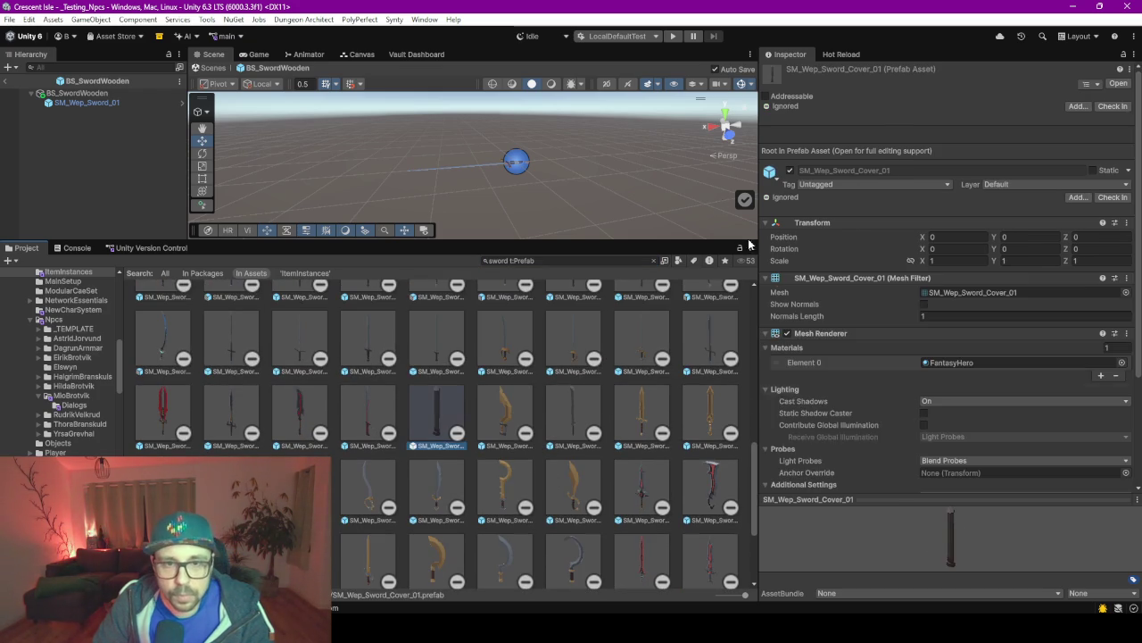
click(943, 580)
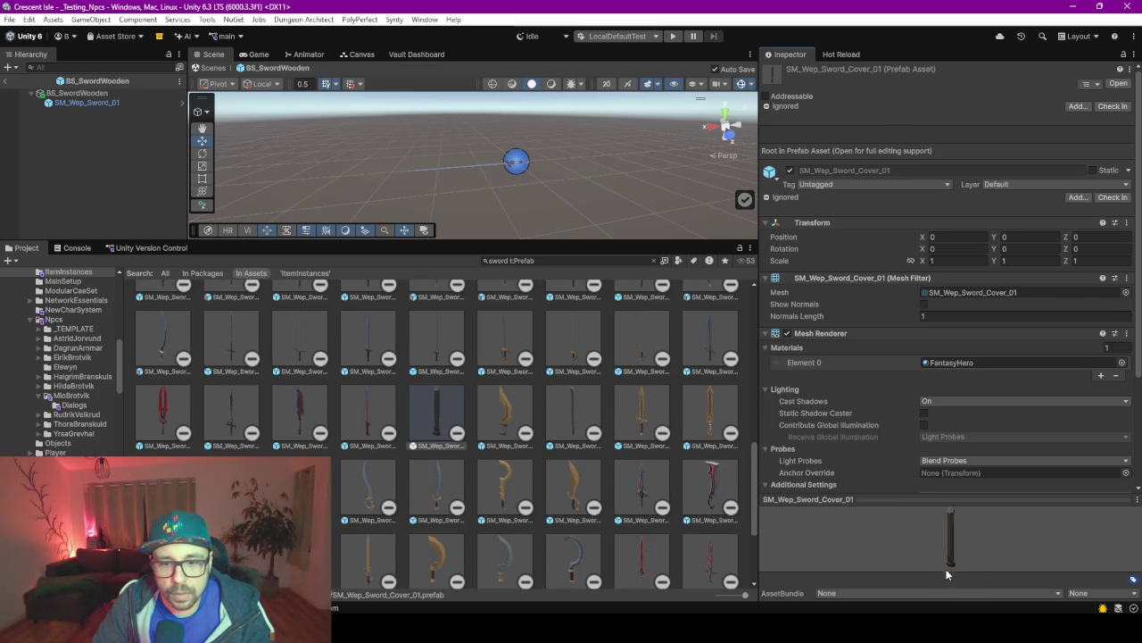
mouse_move(944, 553)
mouse_down()
mouse_move(949, 538)
mouse_move(1016, 533)
mouse_up()
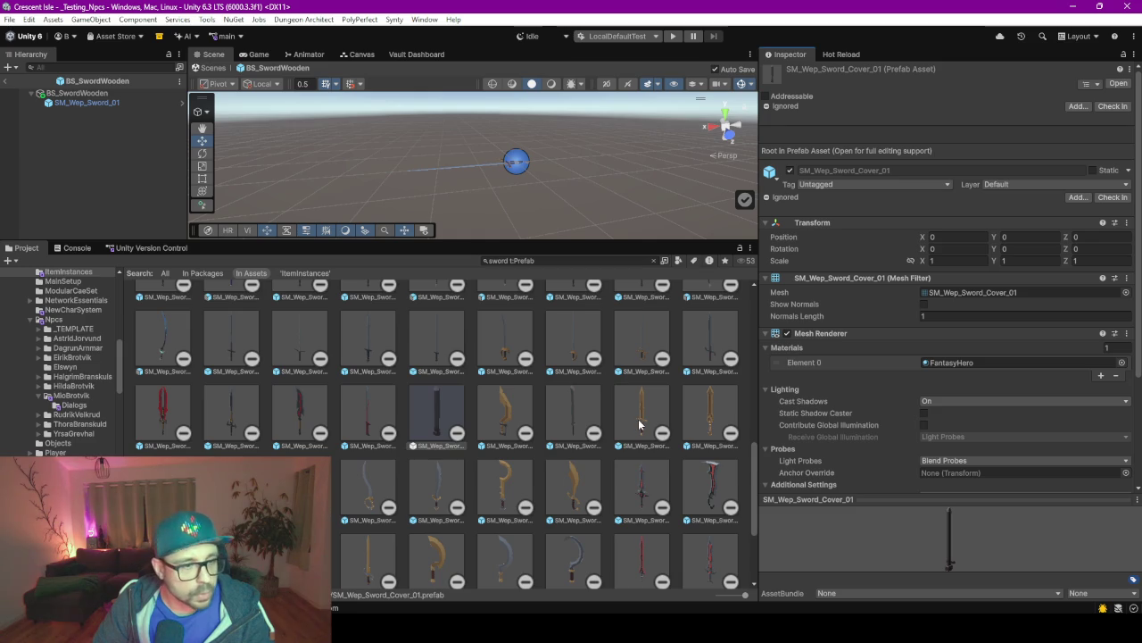
scroll(639, 424, down, 3)
scroll(639, 424, down, 2)
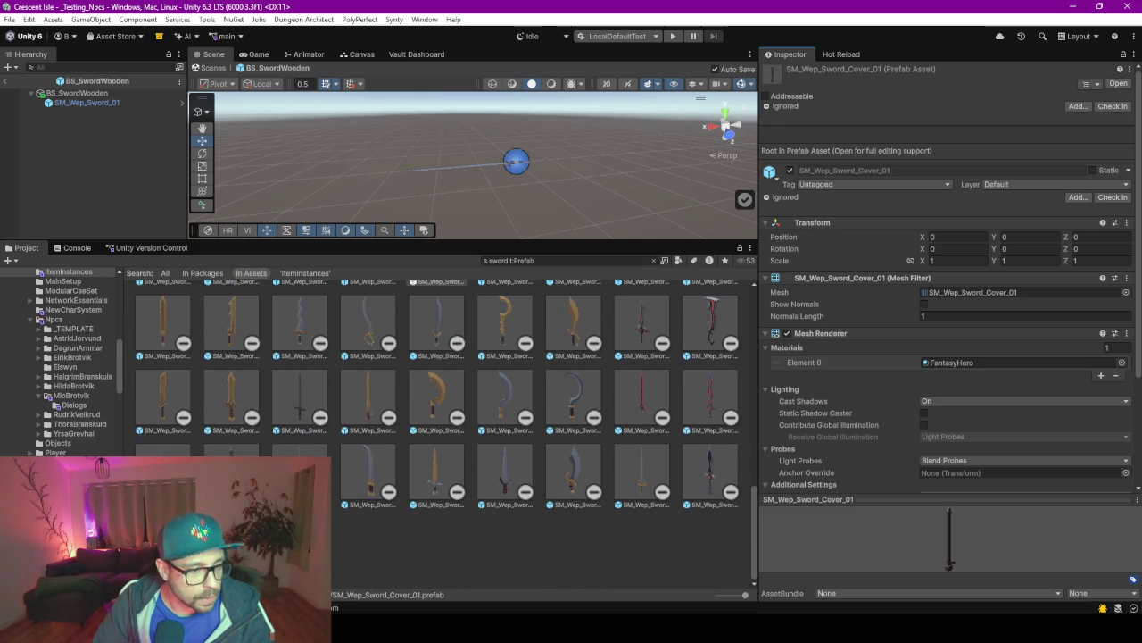
scroll(393, 539, up, 10)
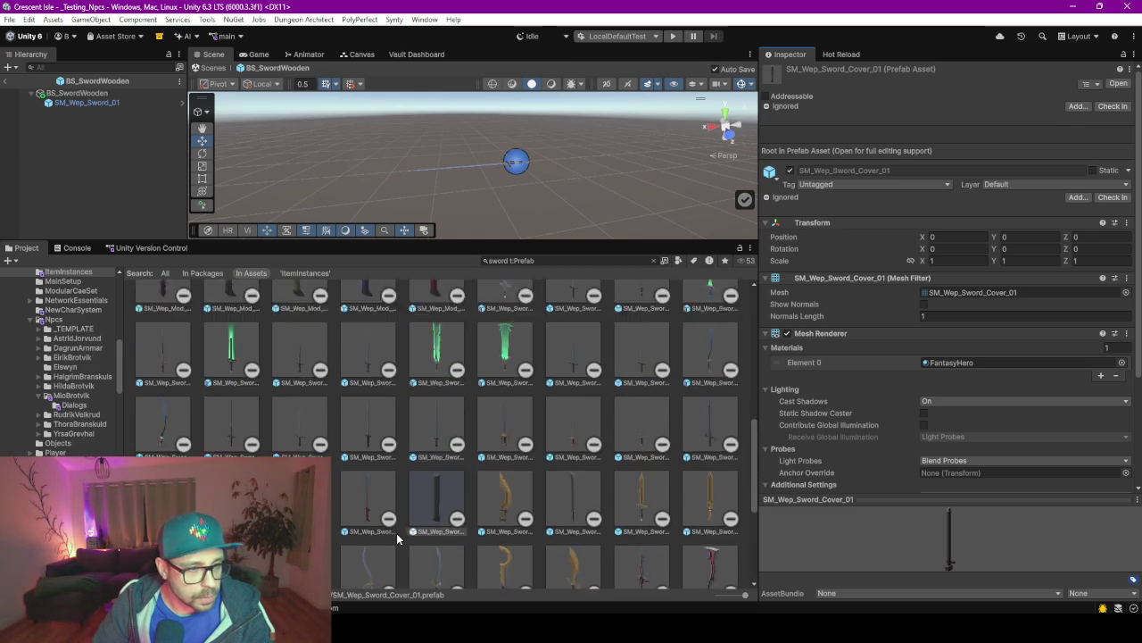
scroll(397, 539, up, 5)
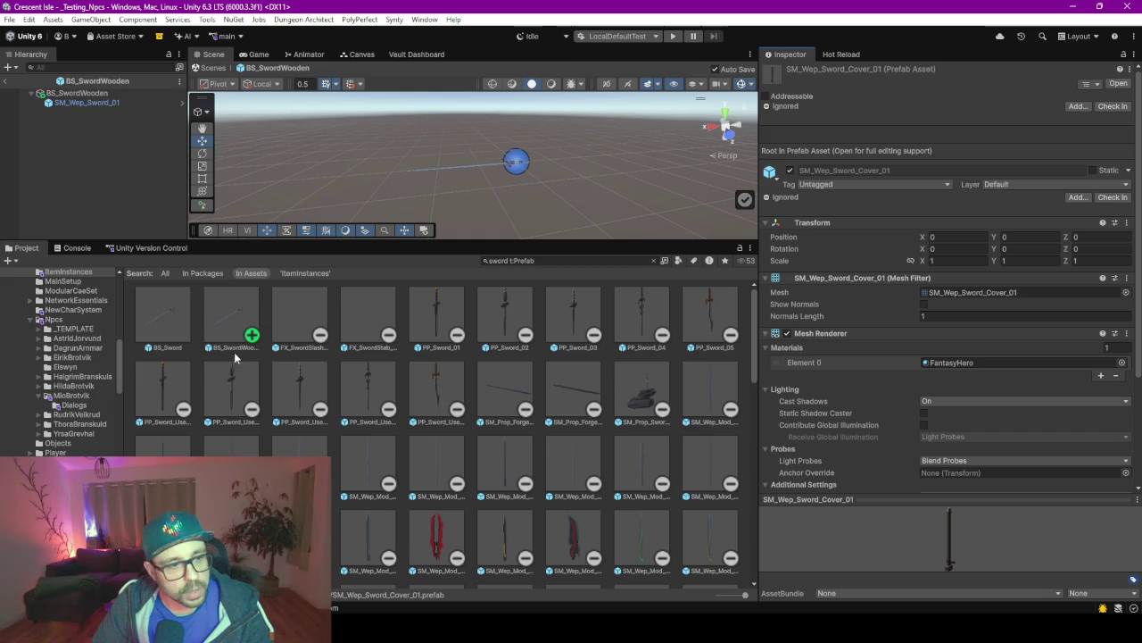
scroll(520, 361, down, 5)
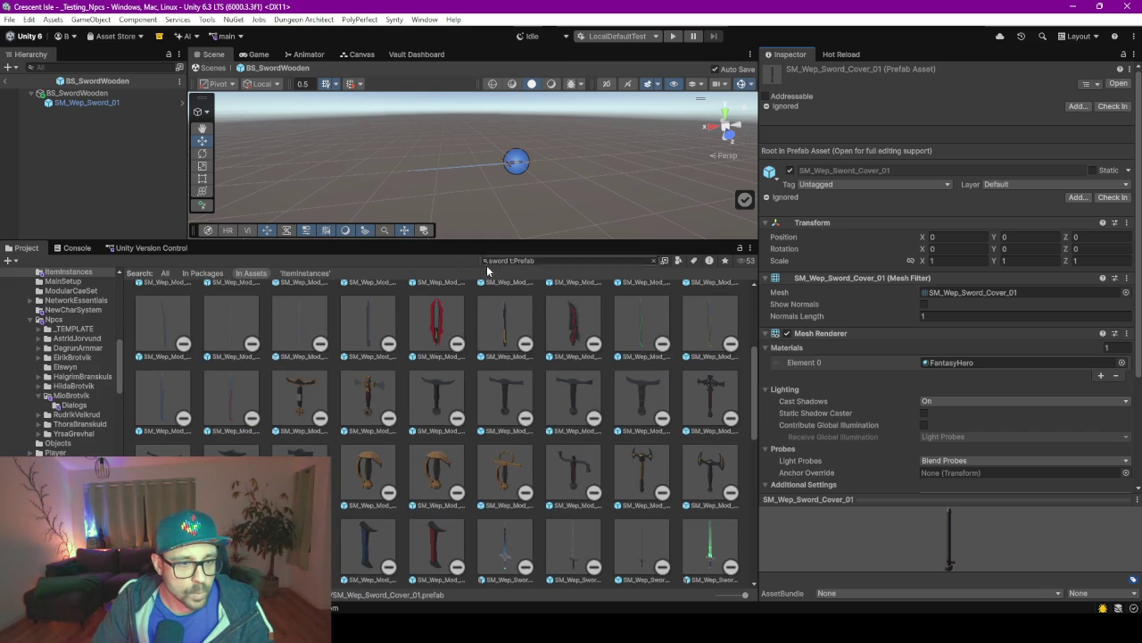
Change the search term to 'wood' to list wood prefabs.
click(507, 262)
click(510, 261)
text(wood)
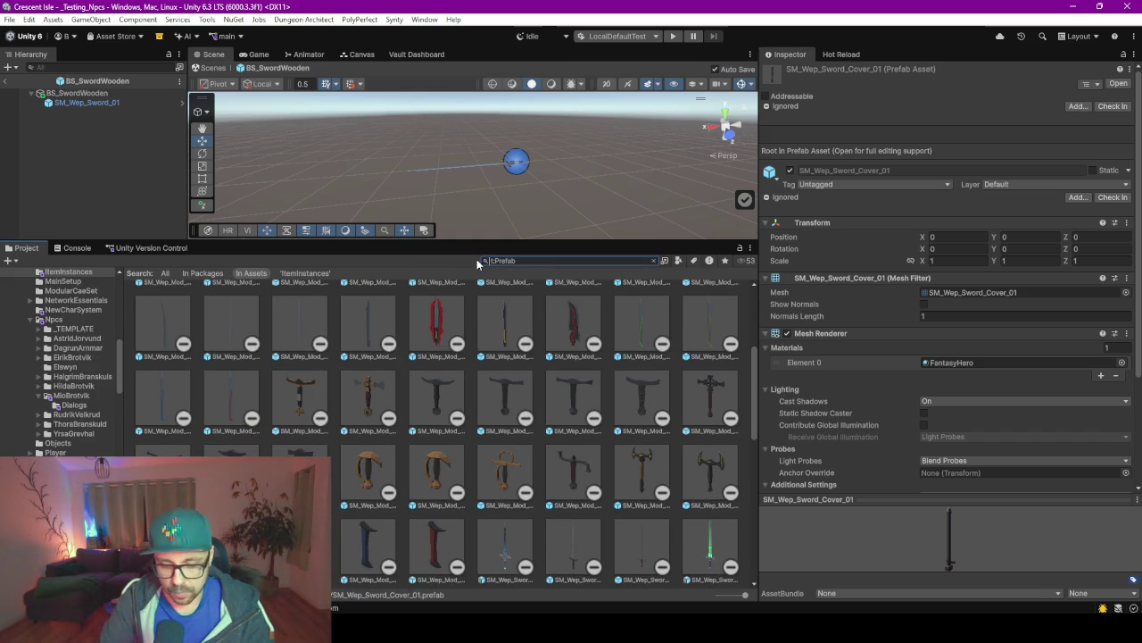
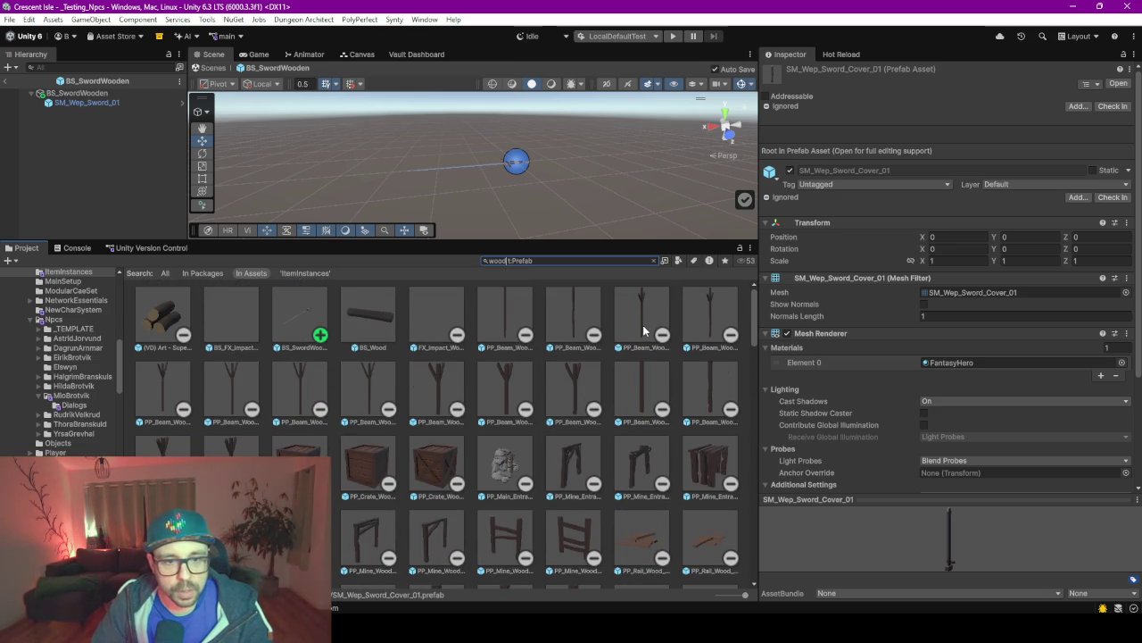
Change the Project asset search from 'wood' to 'sword'.
scroll(430, 394, down, 10)
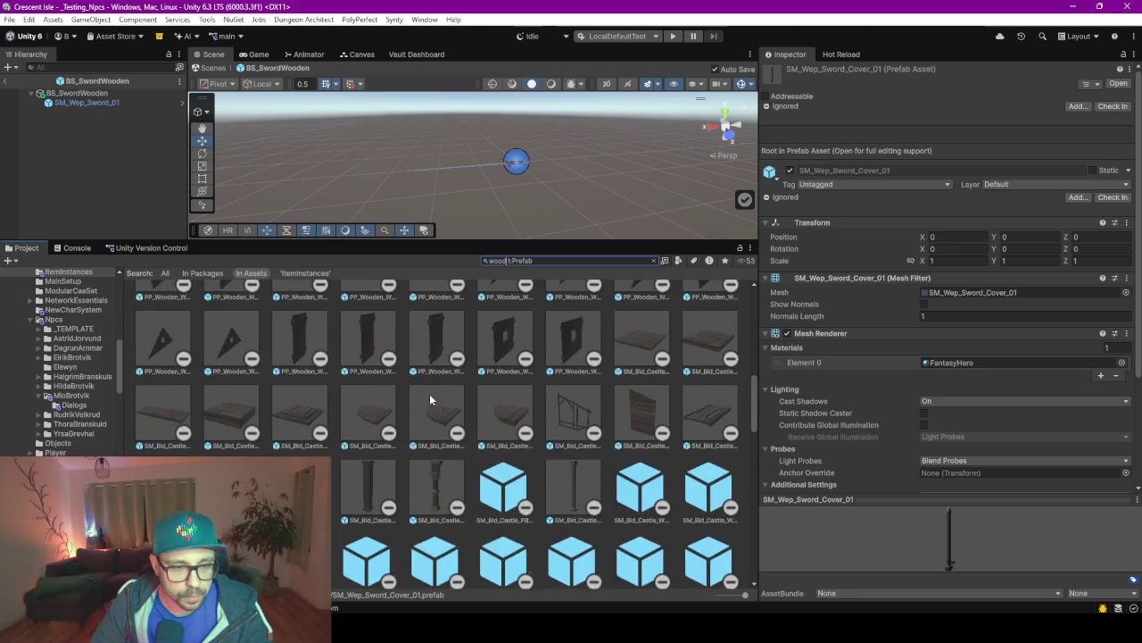
scroll(429, 394, down, 10)
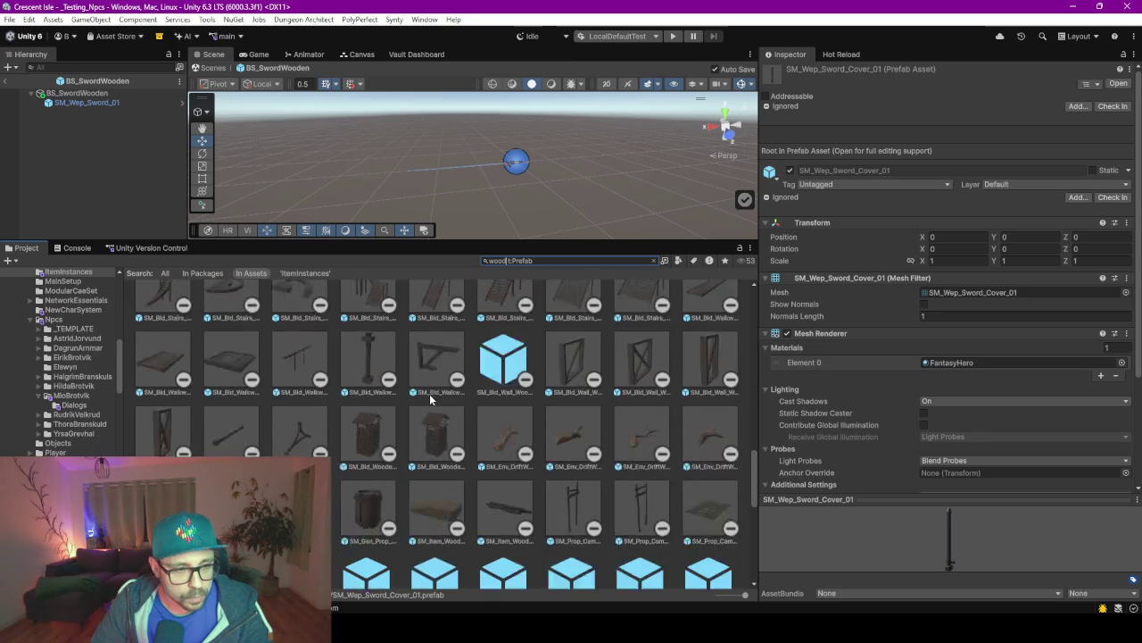
scroll(429, 394, down, 3)
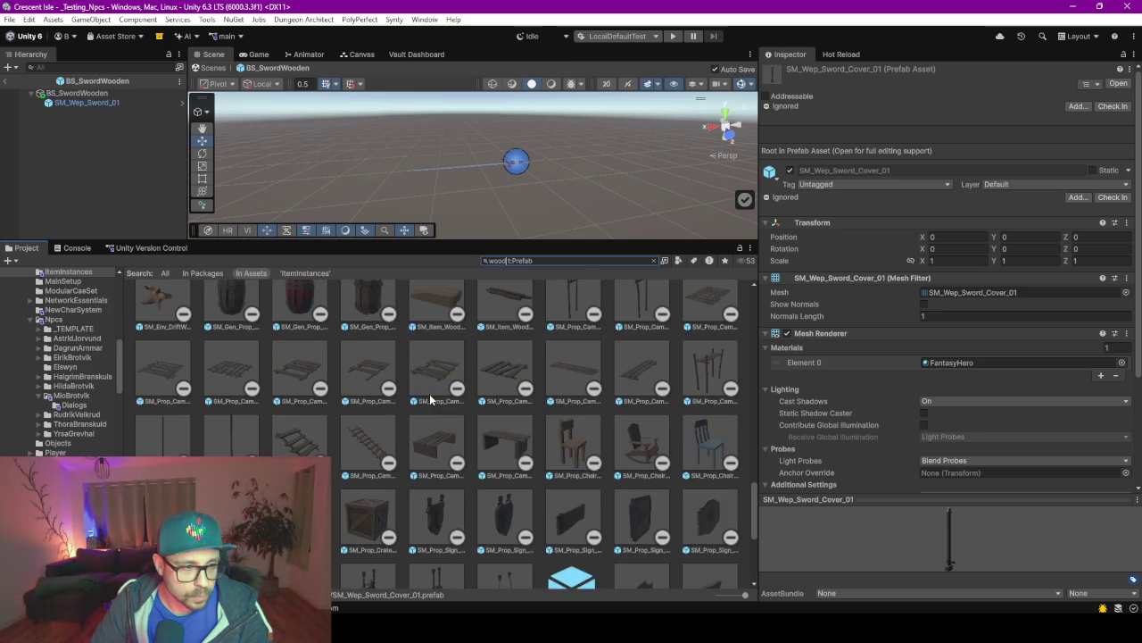
scroll(429, 399, down, 3)
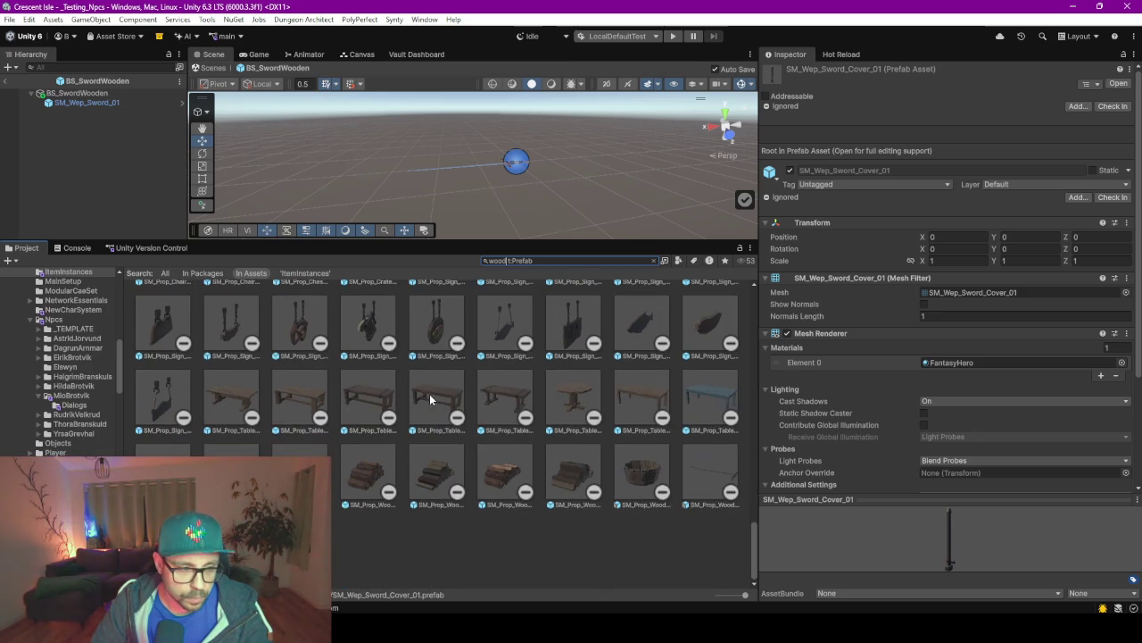
scroll(429, 393, up, 15)
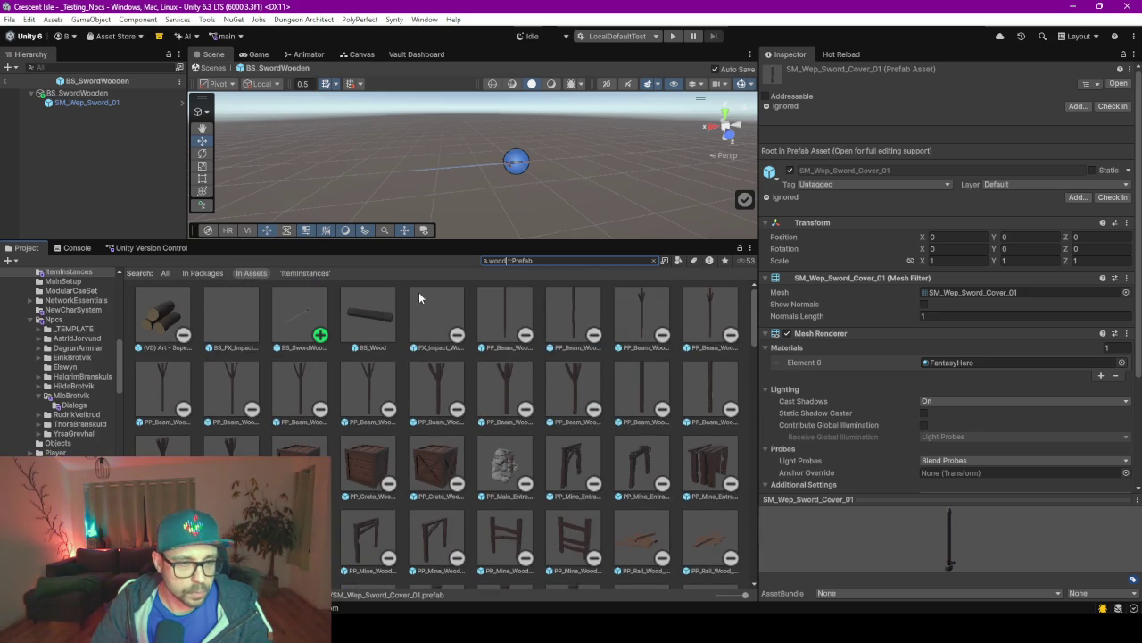
drag(506, 261, 483, 264)
text(sword)
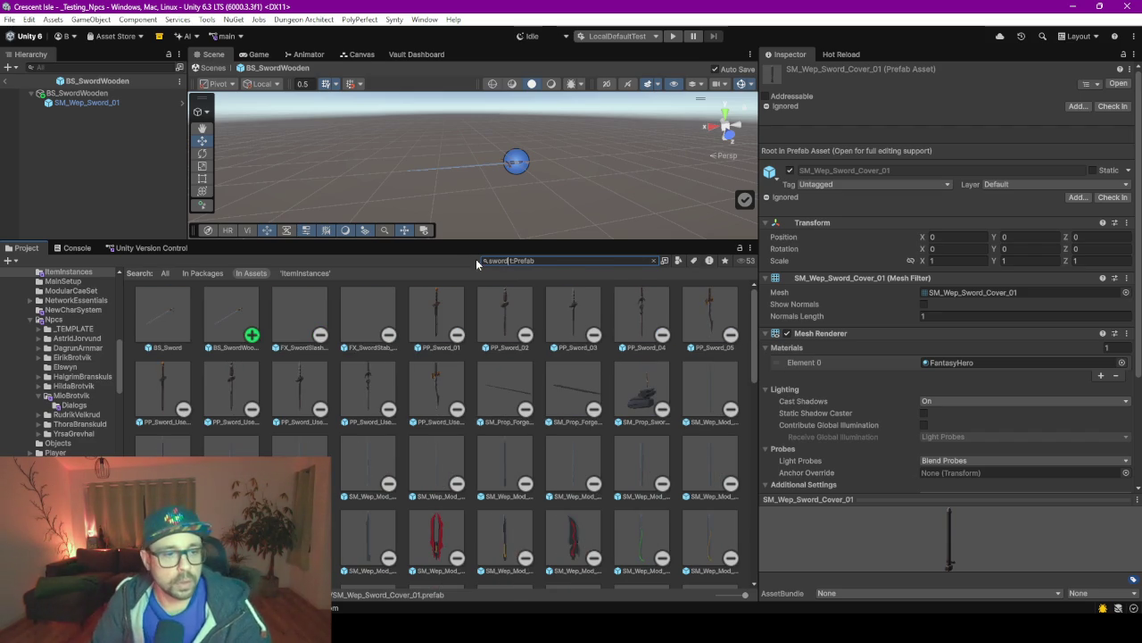
Inspect SM_Wep_Mod_Sword_Blade_07 in the preview and add it to the BS_SwordWooden prefab.
scroll(401, 430, down, 2)
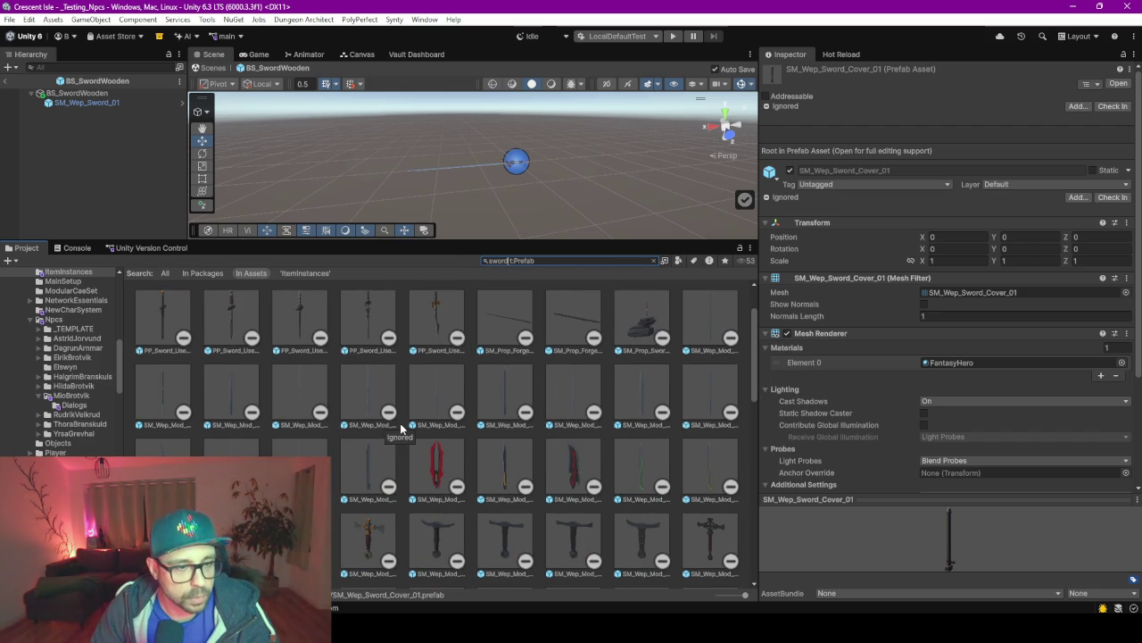
click(528, 386)
click(872, 534)
drag(802, 510, 884, 519)
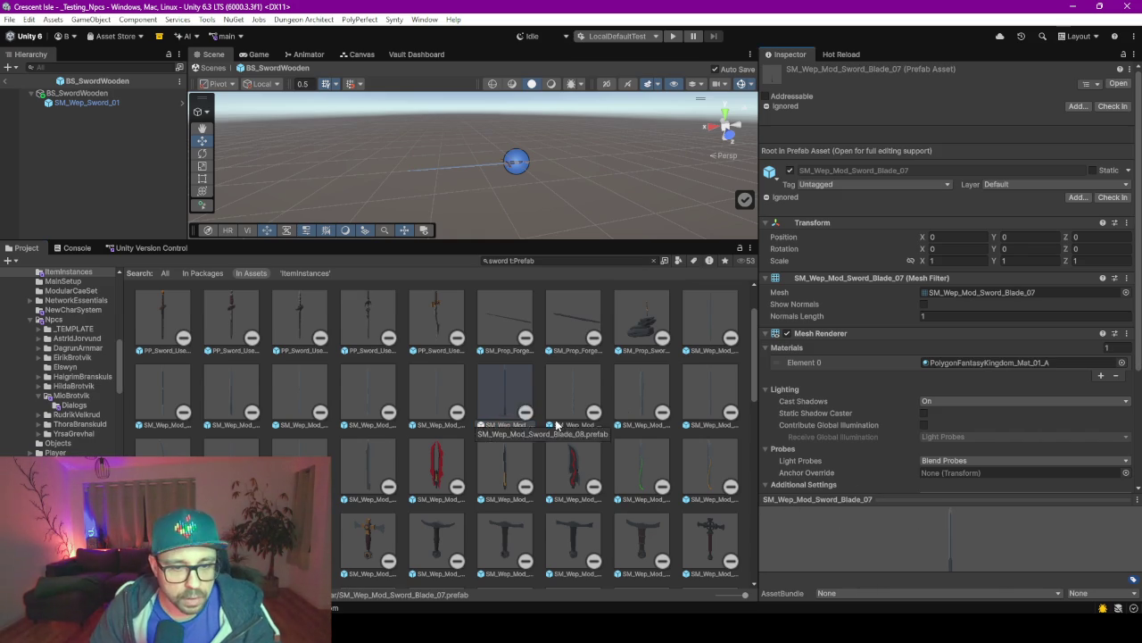
scroll(556, 424, down, 2)
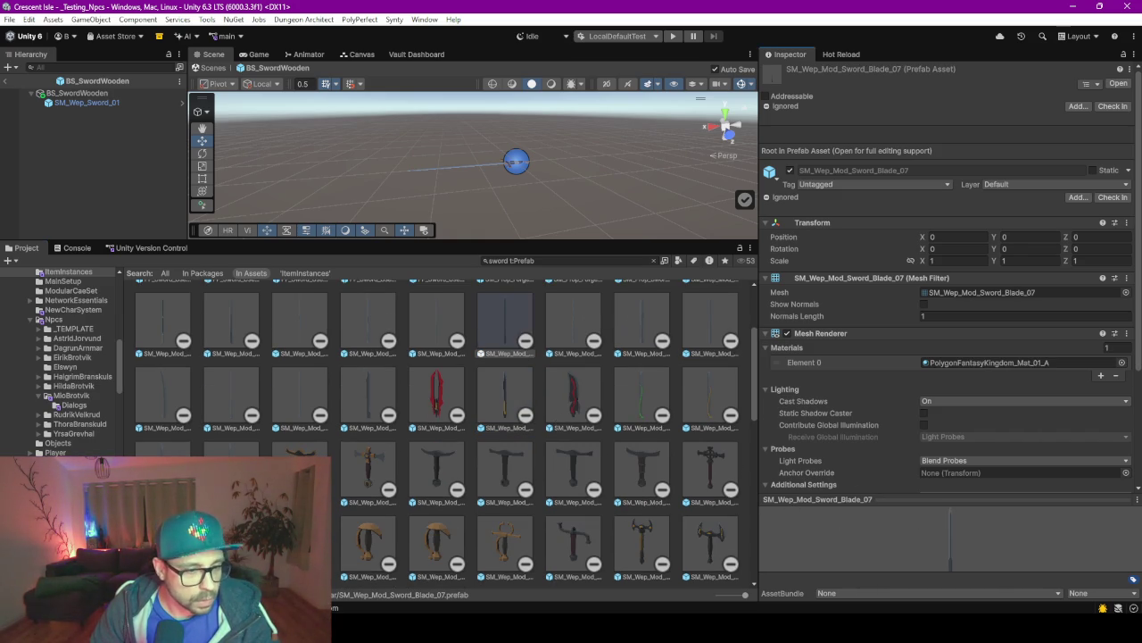
scroll(561, 479, up, 1)
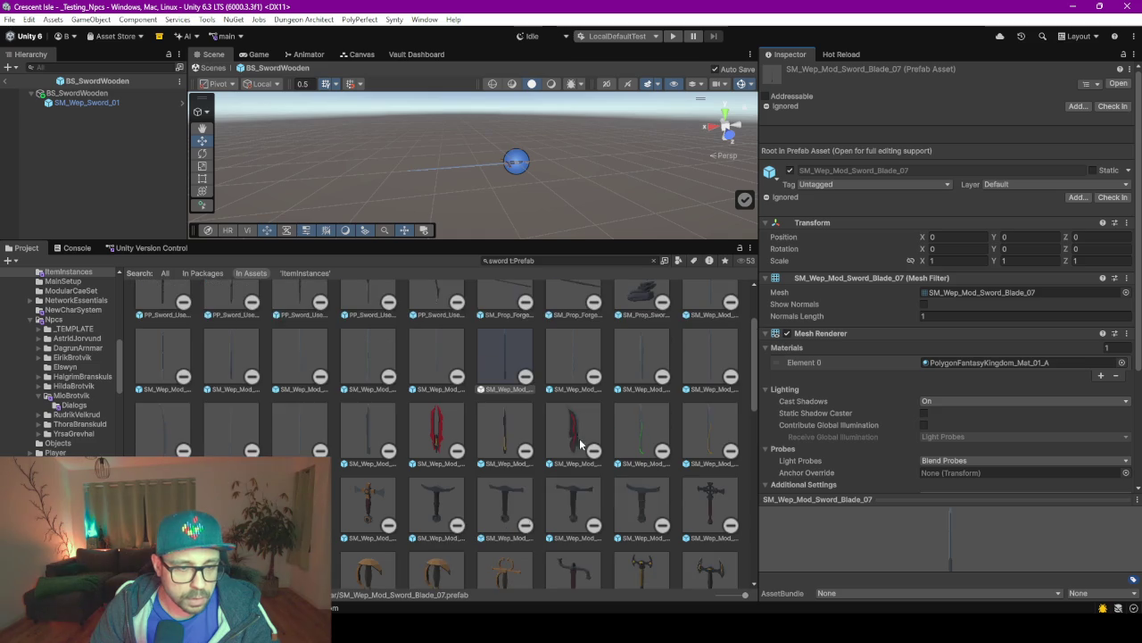
drag(494, 359, 113, 191)
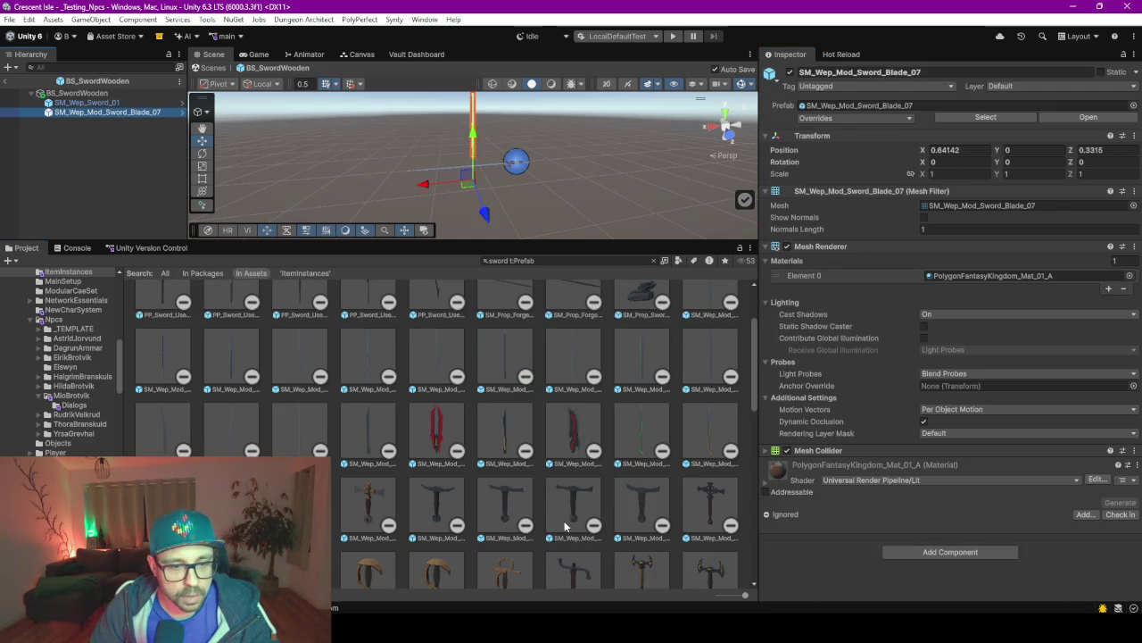
Add the Hilt_04 hilt to the prefab and set its Z rotation to -90.
drag(506, 500, 143, 189)
drag(454, 242, 483, 372)
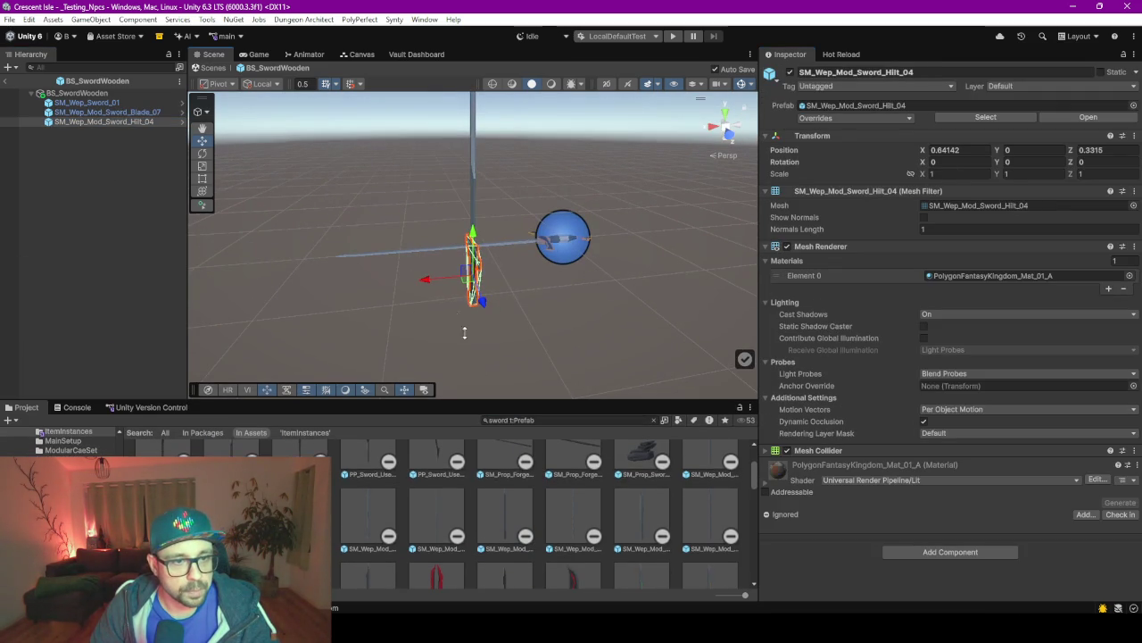
mouse_move(446, 306)
mouse_down()
mouse_move(457, 240)
mouse_move(280, 161)
mouse_up()
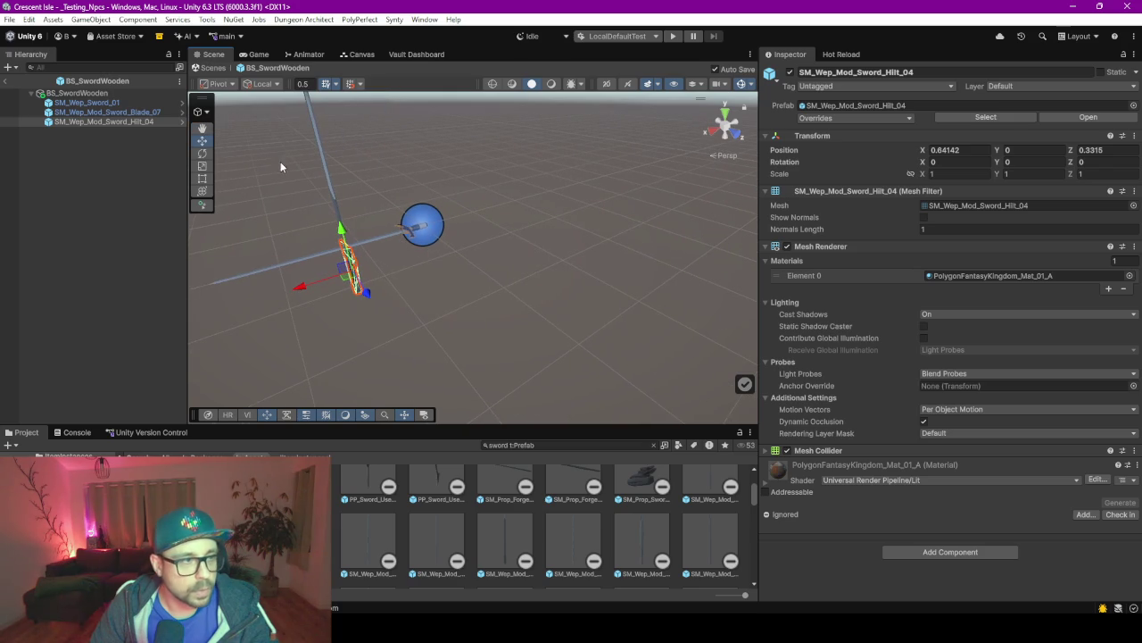
click(89, 104)
click(103, 121)
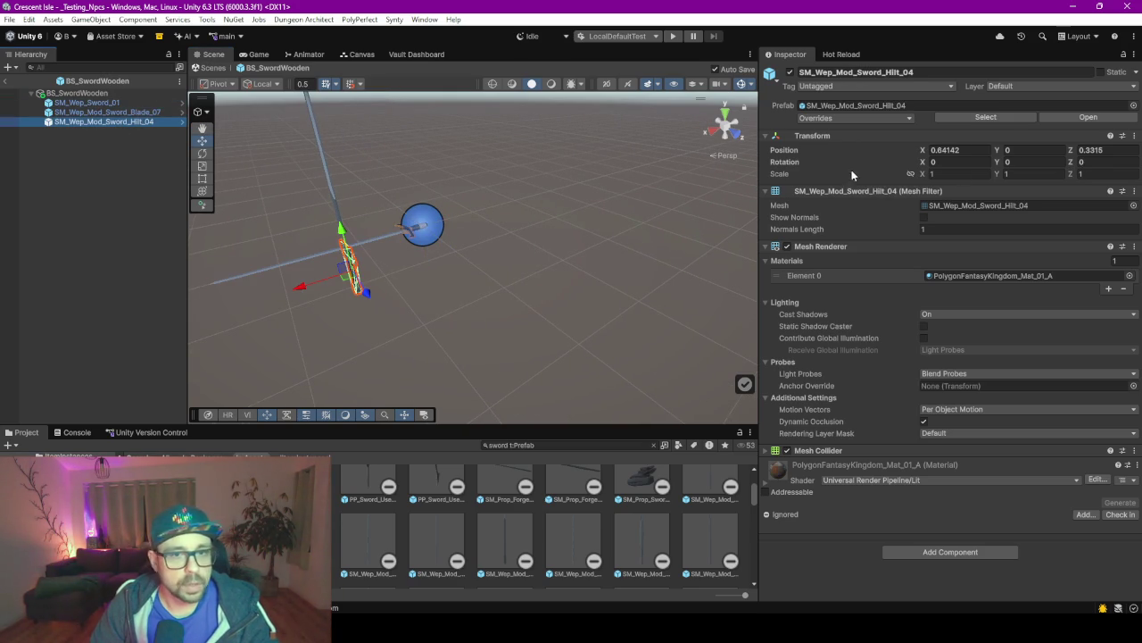
click(1116, 162)
text(90)
key(Return)
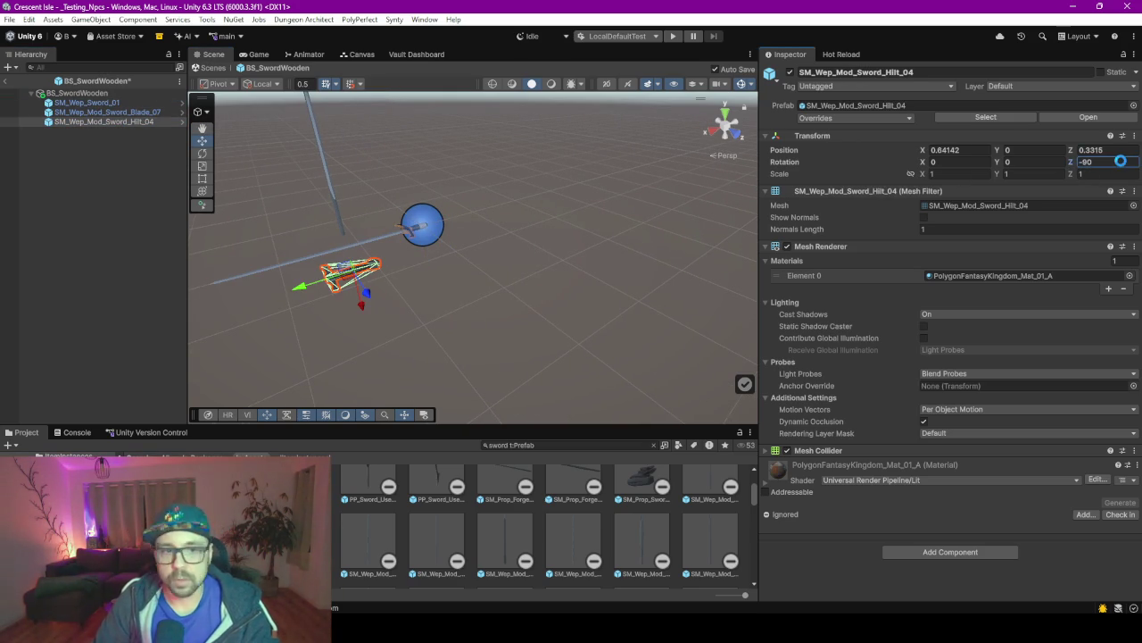
Give the Blade_07 blade Z rotation -90 and Position X and Z of 0.
click(112, 113)
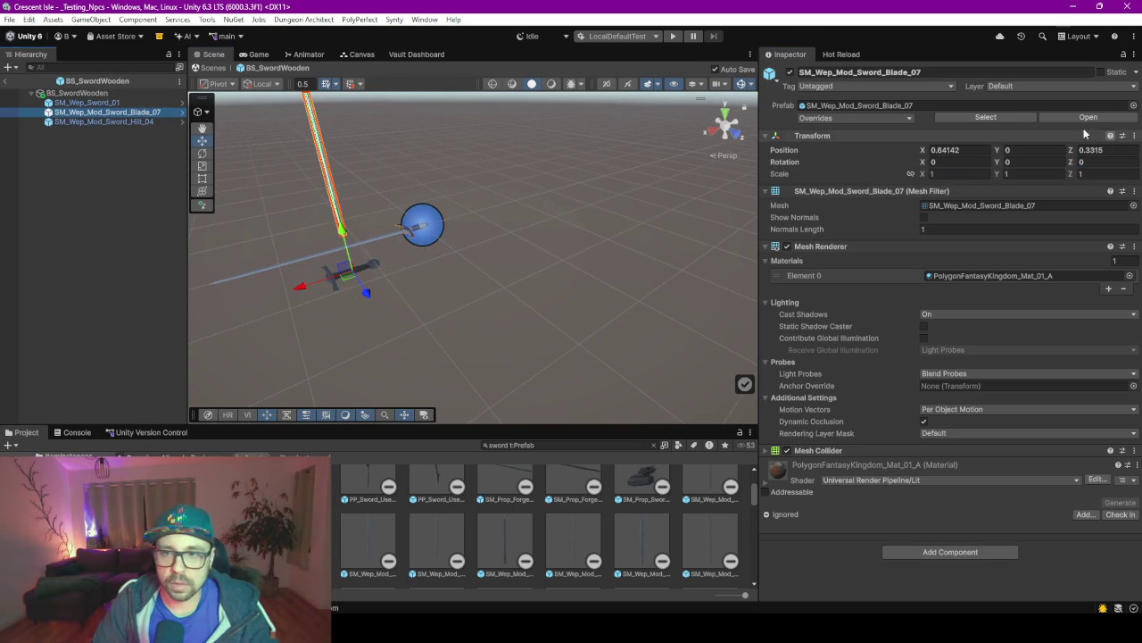
click(1102, 150)
click(1091, 163)
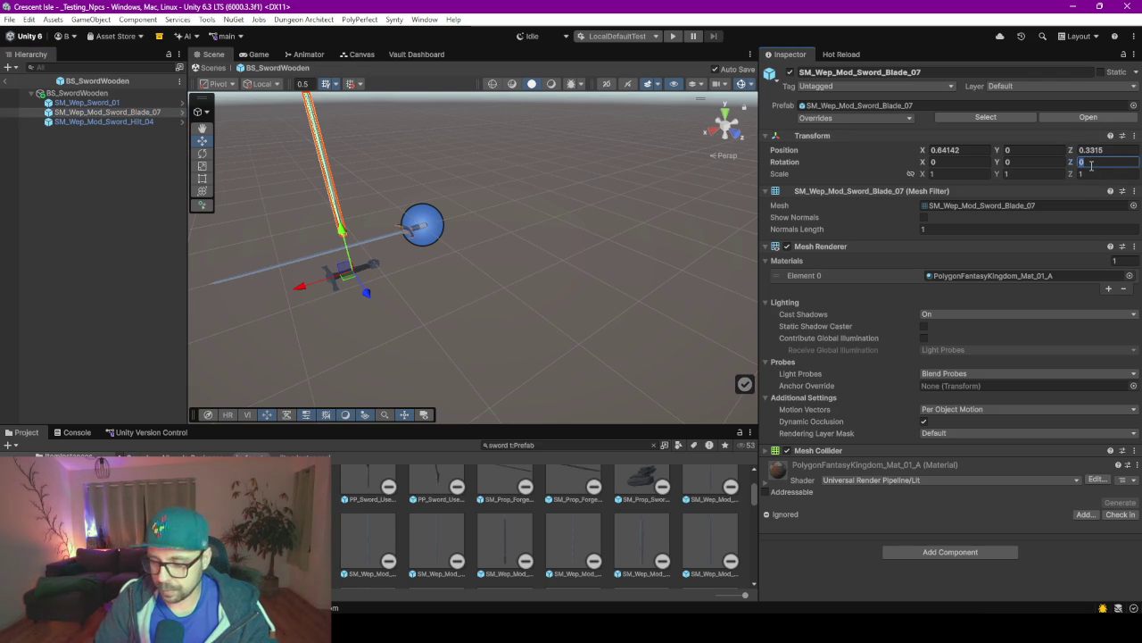
text(-90)
click(955, 150)
text(0)
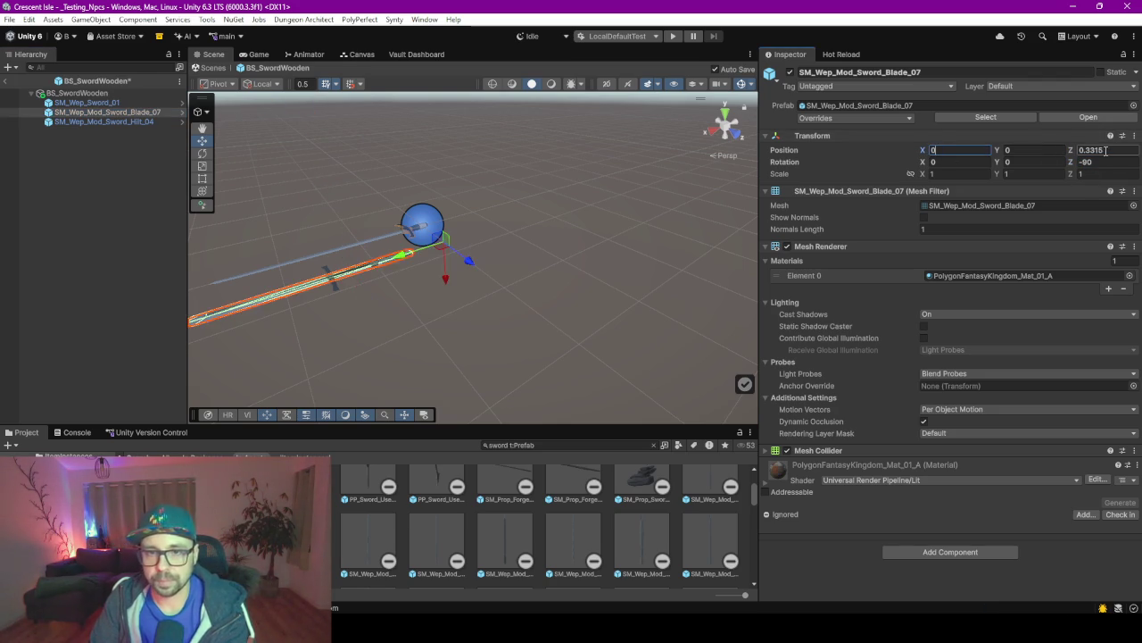
click(1091, 150)
text(0)
Zero the hilt's Position X and Z and frame it in the Scene view.
click(115, 122)
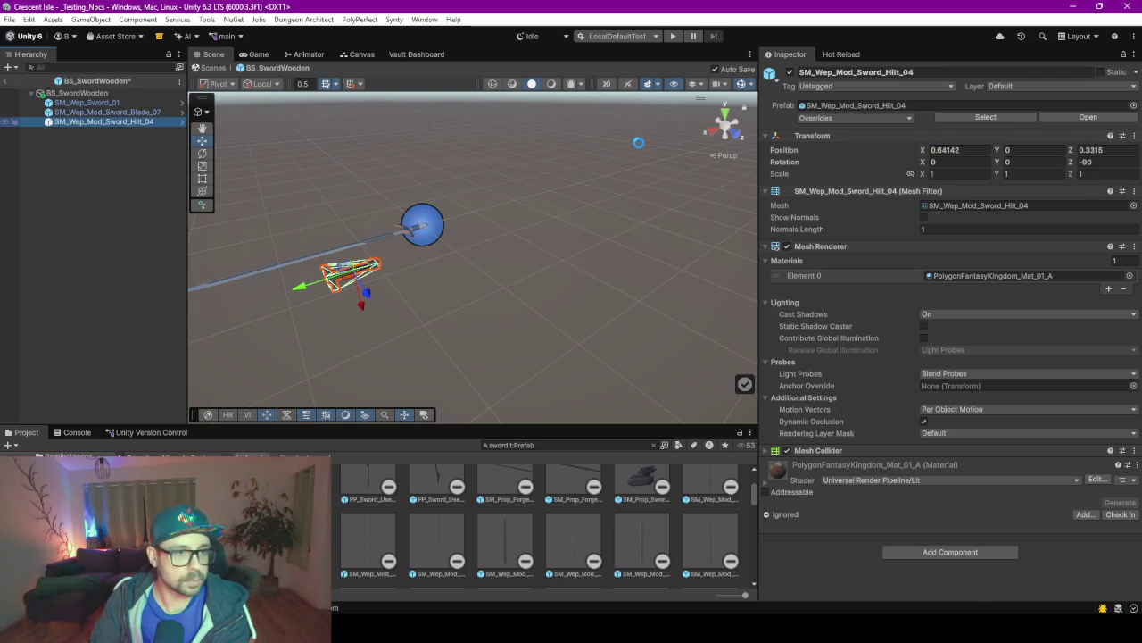
click(1091, 150)
click(962, 150)
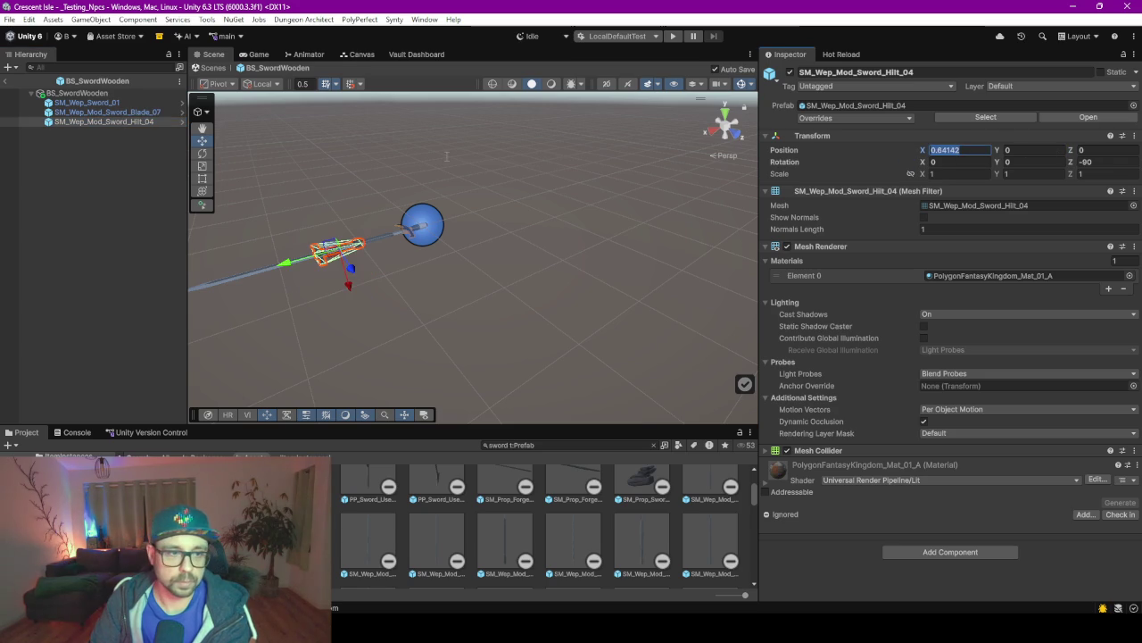
text(0)
double_click(98, 121)
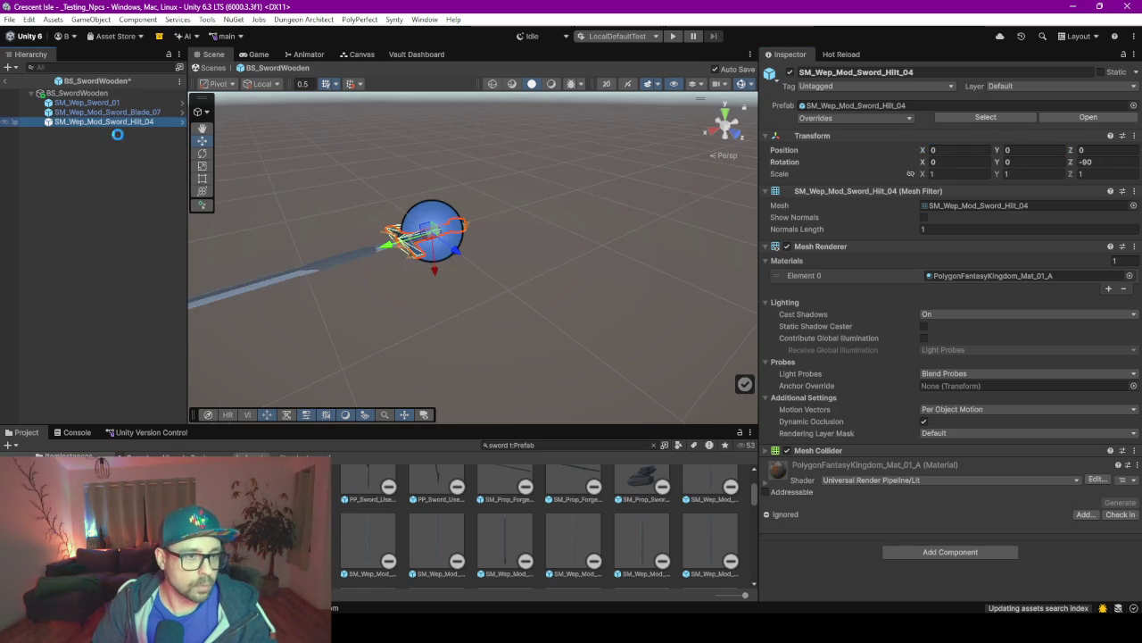
drag(501, 428, 501, 535)
Orbit around the hilt and expand its material settings in the Inspector.
mouse_move(582, 441)
mouse_down()
mouse_move(471, 408)
mouse_move(290, 448)
mouse_move(383, 449)
mouse_move(390, 416)
mouse_move(494, 416)
mouse_move(530, 438)
mouse_move(450, 441)
mouse_up()
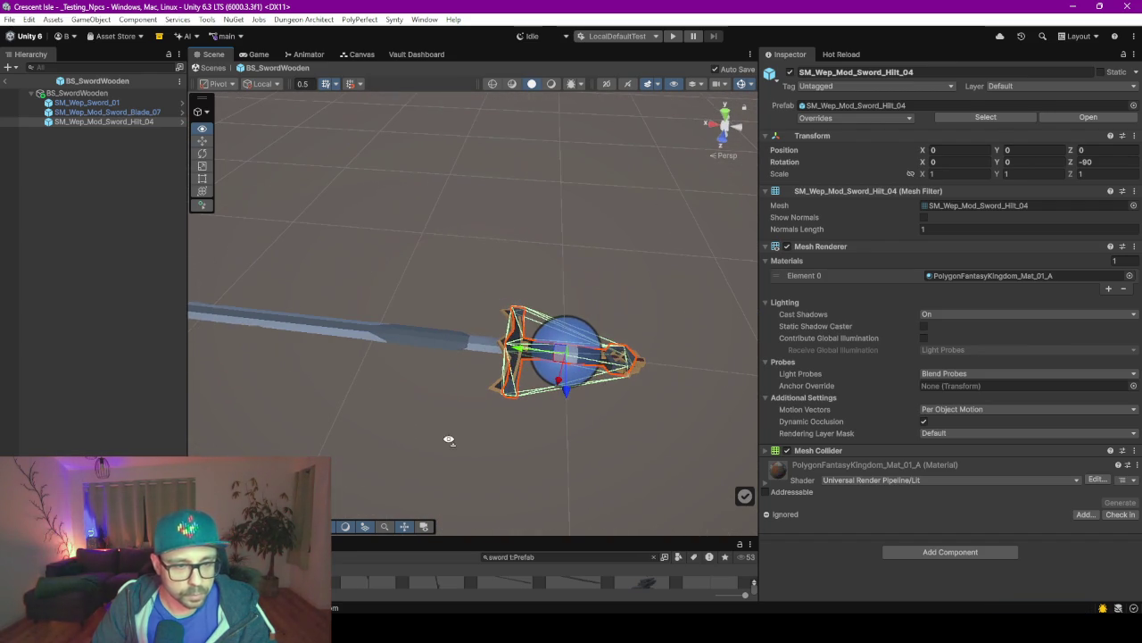
click(785, 467)
scroll(830, 491, down, 4)
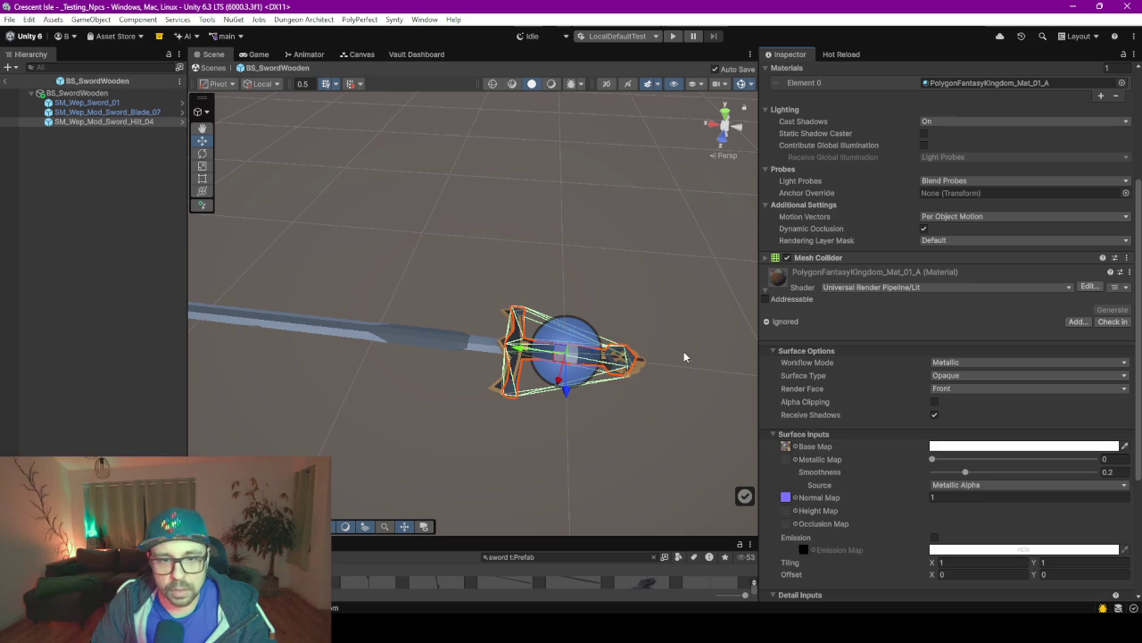
Clear the selection, enlarge the asset browser, and select the old SM_Wep_Sword_01 model.
click(578, 538)
mouse_move(578, 538)
mouse_down()
mouse_move(580, 496)
mouse_move(443, 359)
mouse_up()
click(624, 379)
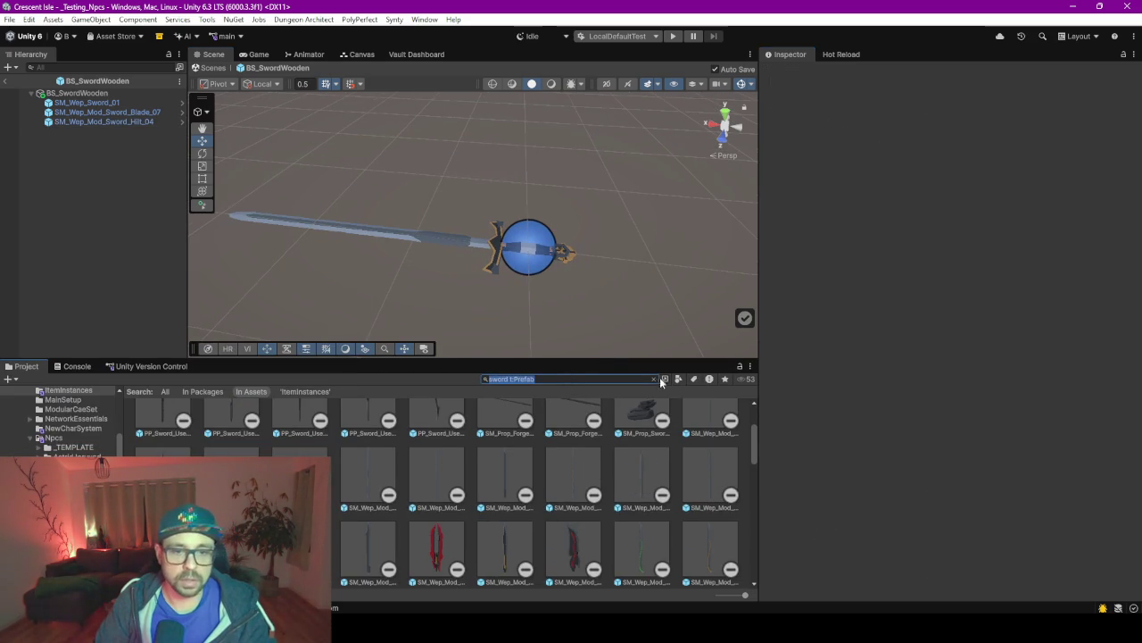
scroll(52, 429, up, 3)
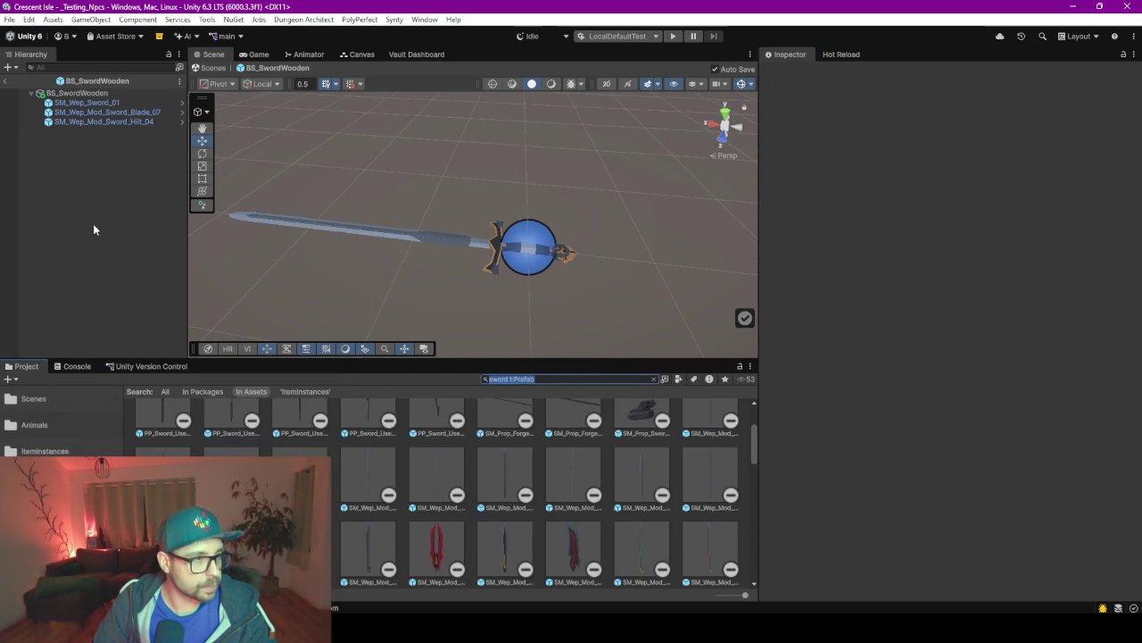
click(126, 104)
Delete SM_Wep_Sword_01, save the BS_SwordWooden prefab, and clear the asset search.
key(Delete)
key(ctrl+s)
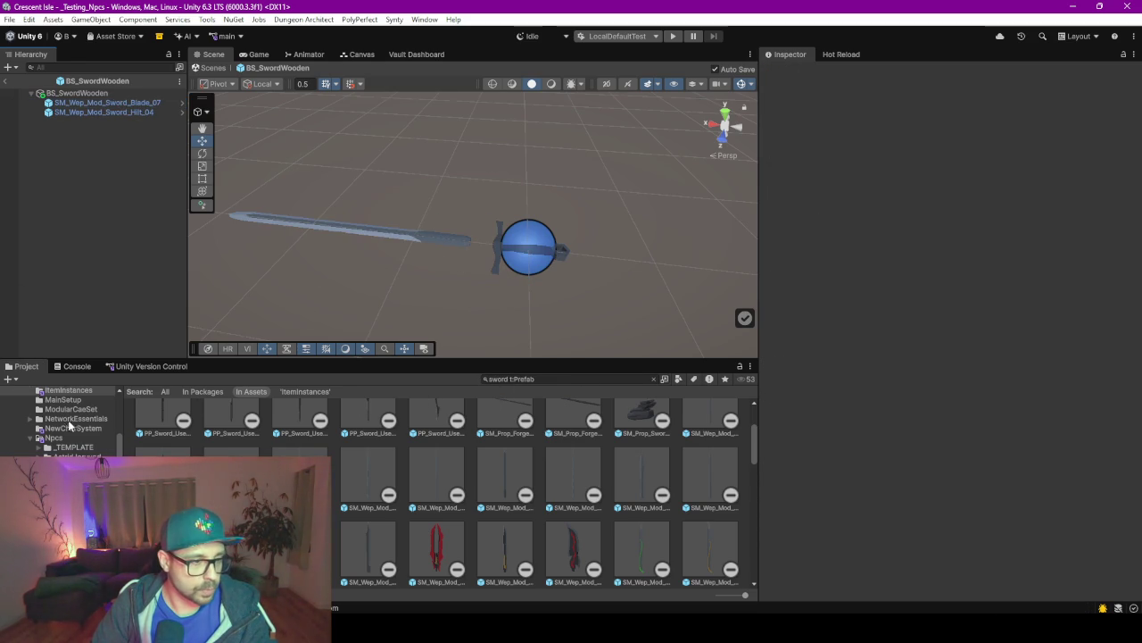
scroll(62, 424, up, 3)
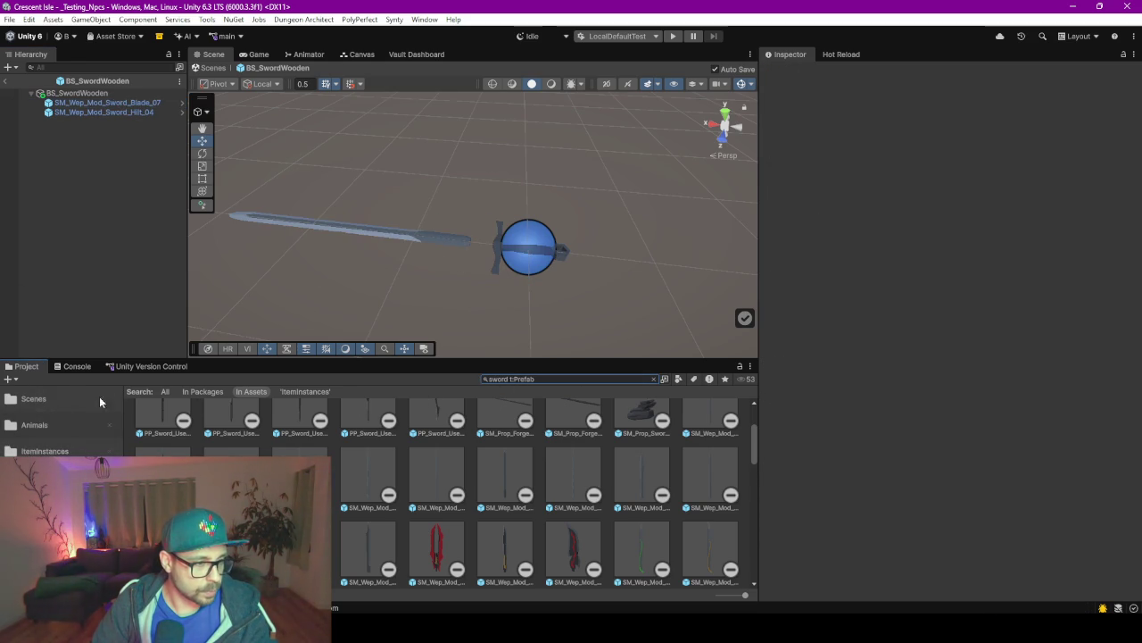
scroll(71, 442, down, 3)
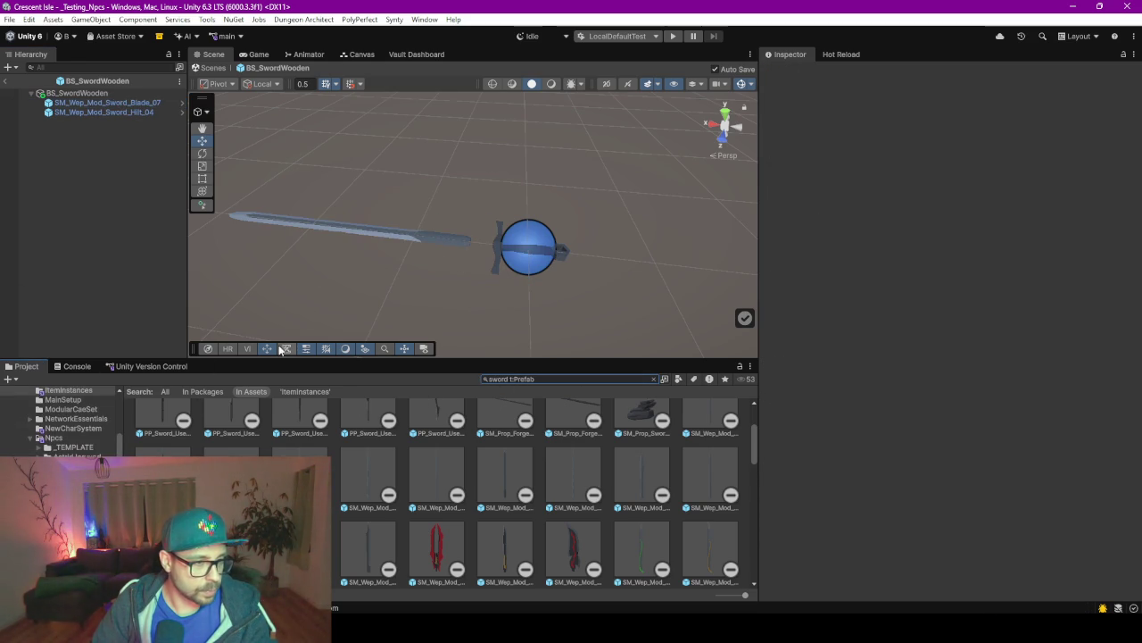
click(656, 379)
Apply the Brown material from the BS Data Materials folder to the sword.
drag(528, 362, 520, 272)
scroll(58, 368, up, 3)
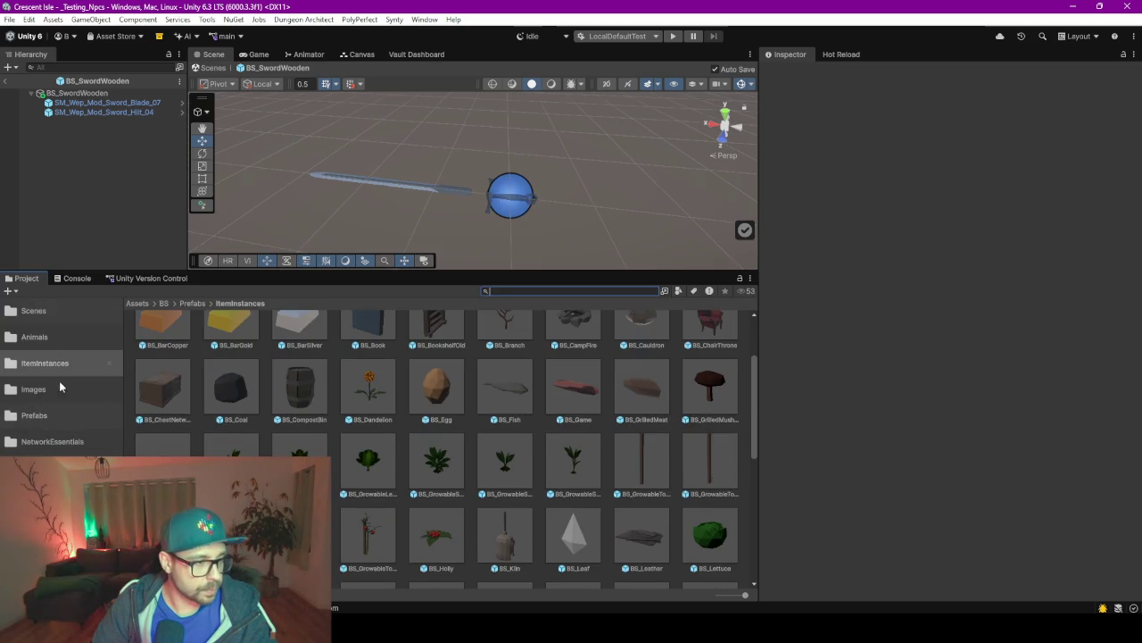
click(53, 473)
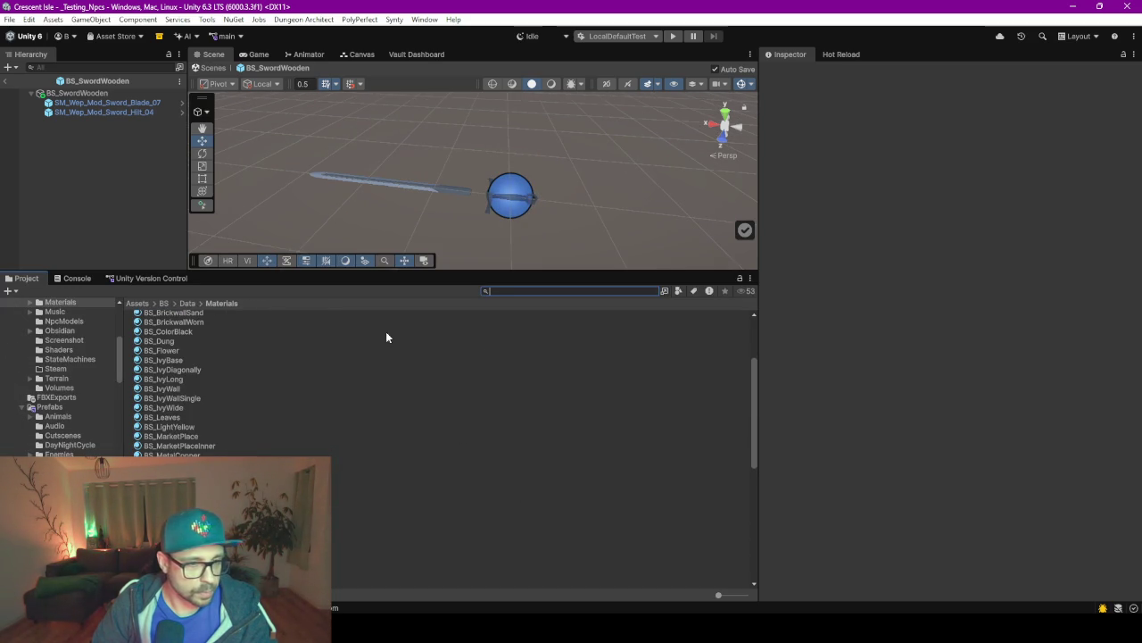
drag(721, 594, 814, 597)
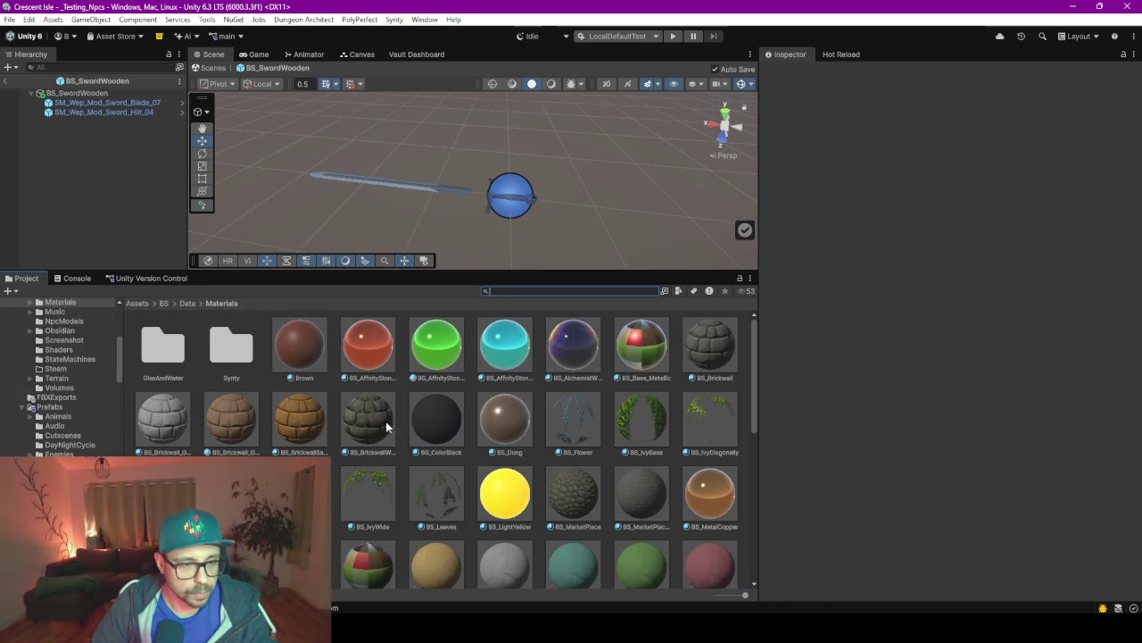
drag(304, 348, 430, 190)
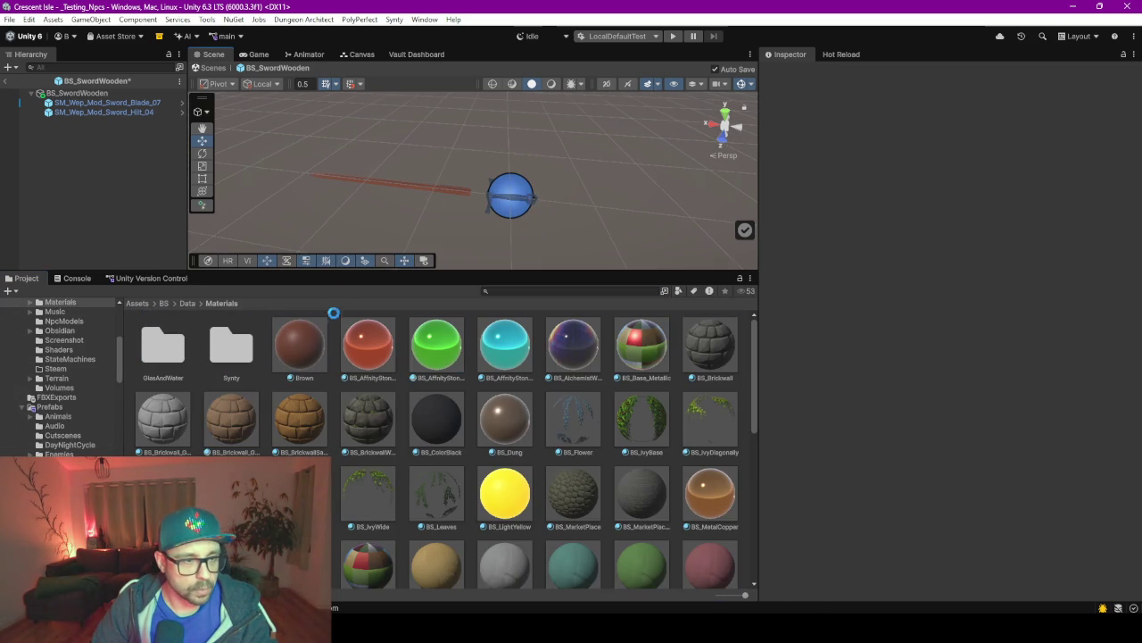
drag(303, 355, 489, 203)
Enlarge the Scene view, orbit to a diagonal angle, and select the sword blade.
drag(476, 270, 495, 518)
right_click(410, 393)
click(542, 212)
mouse_move(542, 212)
mouse_down()
mouse_move(329, 296)
mouse_move(536, 275)
mouse_move(525, 257)
mouse_up()
click(524, 257)
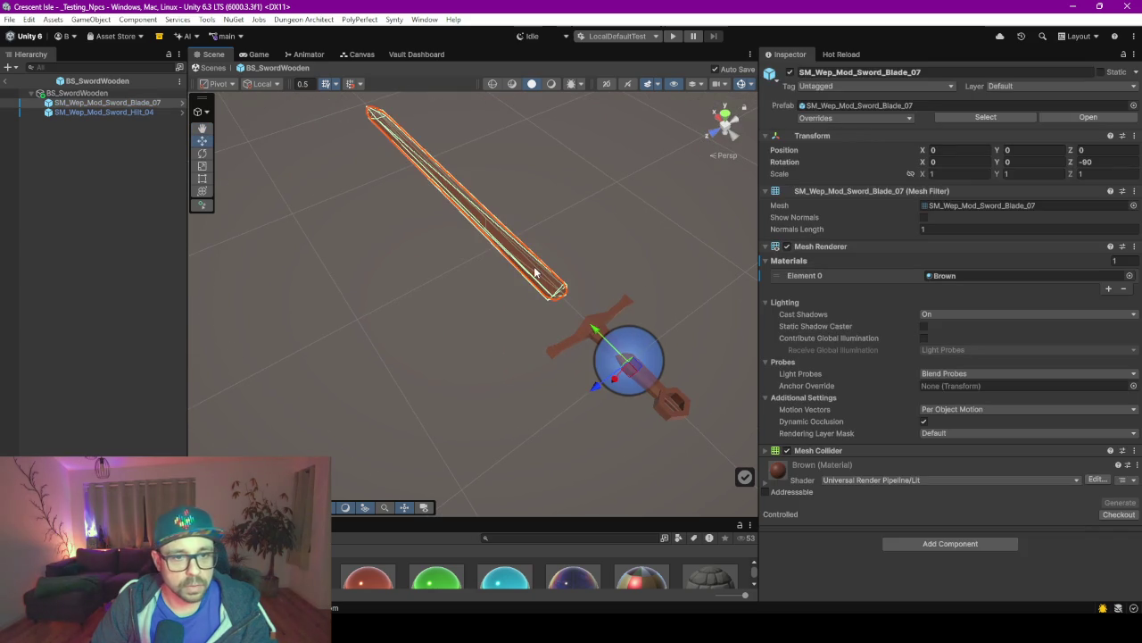
scroll(524, 275, down, 3)
Nudge the blade along X to -0.125, save the prefab, and view it from the top.
drag(547, 315, 558, 331)
key(ctrl+s)
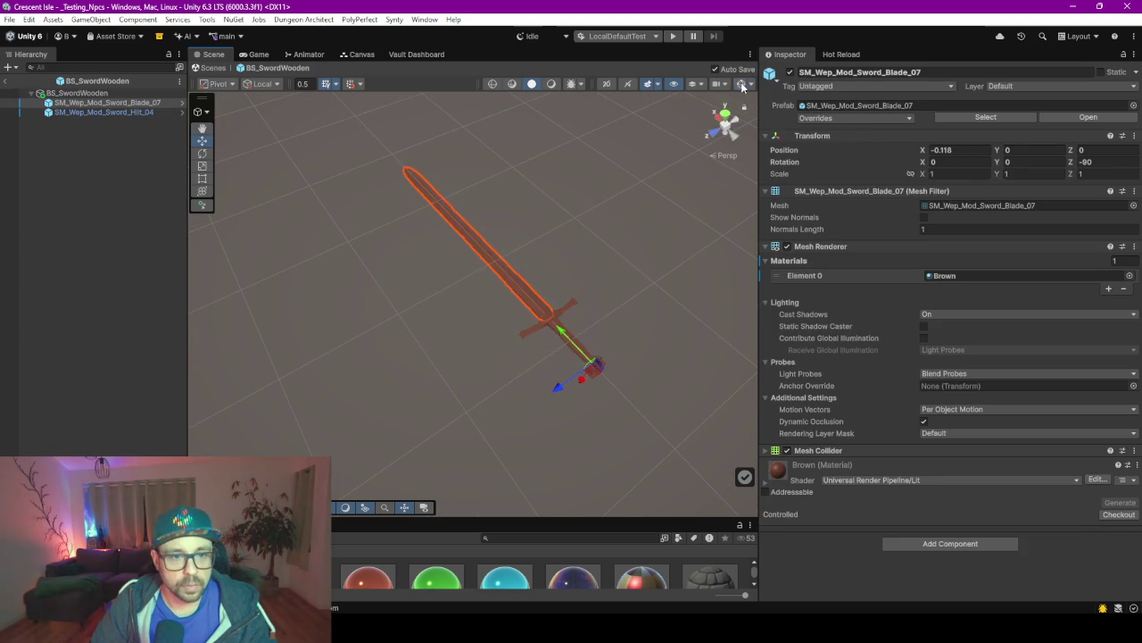
scroll(634, 305, up, 3)
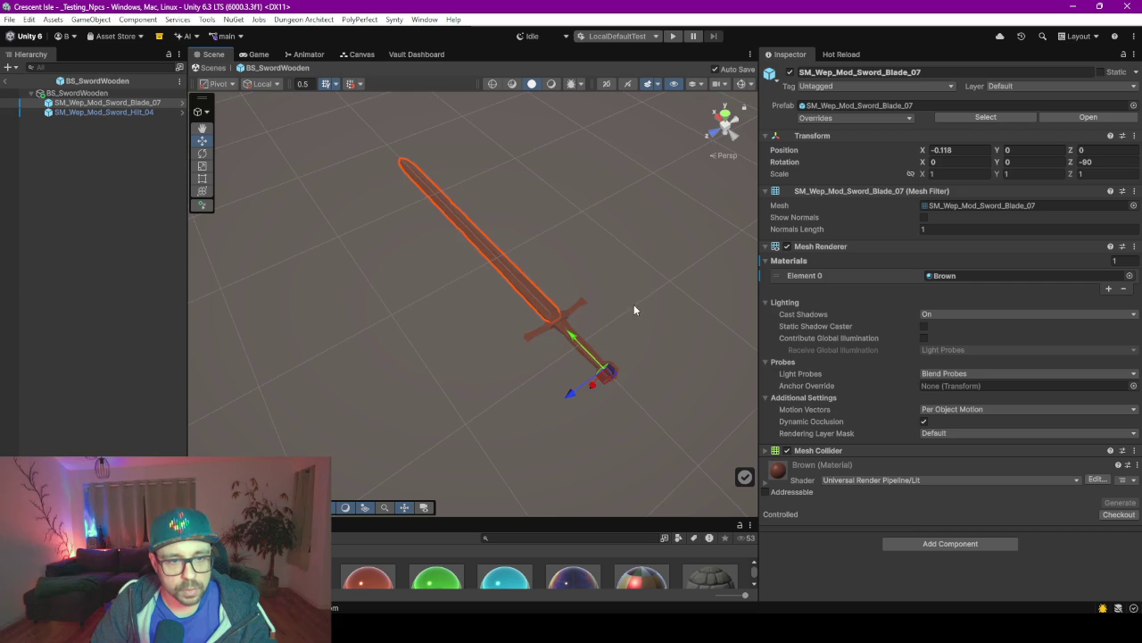
click(726, 116)
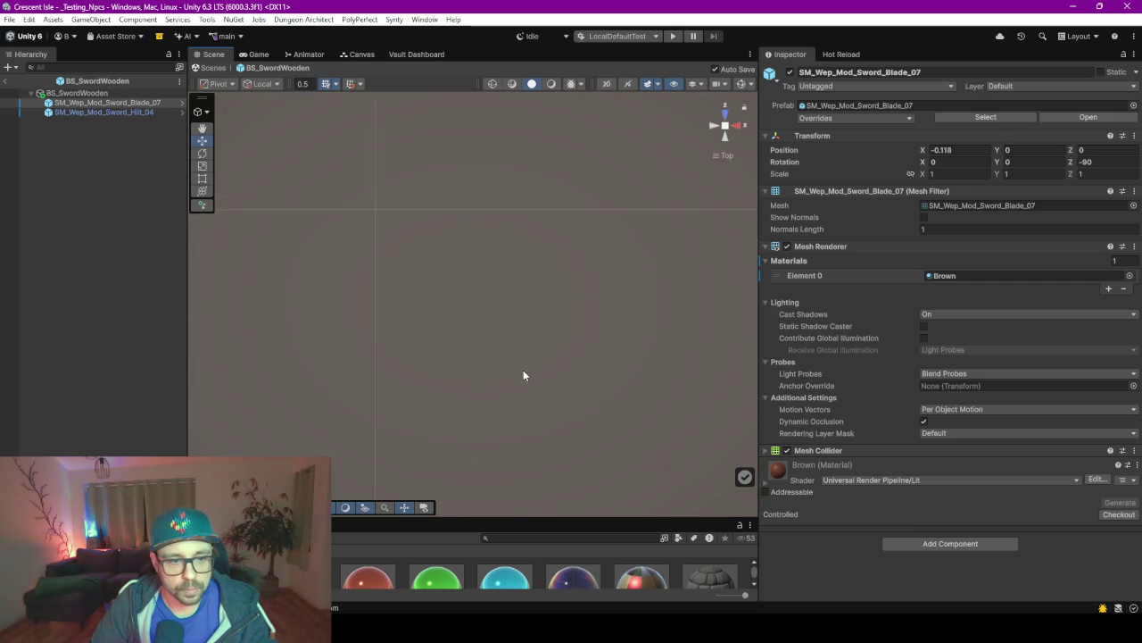
double_click(103, 102)
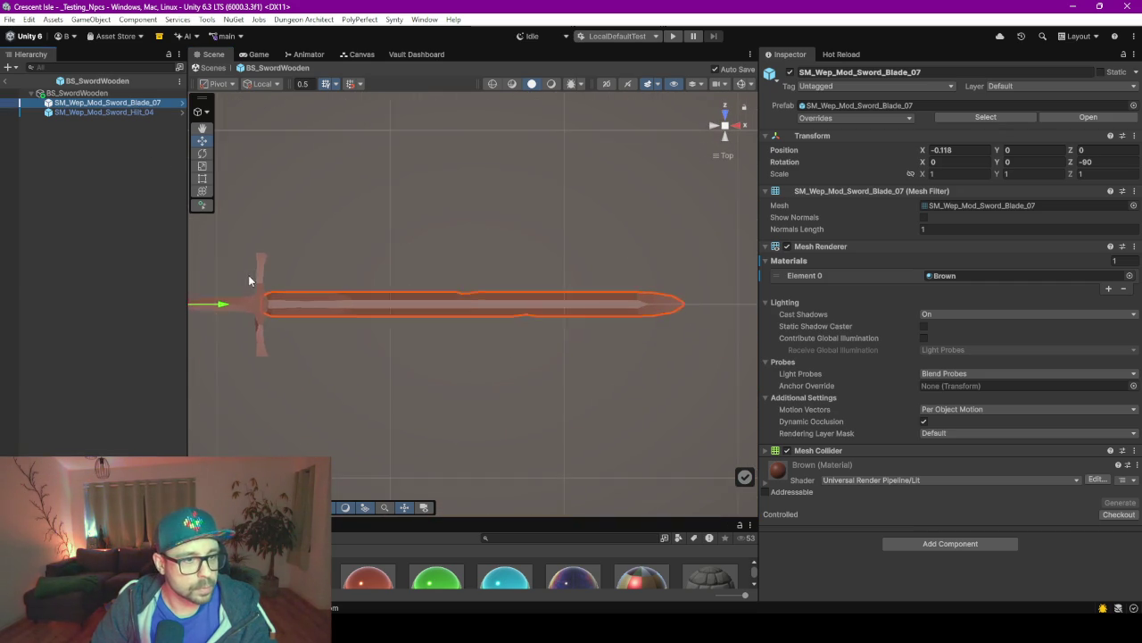
In the top view, shift the blade left so it sits flush against the hilt.
scroll(332, 272, up, 2)
mouse_move(332, 272)
mouse_down()
mouse_move(559, 273)
mouse_move(503, 273)
mouse_up()
drag(357, 298, 355, 296)
scroll(401, 336, down, 2)
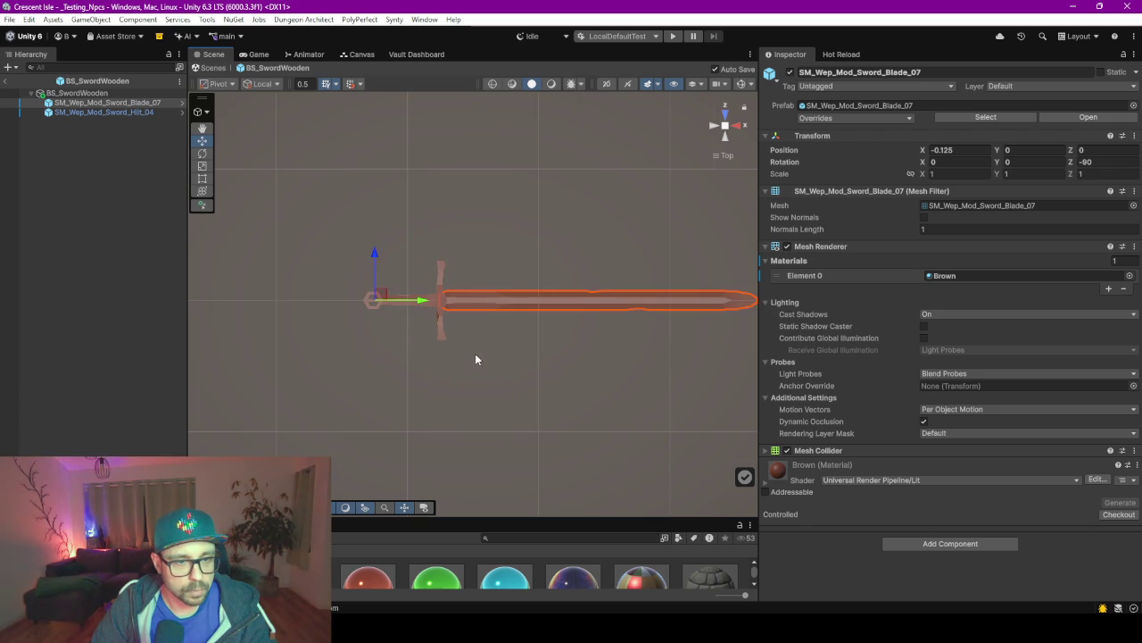
drag(584, 368, 511, 377)
Return to perspective view, centre the sword, deselect the blade, and enlarge the Project panel.
mouse_move(518, 245)
mouse_down()
mouse_move(521, 339)
mouse_move(528, 263)
mouse_move(724, 217)
mouse_up()
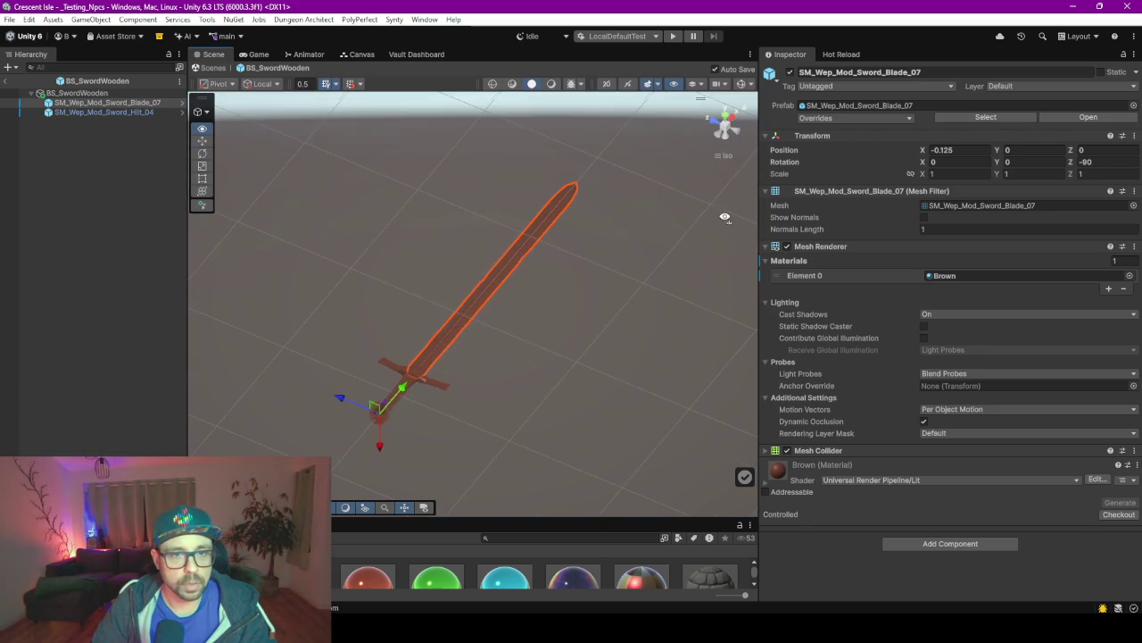
click(724, 127)
drag(360, 363, 625, 303)
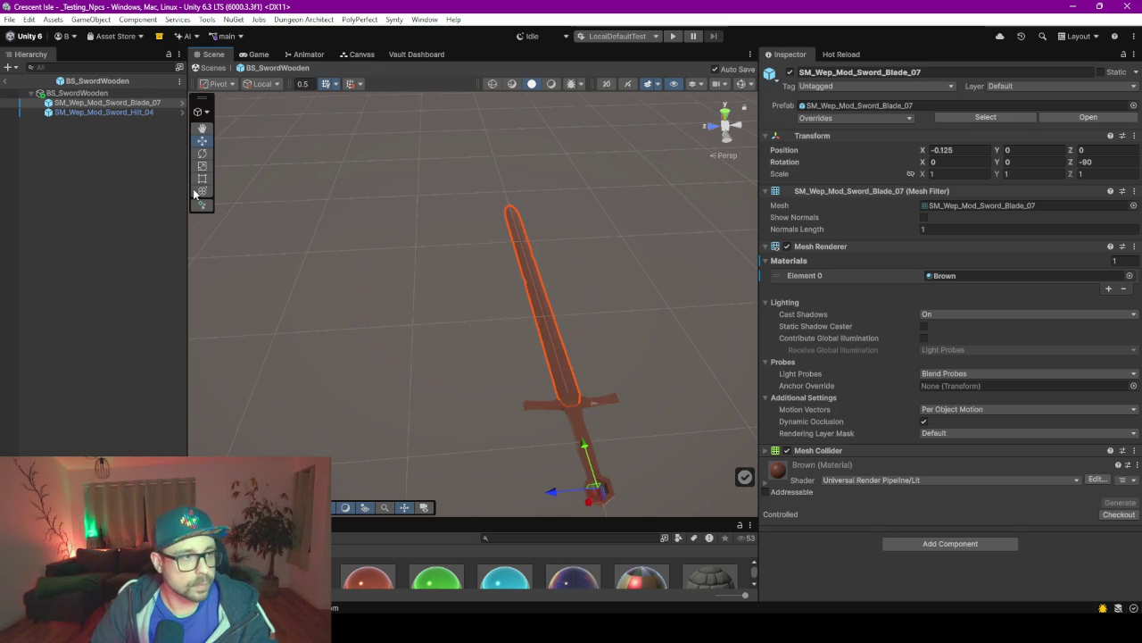
click(83, 182)
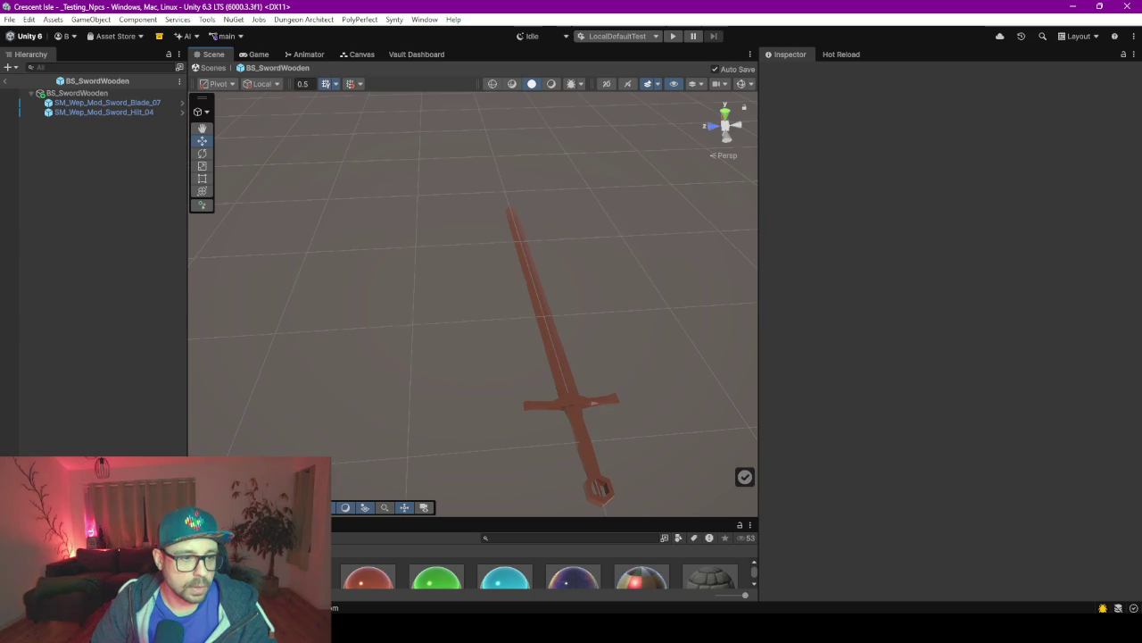
drag(268, 519, 73, 259)
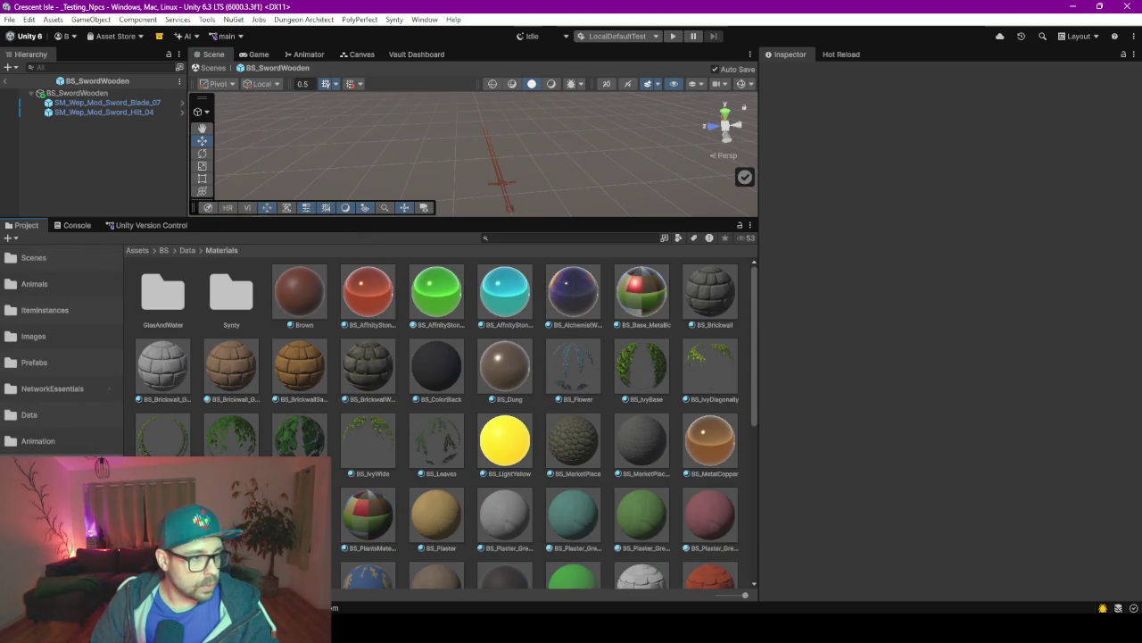
Open the _Testing_Npcs scene from Assets/BS/Scenes, then frame and expand the MioBrotvik character.
click(42, 269)
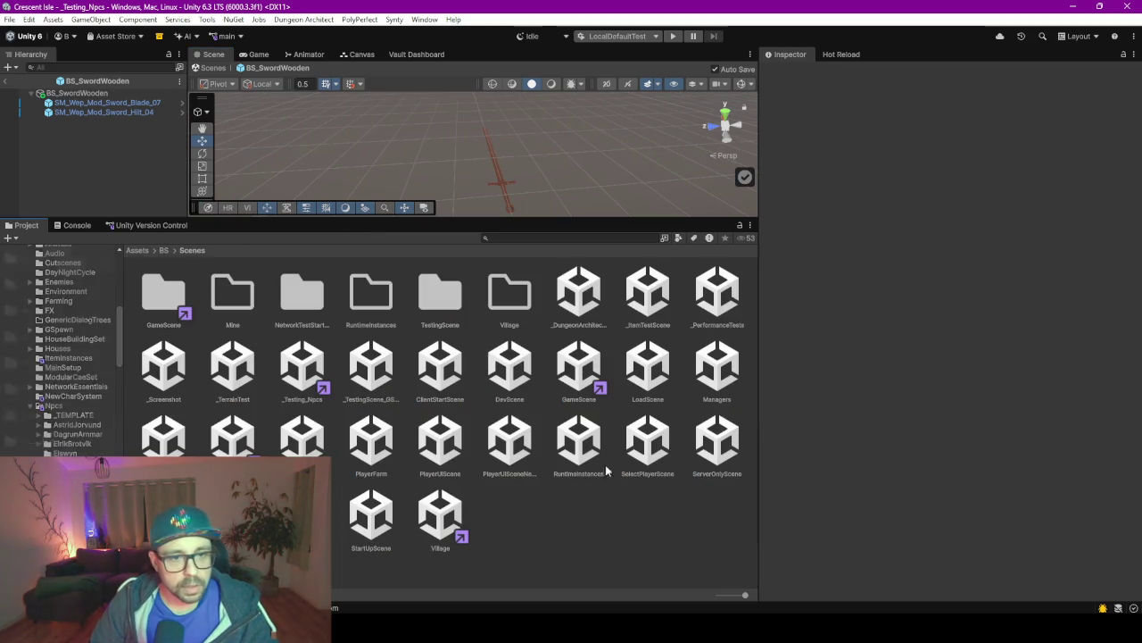
double_click(293, 382)
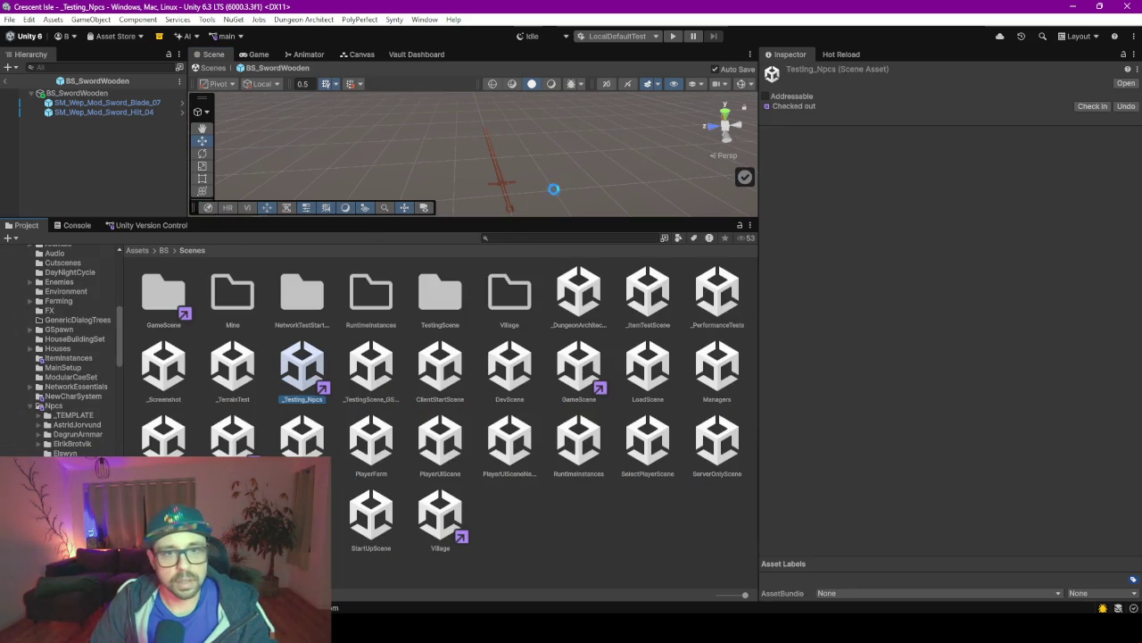
drag(471, 217, 473, 357)
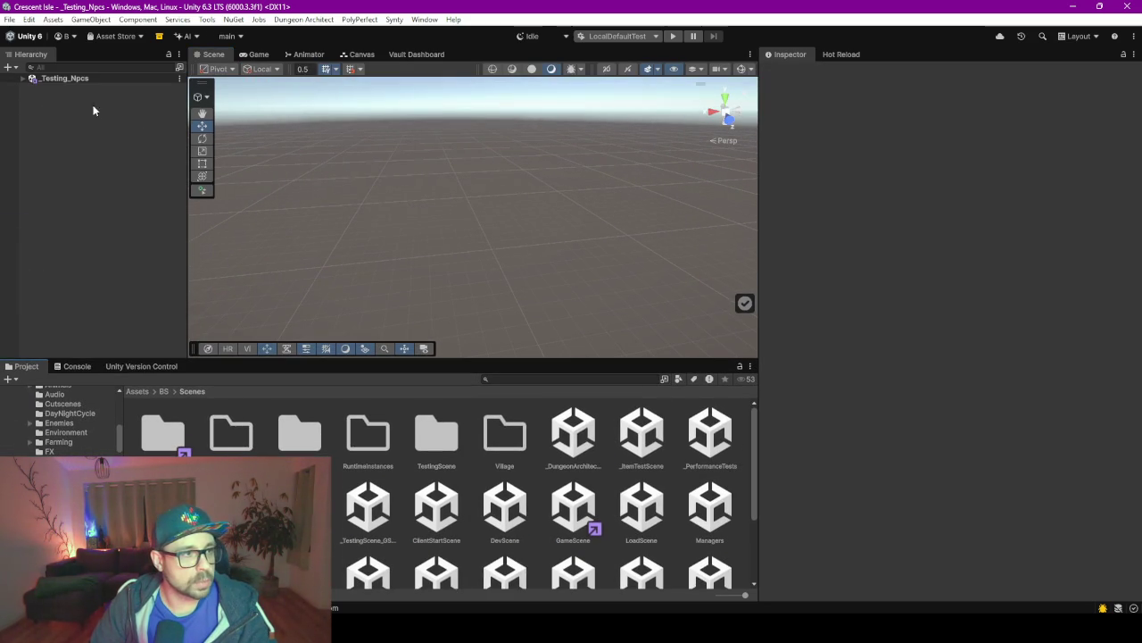
click(22, 79)
click(61, 249)
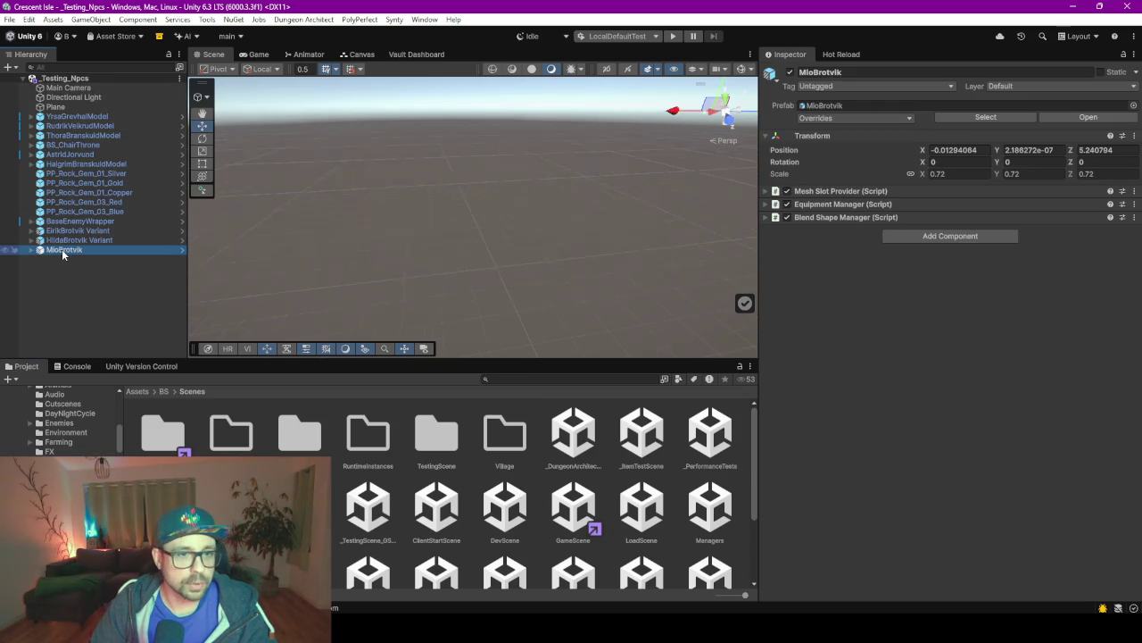
key(f)
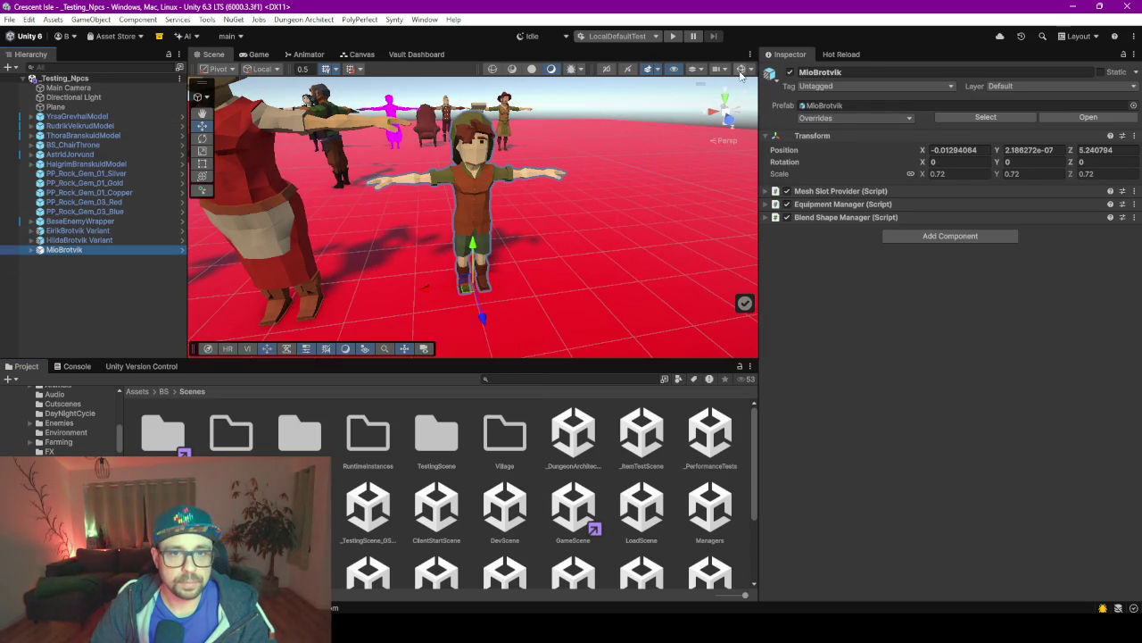
click(382, 188)
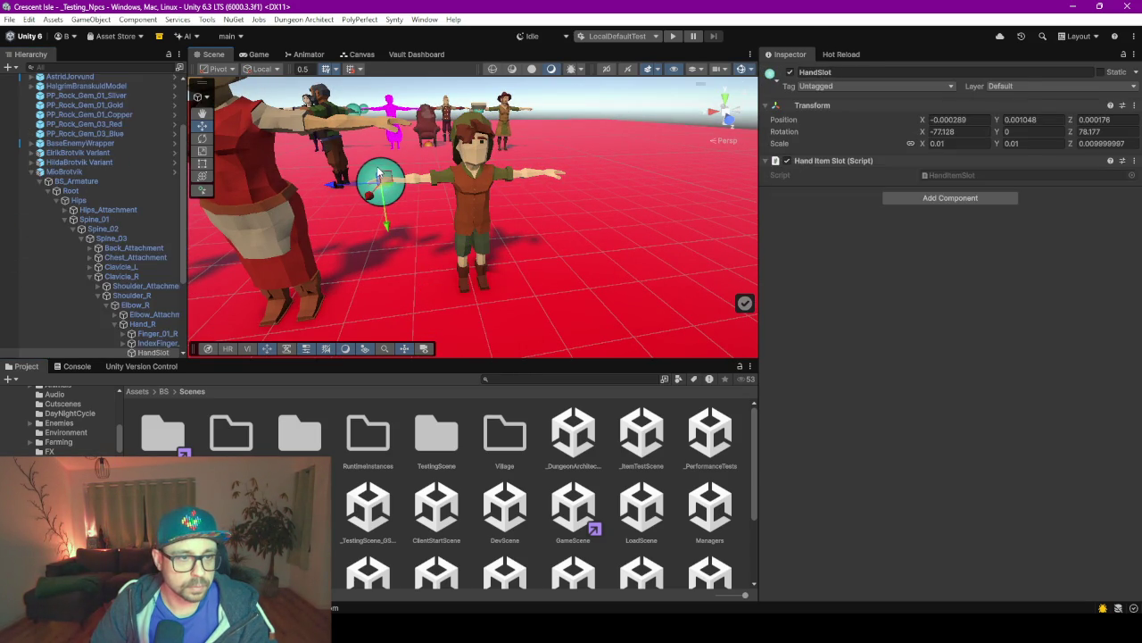
Search for the wooden sword and drop BS_SwordWooden onto MioBrotvik's HandSlot.
click(382, 194)
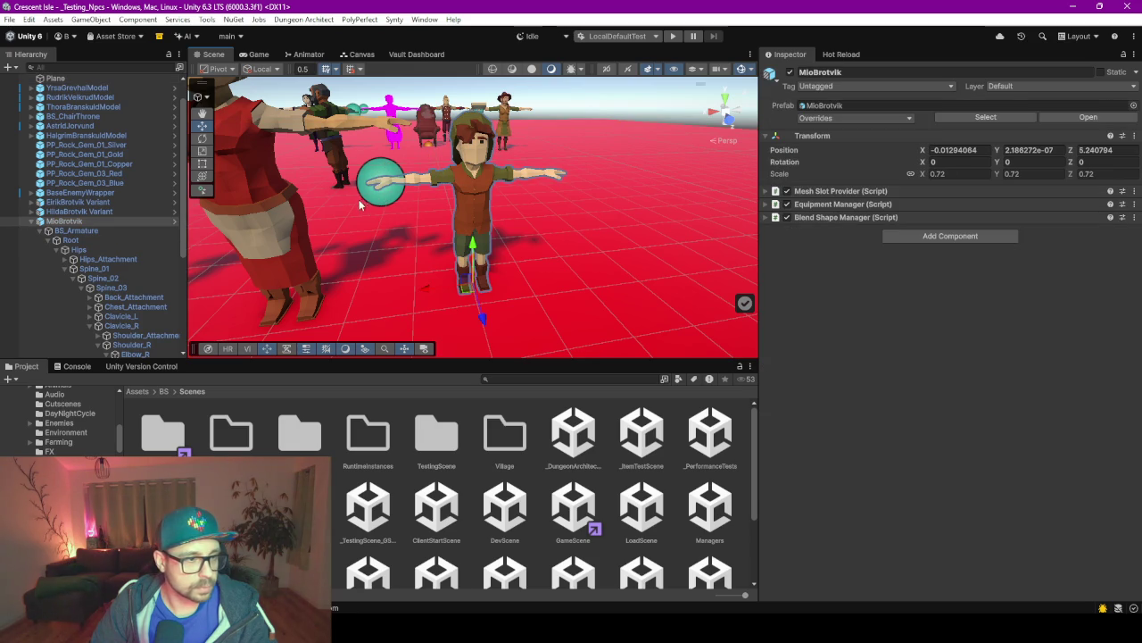
click(378, 183)
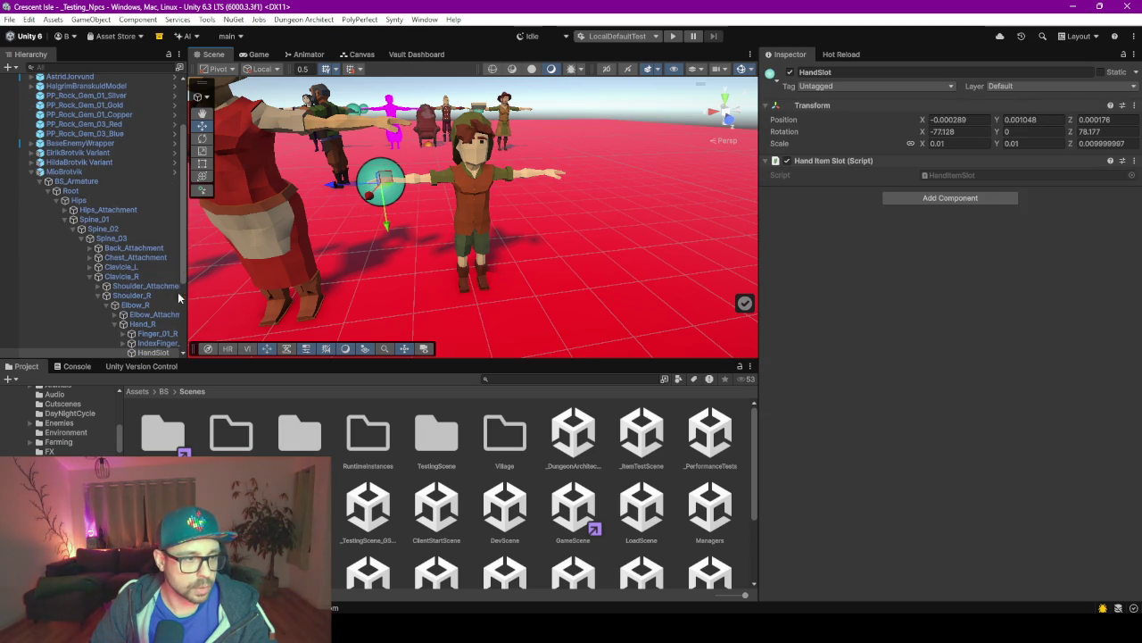
click(595, 379)
text(wood sowrd)
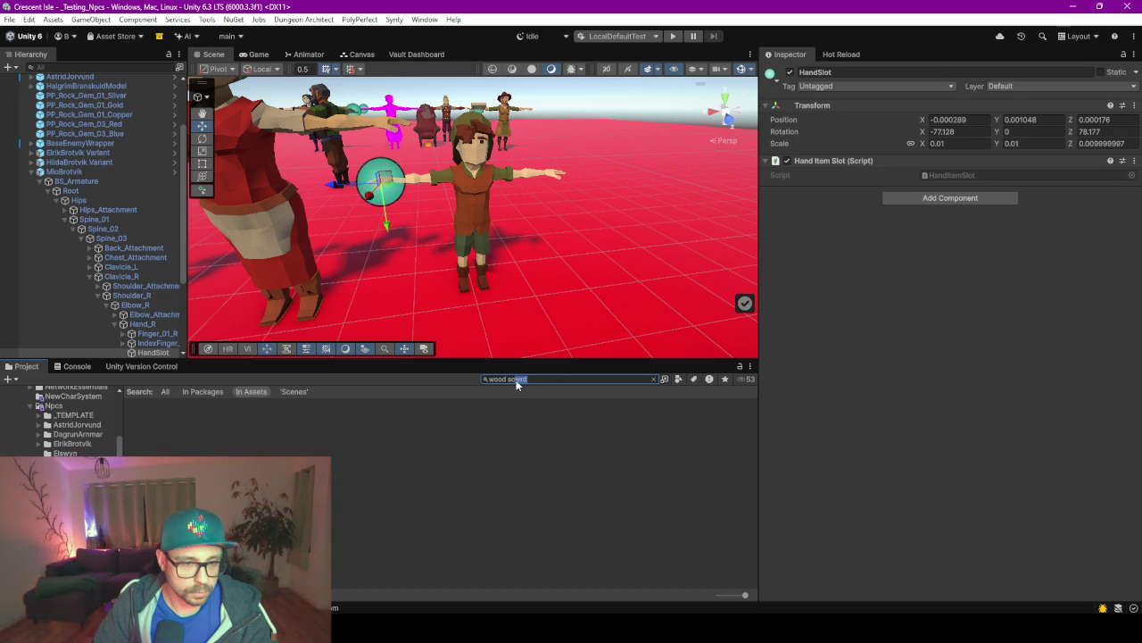
text(sword)
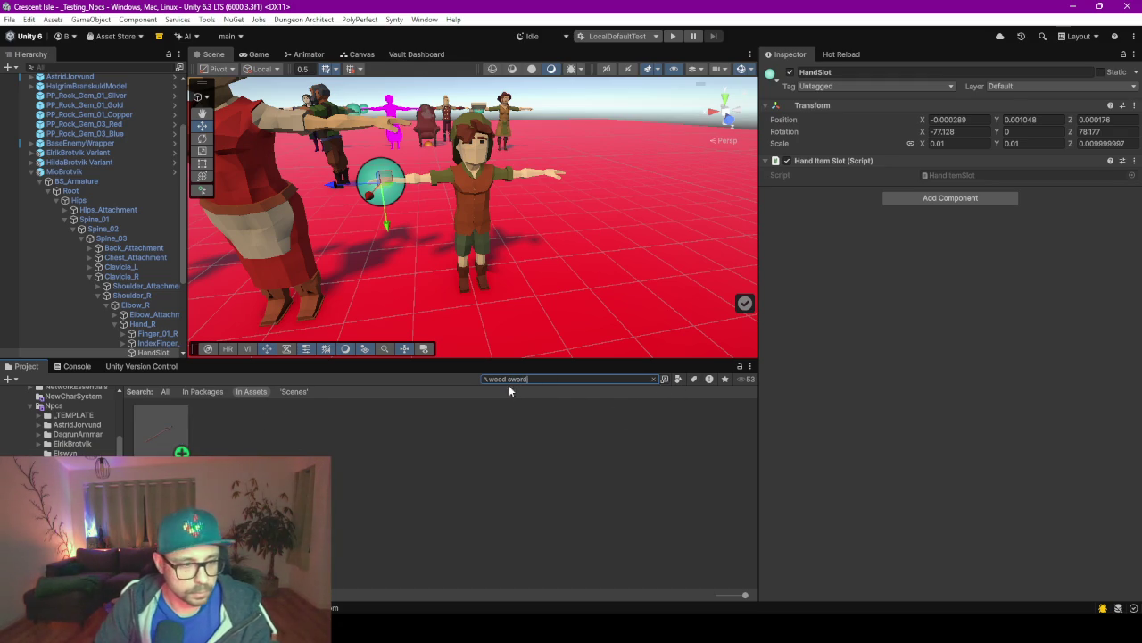
drag(166, 429, 163, 425)
mouse_move(143, 354)
mouse_down()
mouse_move(143, 290)
mouse_move(157, 291)
mouse_up()
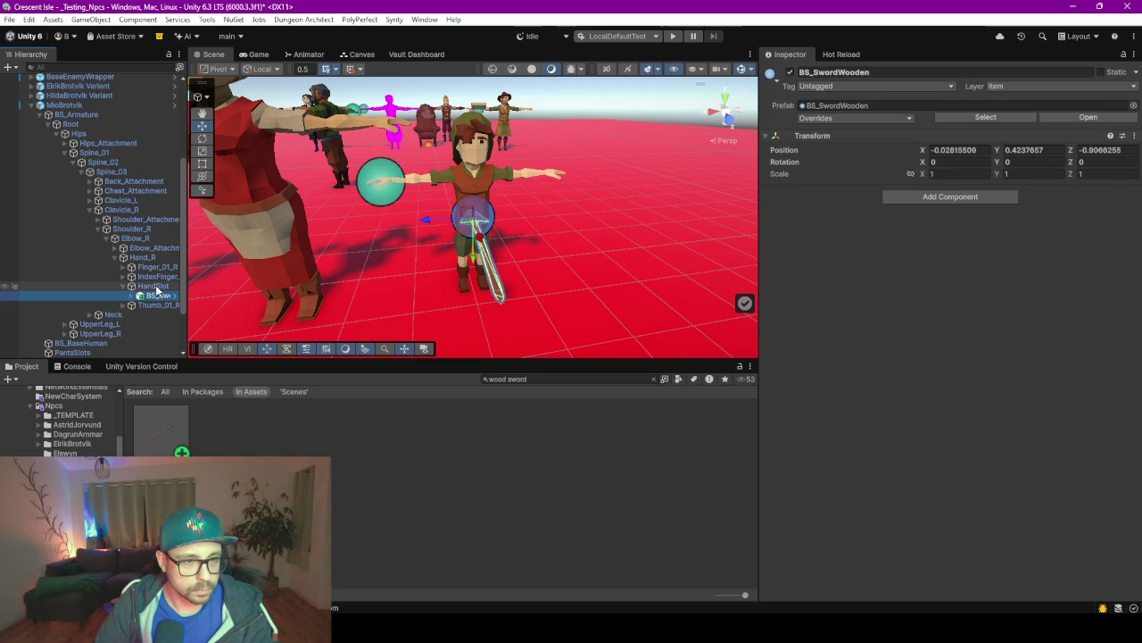
Set the sword's Position to 0, 0, 0 and look down at it in the hand.
click(955, 150)
text(0)
key(Tab)
text(0)
key(Tab)
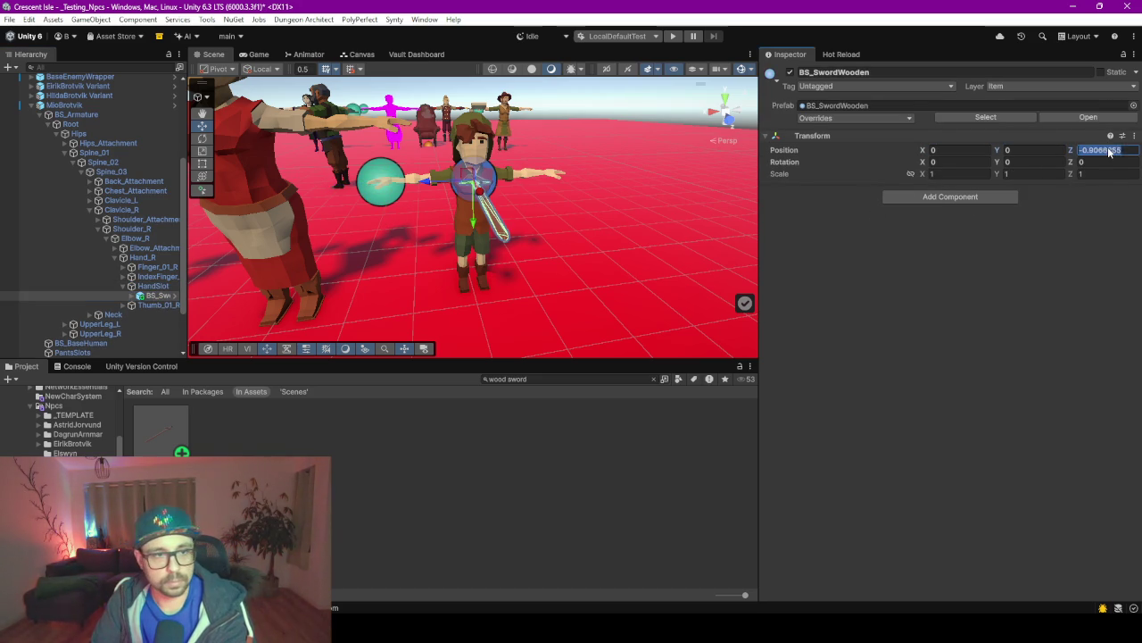
text(0)
mouse_move(486, 186)
mouse_down()
mouse_move(636, 364)
mouse_move(524, 146)
mouse_move(459, 173)
mouse_move(467, 283)
mouse_move(488, 235)
mouse_move(496, 242)
mouse_up()
click(524, 151)
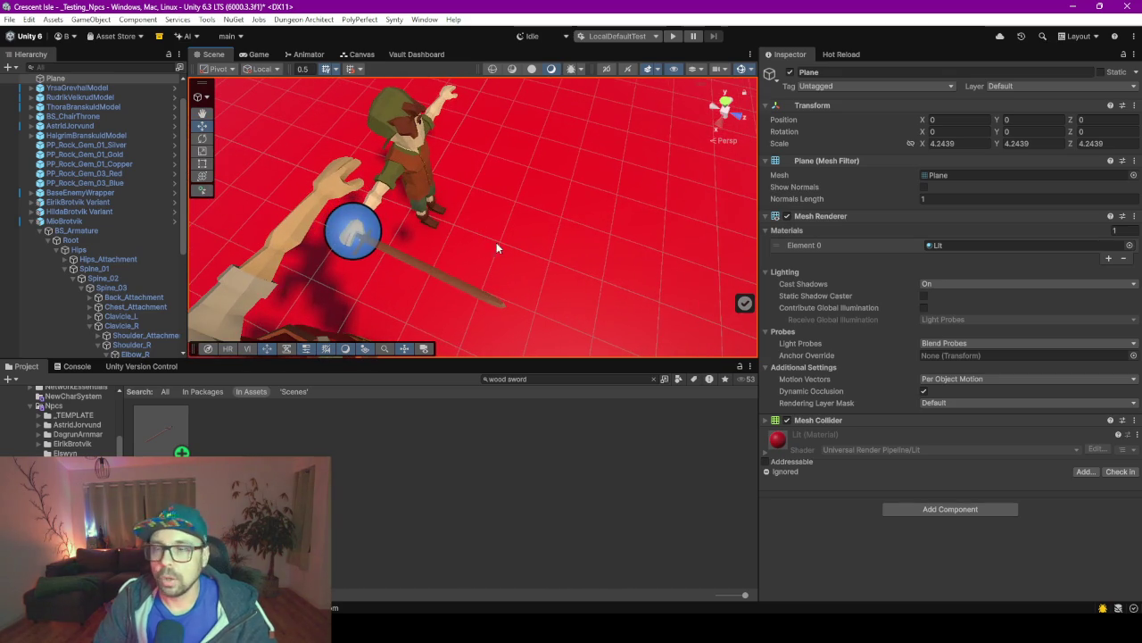
Add an Animator component to MioBrotvik with the BS_DefaultNPC controller.
click(406, 190)
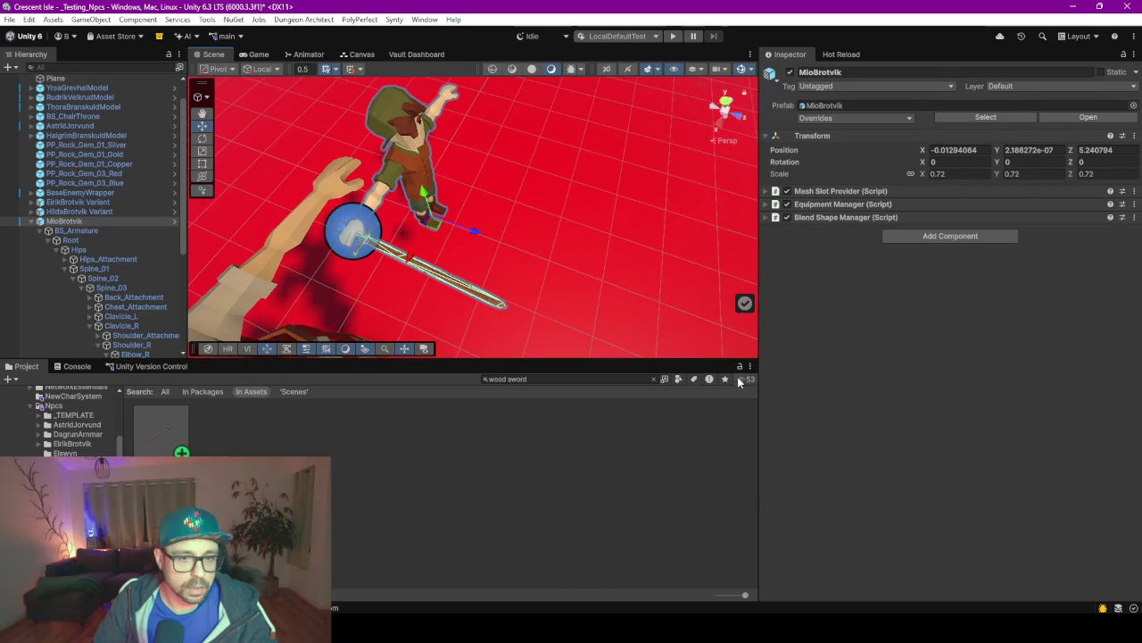
click(982, 235)
text(nimator)
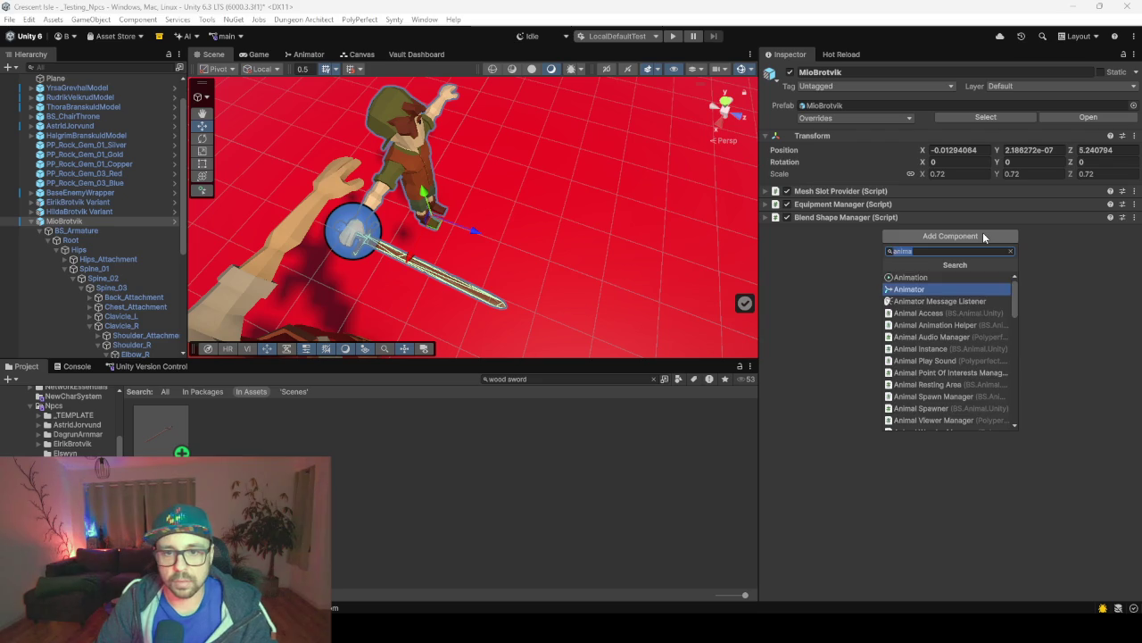
key(Return)
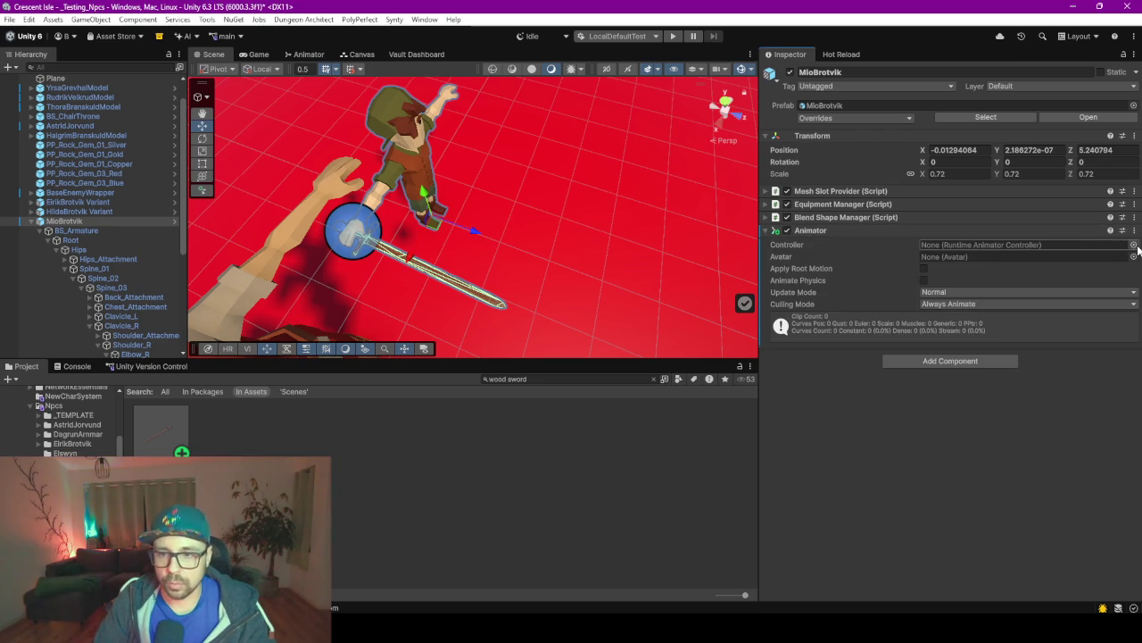
click(1133, 245)
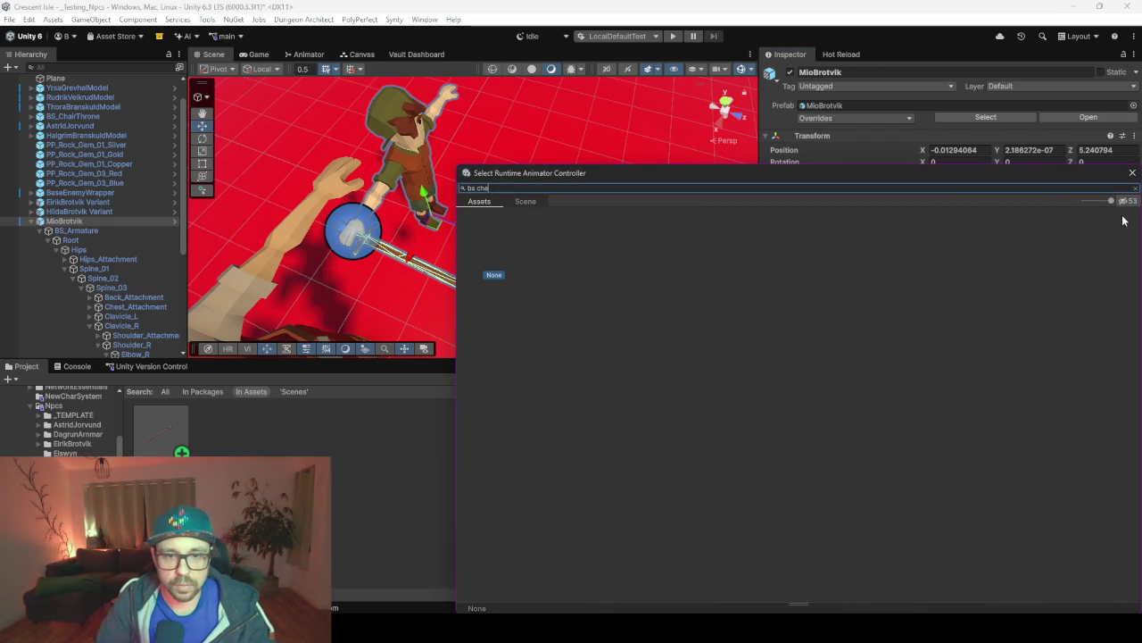
key(BackSpace)
key(BackSpace)
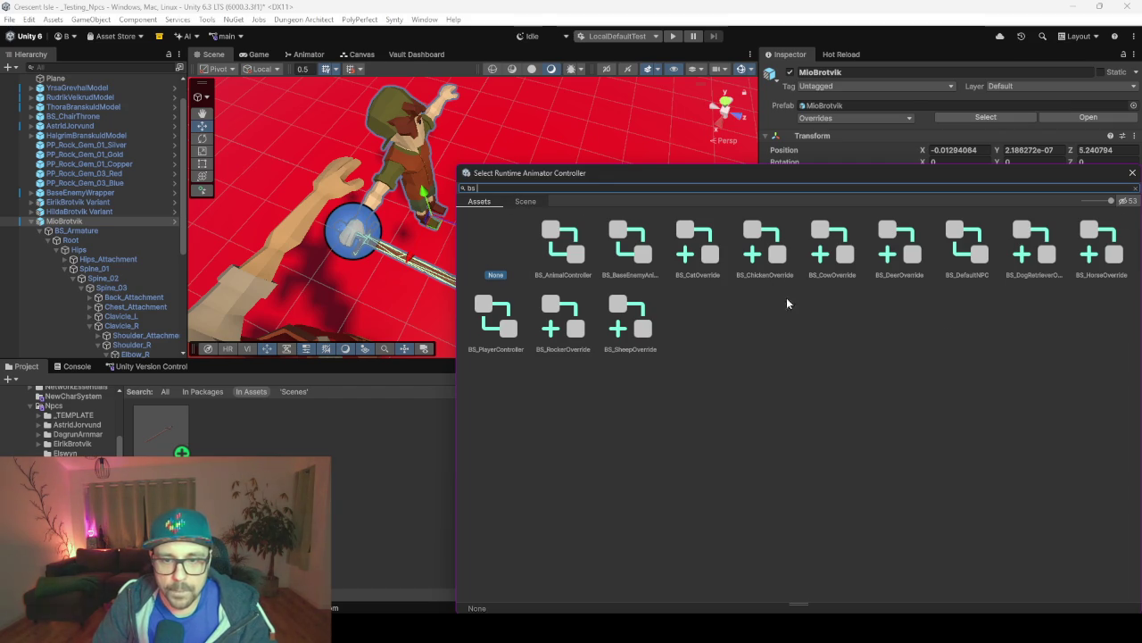
text(npc)
key(Return)
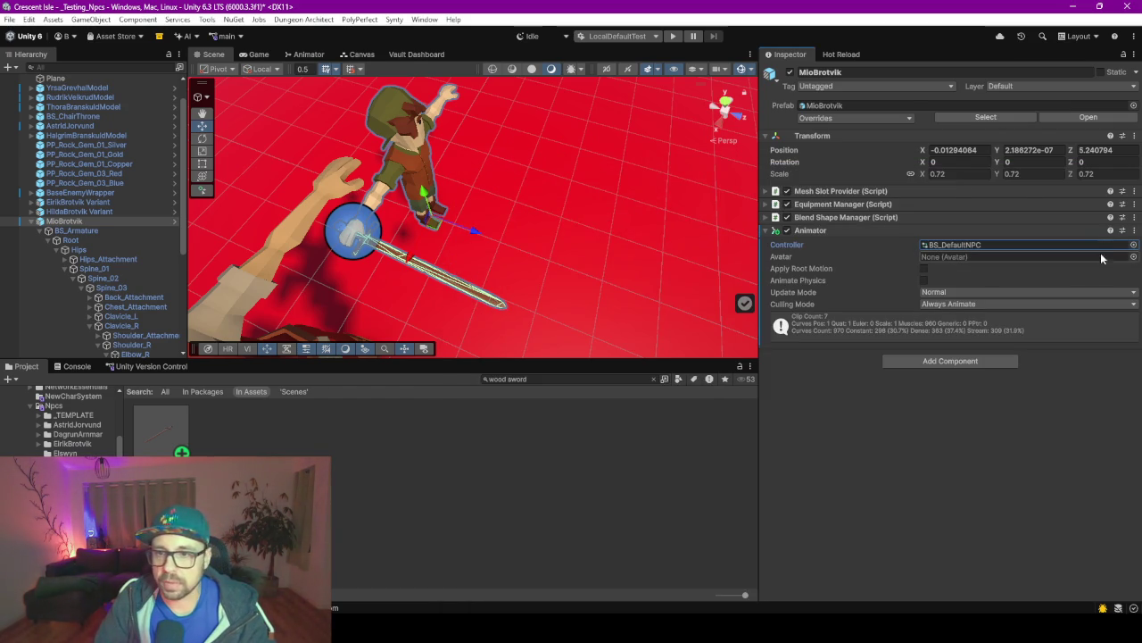
Assign BS_CharacterAvatar as the avatar and open BS_DefaultNPC in the Animator window.
click(1135, 257)
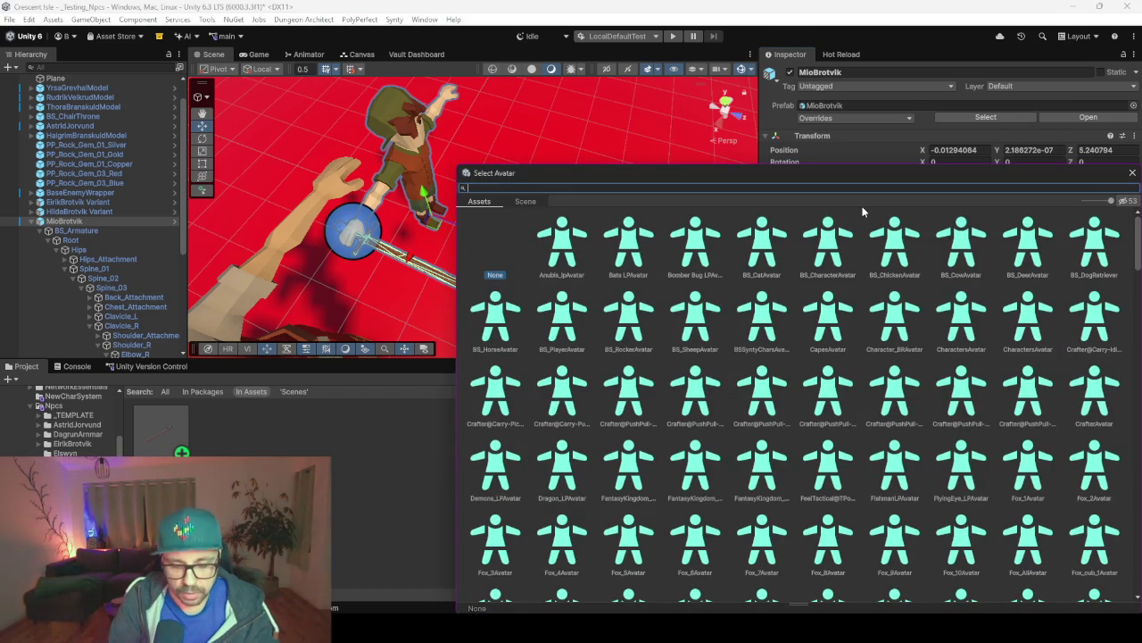
text(bschar)
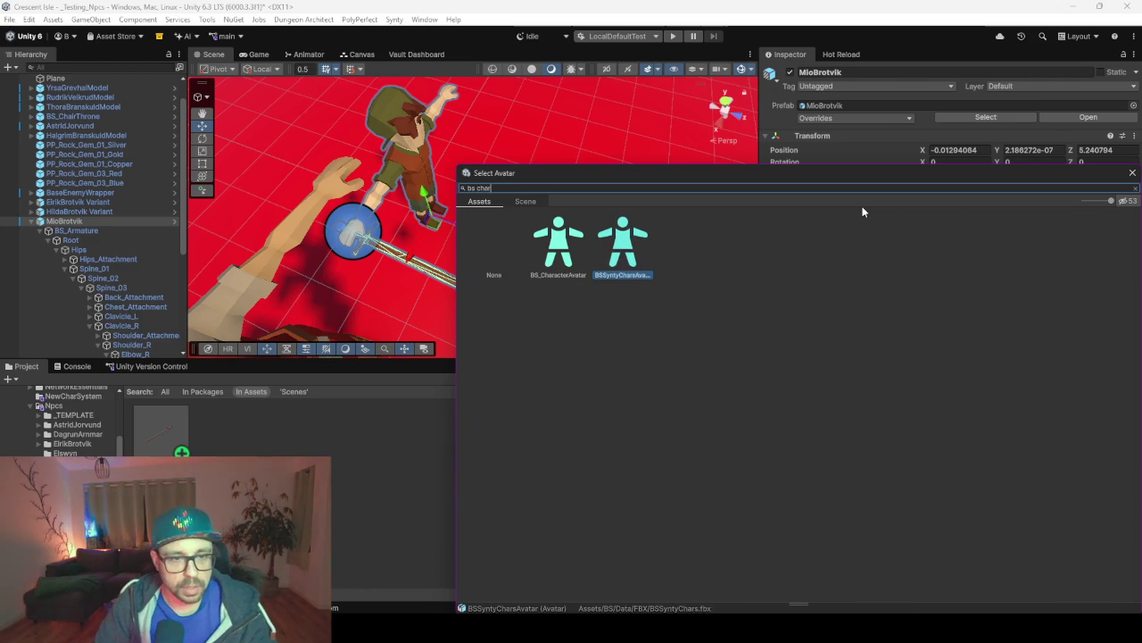
double_click(551, 256)
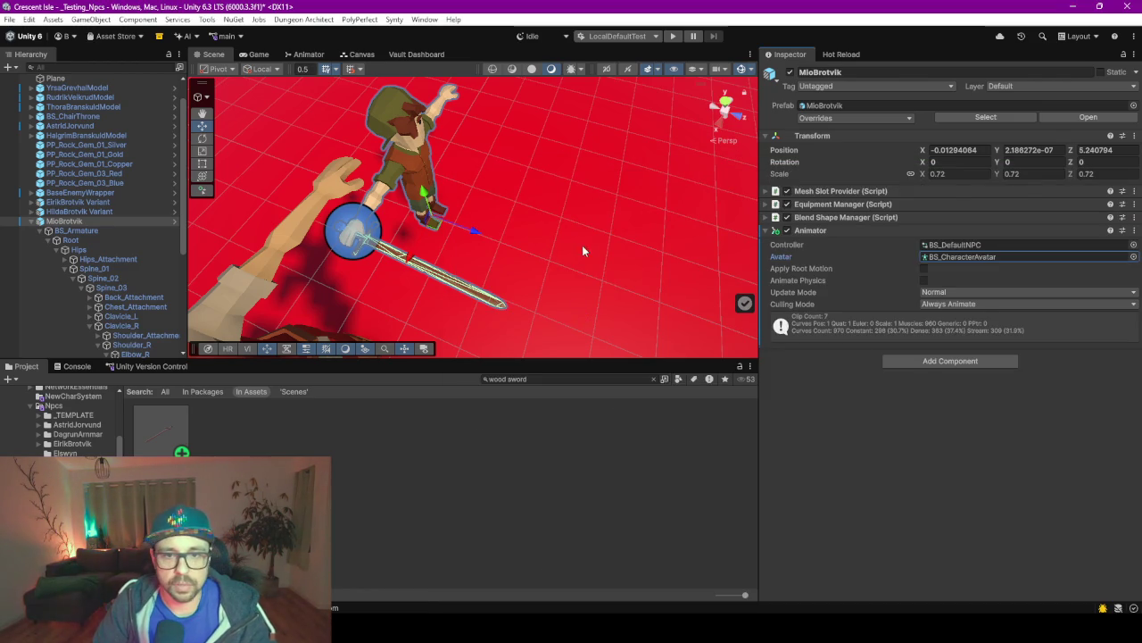
double_click(959, 245)
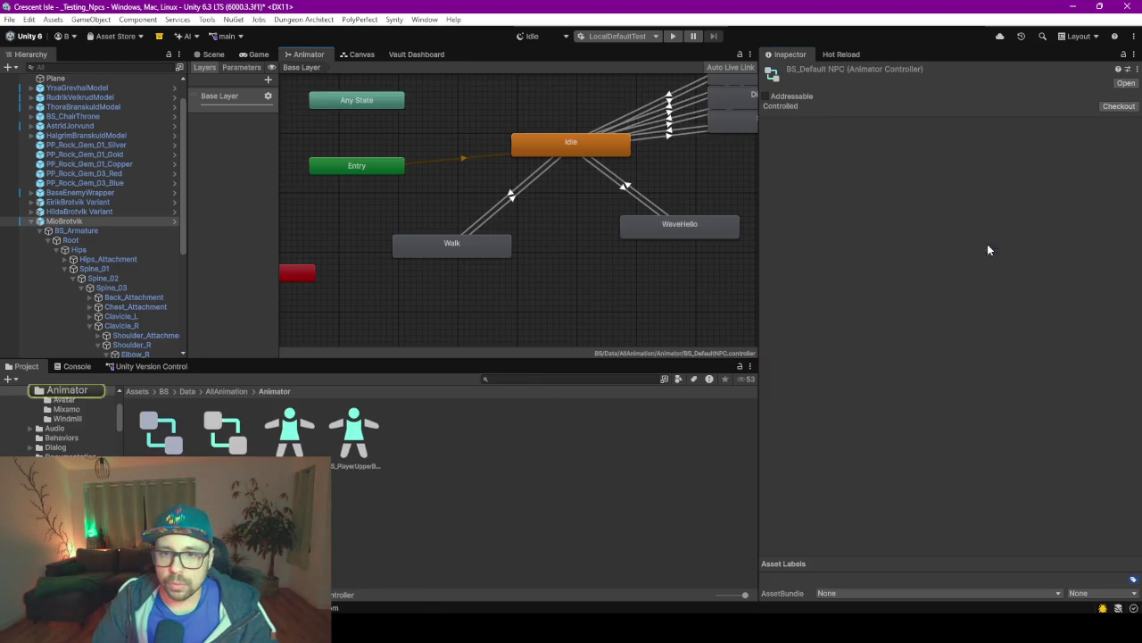
Locate the BS_SwordR1 clip and add it to the graph as a new state.
drag(578, 357, 580, 536)
right_click(549, 369)
click(624, 284)
mouse_move(625, 284)
mouse_down()
mouse_move(398, 396)
mouse_move(419, 396)
mouse_up()
scroll(539, 298, up, 2)
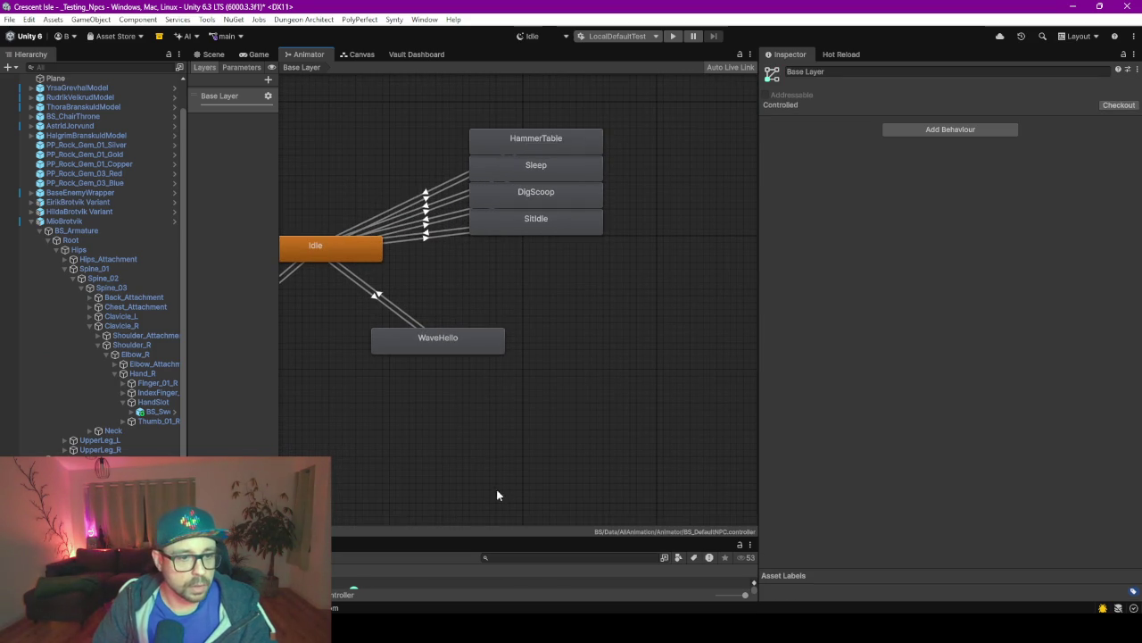
drag(476, 535, 481, 347)
click(545, 367)
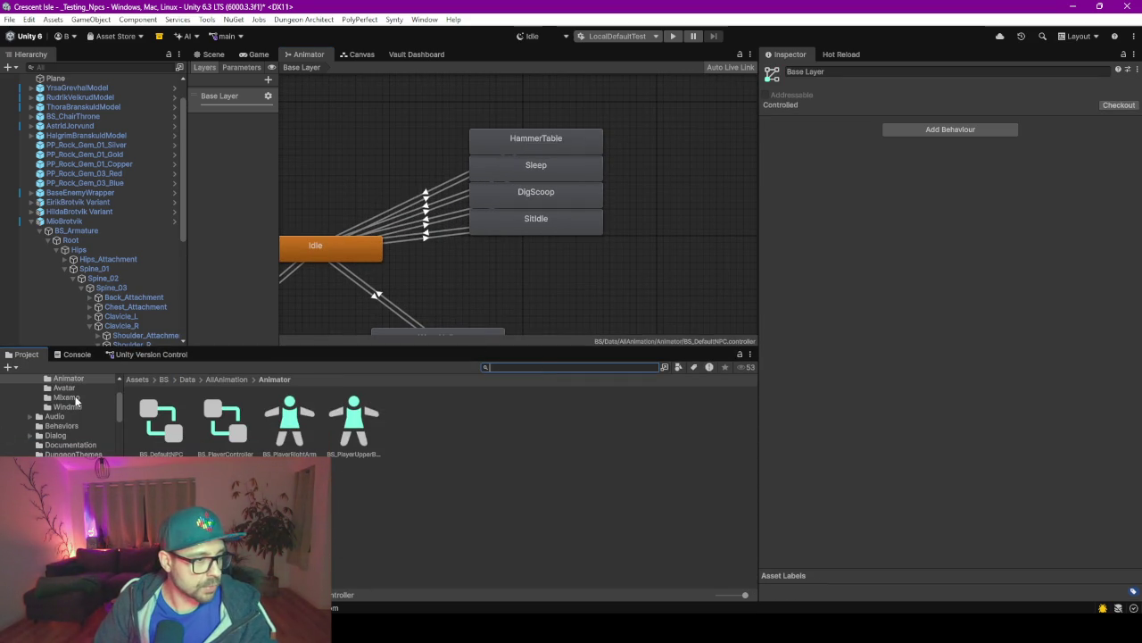
click(576, 169)
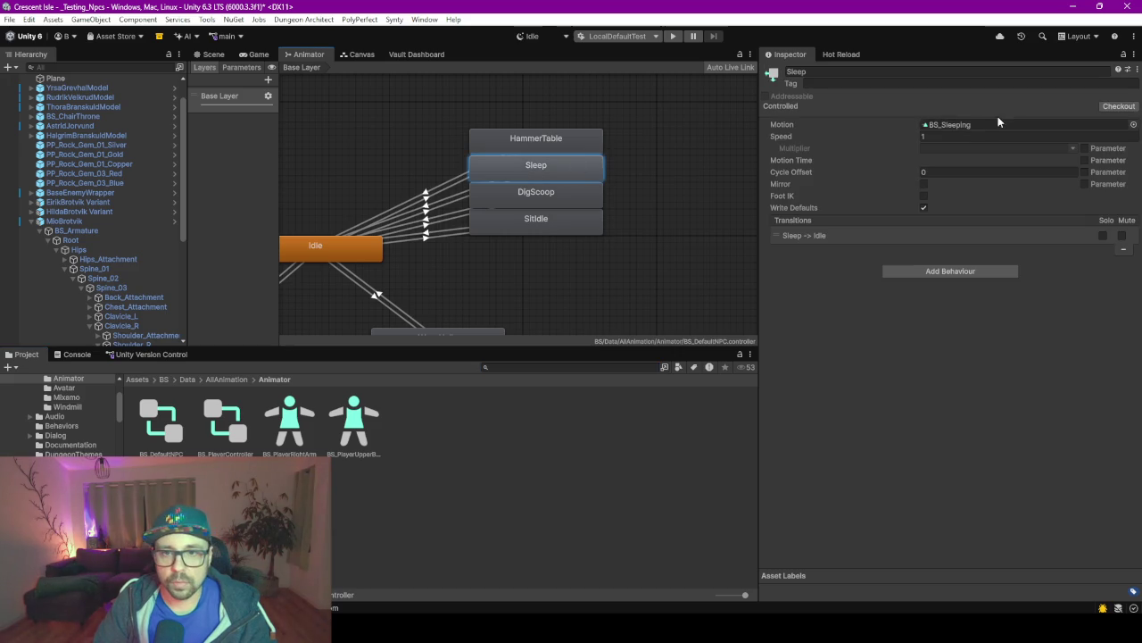
click(957, 127)
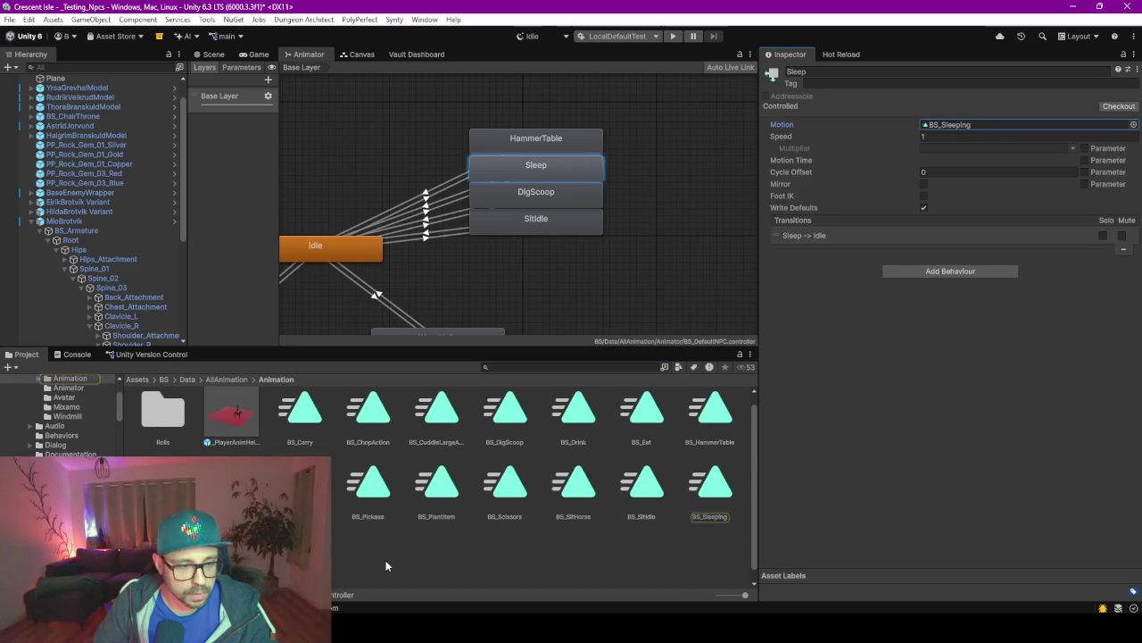
scroll(389, 564, down, 1)
drag(162, 541, 535, 284)
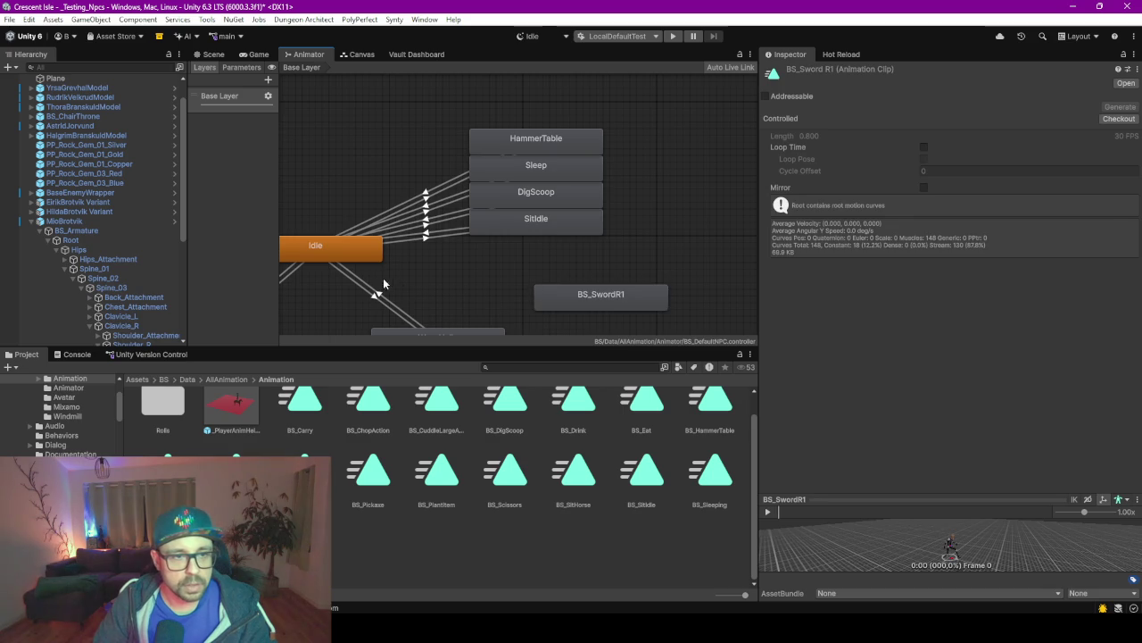
Make transitions from Idle to BS_SwordR1 and from BS_SwordR1 back to Idle.
click(381, 257)
right_click(379, 256)
click(406, 260)
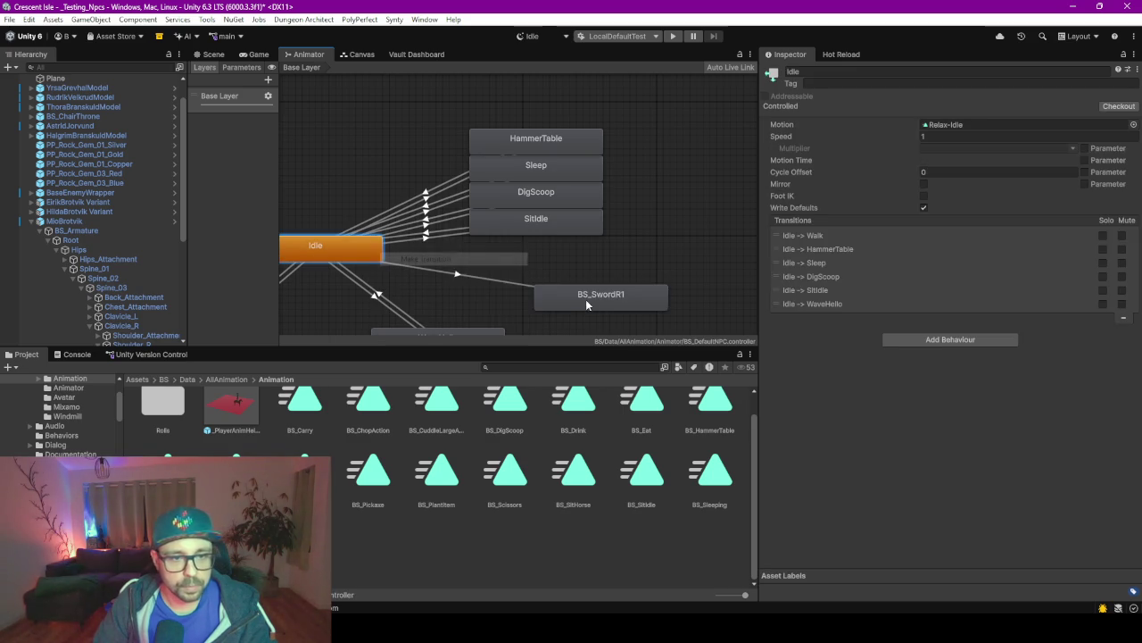
click(582, 300)
right_click(576, 305)
click(617, 307)
click(323, 256)
Move BS_SwordR1 beside the other states and show the controller's Parameters list.
mouse_move(607, 302)
mouse_down()
mouse_move(562, 287)
mouse_move(531, 257)
mouse_move(543, 259)
mouse_up()
click(436, 253)
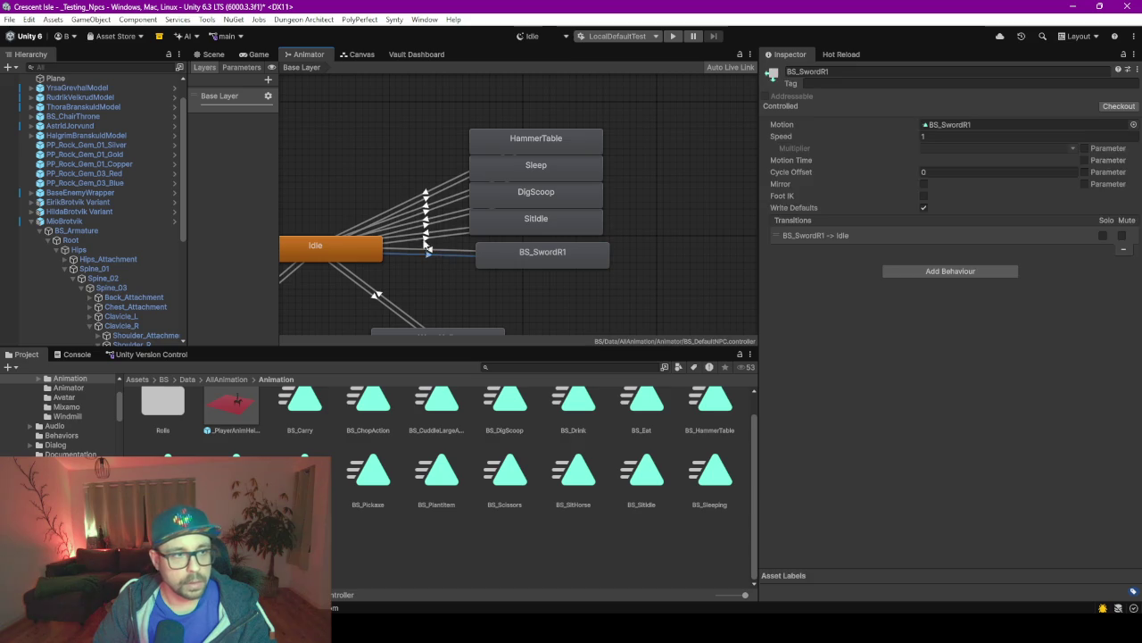
click(240, 68)
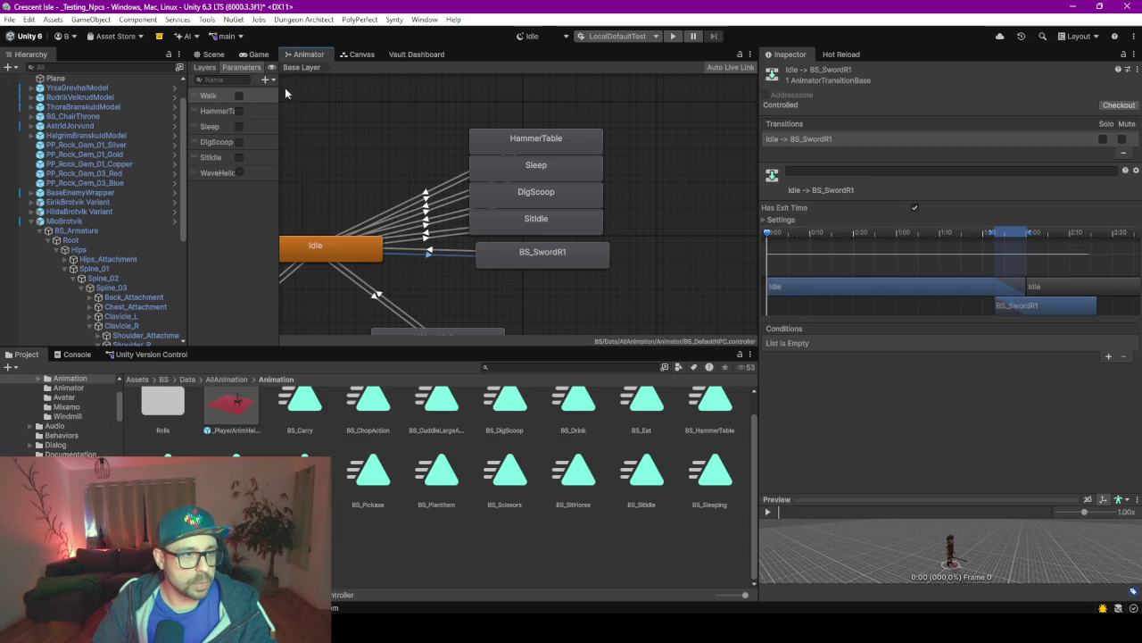
Add a new bool parameter named Sword to the BS_DefaultNPC animator.
drag(280, 127, 320, 128)
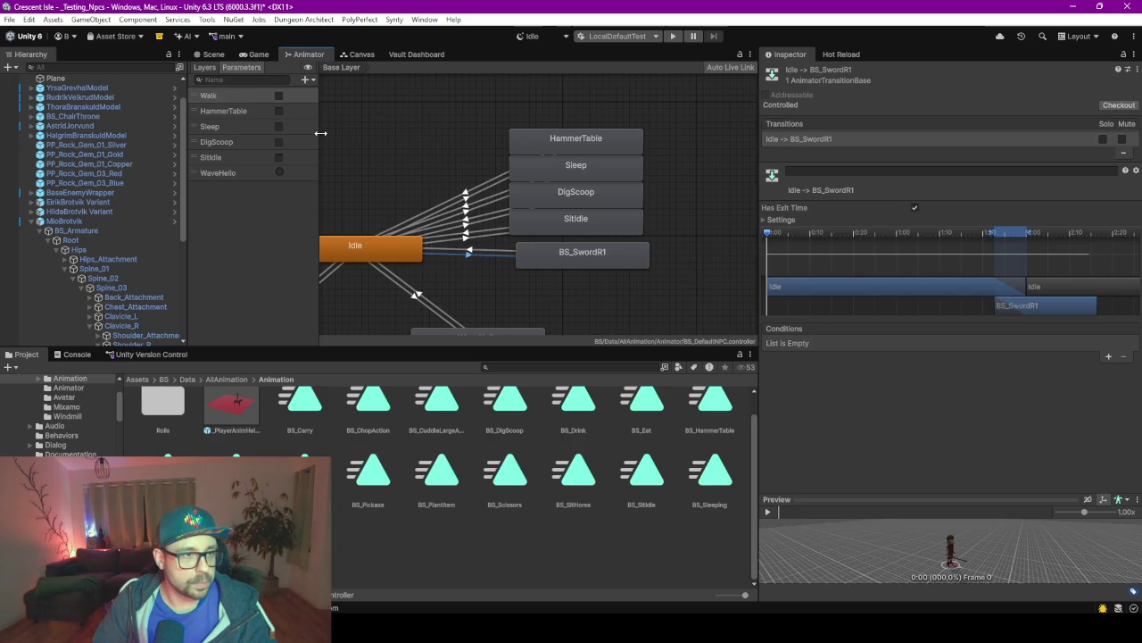
click(306, 80)
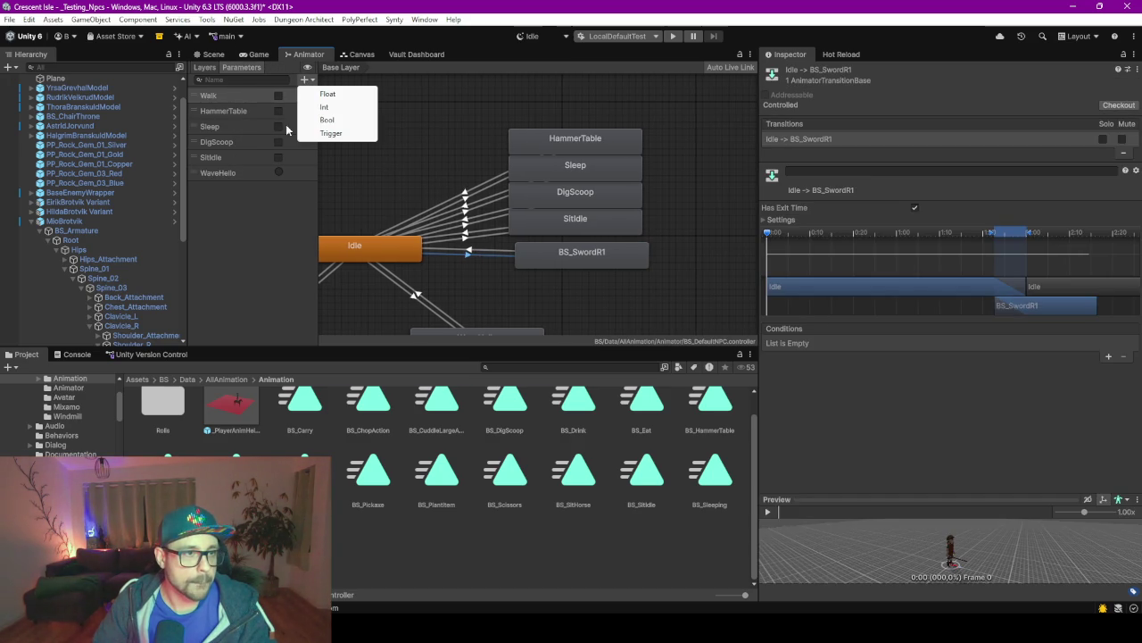
click(348, 119)
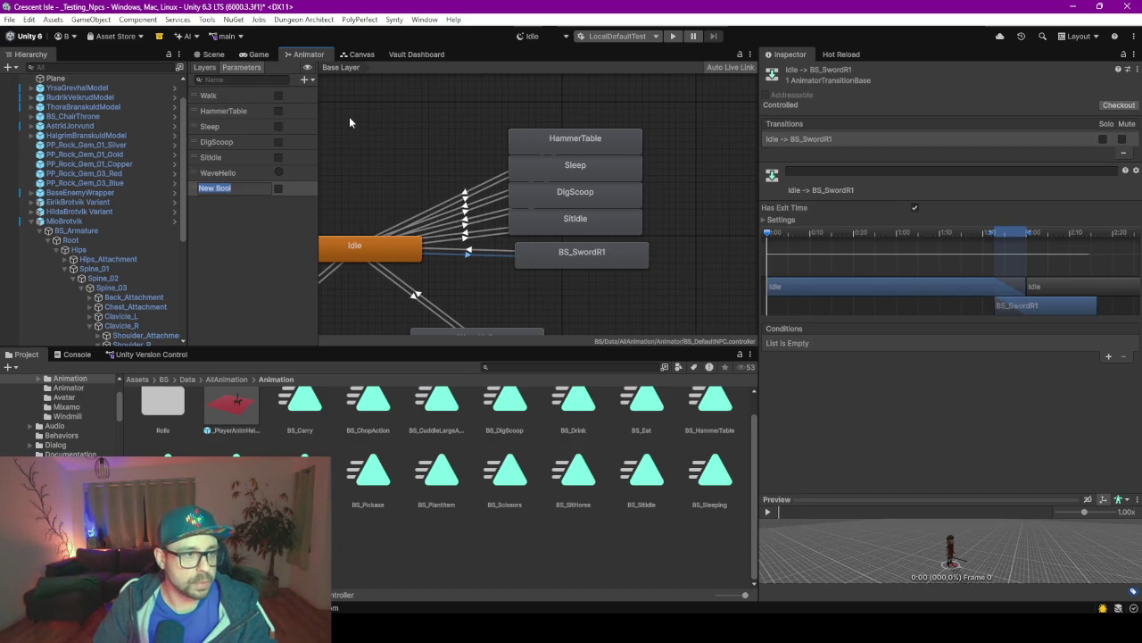
text(Sword)
key(Return)
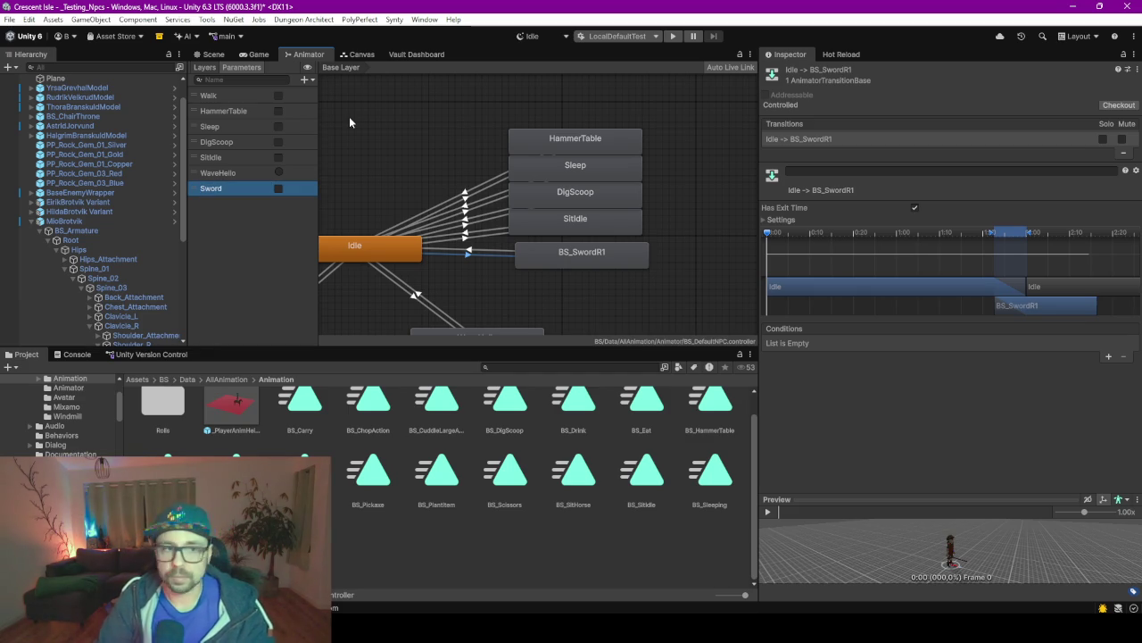
Give the BS_SwordR1 → Idle transition a condition requiring Sword to be false.
click(467, 253)
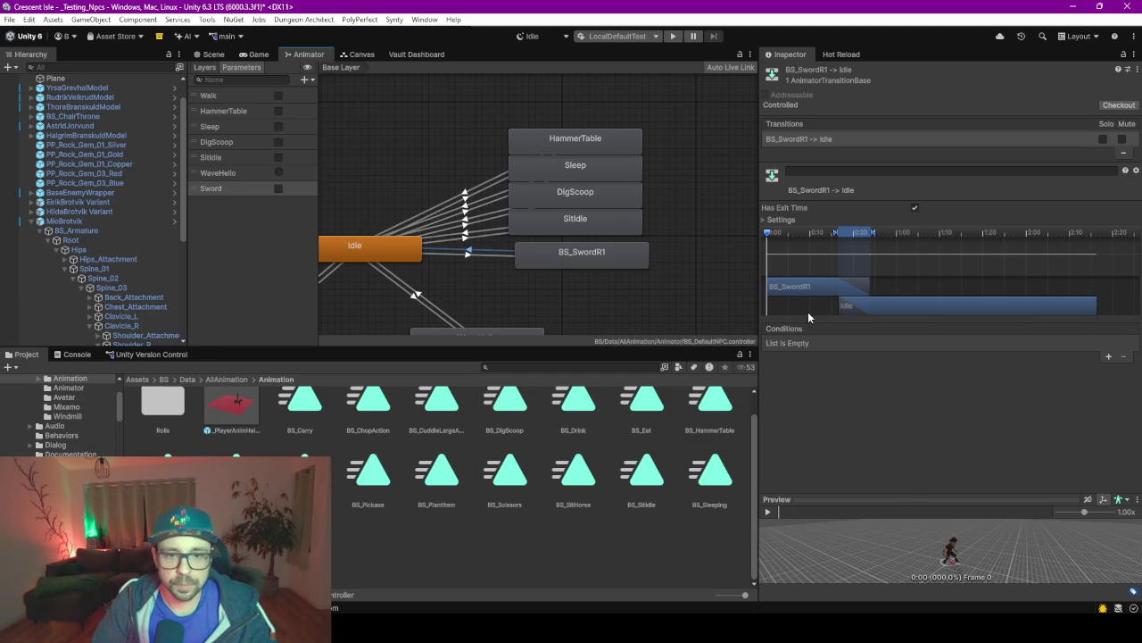
click(1112, 357)
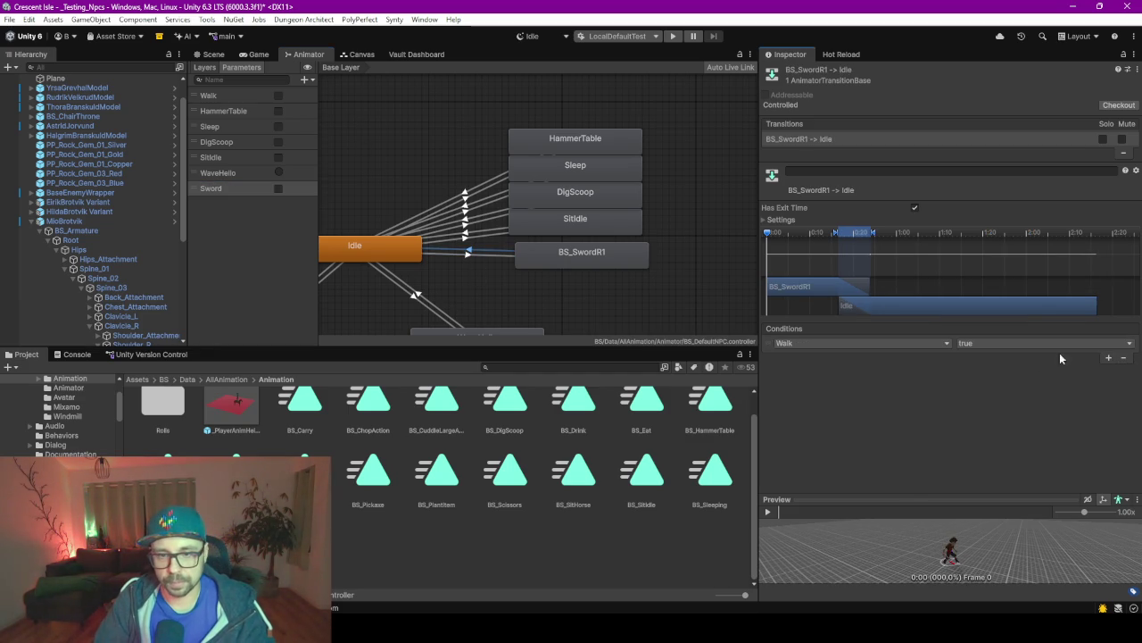
click(854, 343)
text(sw)
key(Return)
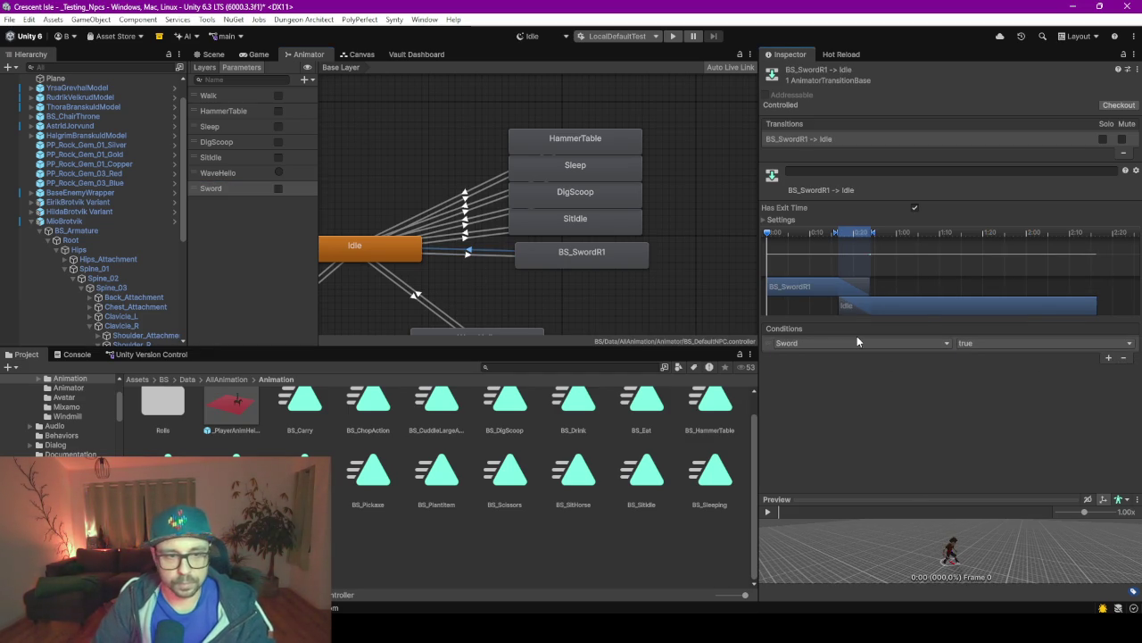
click(470, 259)
click(473, 255)
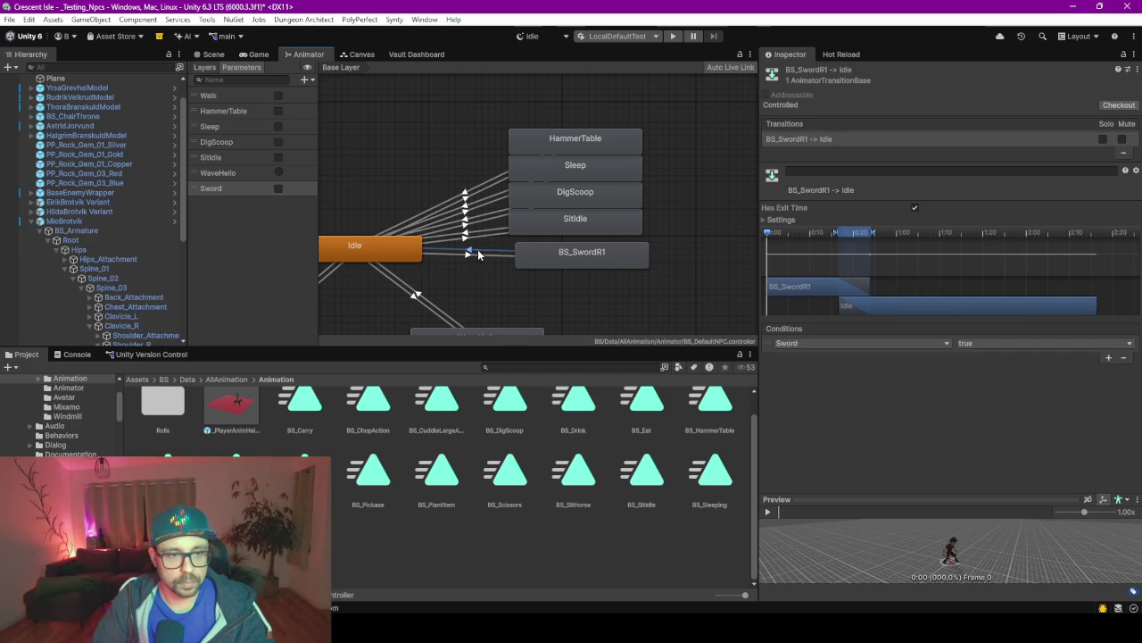
click(987, 344)
click(987, 369)
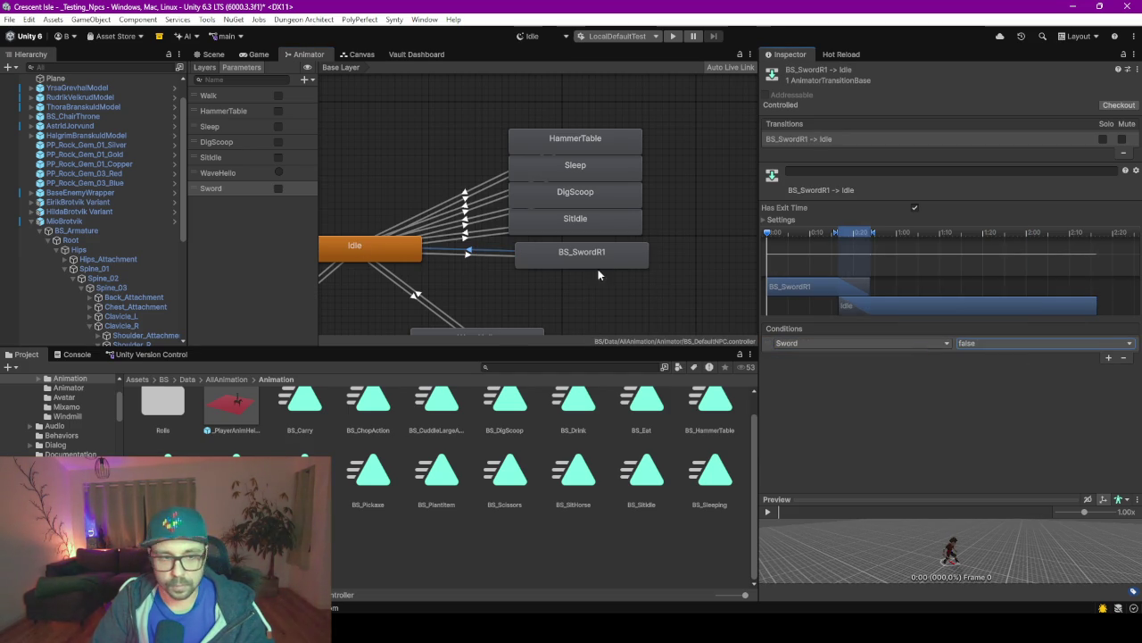
Add a Sword true condition to Idle → BS_SwordR1 and line BS_SwordR1 up with the other states.
click(486, 257)
click(1110, 358)
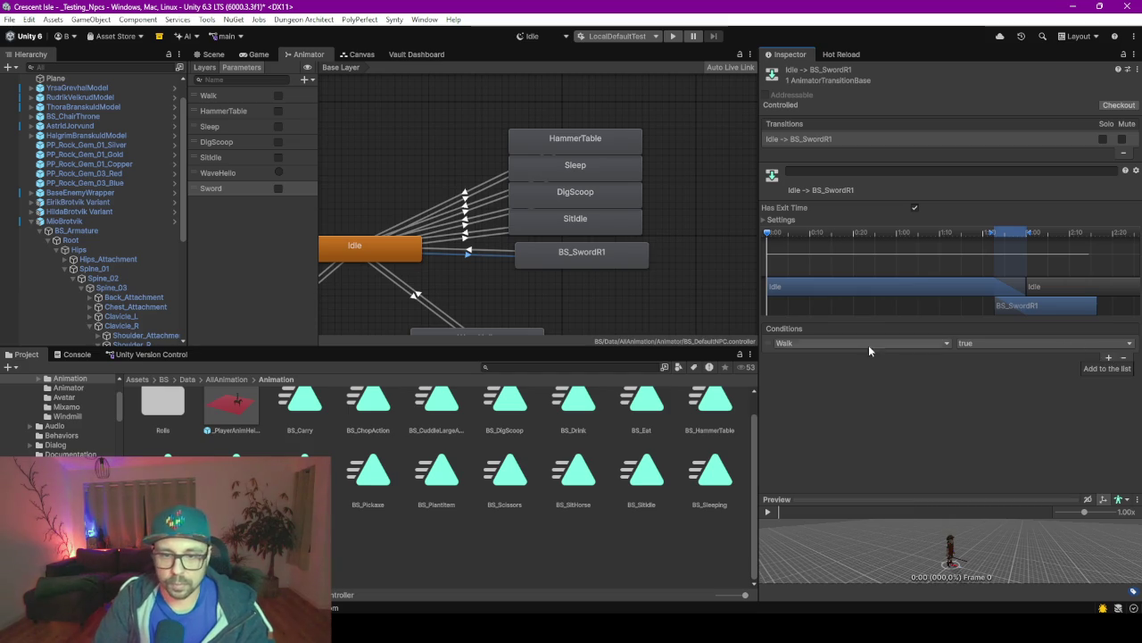
click(839, 345)
text(sword)
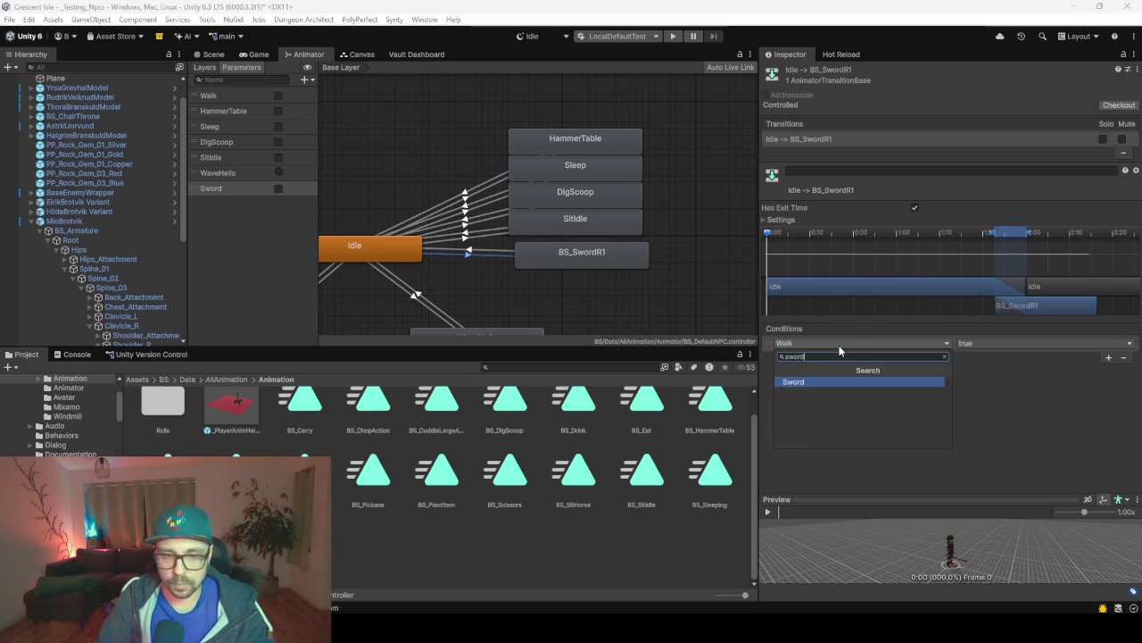
key(Return)
click(606, 253)
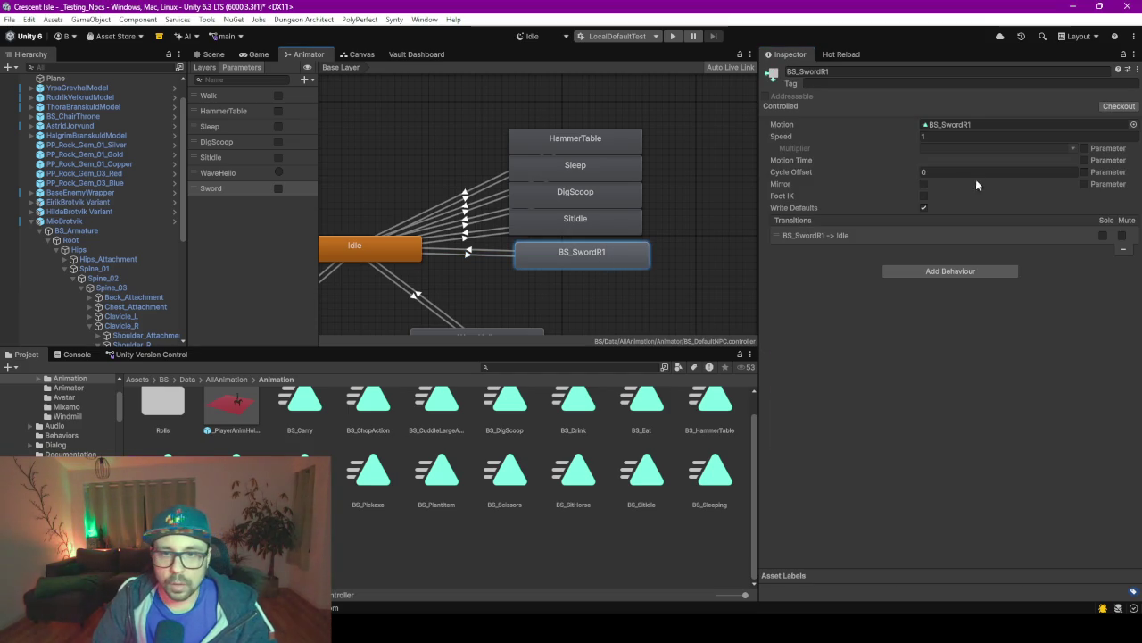
click(923, 206)
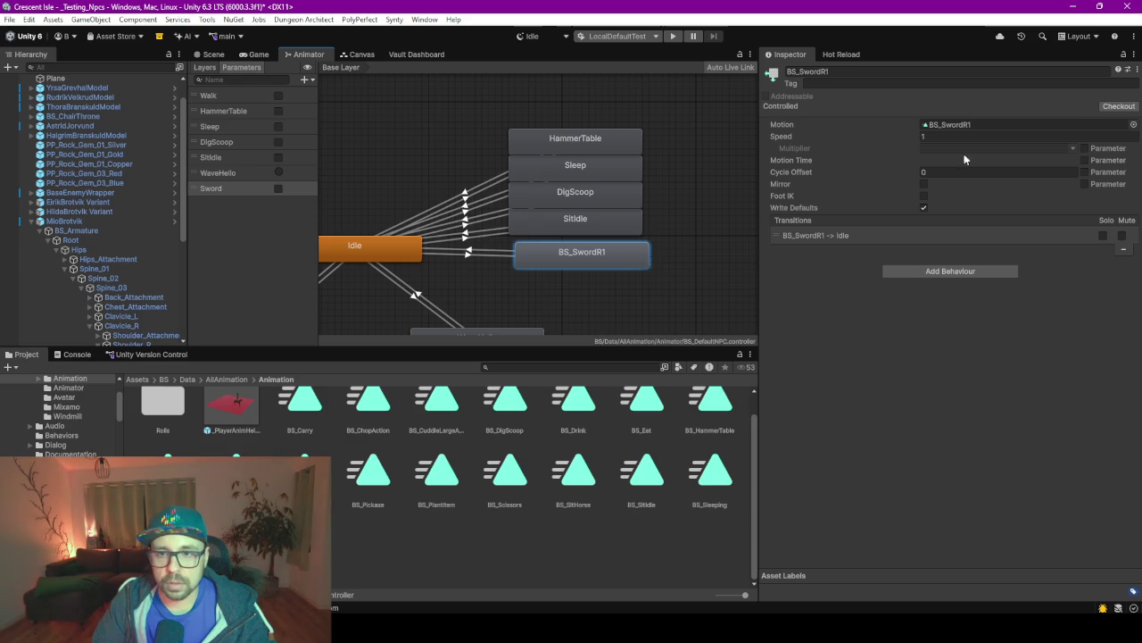
drag(592, 247, 588, 264)
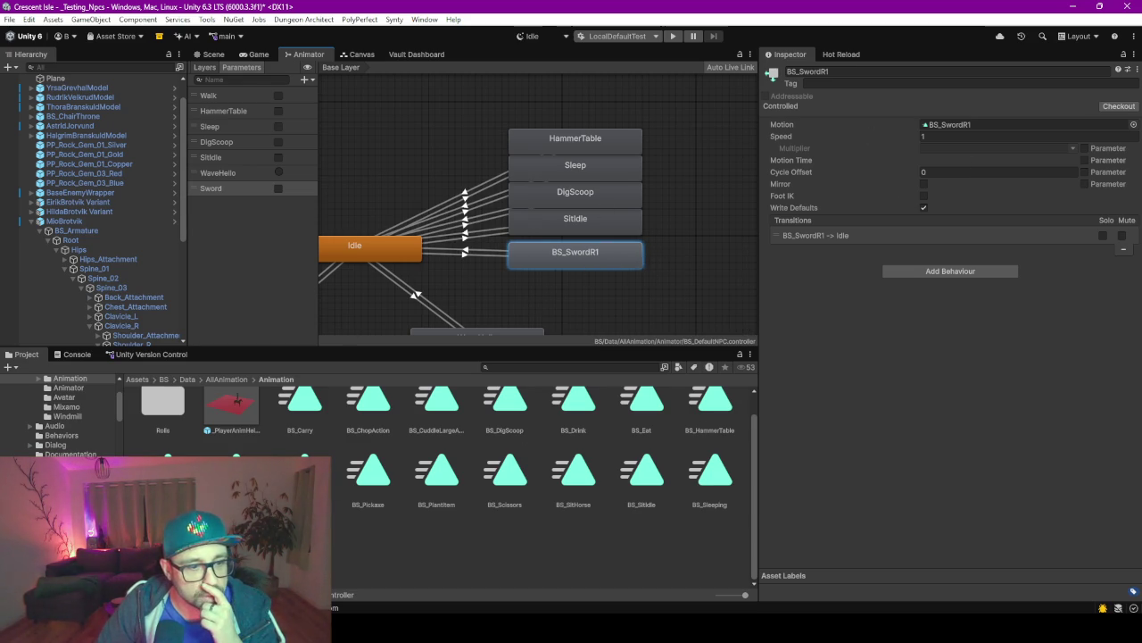
Remove the Sword false condition so BS_SwordR1 returns to Idle by exit time alone.
click(303, 549)
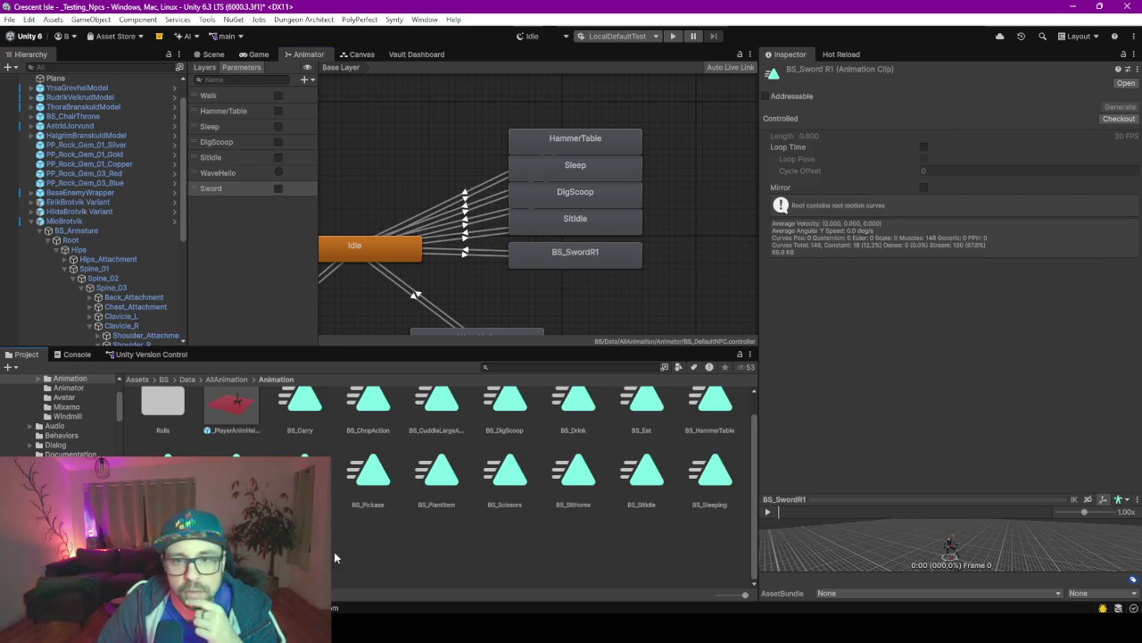
click(536, 259)
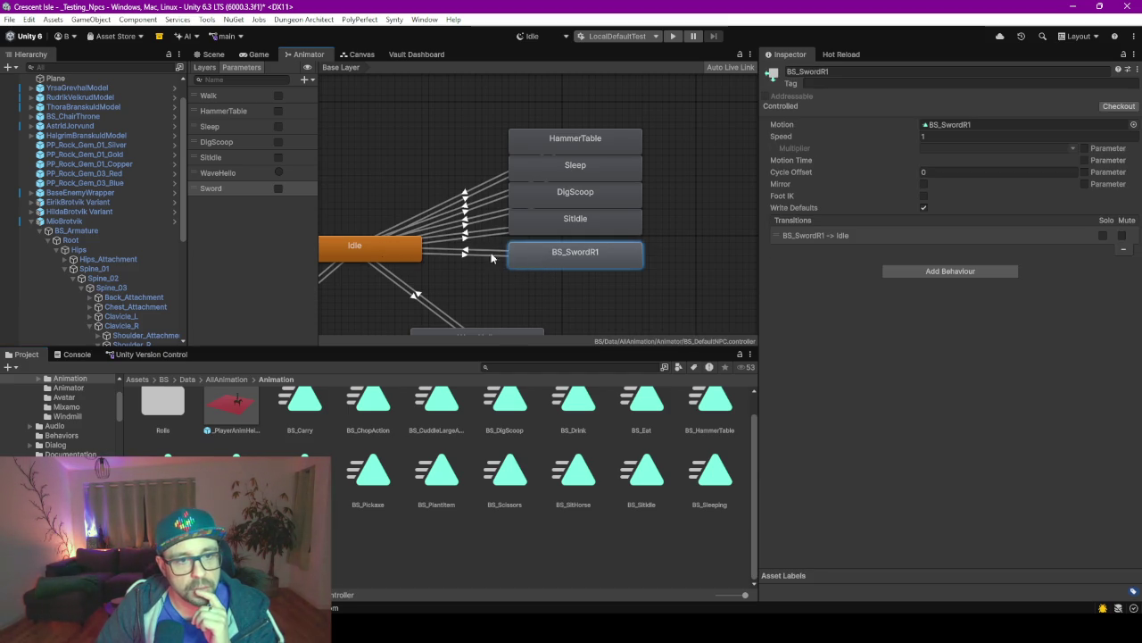
click(484, 254)
click(473, 251)
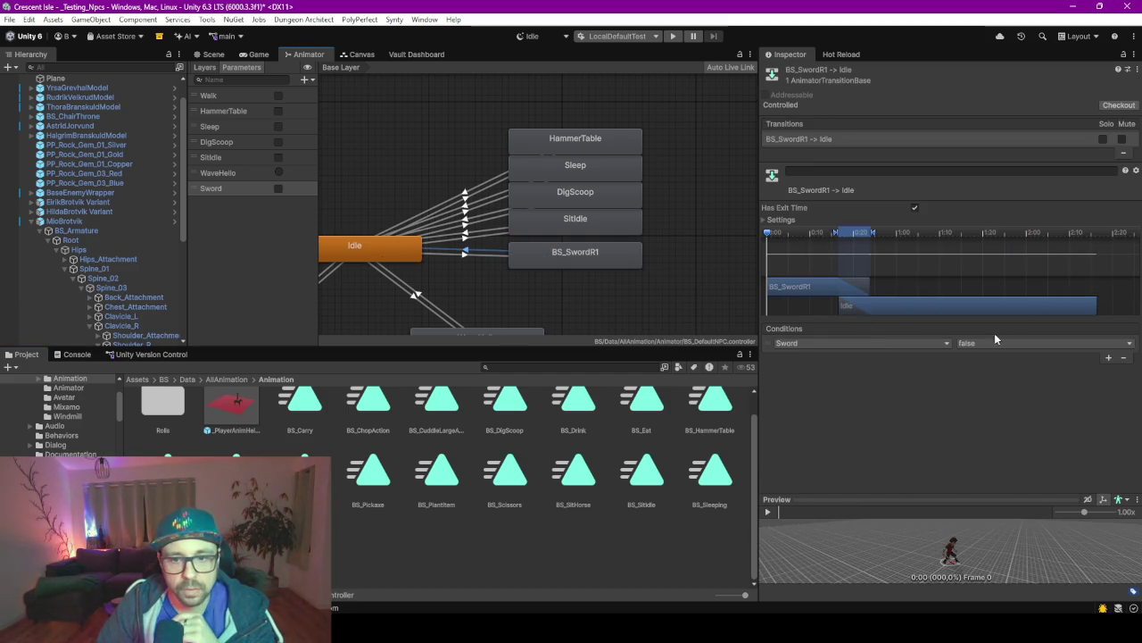
click(1123, 358)
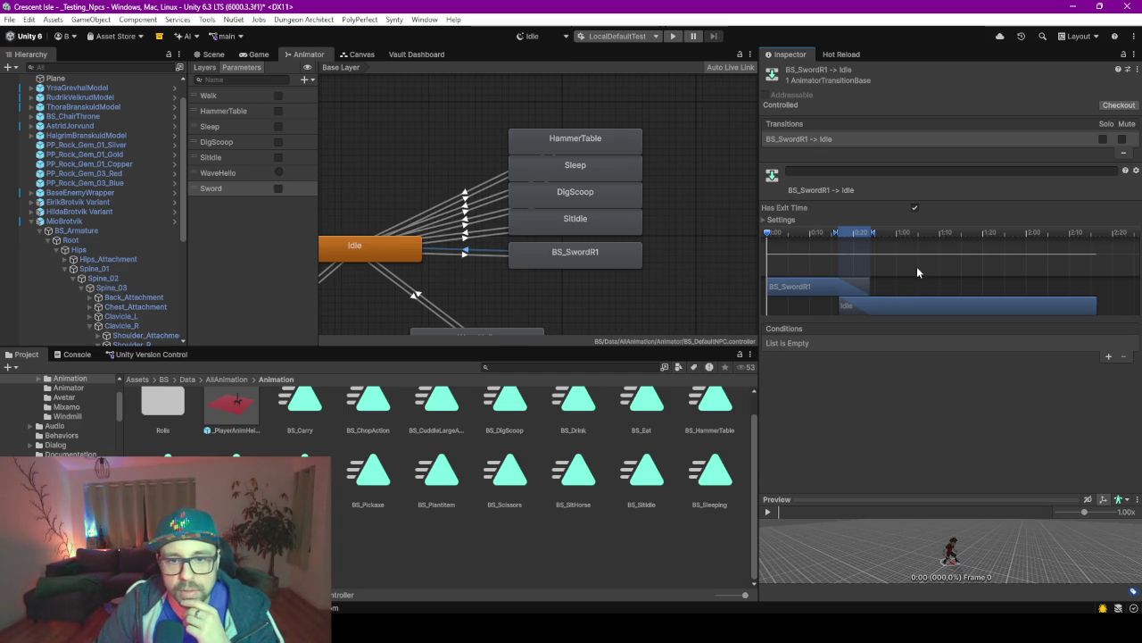
Shift the return and Idle blend bars later, preview the transition, then switch to the Vault Dashboard.
drag(856, 234, 867, 234)
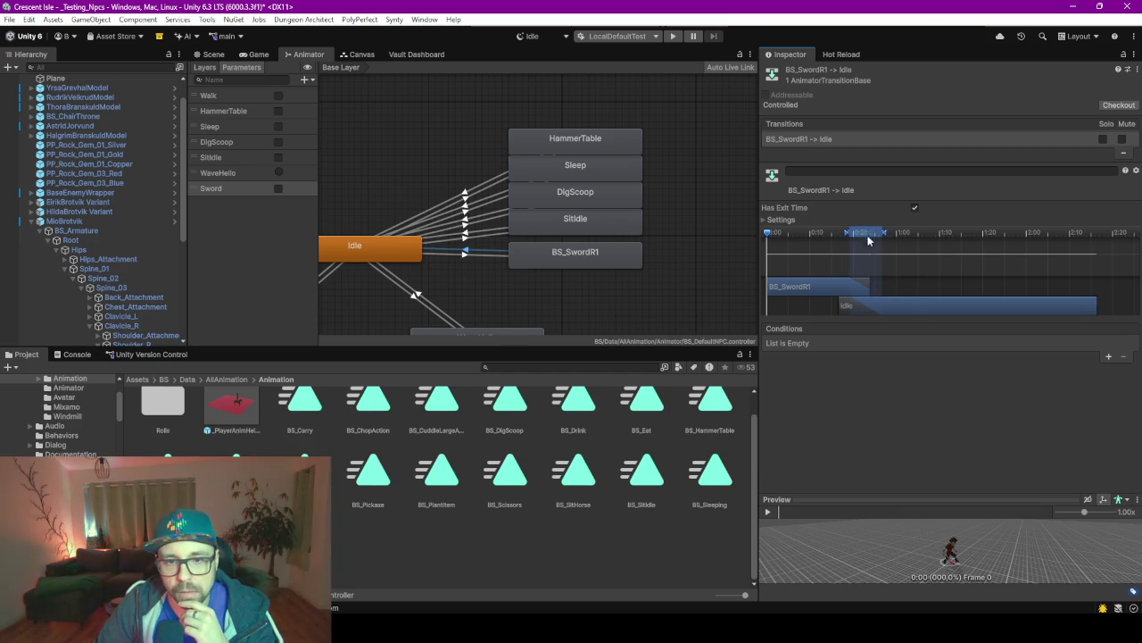
drag(903, 304, 925, 306)
drag(867, 234, 875, 235)
drag(877, 300, 900, 307)
click(767, 512)
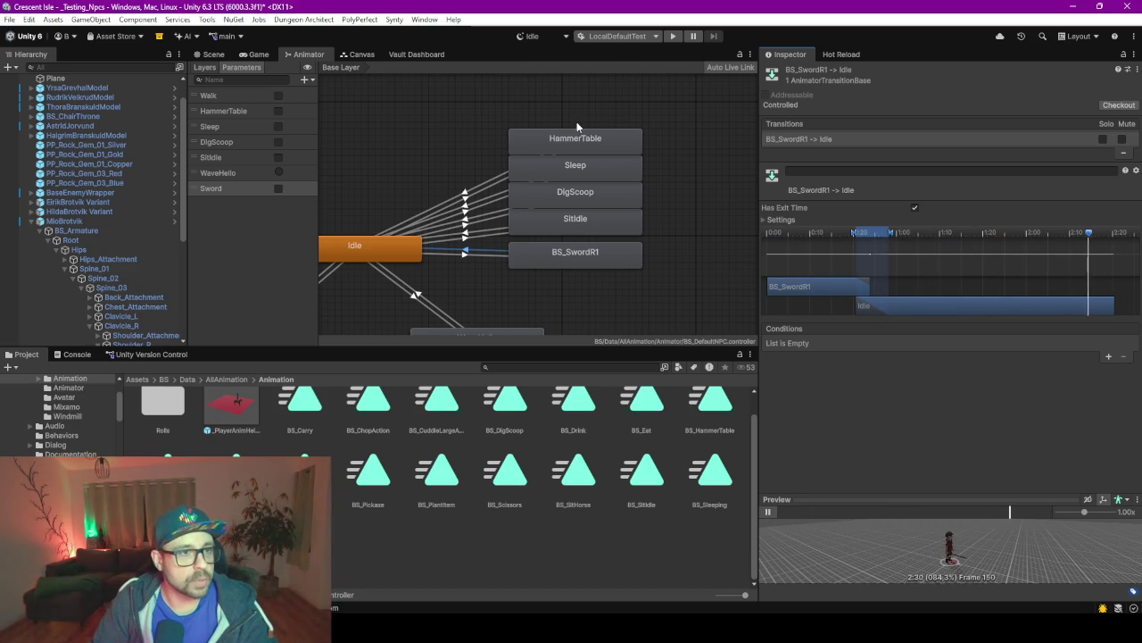
click(411, 56)
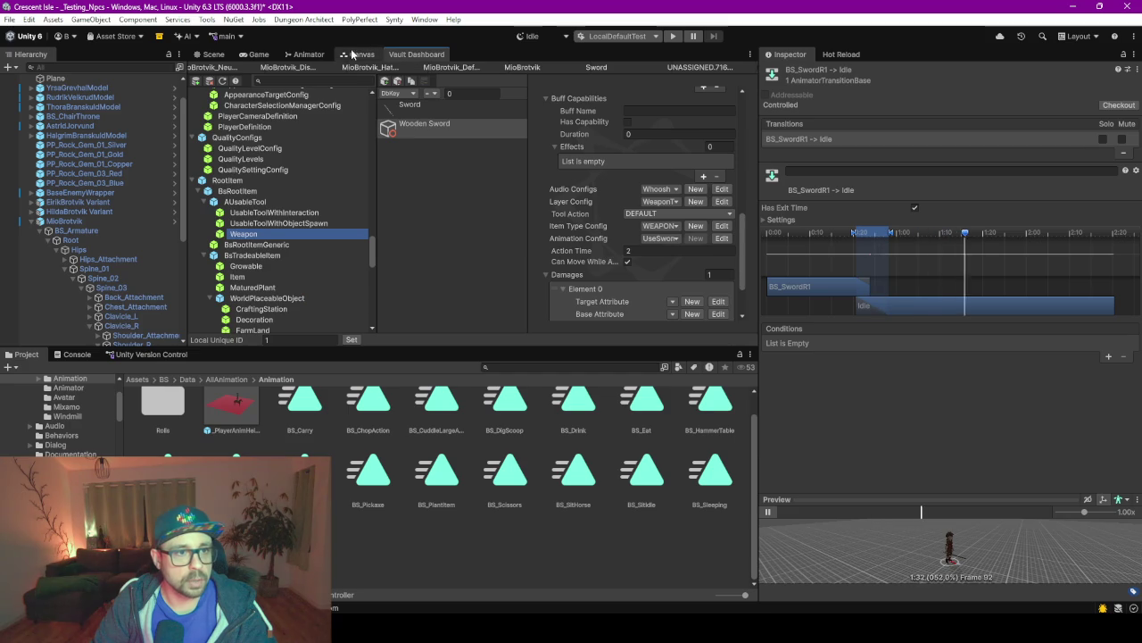
Assign BS_SwordWooden from the project assets as the Wooden Sword item's Art Prefab.
drag(415, 347, 415, 415)
click(464, 125)
scroll(579, 219, up, 4)
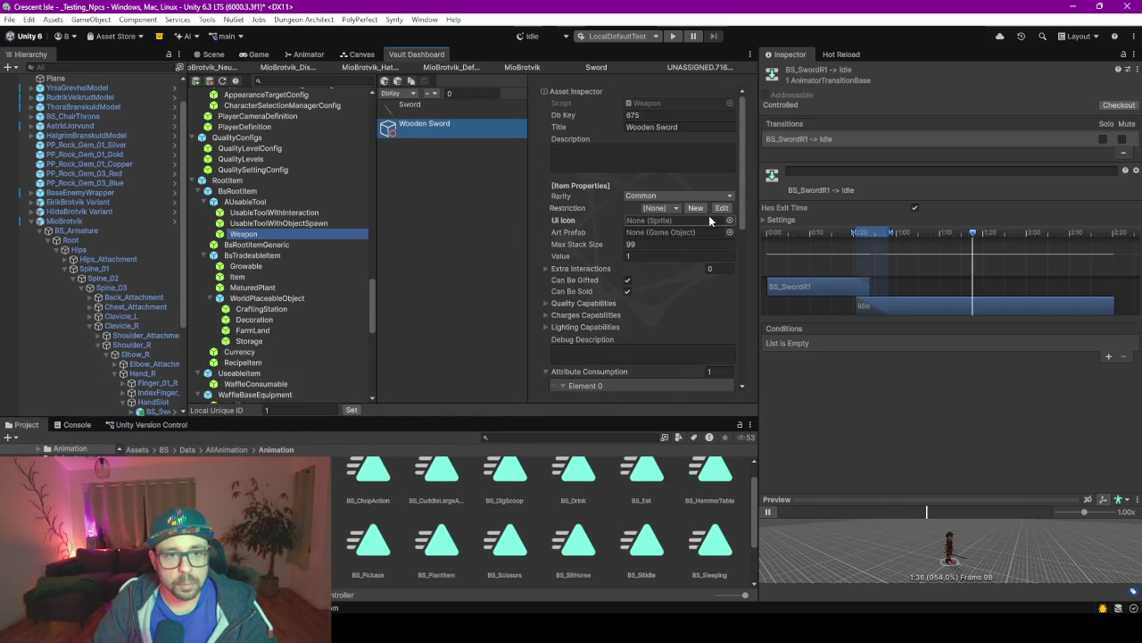
click(730, 231)
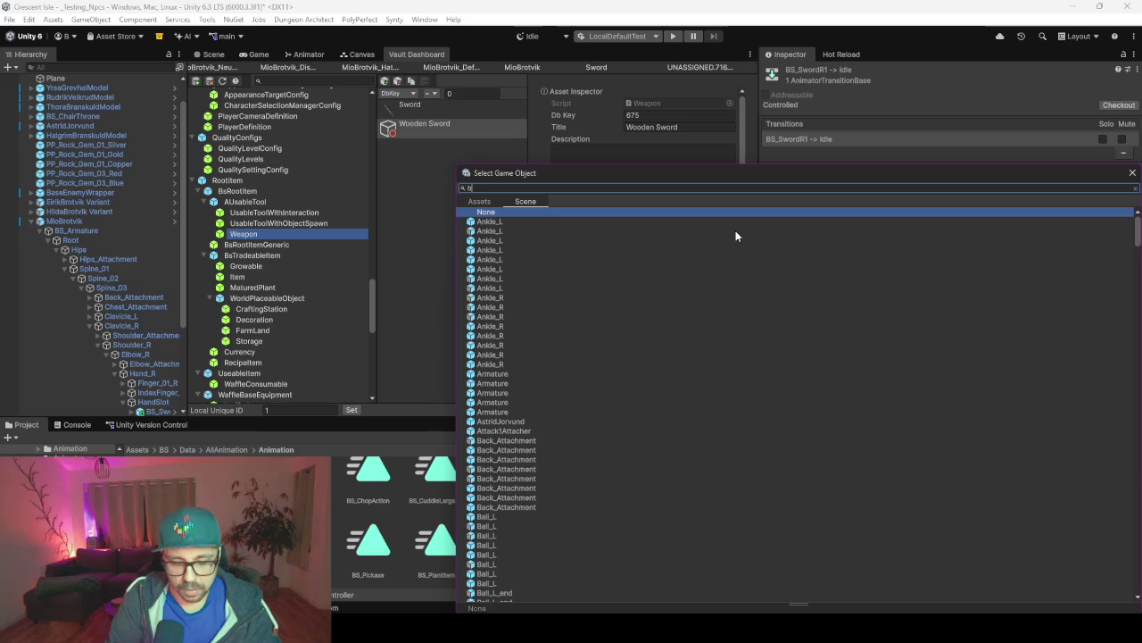
text(bs)
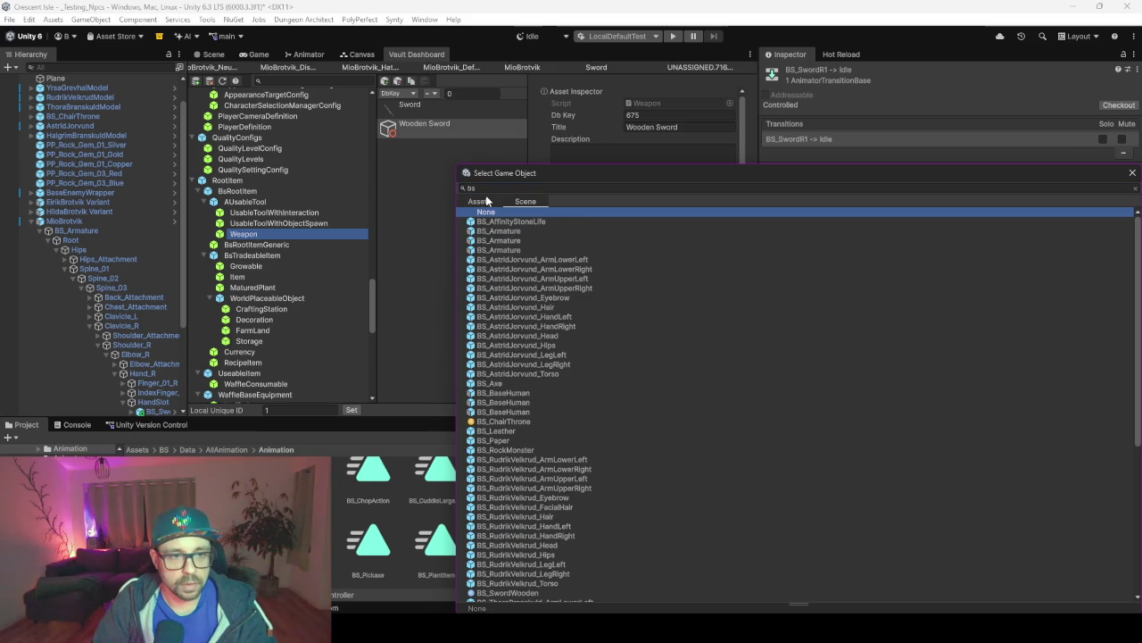
click(486, 202)
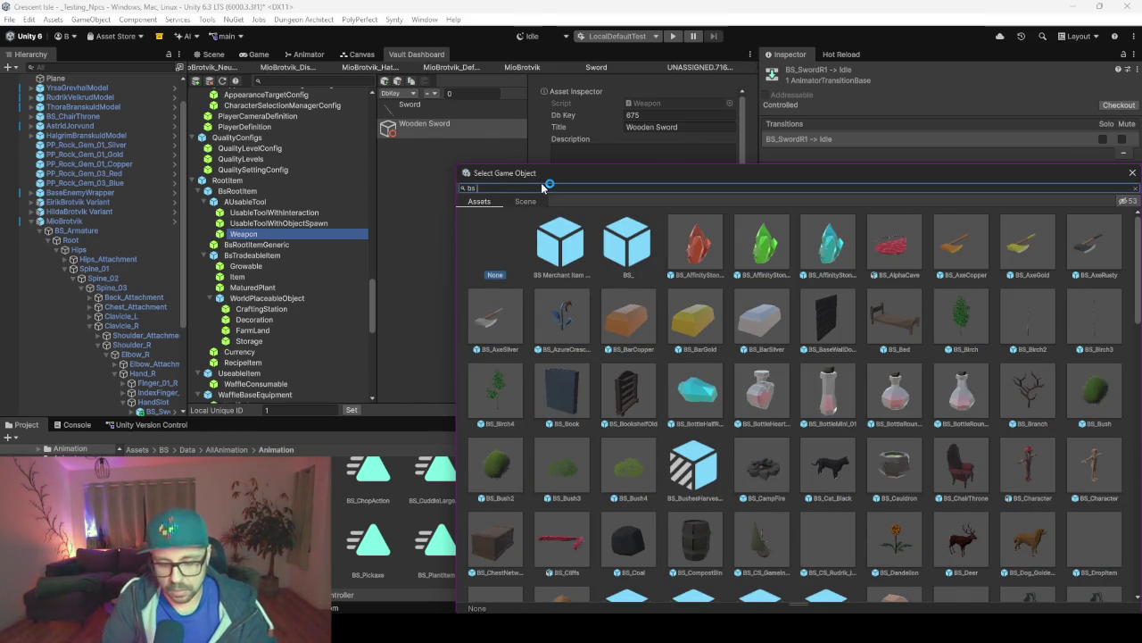
key(BackSpace)
text(sw)
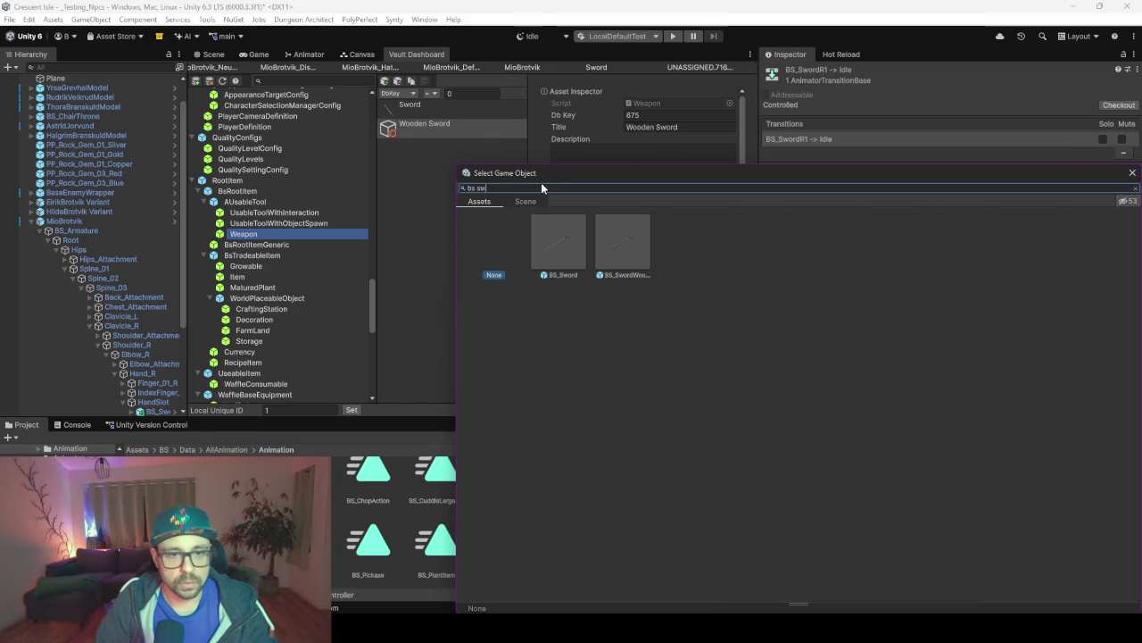
double_click(623, 241)
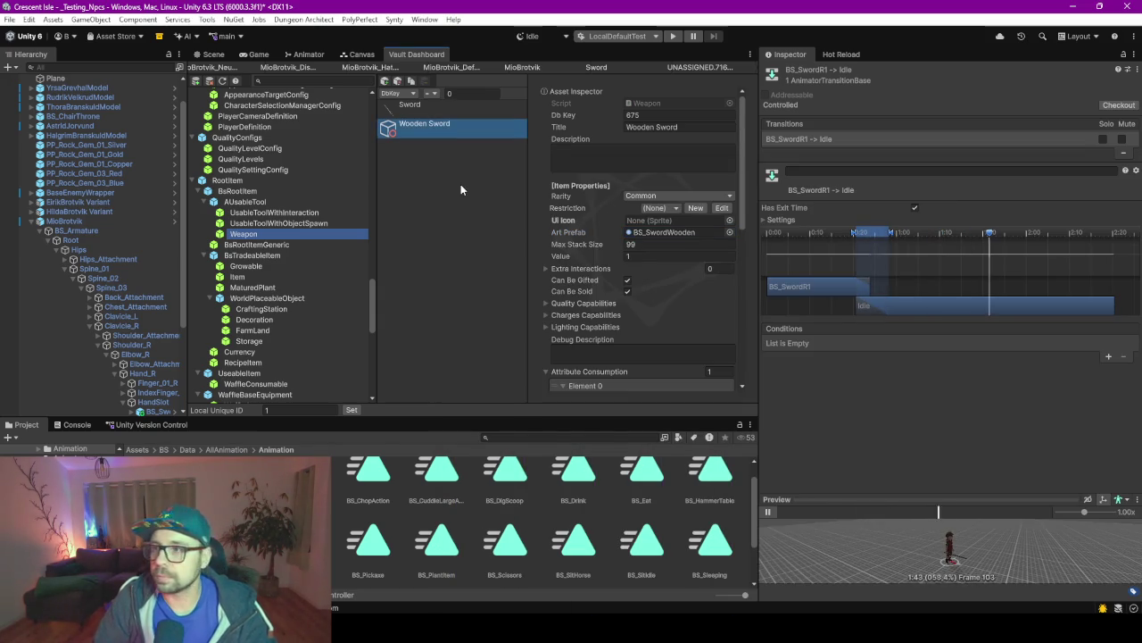
scroll(305, 256, up, 10)
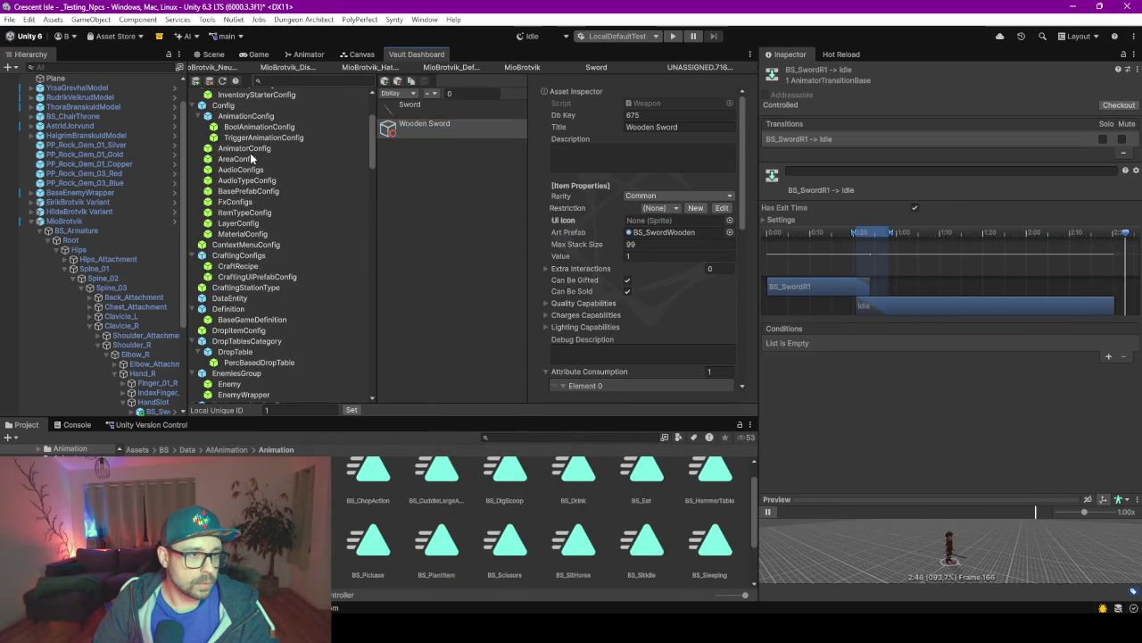
Open the bool animation configs and retitle DigScoop as NPC_DigScoop.
click(244, 148)
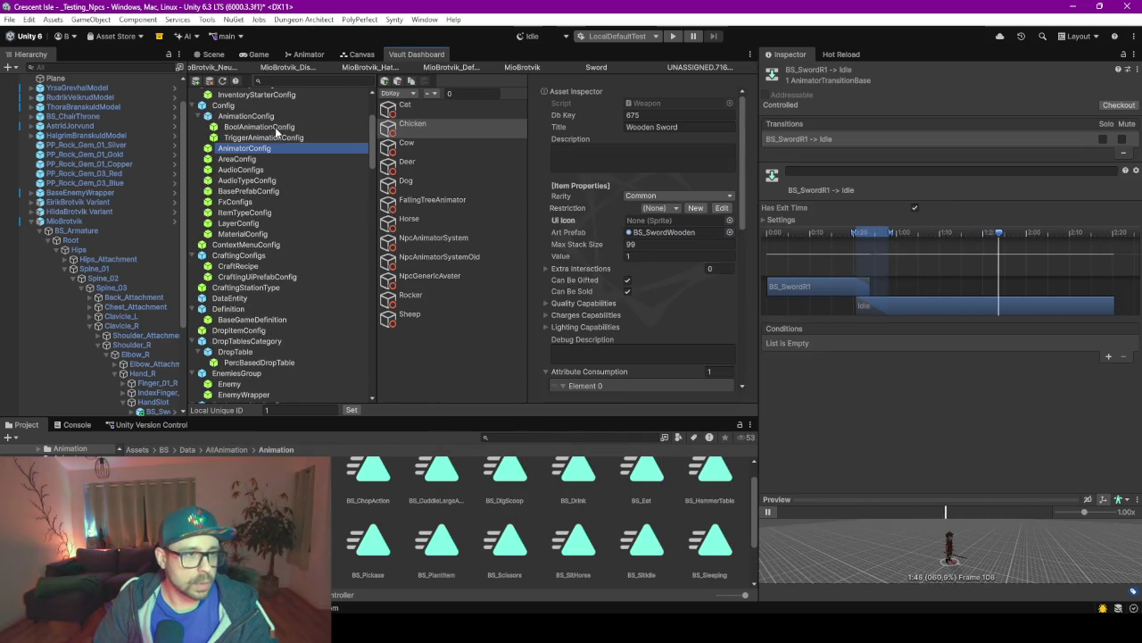
click(259, 126)
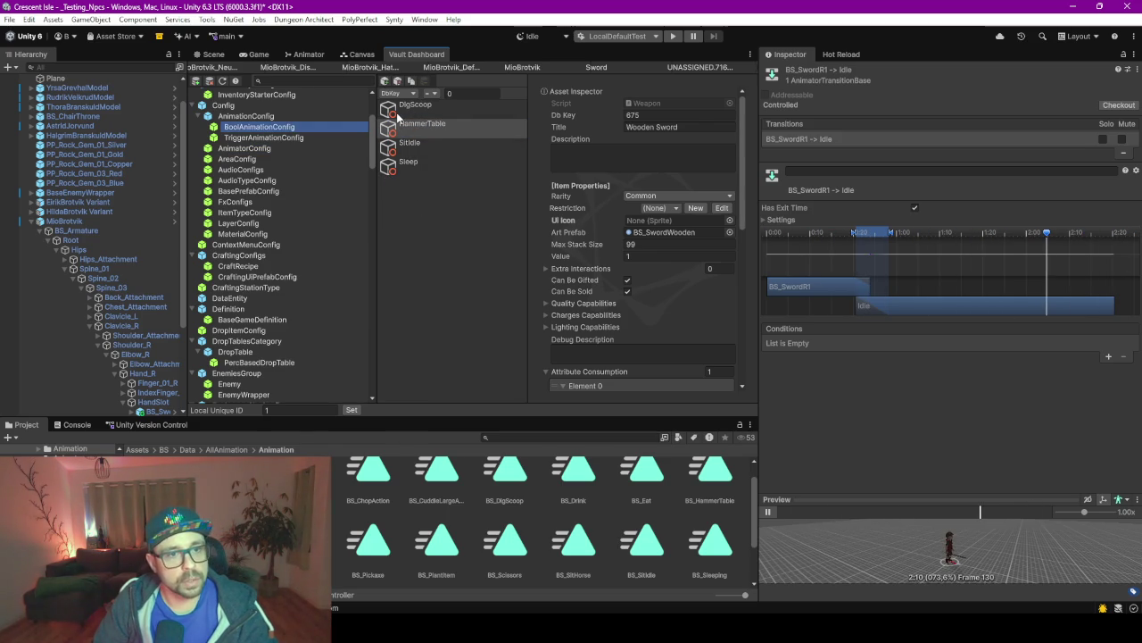
click(400, 106)
click(440, 125)
click(438, 143)
click(434, 162)
click(421, 109)
click(629, 127)
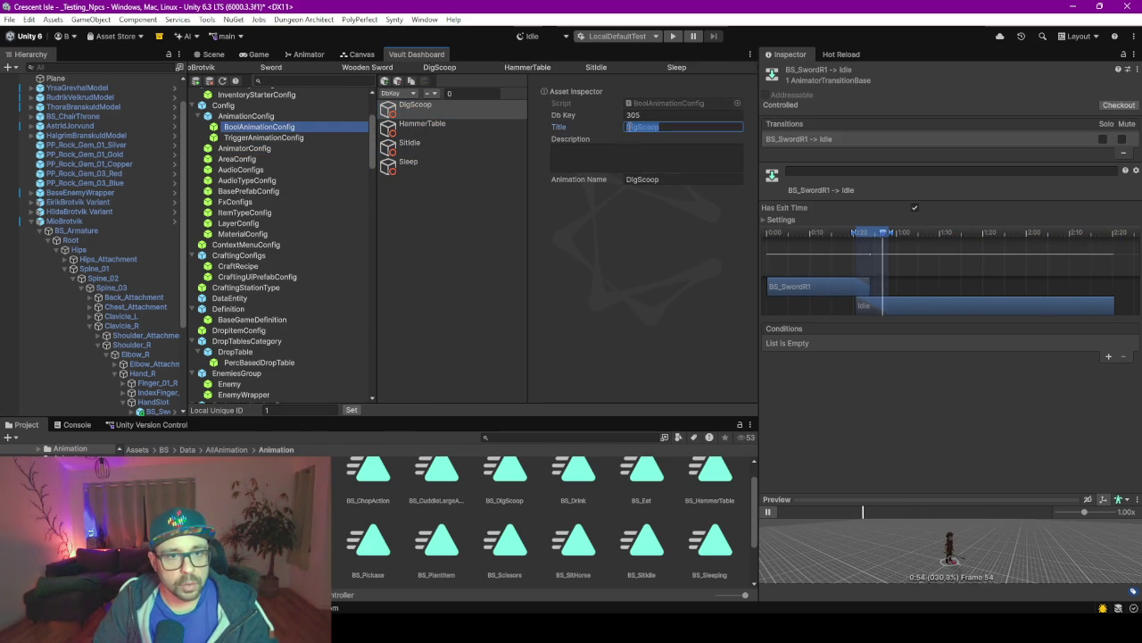
click(629, 126)
text(NPC/)
key(BackSpace)
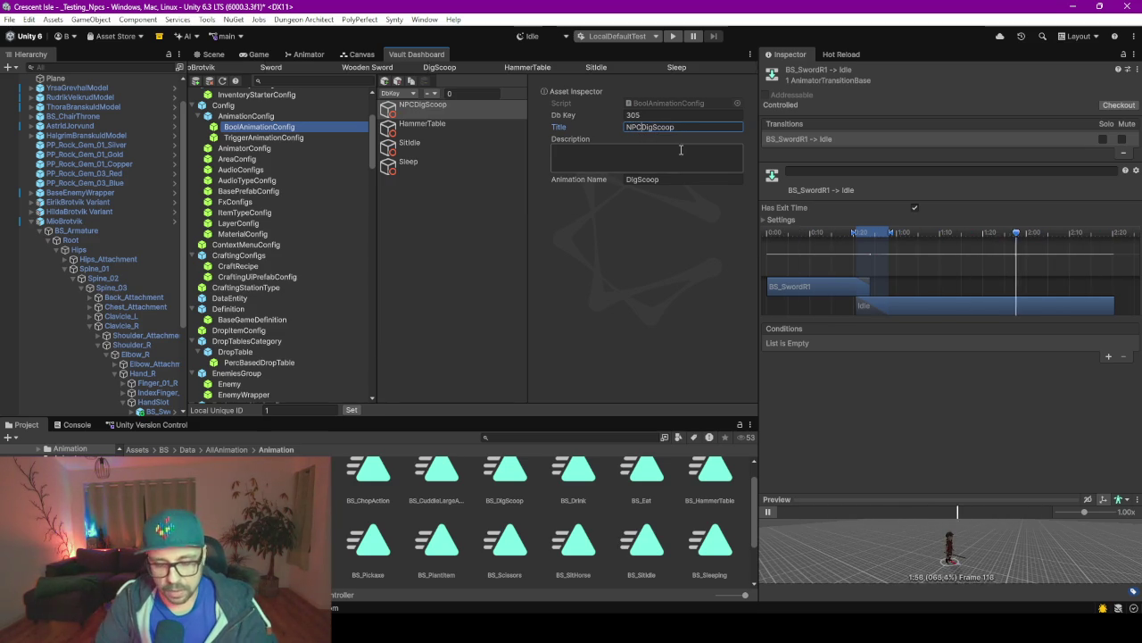
text(_)
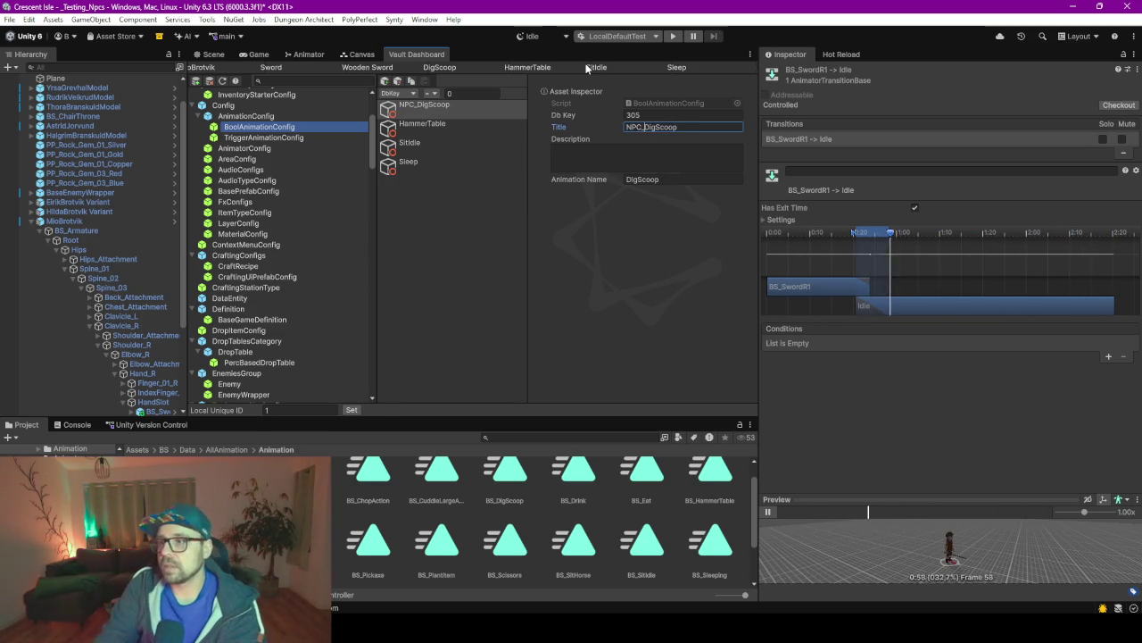
Retitle HammerTable and SitIdle as NPC_HammerTable and NPC_SitIdle.
click(464, 124)
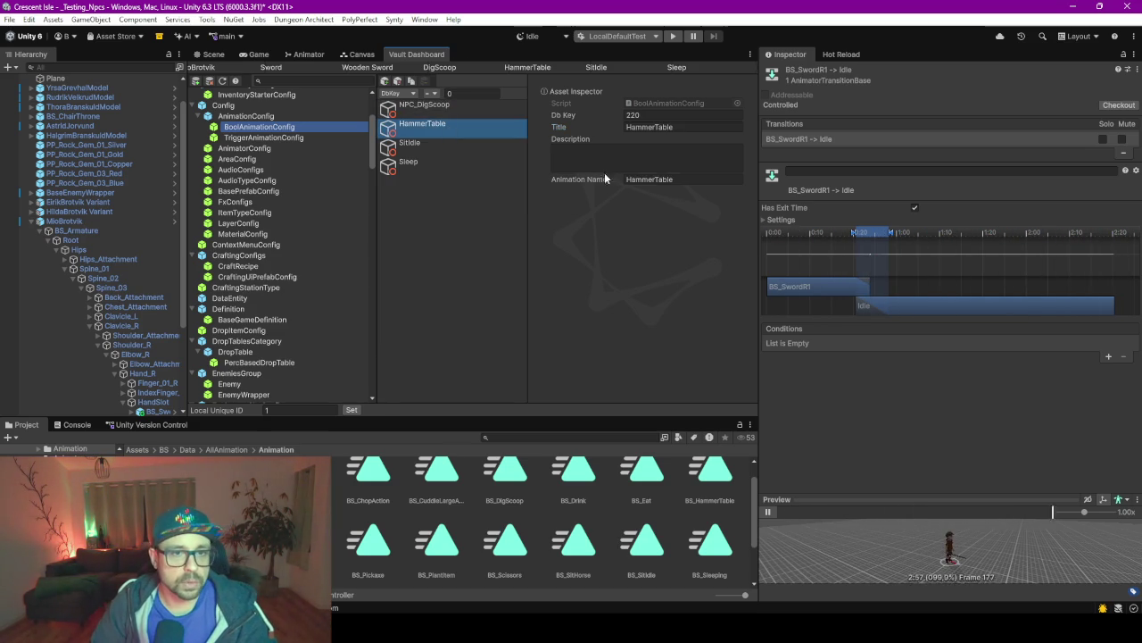
click(647, 125)
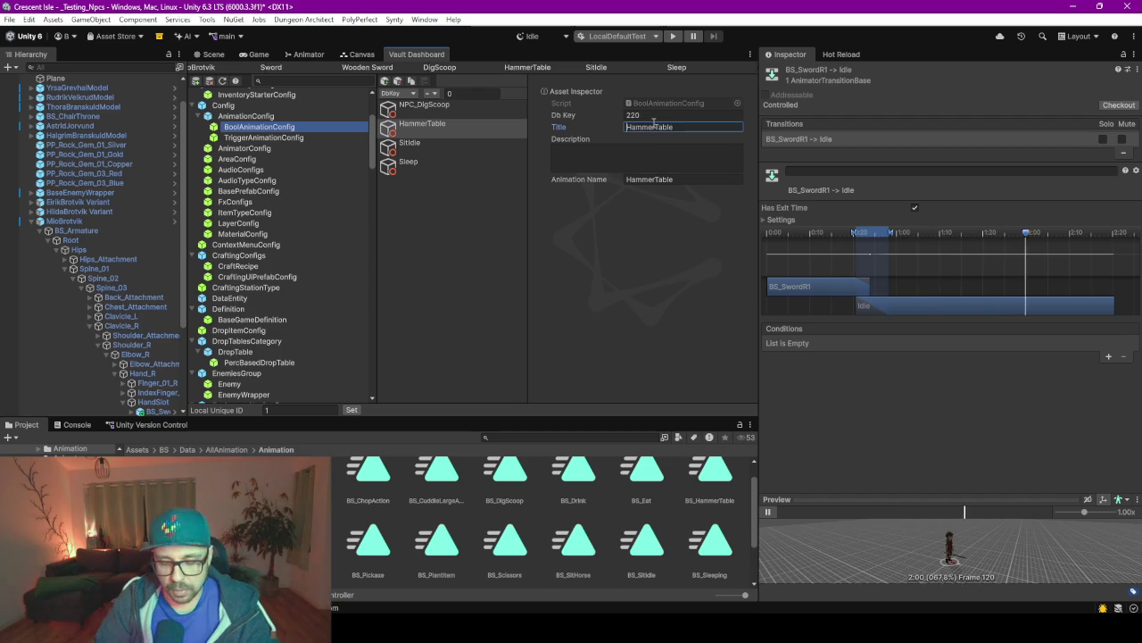
text(NPC_)
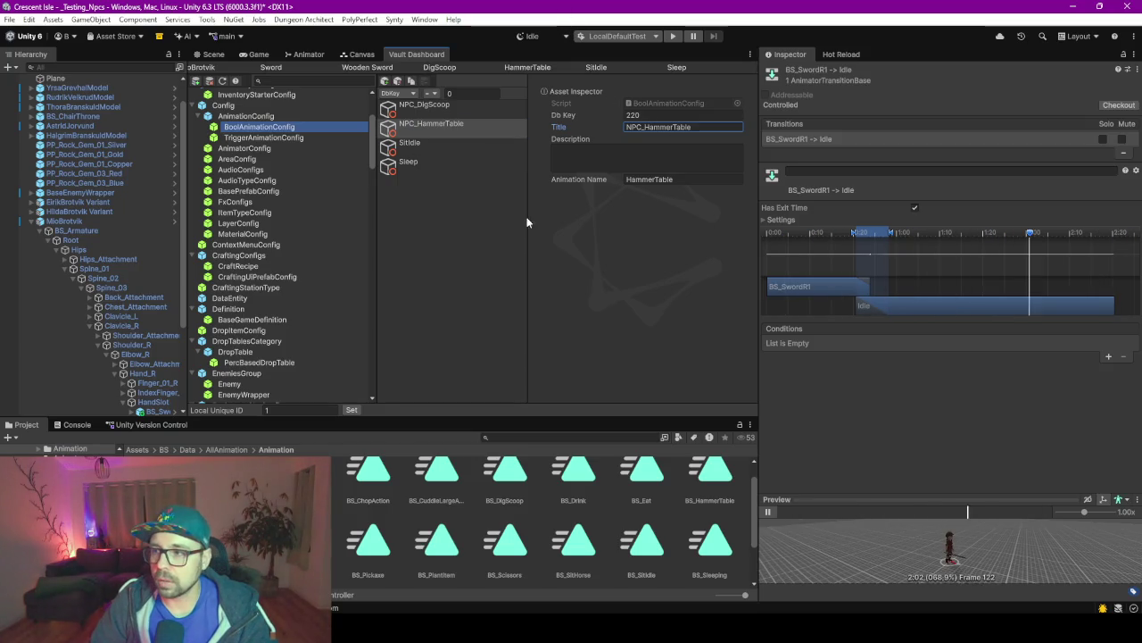
click(475, 131)
click(641, 152)
click(409, 142)
click(632, 126)
click(629, 125)
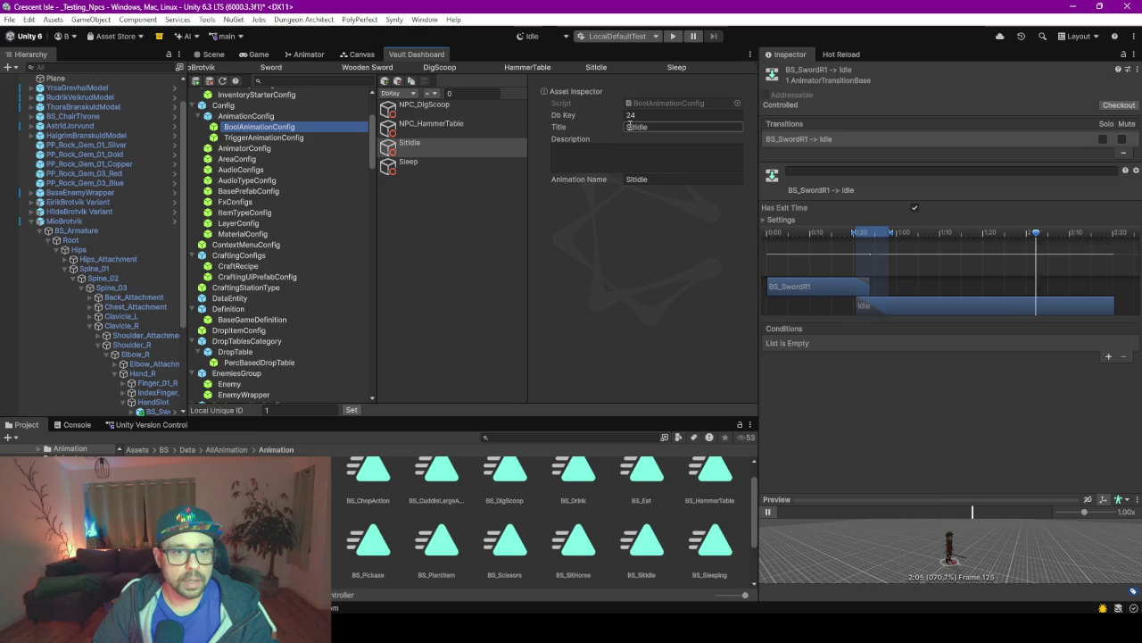
text(NPC_)
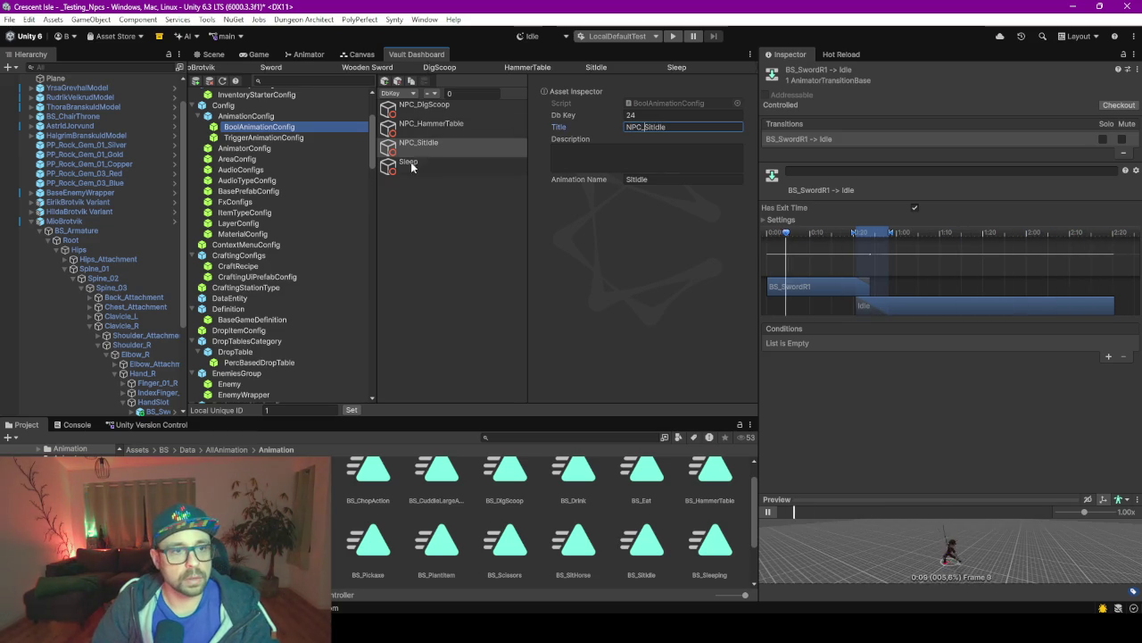
Retitle Sleep as NPC_Sleep and show the trigger animation configs.
click(408, 161)
click(665, 128)
click(665, 128)
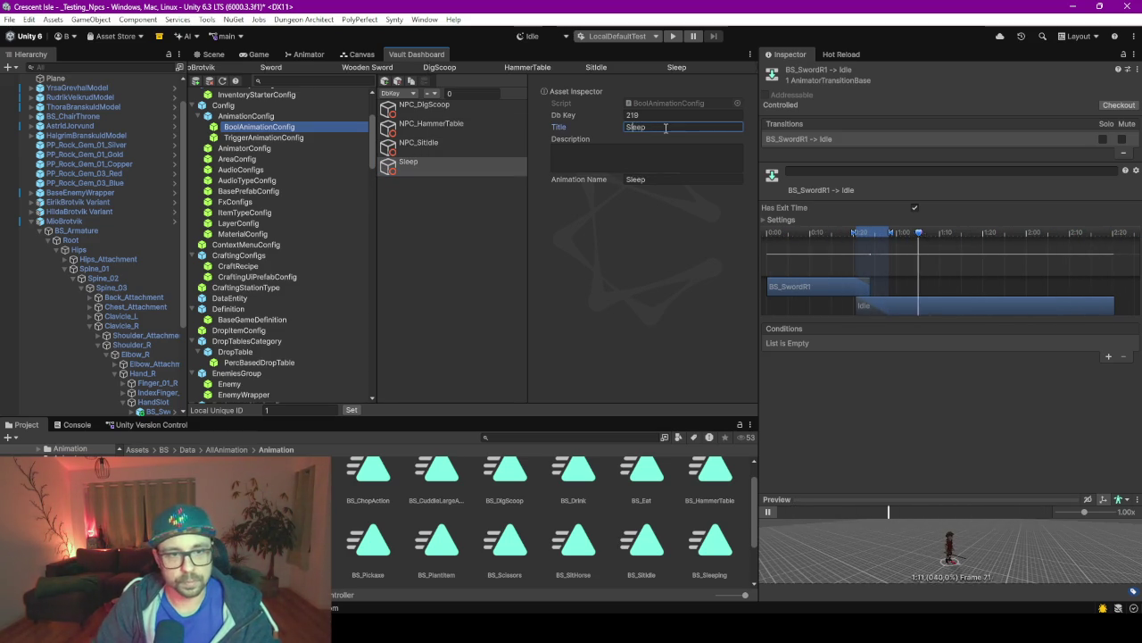
key(Home)
text(NPC)
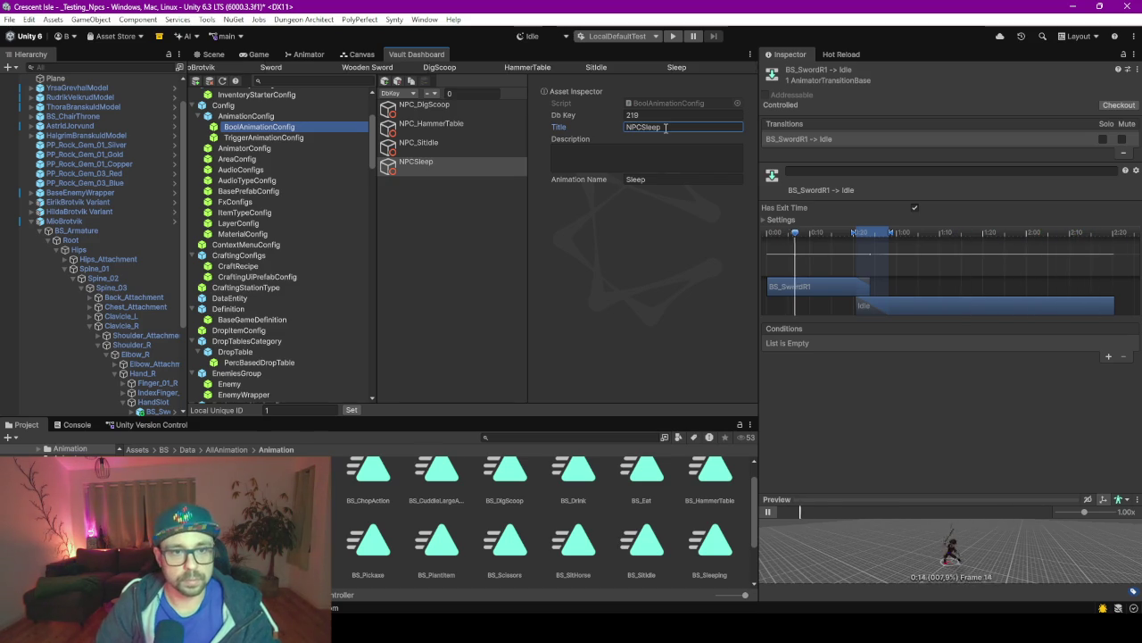
double_click(664, 128)
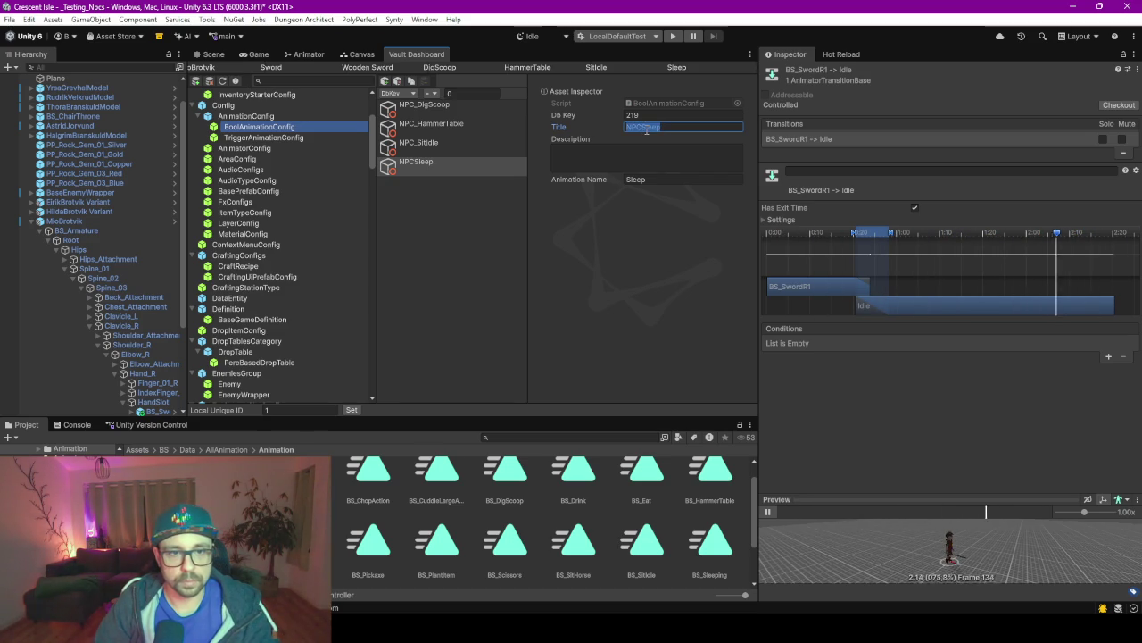
text(_)
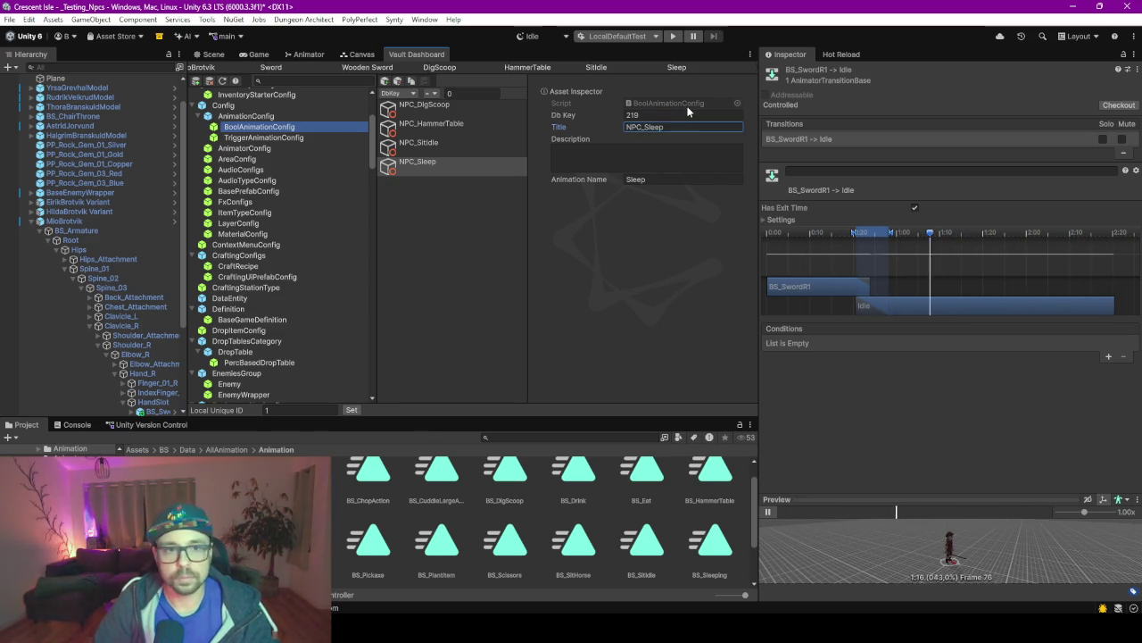
click(287, 138)
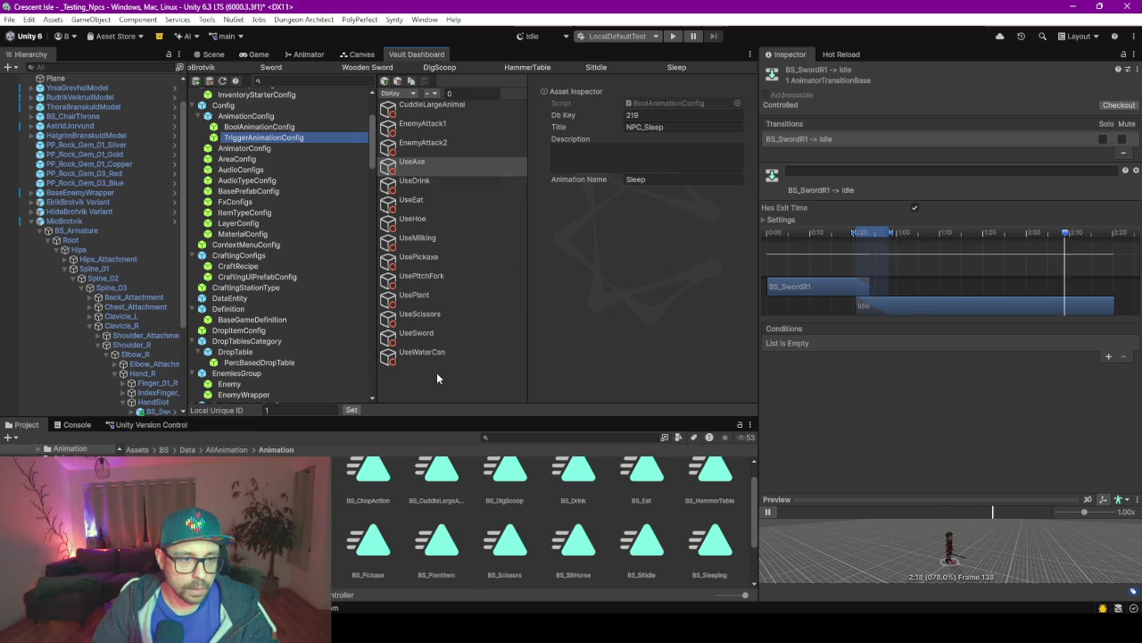
Check the animator's parameters, then go back to the Vault Dashboard's bool animation configs.
click(303, 54)
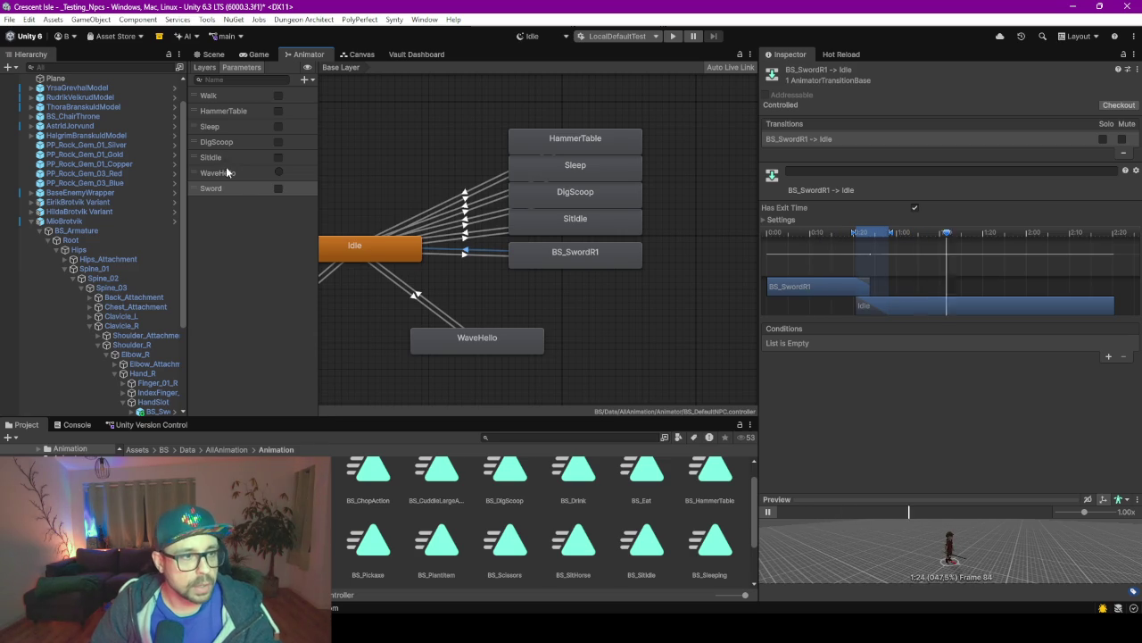
click(432, 51)
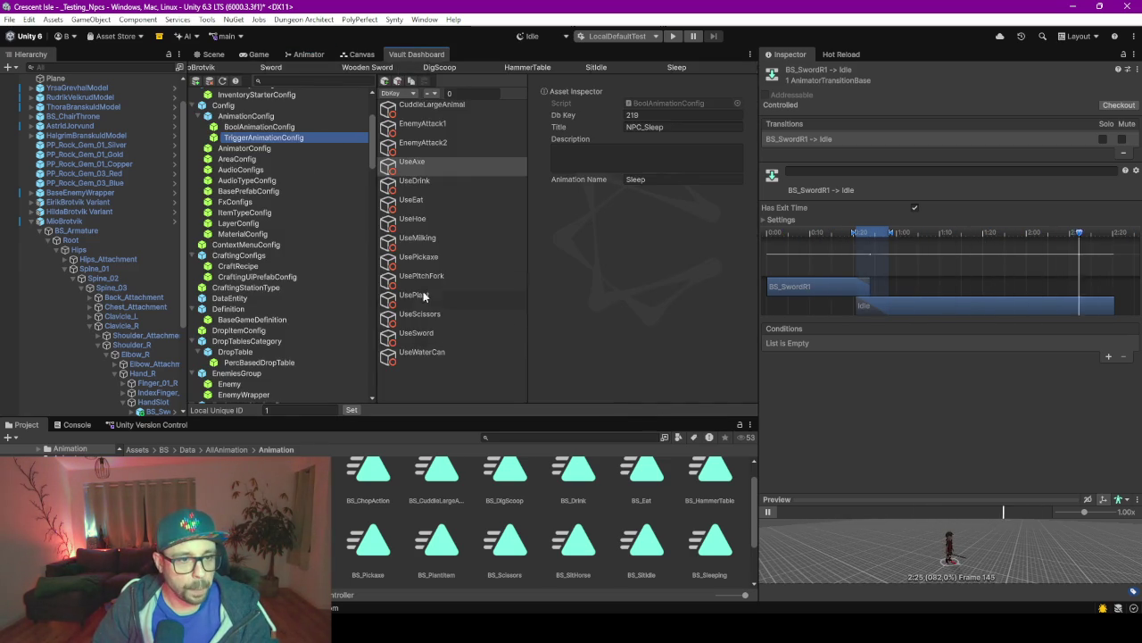
click(427, 174)
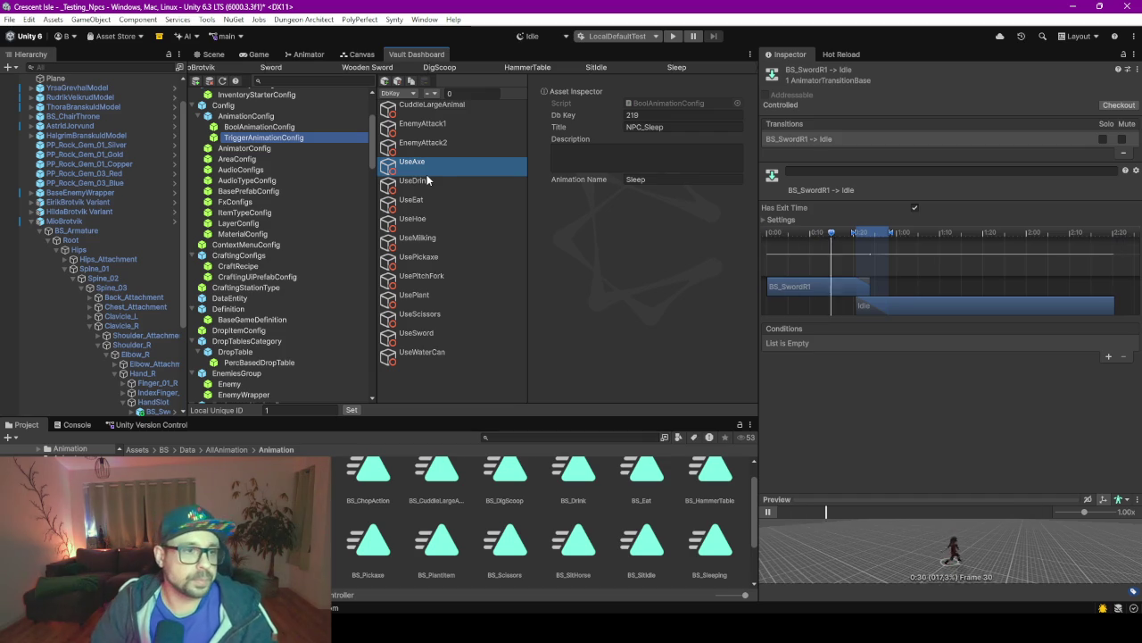
click(275, 126)
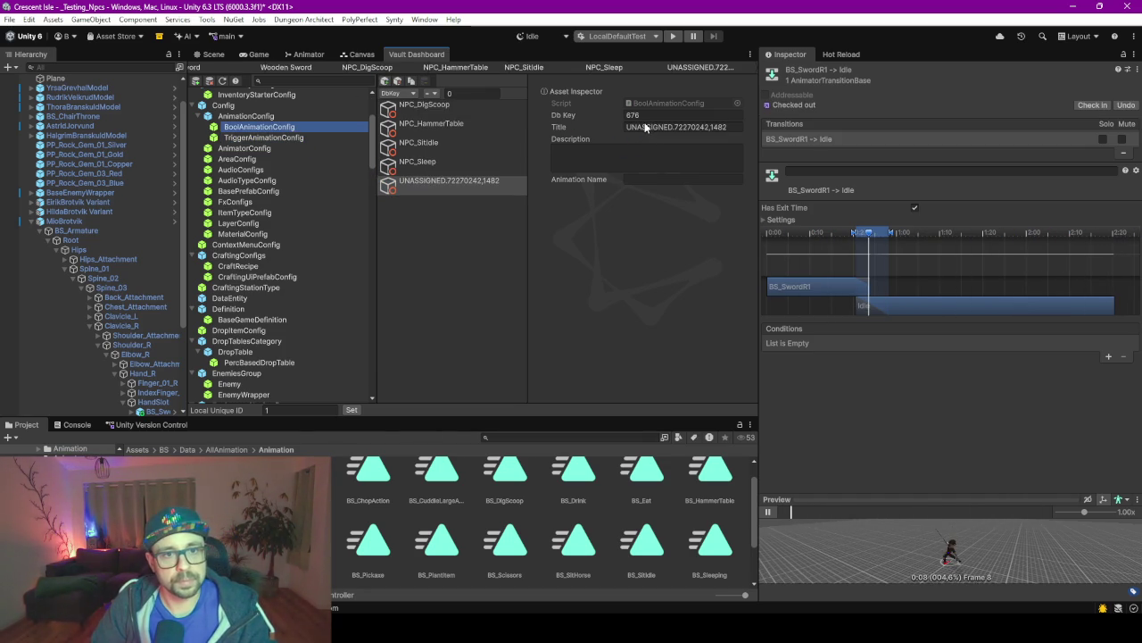
Title entry 676 NPC_Sword with Animation Name Sword, verifying the animator's Sword parameter.
click(660, 130)
text(NP)
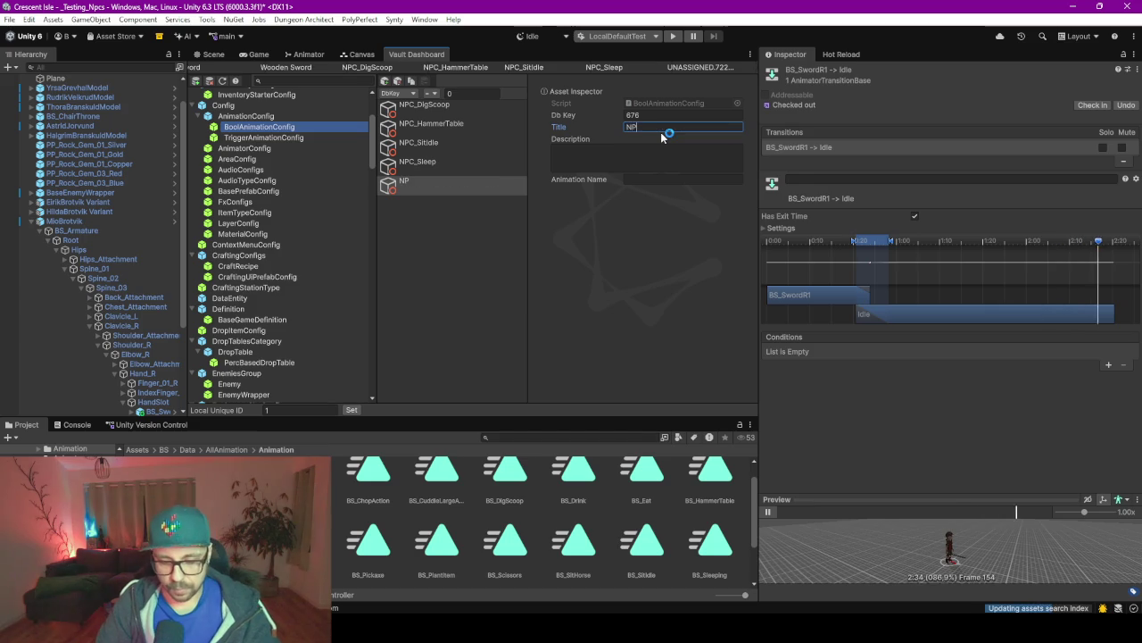
text(C_Sword)
click(656, 180)
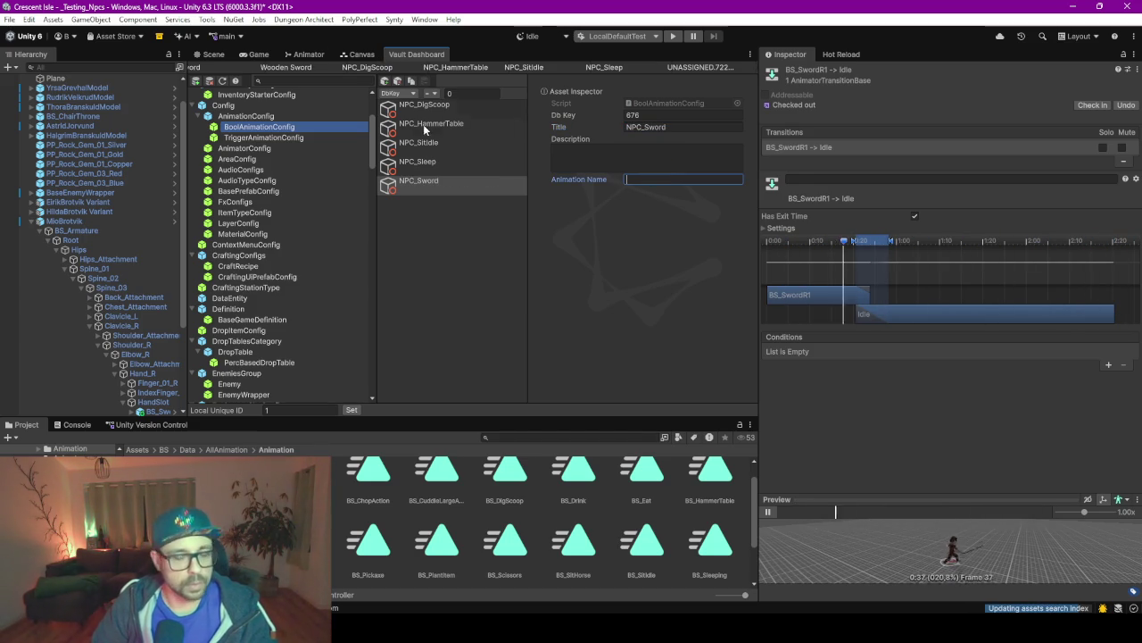
text(Sword)
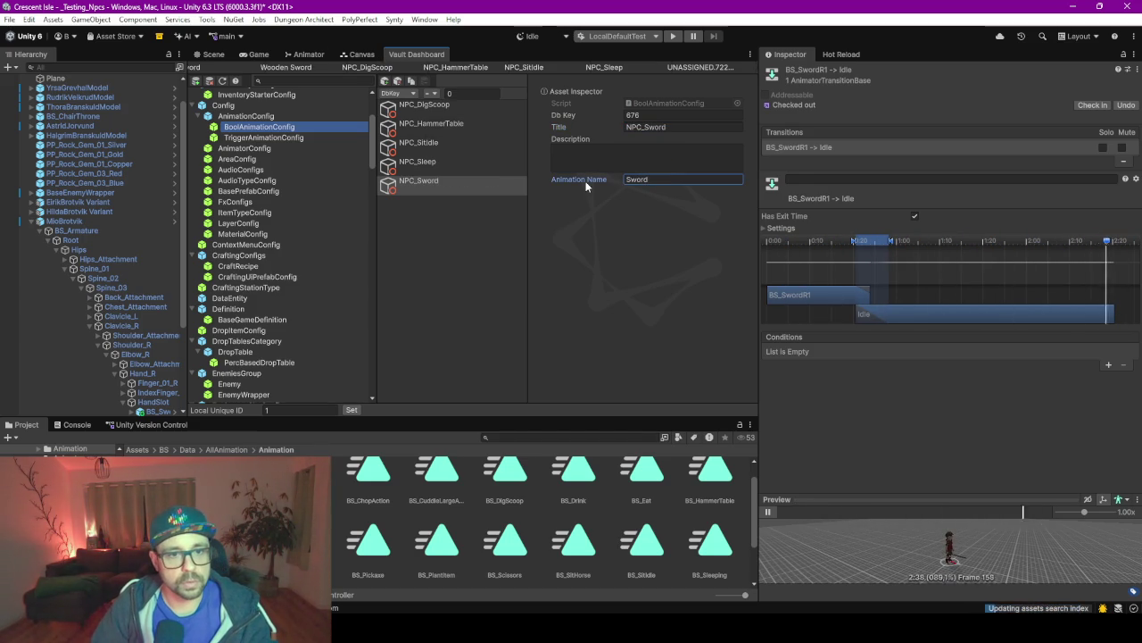
click(611, 213)
click(212, 55)
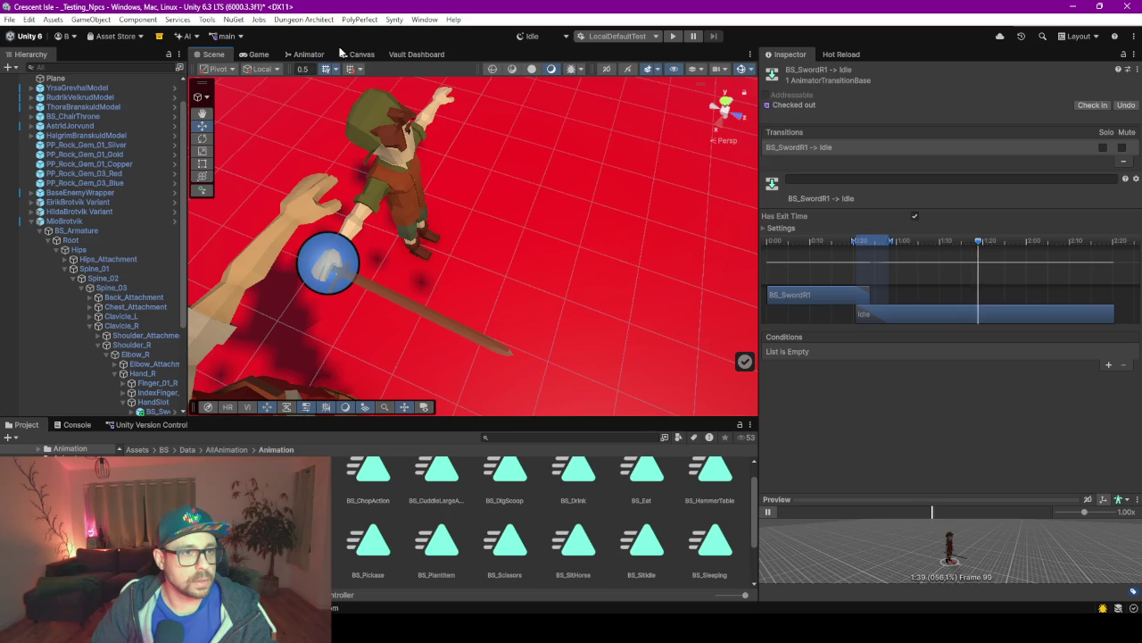
click(306, 54)
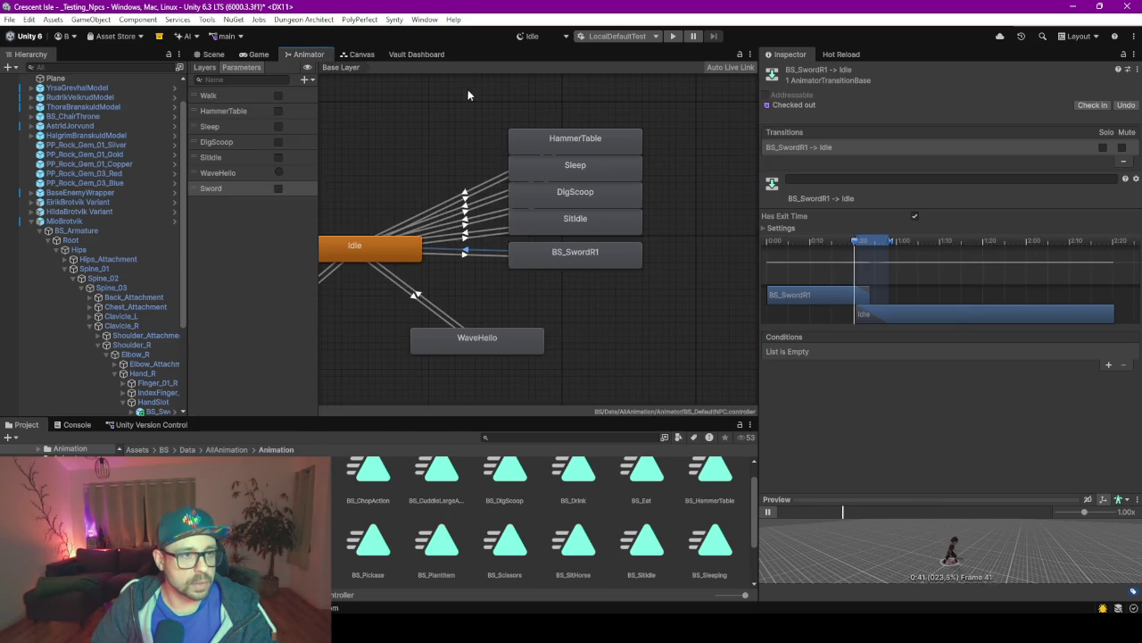
click(421, 56)
scroll(276, 166, down, 10)
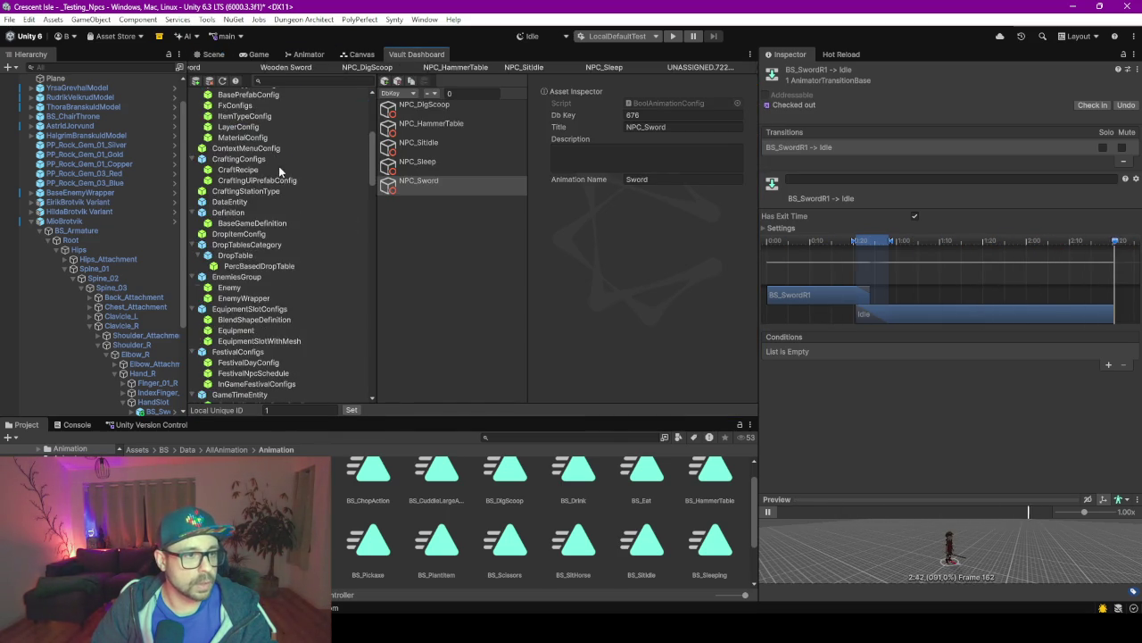
Open the NpcSchedule entry Mio_Default and edit Element 2's Mio_Training target point.
scroll(259, 250, down, 3)
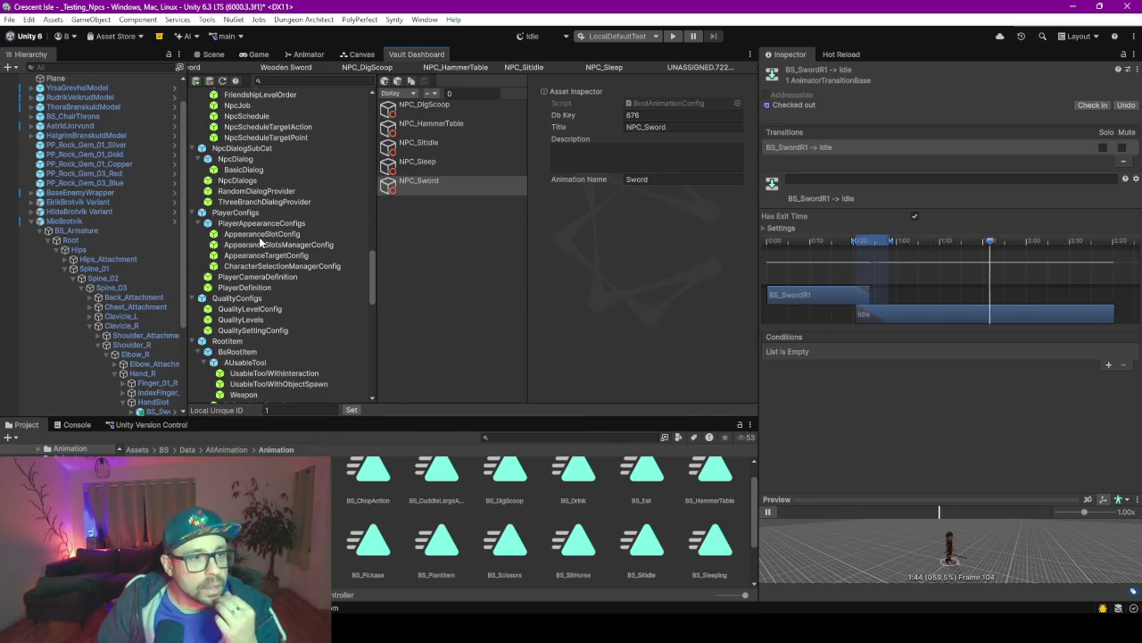
scroll(229, 183, up, 5)
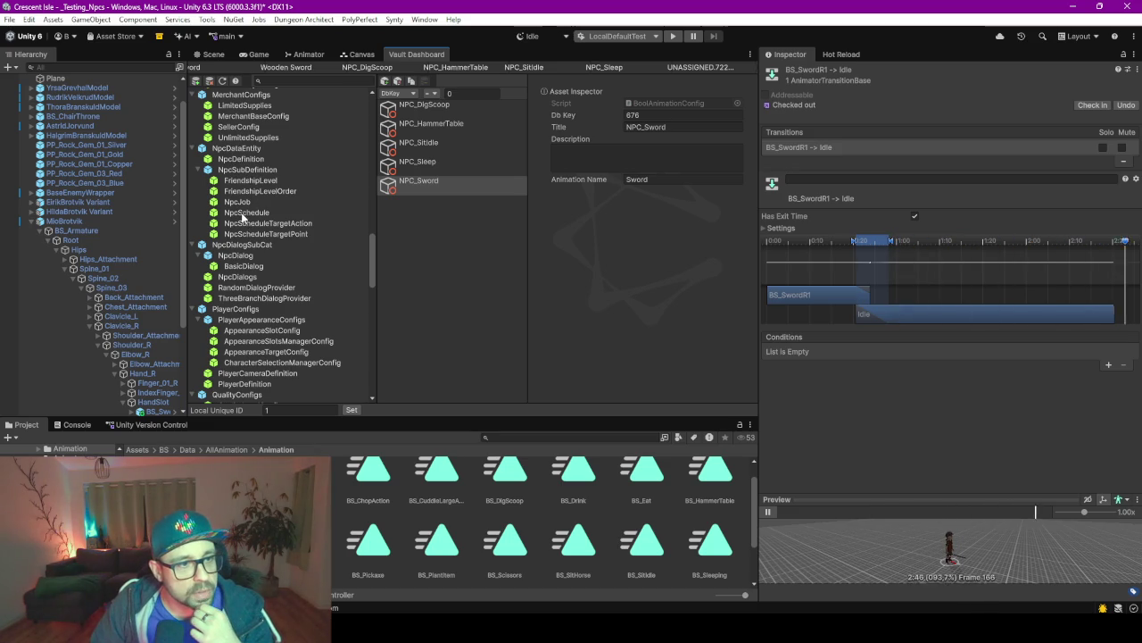
click(251, 212)
click(428, 239)
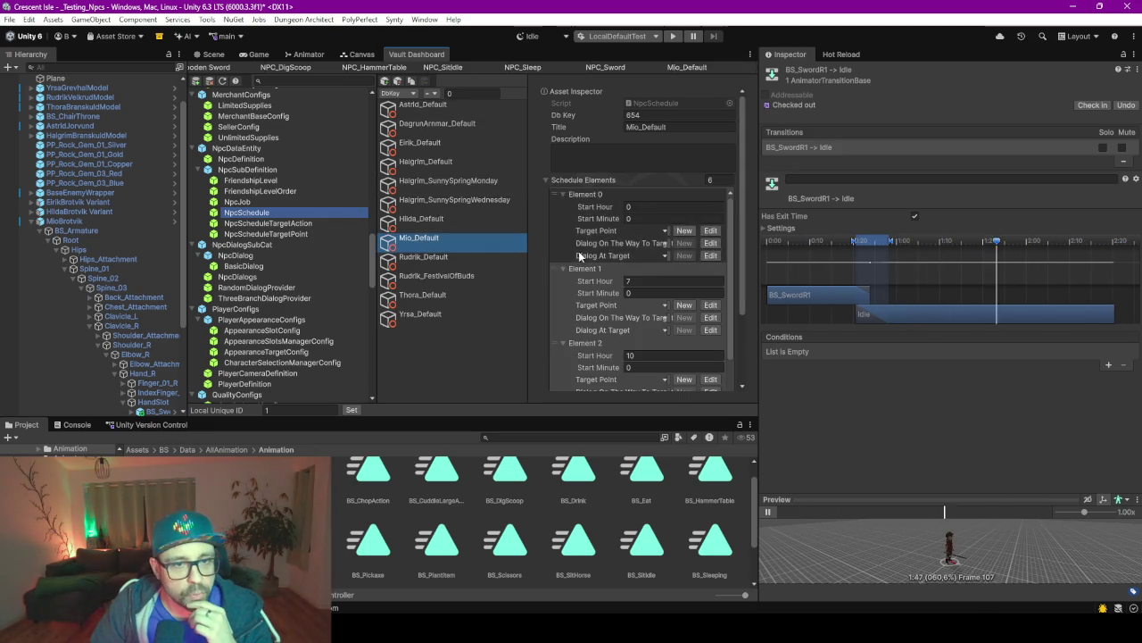
drag(526, 234, 429, 232)
scroll(490, 248, down, 2)
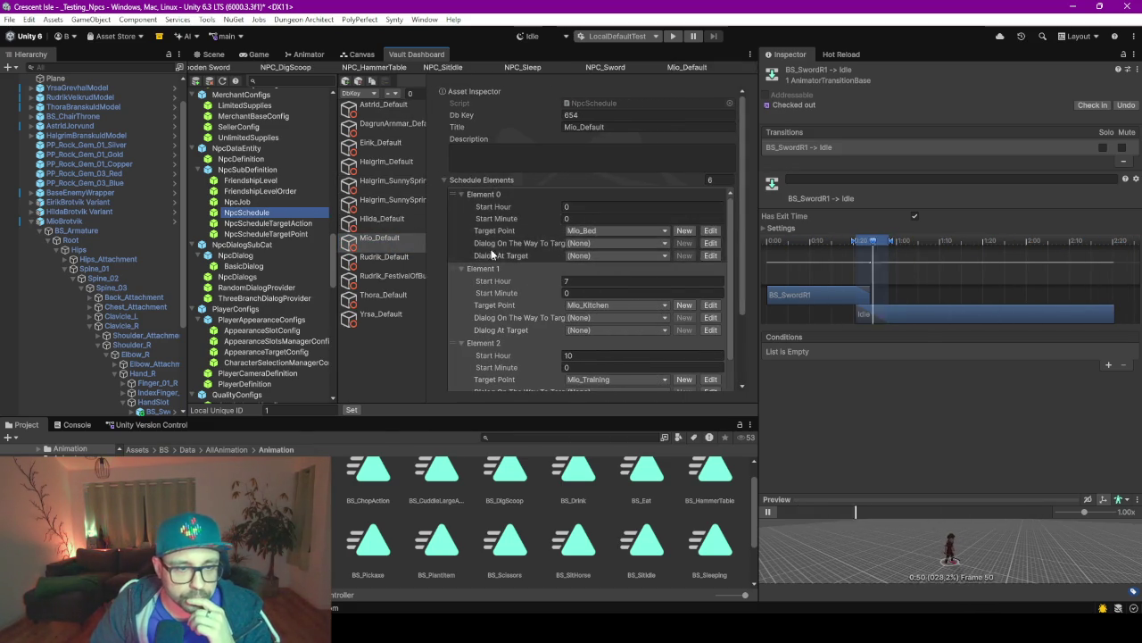
click(565, 217)
scroll(610, 278, down, 2)
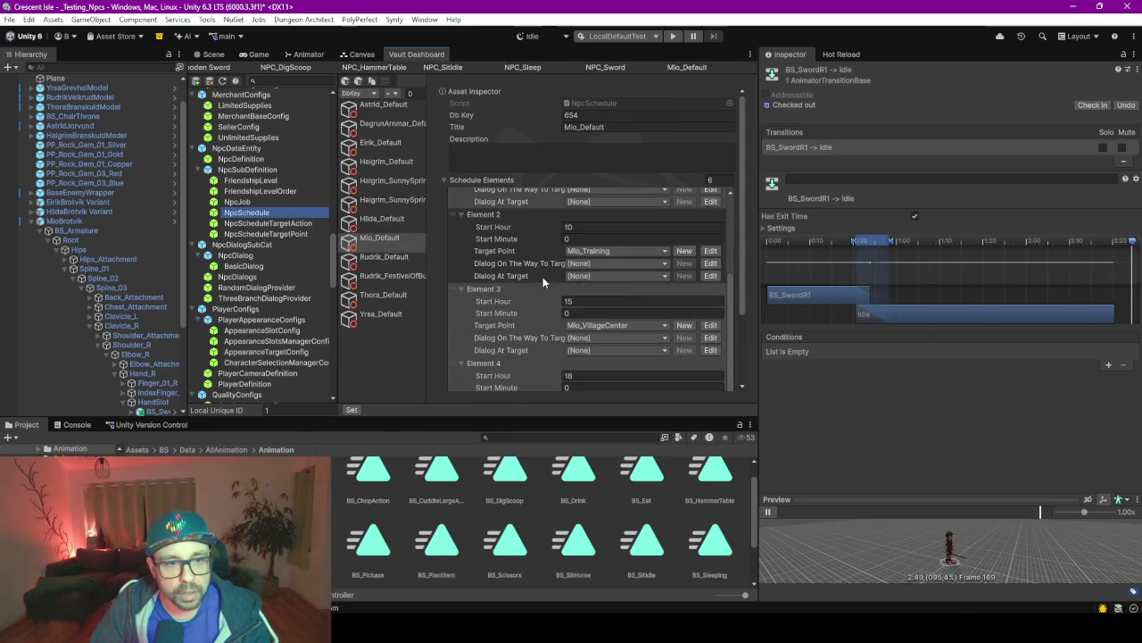
click(710, 251)
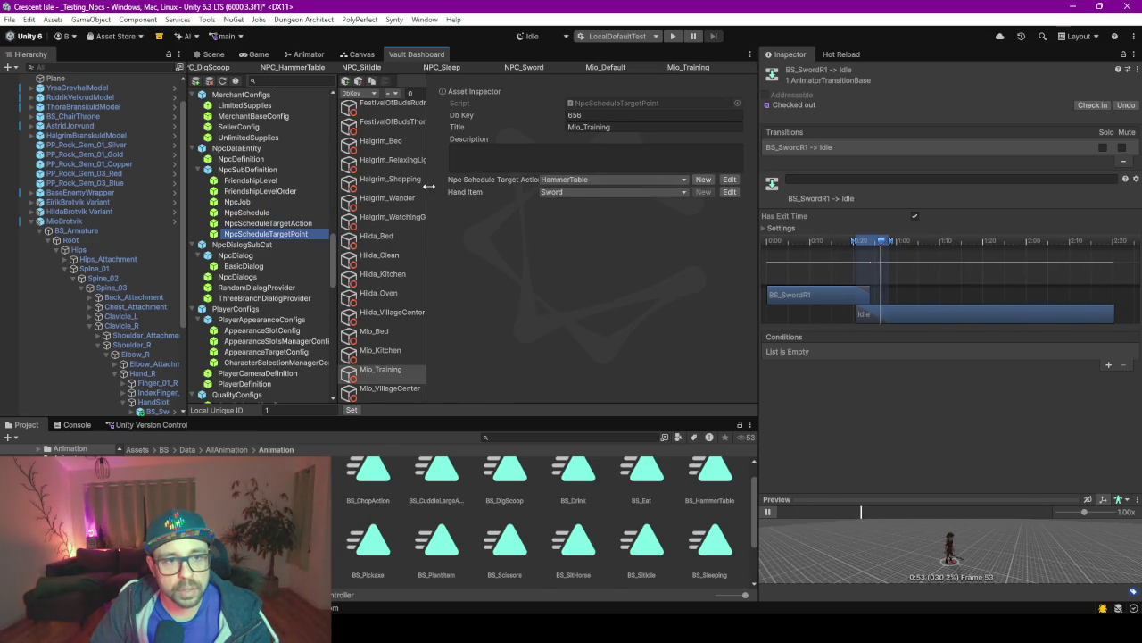
Keep HammerTable selected and create a new NpcScheduleTargetAction entry (Db Key 677).
click(626, 180)
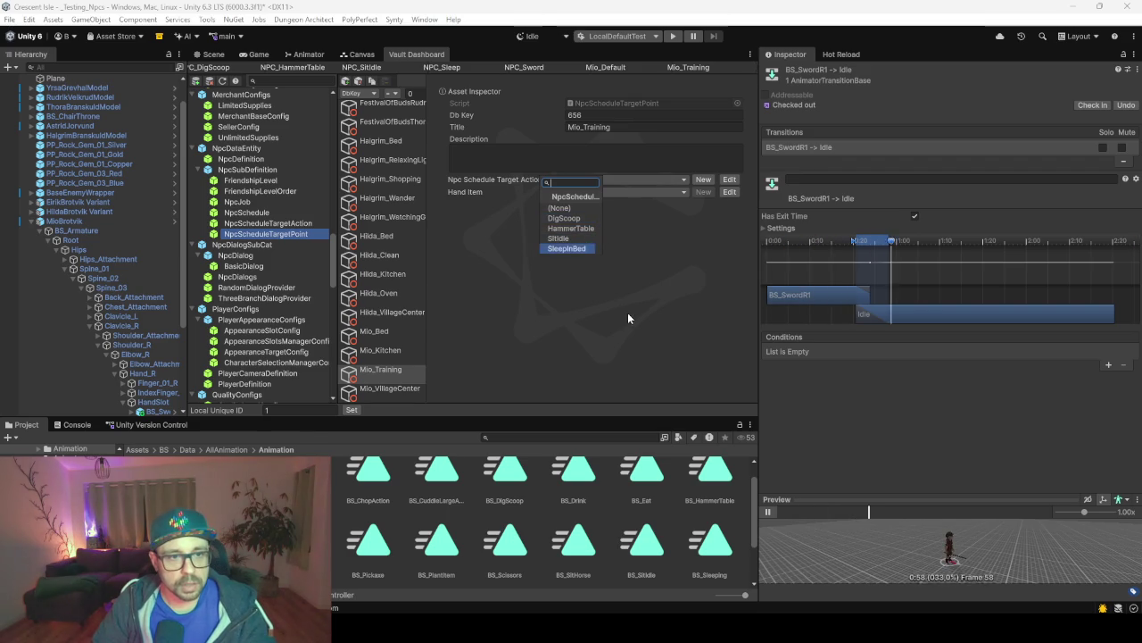
click(571, 228)
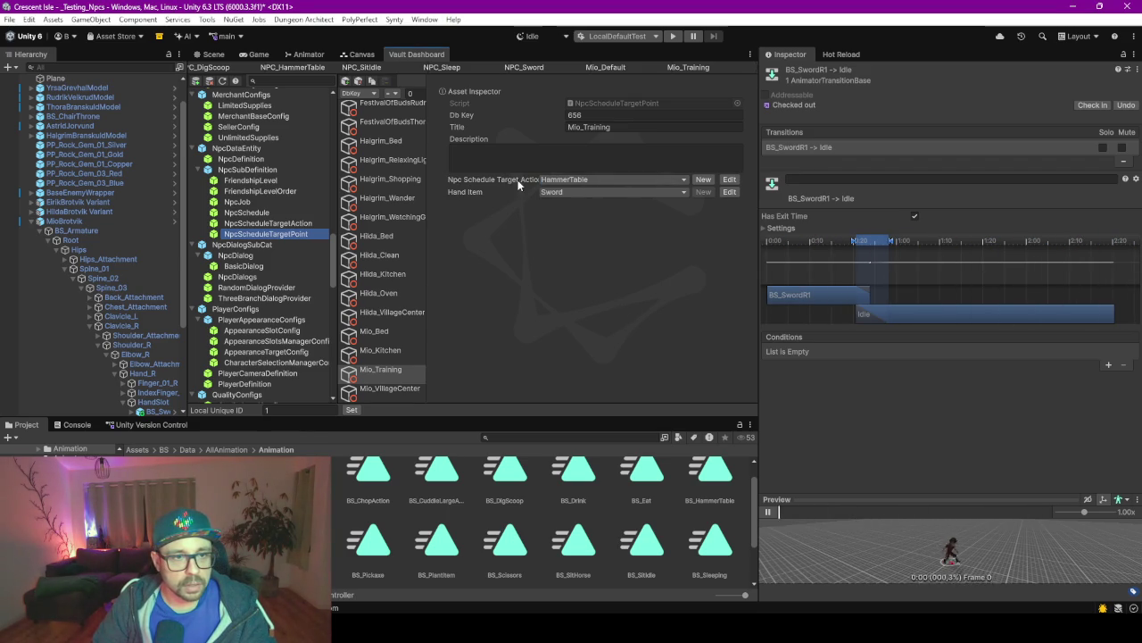
click(702, 179)
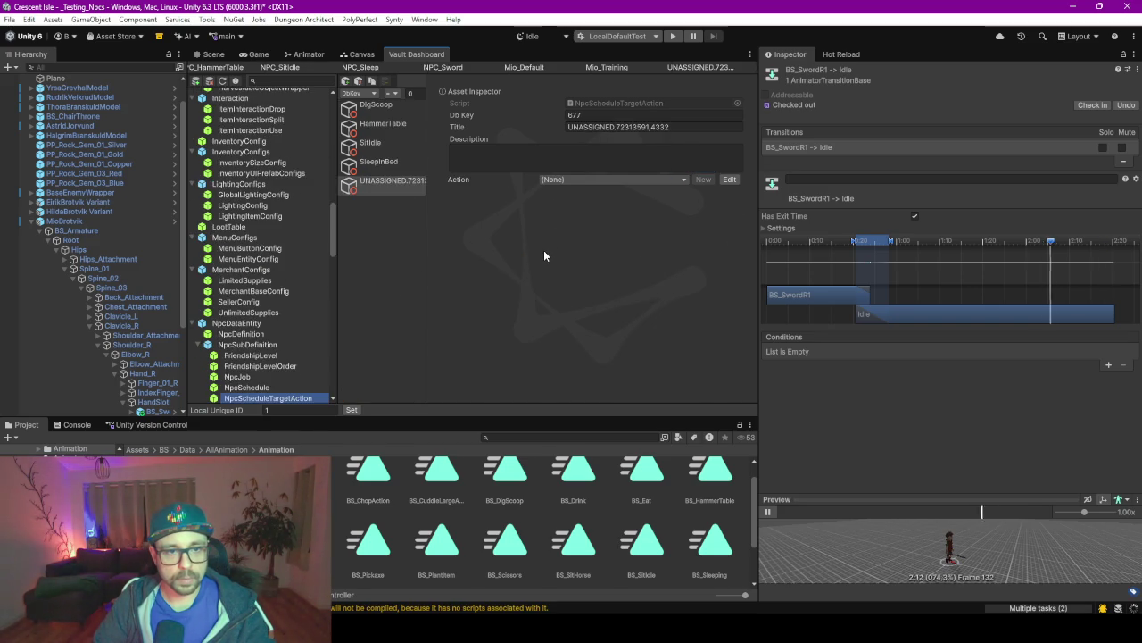
click(555, 178)
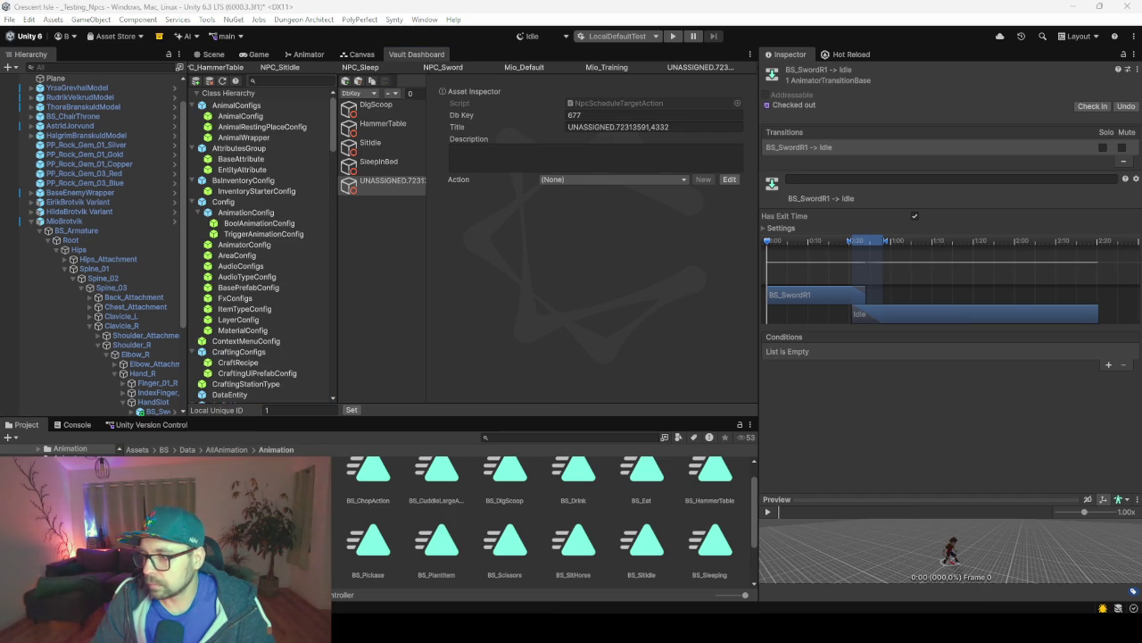
Set the new target action's Action to NPC_Sword and its Title to Sword.
click(187, 407)
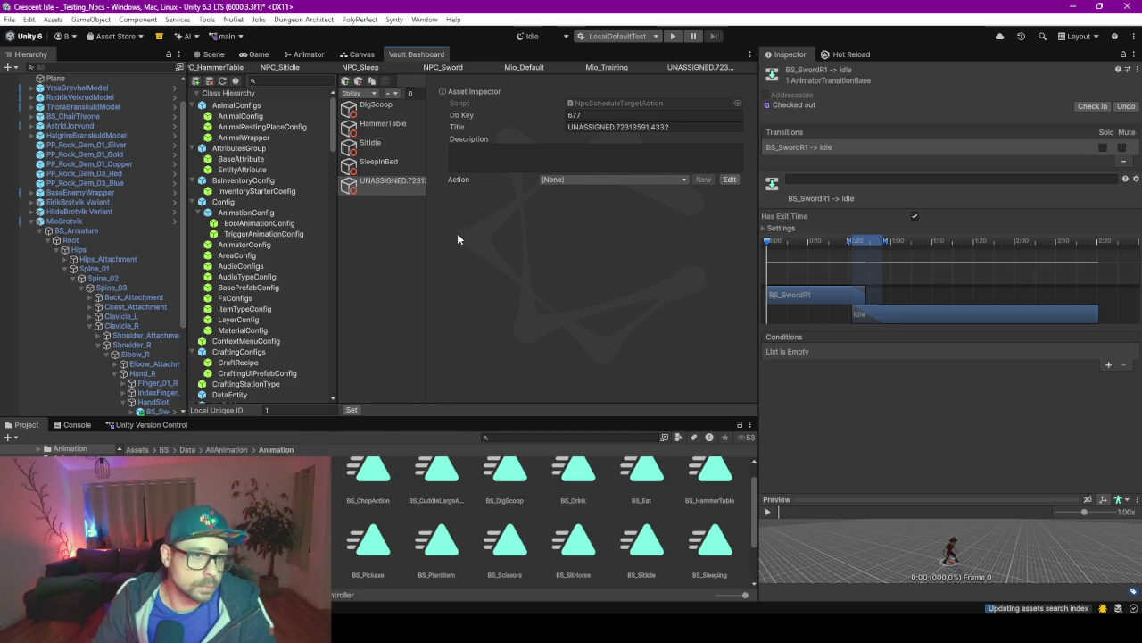
click(607, 126)
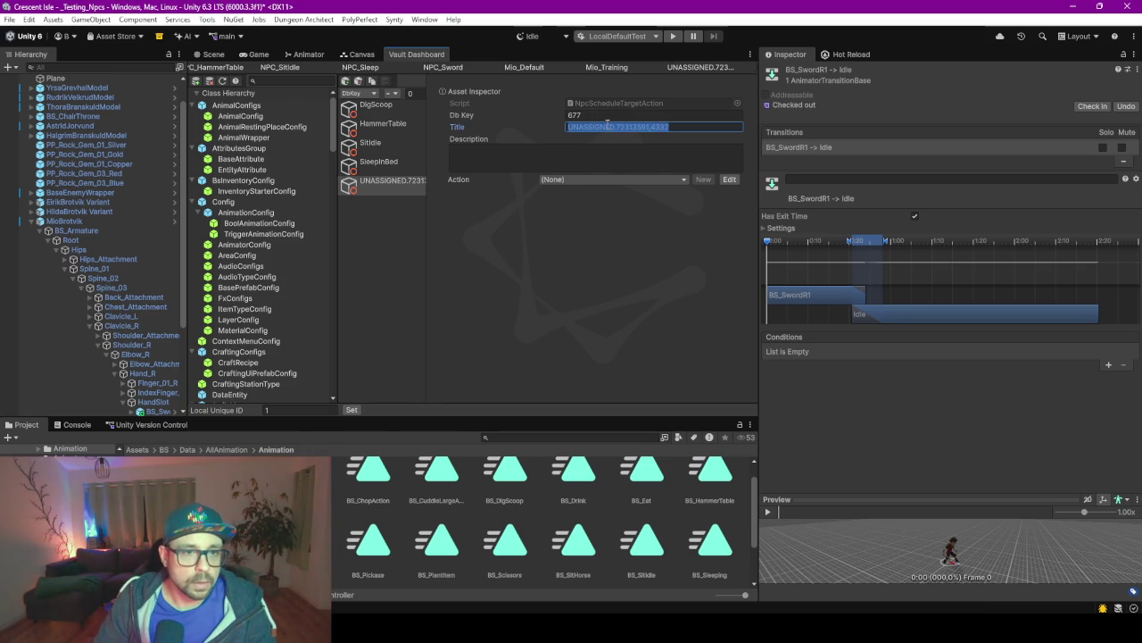
click(576, 179)
text(sword)
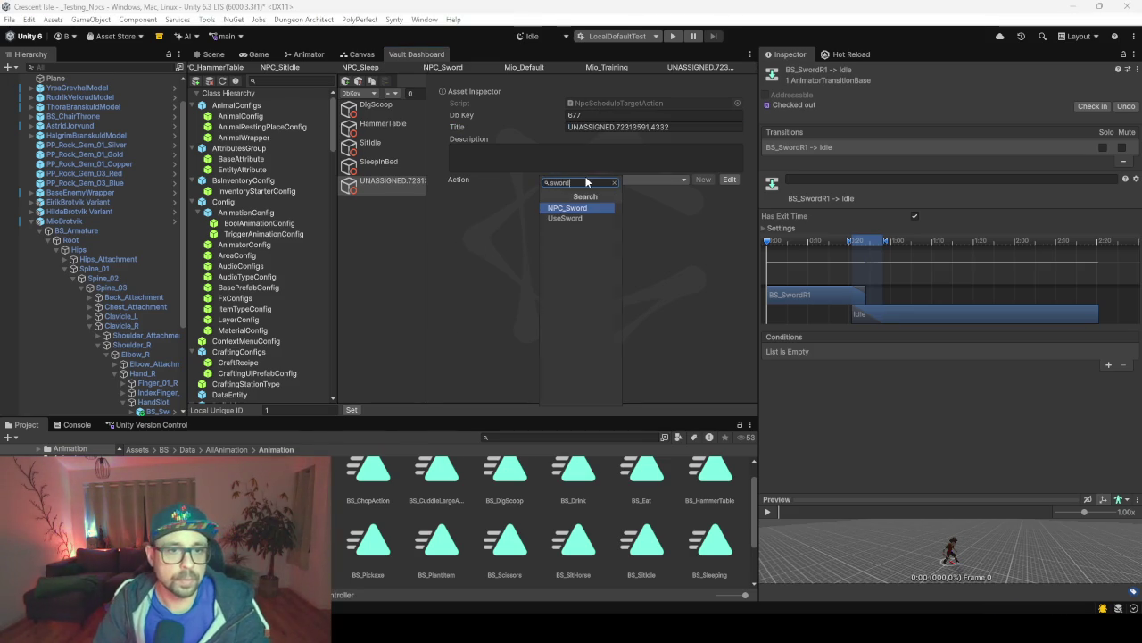
key(Return)
click(626, 126)
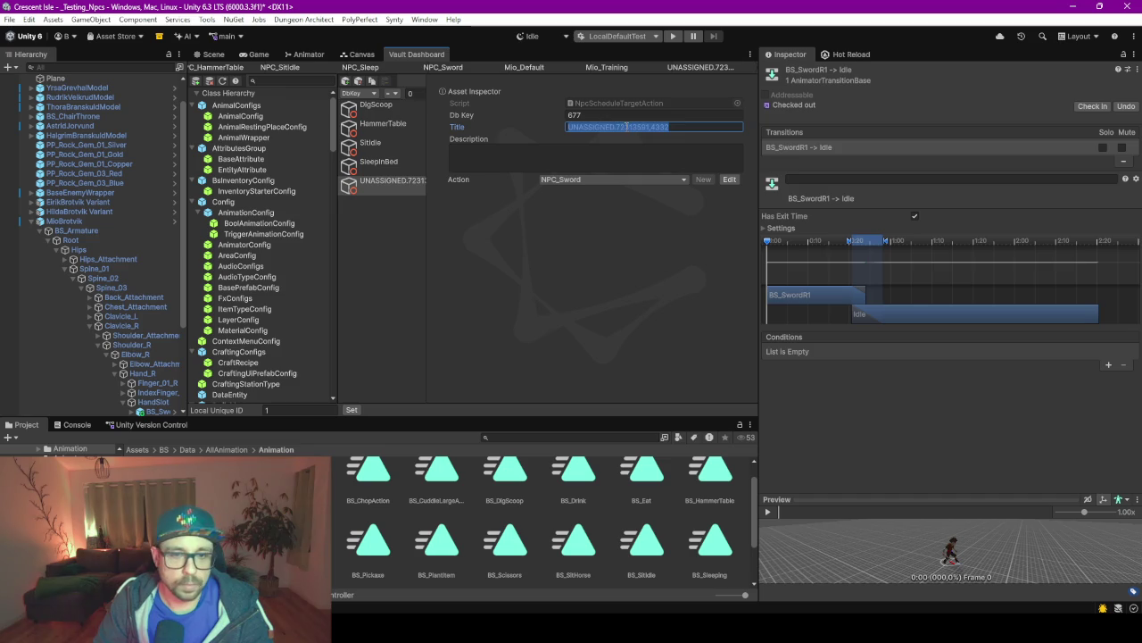
text(Sword)
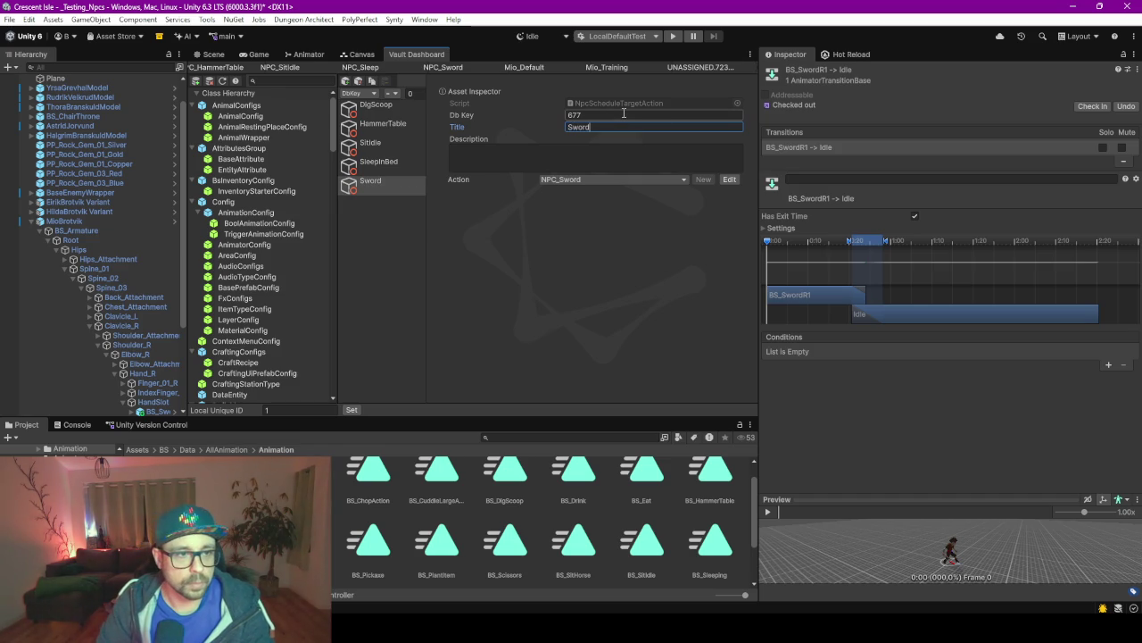
key(Return)
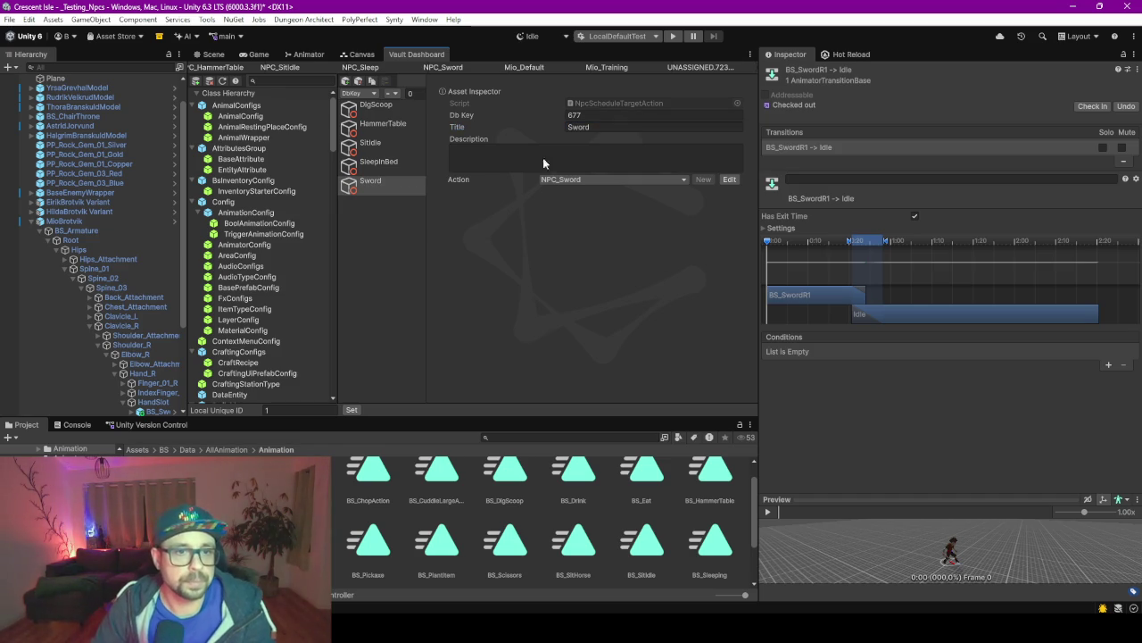
Make Sword the Mio_Training point's target action.
click(612, 67)
click(565, 186)
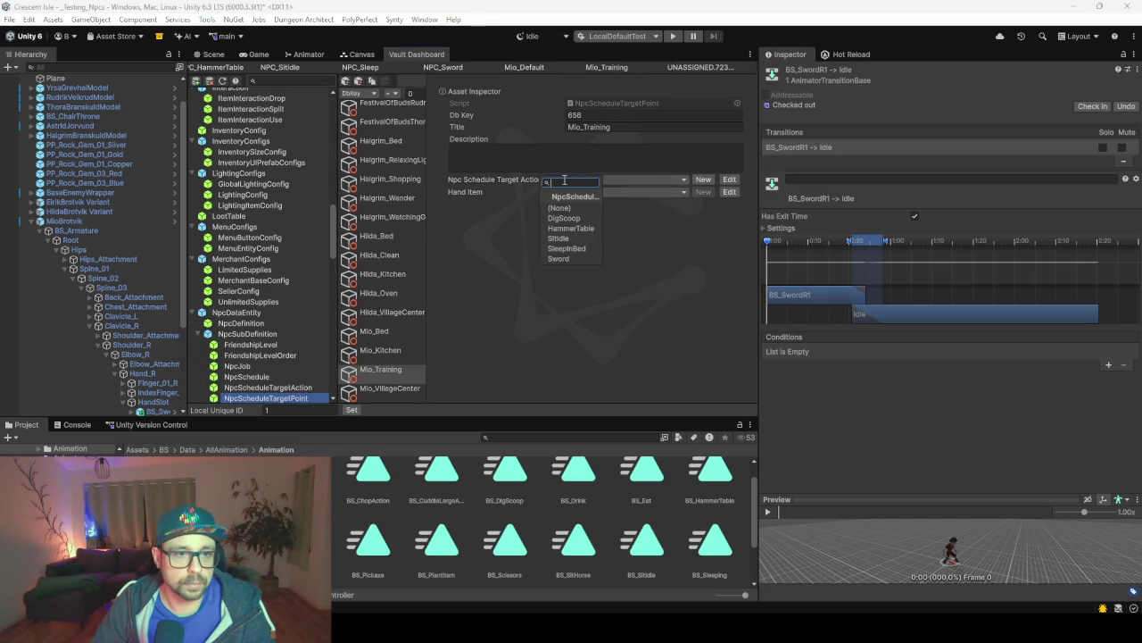
click(561, 261)
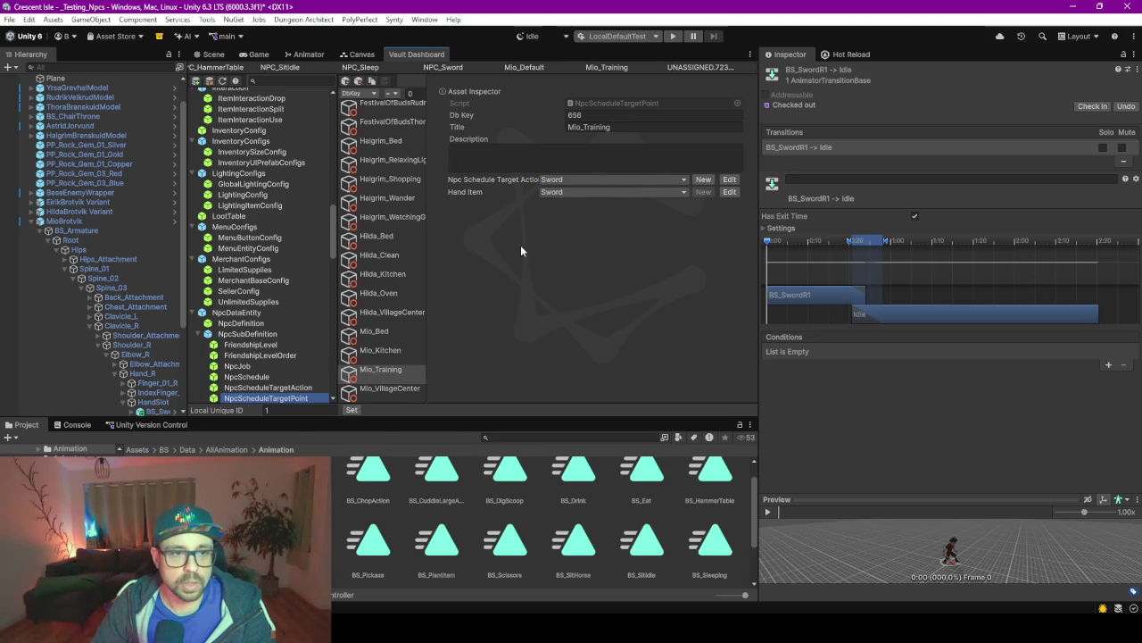
Switch to the Scene view and enter play mode to reach the Crescent Isle title menu.
click(213, 55)
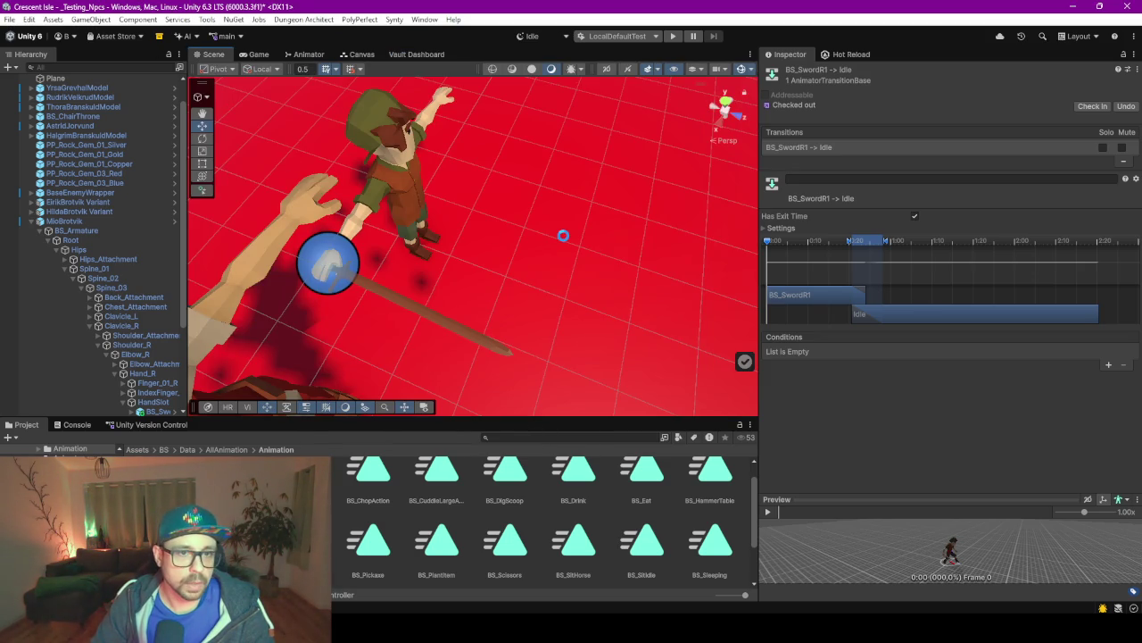
click(666, 36)
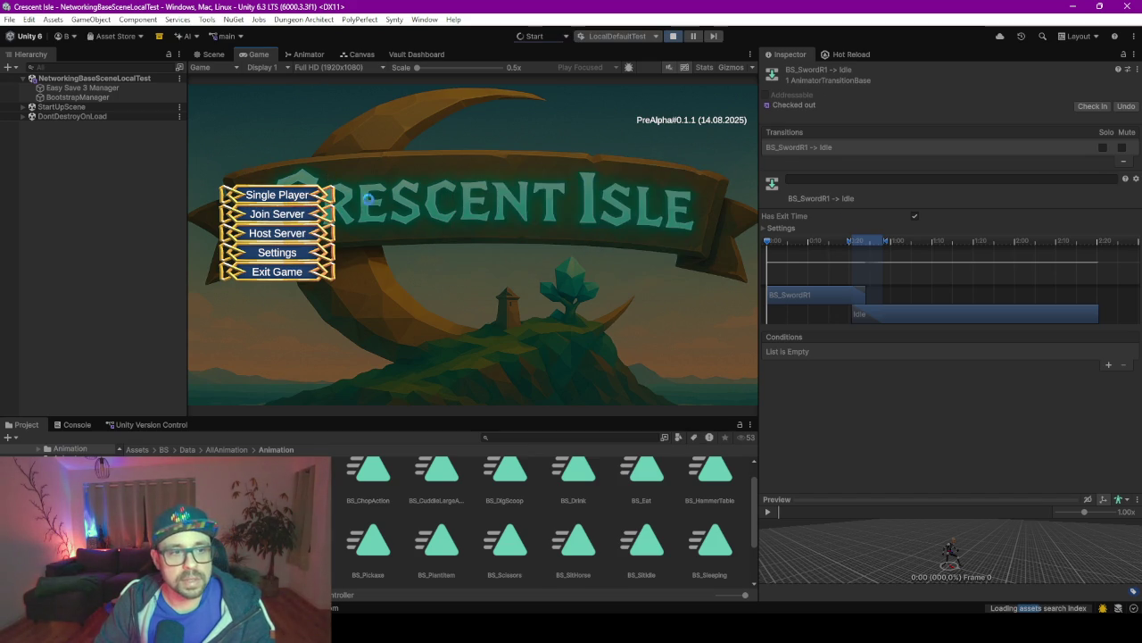
Start Single Player from the existing save slot and enter the snowy world with the chosen character.
click(295, 203)
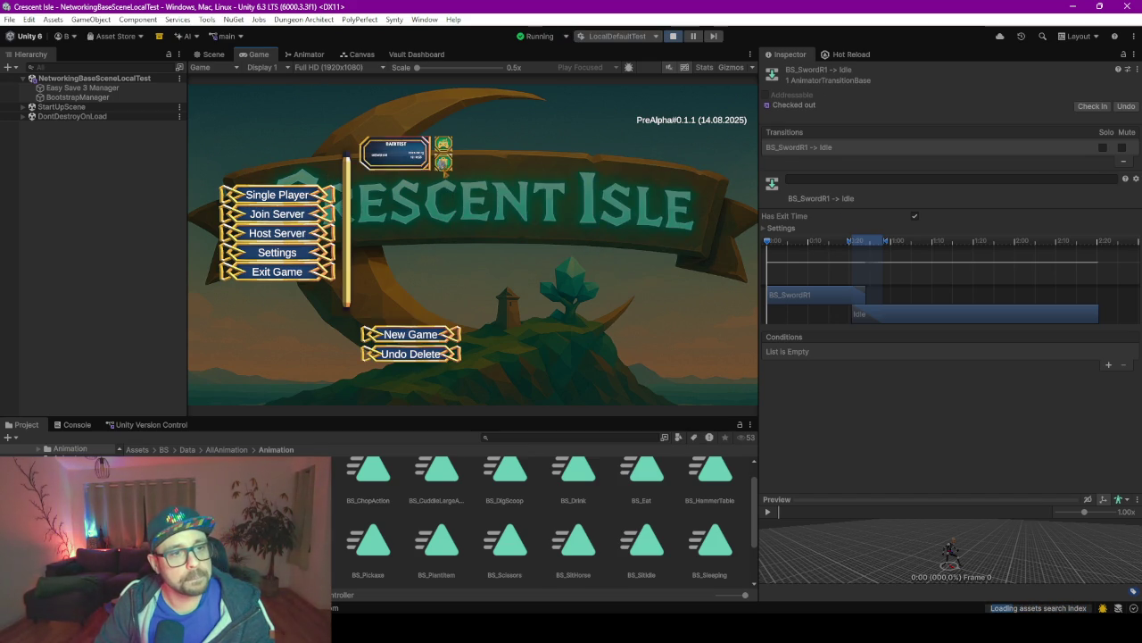
click(444, 148)
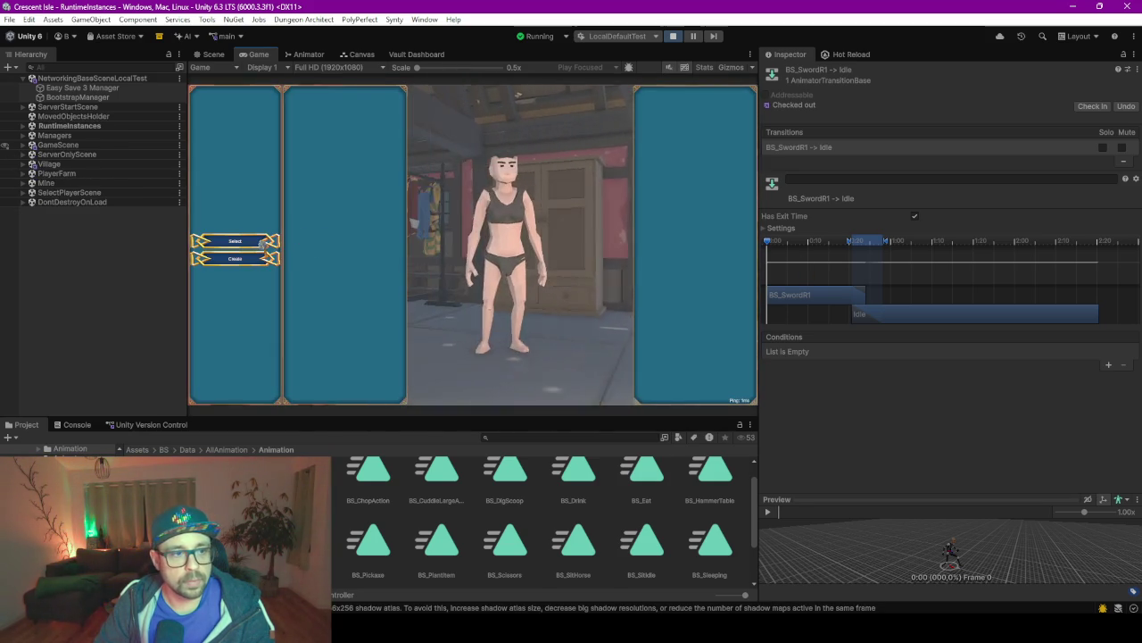
click(659, 393)
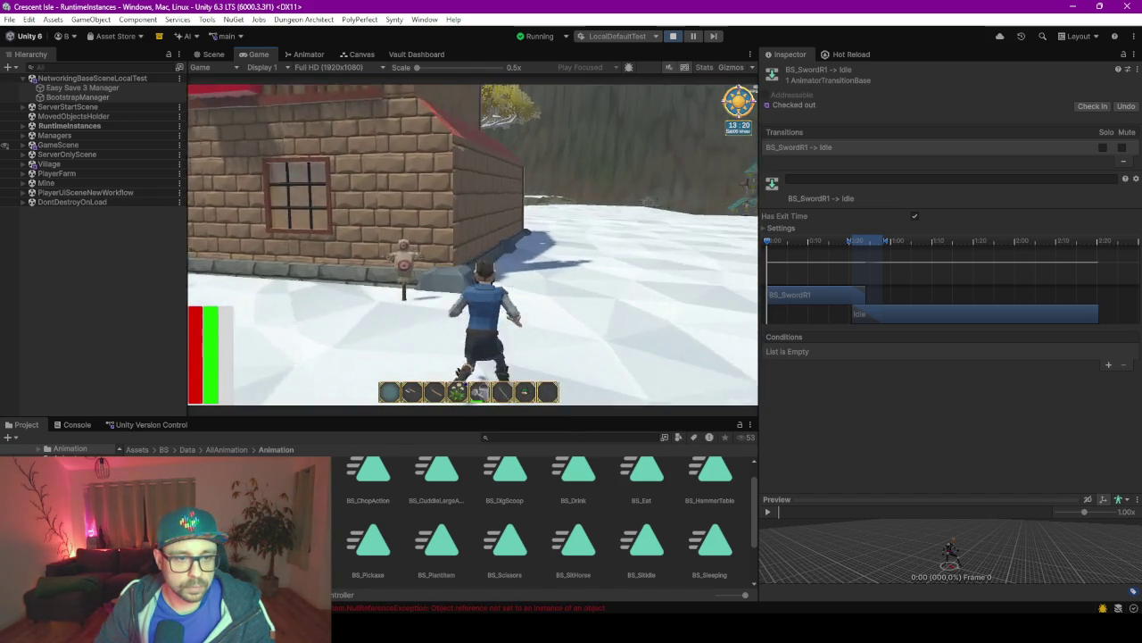
Walk the player toward the houses, along the brick wall, through the doorway and past the building.
key(w)
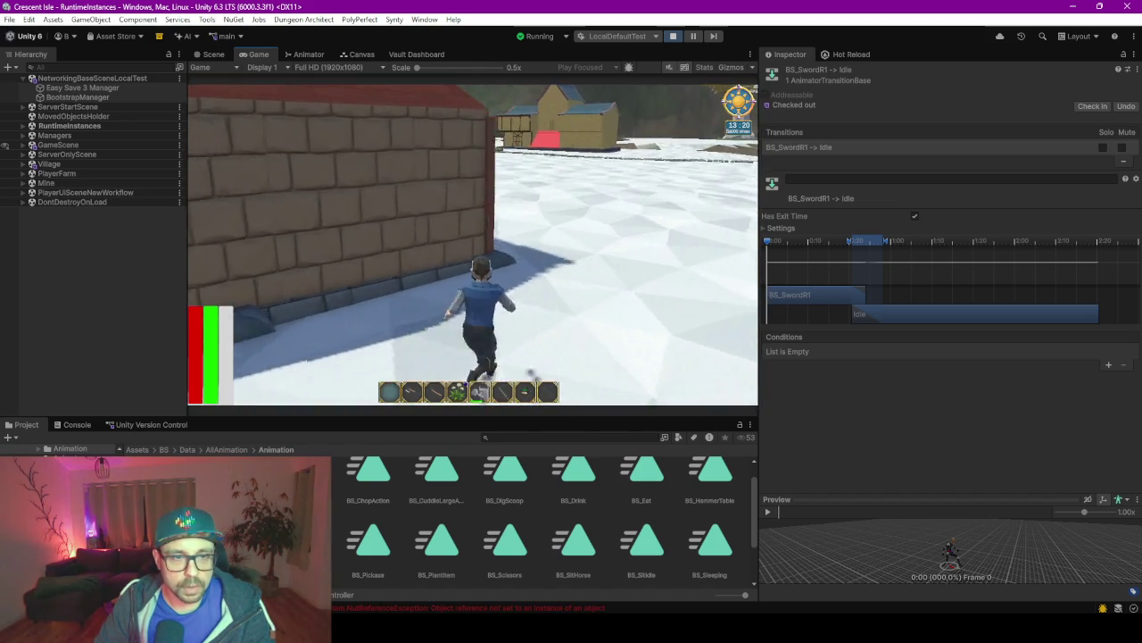
key(d)
key(w)
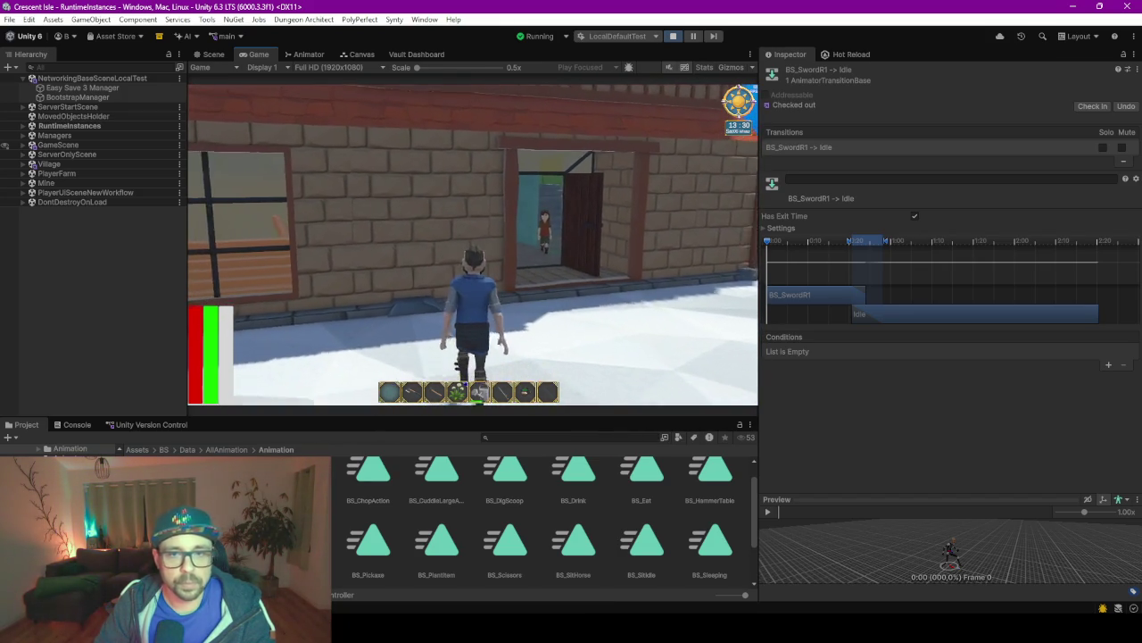
key(a)
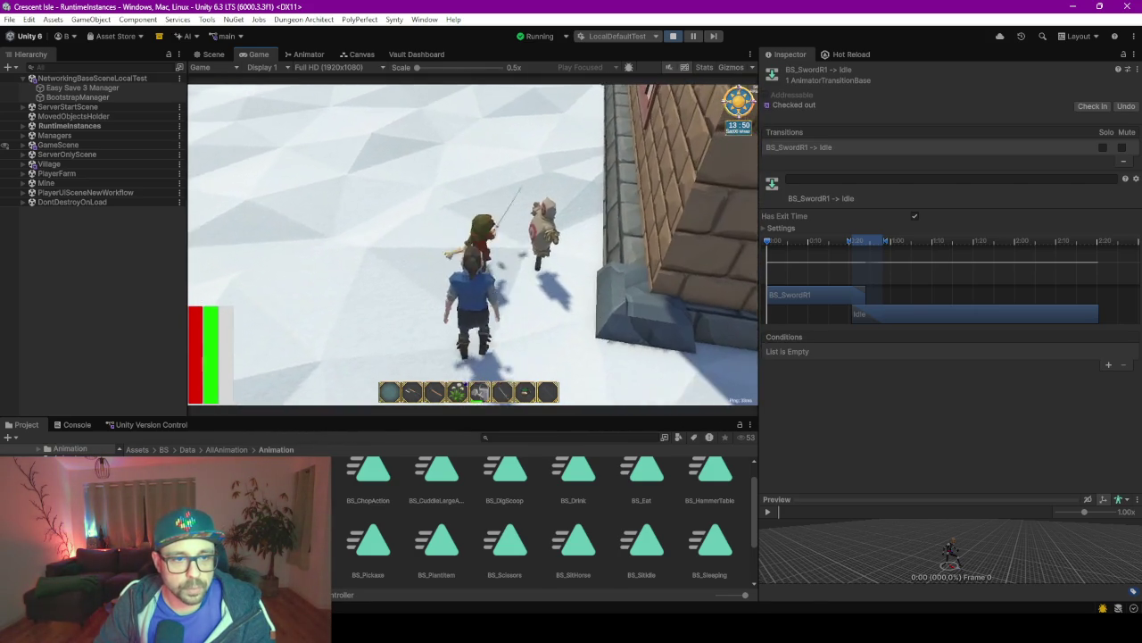
Talk to the nearby NPC, dismiss its dialogue, and return to the Vault Dashboard.
key(e)
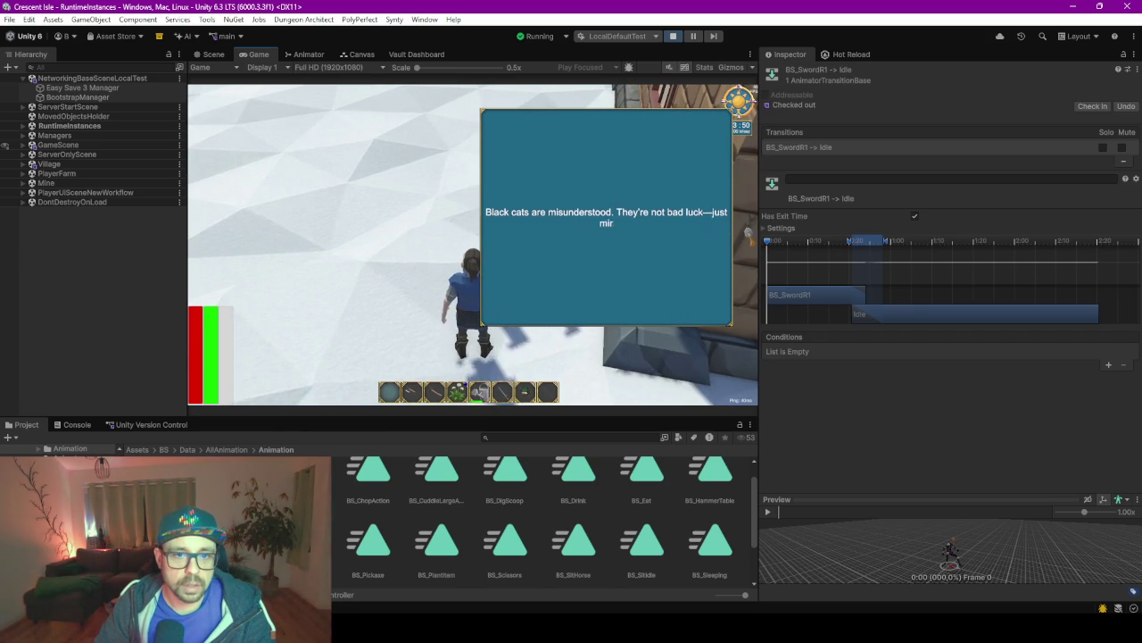
click(621, 241)
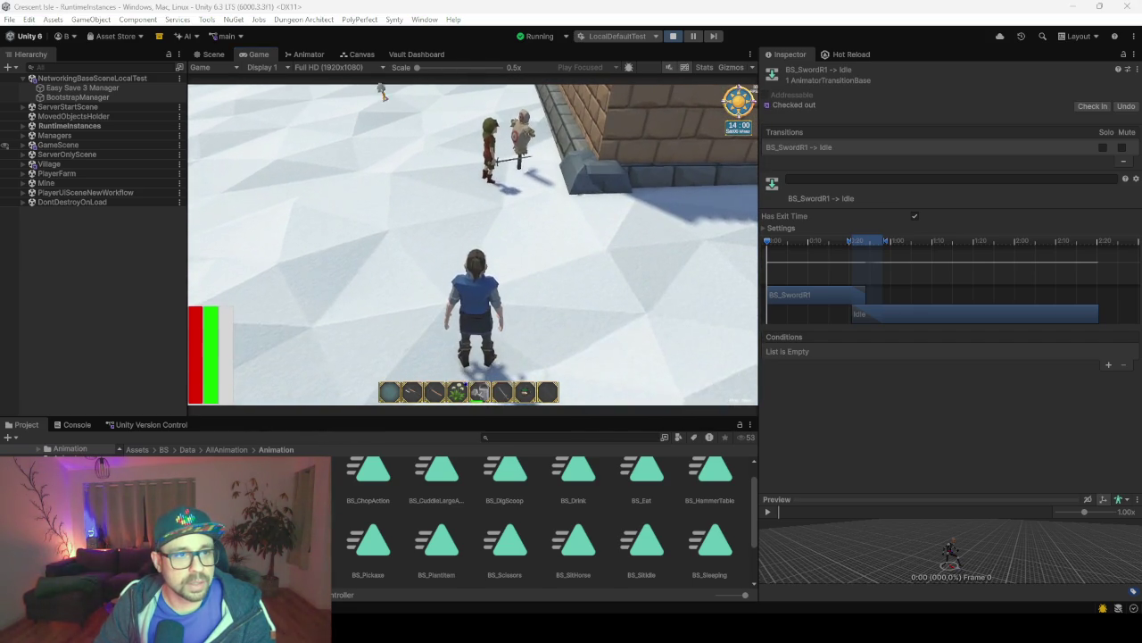
click(398, 57)
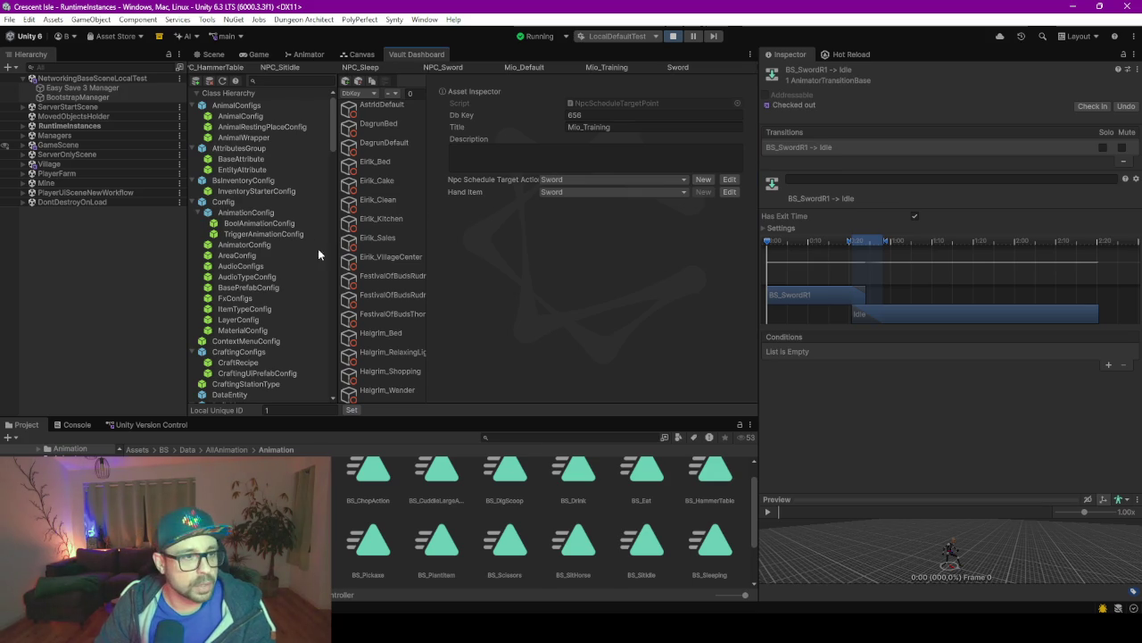
Open Mio Brotvik's NPC definition from the NPC list in the Vault Dashboard.
scroll(269, 288, down, 15)
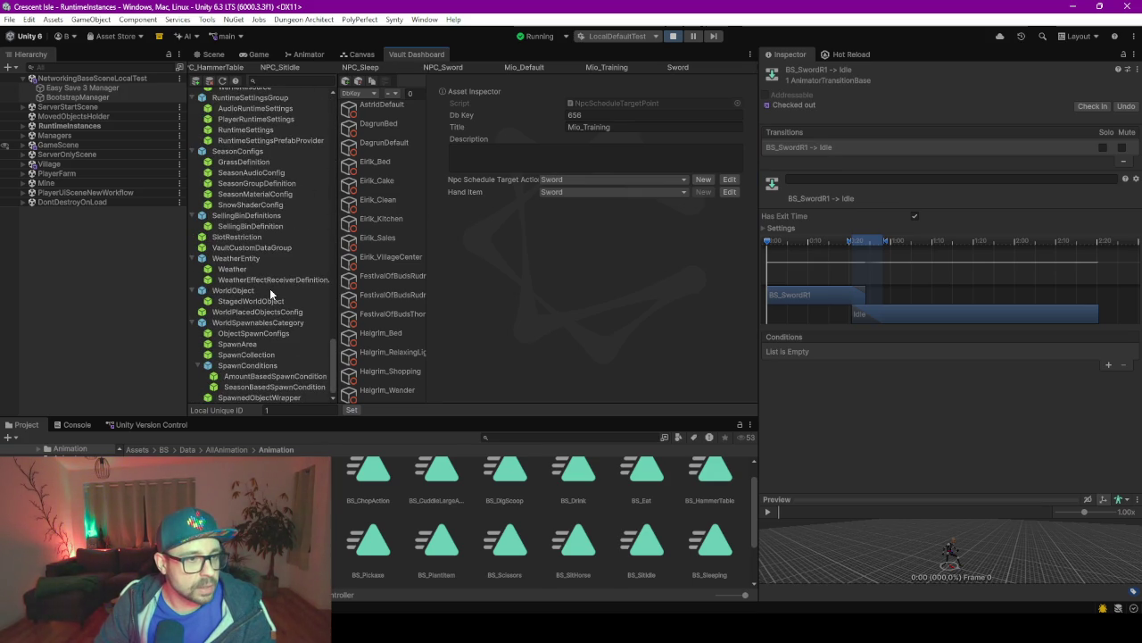
scroll(270, 288, up, 5)
click(214, 54)
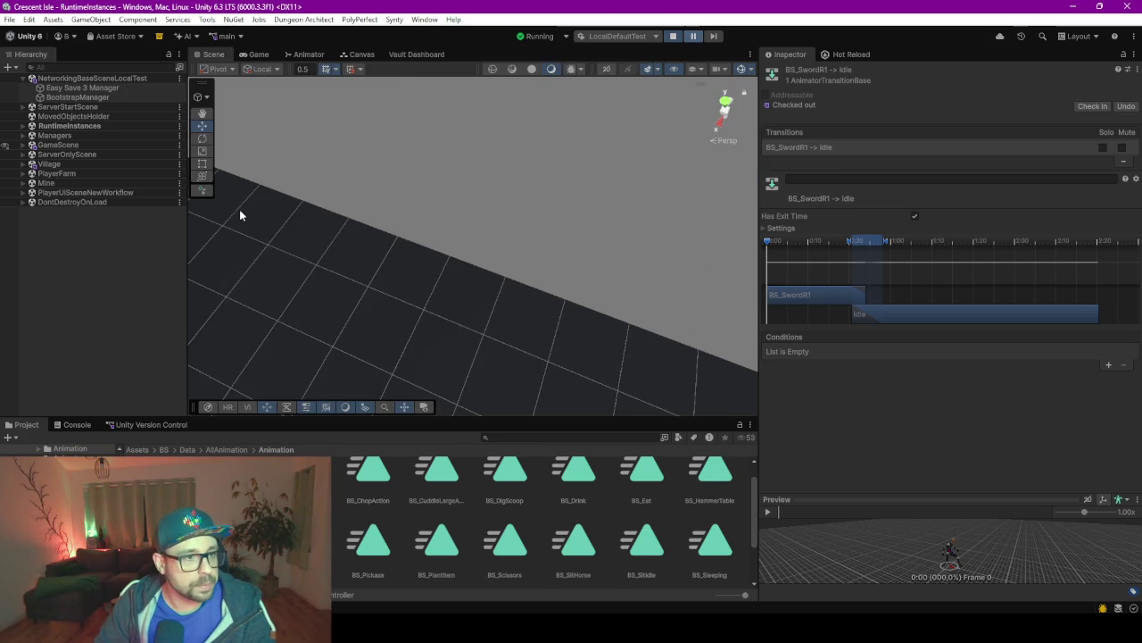
click(429, 56)
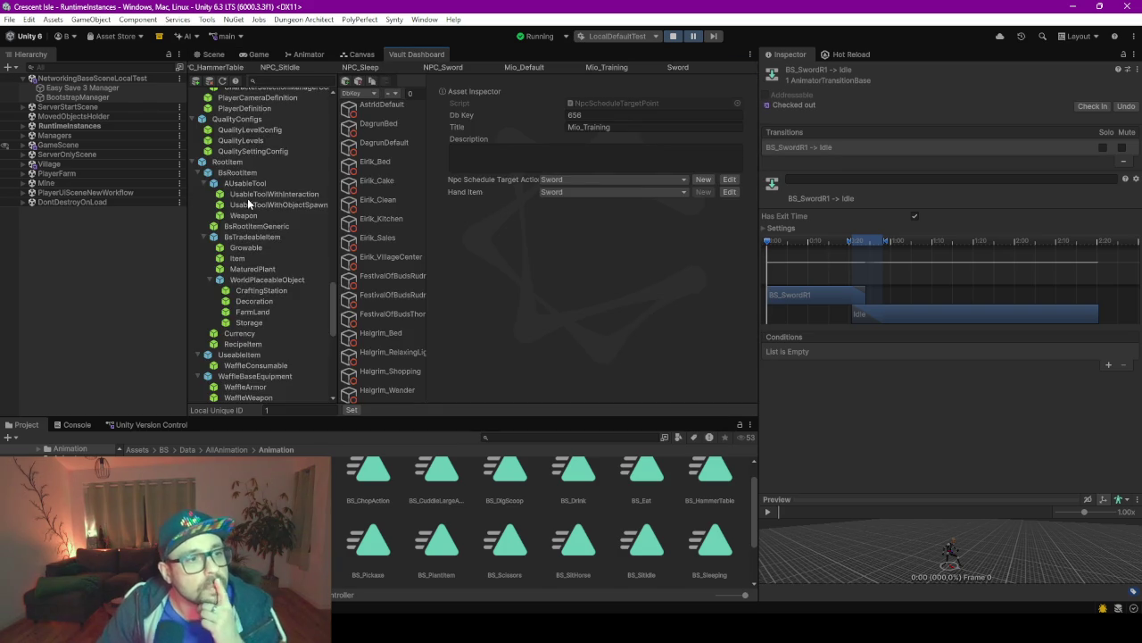
scroll(243, 146, down, 4)
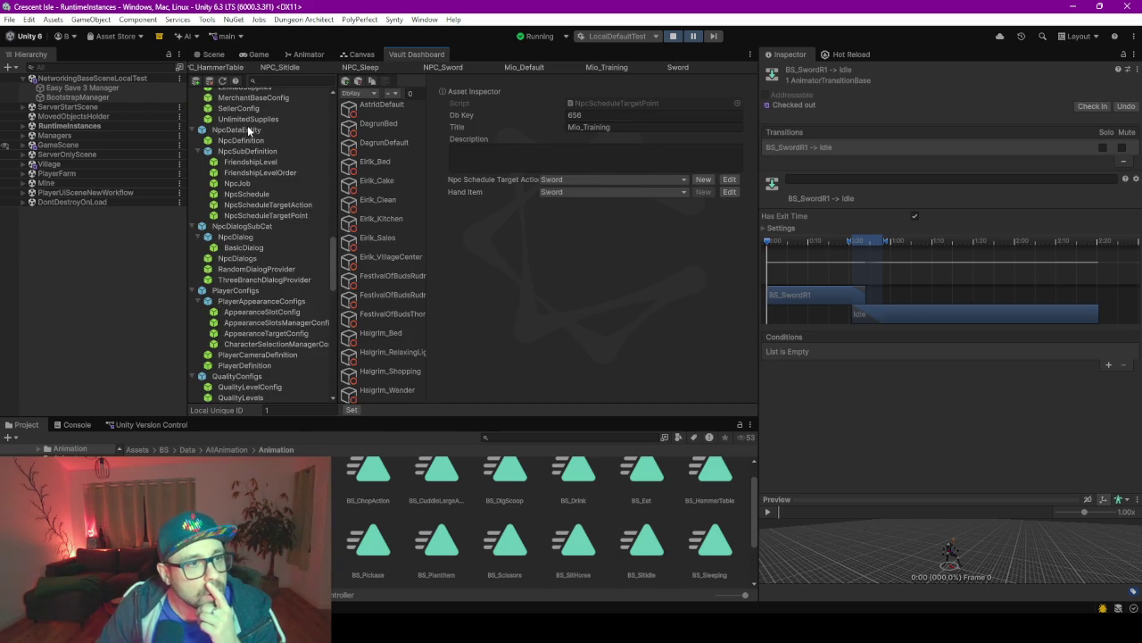
click(239, 141)
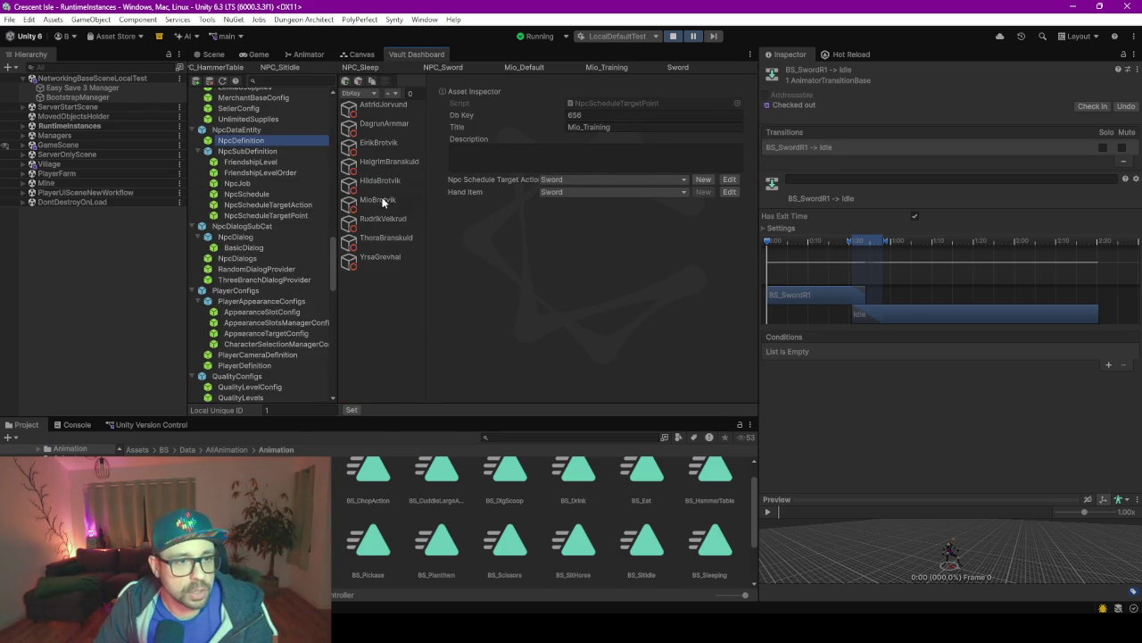
click(383, 201)
Set its Dialogs field to MioBrotvik and return to the running Game view.
scroll(514, 306, down, 3)
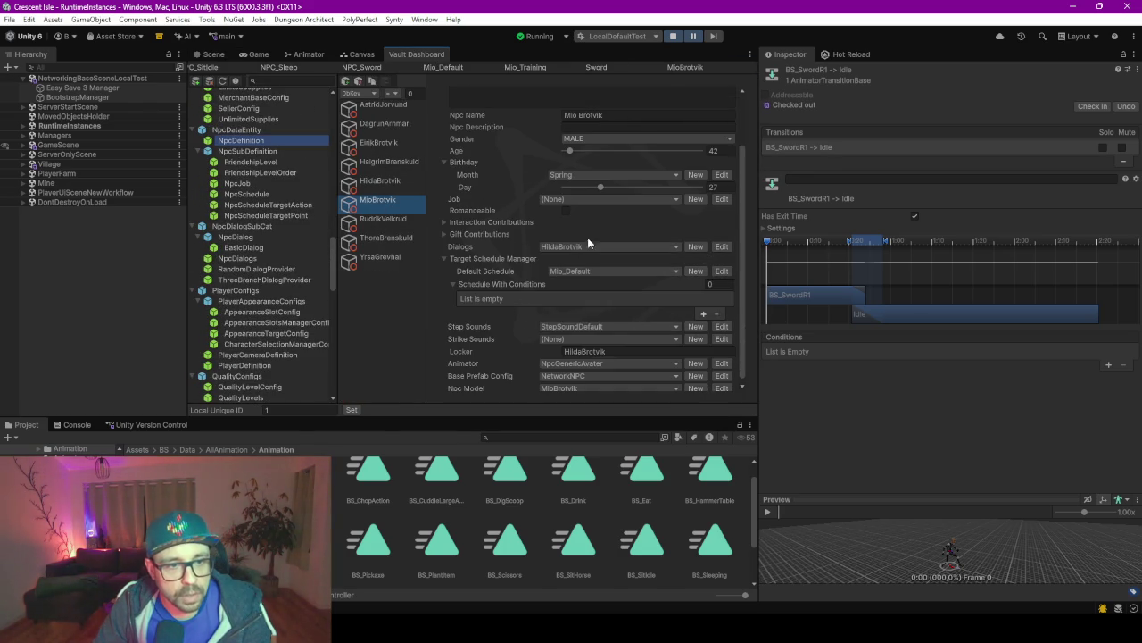
click(579, 247)
text(mio)
key(Return)
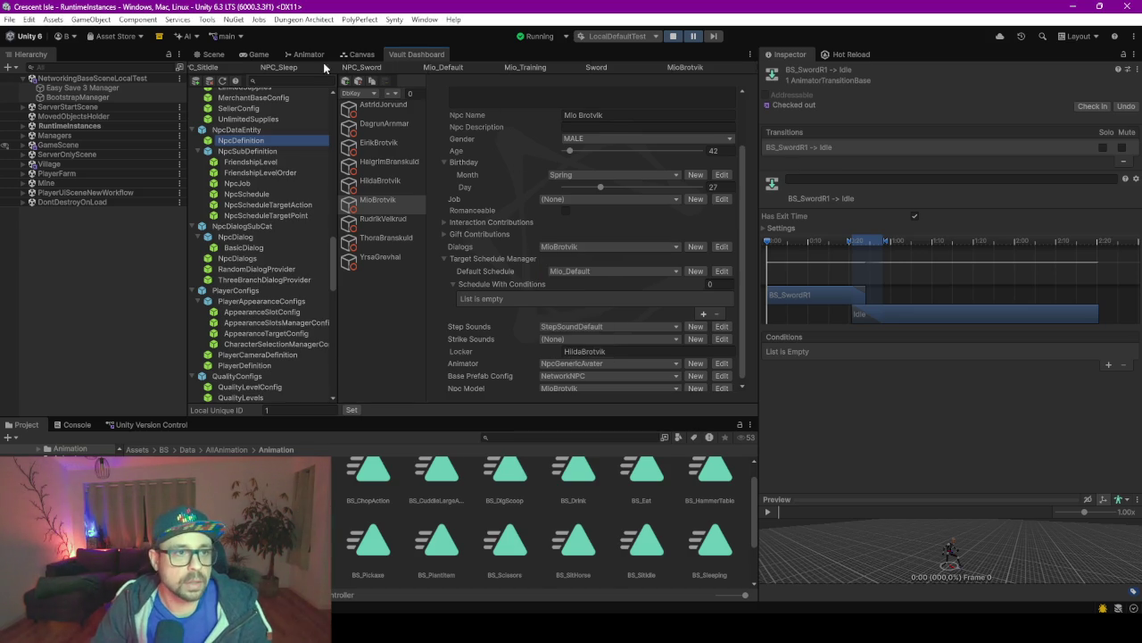
click(212, 55)
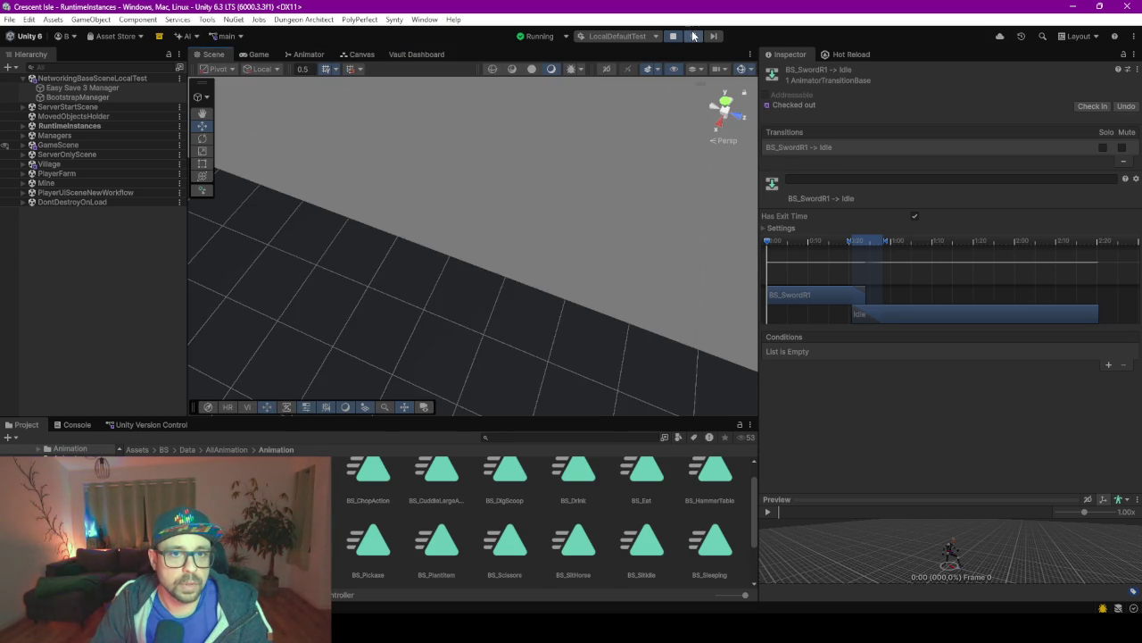
key(ctrl+2)
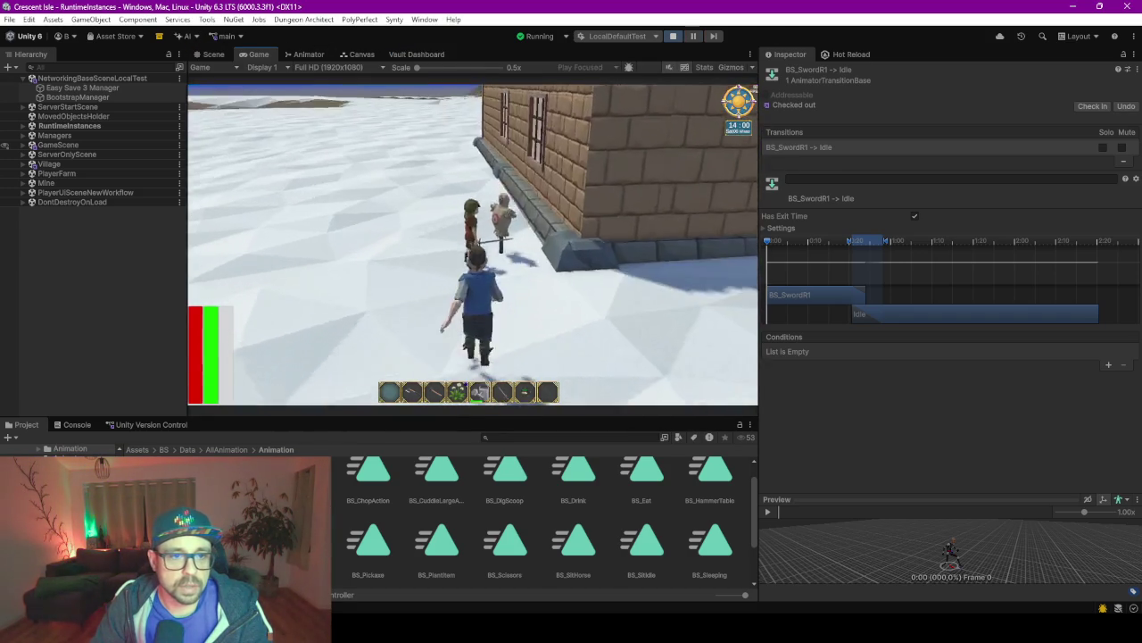
Talk to the nearby NPC, close its dialogue and step the player back.
key(e)
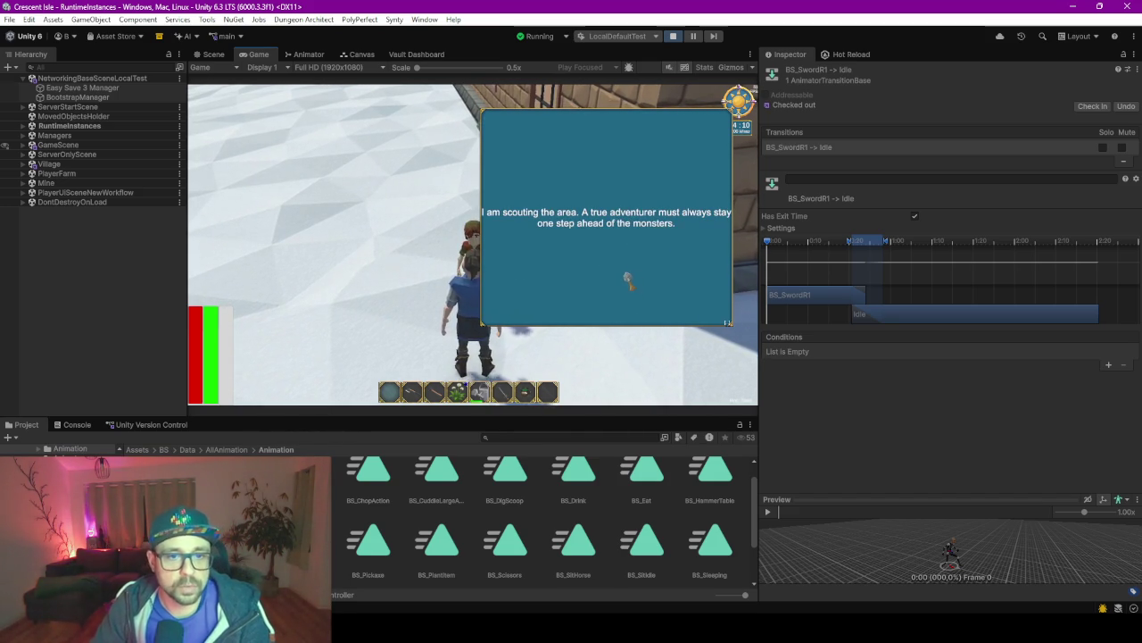
click(630, 280)
key(s)
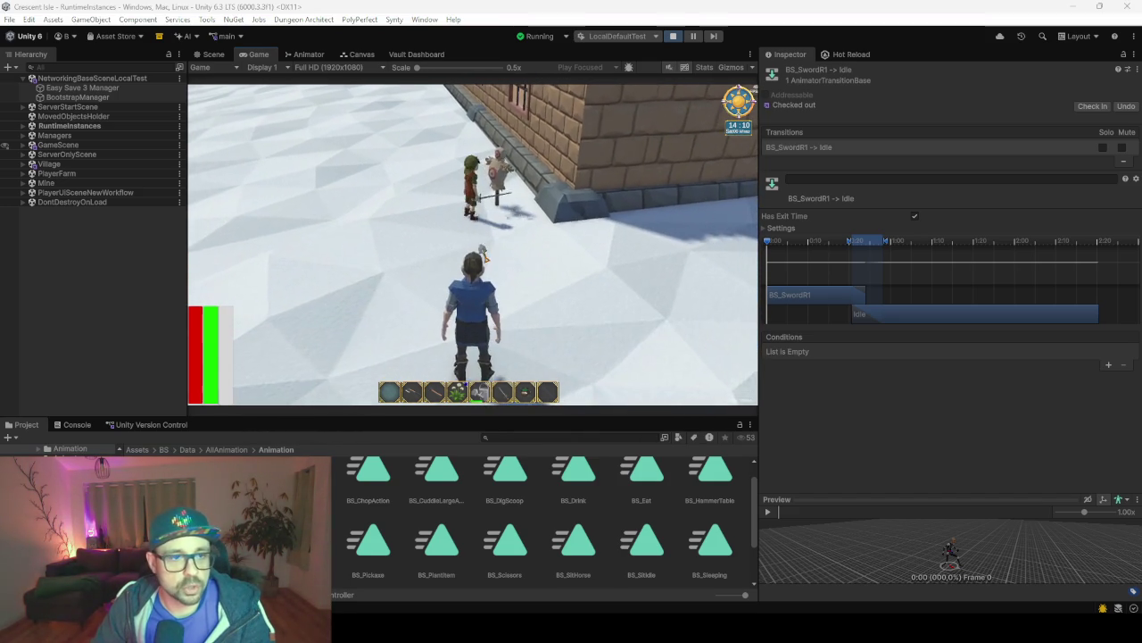
Select the Player object under RuntimeInstances > NetworkGameManager(Clone) in the Hierarchy.
click(91, 128)
key(Right)
key(Down)
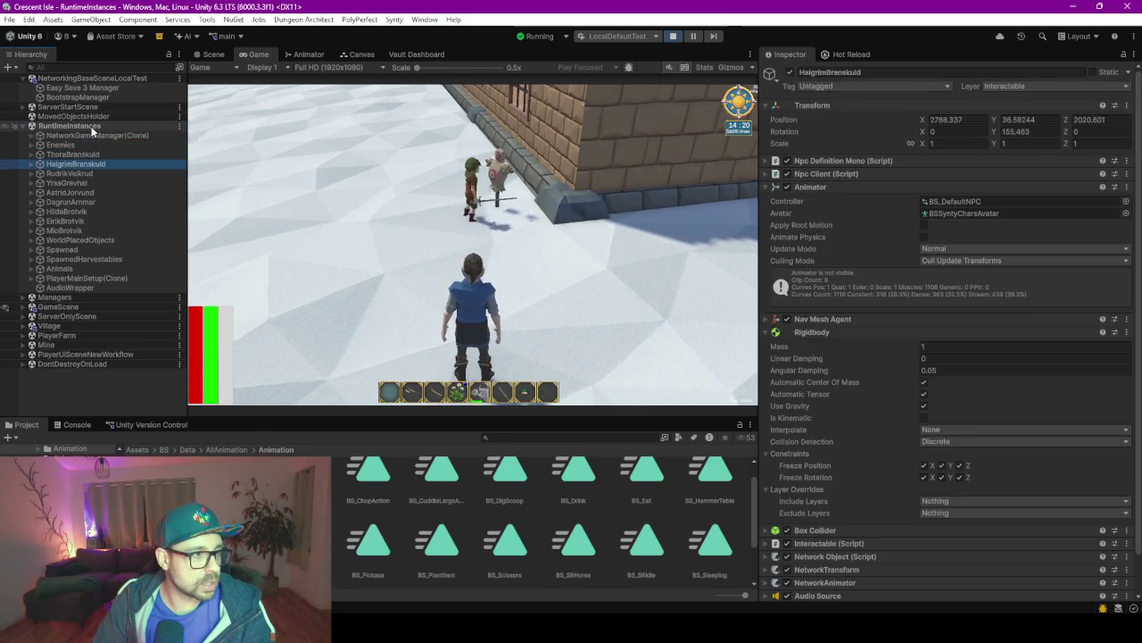
key(Right)
key(Down)
key(Down)
key(Down)
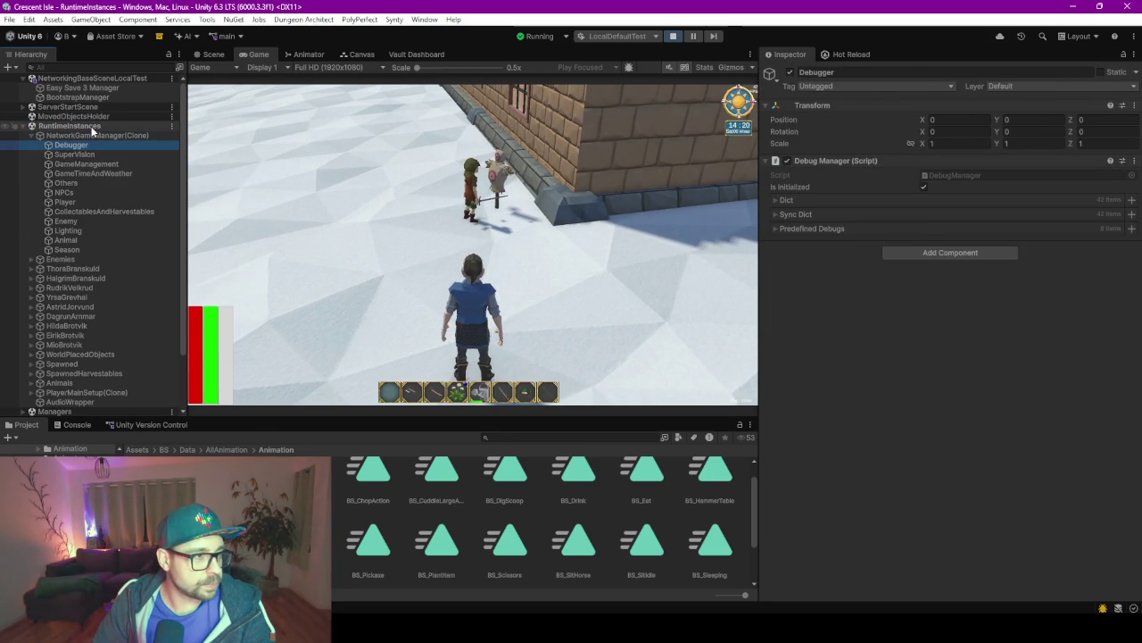
key(Down)
key(Down)
key(Down)
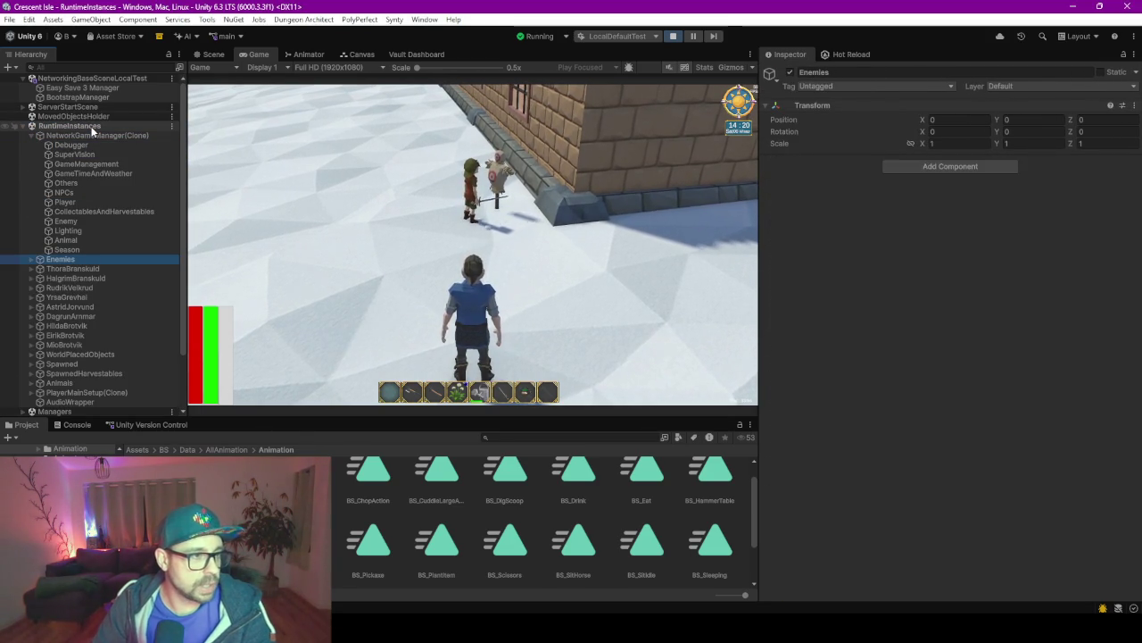
click(13, 202)
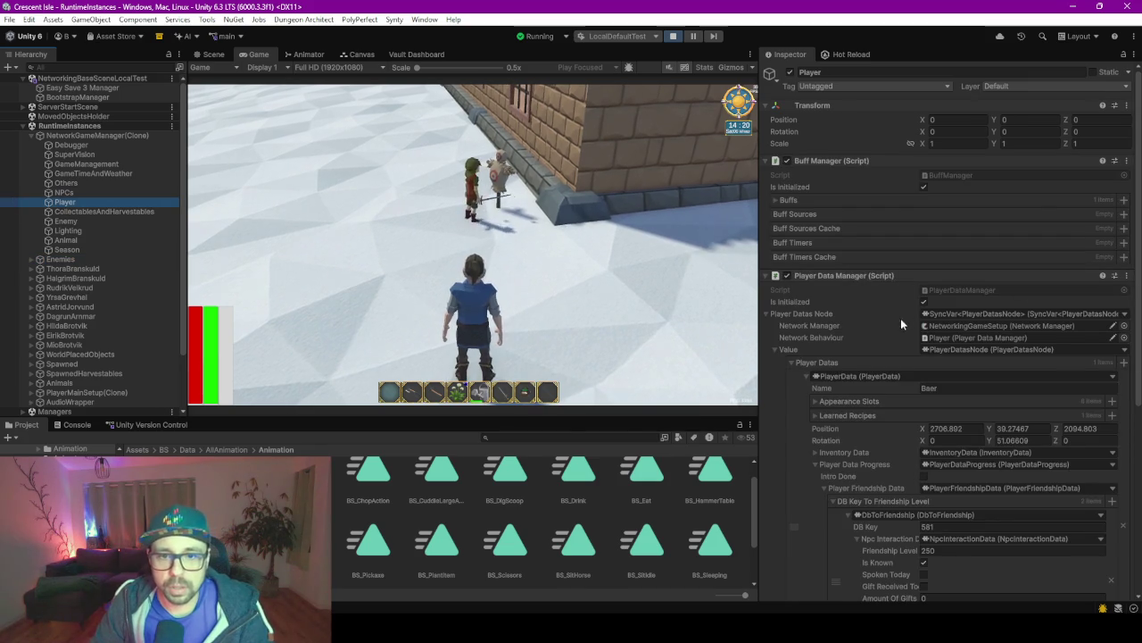
Remove both DbToFriendship entries, then walk back to the NPC and start talking.
scroll(885, 317, down, 3)
scroll(845, 325, down, 3)
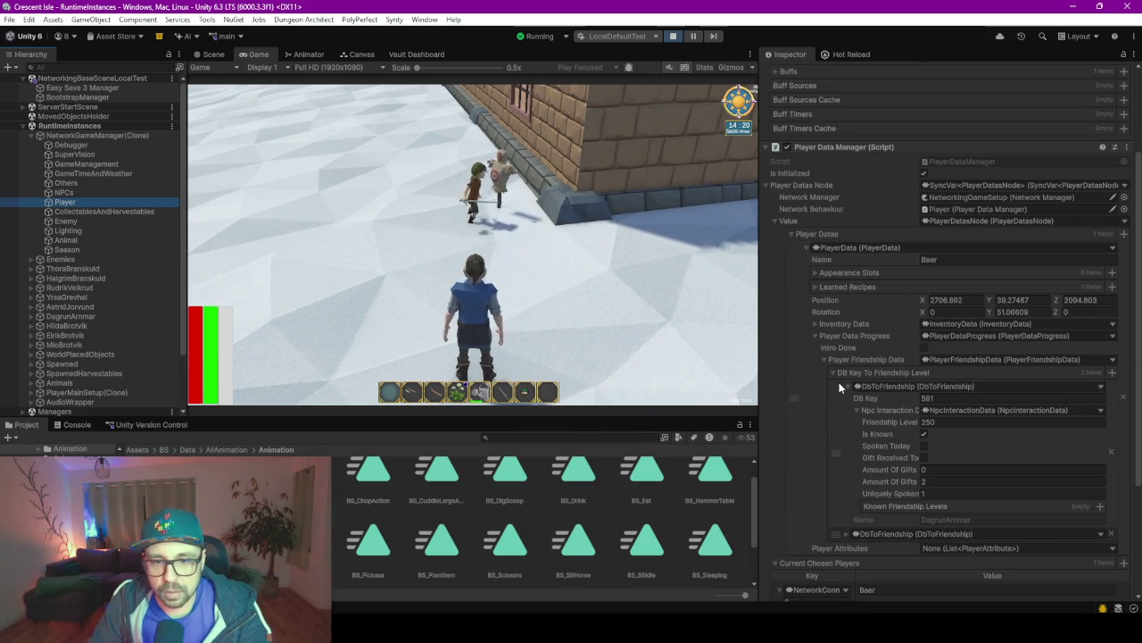
click(1111, 452)
click(1111, 386)
key(w)
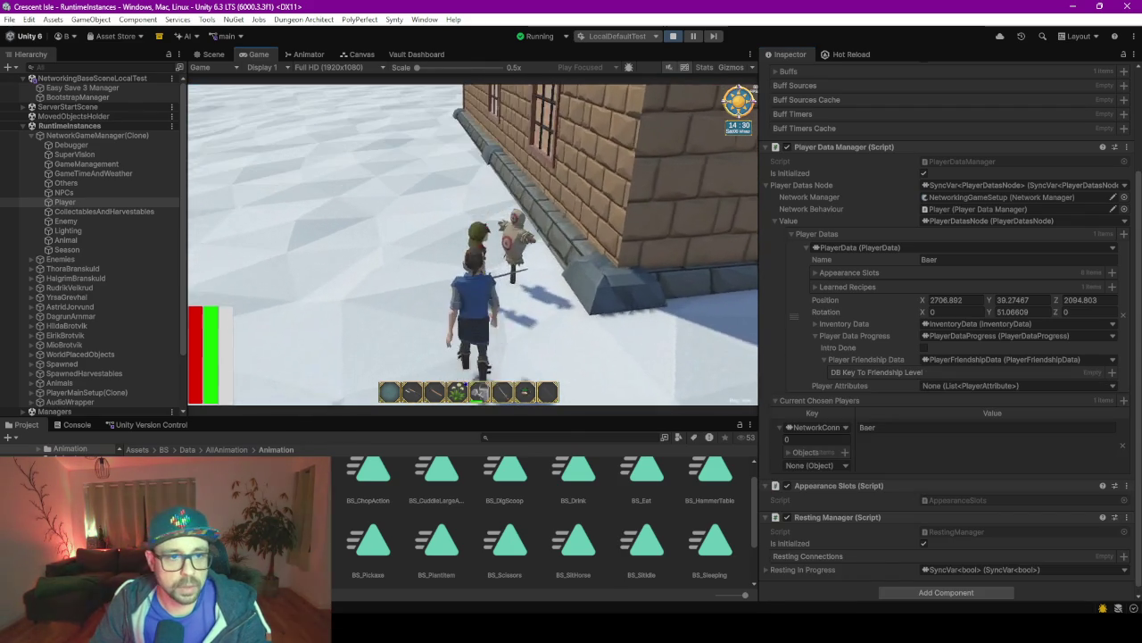
key(e)
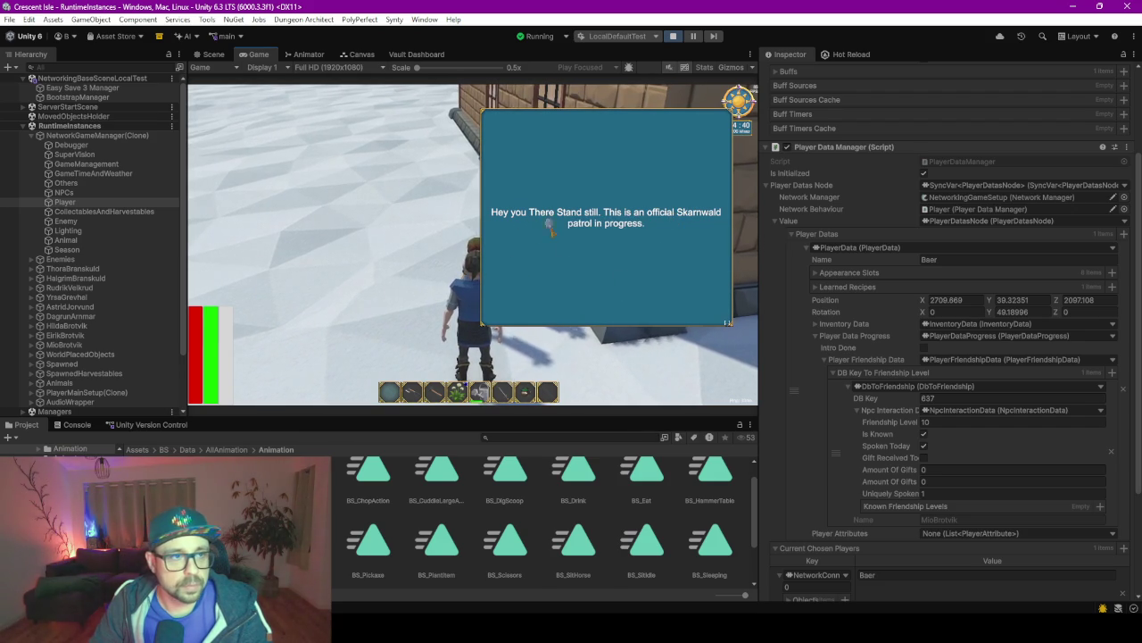
Go through Mio's conversation, choosing 'You carry bread on patrol?', until it ends.
click(575, 274)
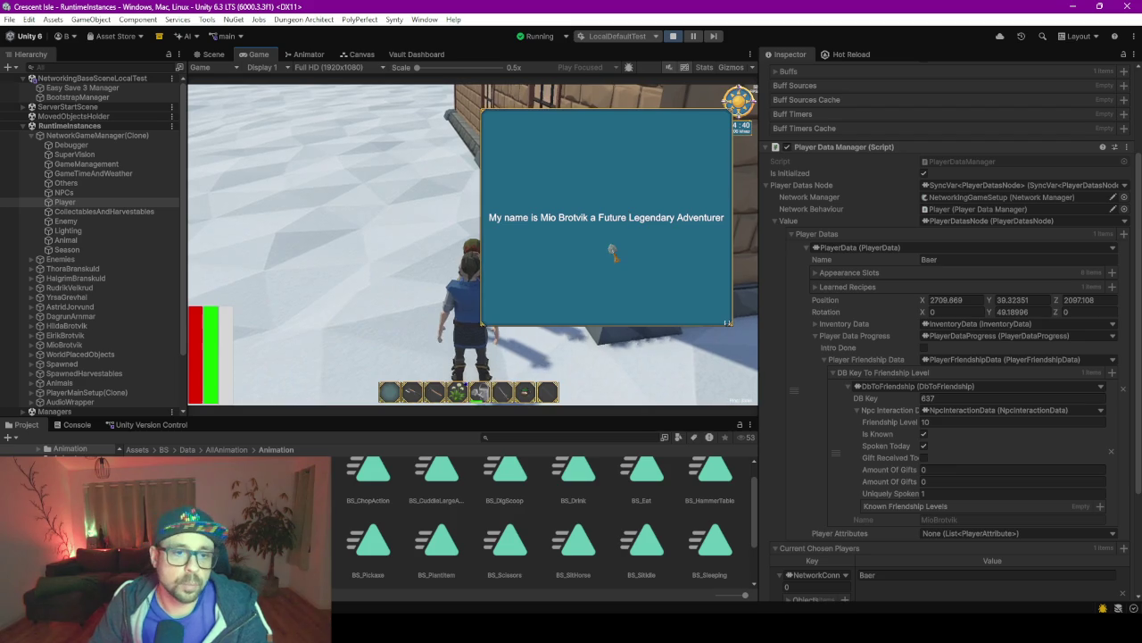
click(619, 239)
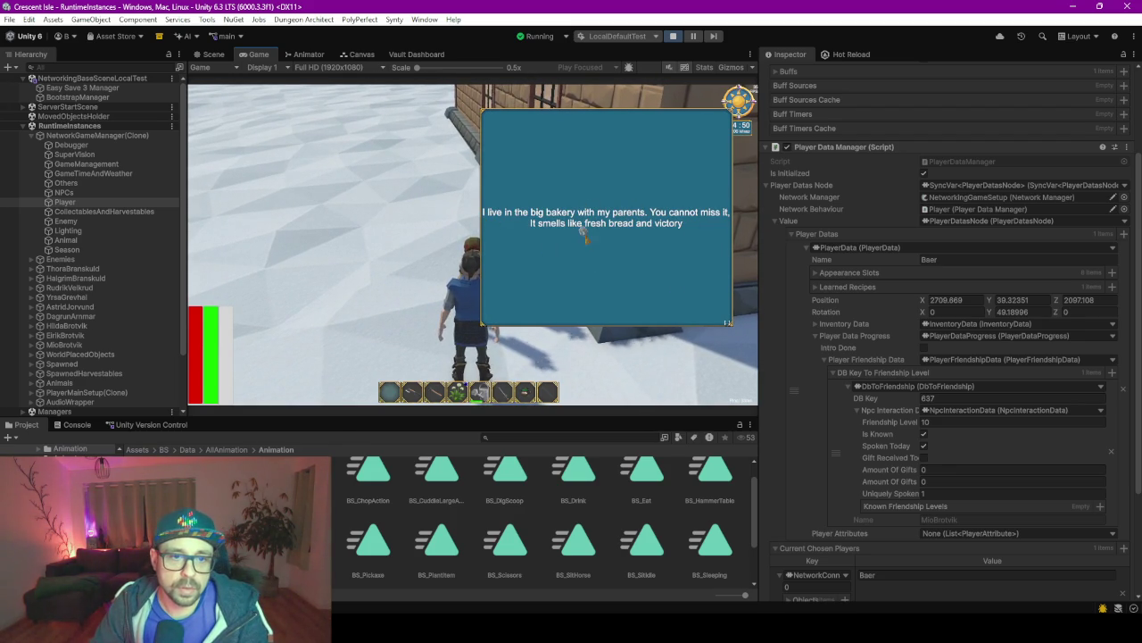
click(623, 225)
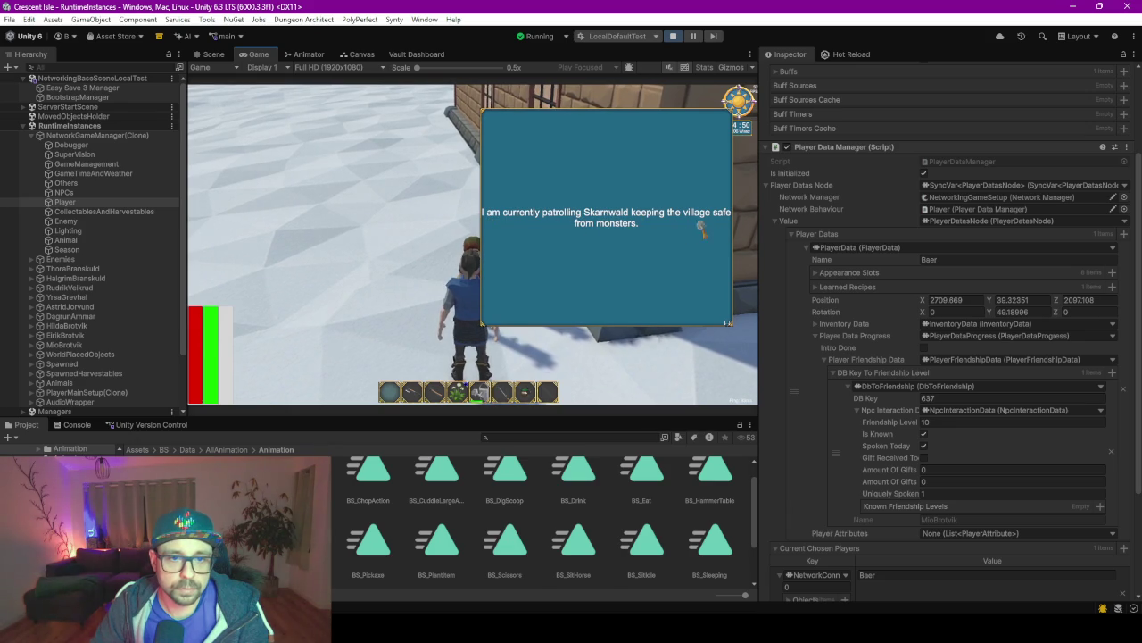
click(636, 266)
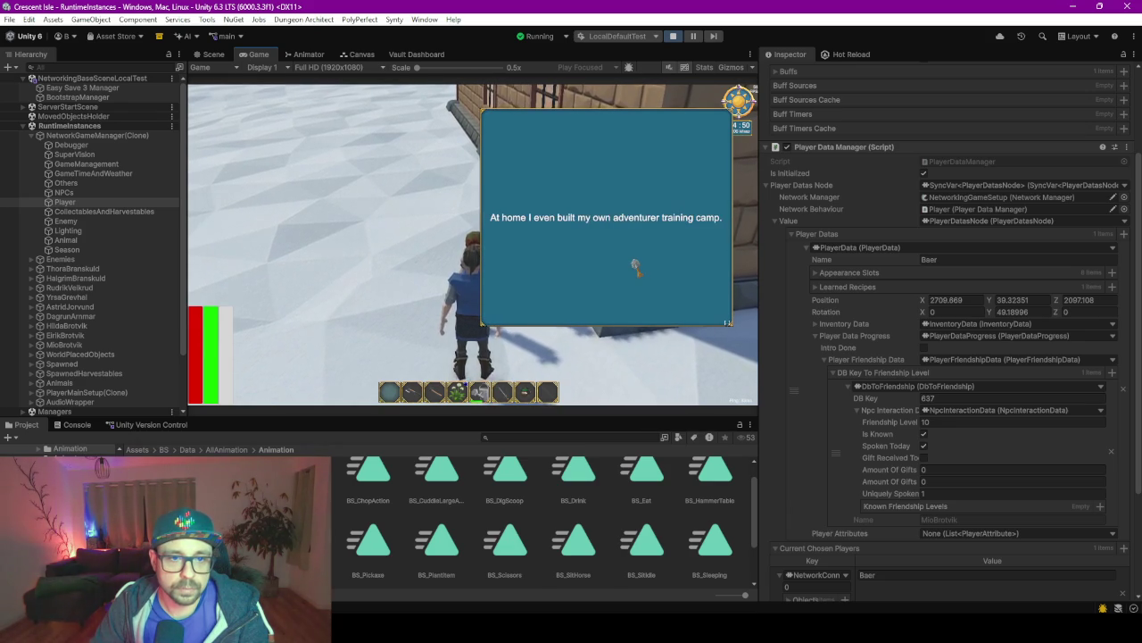
click(598, 259)
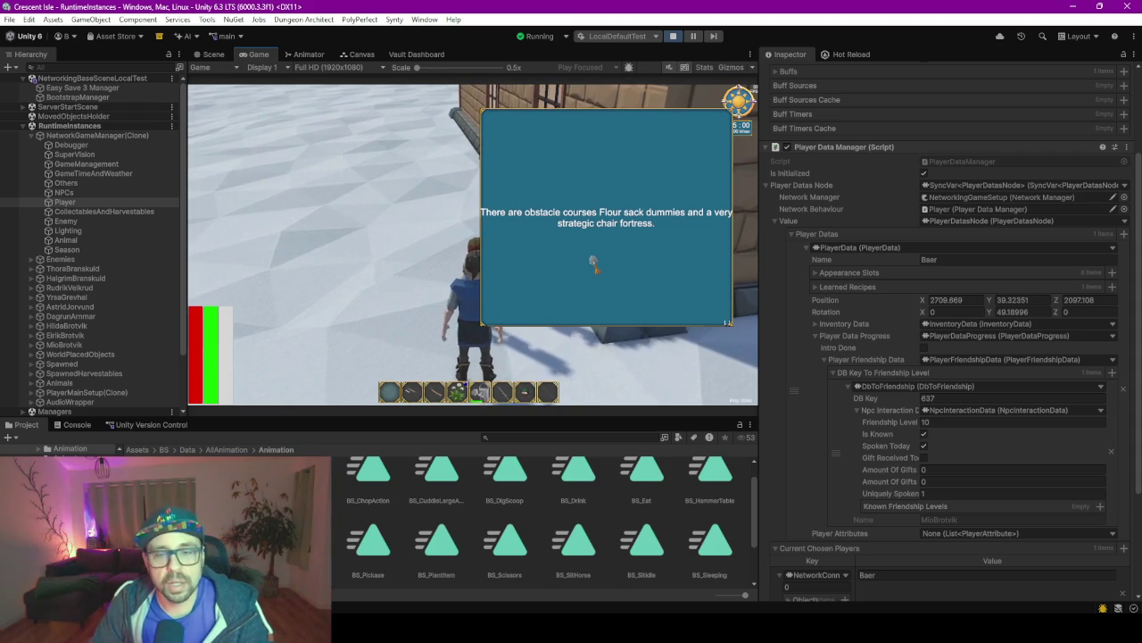
click(604, 237)
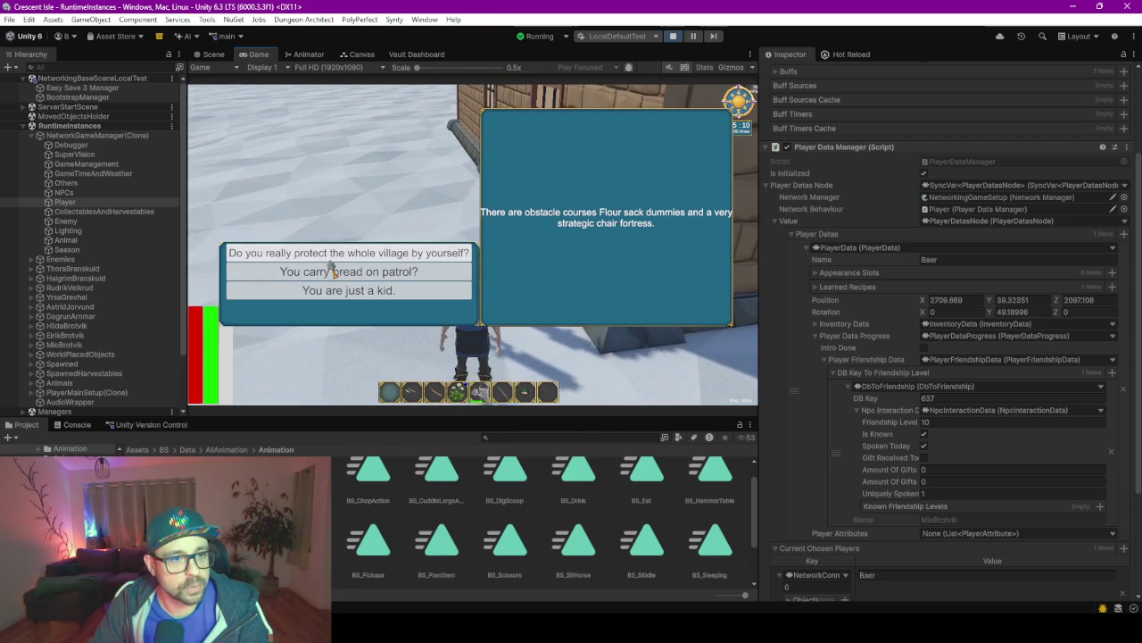
click(329, 268)
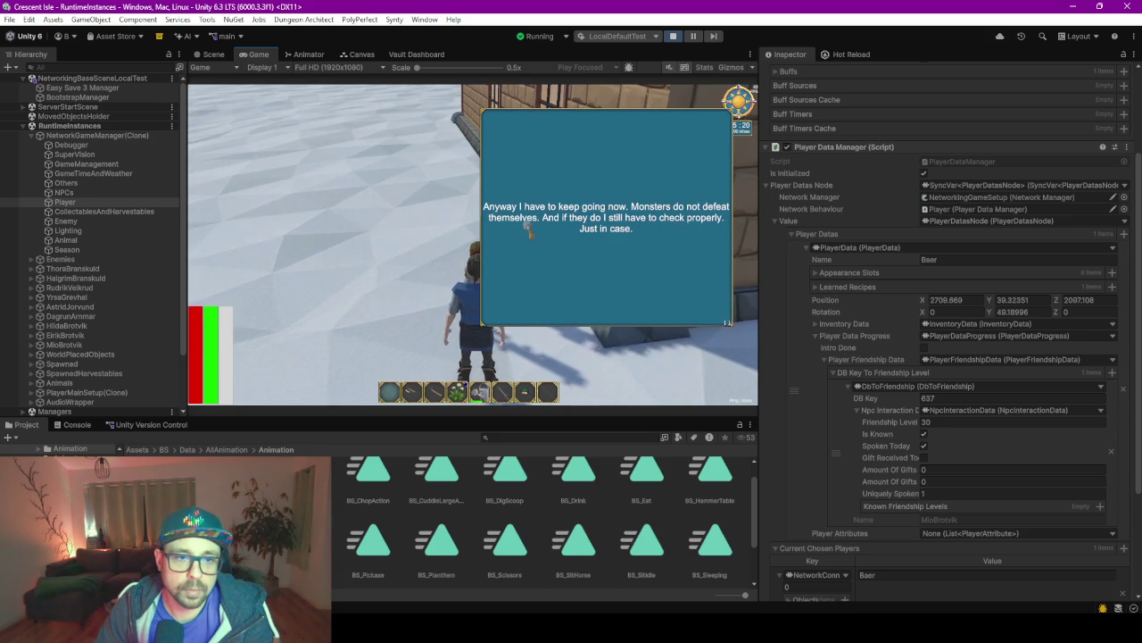
click(655, 229)
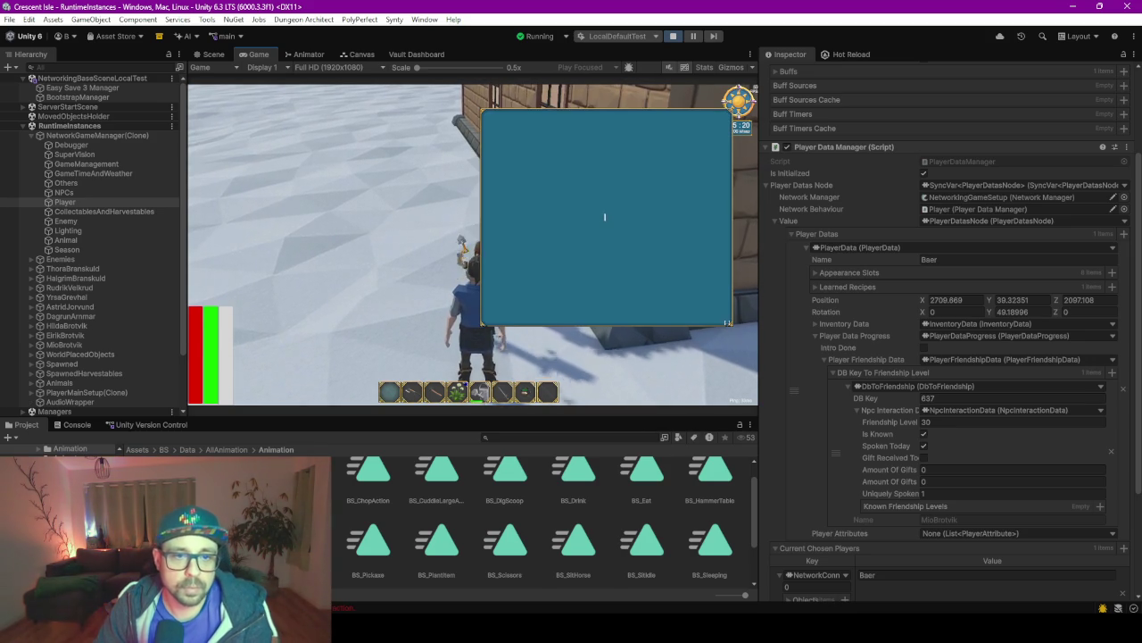
click(613, 276)
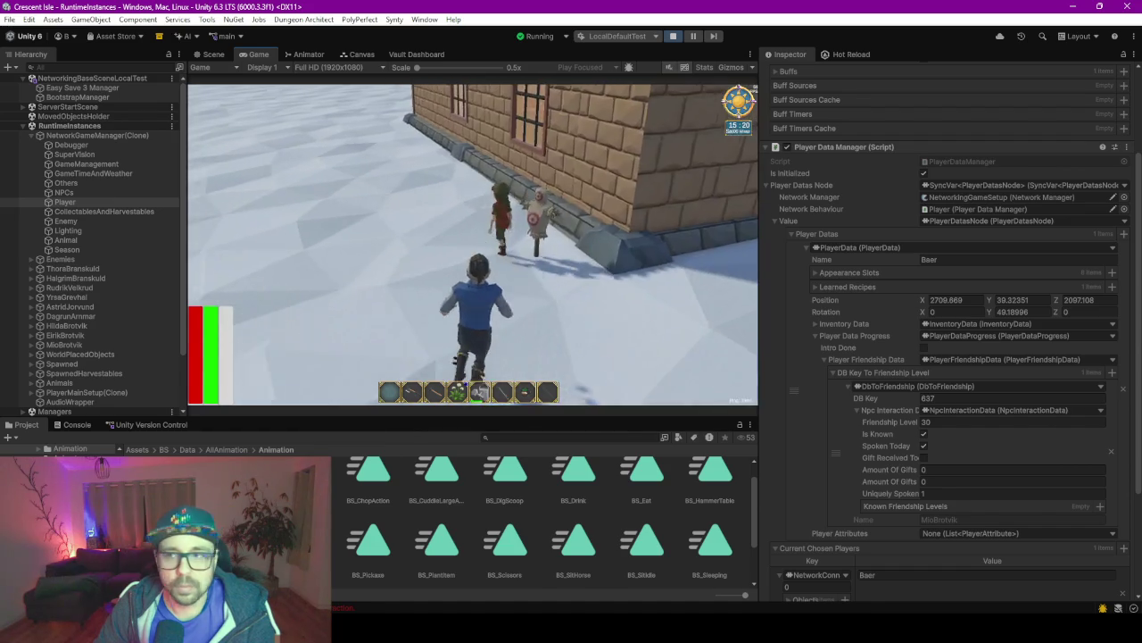
Run along the house wall, briefly talk to Mio again, run onto open snow and open the game menu.
key(w)
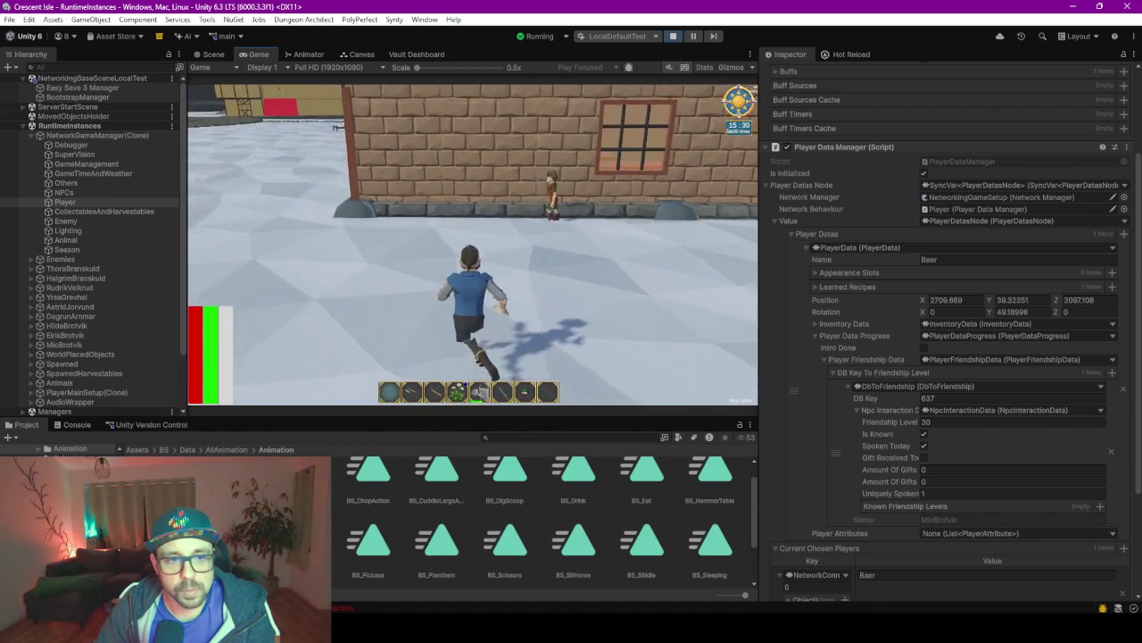
key(e)
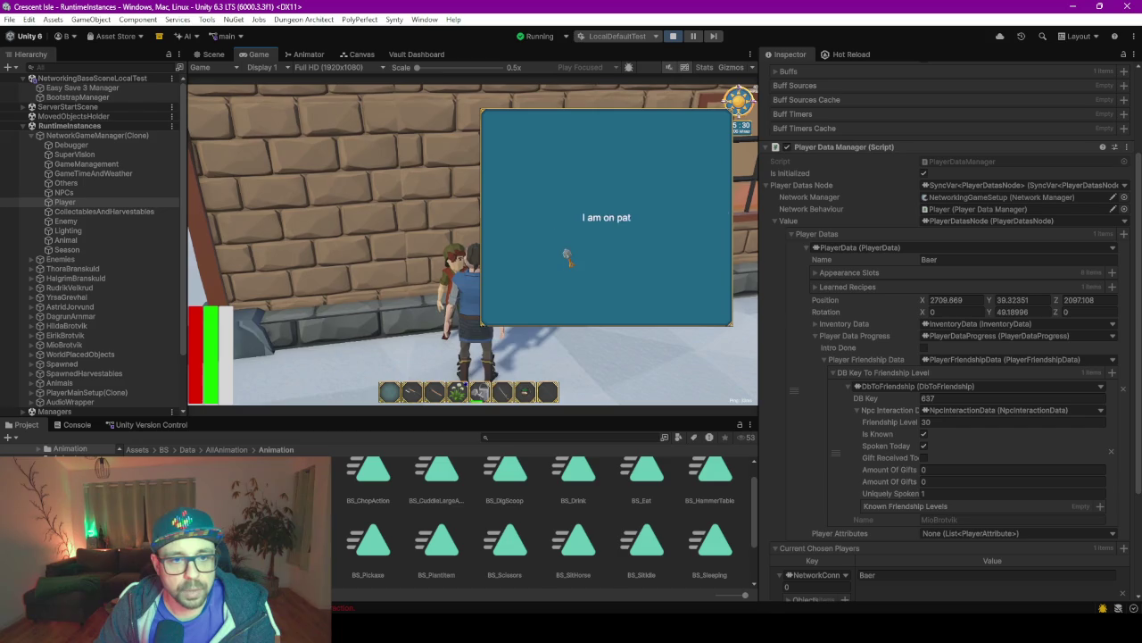
click(649, 241)
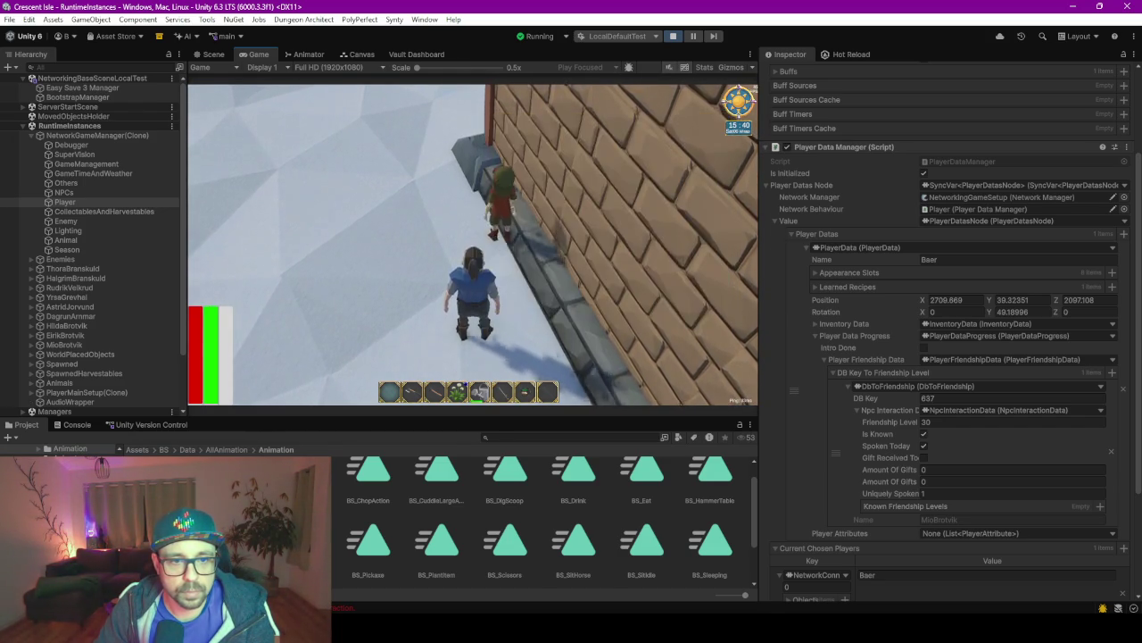
key(w)
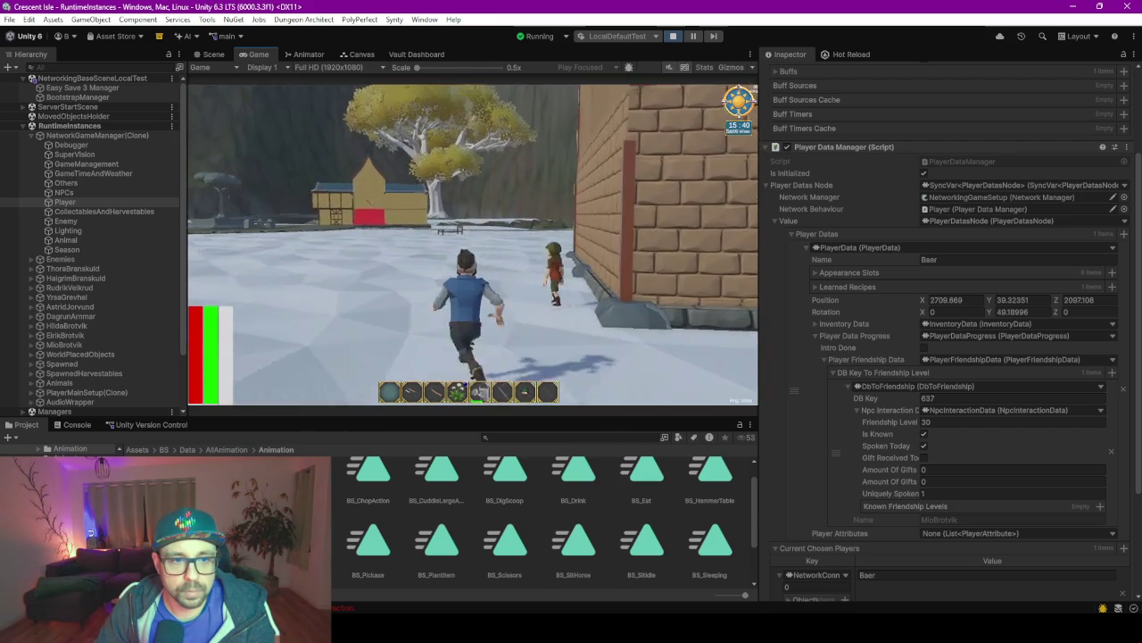
key(w)
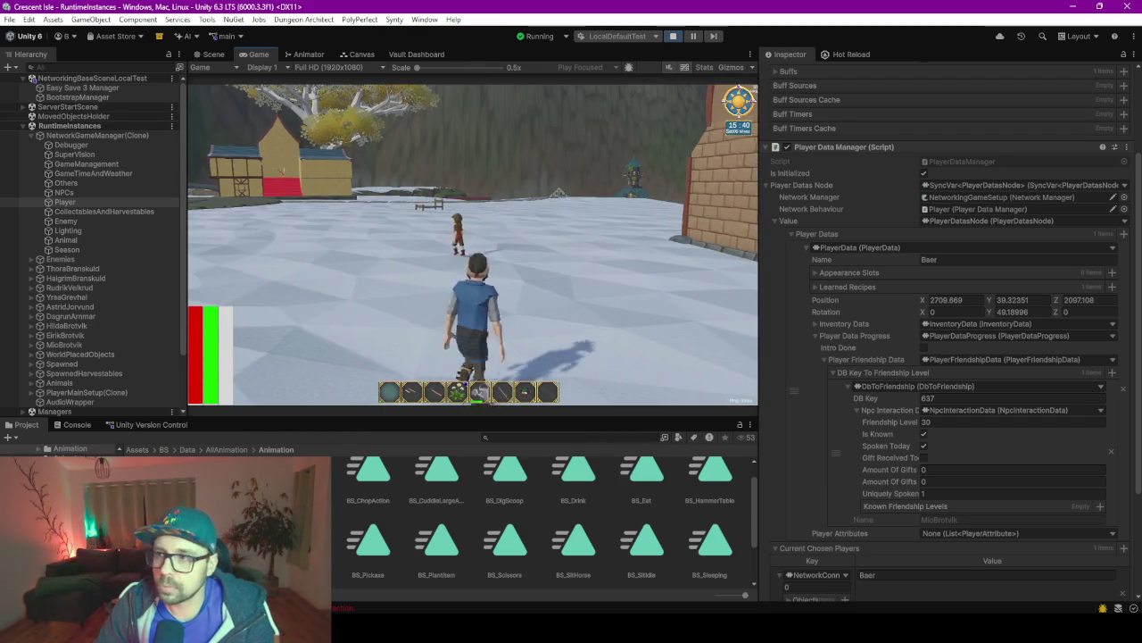
key(w)
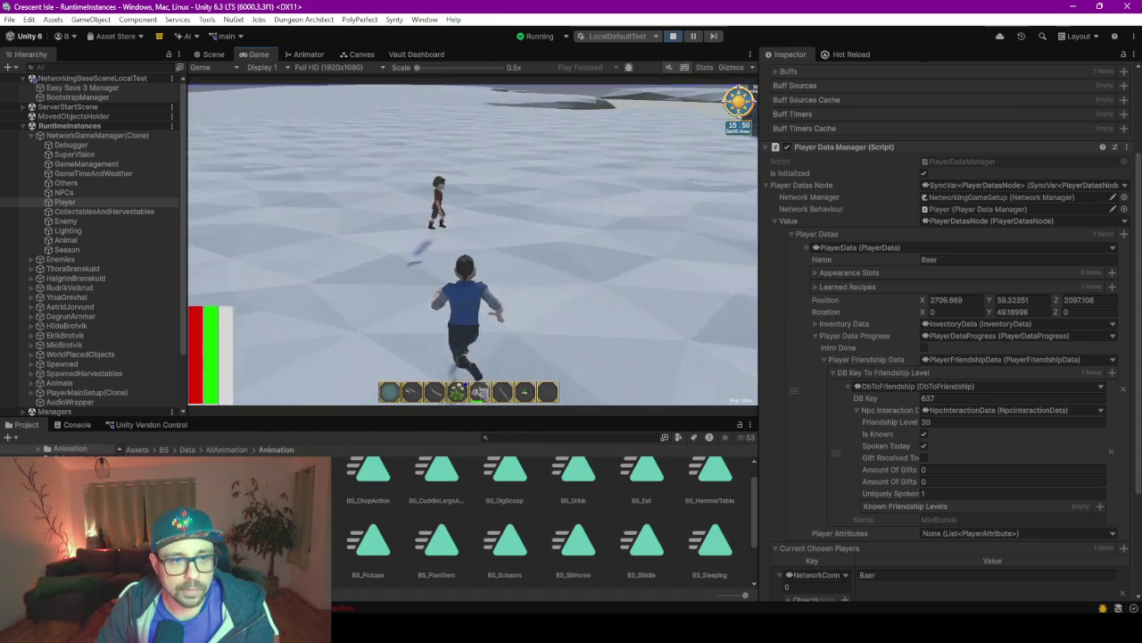
key(Escape)
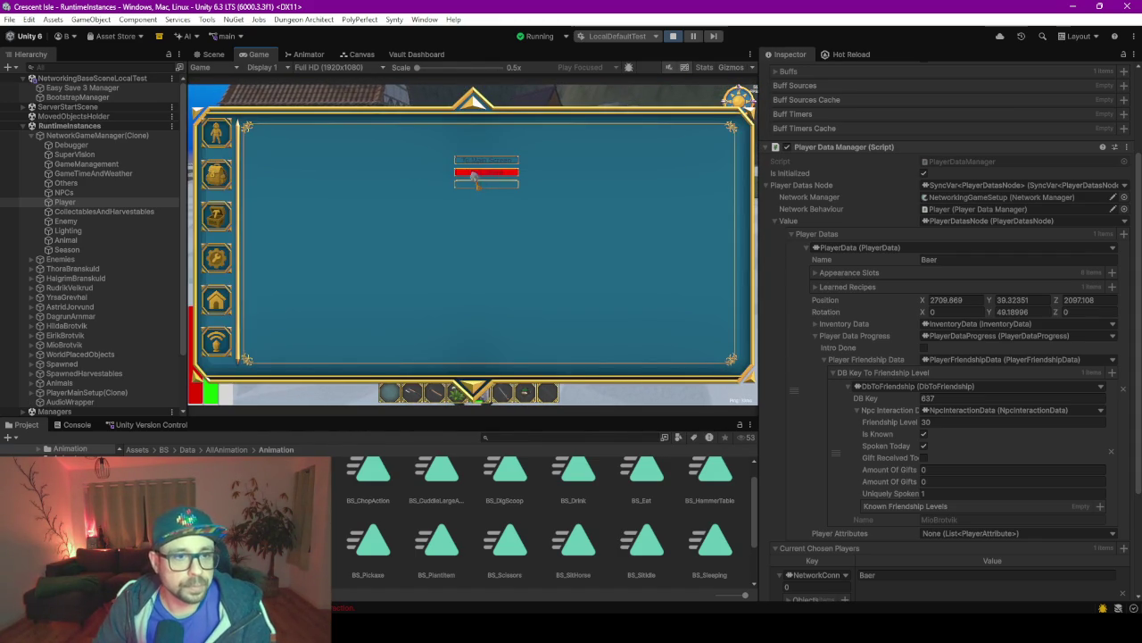
Quit the game session and filter the Project's bread search to Prefab assets.
click(486, 171)
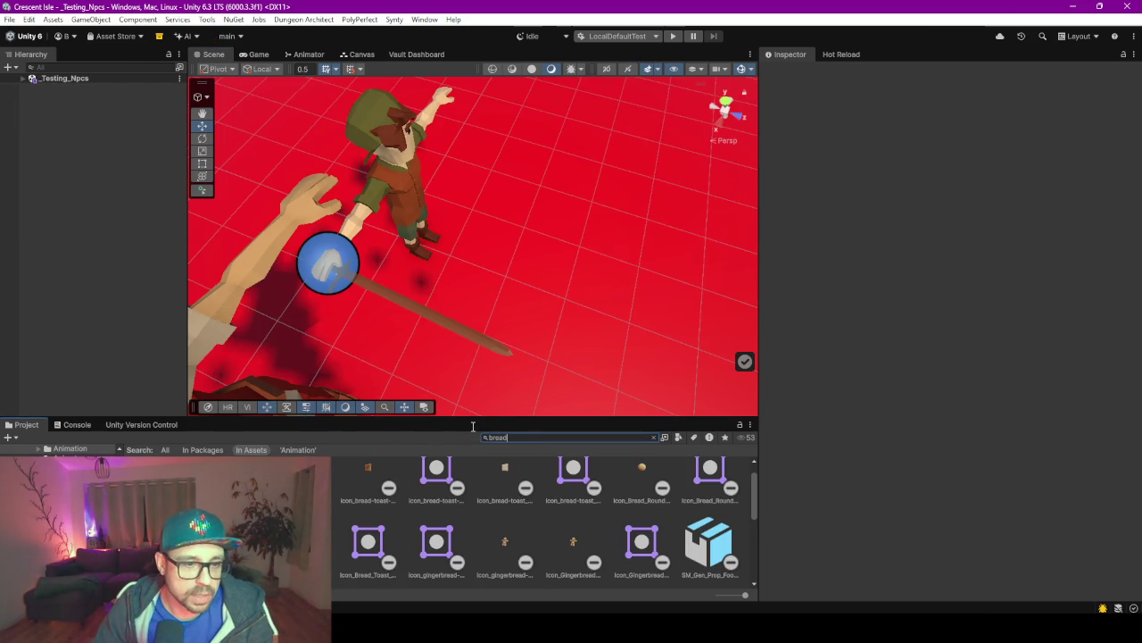
drag(476, 413, 505, 222)
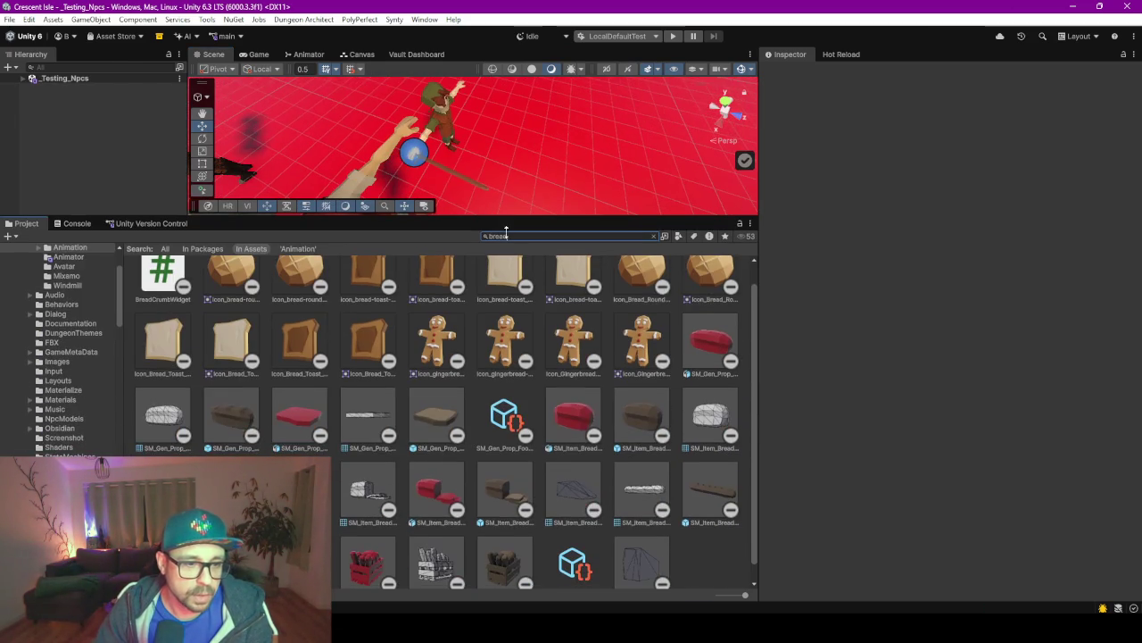
click(678, 235)
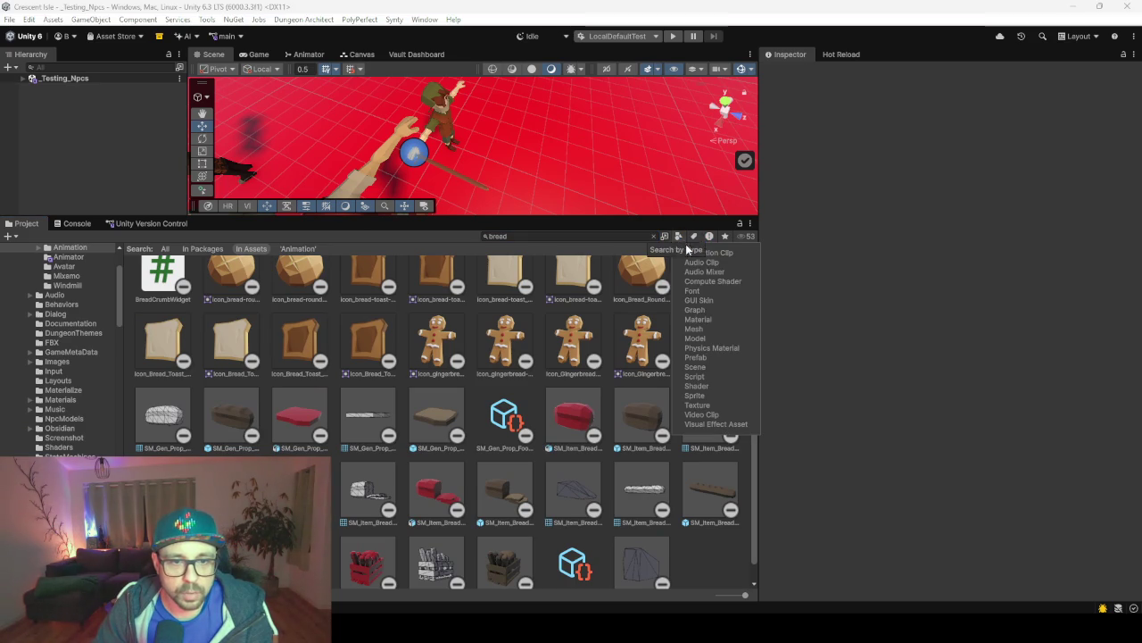
click(714, 358)
click(441, 369)
Select SM_Item_Bread_03 and rotate its preview to view the bread lengthwise.
click(416, 293)
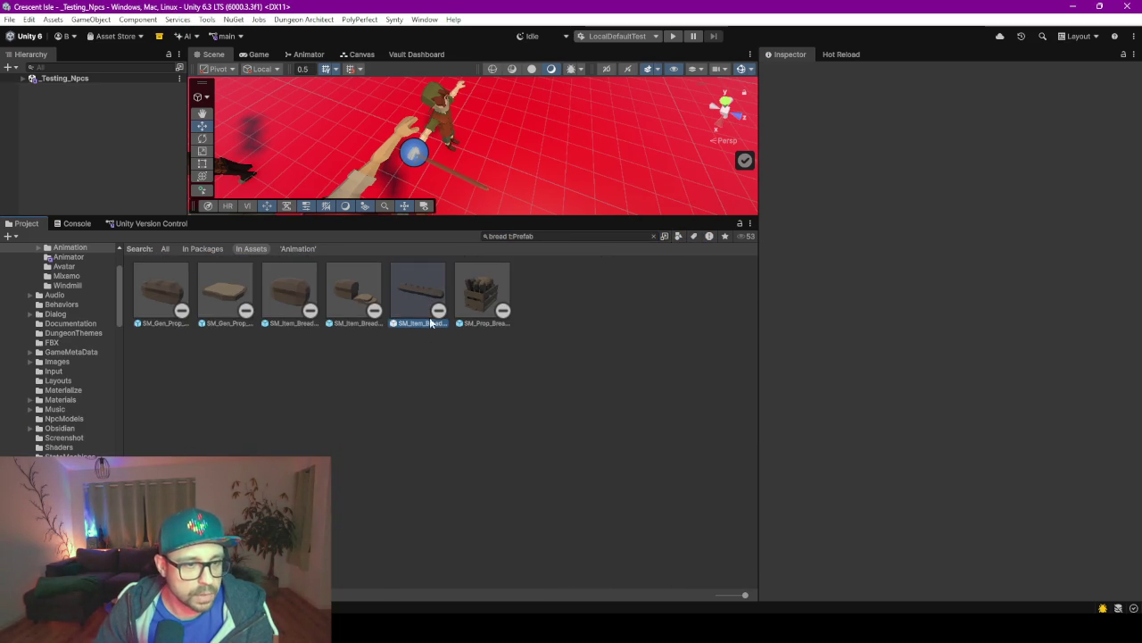
mouse_move(902, 571)
mouse_down()
mouse_move(851, 535)
mouse_move(898, 547)
mouse_up()
mouse_move(976, 536)
mouse_down()
mouse_move(942, 538)
mouse_move(954, 543)
mouse_up()
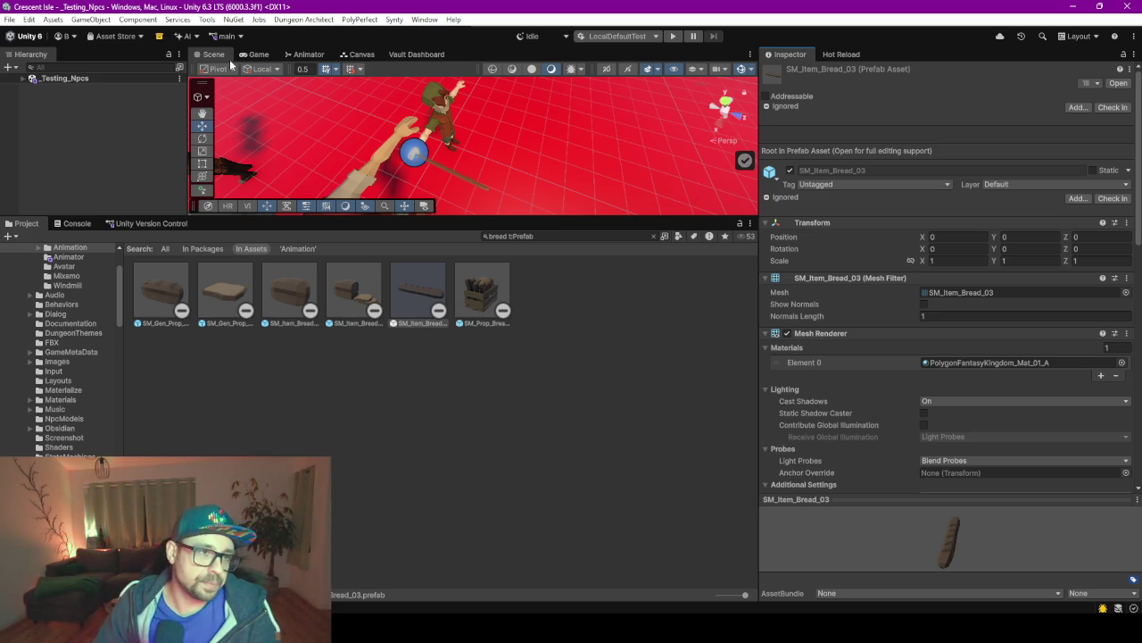
click(417, 54)
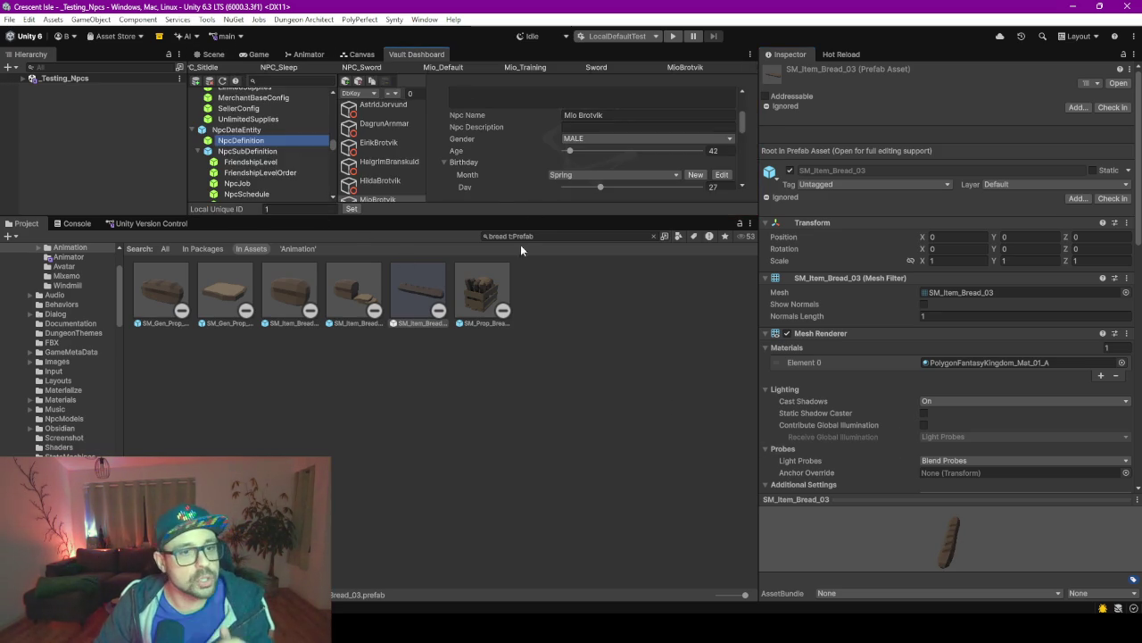
Open Weapon > Wooden Sword in the Vault Dashboard and set its Damage Value to 2.
drag(496, 214, 496, 387)
scroll(229, 241, down, 5)
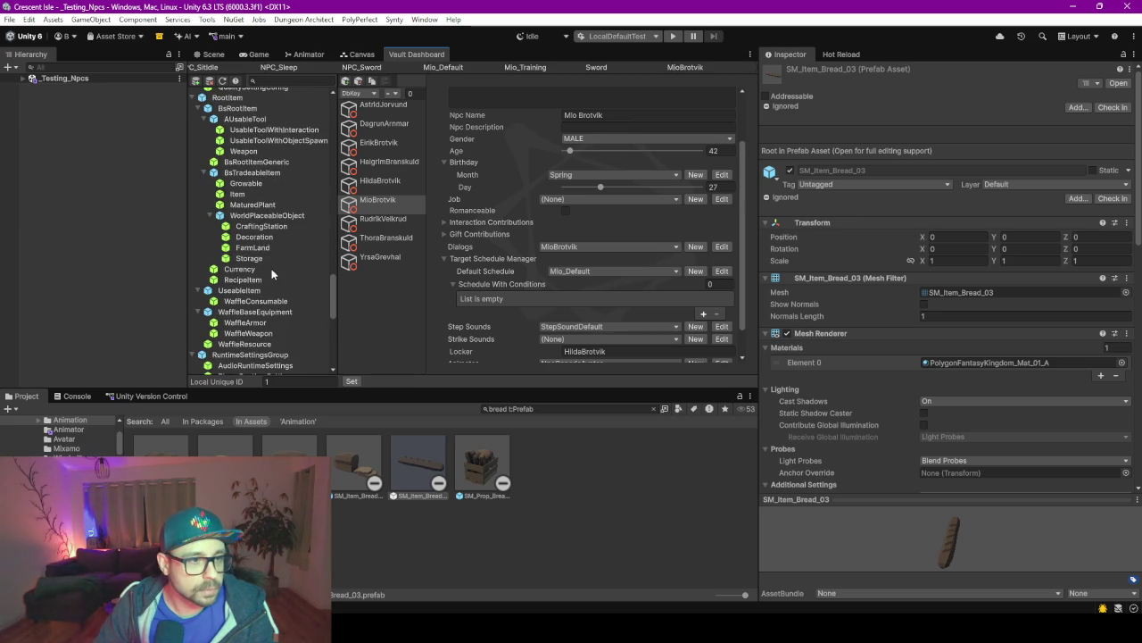
scroll(271, 267, down, 3)
scroll(273, 281, down, 6)
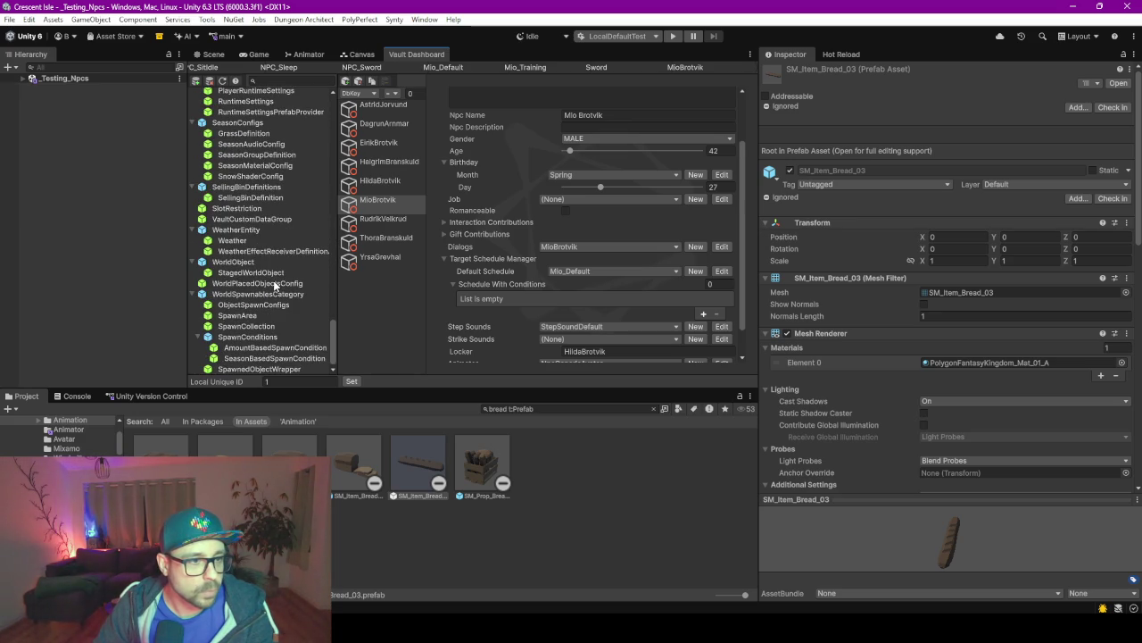
scroll(223, 285, up, 7)
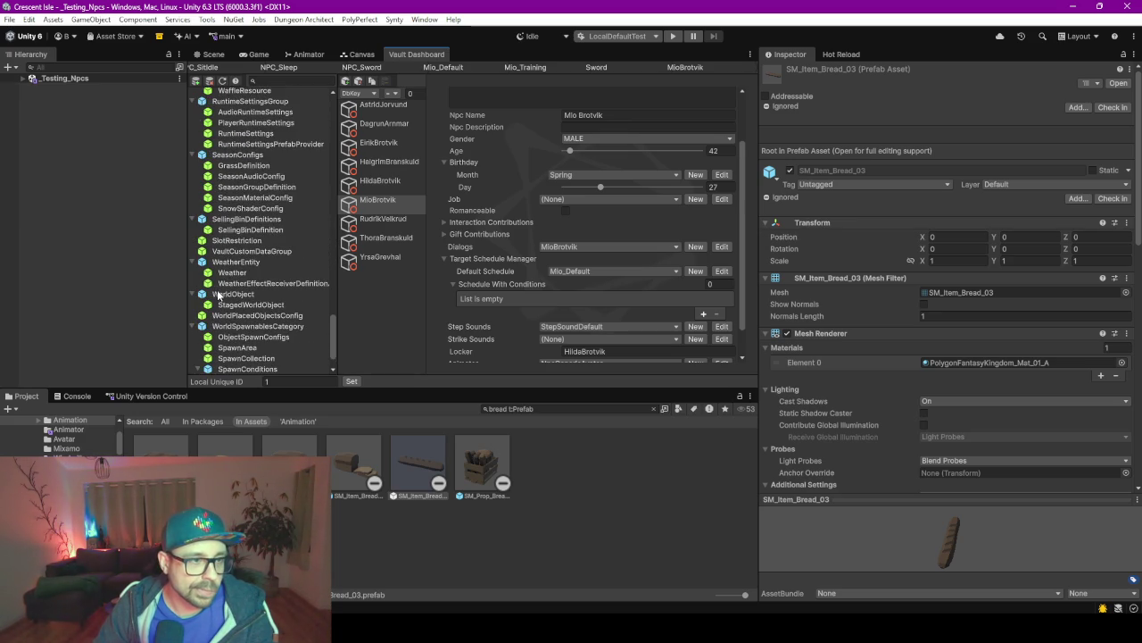
scroll(239, 248, up, 1)
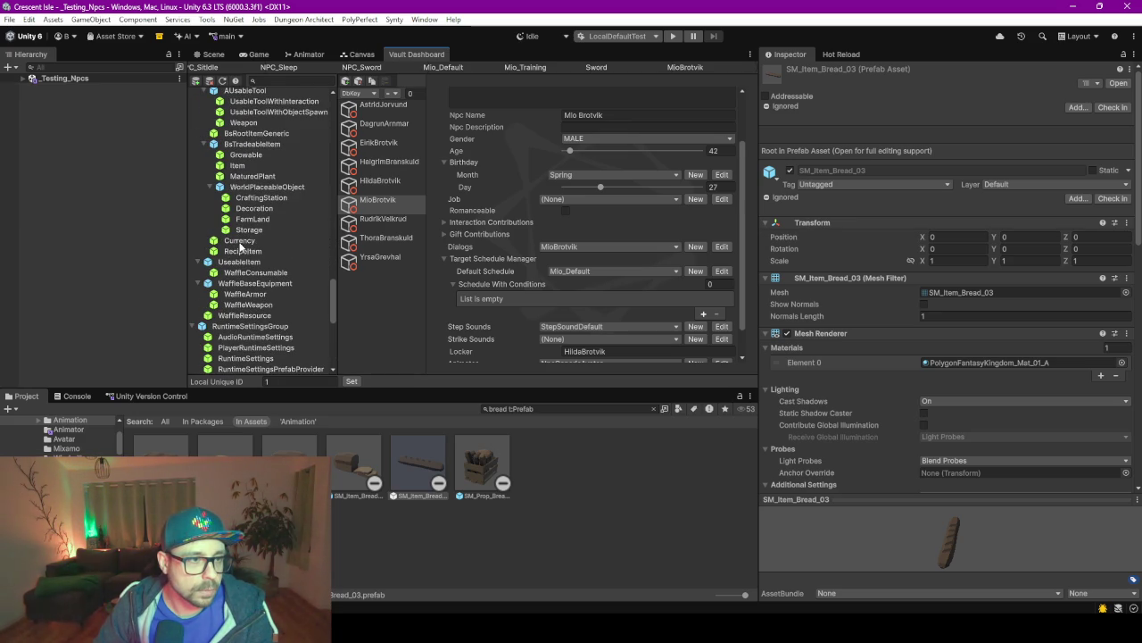
click(241, 166)
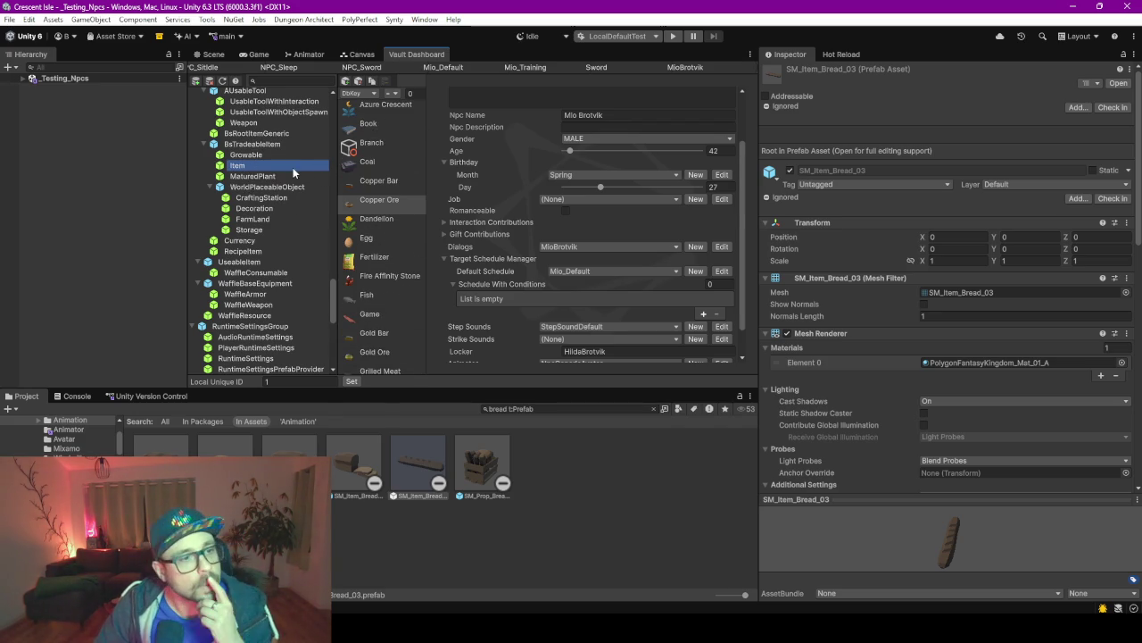
click(249, 123)
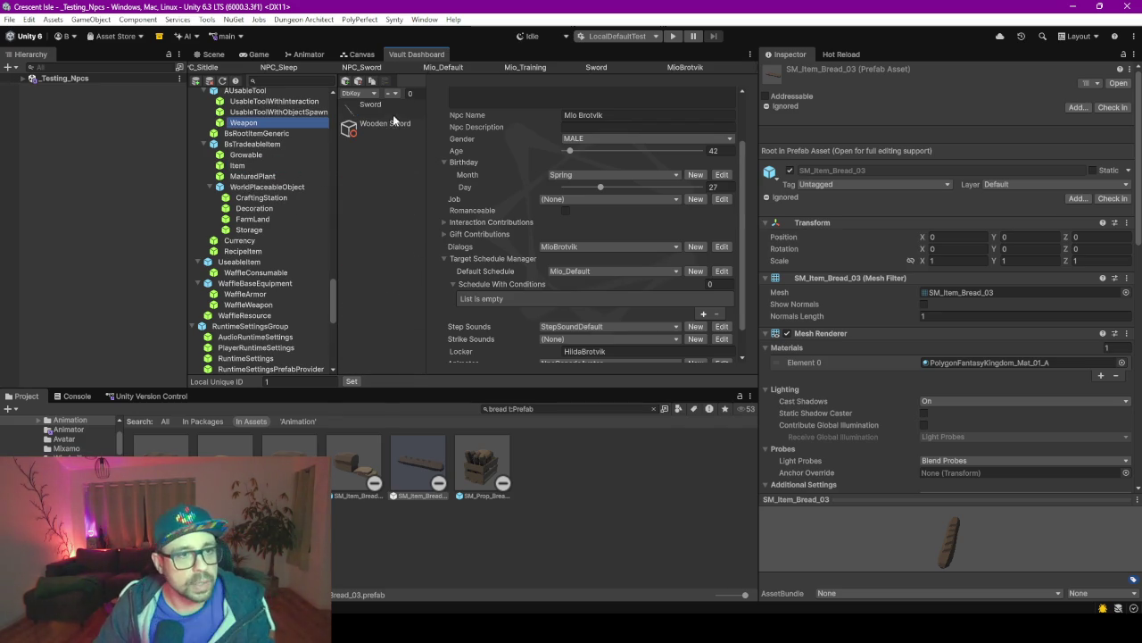
click(375, 125)
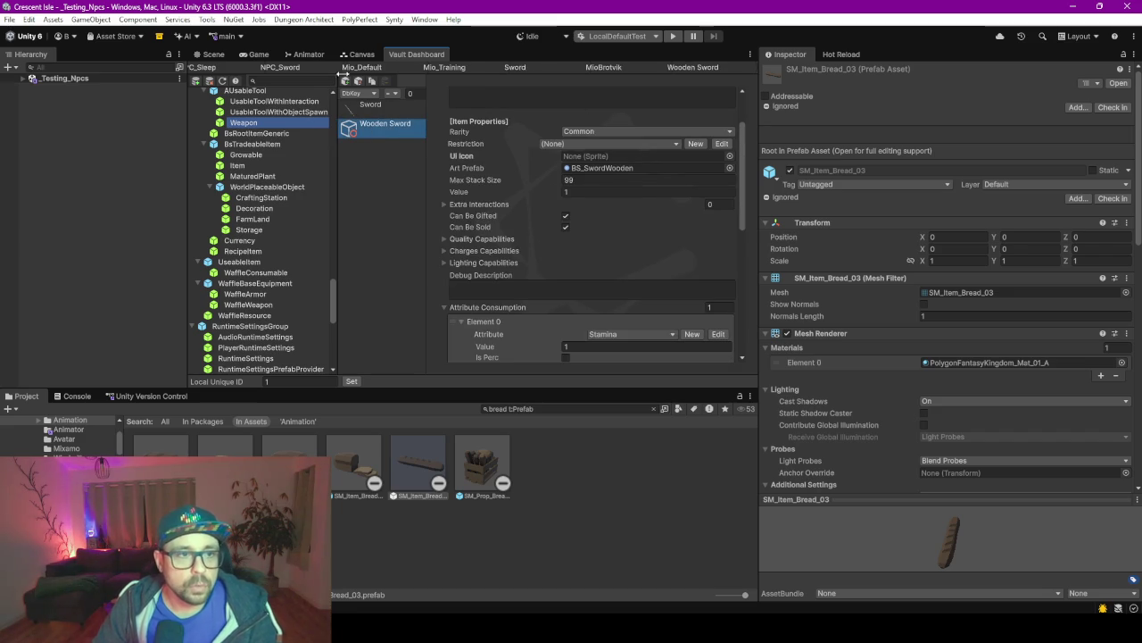
scroll(537, 241, down, 10)
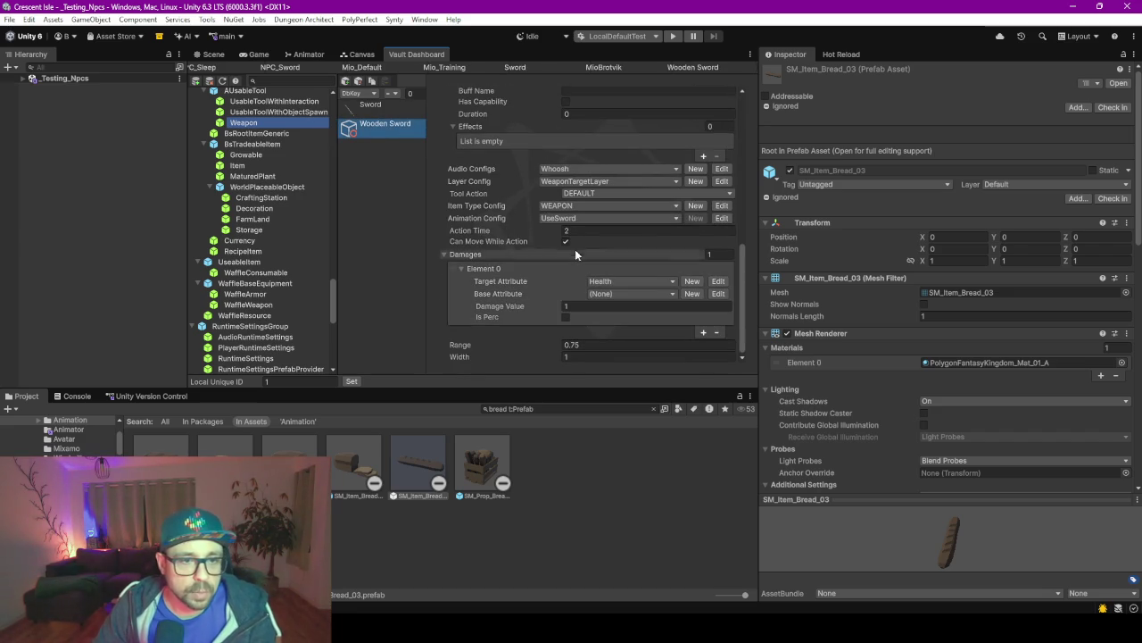
click(571, 305)
text(2)
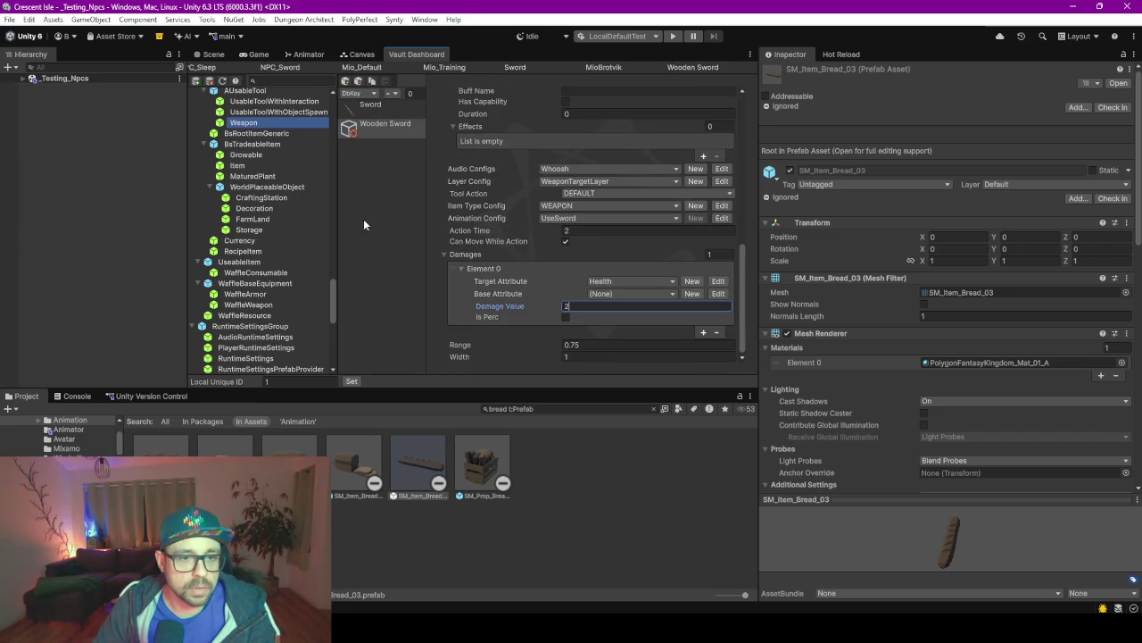
Duplicate the Wooden Sword and retitle the copy 'Bread Sword'.
click(376, 83)
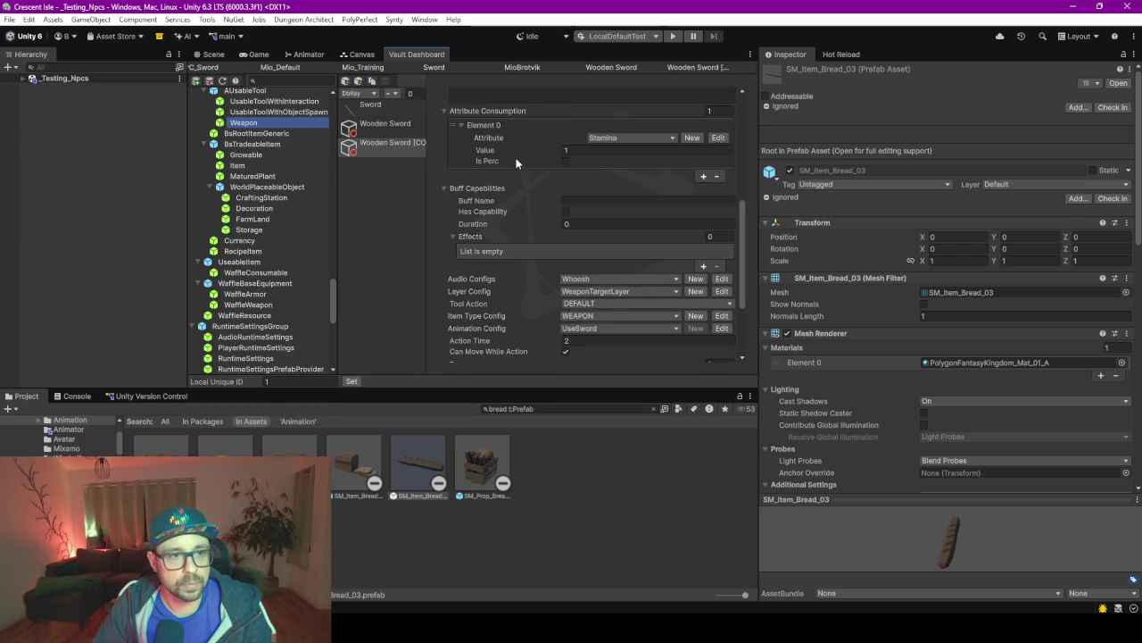
click(643, 127)
drag(643, 127, 555, 123)
text(Bread Sword)
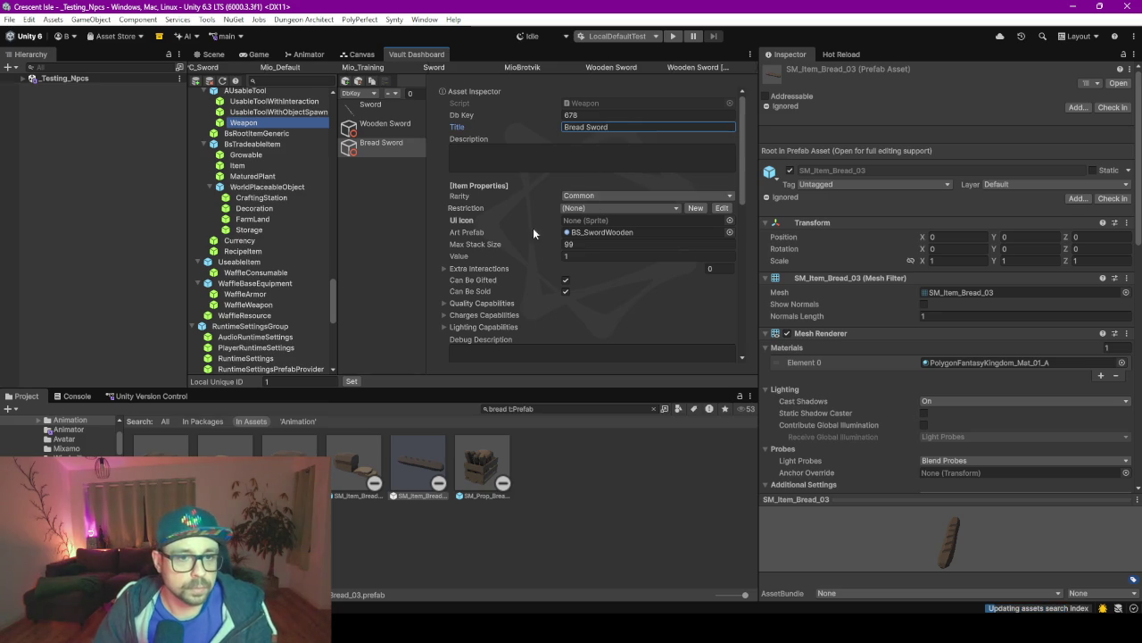
Locate the BS_SwordWooden art prefab, duplicate it as BS_SwordWooden 1 and open it.
click(647, 235)
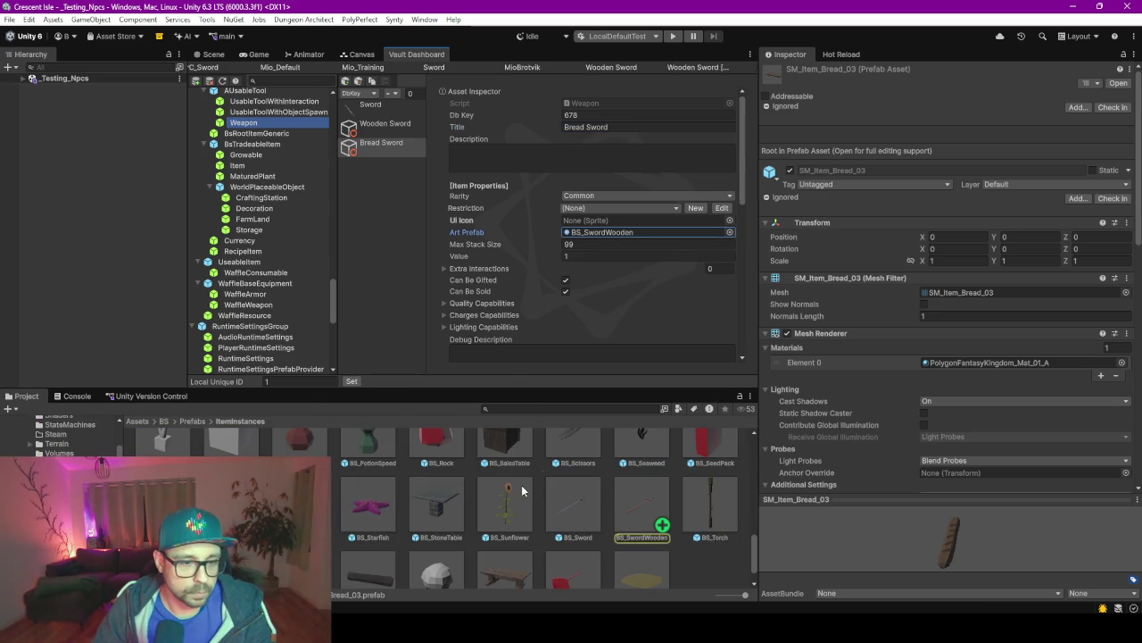
drag(500, 389, 494, 274)
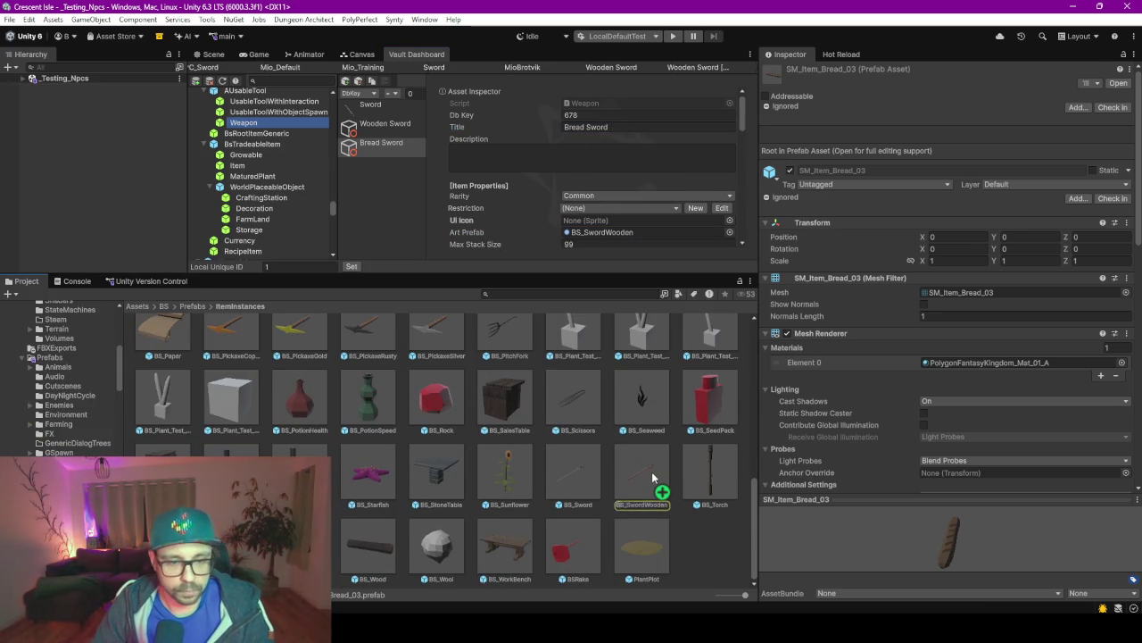
drag(653, 478, 653, 473)
key(ctrl+d)
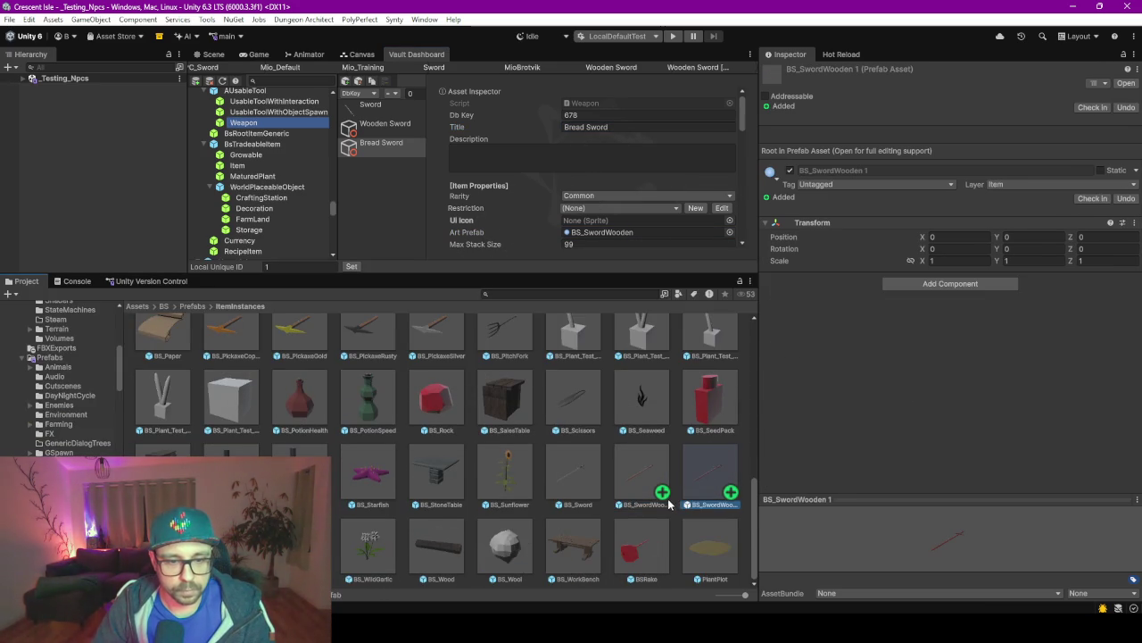
double_click(705, 480)
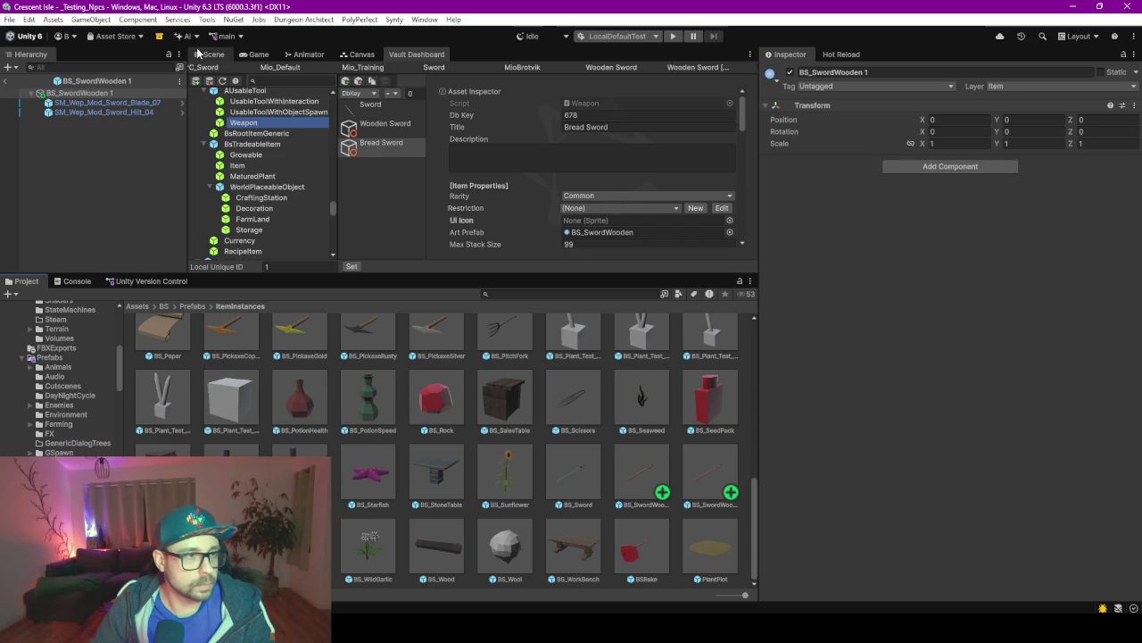
Search the Project for bread and add the SM_Item_Bread_03 model into the sword prefab.
click(203, 53)
click(572, 294)
text(bread)
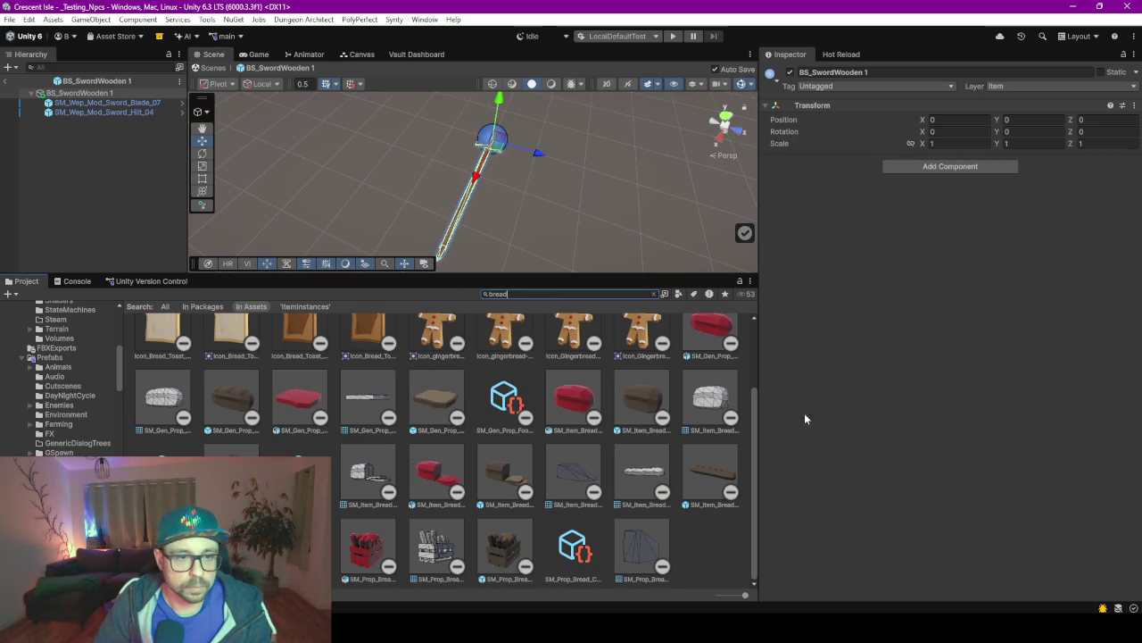
mouse_move(712, 471)
mouse_down()
mouse_move(401, 268)
mouse_move(57, 149)
mouse_up()
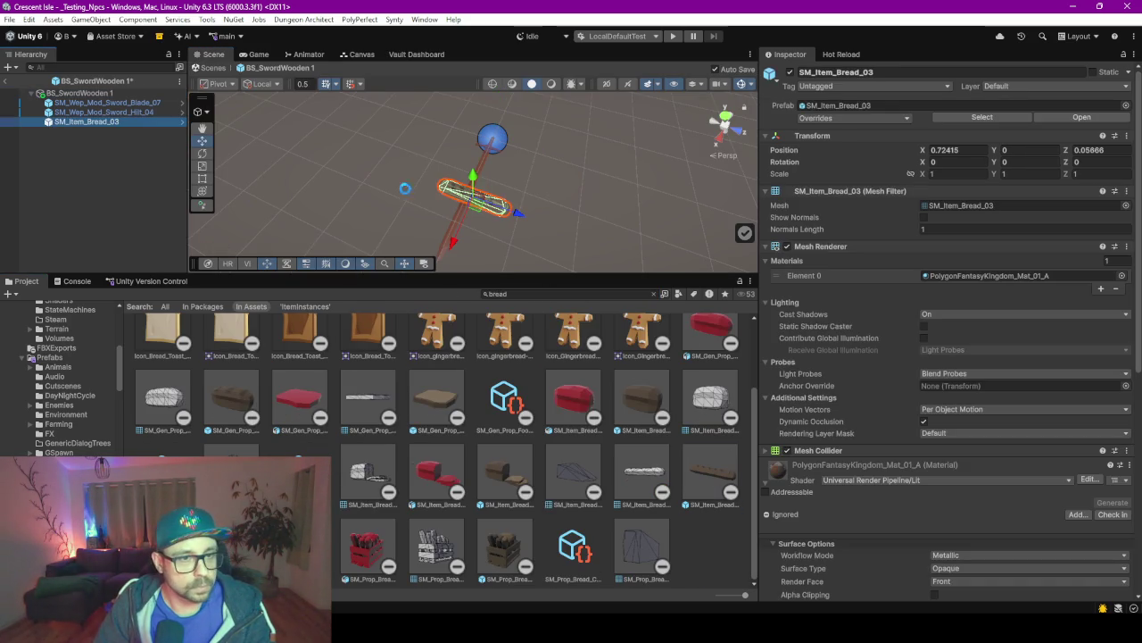
Zero the bread's X and Z position and frame it in the Scene view.
click(981, 149)
text(0)
key(Return)
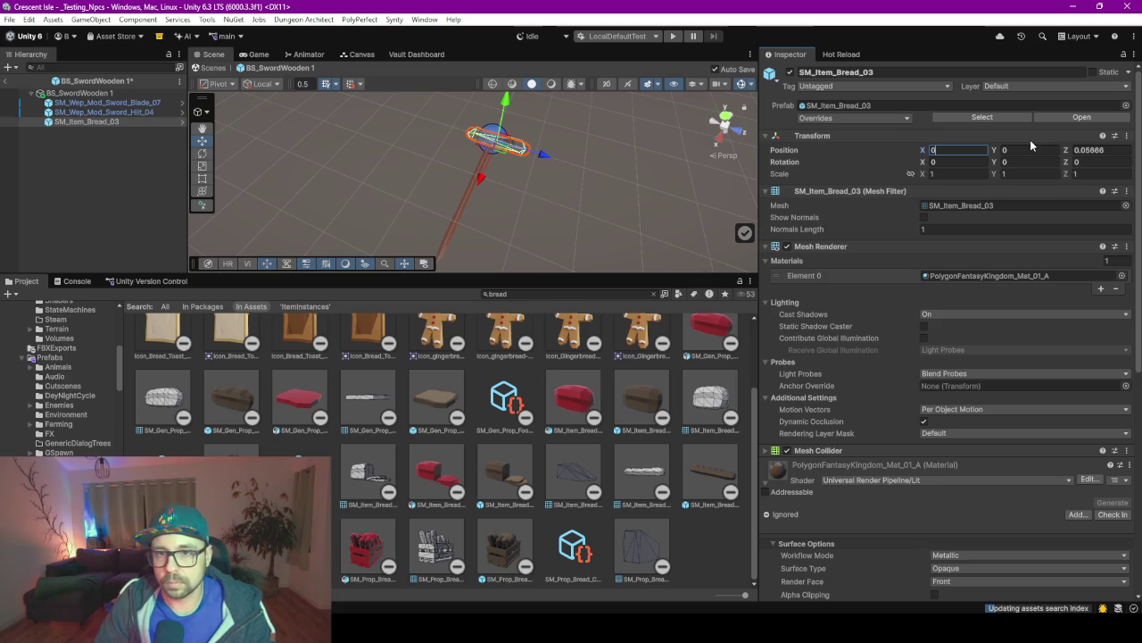
click(1102, 149)
text(0)
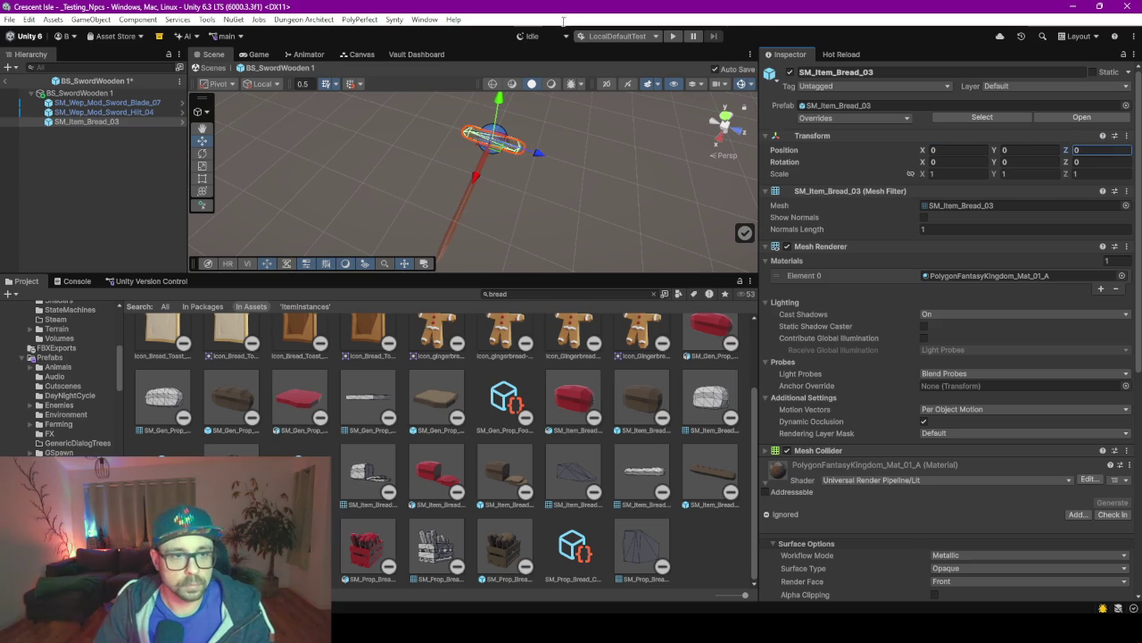
double_click(118, 120)
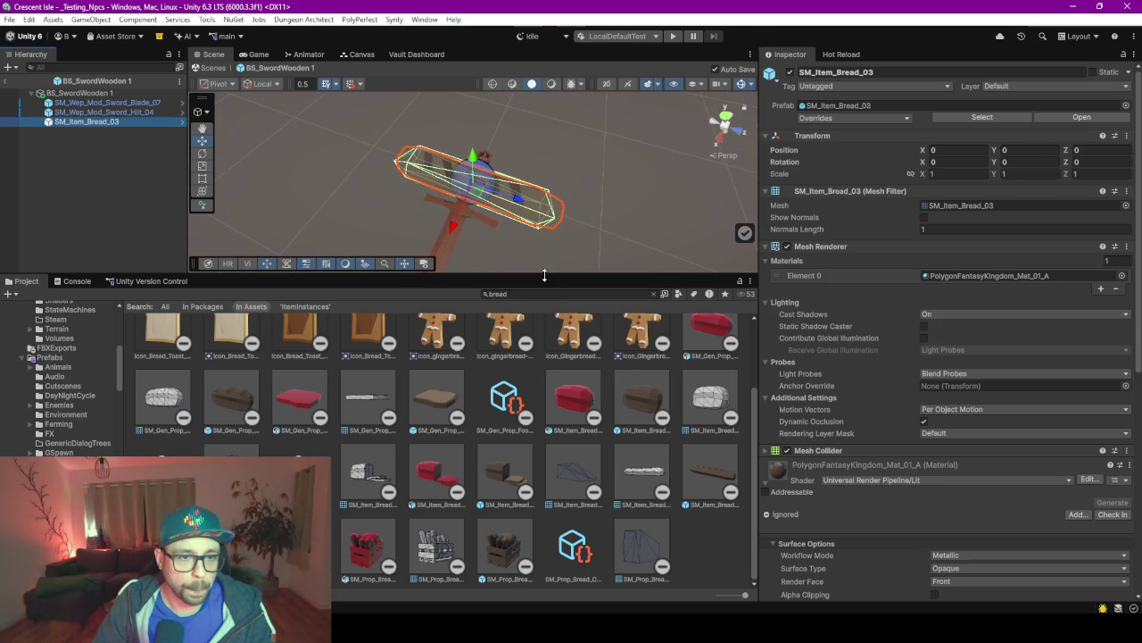
drag(547, 277, 536, 564)
scroll(510, 461, down, 4)
mouse_move(601, 438)
mouse_down()
mouse_move(395, 441)
mouse_move(474, 393)
mouse_up()
Adjust the bread's rotation (Y 90) and slide it along the blade to X 0.605.
click(1091, 151)
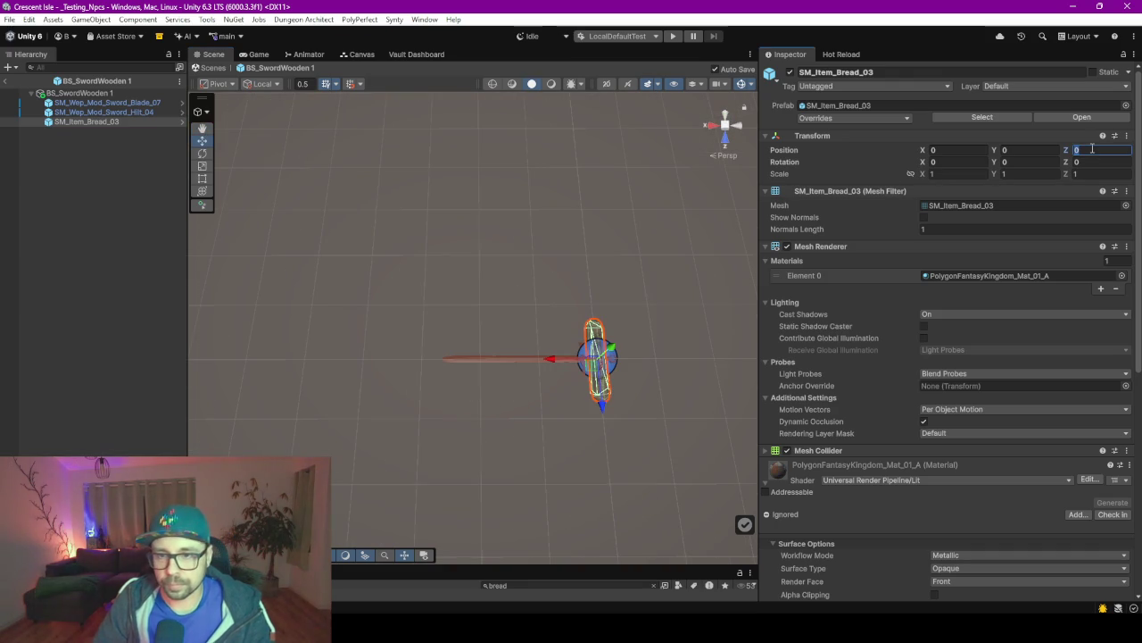
click(1098, 160)
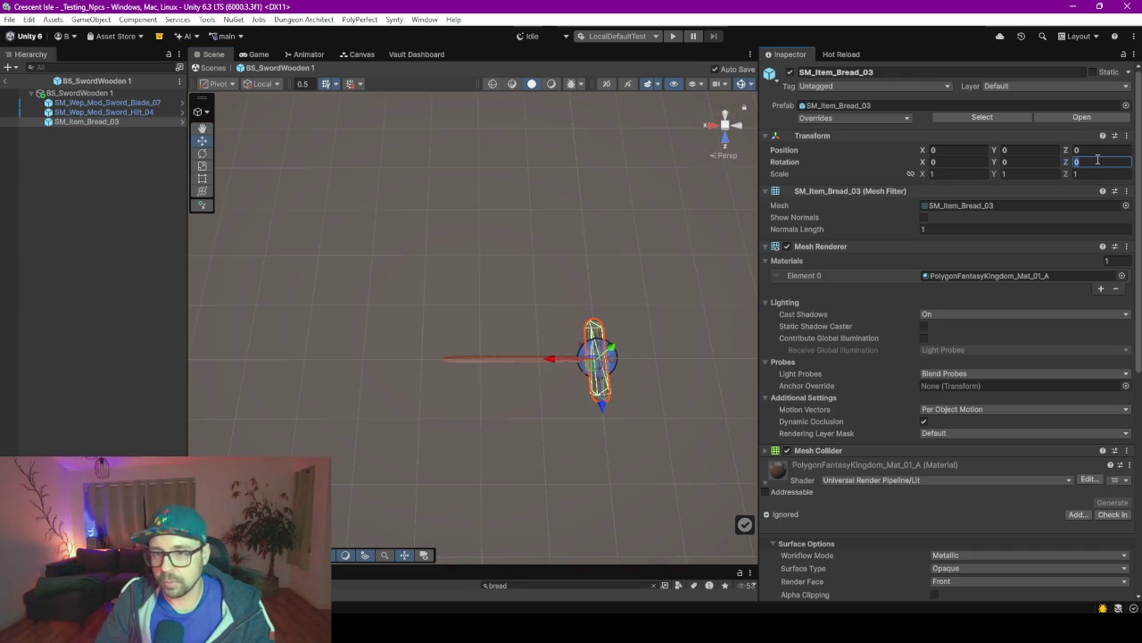
text(90)
scroll(570, 350, up, 2)
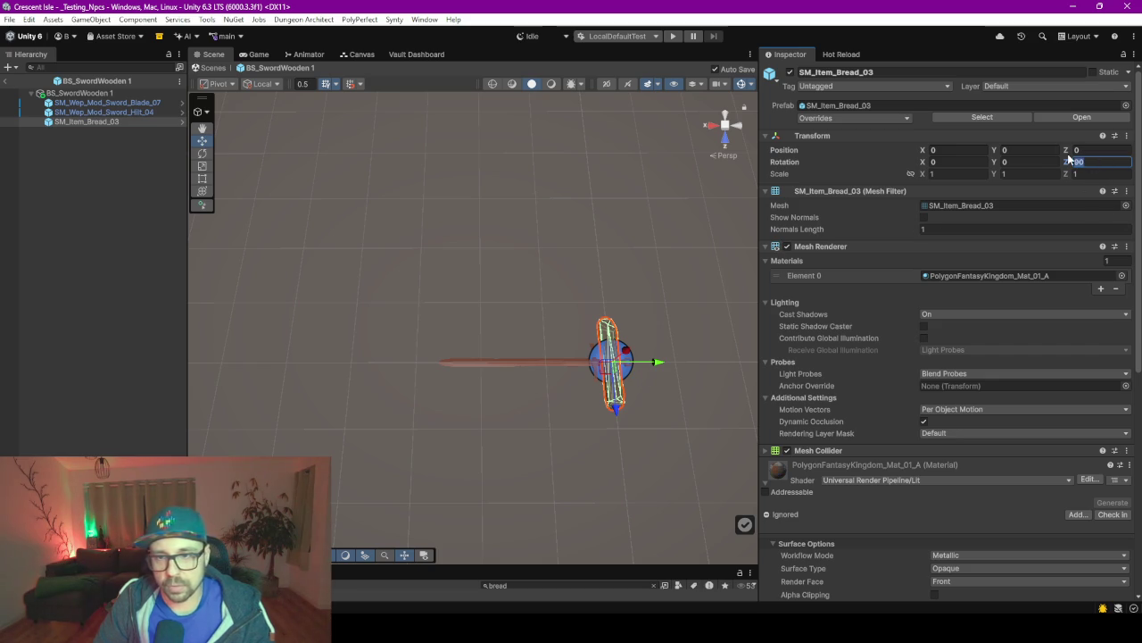
text(0)
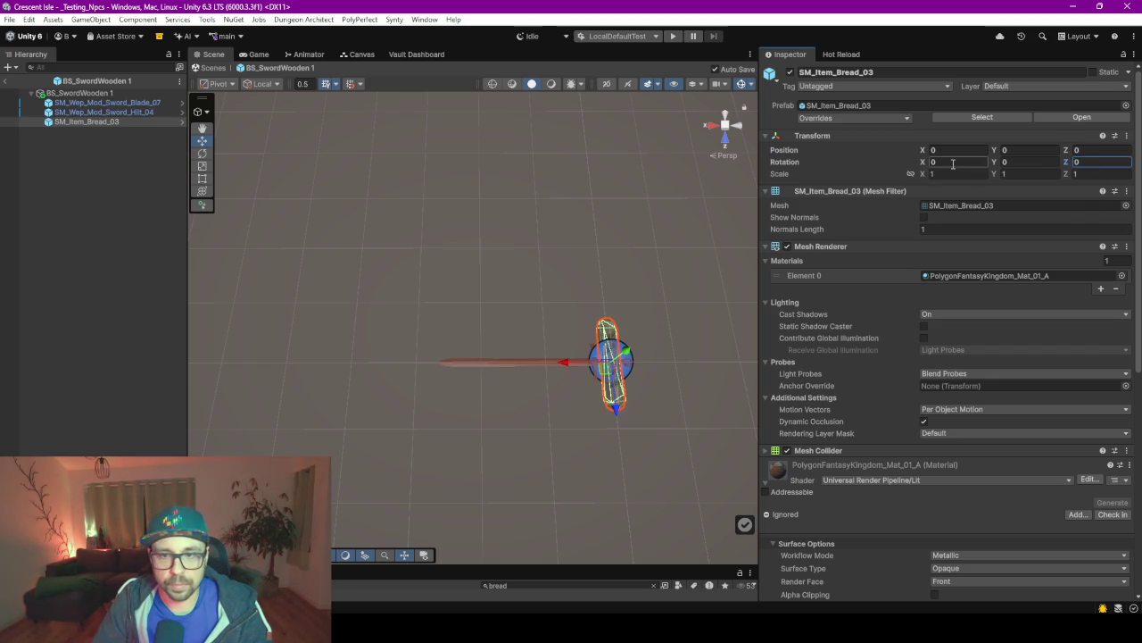
click(953, 163)
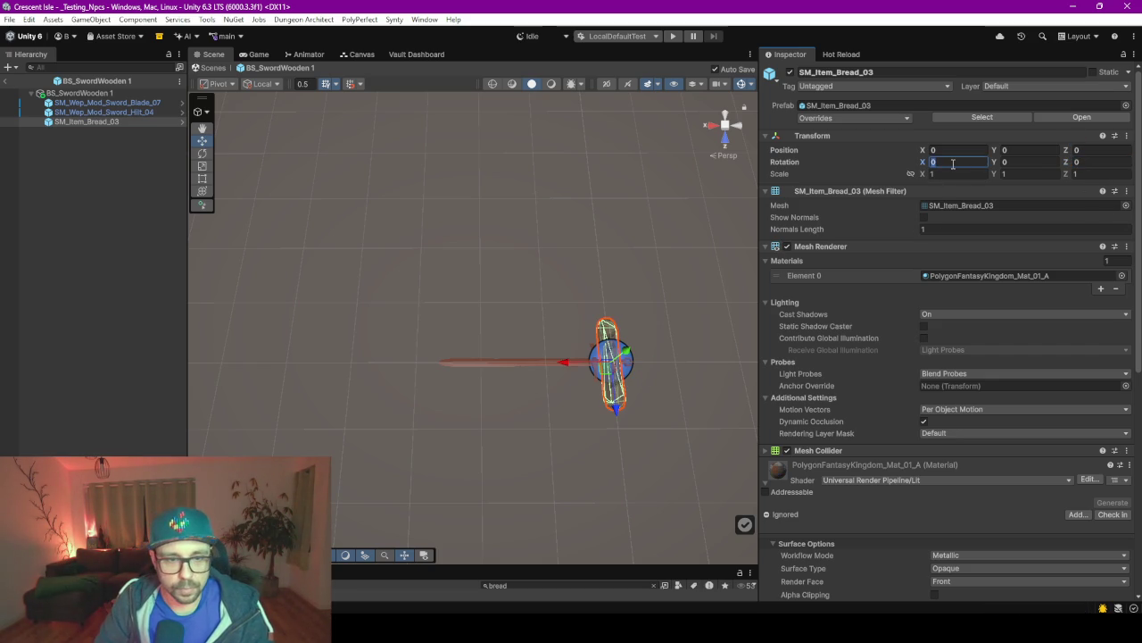
key(Return)
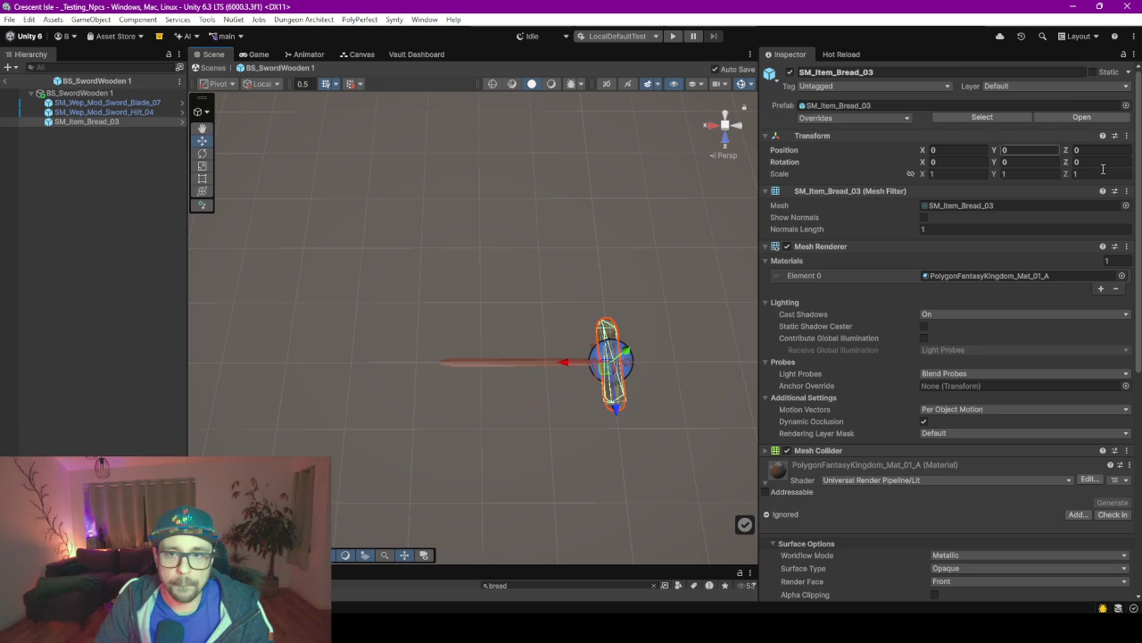
click(1011, 163)
text(90)
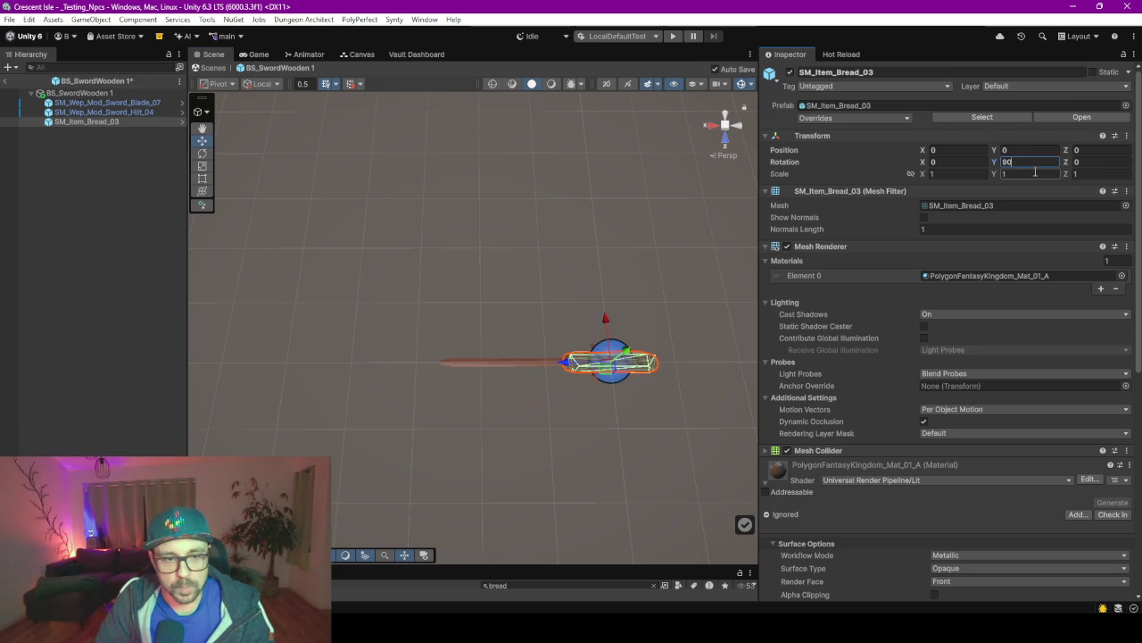
drag(568, 371, 489, 371)
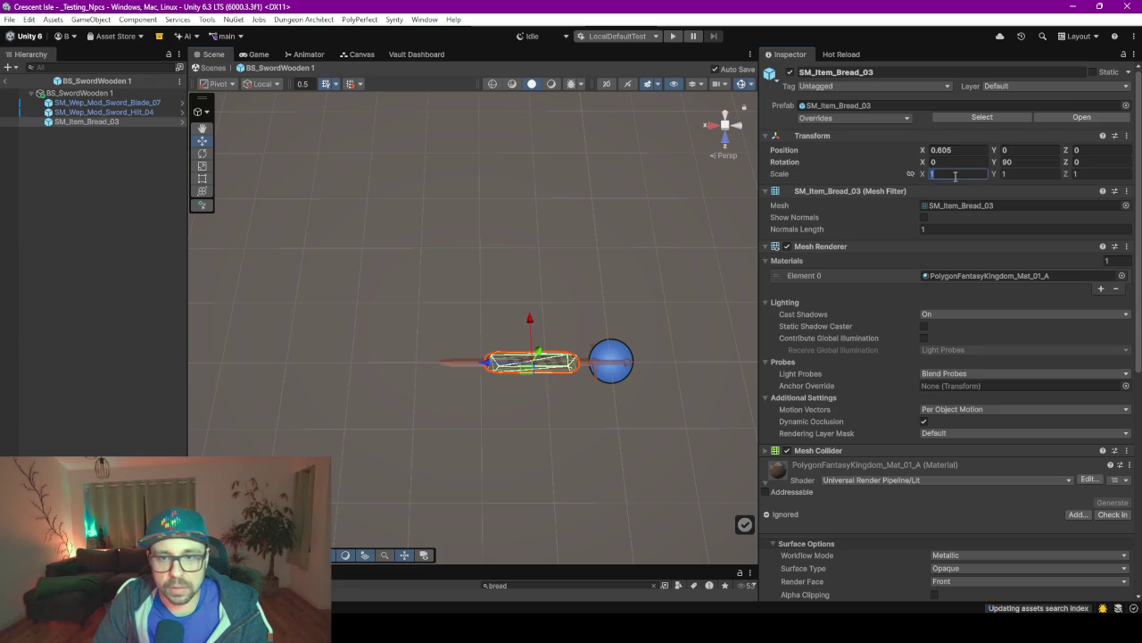
text(2)
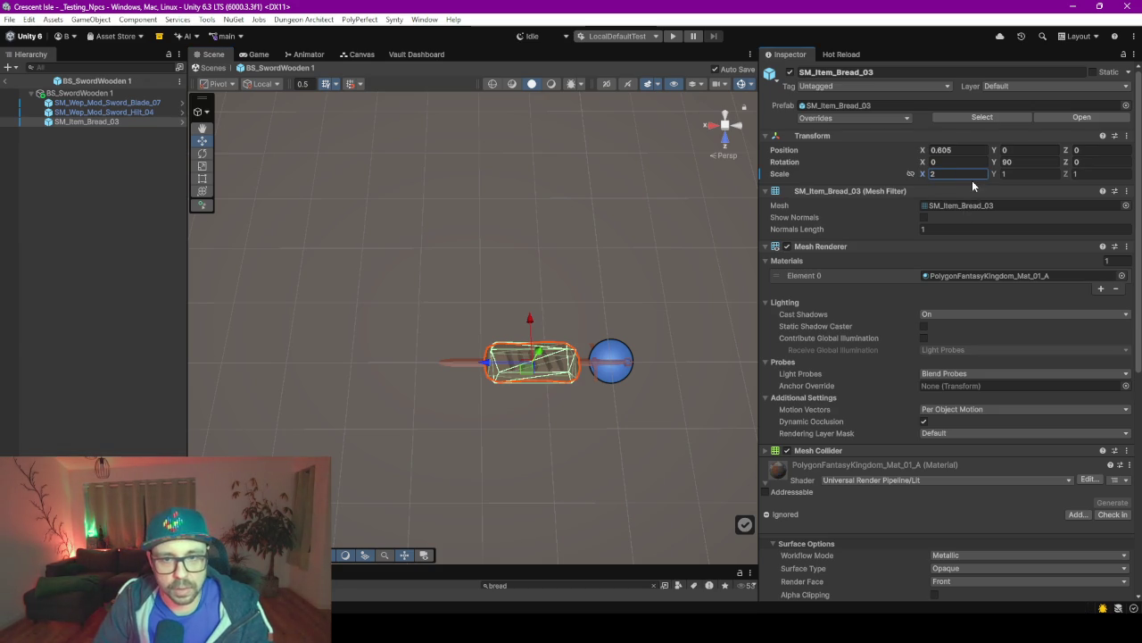
text(1)
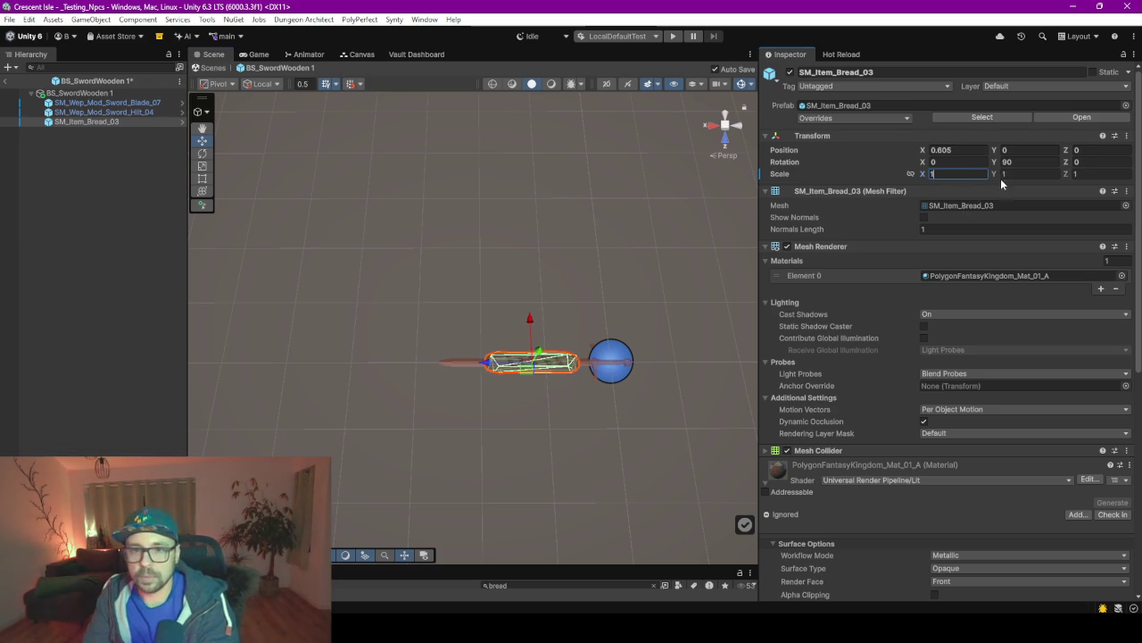
Set the bread's scale to 1, 1, 2 to stretch it lengthwise.
click(1029, 177)
text(12)
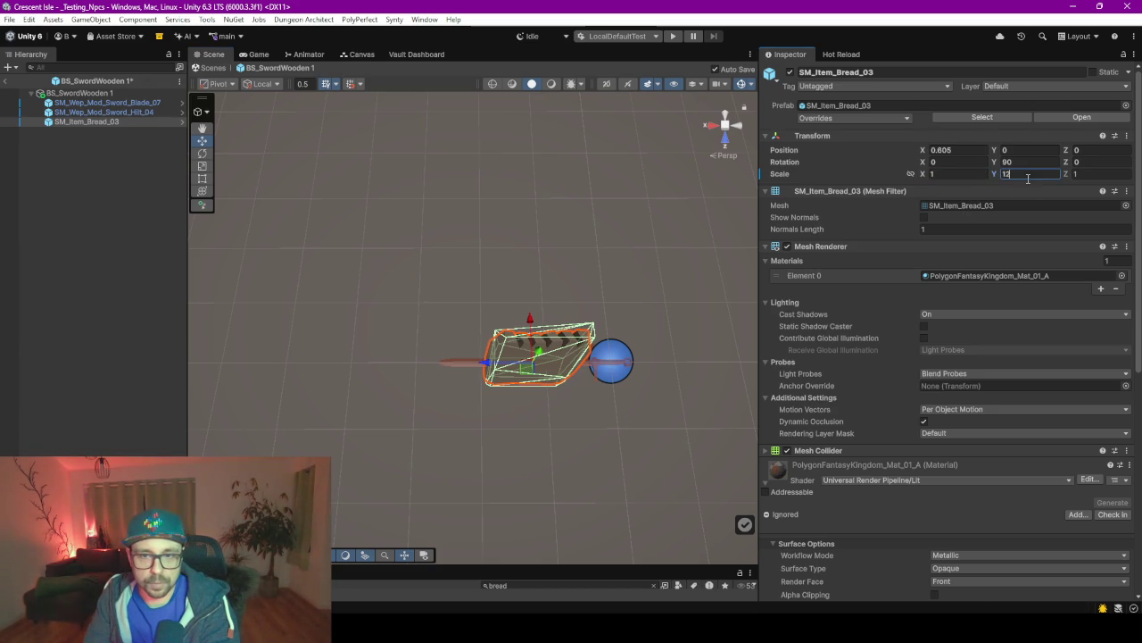
key(BackSpace)
key(Tab)
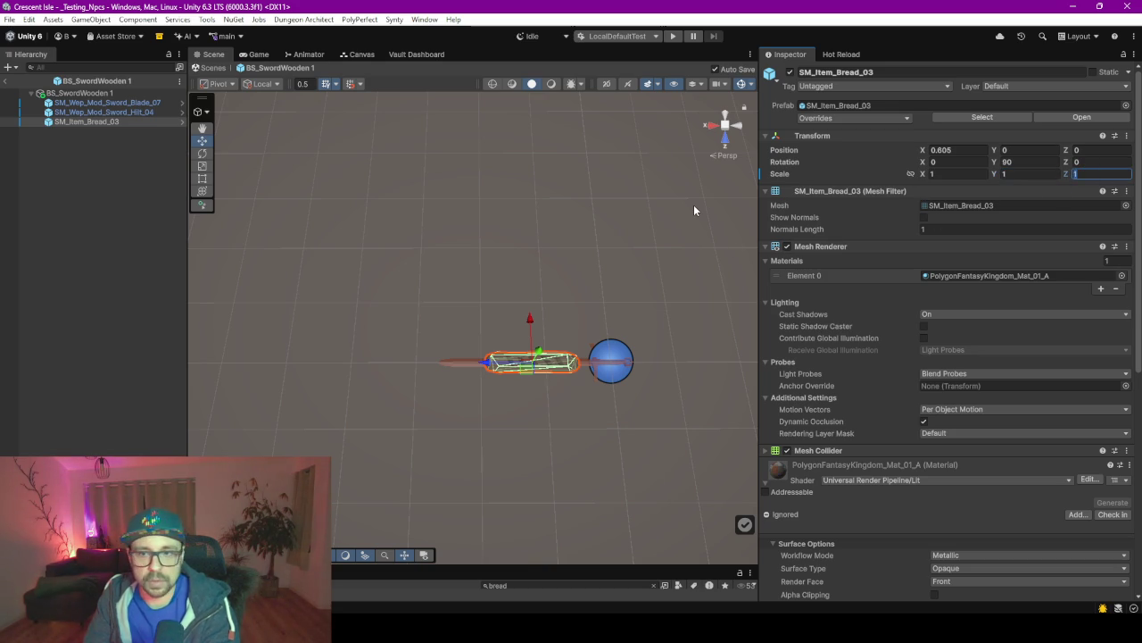
text(2)
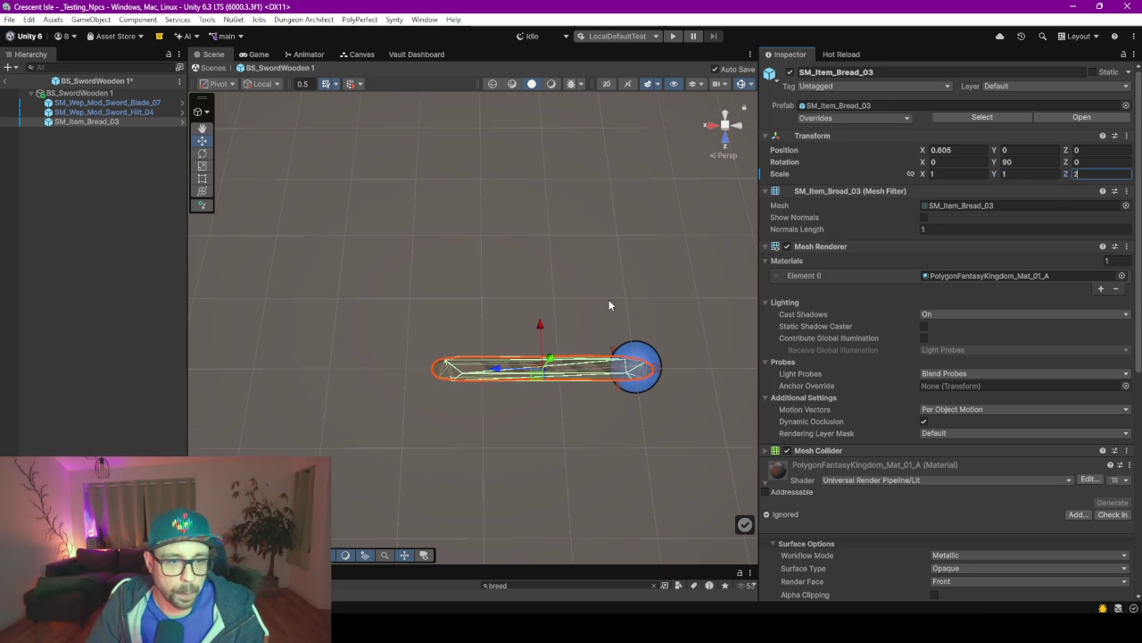
Delete the Blade_07 blade and Hilt_04 hilt, leaving only the bread in the prefab.
click(608, 305)
drag(590, 323, 479, 259)
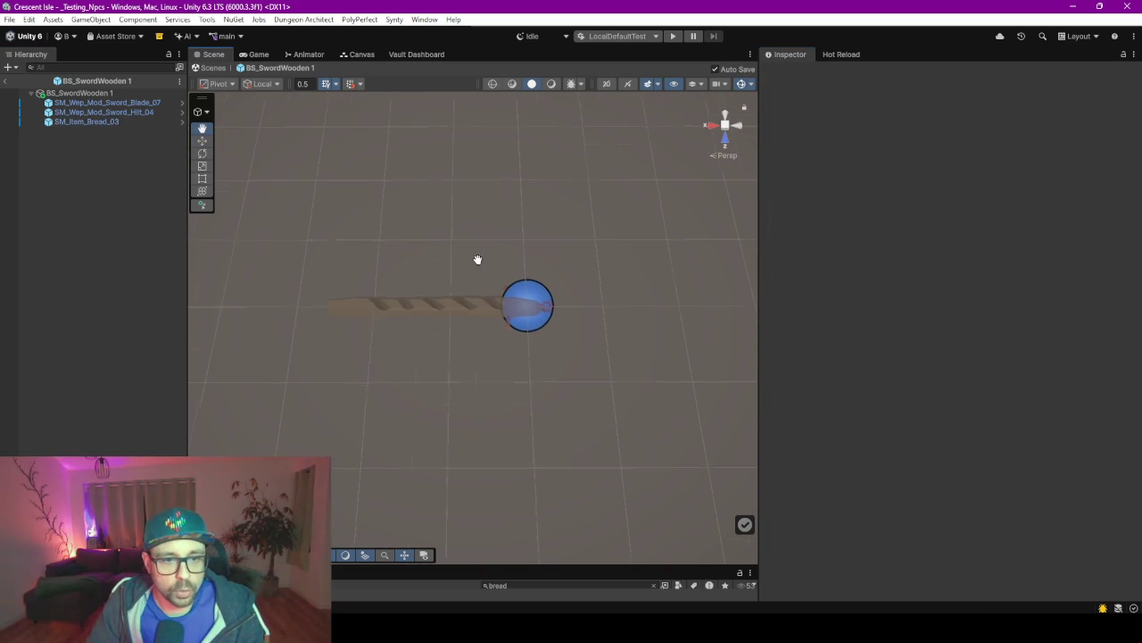
mouse_move(566, 277)
mouse_down()
mouse_move(418, 313)
mouse_move(535, 260)
mouse_move(535, 235)
mouse_up()
key(w)
click(555, 229)
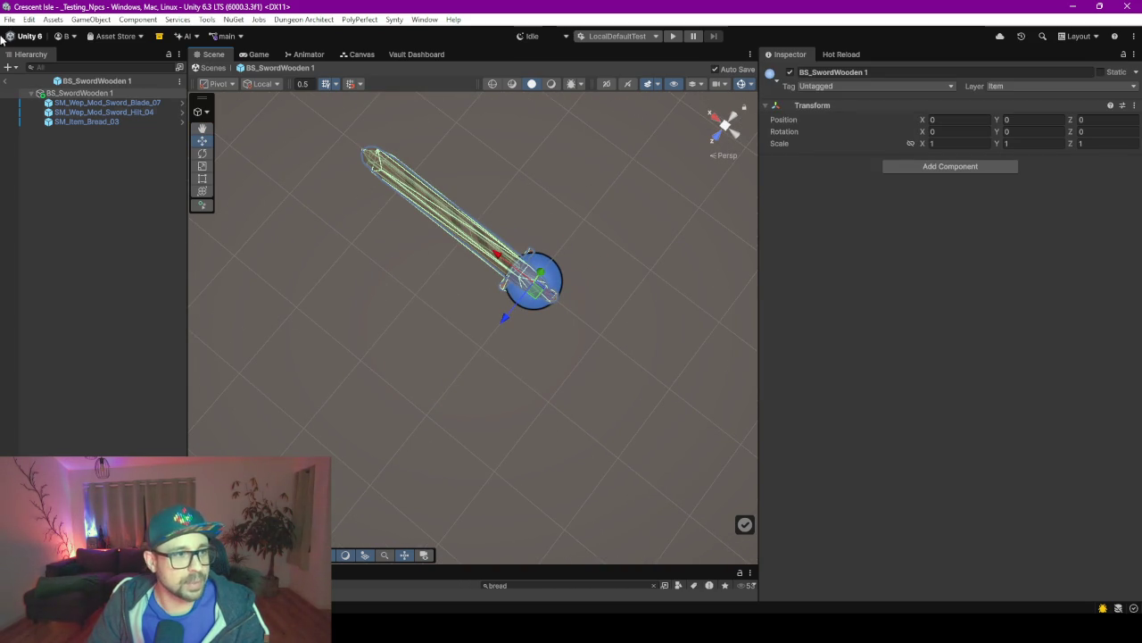
click(95, 113)
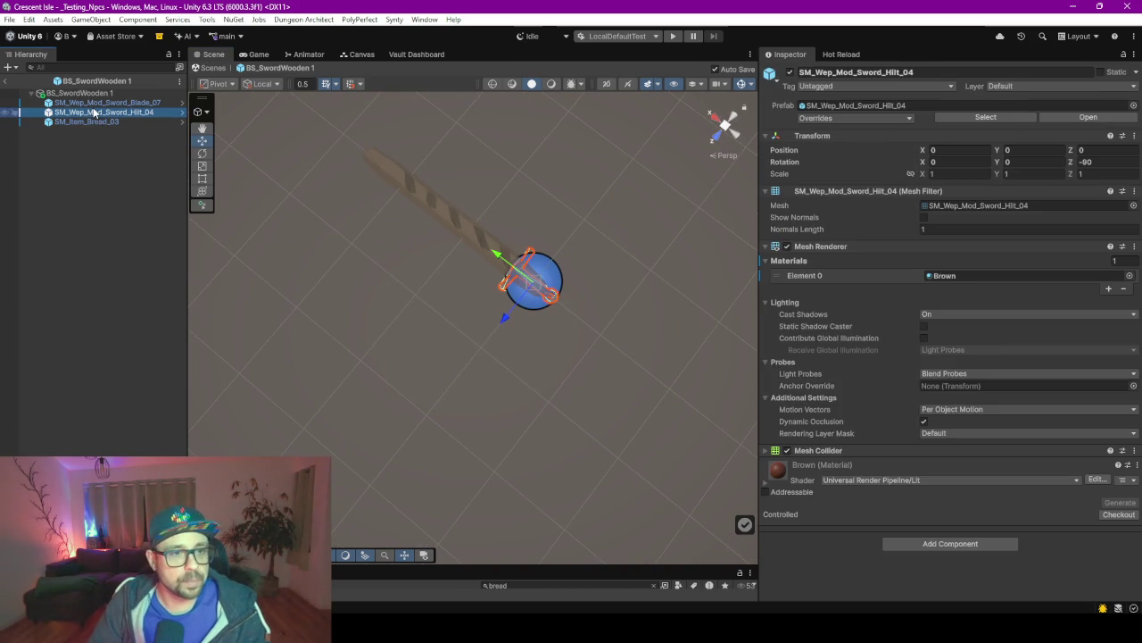
ctrl+click(100, 104)
key(Delete)
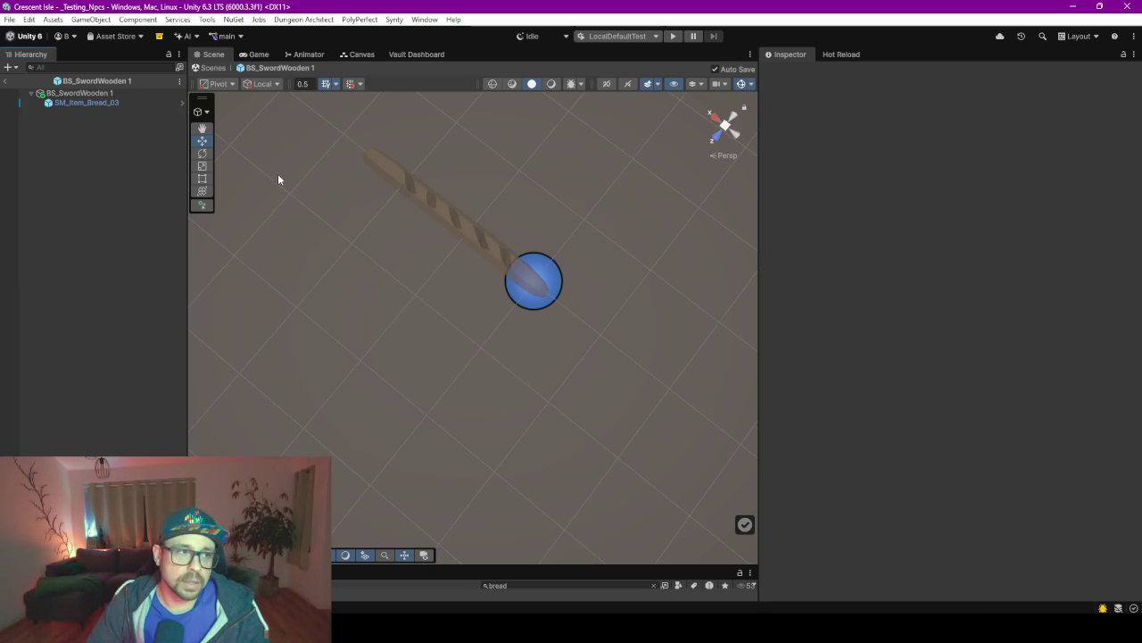
Rename the BS_SwordWooden 1 prefab root and its prefab file to BS_SwordBread.
click(109, 93)
click(911, 72)
click(911, 72)
drag(911, 72, 838, 75)
text(BS_SwordBread)
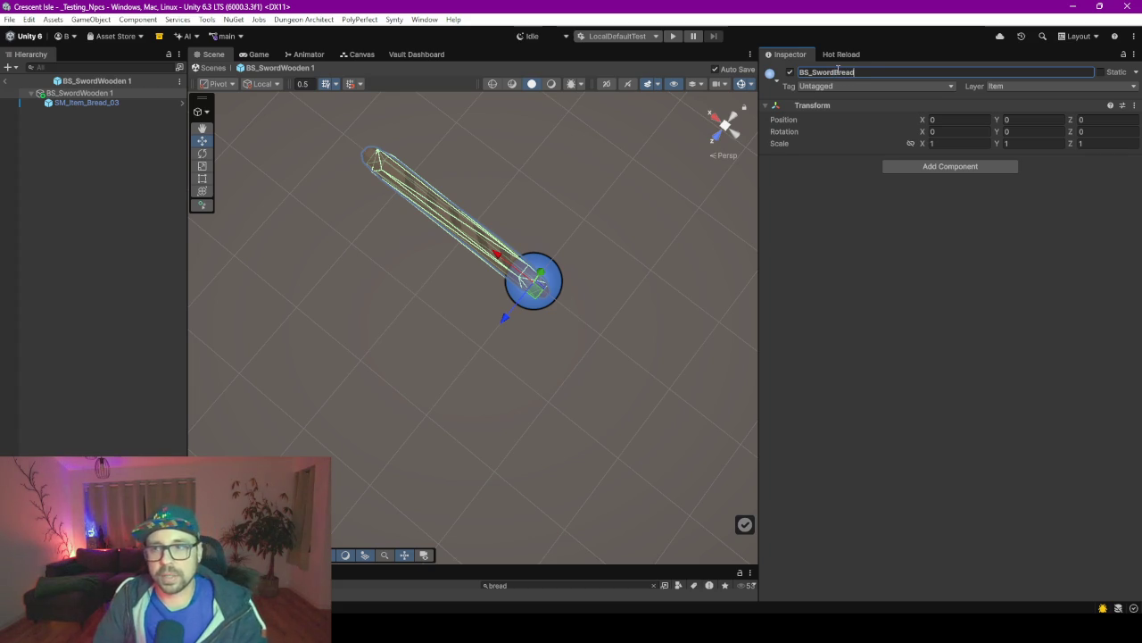
key(Return)
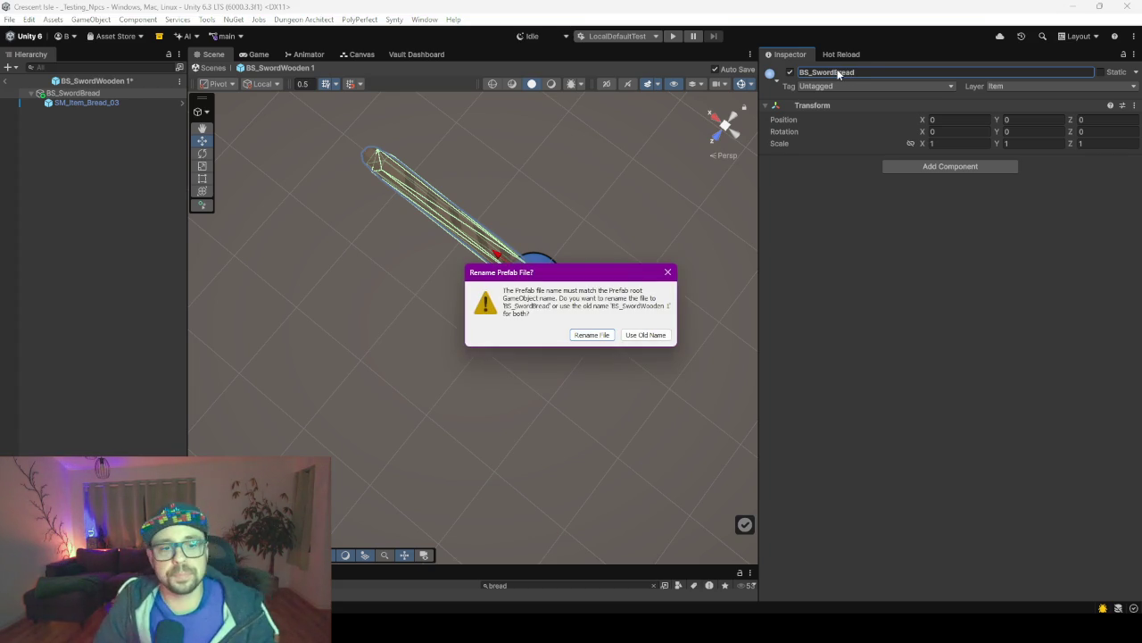
key(Return)
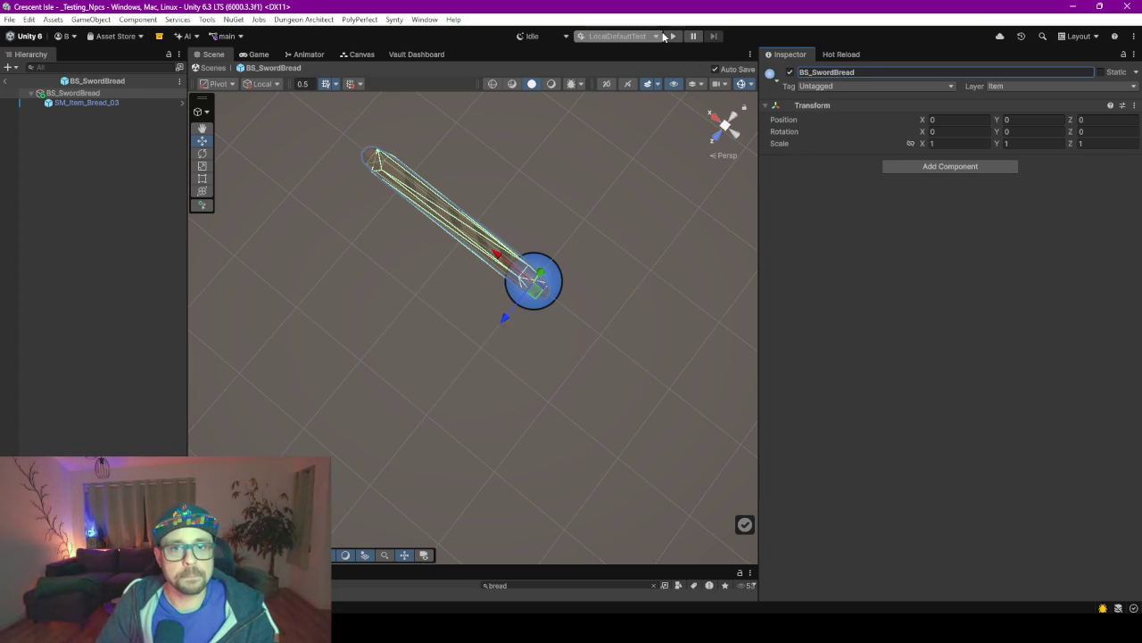
click(406, 55)
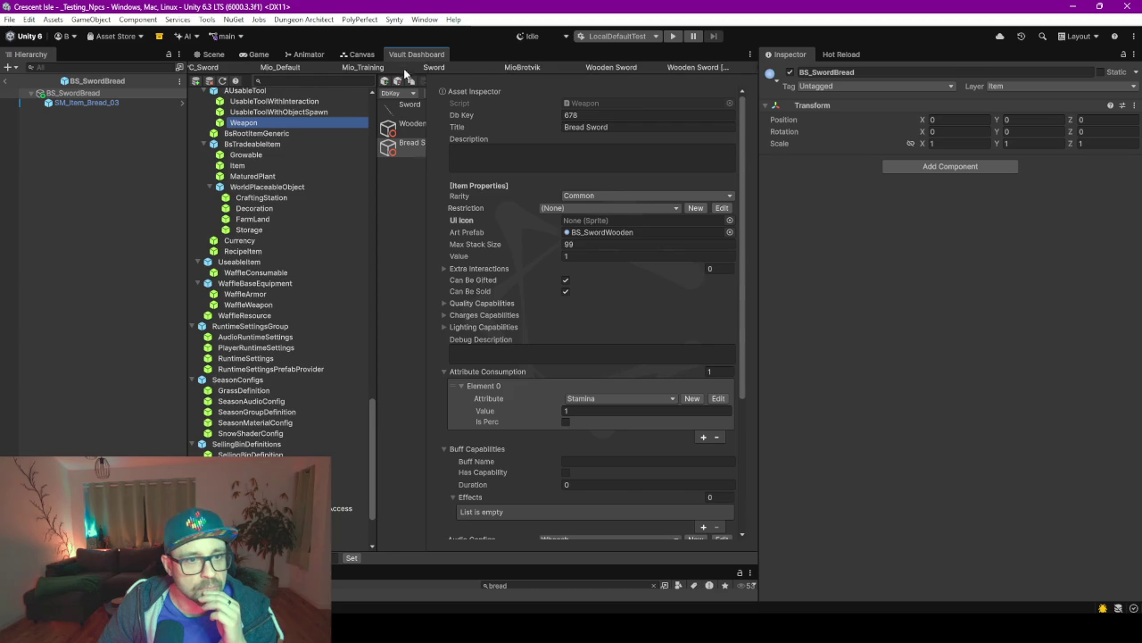
Set Bread Sword's Art Prefab to BS_SwordBread by searching 'sword brea'.
click(729, 233)
text(swor)
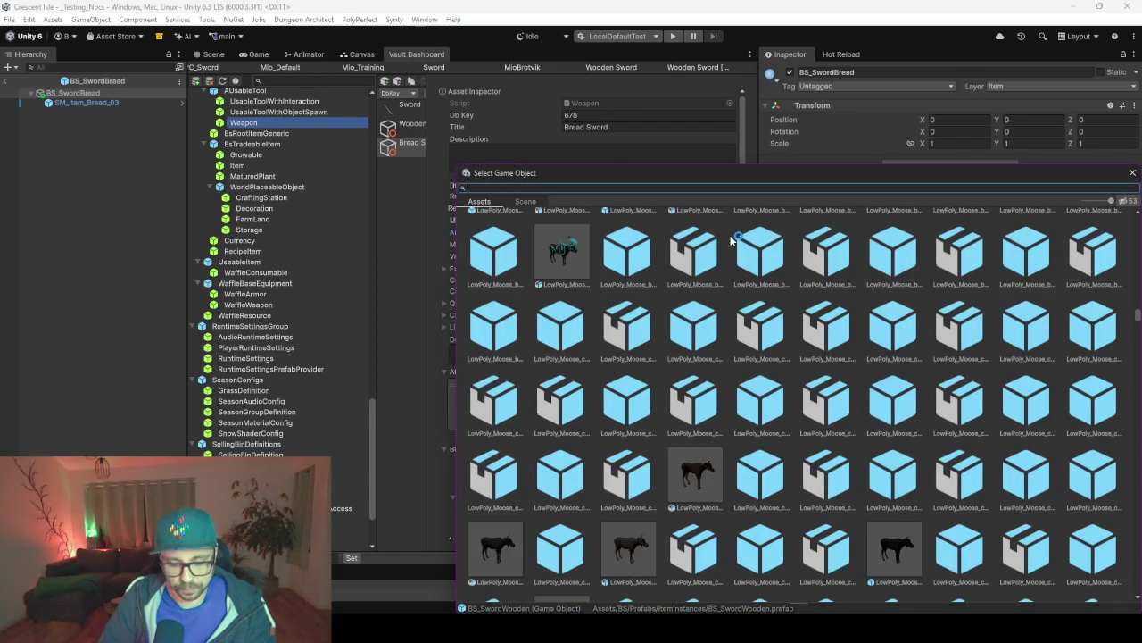
text(d brea)
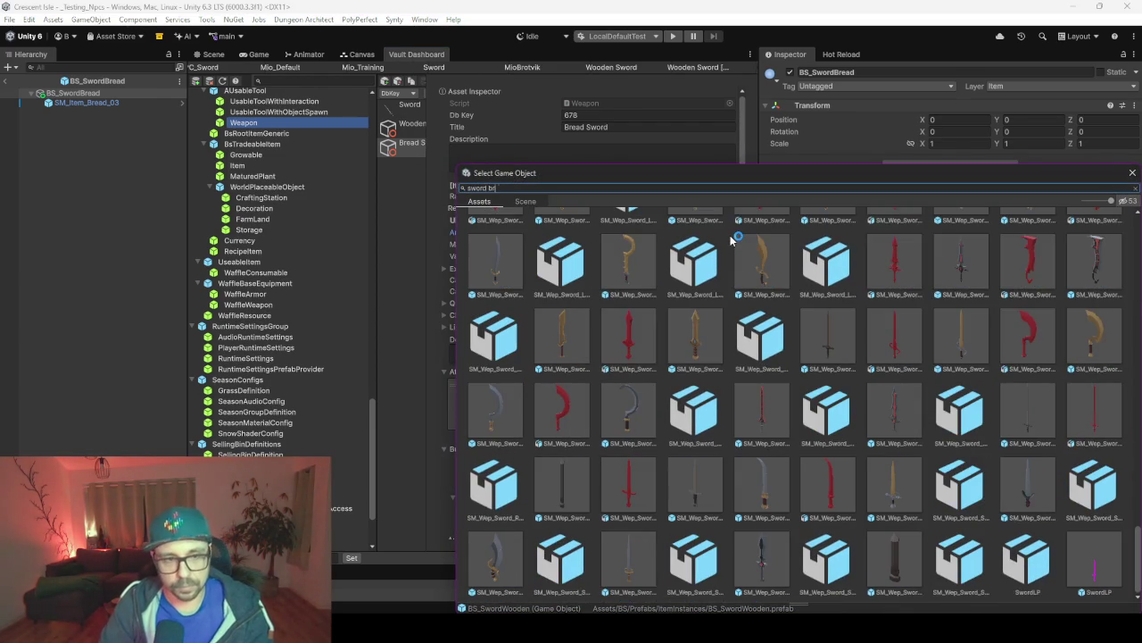
key(Return)
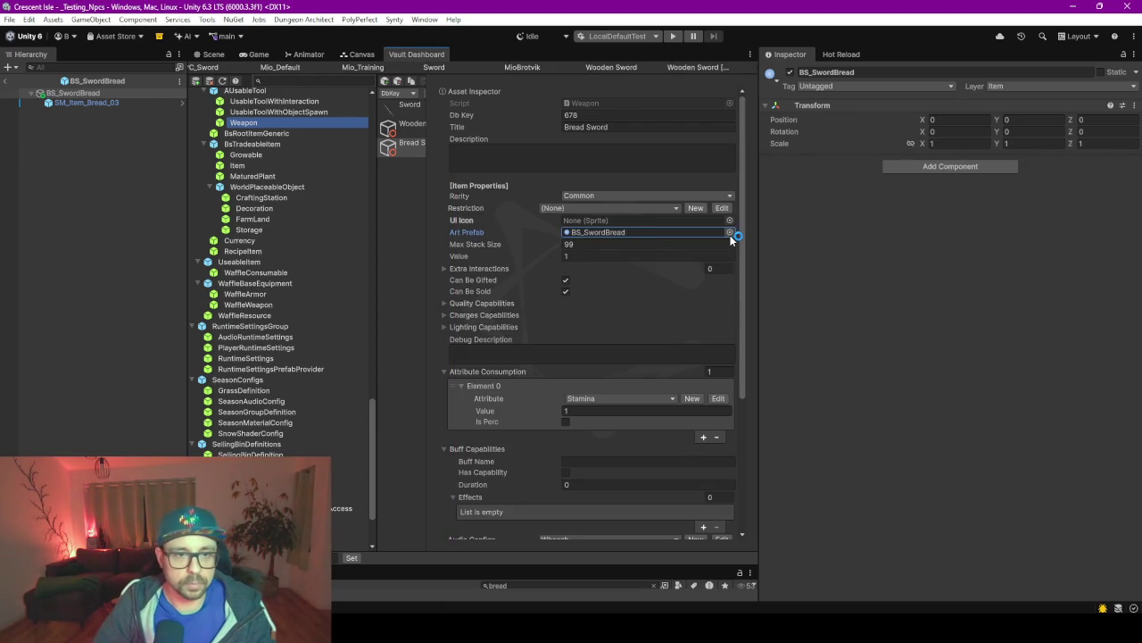
Widen the Vault Dashboard, return to the _Testing_Npcs scene, and enlarge the project files area.
drag(757, 277, 908, 277)
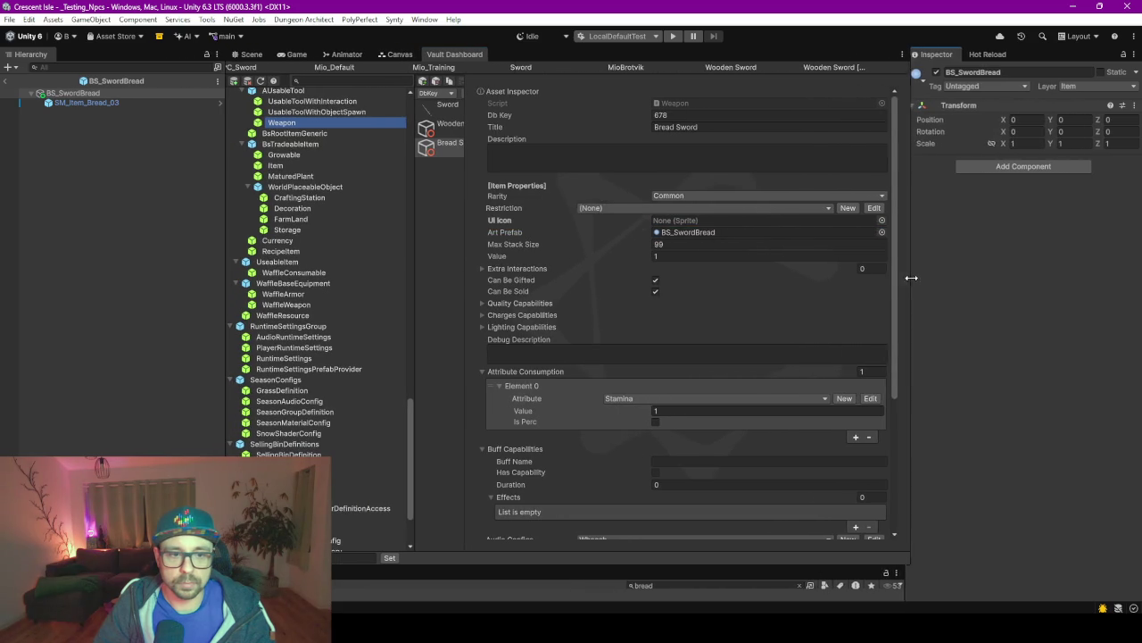
mouse_move(466, 275)
mouse_down()
mouse_move(560, 265)
mouse_move(543, 269)
mouse_up()
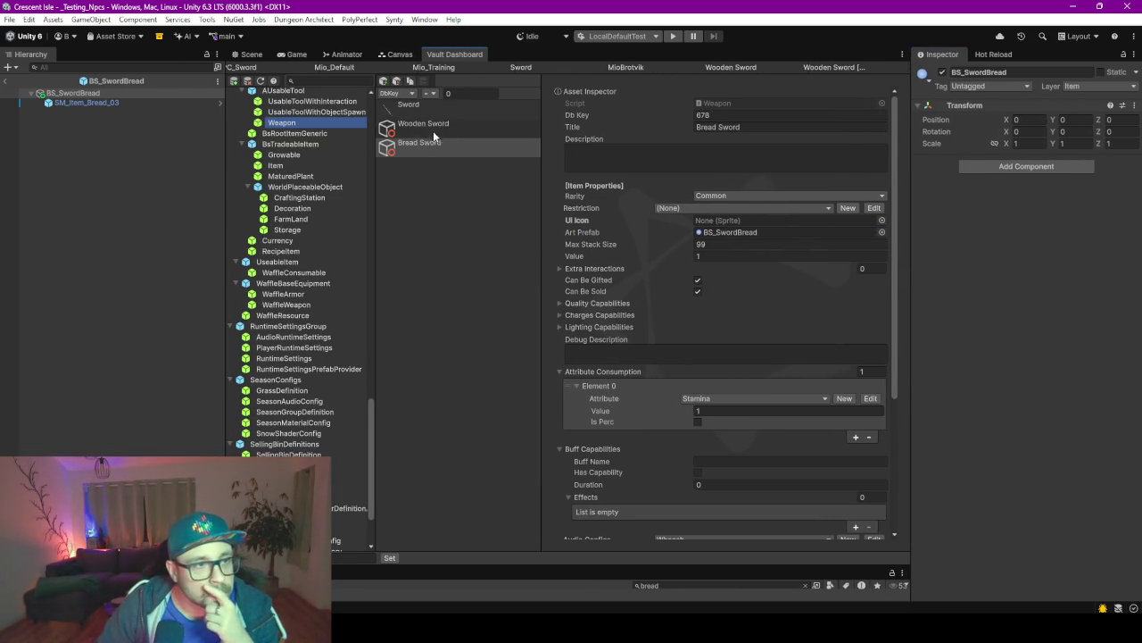
click(7, 82)
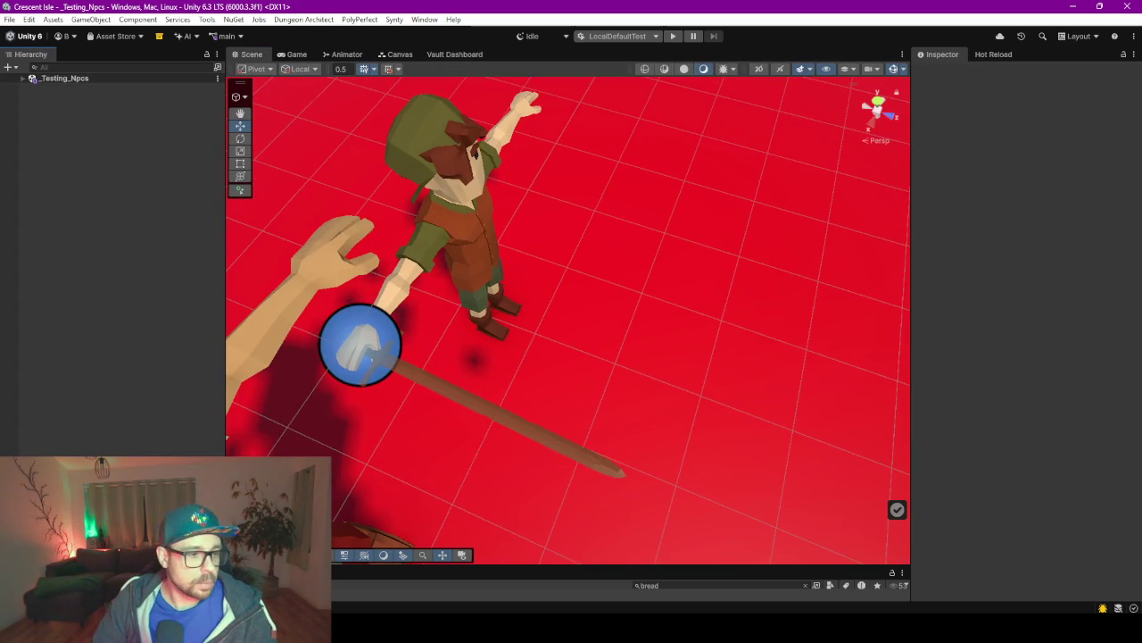
drag(72, 568, 71, 323)
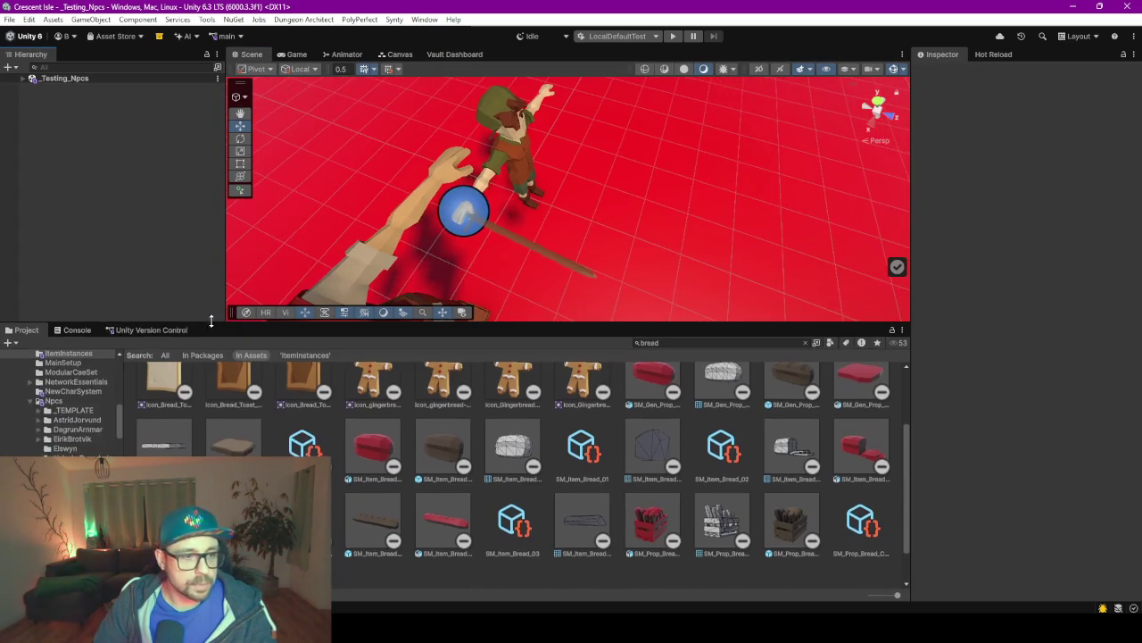
Open the _Screenshot scene from the Scenes folder.
click(34, 363)
scroll(36, 405, down, 3)
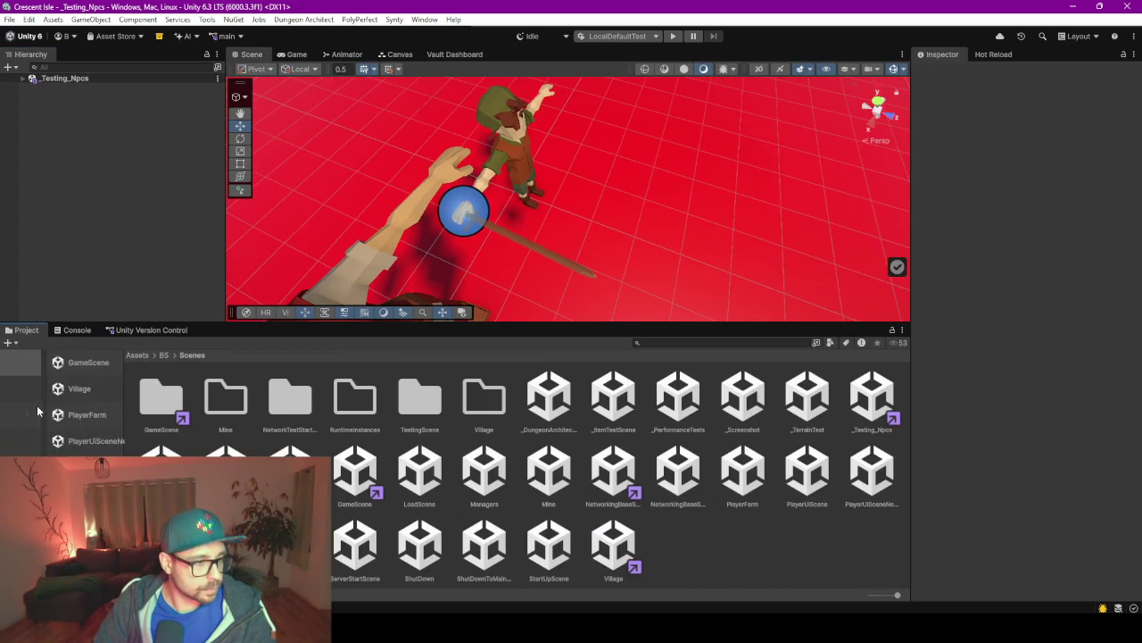
click(743, 397)
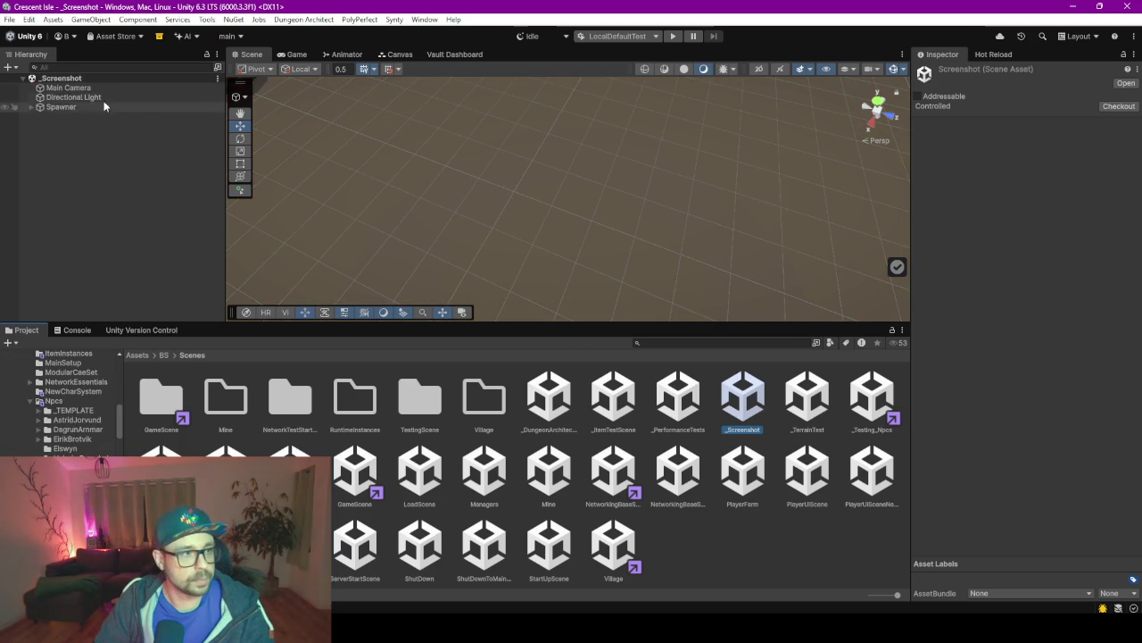
Switch the Spawner's item from Cauldron to Wooden Sword and show the Main Camera preview.
click(49, 107)
click(1041, 189)
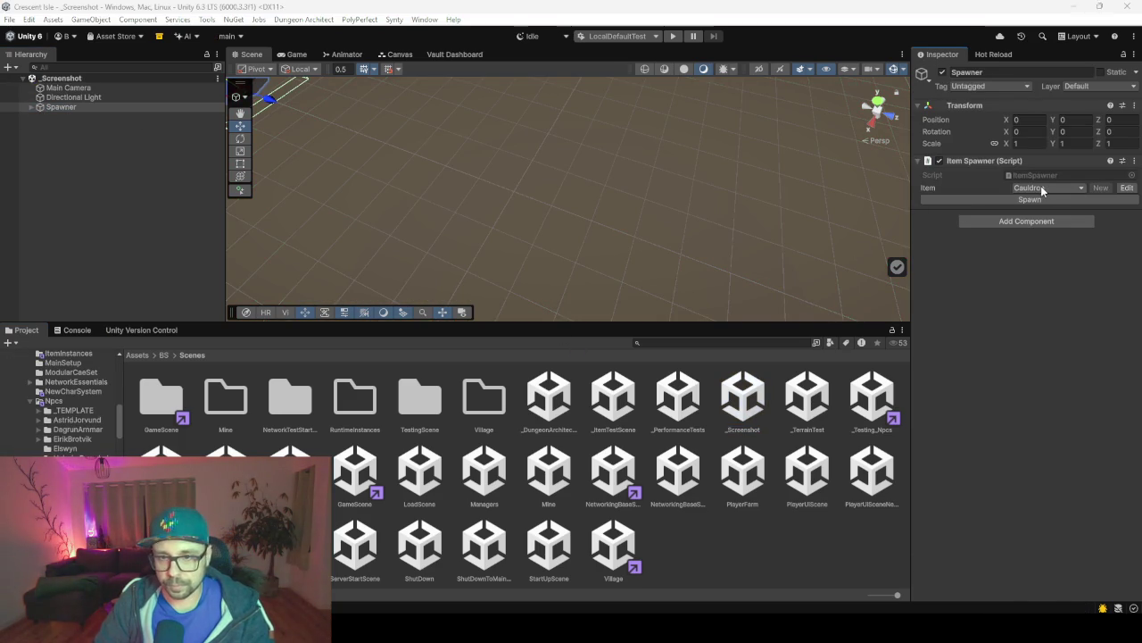
text(sword w)
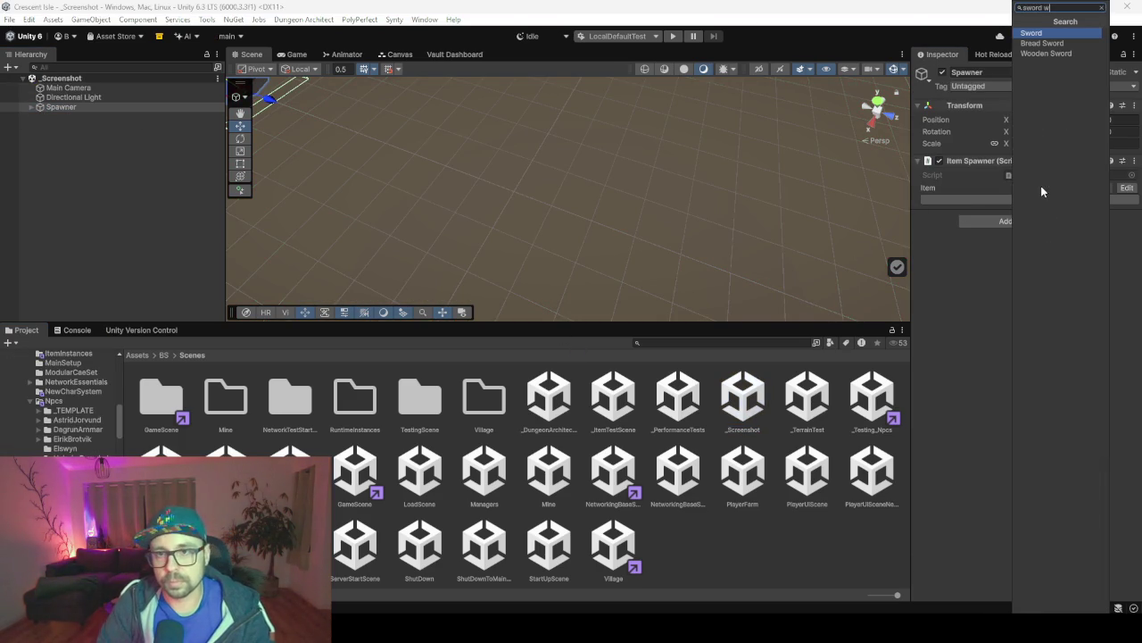
key(Down)
key(Down)
key(Return)
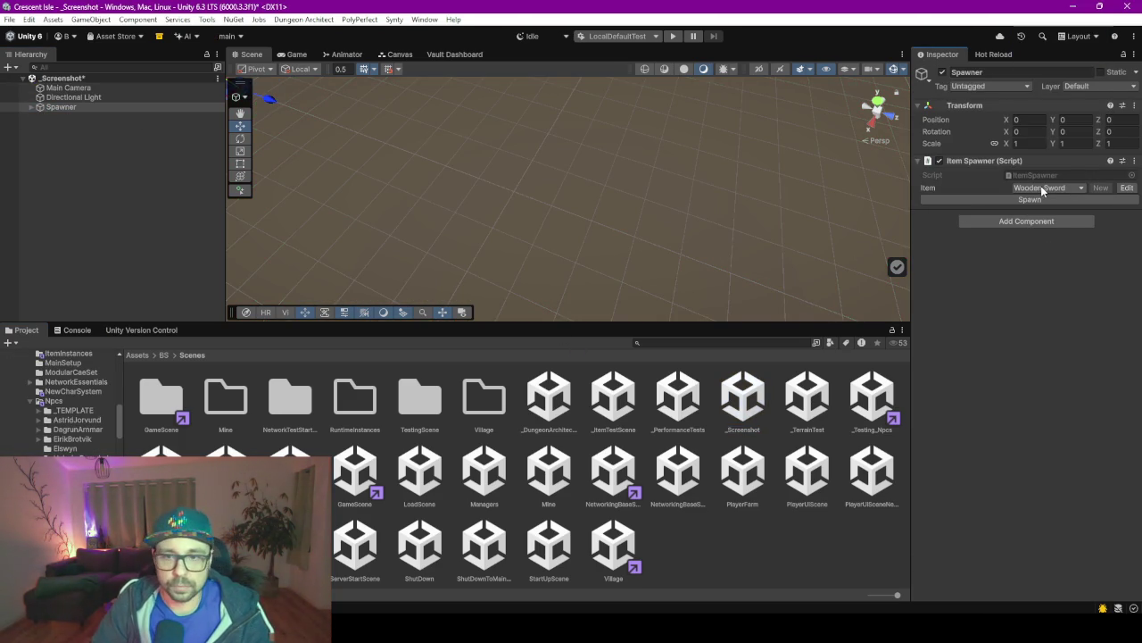
click(90, 116)
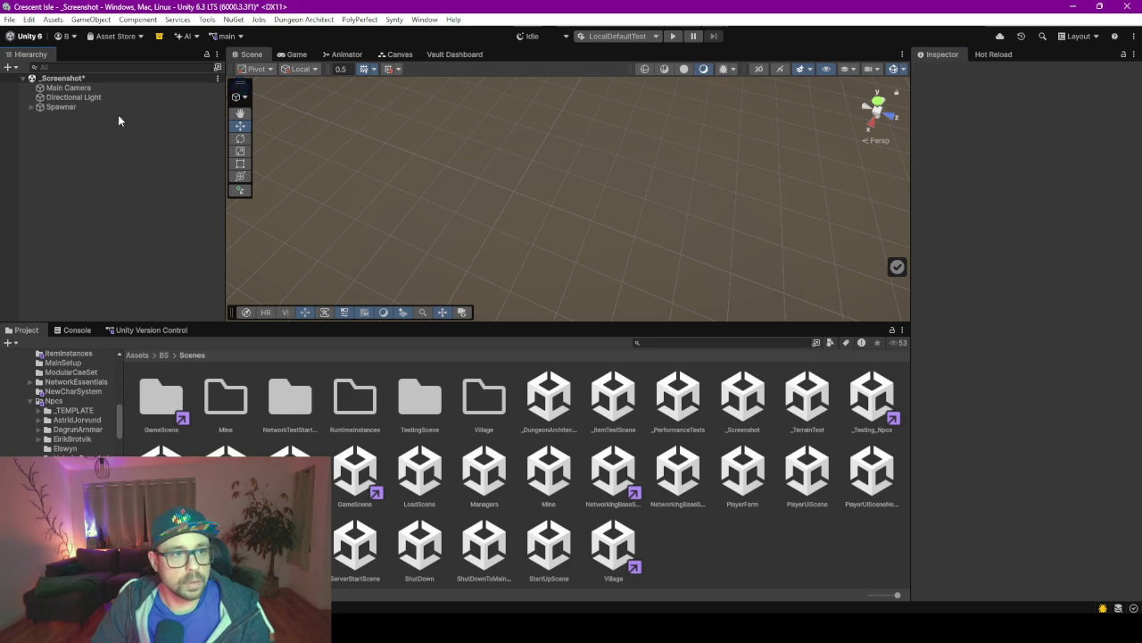
drag(589, 323, 590, 442)
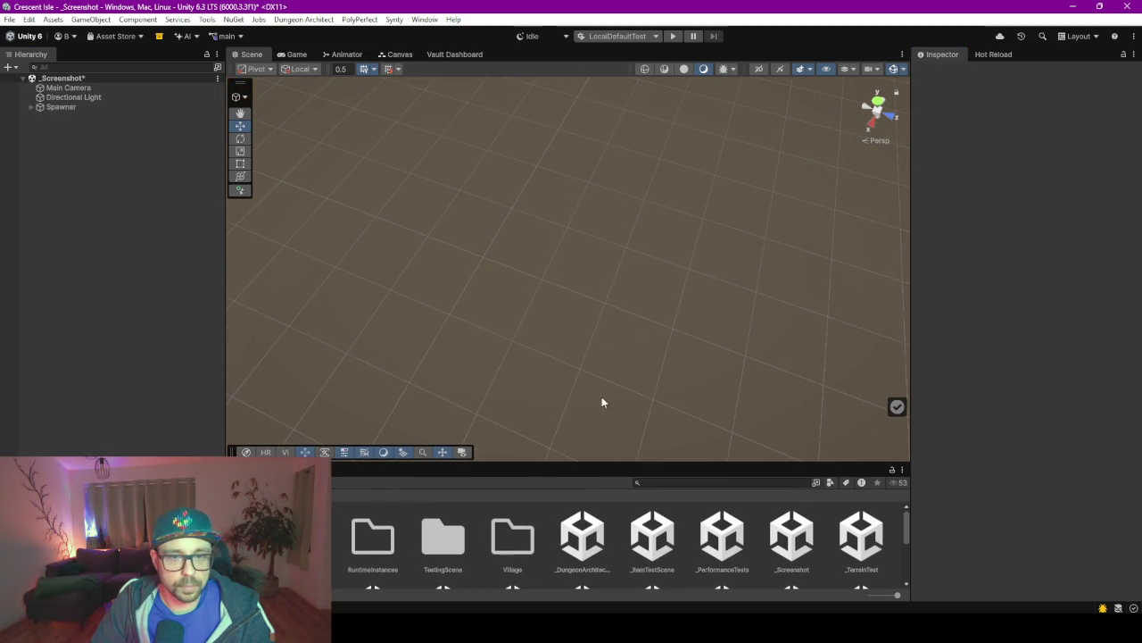
click(457, 453)
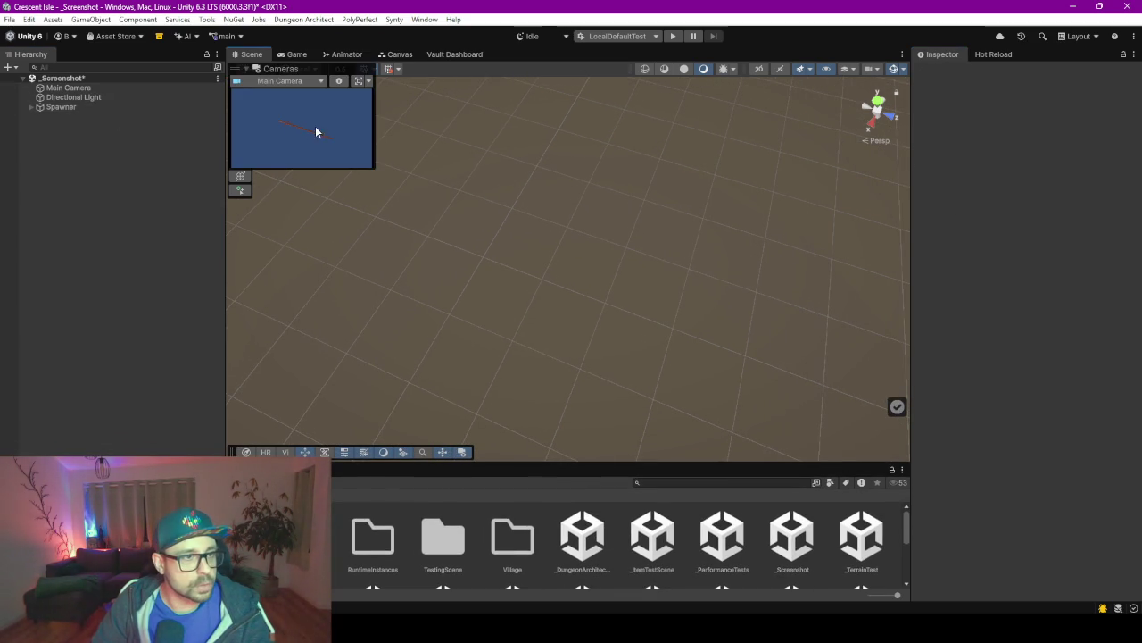
Select the Spawner and frame it with its spawned sword in the scene view.
click(31, 108)
click(62, 108)
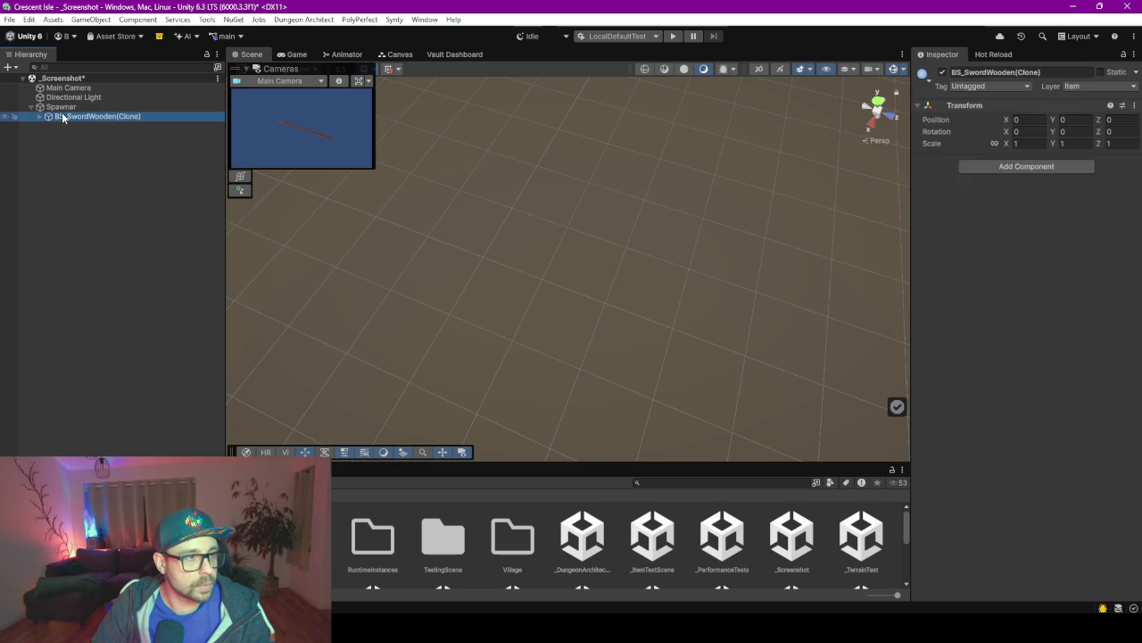
double_click(94, 106)
scroll(623, 220, down, 3)
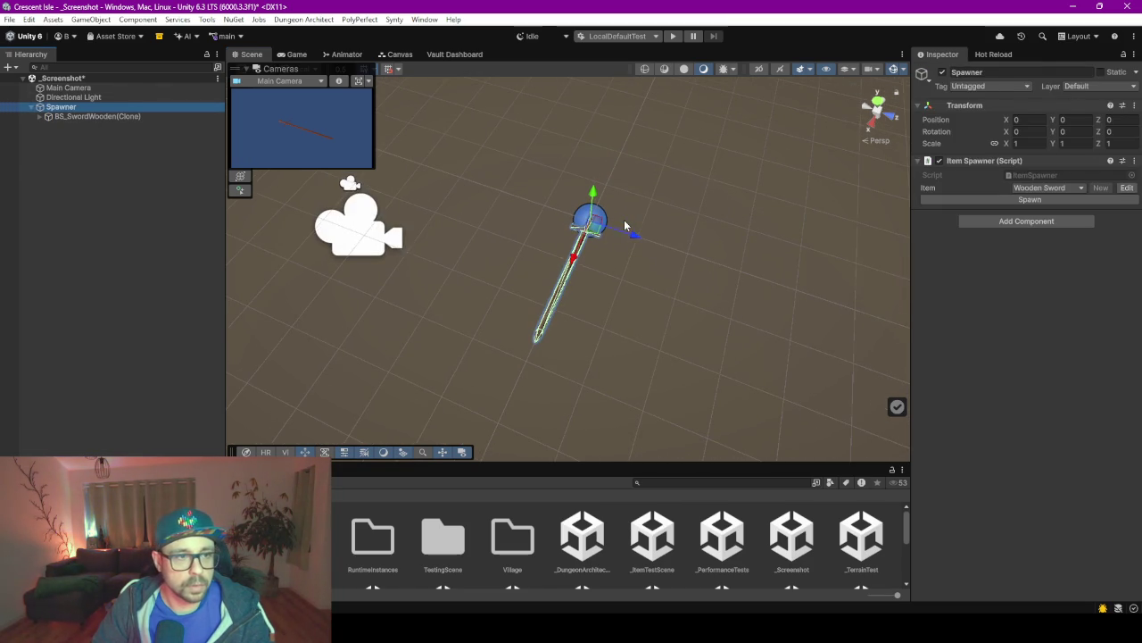
Move and rotate the Main Camera to frame the wooden sword.
click(74, 97)
click(70, 88)
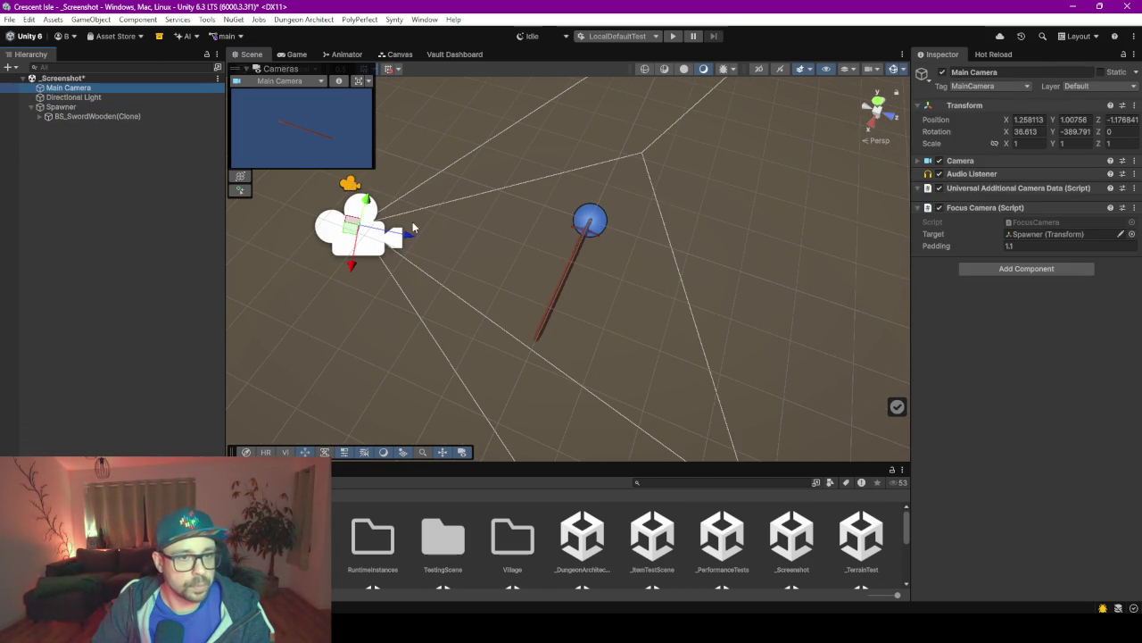
mouse_move(379, 271)
mouse_down()
mouse_move(384, 294)
mouse_move(398, 285)
mouse_move(353, 283)
mouse_move(298, 252)
mouse_move(283, 213)
mouse_move(356, 178)
mouse_move(438, 187)
mouse_move(408, 200)
mouse_up()
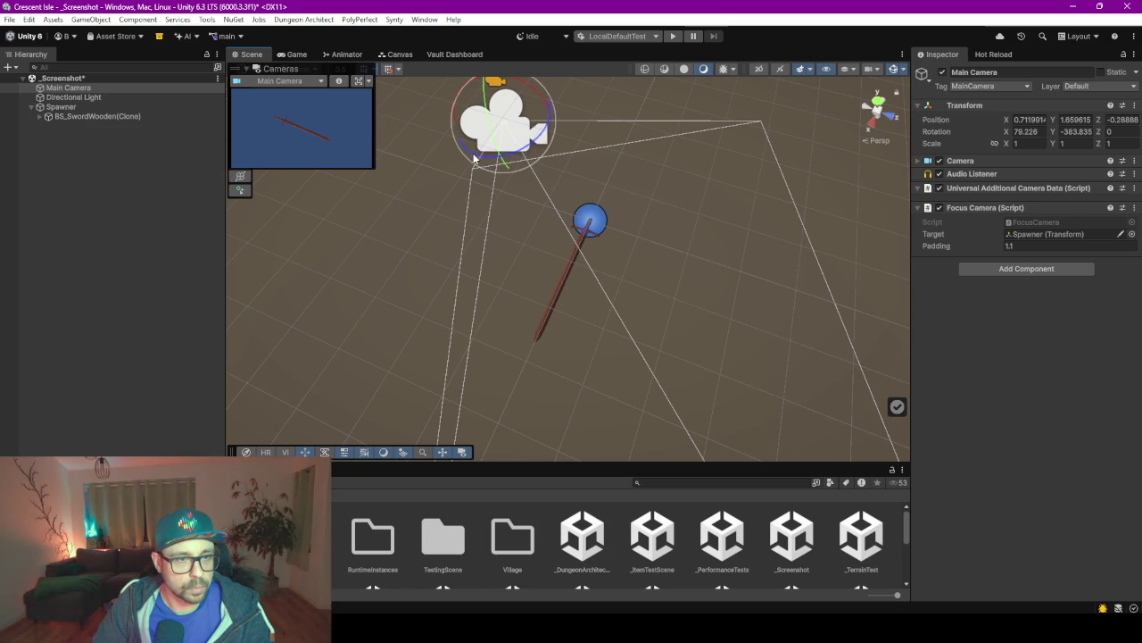
drag(489, 143, 489, 119)
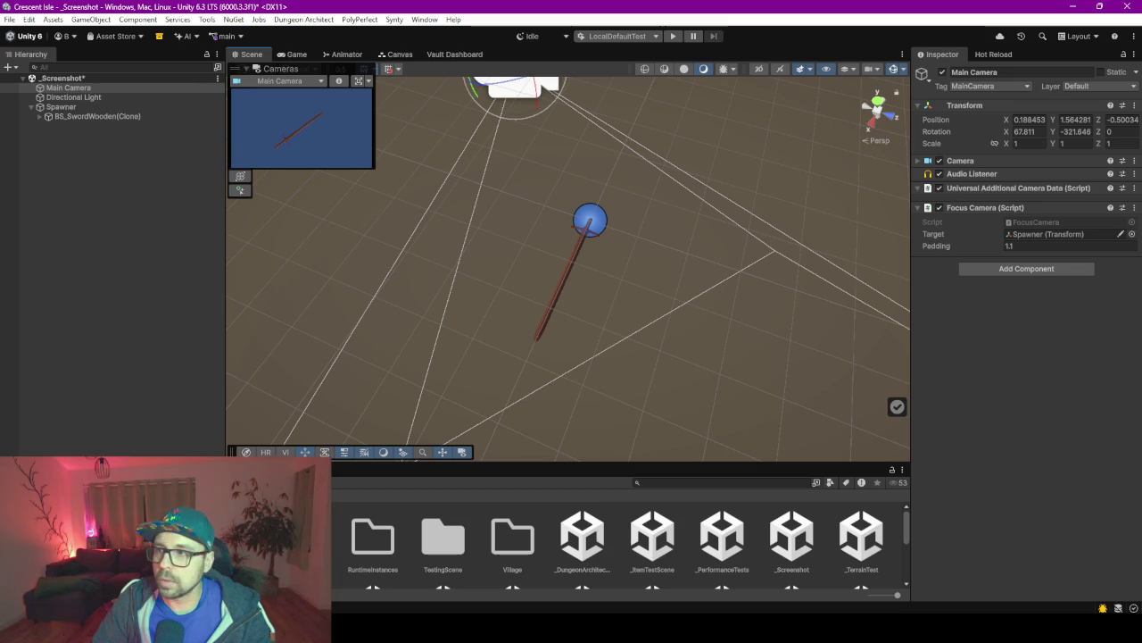
click(446, 55)
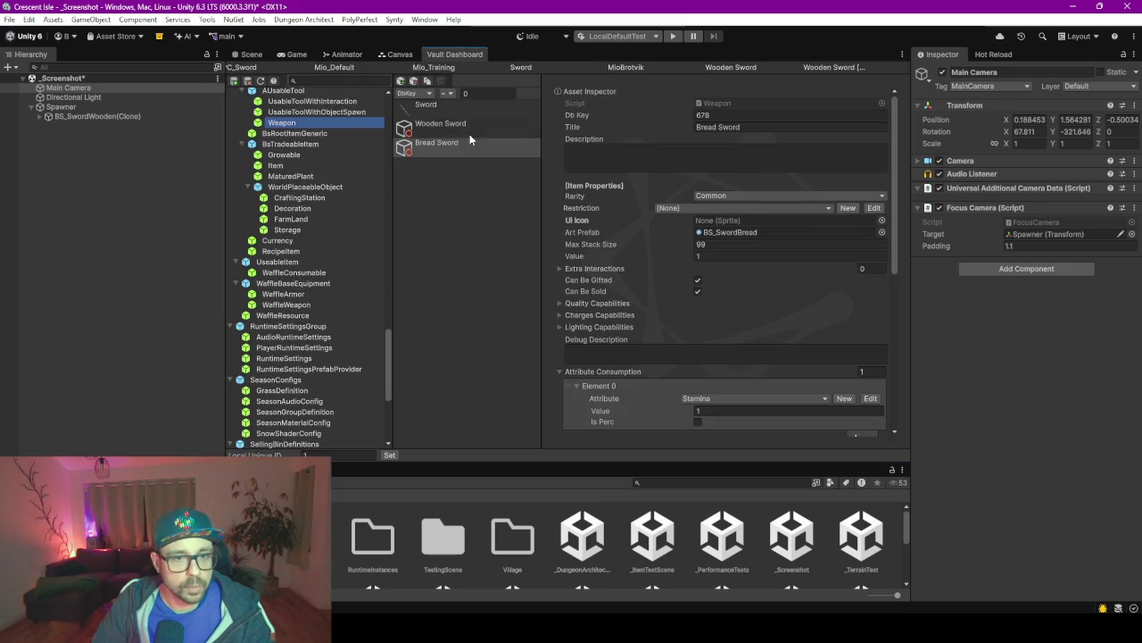
Compare with the plain Sword item's settings, then head back through the tabs toward the scene.
click(443, 108)
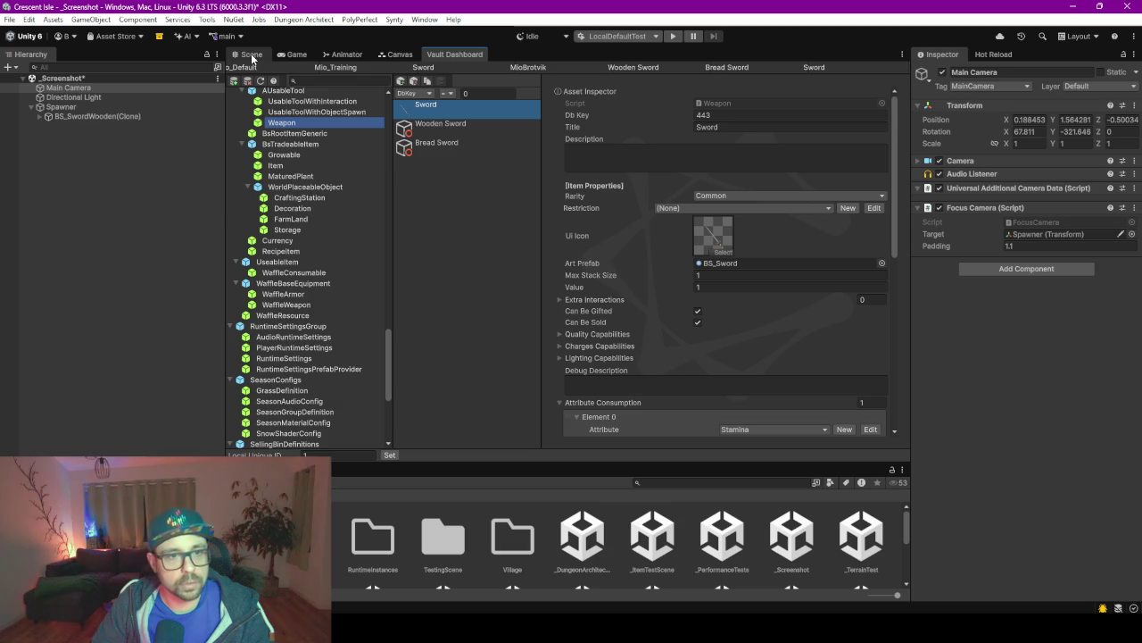
click(400, 54)
click(334, 55)
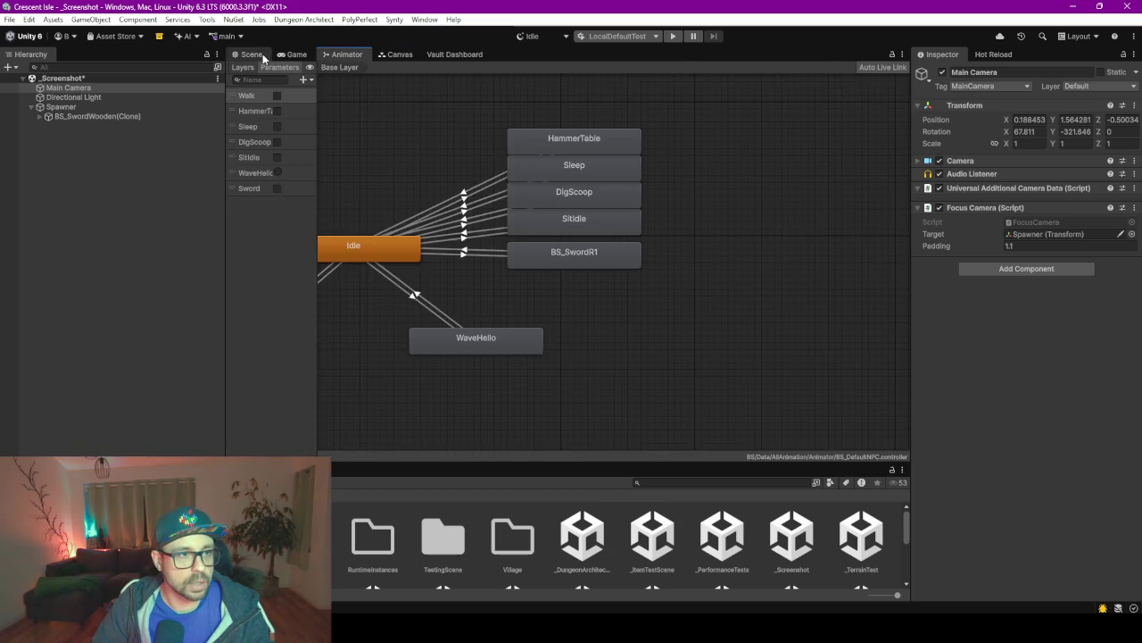
click(260, 55)
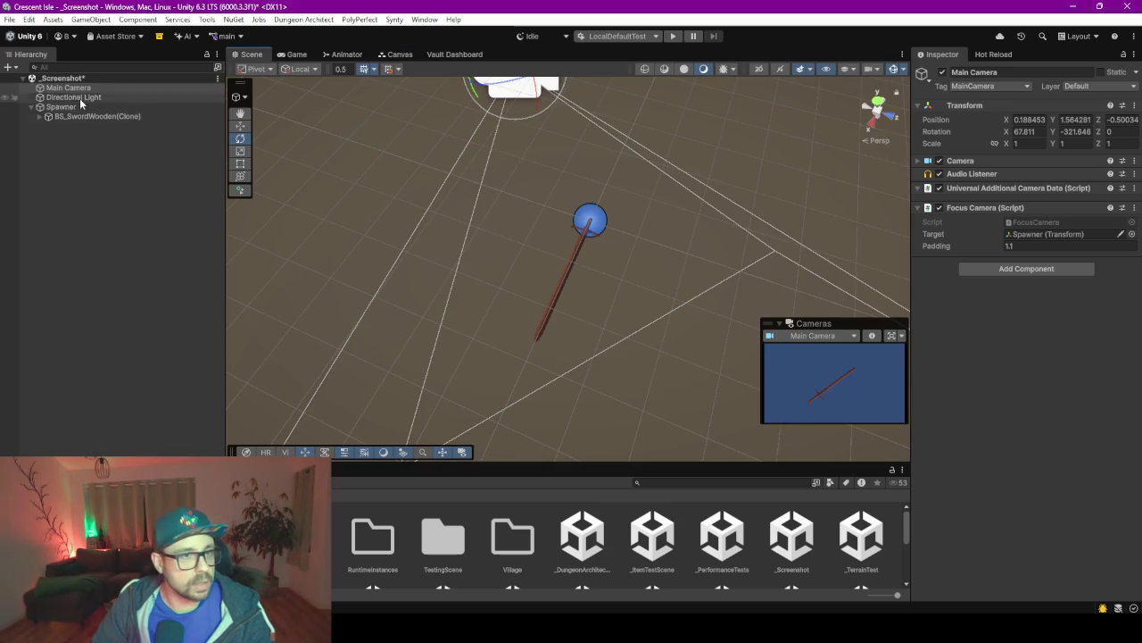
Set the Main Camera's rotation to X 90 and Y 0.
click(1044, 120)
click(1017, 131)
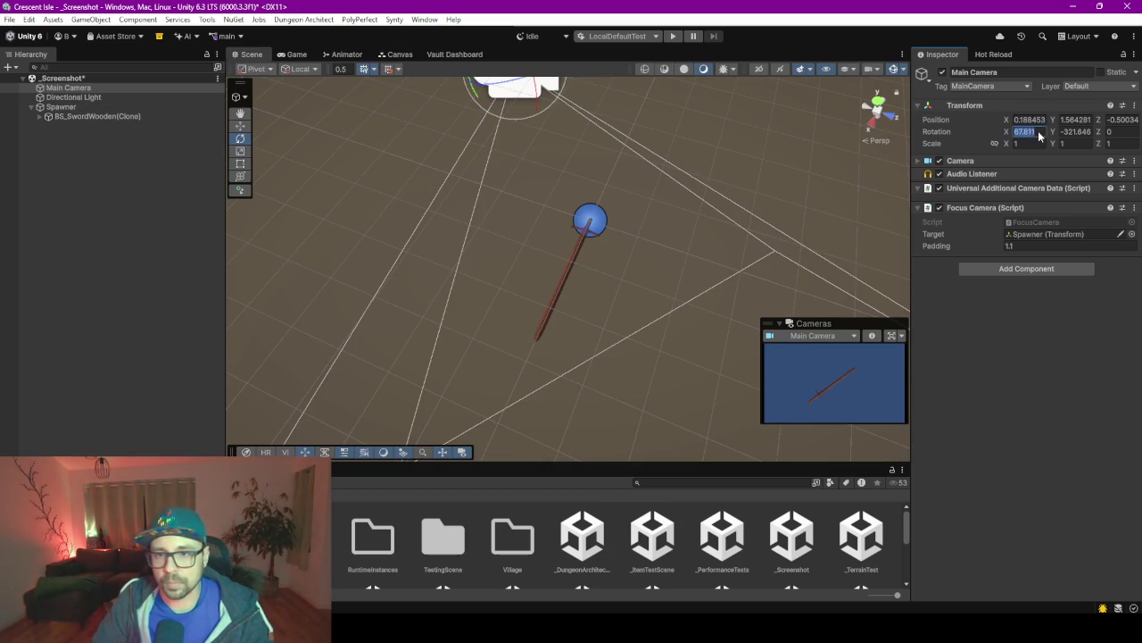
text(0)
click(1073, 131)
text(0)
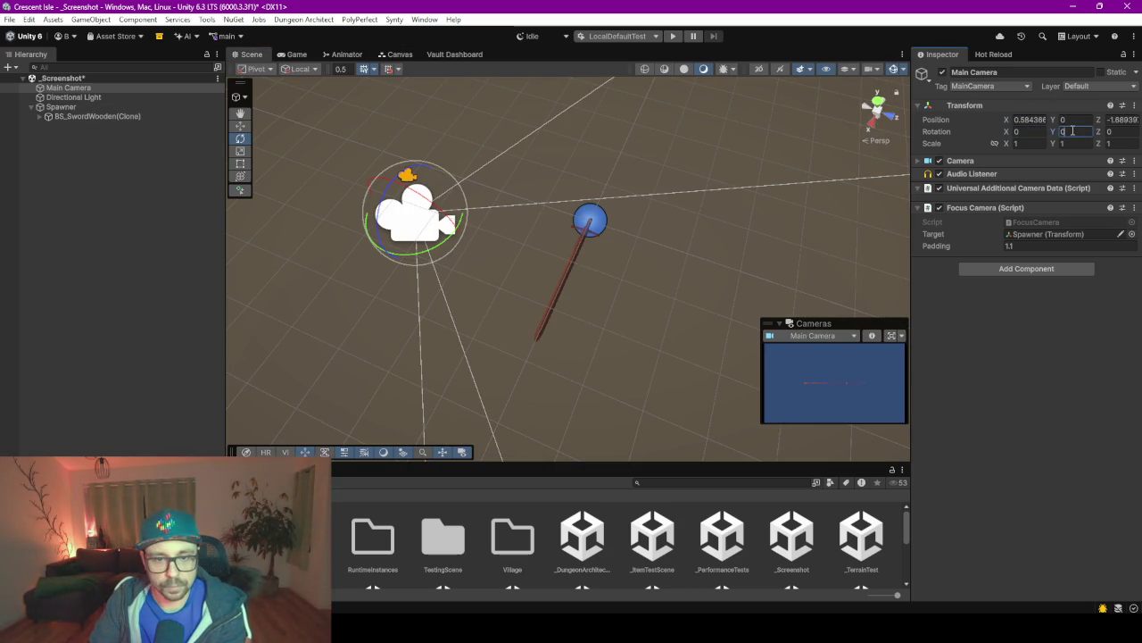
mouse_move(425, 214)
mouse_down()
mouse_move(430, 203)
mouse_move(541, 254)
mouse_up()
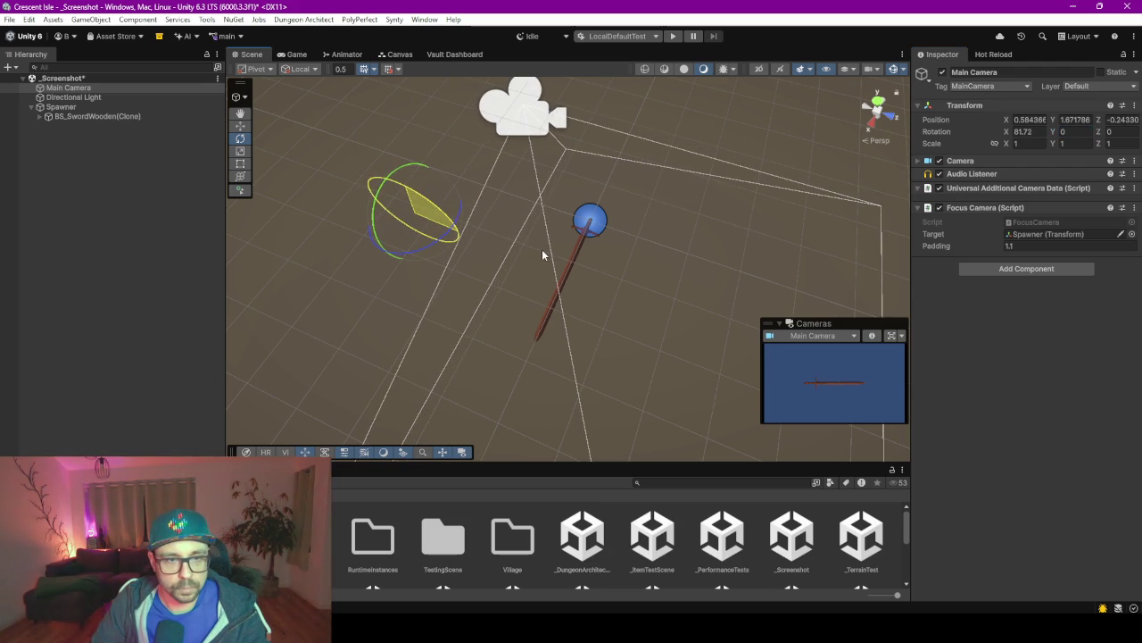
click(1026, 131)
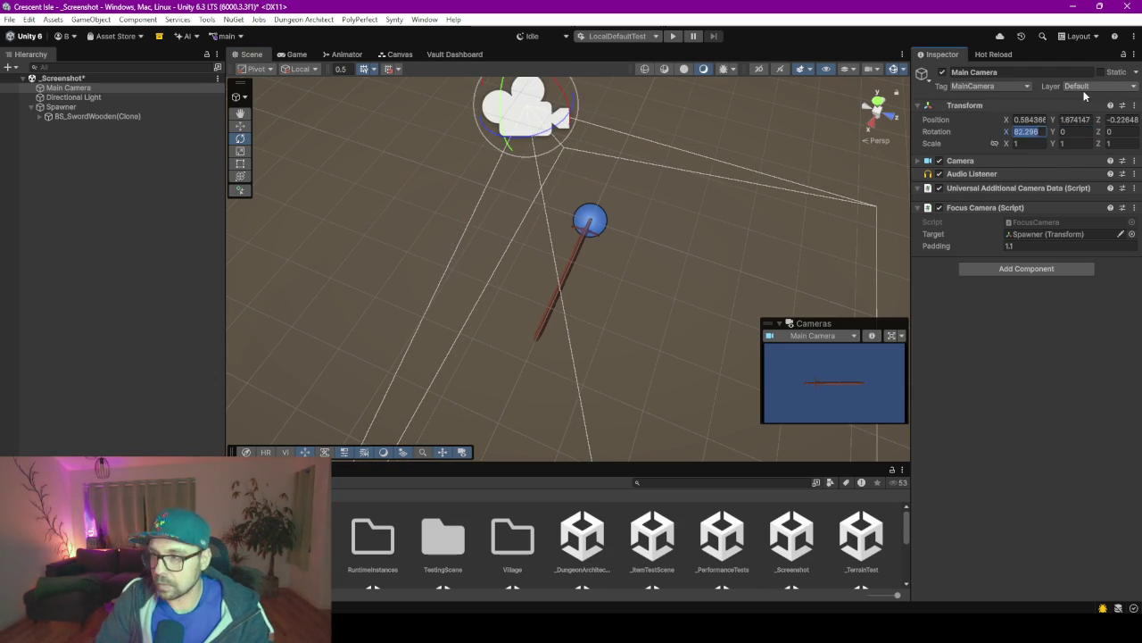
text(90)
click(620, 149)
Undo a stray tilt, frame the camera, set its Z rotation to 0, and select the Spawner.
mouse_move(590, 142)
mouse_down()
mouse_move(598, 103)
mouse_move(617, 107)
mouse_up()
key(ctrl+z)
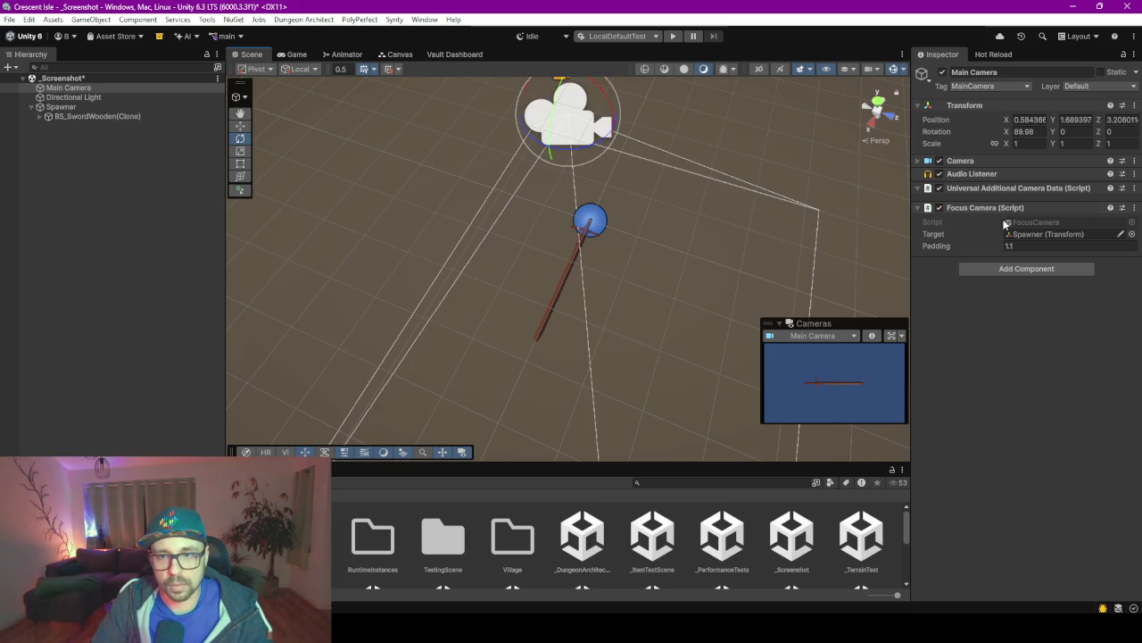
key(f)
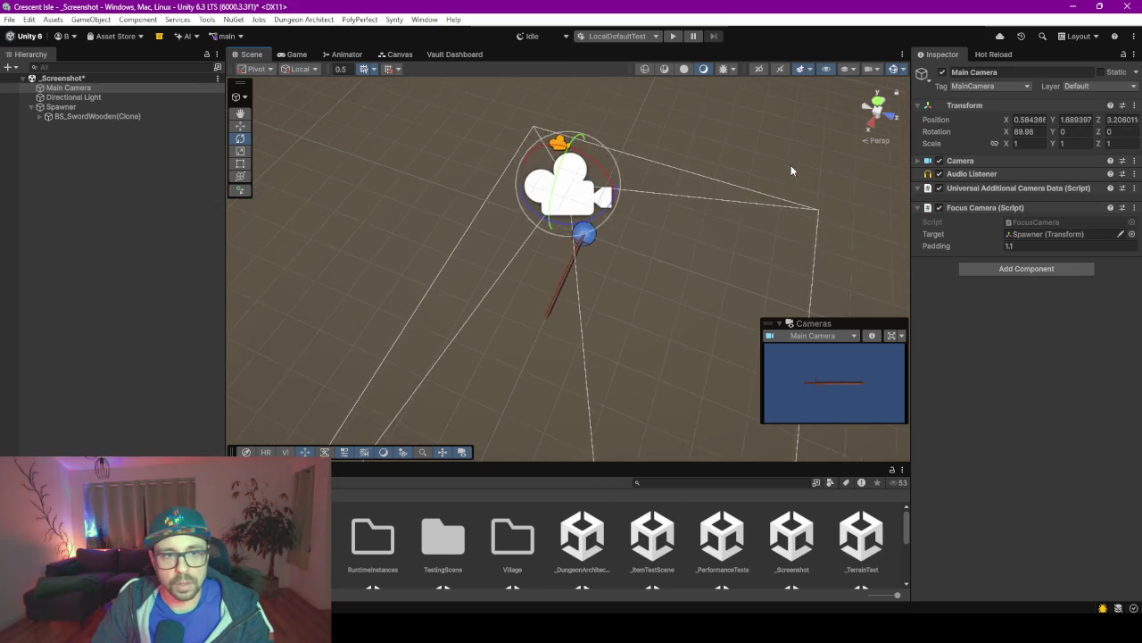
click(1057, 132)
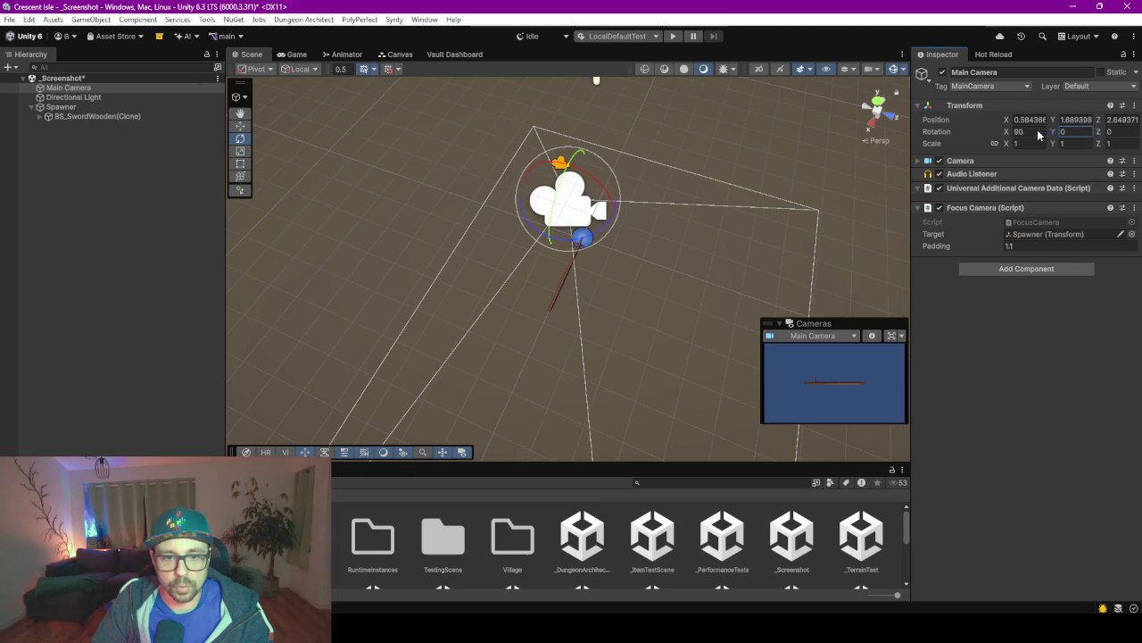
key(Tab)
text(0)
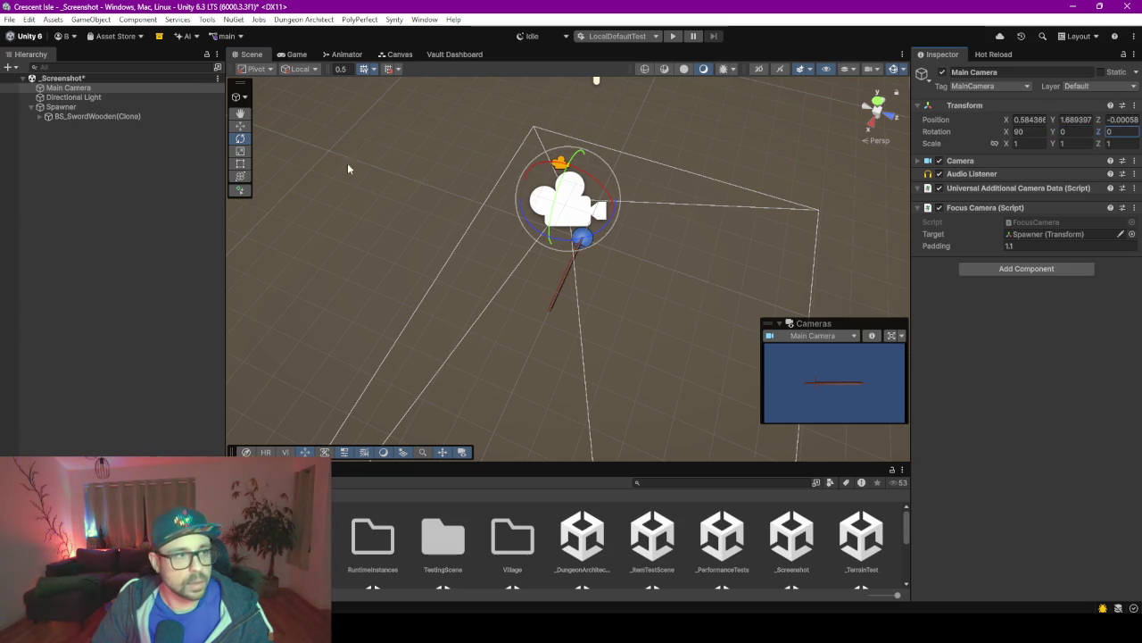
click(550, 248)
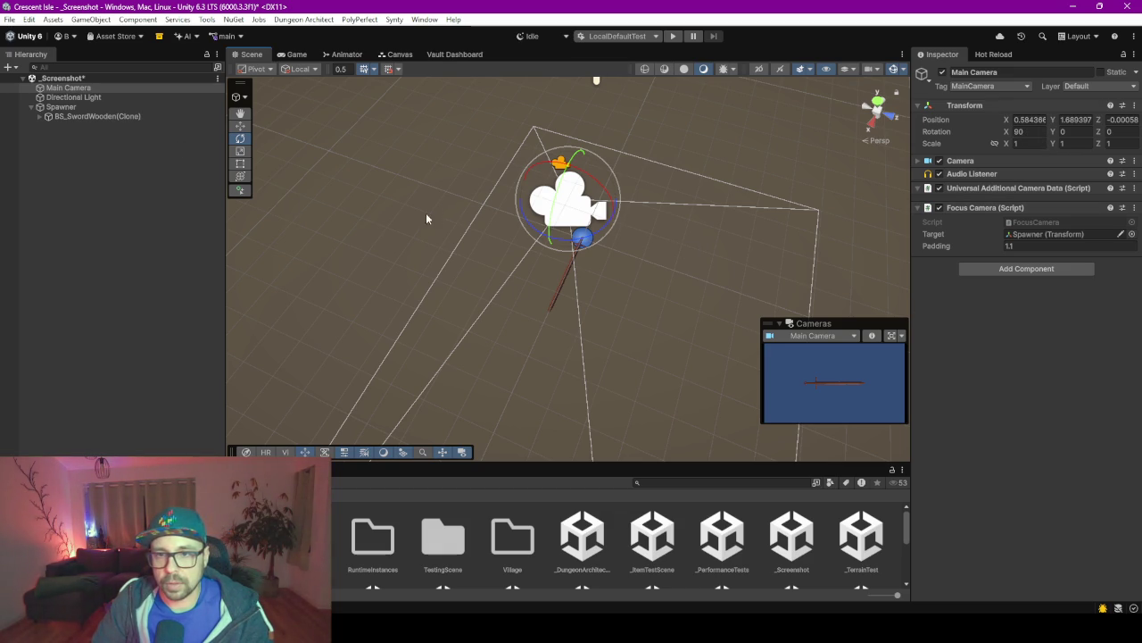
click(63, 107)
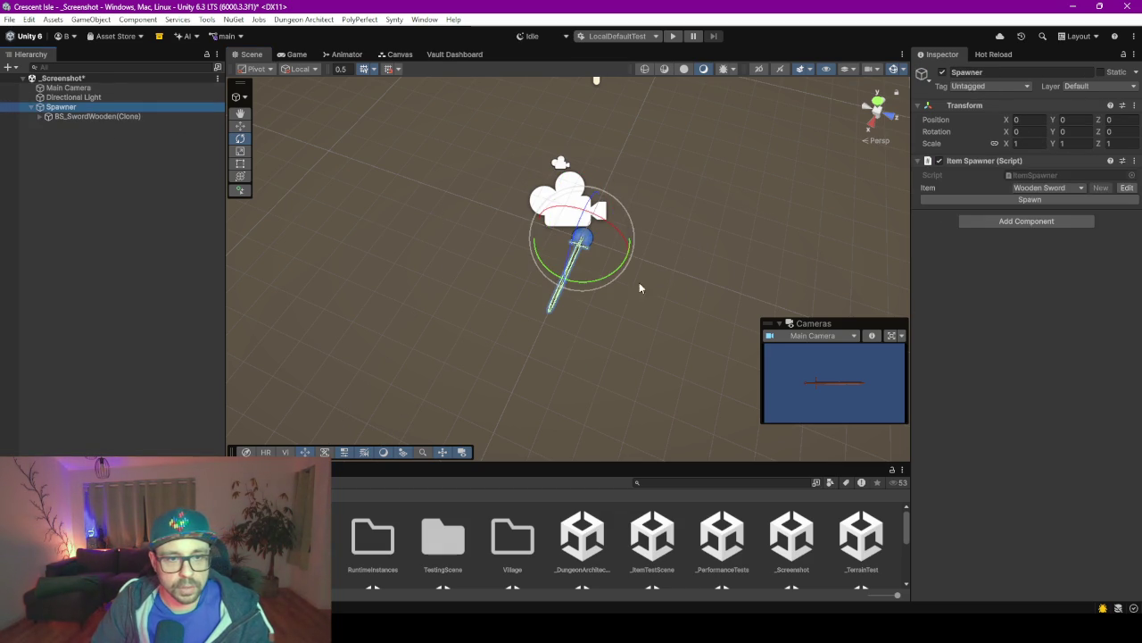
Rotate the Spawner to Y -136.122 and save a 512x512 screenshot of the wooden sword.
mouse_move(593, 282)
mouse_down()
mouse_move(456, 264)
mouse_move(591, 297)
mouse_move(870, 288)
mouse_move(858, 291)
mouse_up()
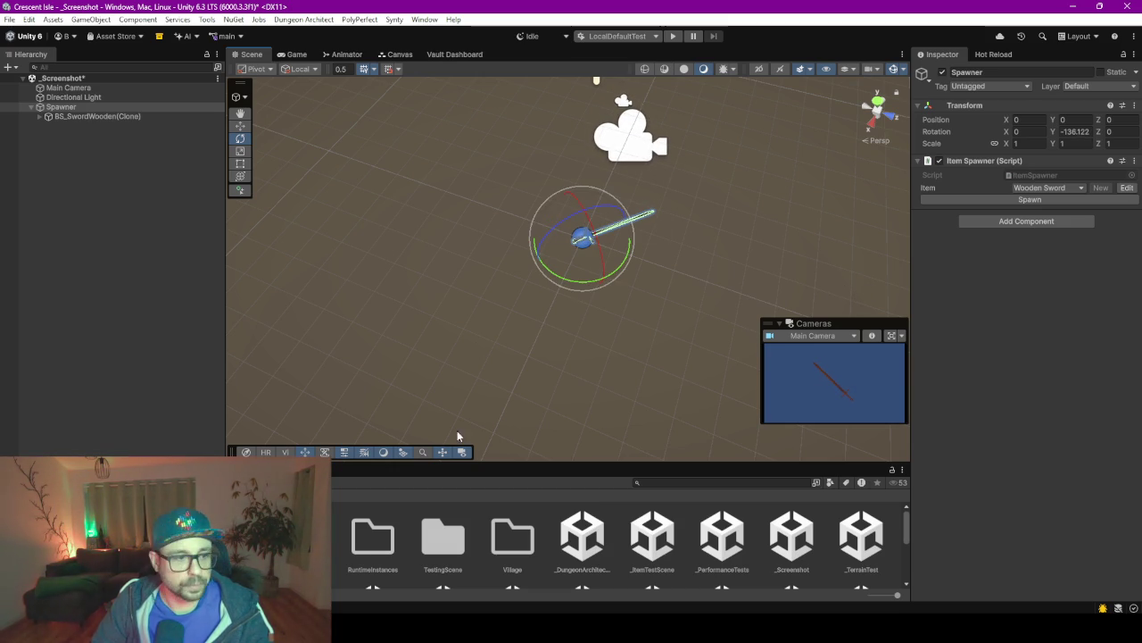
click(233, 19)
mouse_move(206, 19)
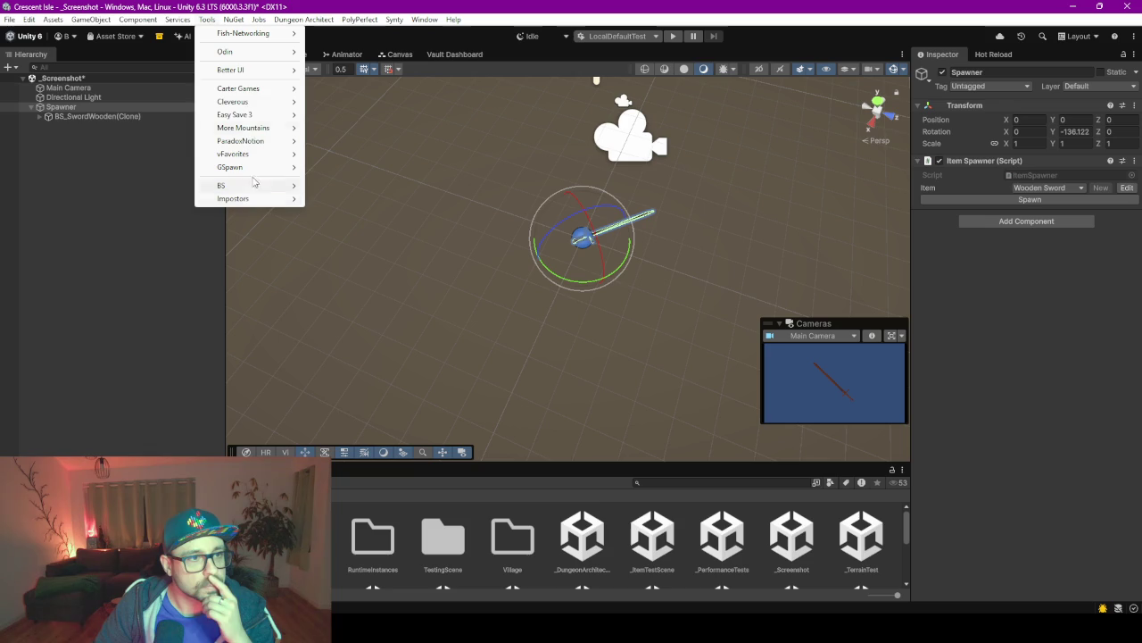
mouse_move(259, 185)
click(357, 189)
click(617, 217)
mouse_move(436, 193)
mouse_down()
mouse_move(268, 268)
mouse_move(535, 535)
mouse_move(616, 536)
mouse_up()
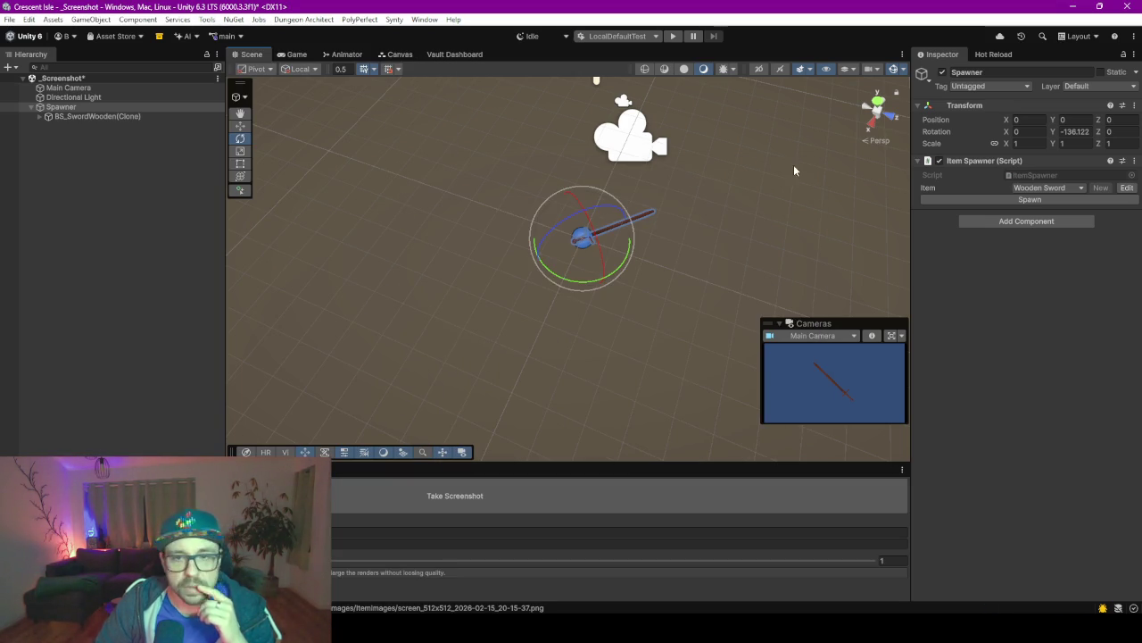
click(1040, 191)
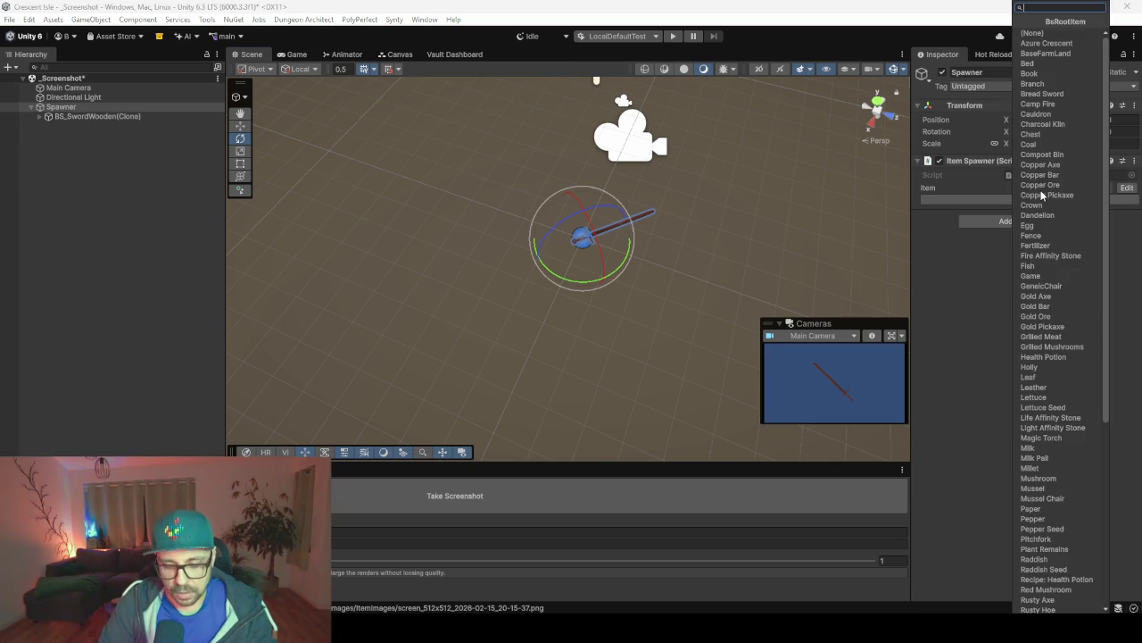
Spawn Bread Sword, capture its 512x512 screenshot, and enlarge the Project panel.
text(sw)
key(Down)
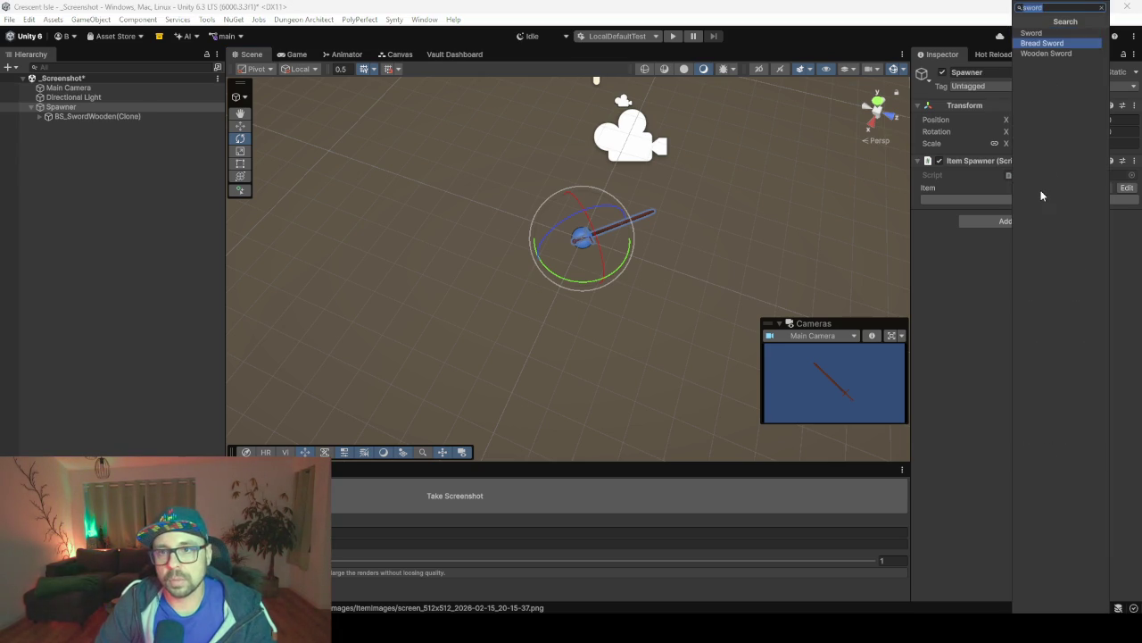
key(Return)
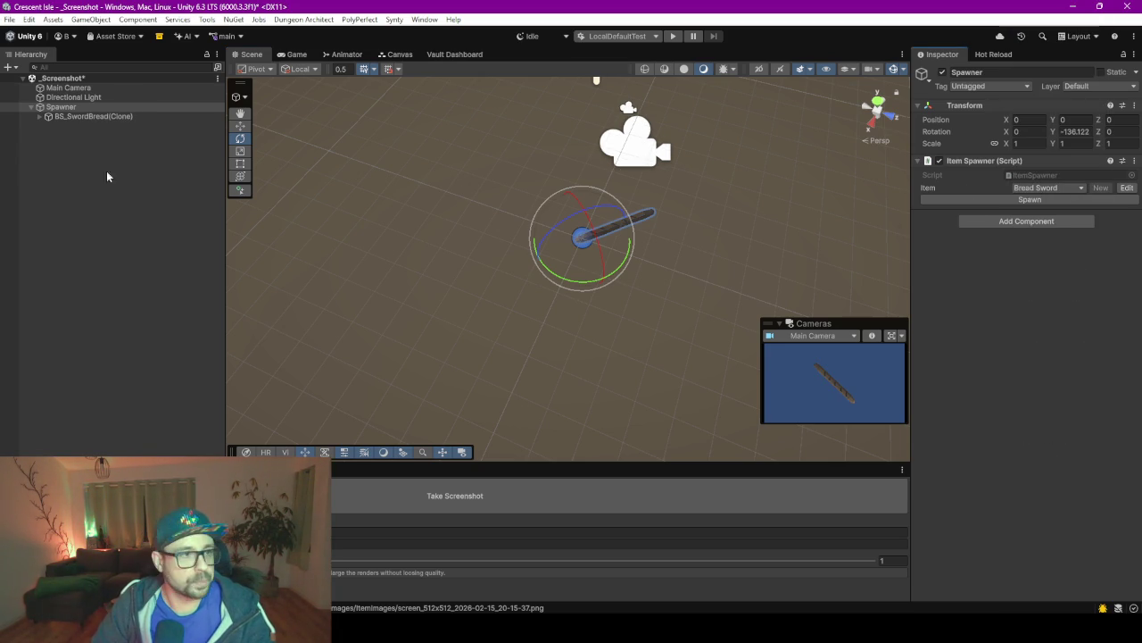
click(398, 508)
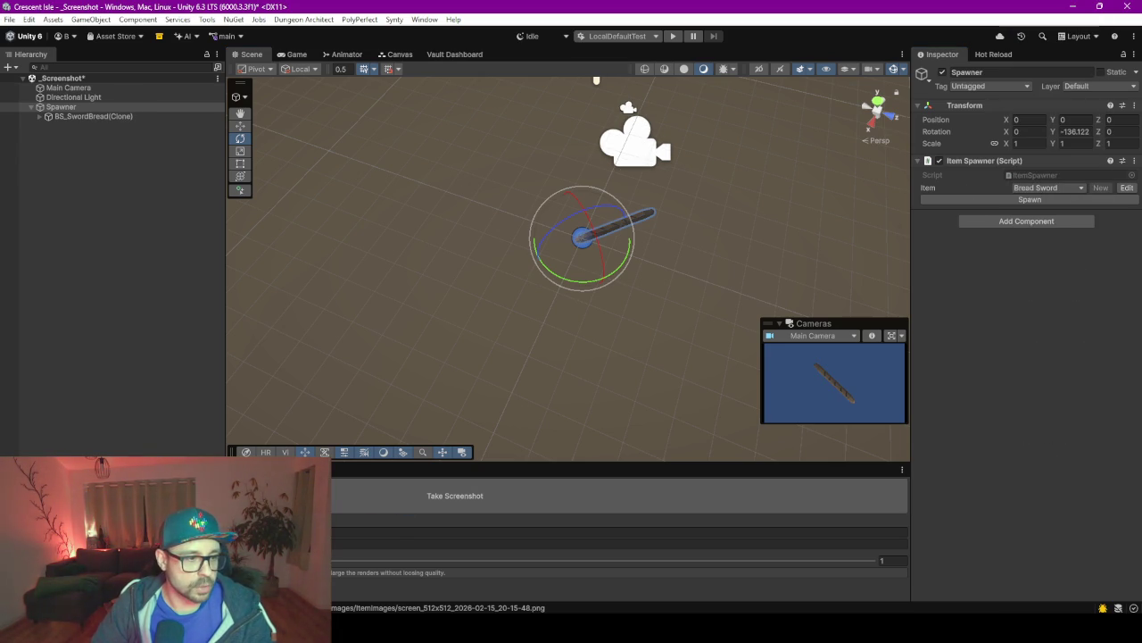
click(26, 468)
mouse_move(306, 463)
mouse_down()
mouse_move(306, 390)
mouse_move(266, 239)
mouse_up()
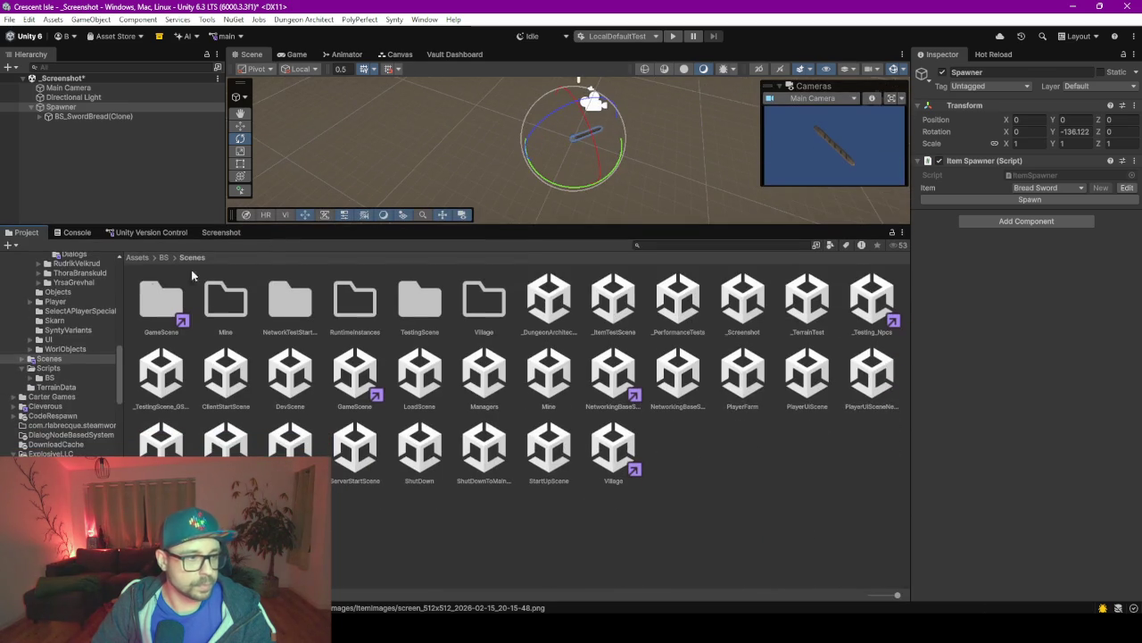
Open the Data/Images/ItemImages folder and inspect the earlier screenshot.
scroll(46, 320, up, 10)
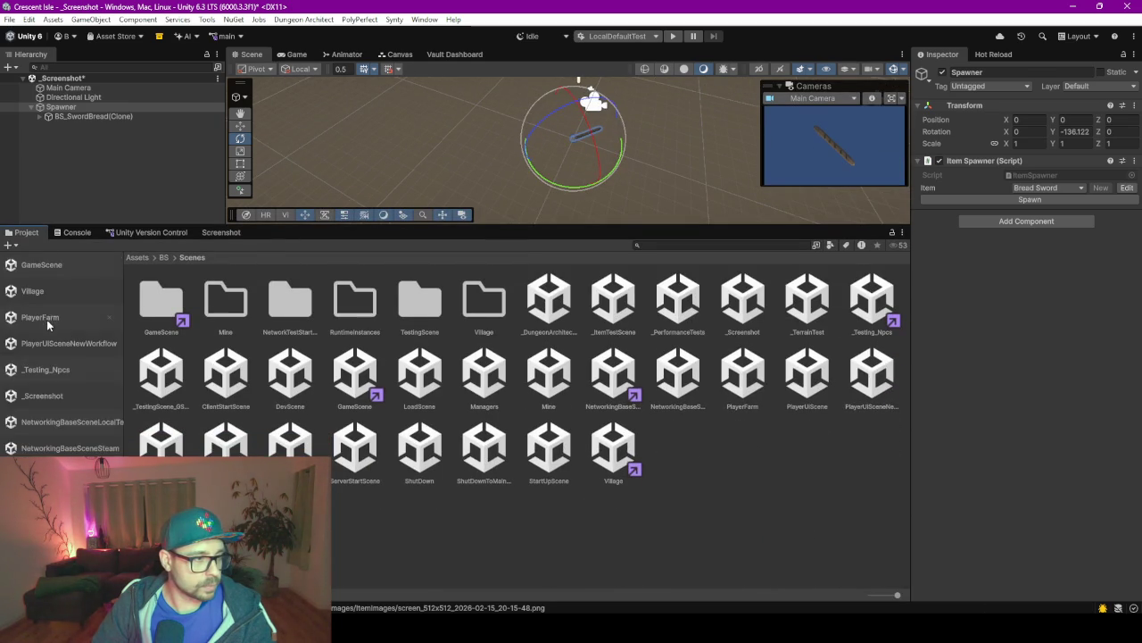
click(40, 343)
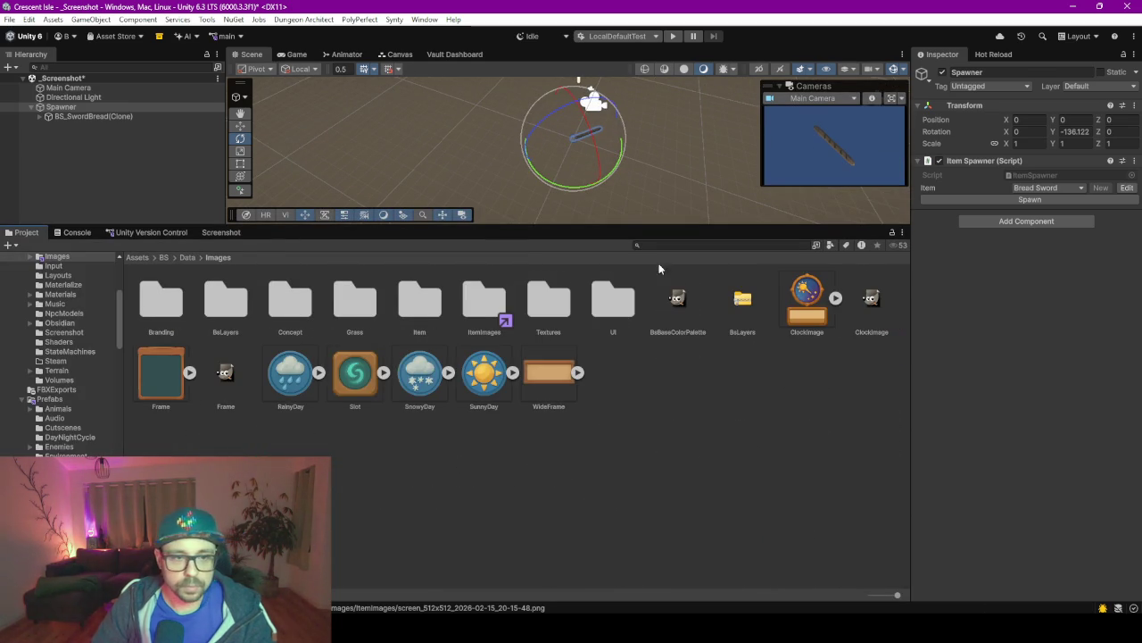
double_click(484, 296)
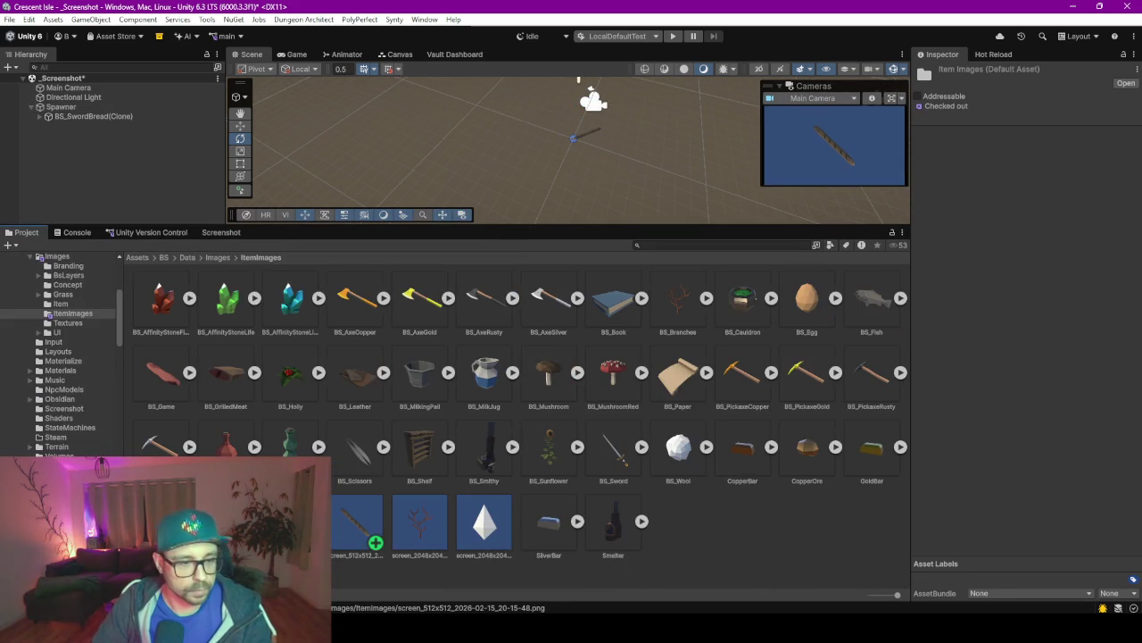
click(160, 527)
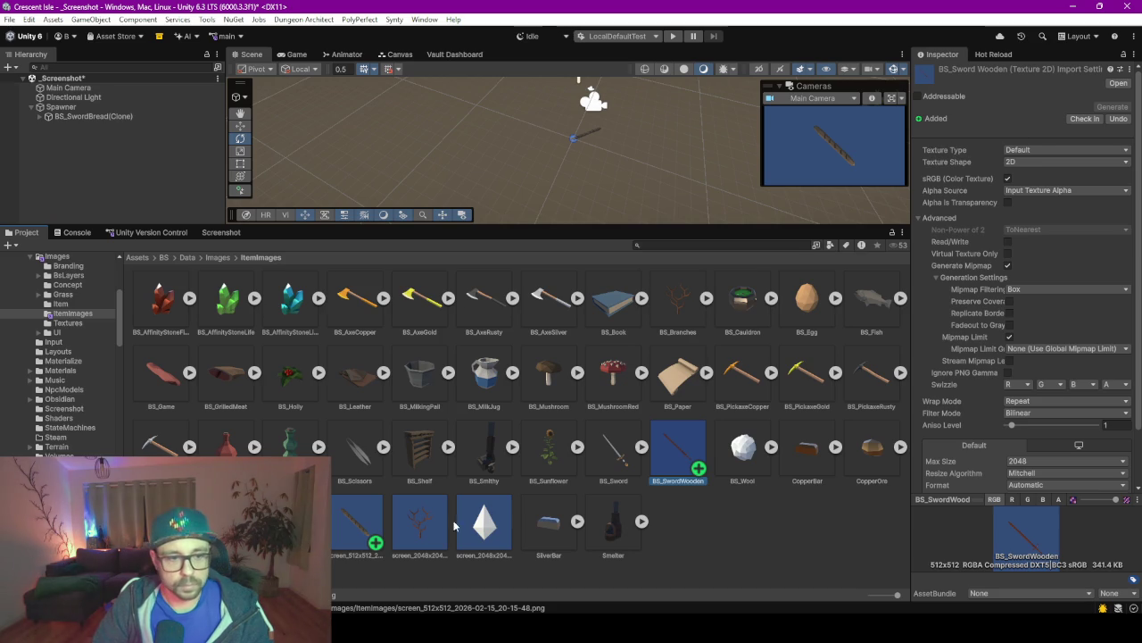
Rename the newest screenshot to BS_SwordBread.
click(360, 531)
key(F2)
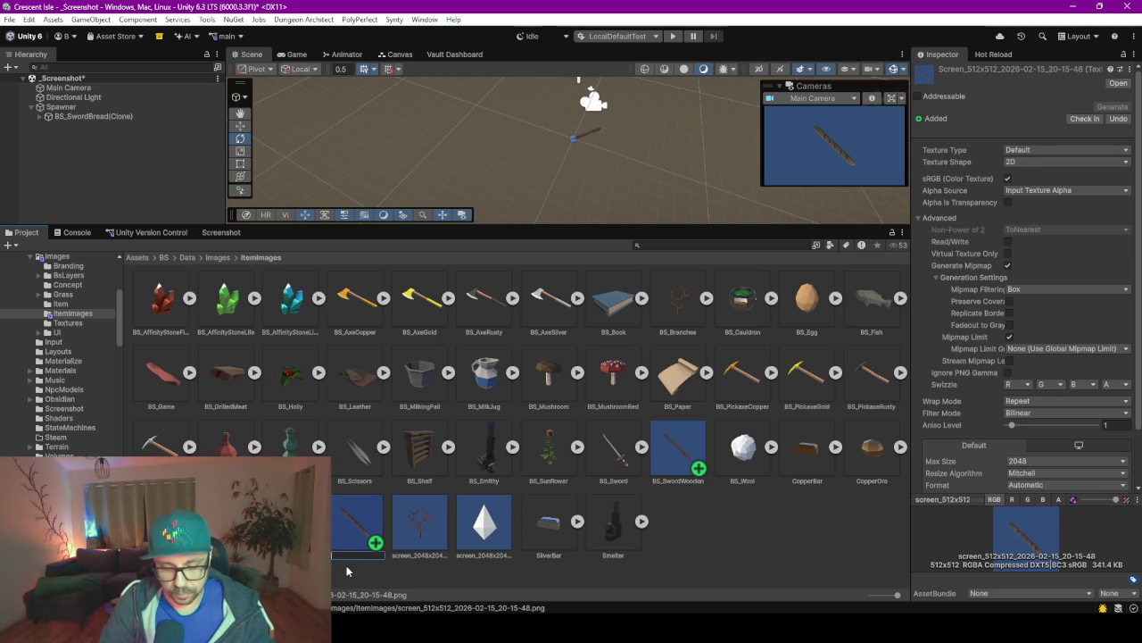
text(_SwordBread)
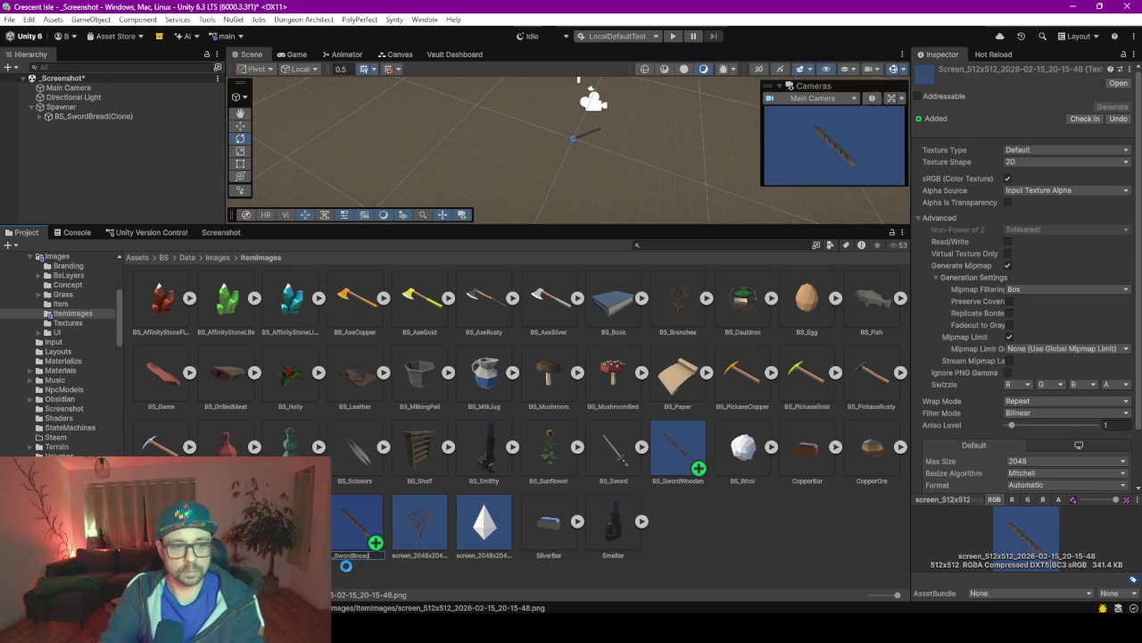
key(Return)
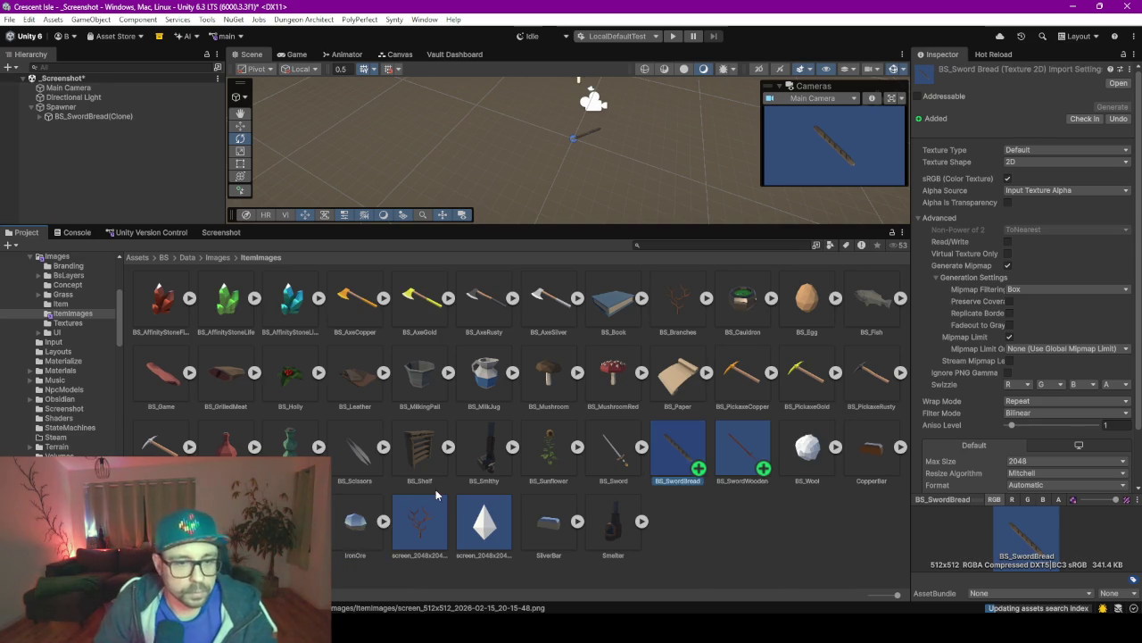
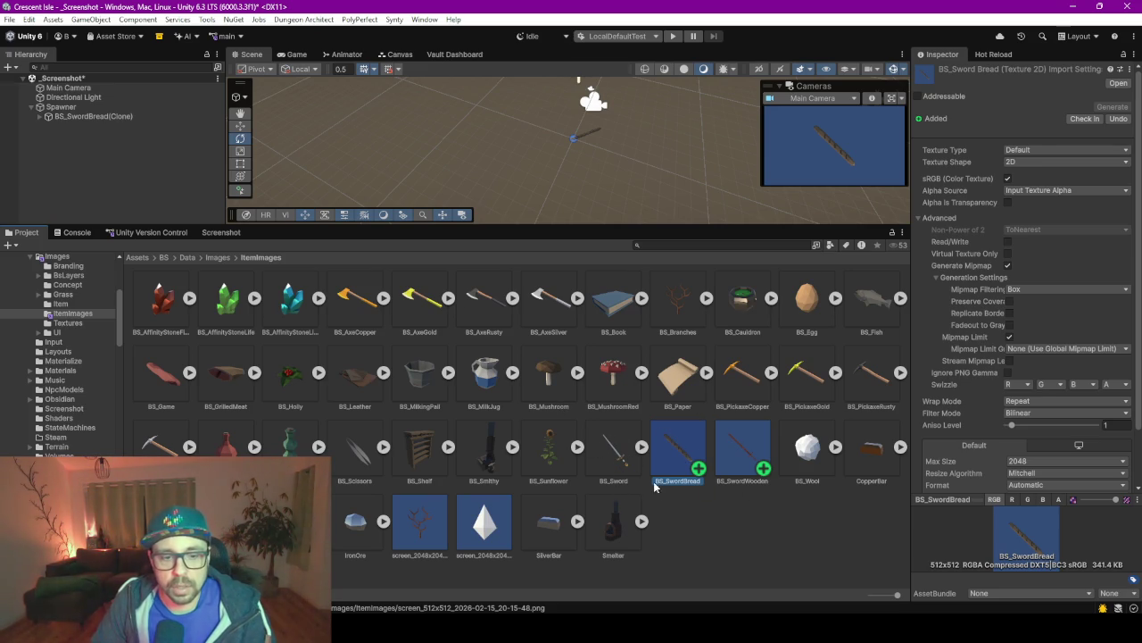
Import BS_SwordBread and BS_SwordWooden as Single, Tight-mesh Sprite (2D and UI) textures with max size 512.
ctrl+click(725, 455)
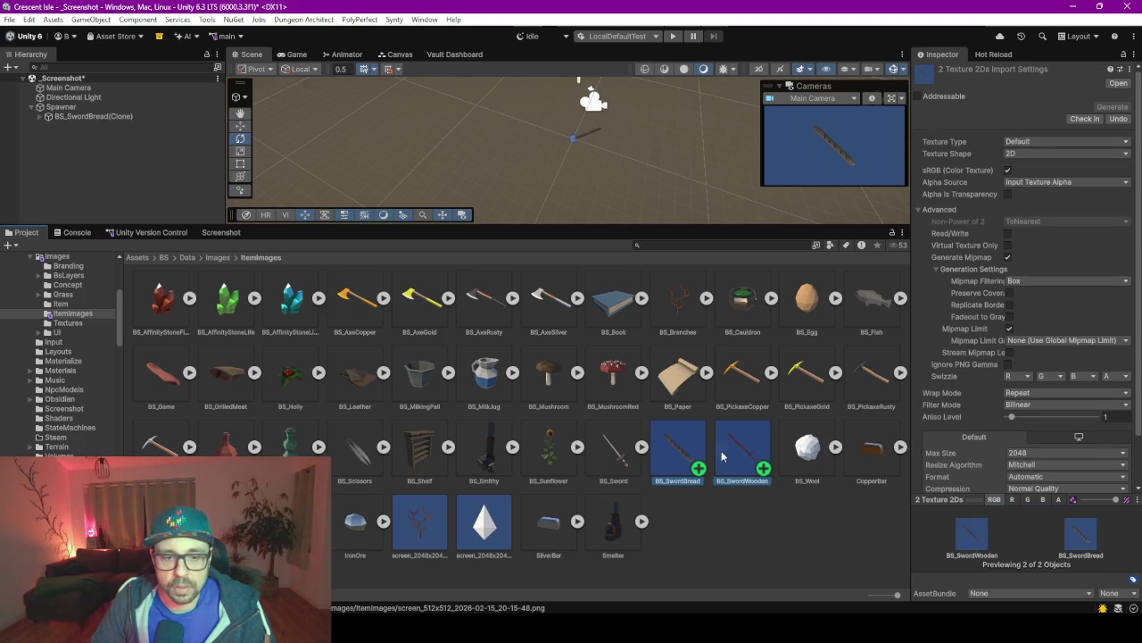
click(1035, 141)
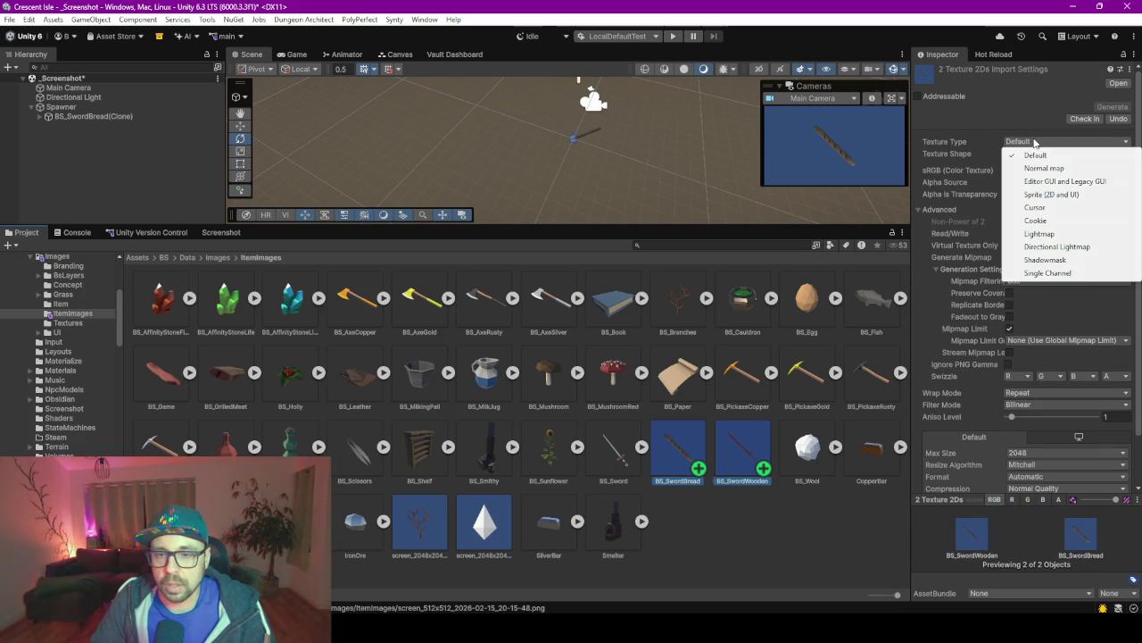
click(1052, 195)
click(1017, 170)
click(1015, 183)
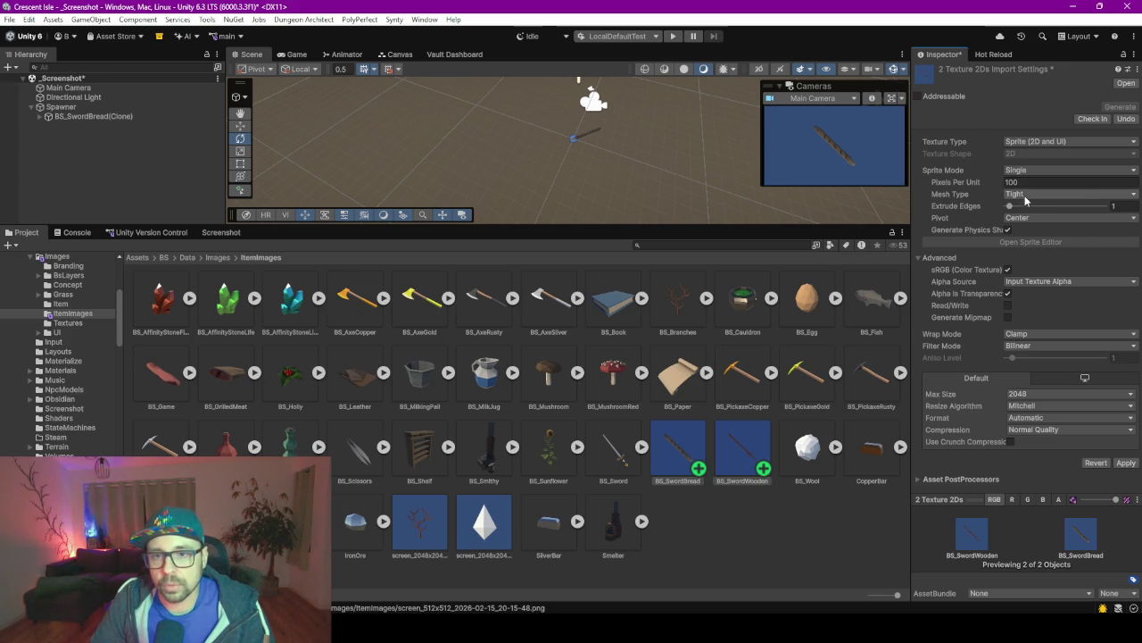
click(1024, 194)
click(948, 220)
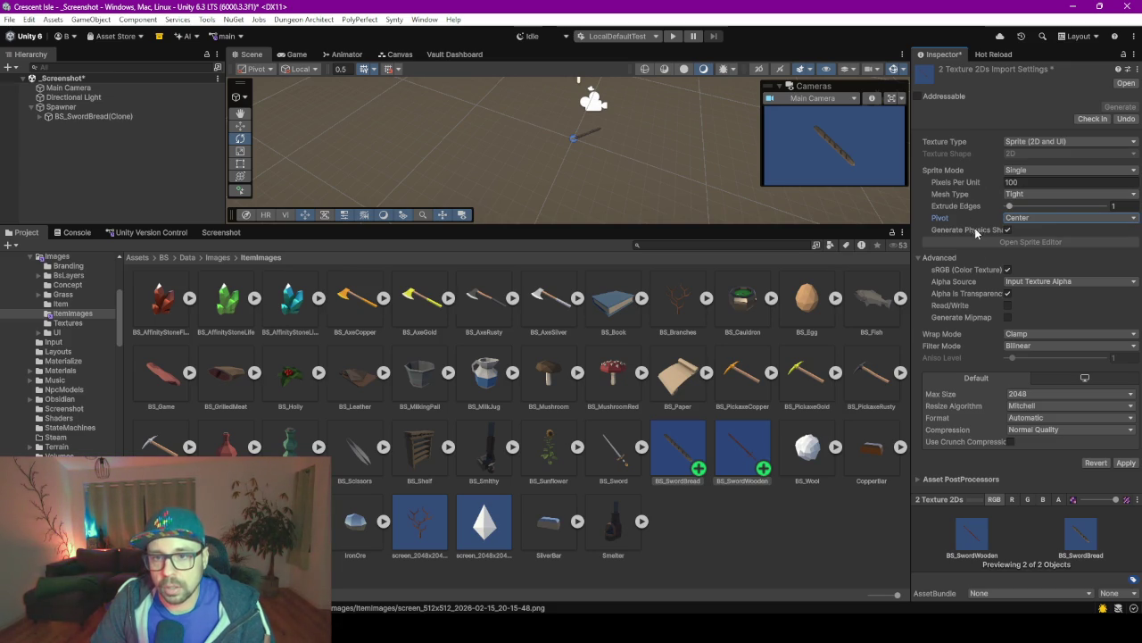
click(1044, 397)
click(1042, 460)
click(1126, 462)
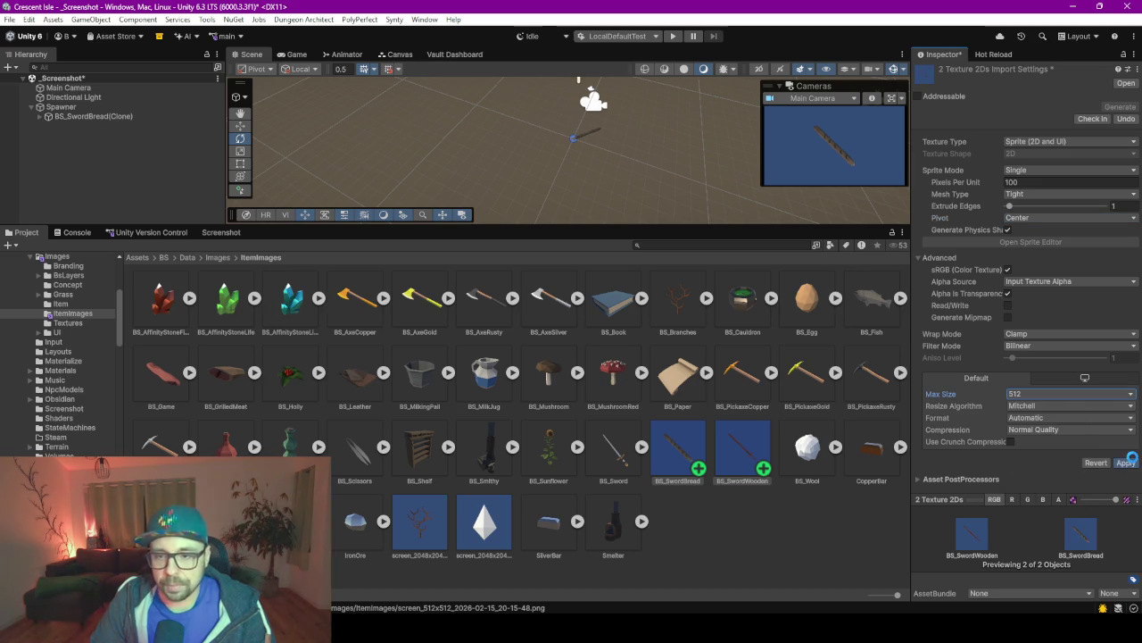
click(624, 470)
Compare the BS_SwordBread import settings and preview against the existing BS_Sword icon.
click(675, 464)
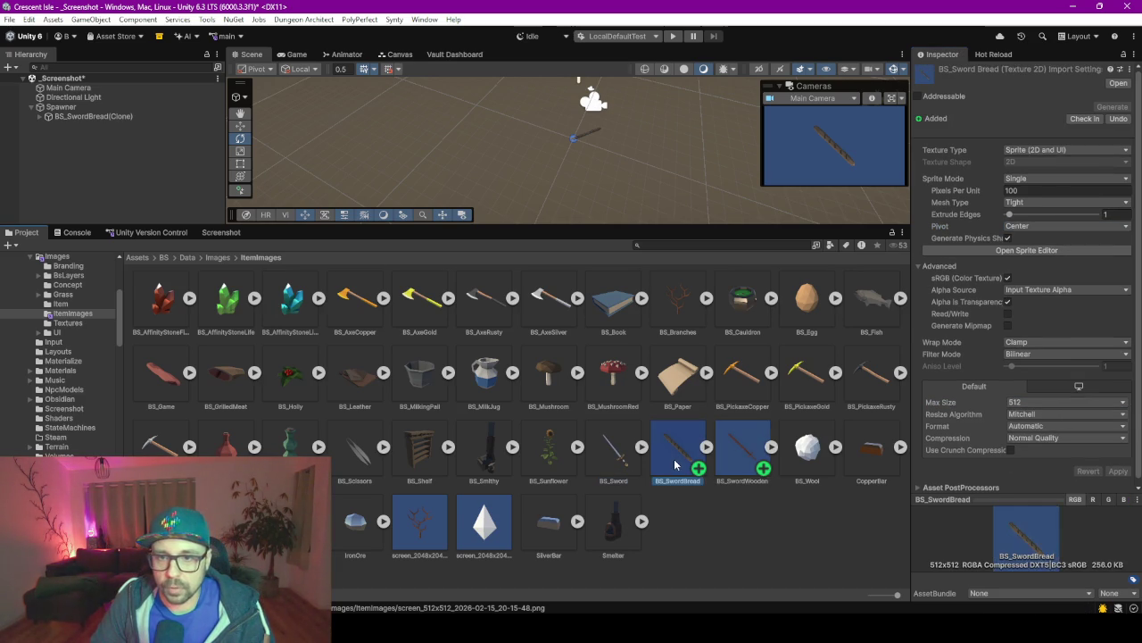
click(619, 457)
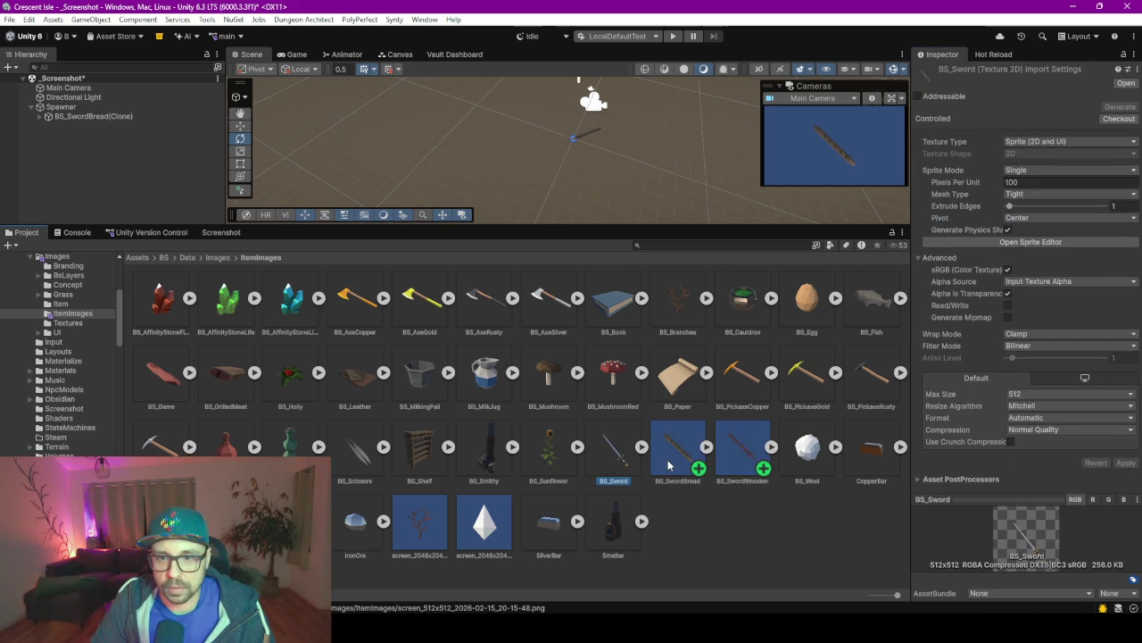
click(669, 465)
click(616, 464)
click(673, 464)
click(615, 462)
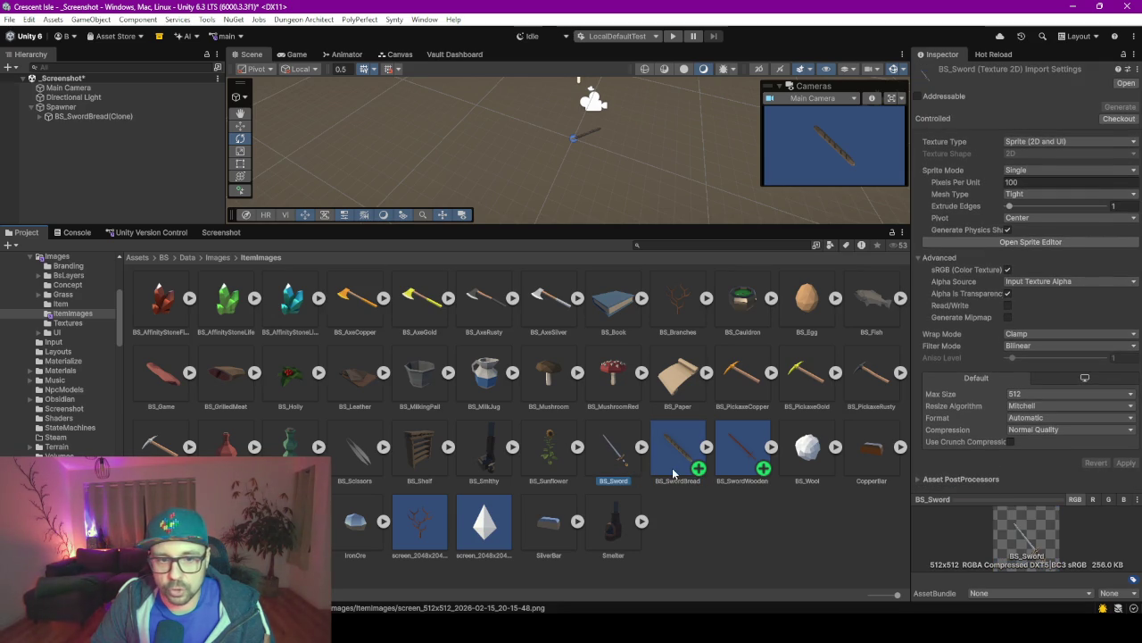
click(671, 464)
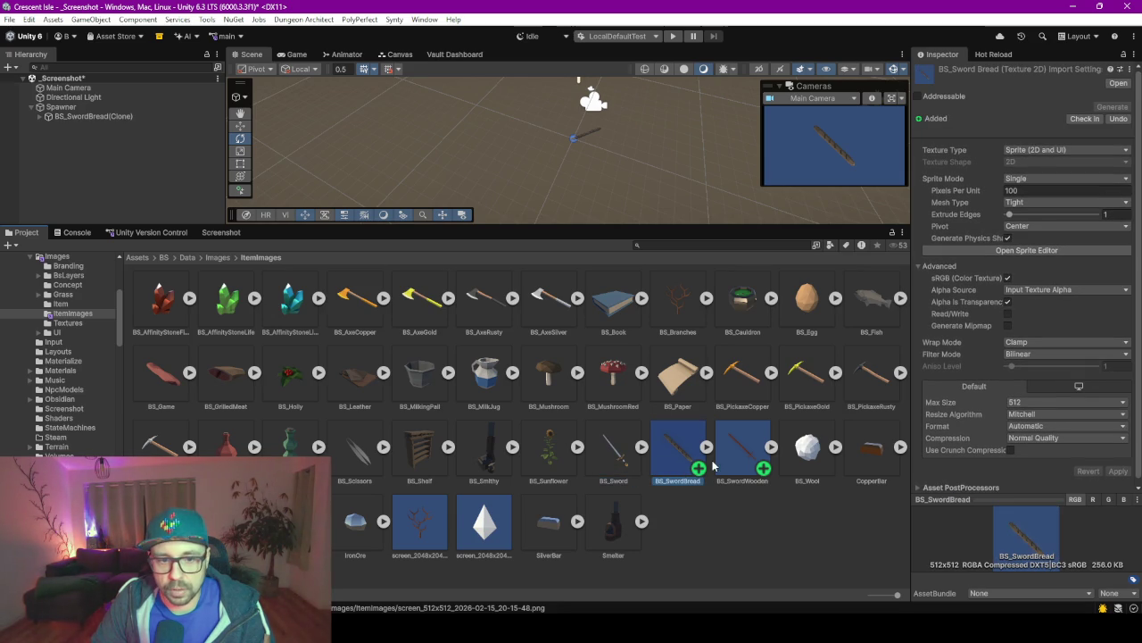
click(614, 450)
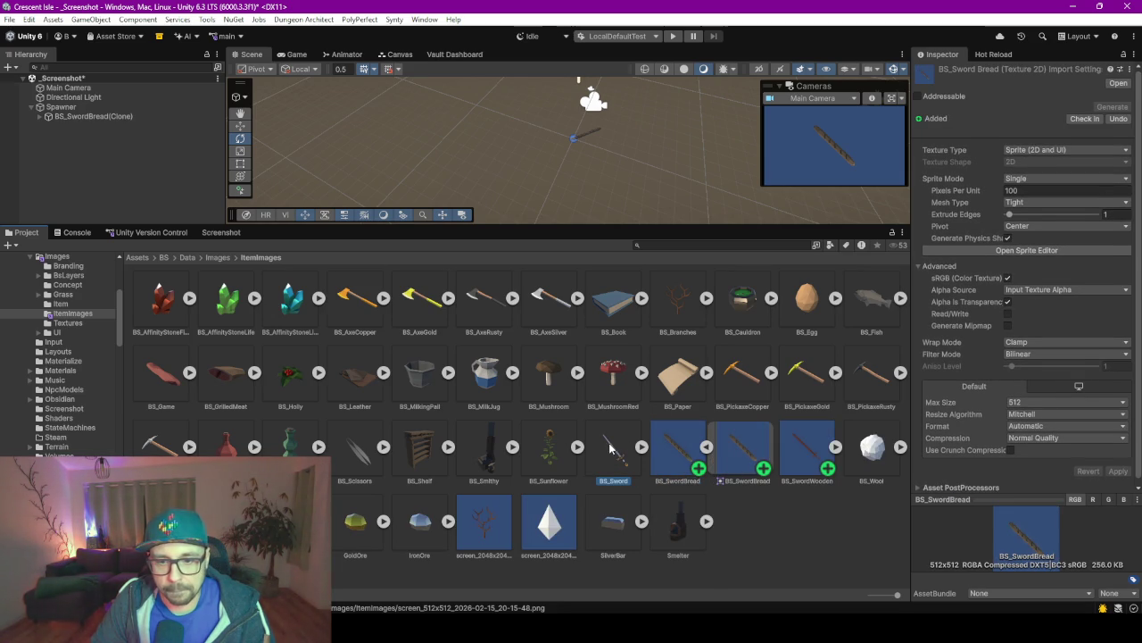
click(674, 462)
key(Left)
key(Right)
key(Left)
key(Right)
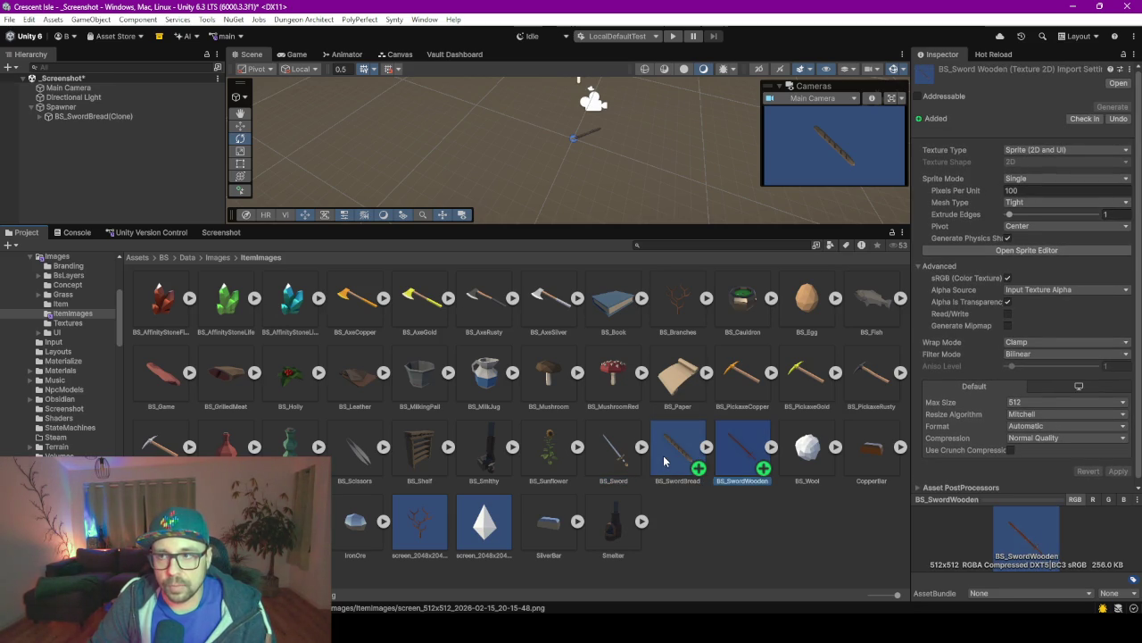
key(Left)
key(Right)
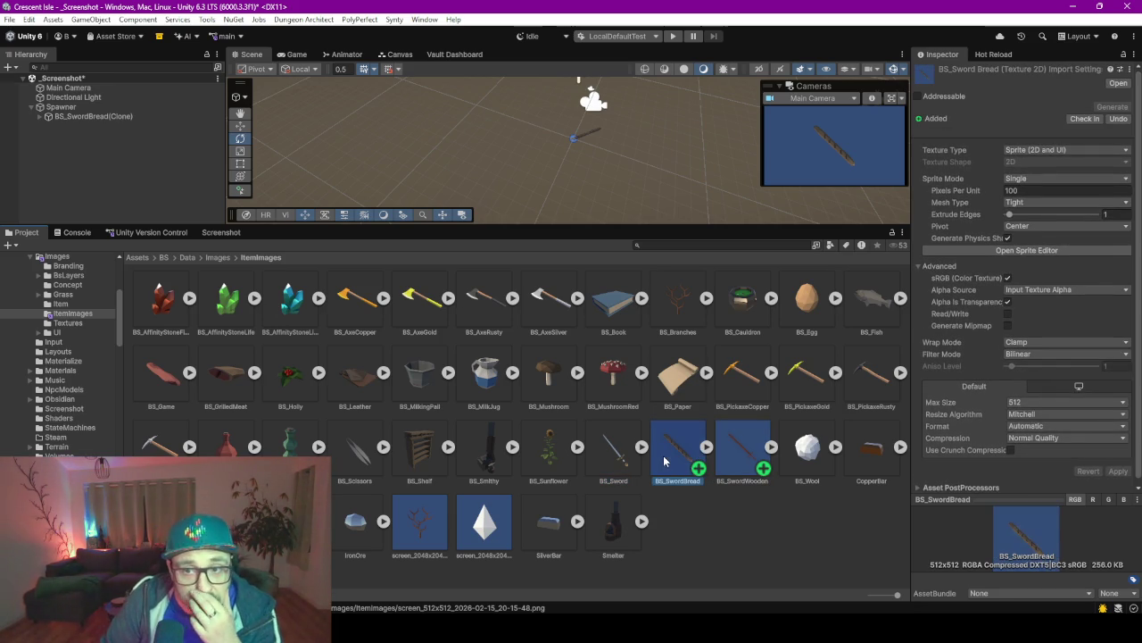
key(Left)
key(Right)
key(Left)
key(Right)
key(Left)
key(Right)
key(Left)
key(Right)
key(Left)
key(Right)
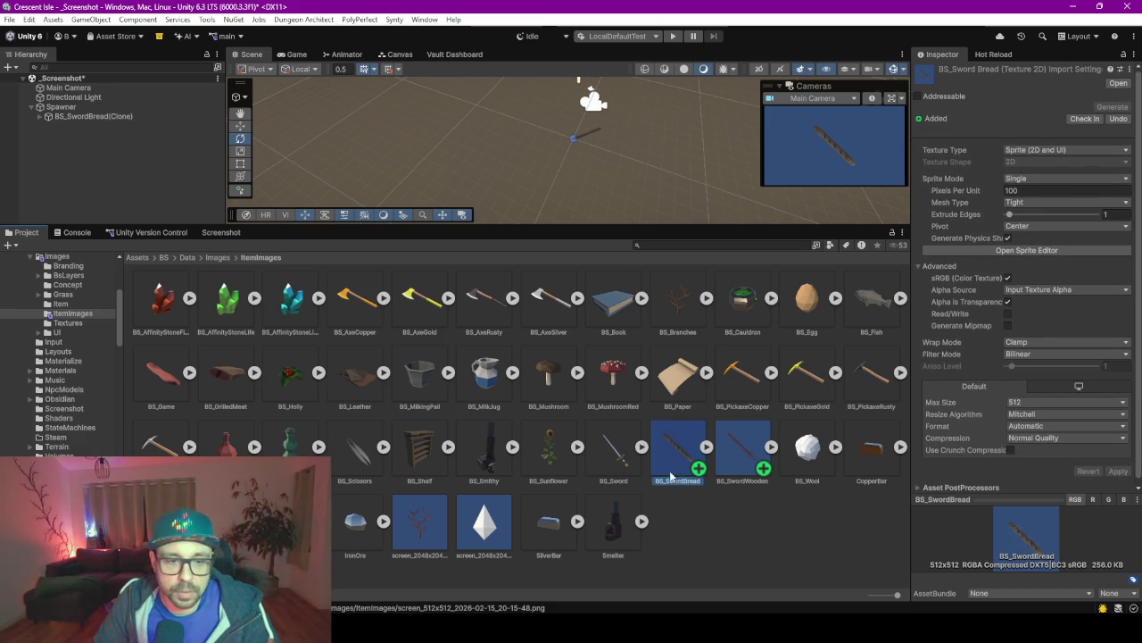
Check the bread sword image in an external image viewer, then enlarge the Scene view.
key(alt+Tab)
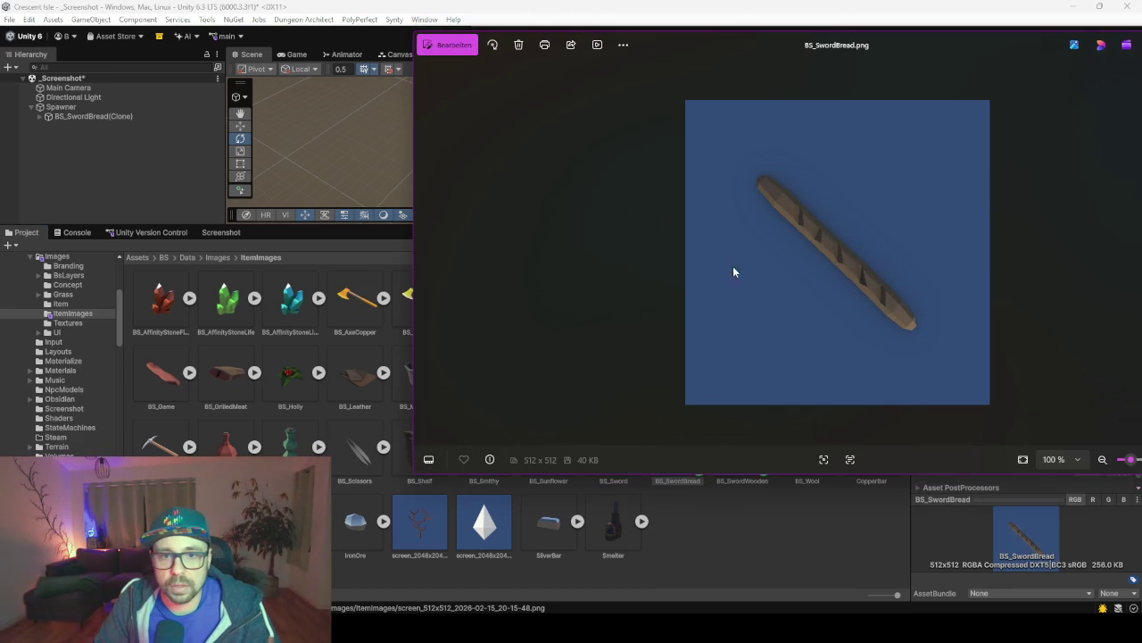
key(alt+Tab)
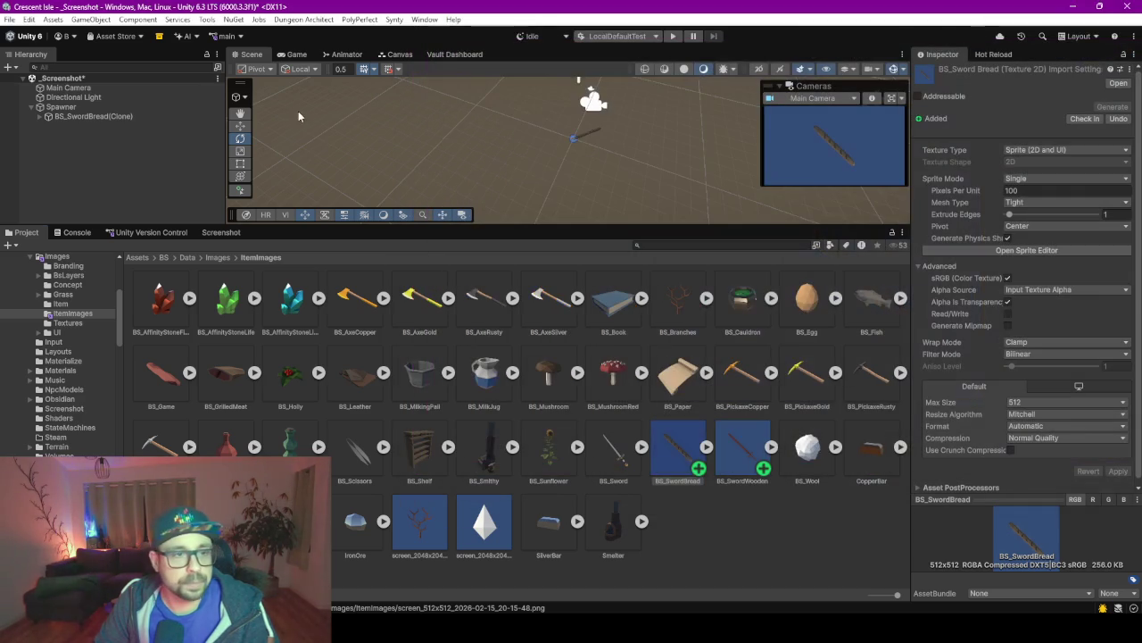
drag(546, 227, 546, 342)
click(106, 89)
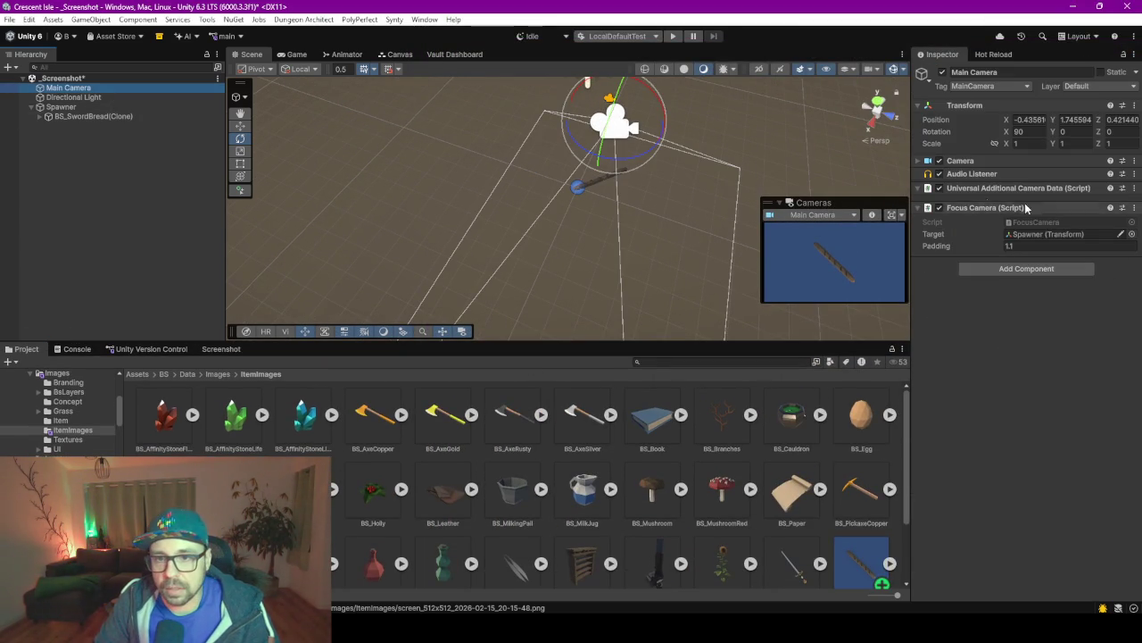
click(939, 162)
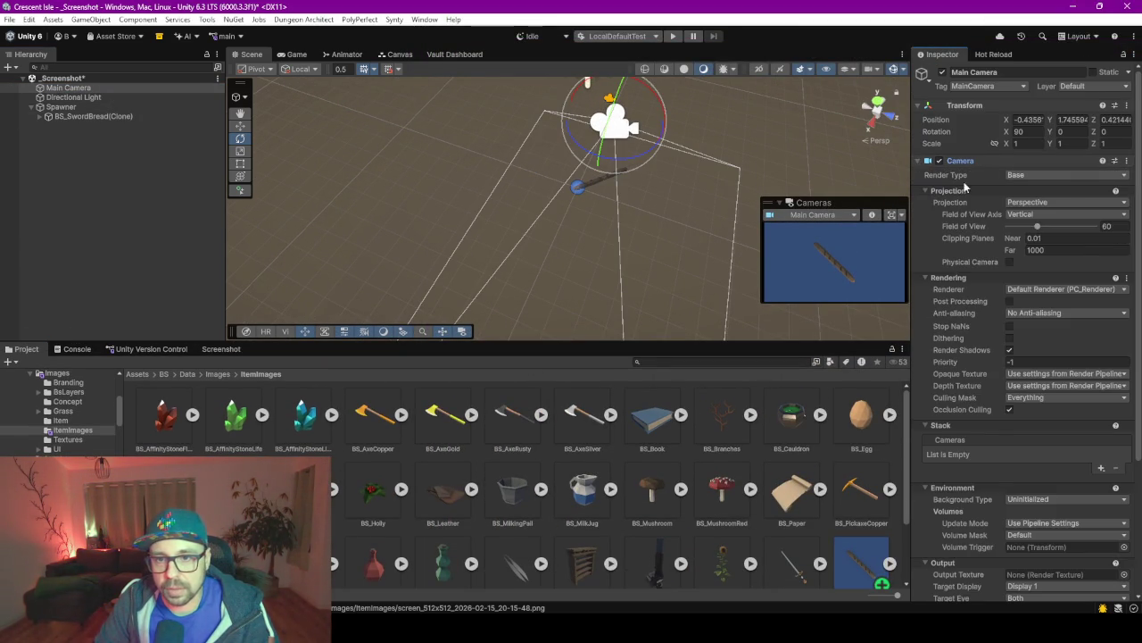
click(1054, 291)
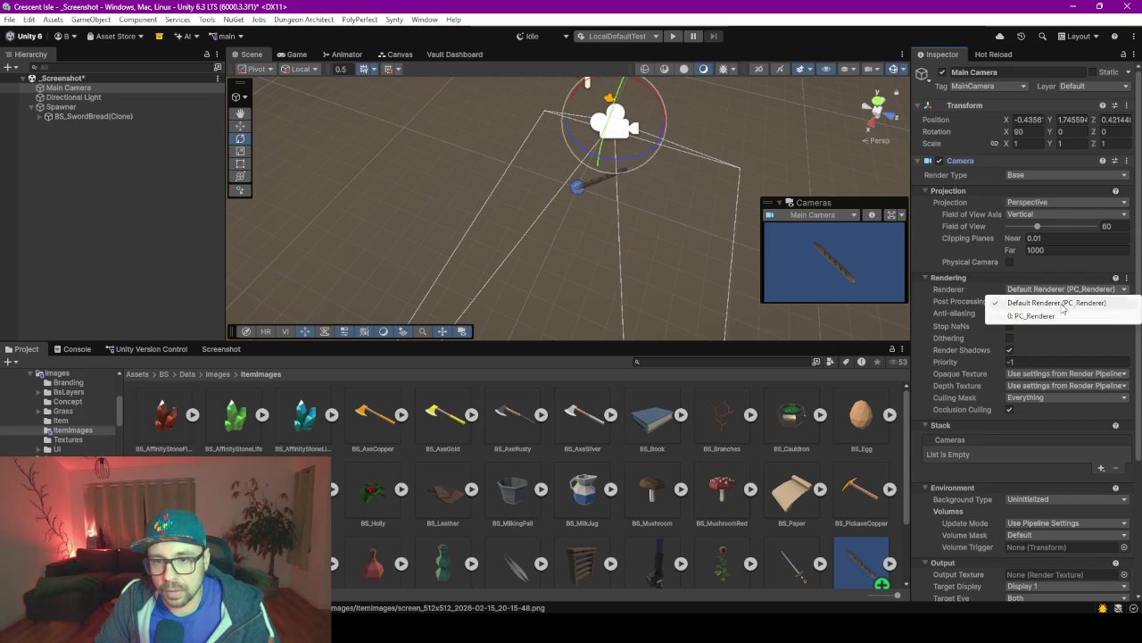
click(970, 302)
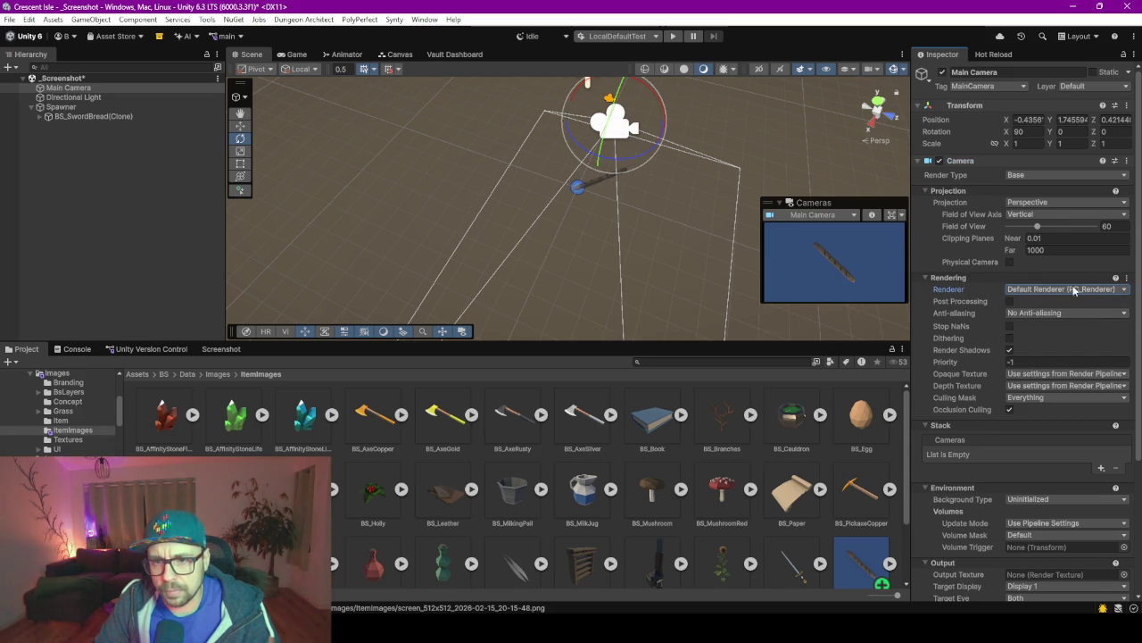
drag(911, 255, 837, 256)
click(969, 349)
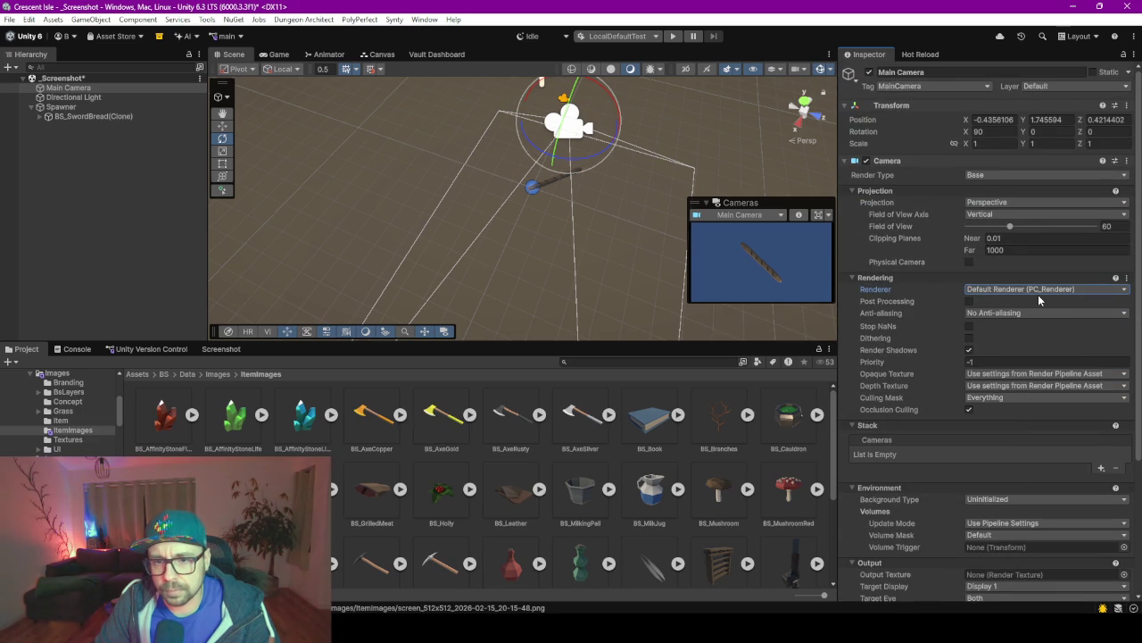
click(1033, 291)
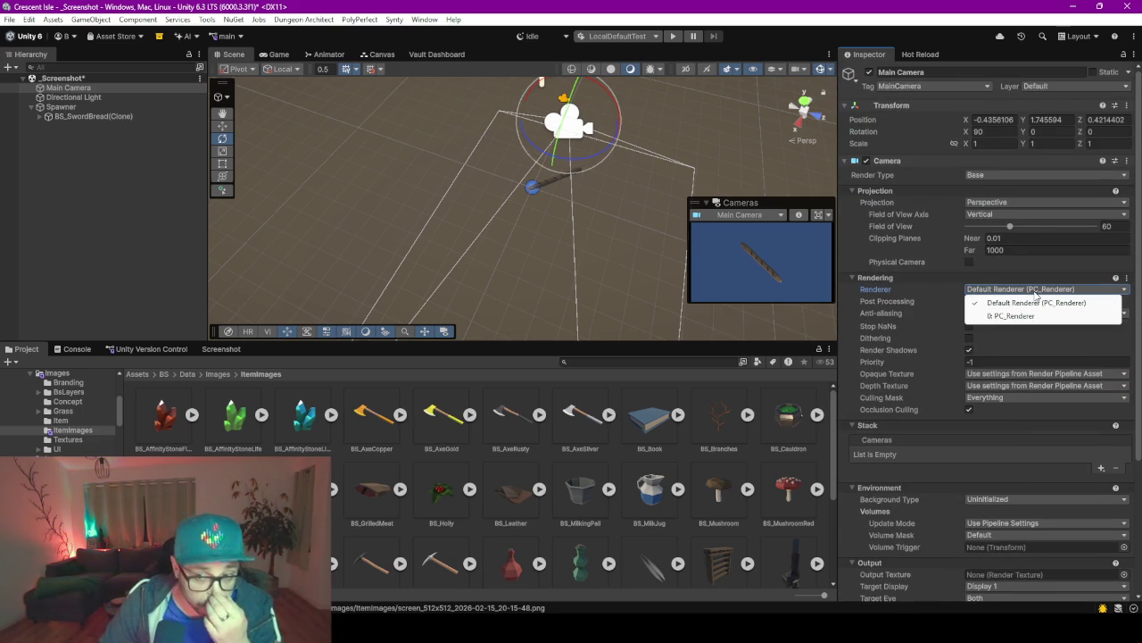
click(899, 287)
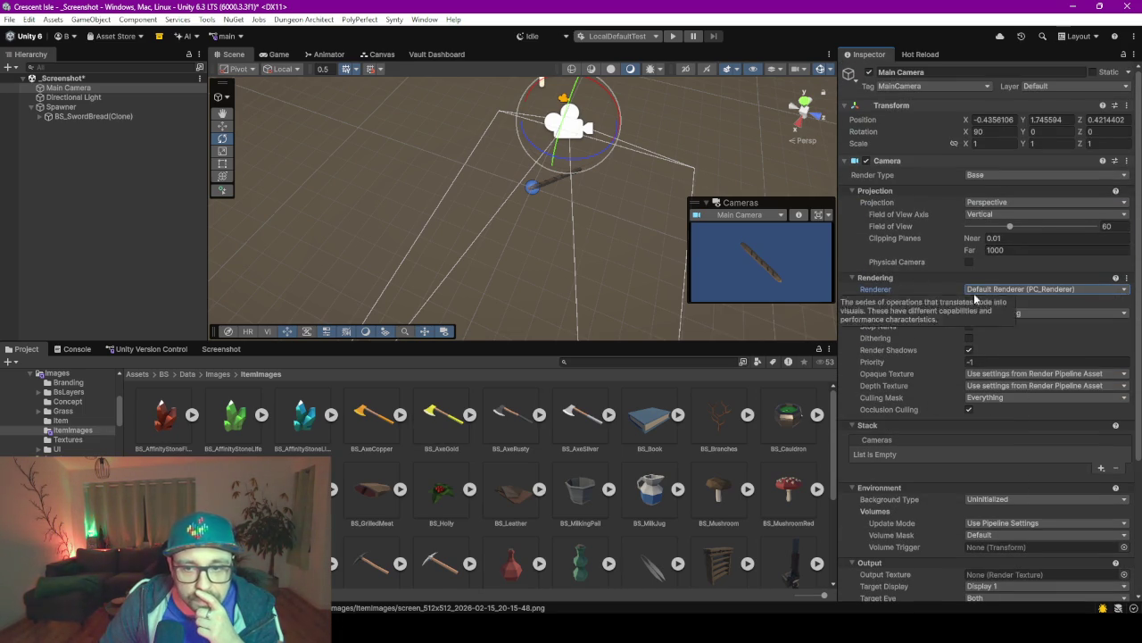
click(1007, 291)
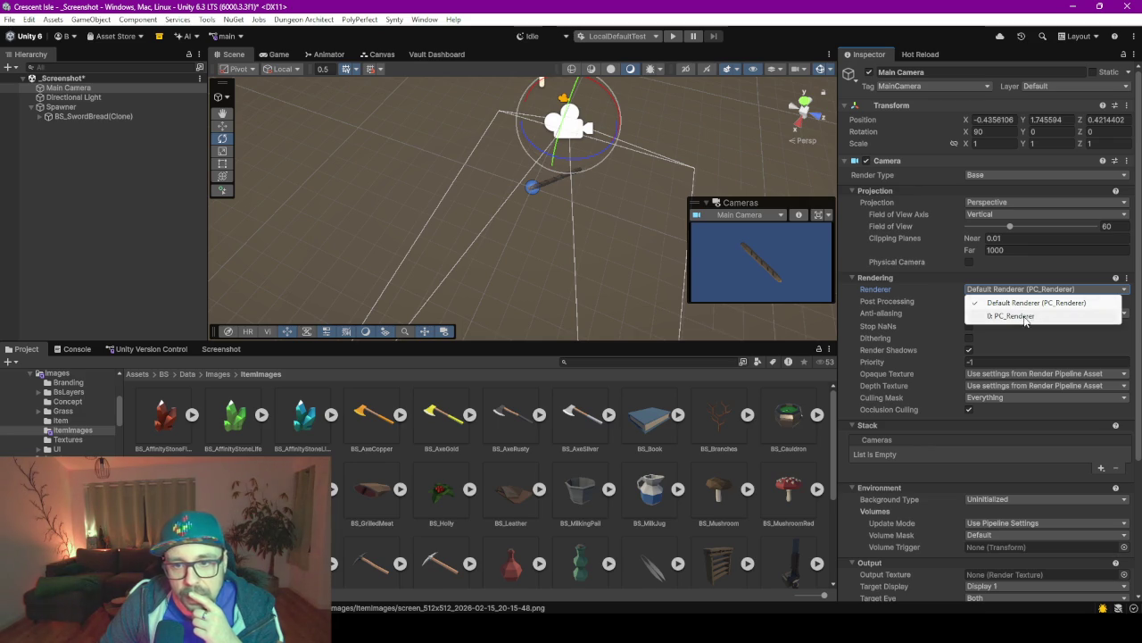
click(942, 291)
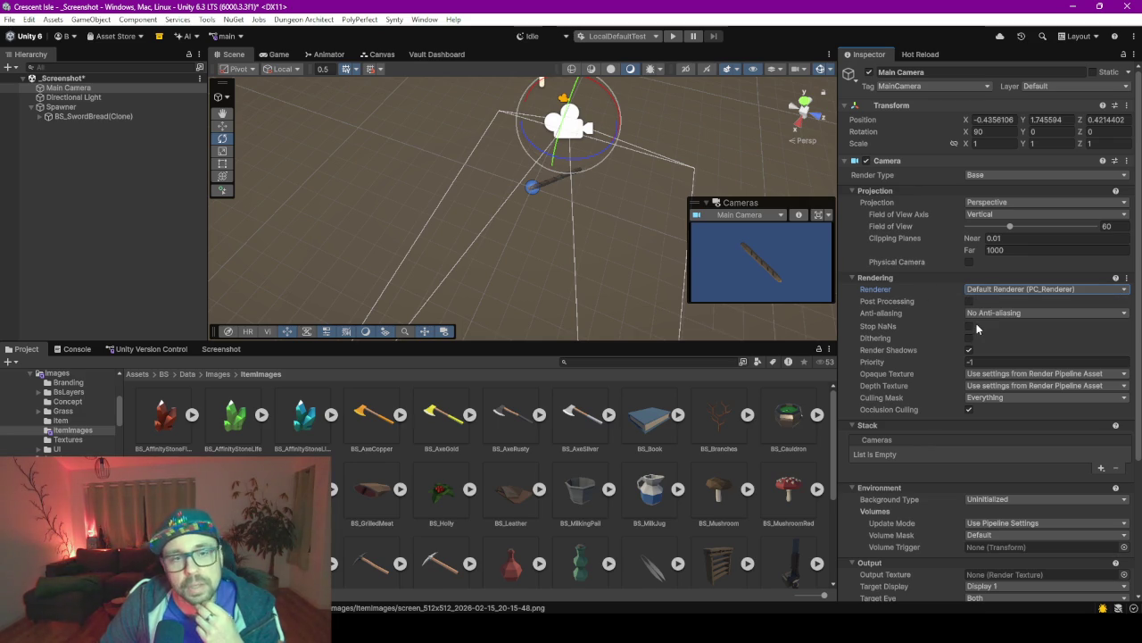
click(436, 54)
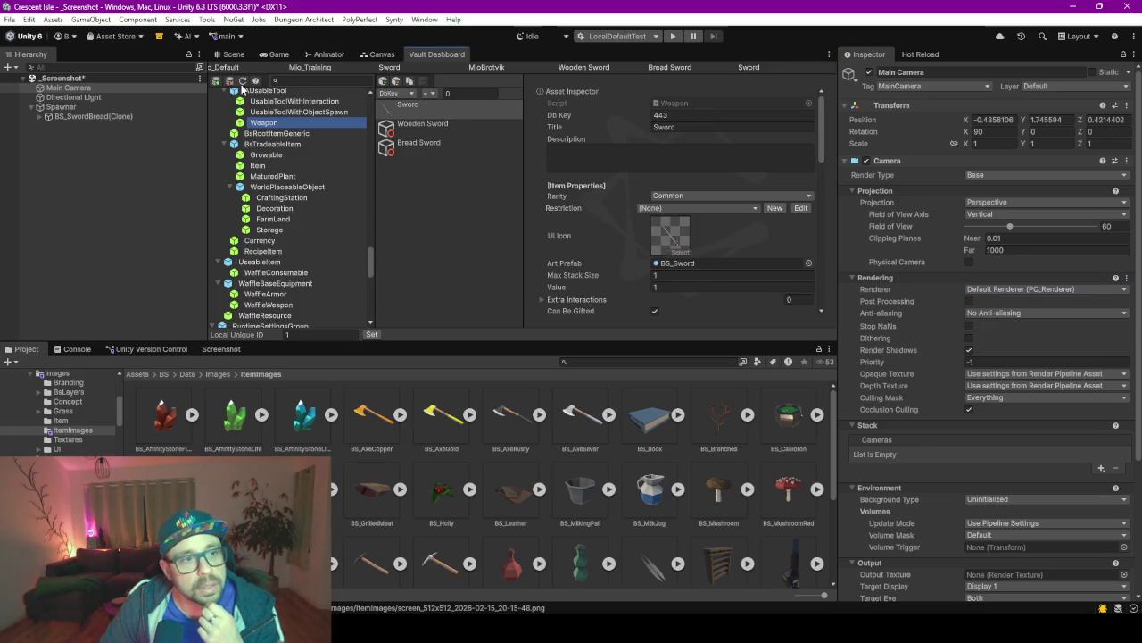
click(234, 54)
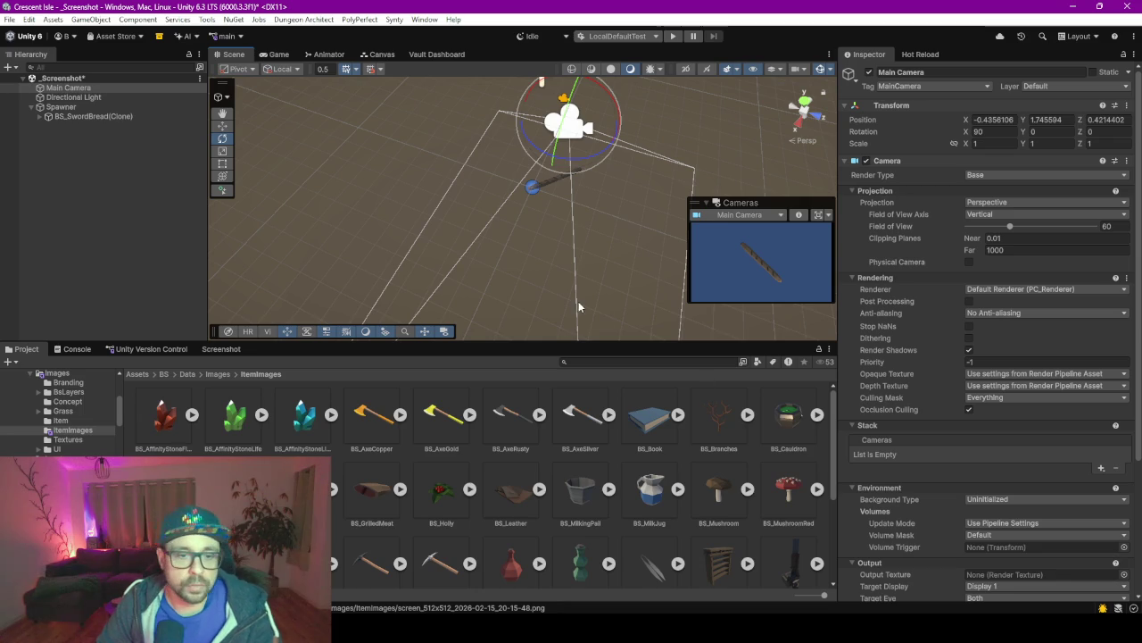
drag(601, 343, 618, 271)
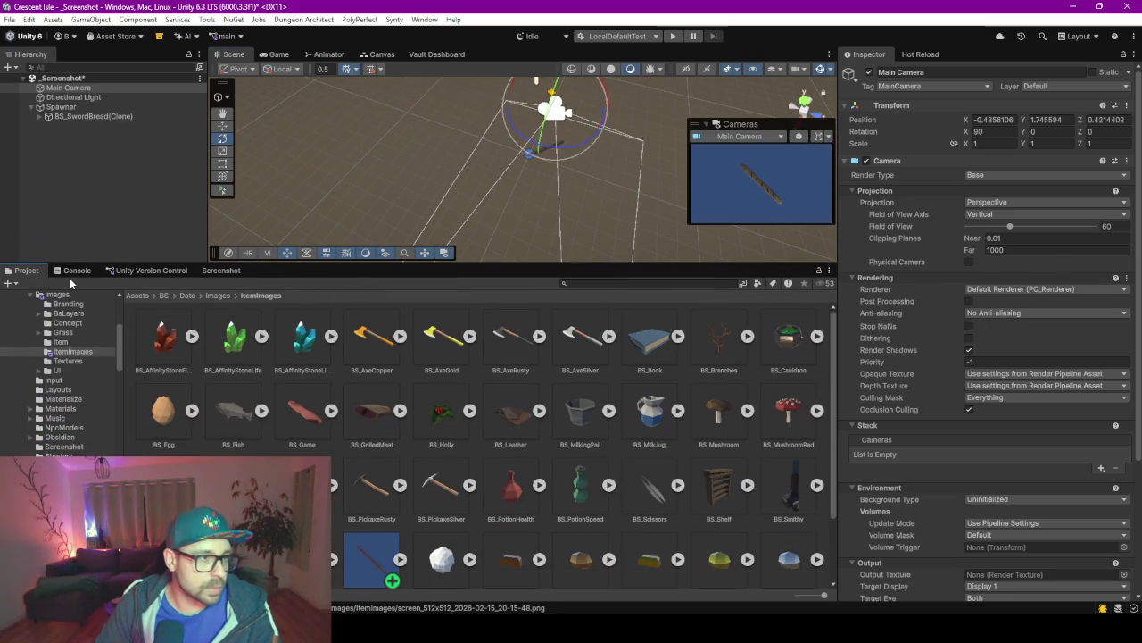
click(1012, 289)
click(1025, 312)
click(1023, 290)
click(1033, 303)
right_click(1079, 291)
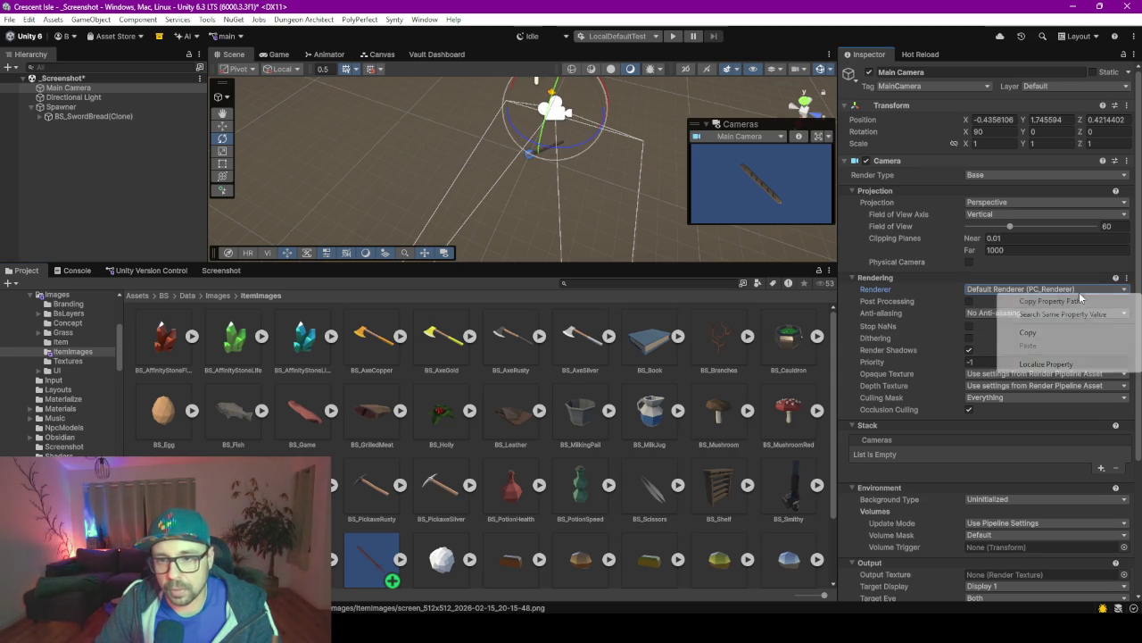
click(1073, 364)
click(77, 270)
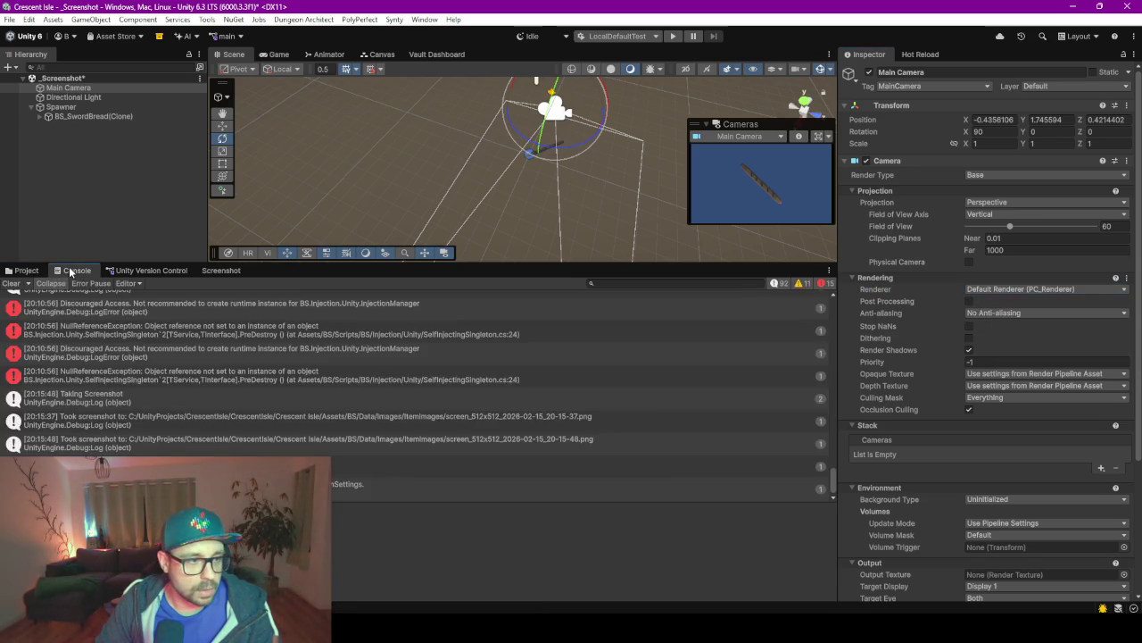
click(26, 271)
click(1026, 289)
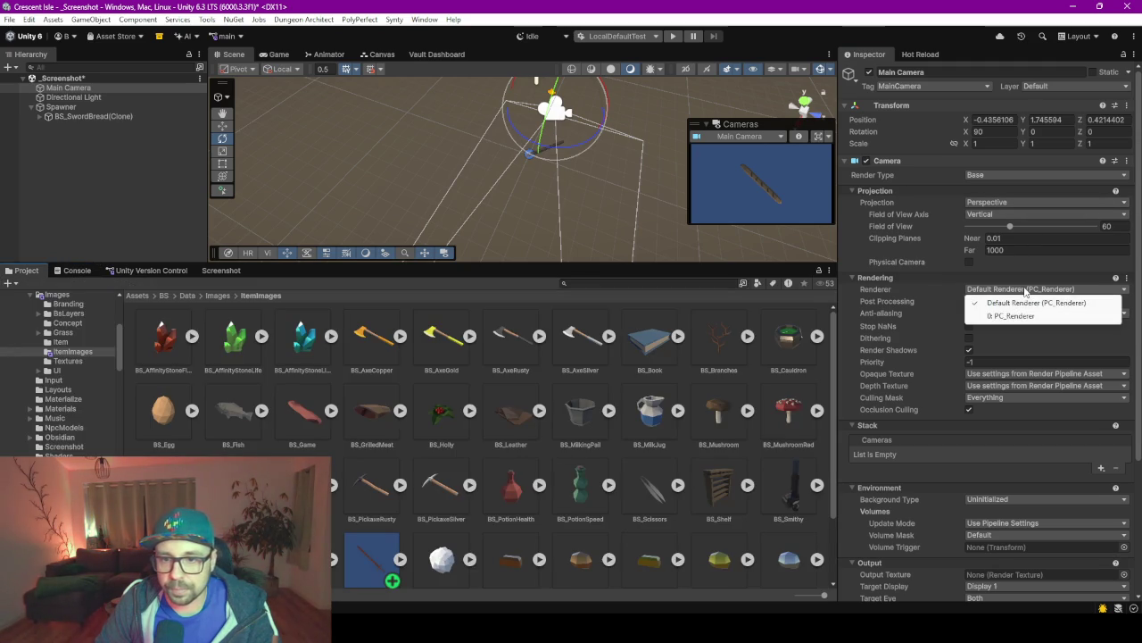
right_click(1026, 289)
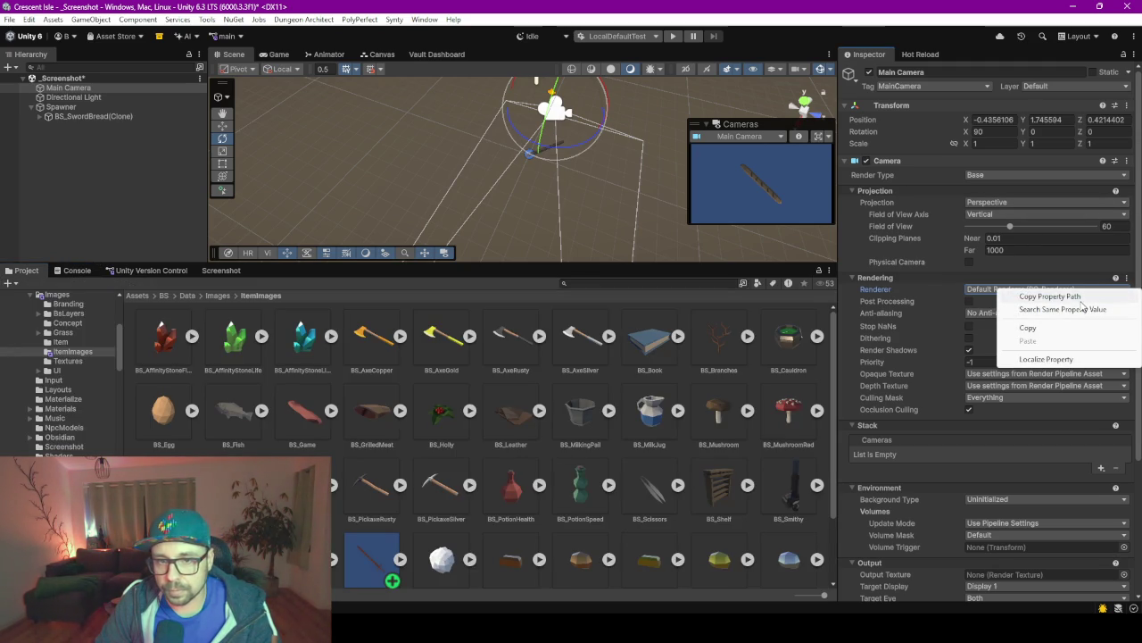
key(Escape)
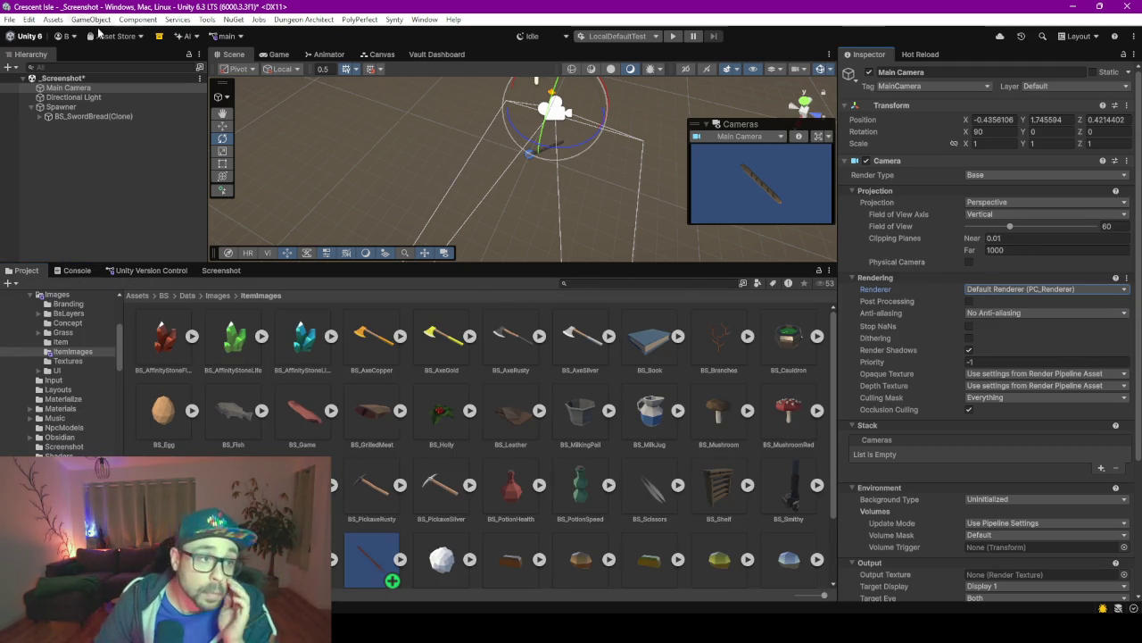
click(29, 19)
mouse_move(11, 20)
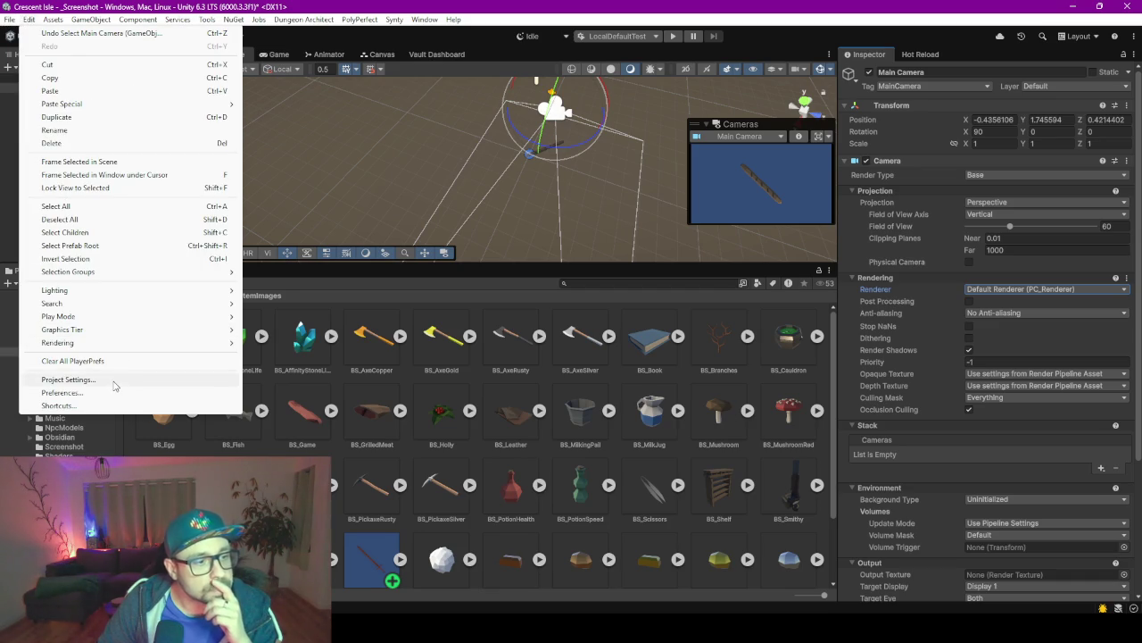
Ping PC_RPAsset from the Graphics Default Render Pipeline field, then close Project Settings.
click(112, 380)
mouse_move(754, 105)
mouse_down()
mouse_move(156, 11)
mouse_move(251, 80)
mouse_up()
scroll(273, 230, down, 1)
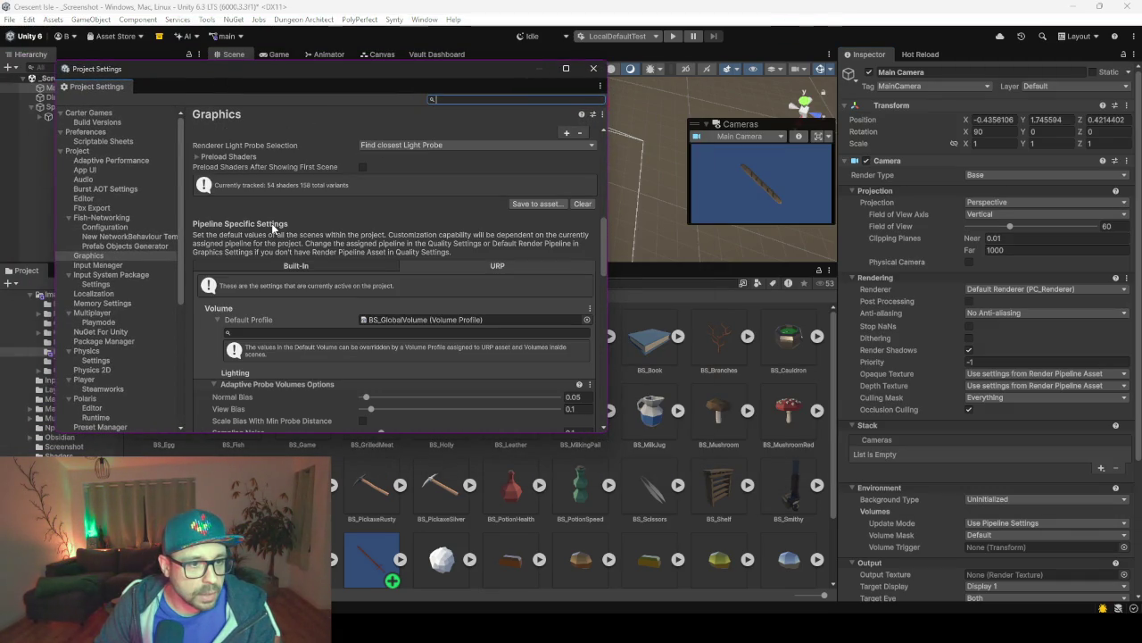
scroll(271, 223, up, 10)
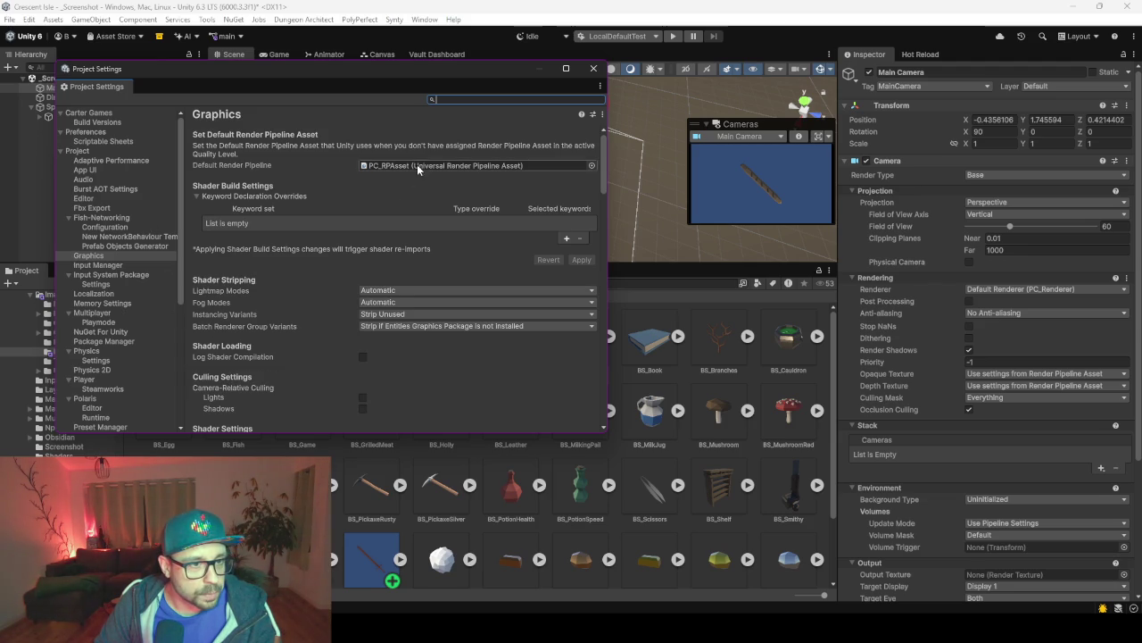
scroll(275, 299, down, 15)
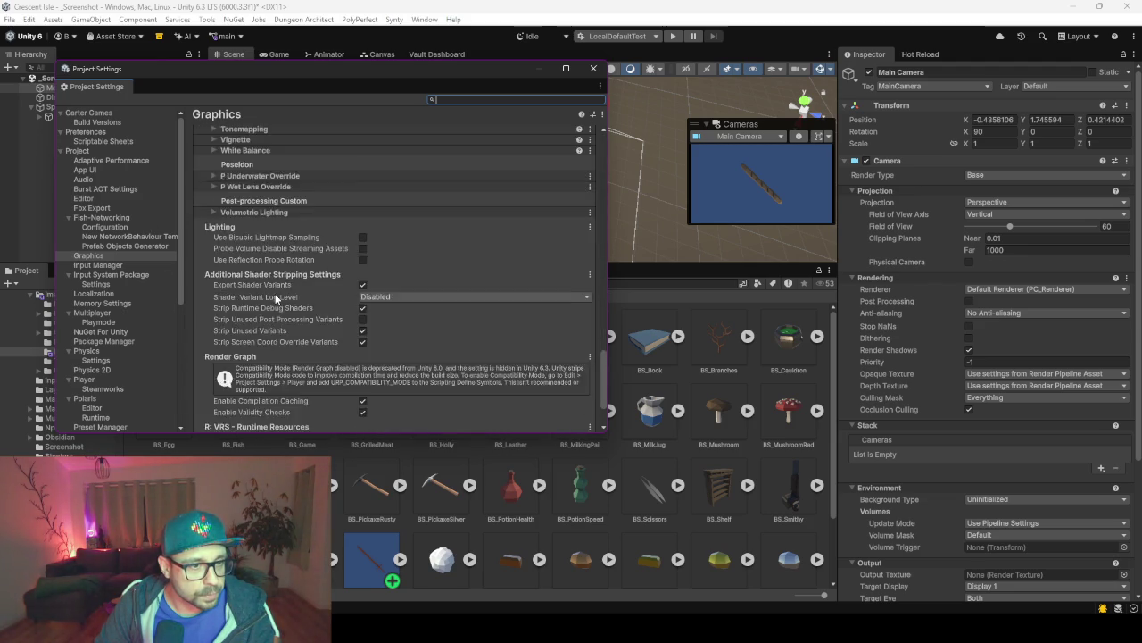
scroll(250, 332, up, 15)
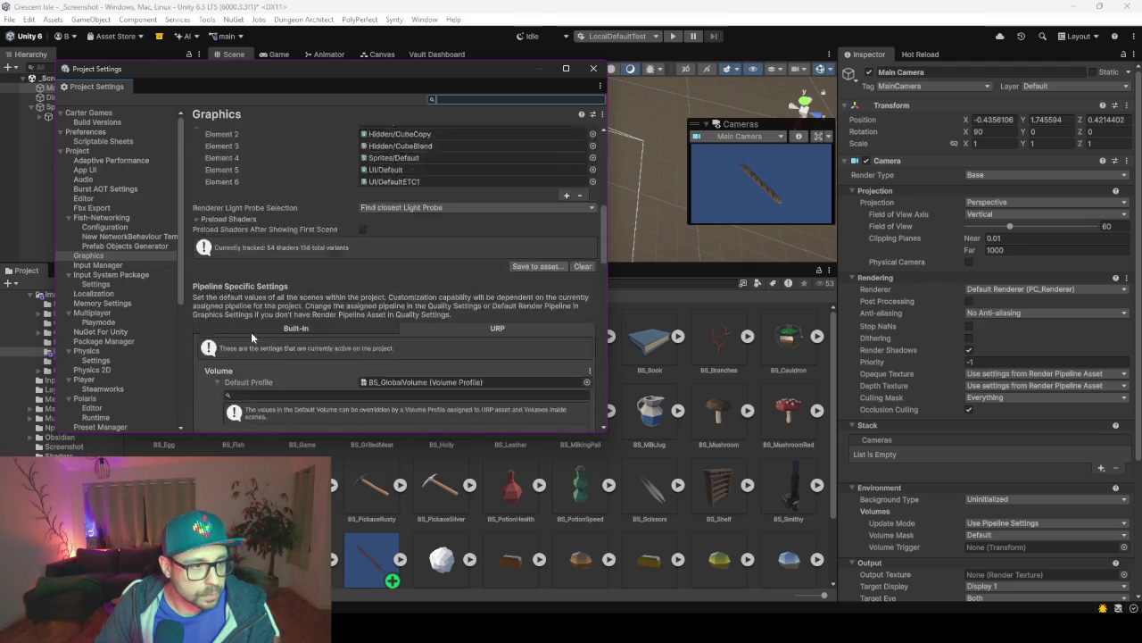
scroll(97, 361, down, 8)
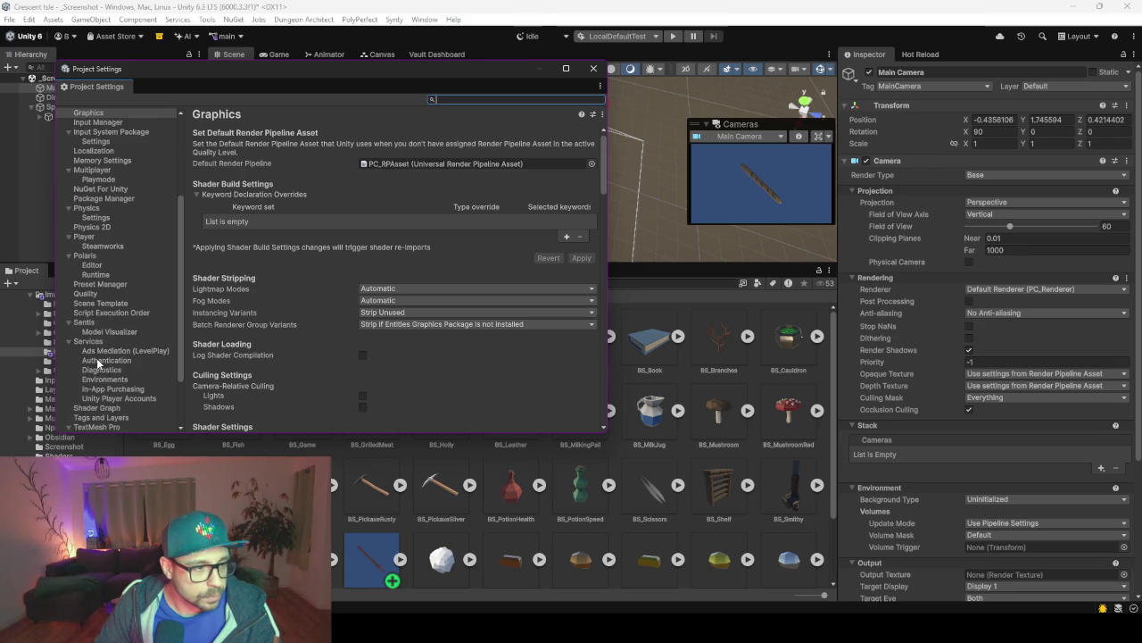
scroll(96, 358, up, 8)
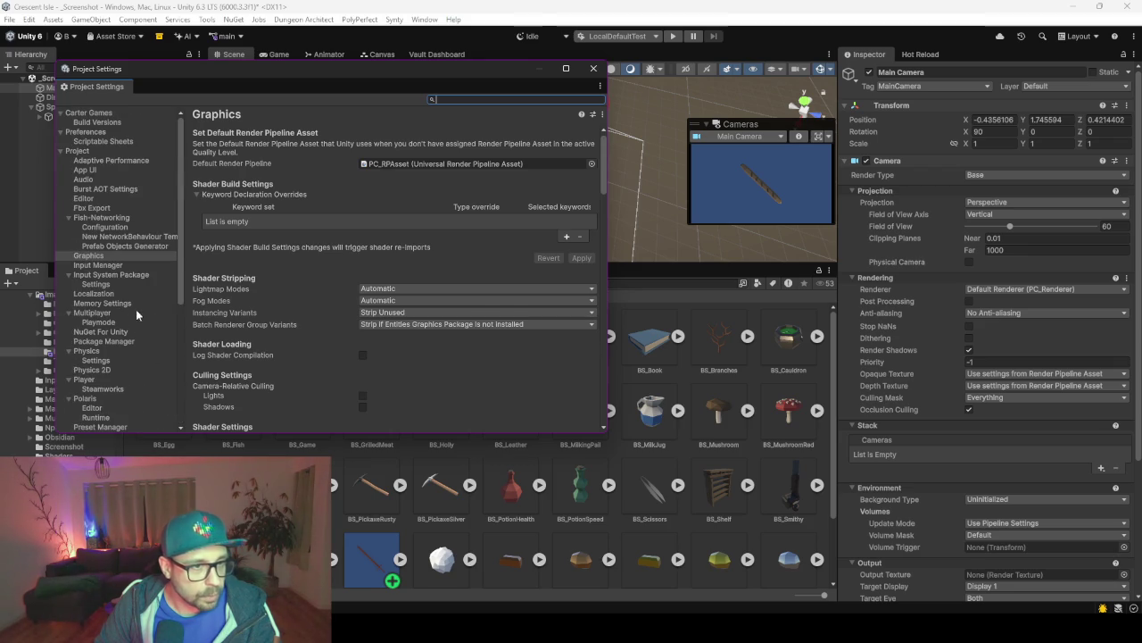
click(381, 166)
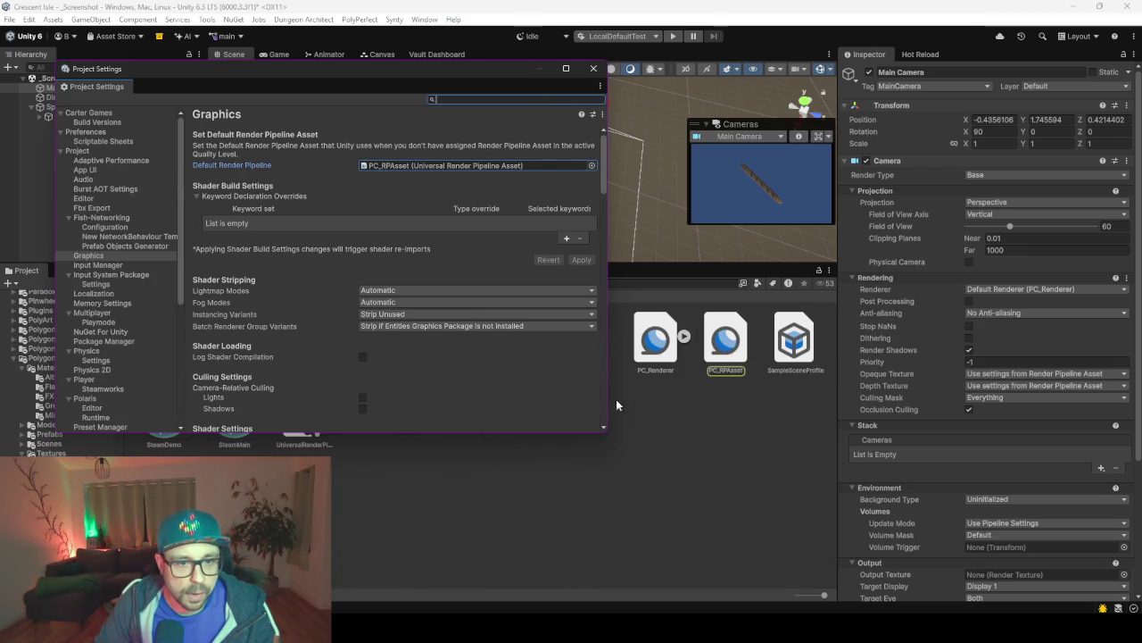
click(593, 69)
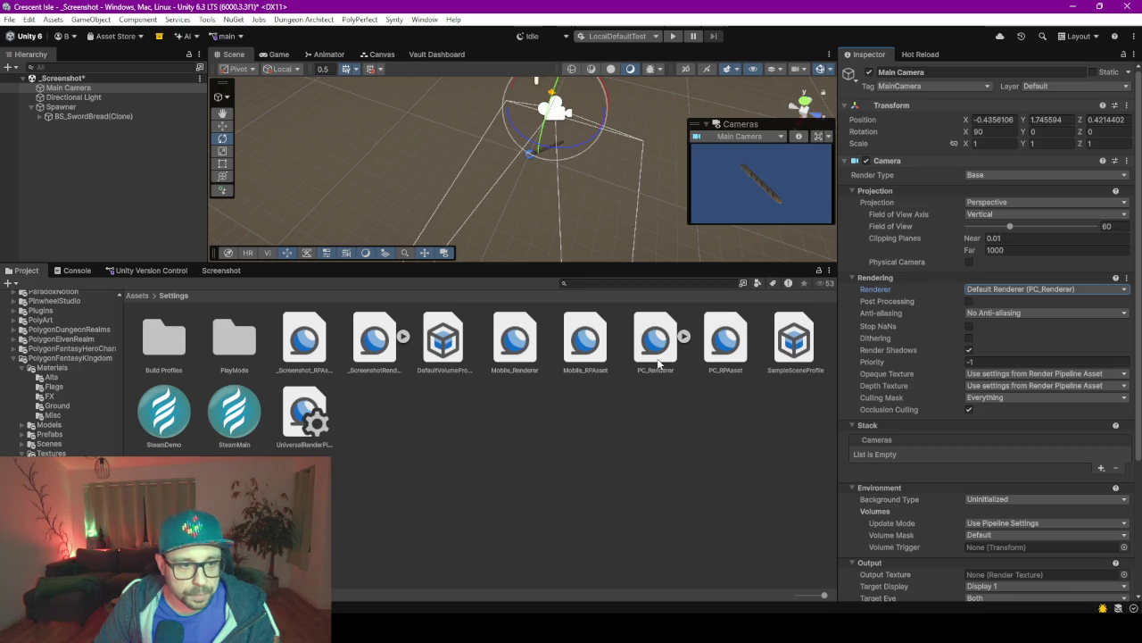
Select PC_Renderer and widen the Inspector to show its Renderer Features list.
click(656, 348)
scroll(928, 402, down, 5)
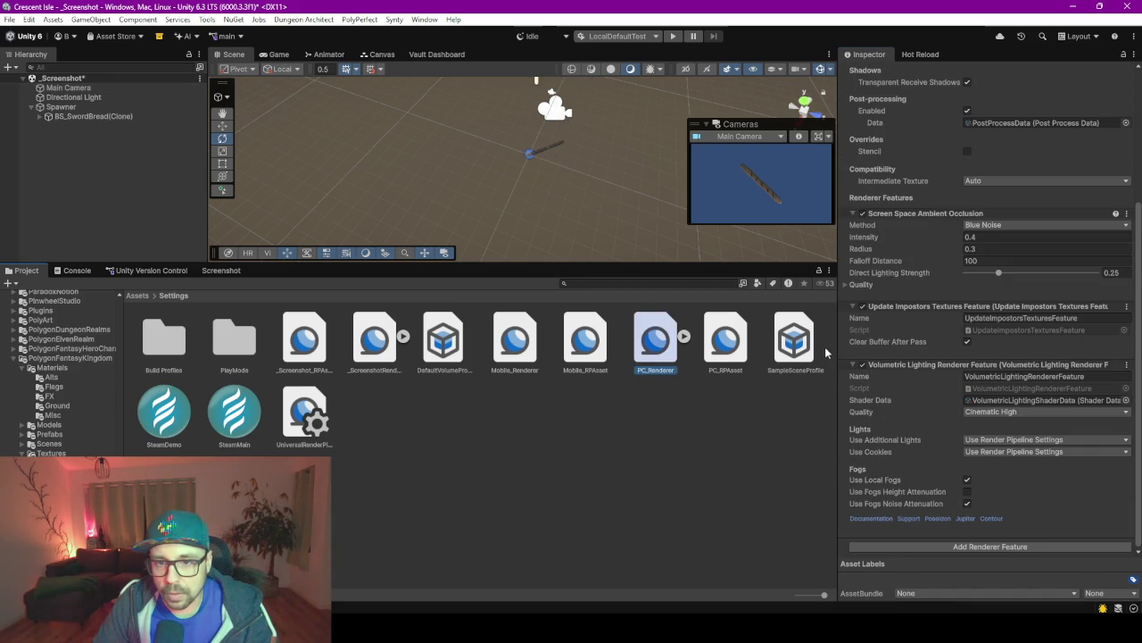
drag(838, 342, 760, 357)
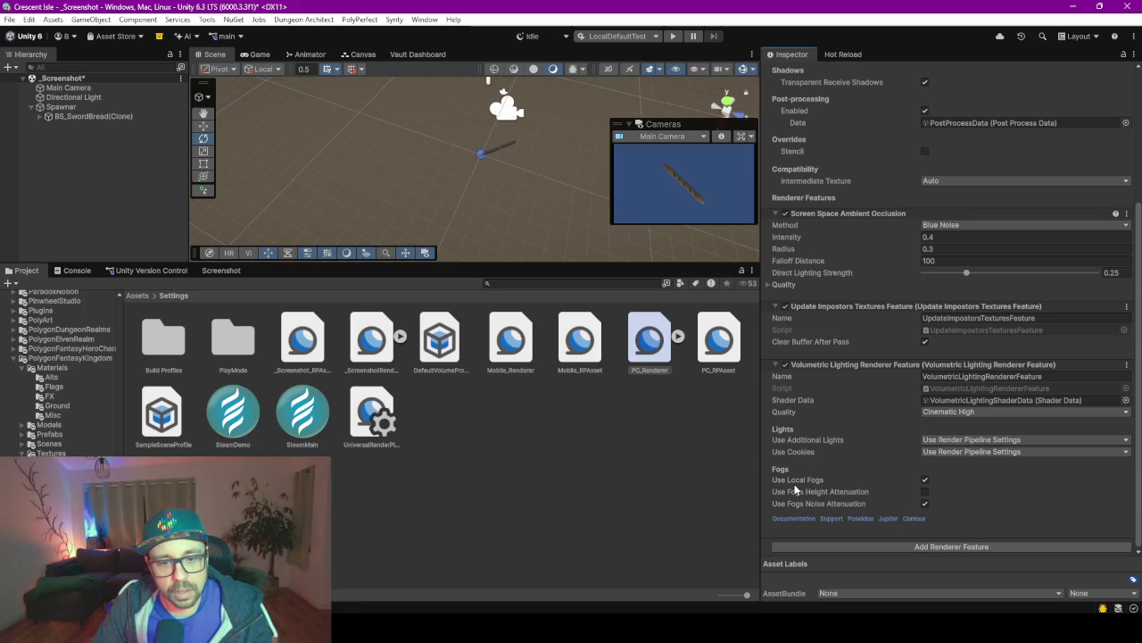
Open My Assets in the Package Manager.
click(114, 36)
click(116, 56)
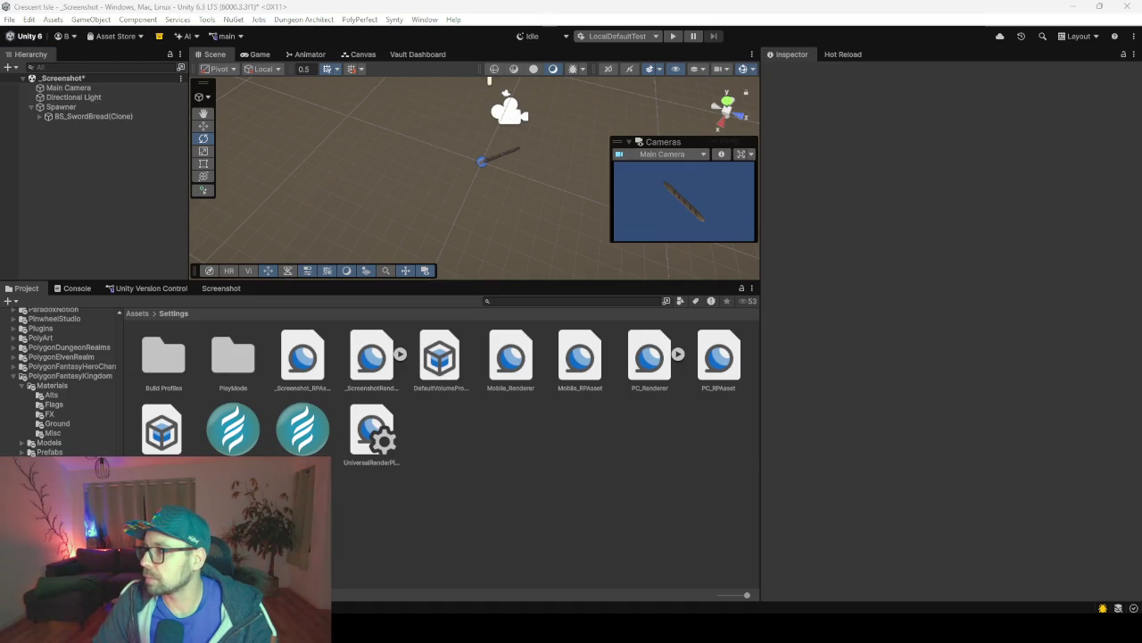
click(563, 144)
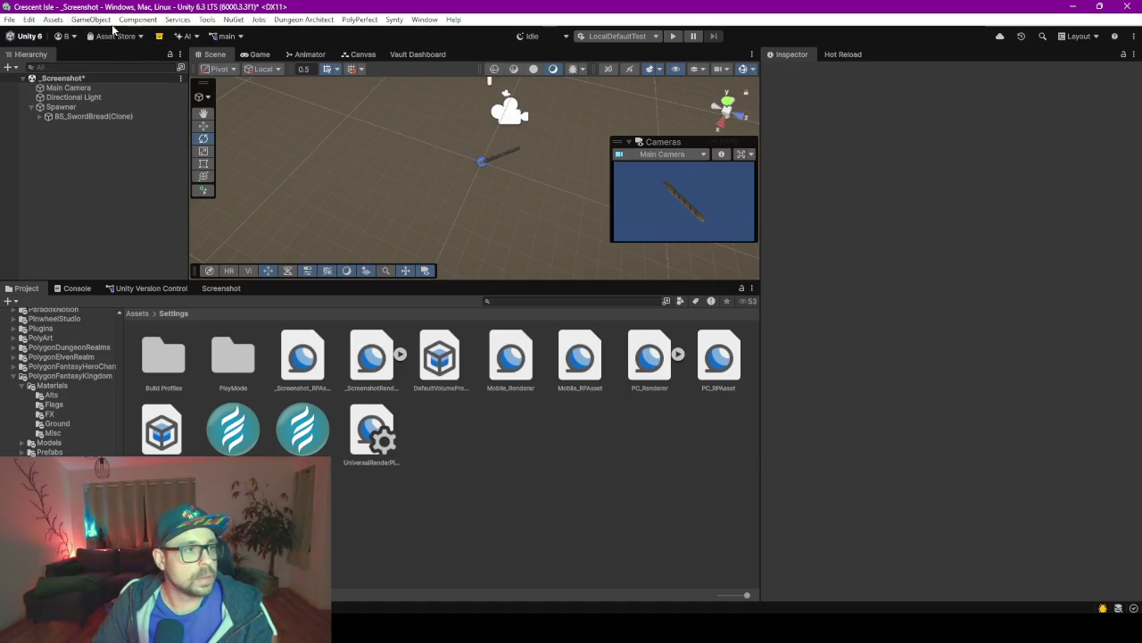
click(93, 20)
mouse_move(53, 20)
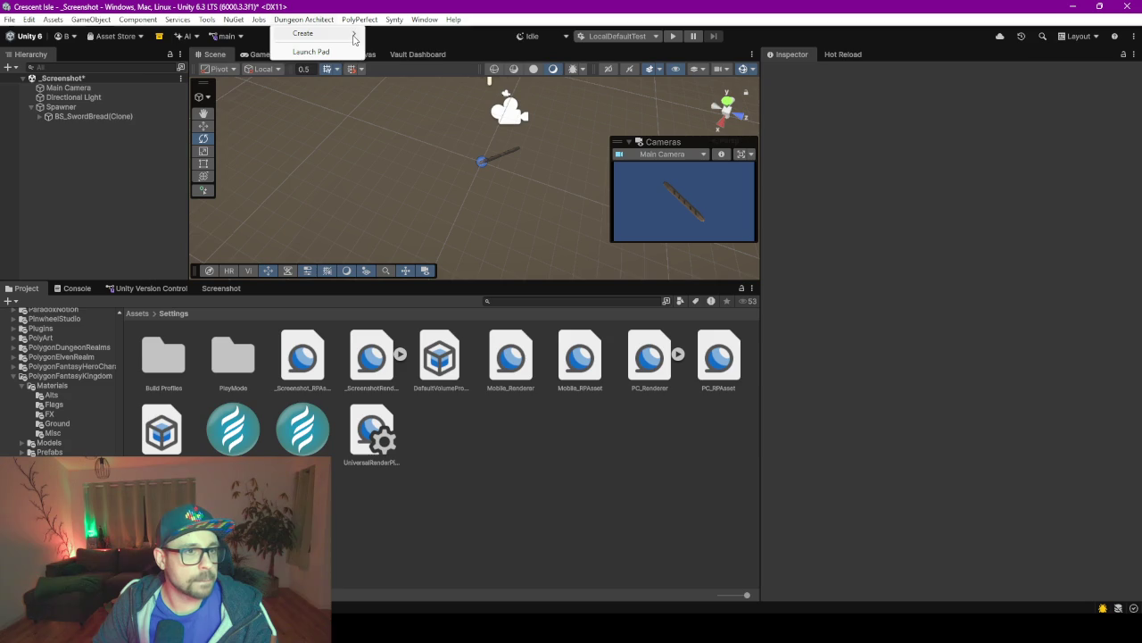
click(118, 36)
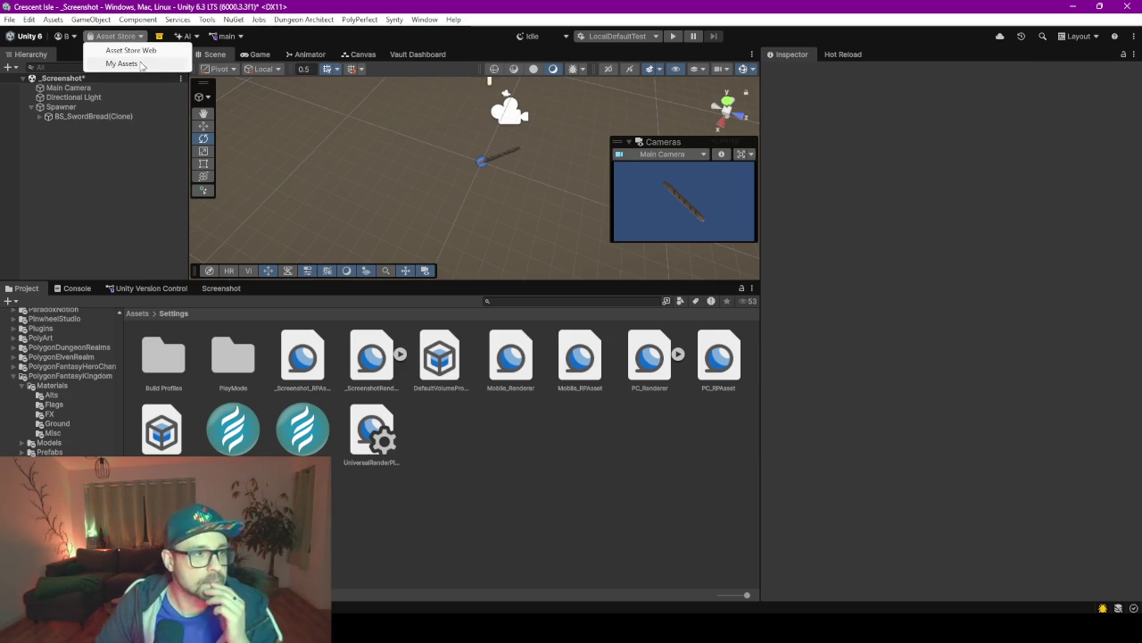
click(139, 66)
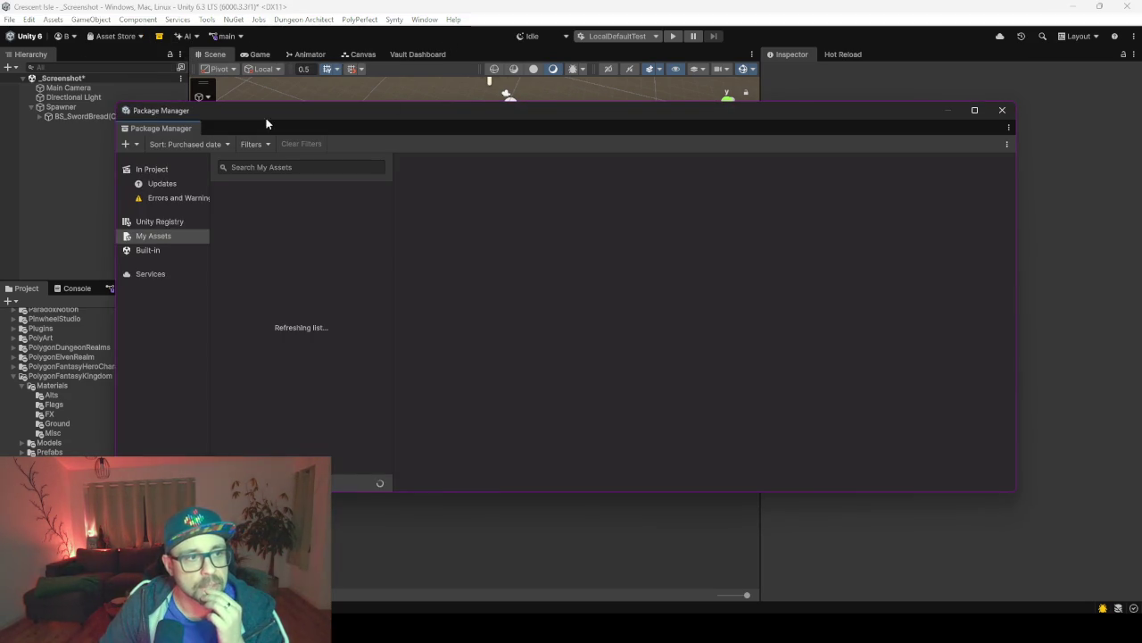
Choose Remove assets from project for the BEAM package and confirm the listed files.
click(282, 206)
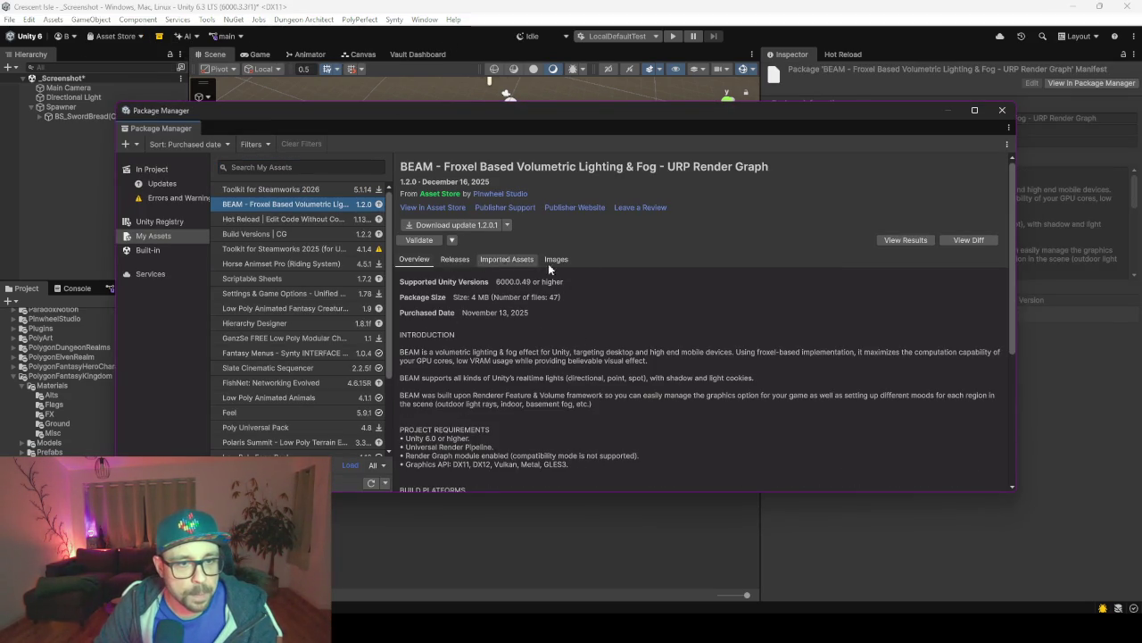
click(455, 259)
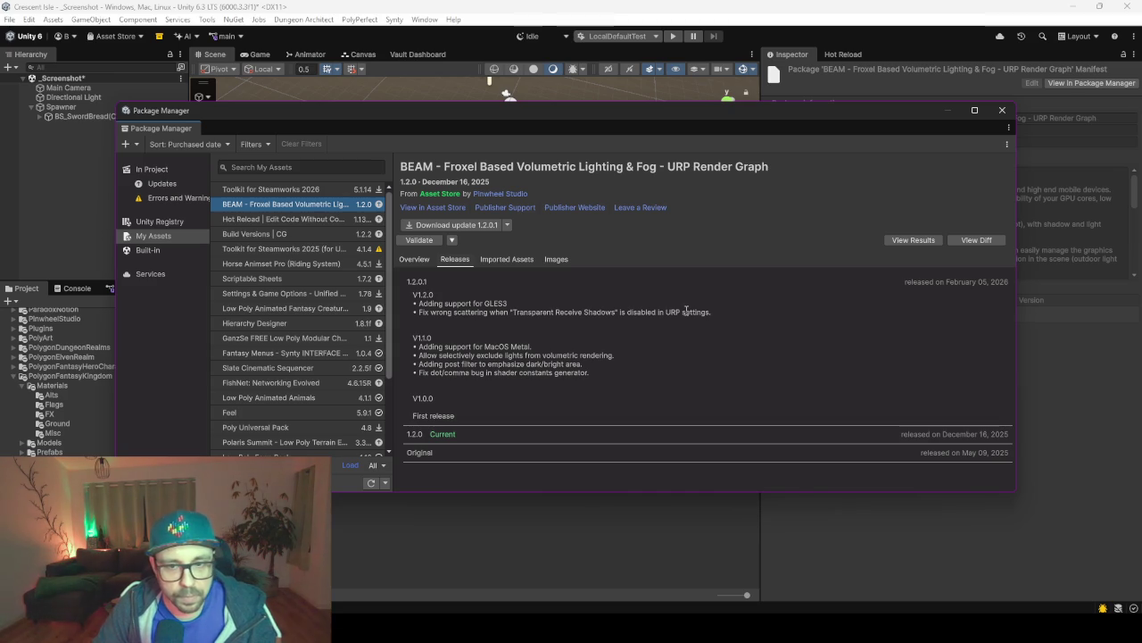
click(507, 225)
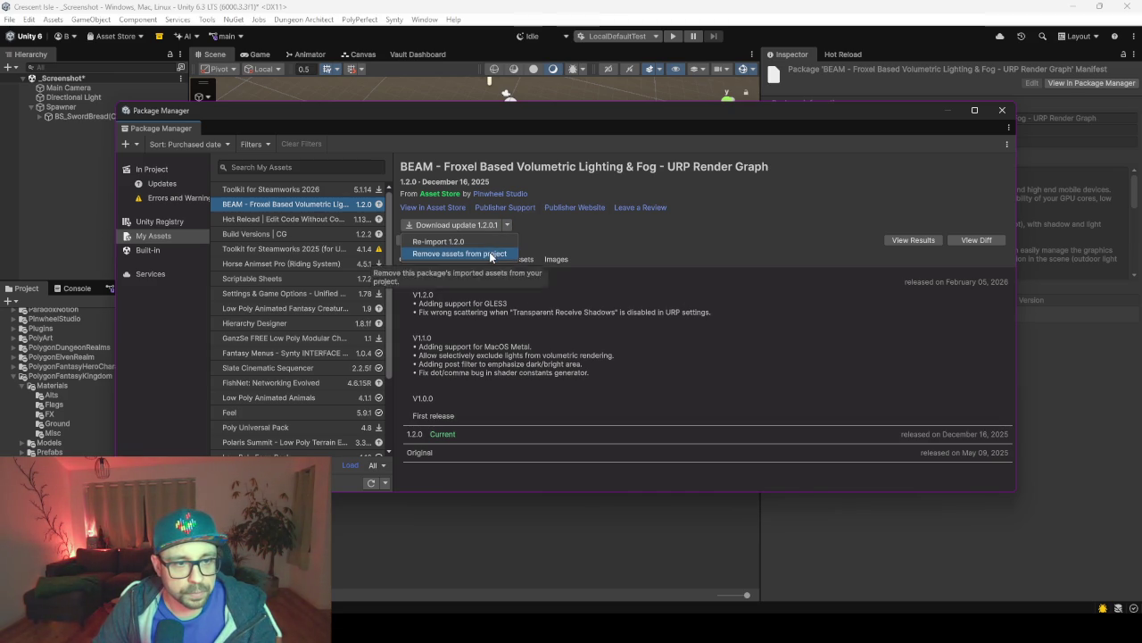
click(490, 254)
mouse_move(616, 198)
mouse_down()
mouse_move(614, 339)
mouse_move(614, 329)
mouse_up()
scroll(578, 377, up, 10)
click(592, 420)
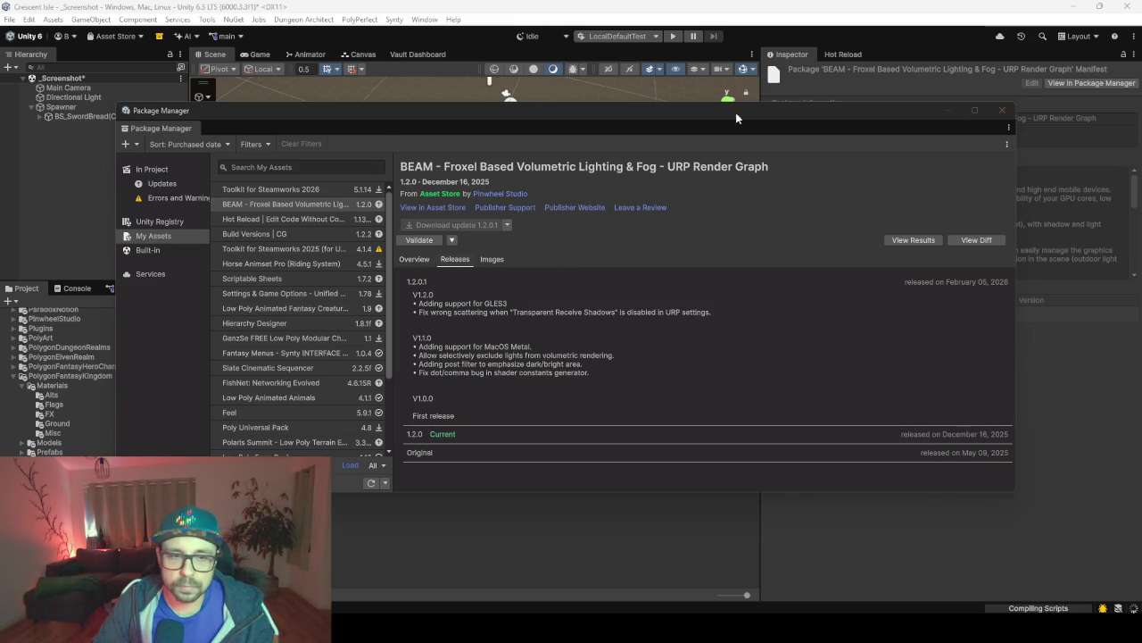
Move the Package Manager window aside while BEAM's files are removed and scripts recompile.
mouse_move(704, 114)
mouse_down()
mouse_move(639, 127)
mouse_move(648, 161)
mouse_up()
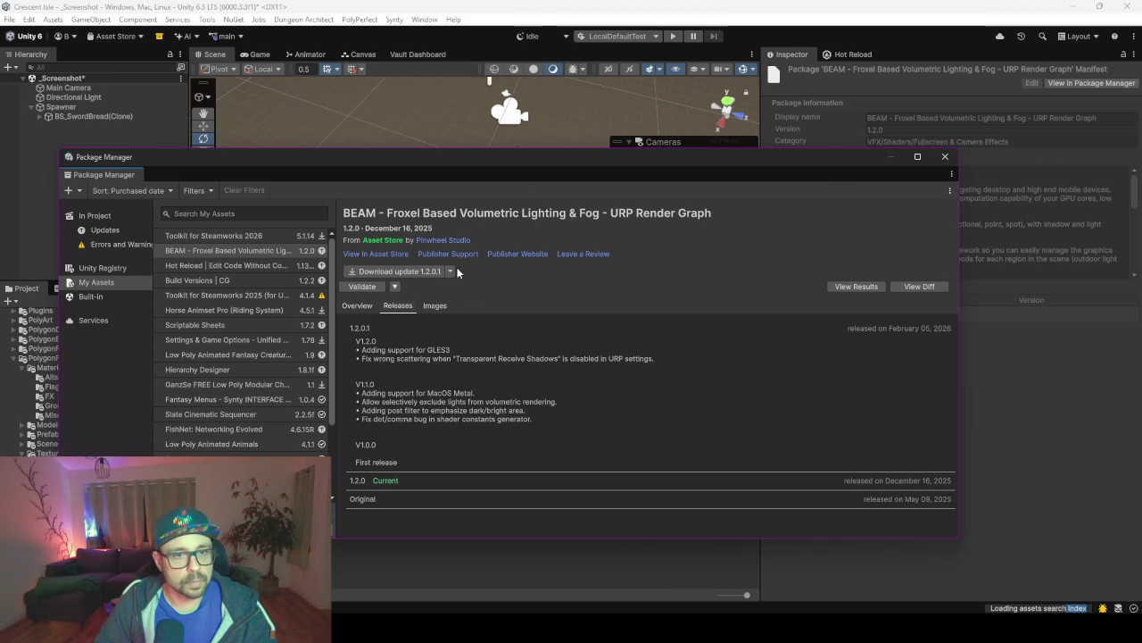
mouse_move(727, 155)
mouse_down()
mouse_move(662, 219)
mouse_move(755, 154)
mouse_up()
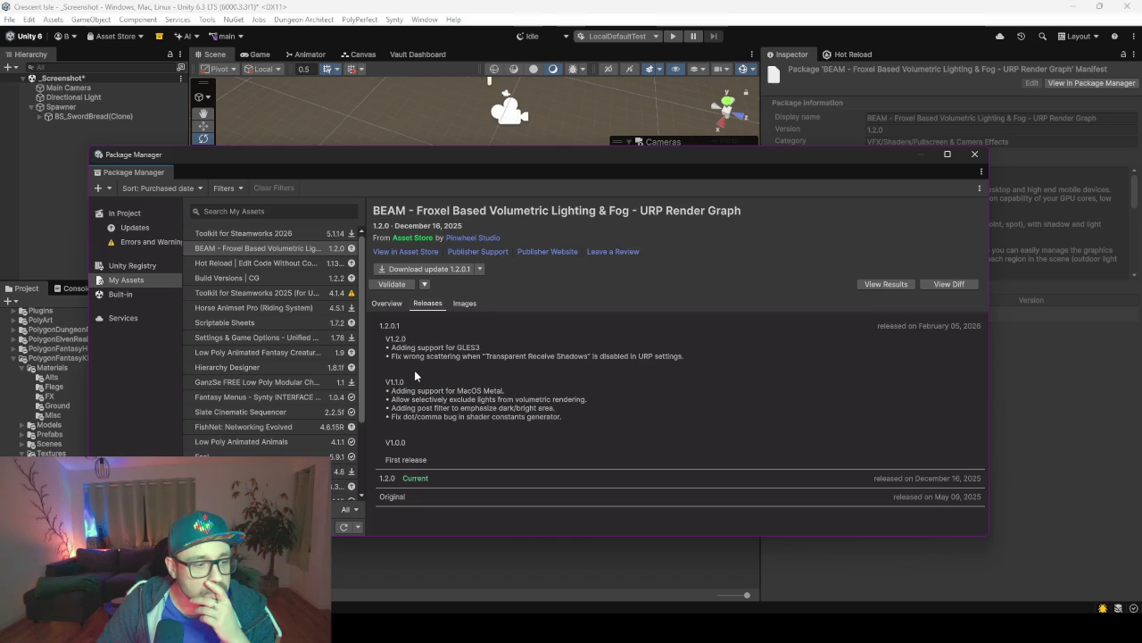
Close the Package Manager and check the console error's source script in the code editor.
click(975, 153)
key(ctrl+shift+c)
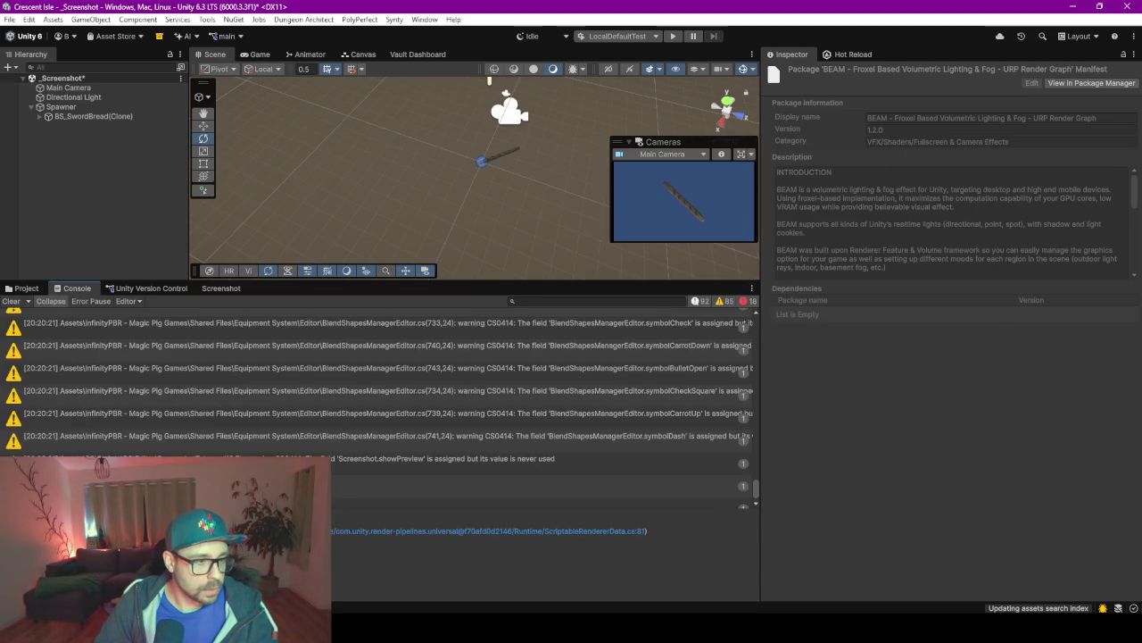
scroll(149, 454, down, 1)
double_click(536, 473)
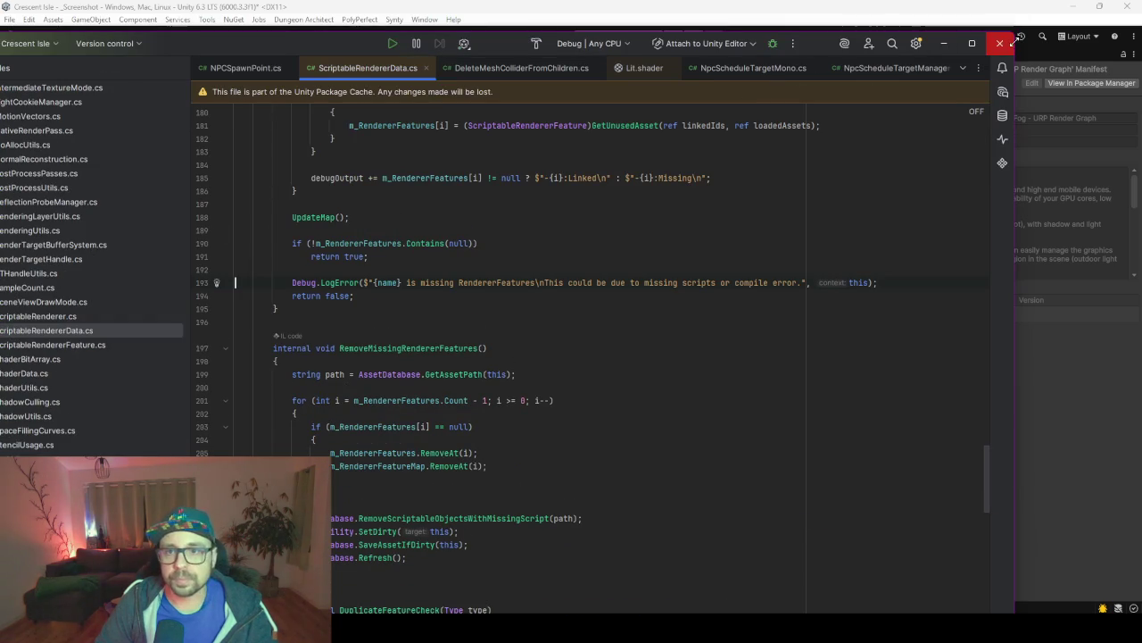
click(999, 43)
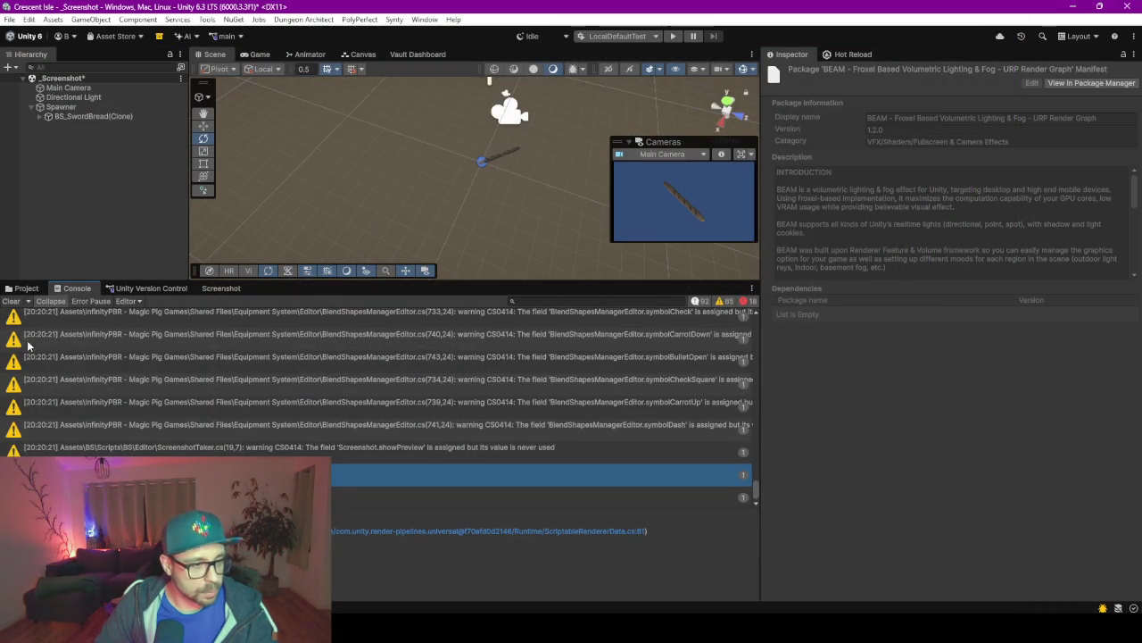
Remove the Missing renderer feature from both PC_Renderer and _ScreenshotRenderer.
click(22, 288)
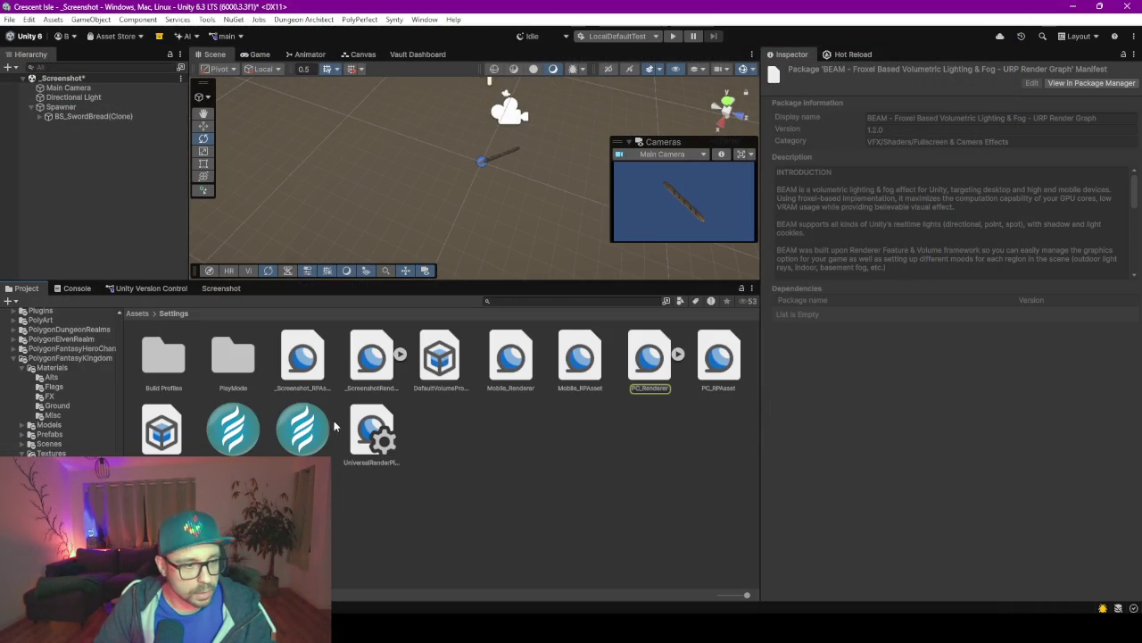
click(658, 380)
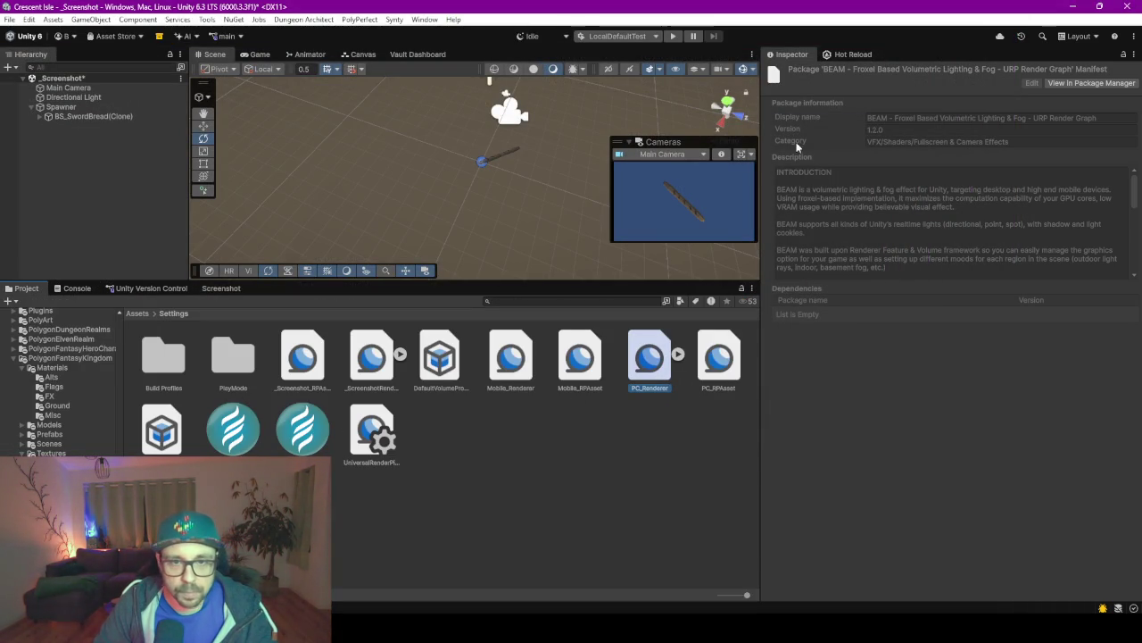
scroll(836, 227, down, 2)
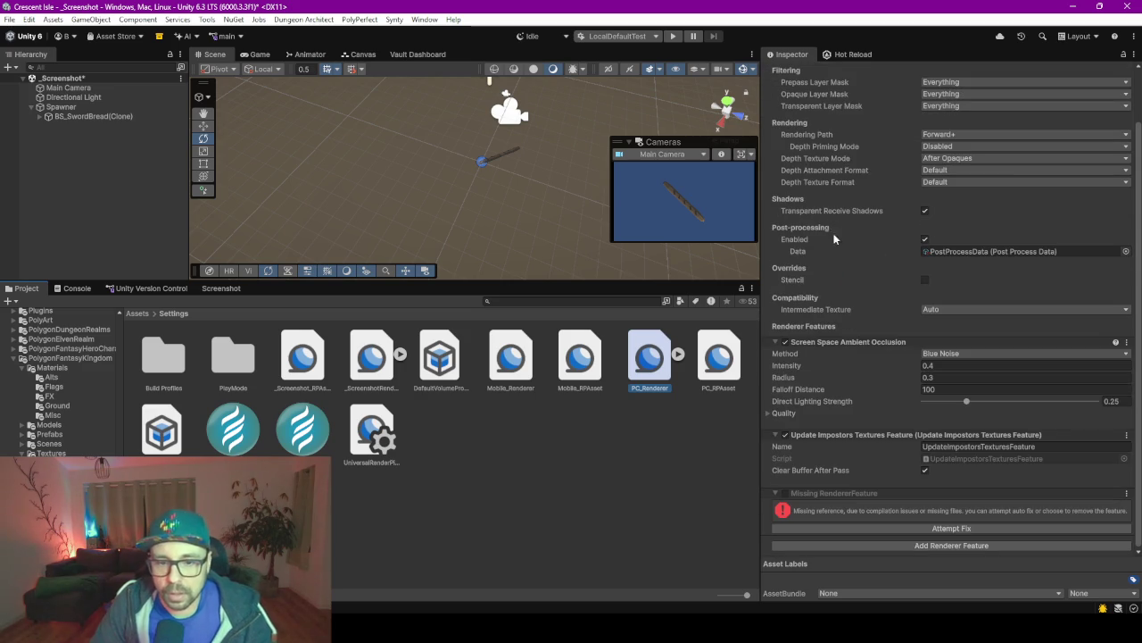
click(1126, 495)
click(1096, 538)
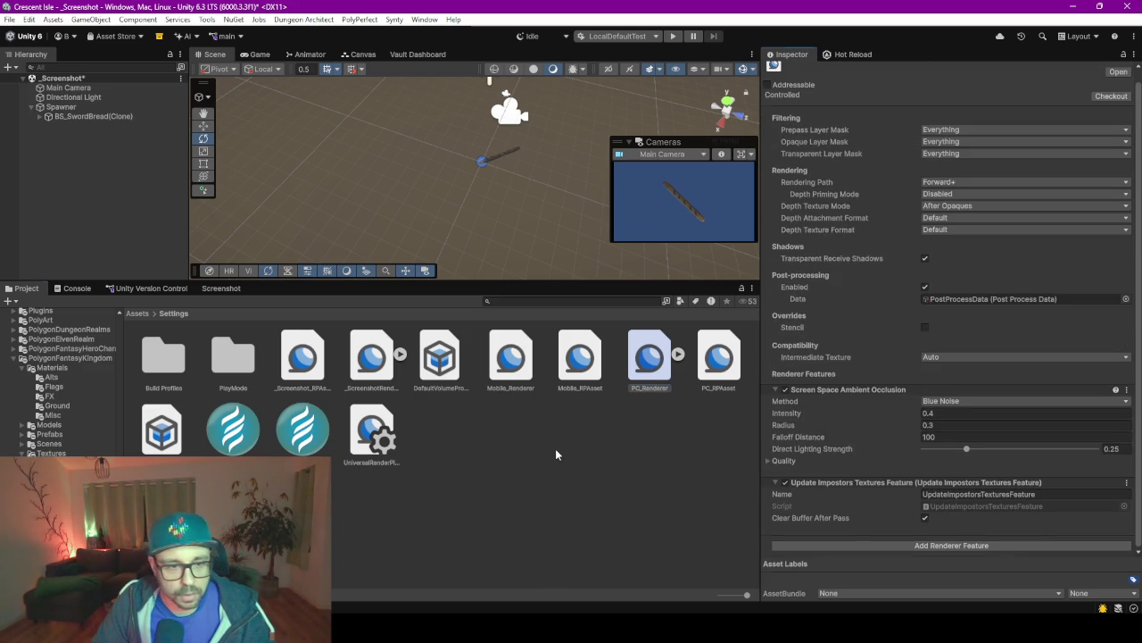
click(556, 448)
click(371, 357)
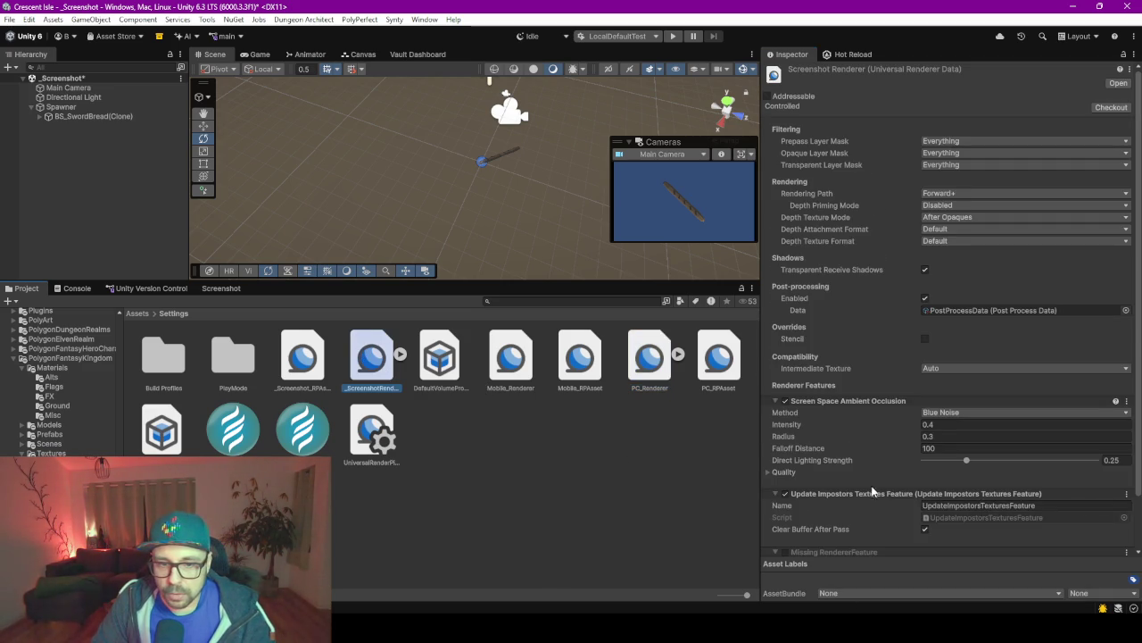
scroll(942, 507, down, 2)
click(1126, 496)
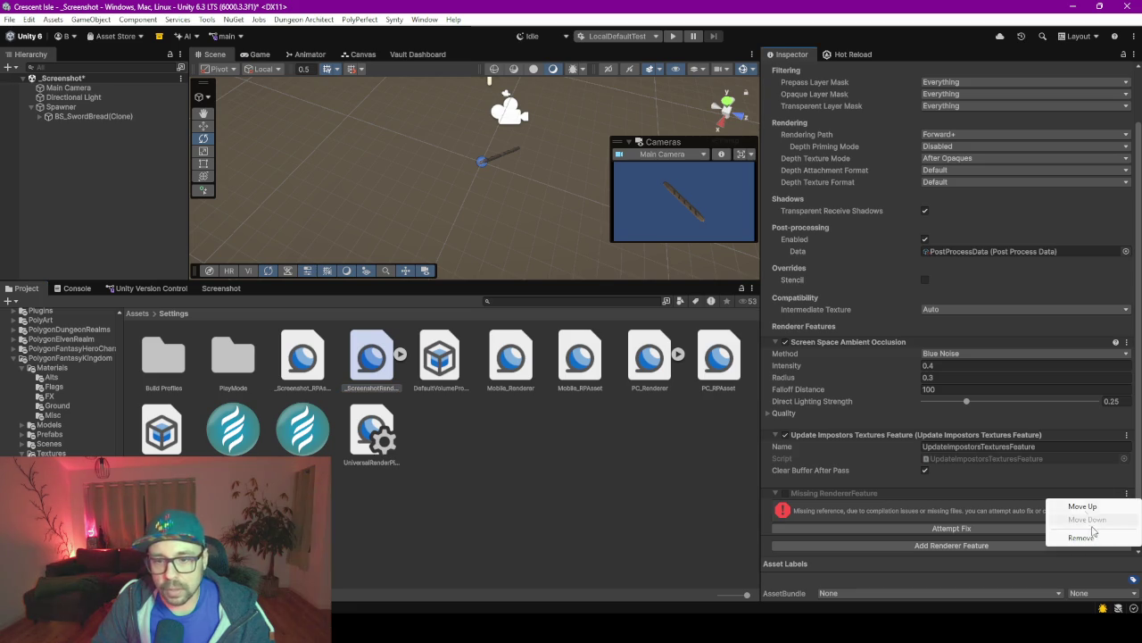
click(1094, 537)
Recheck PC_Renderer, save with Ctrl+S, and clear the console log.
click(461, 464)
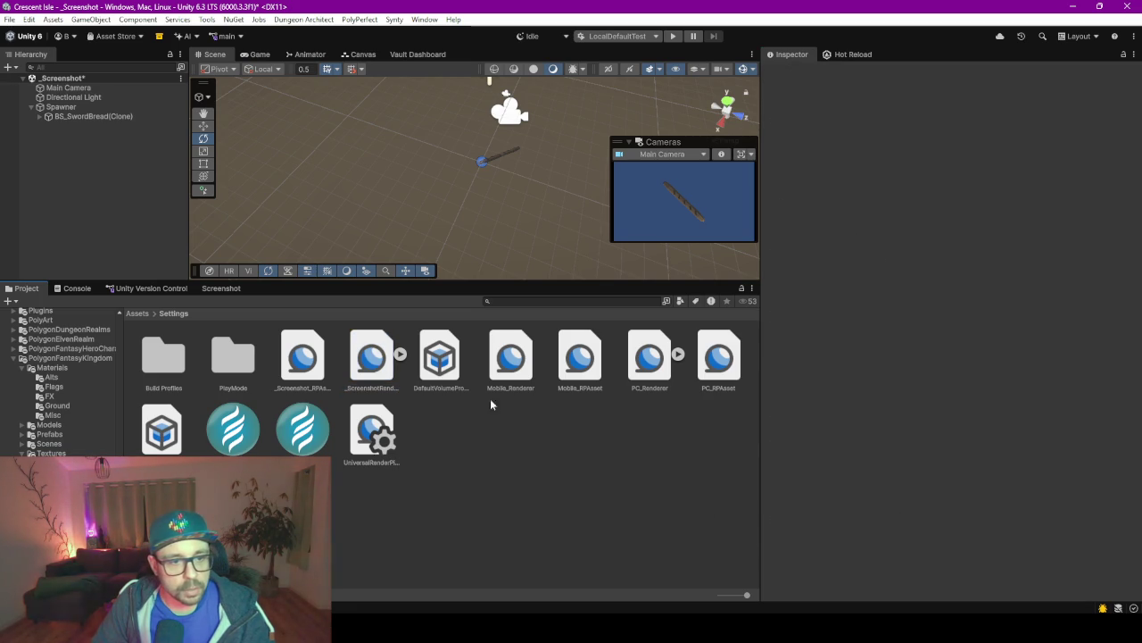
click(648, 365)
key(ctrl+s)
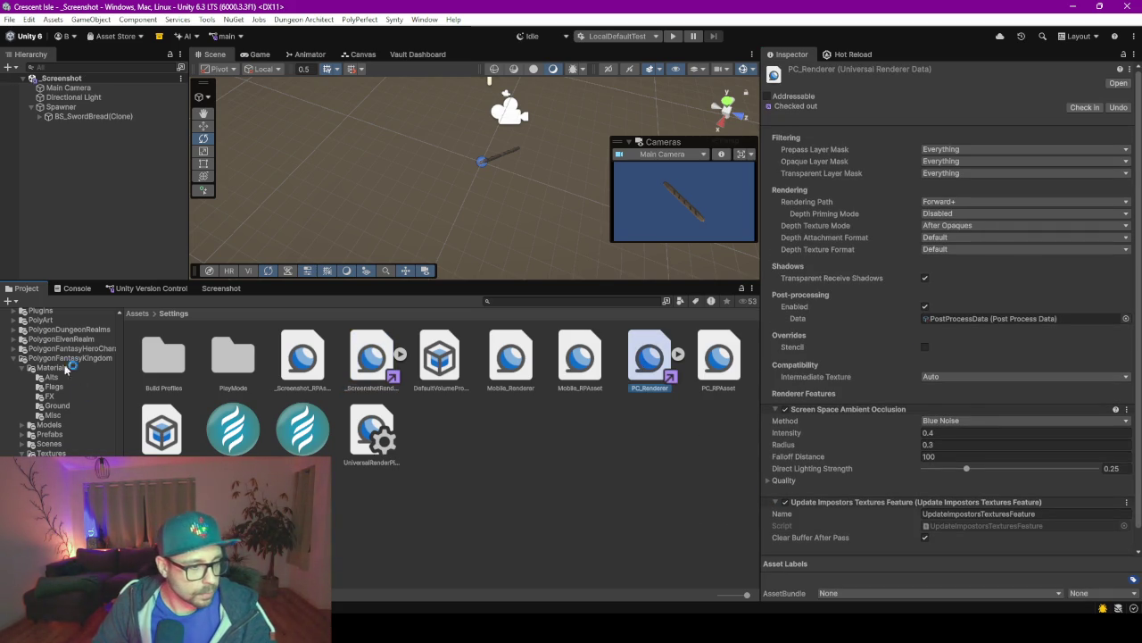
click(70, 289)
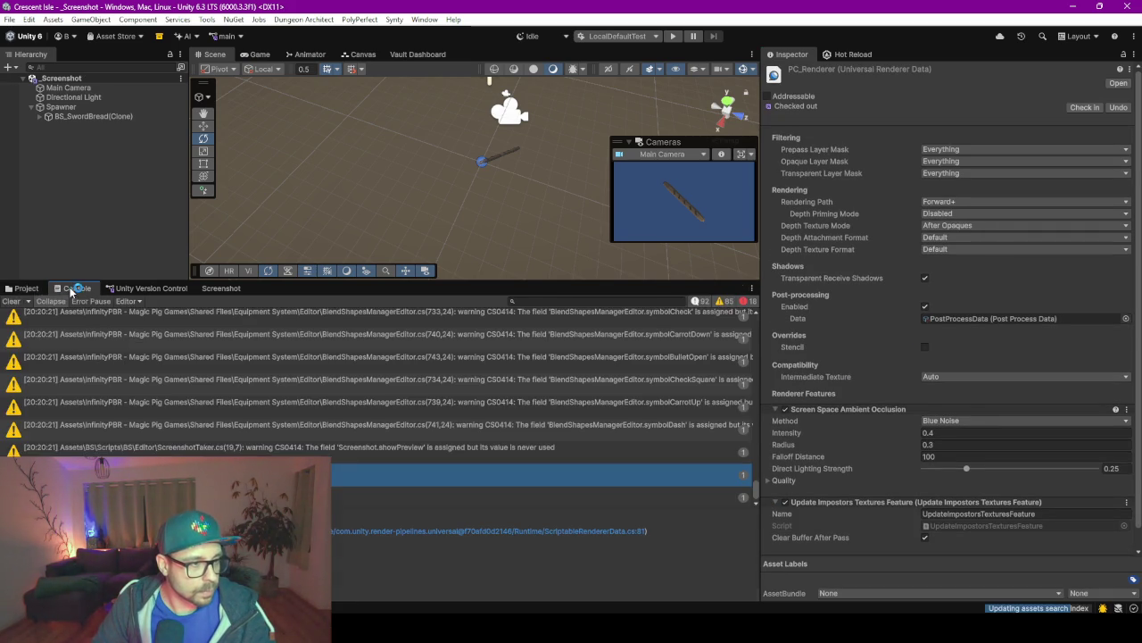
click(12, 300)
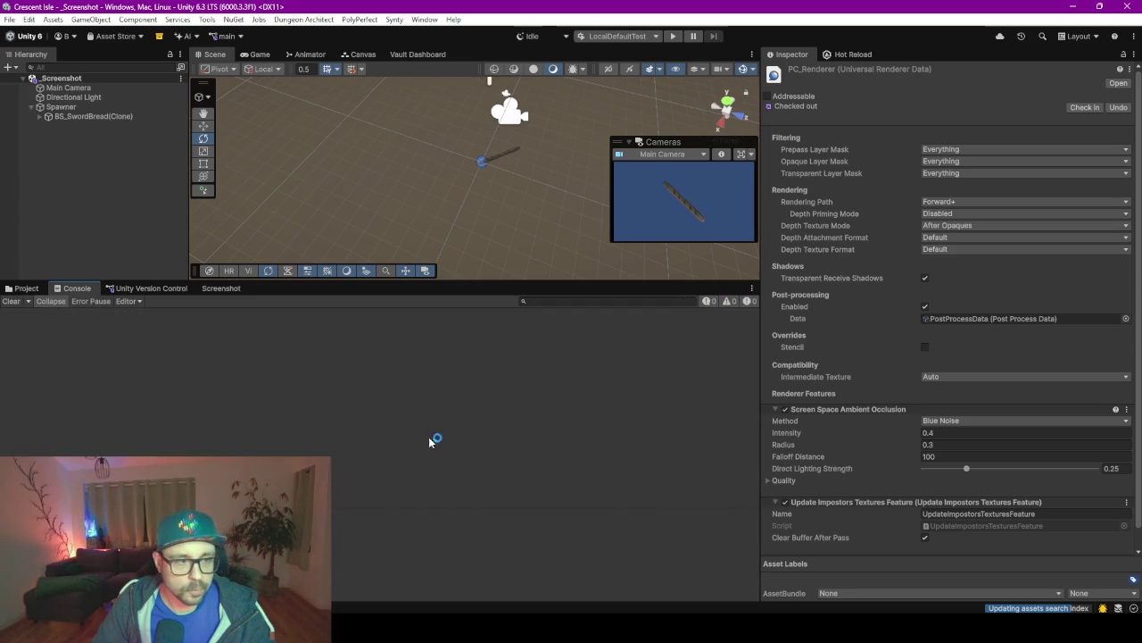
click(26, 288)
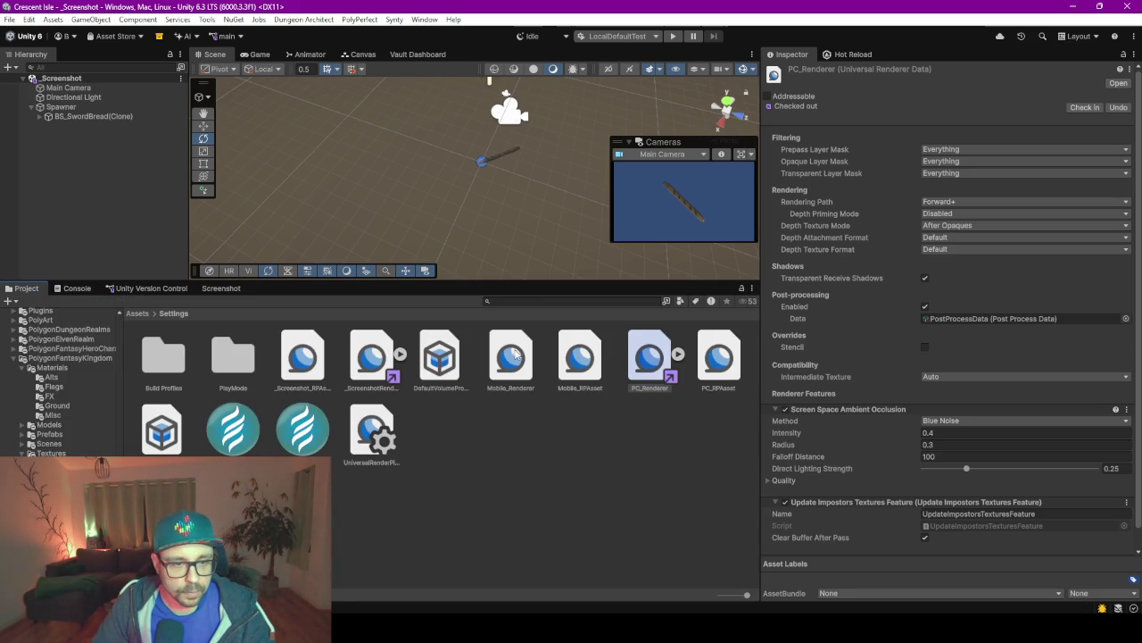
Review PC_RPAsset's Volumes, Bloom and Adaptive Performance settings, then select the URP global settings asset.
click(723, 362)
scroll(860, 336, down, 10)
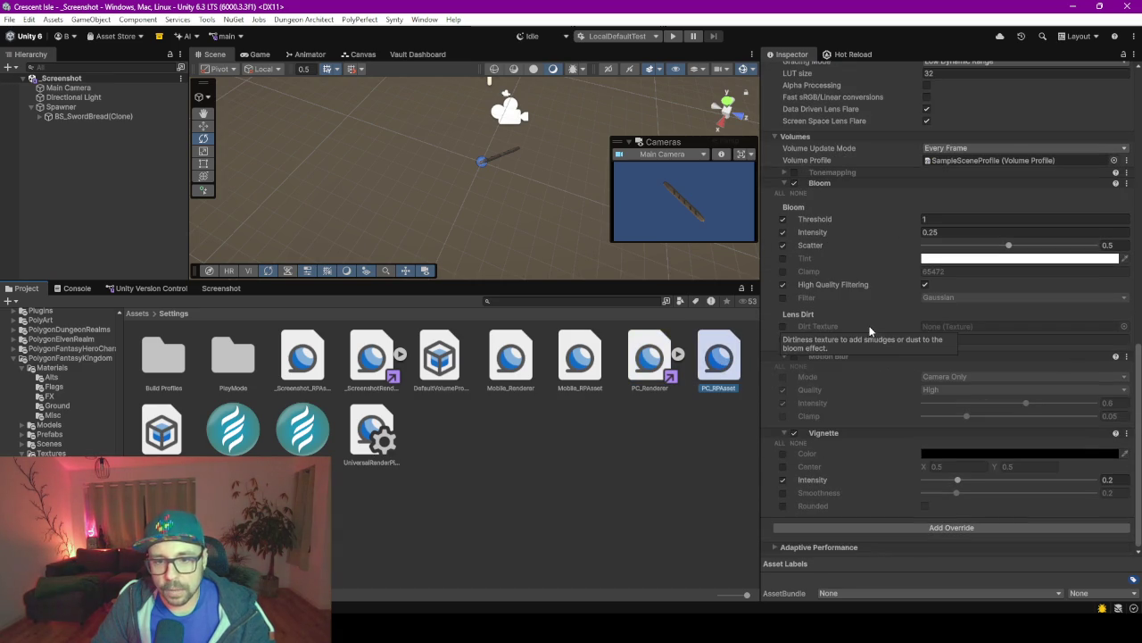
click(774, 547)
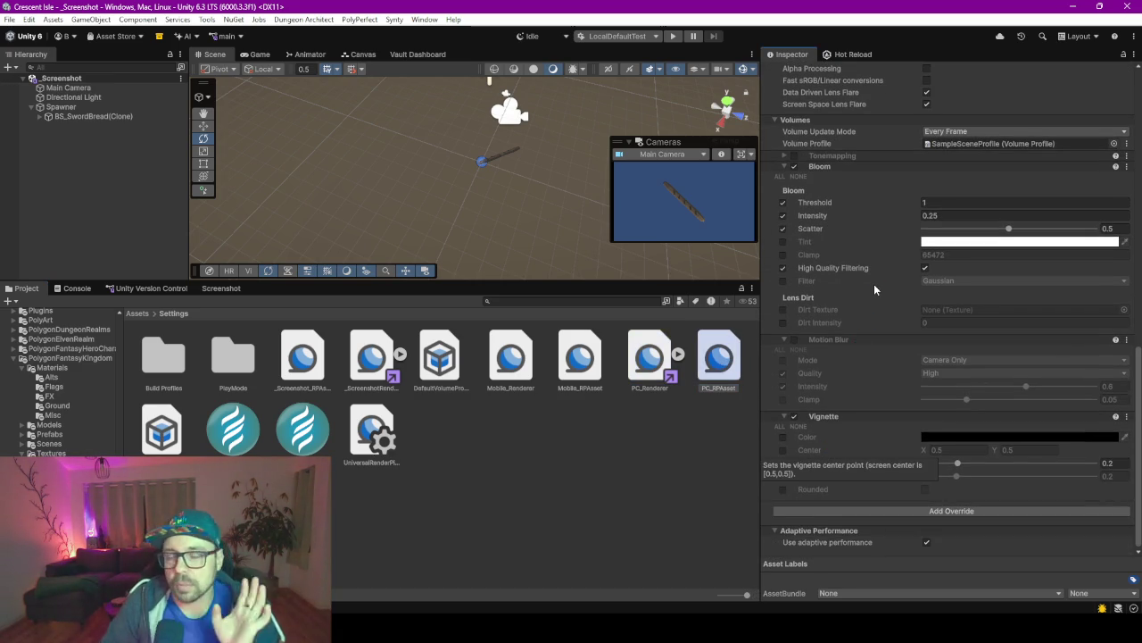
scroll(874, 284, up, 5)
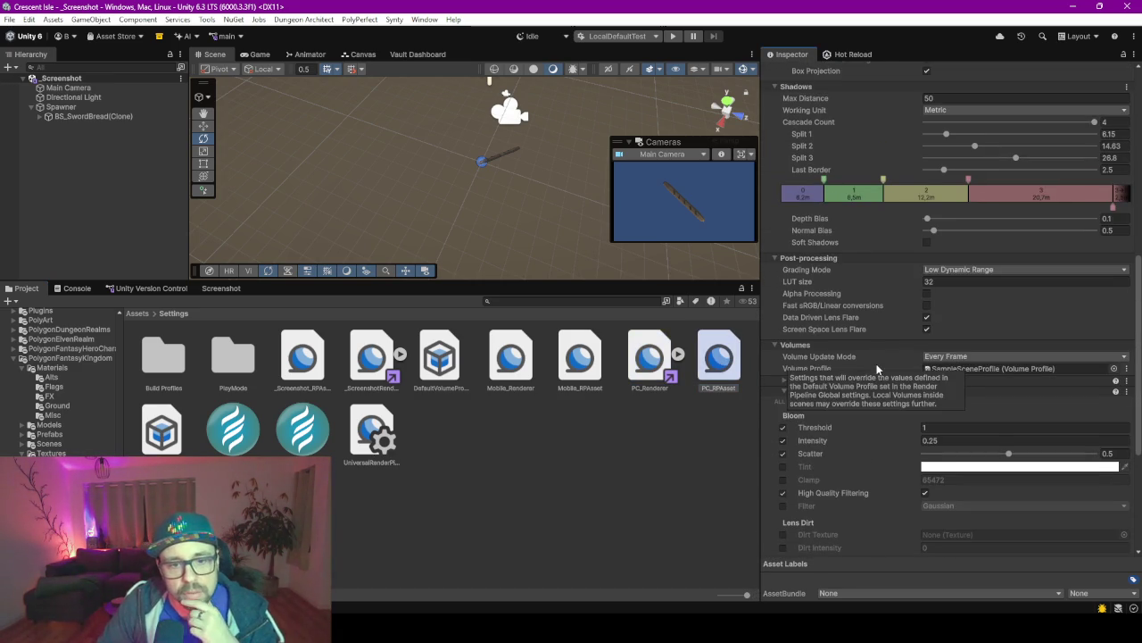
click(375, 437)
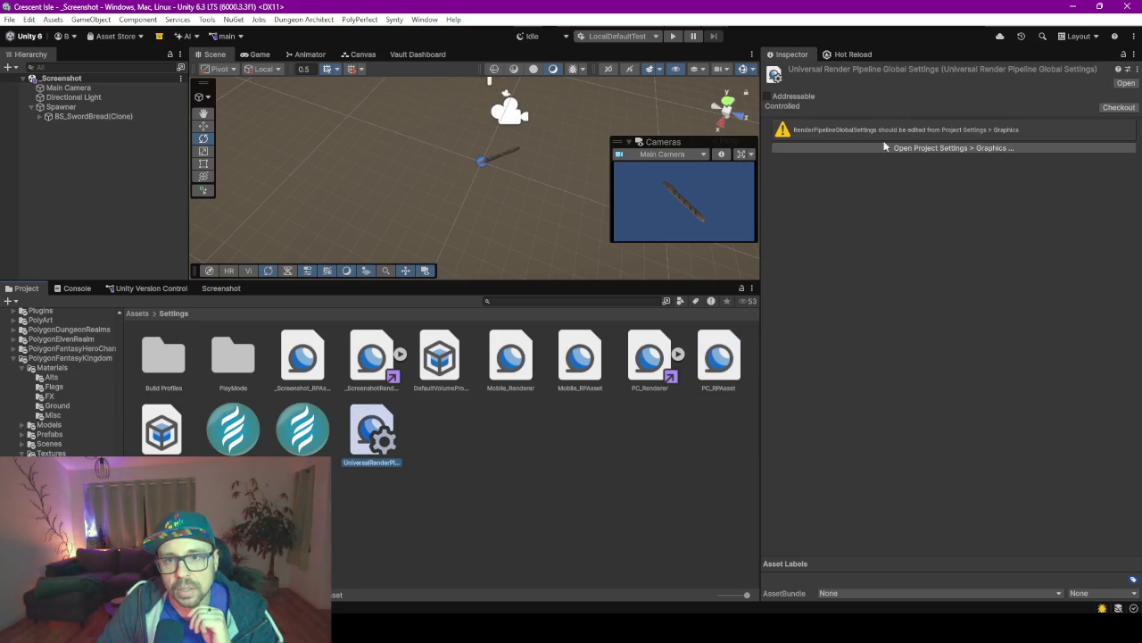
Open the Graphics project settings and dock the window beside the scene views.
click(972, 148)
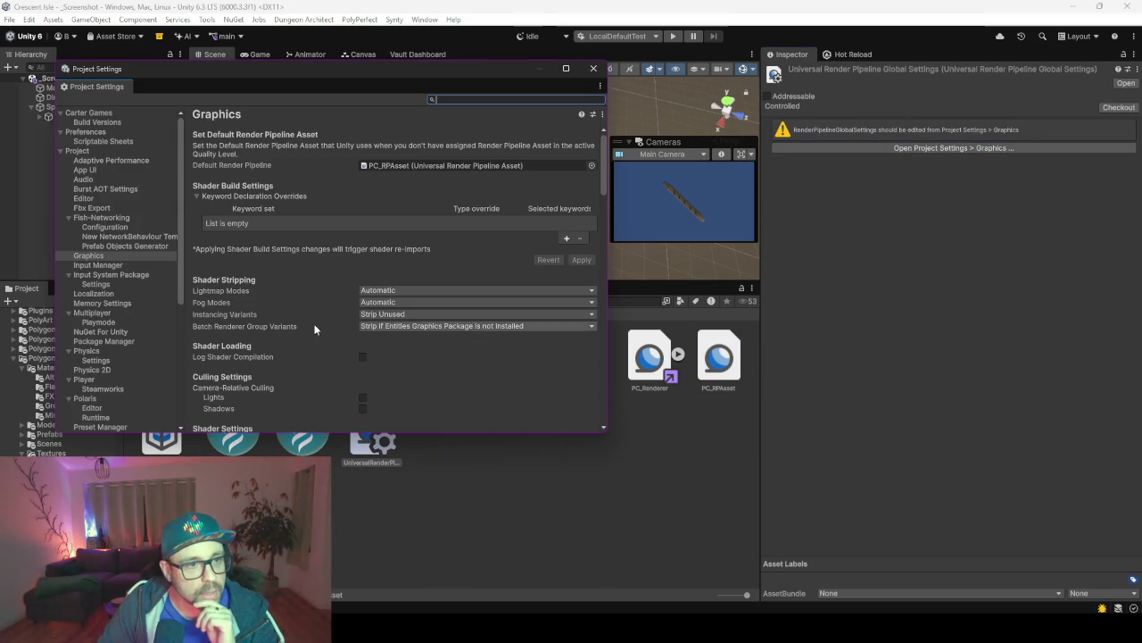
scroll(302, 296, down, 1)
scroll(302, 297, up, 1)
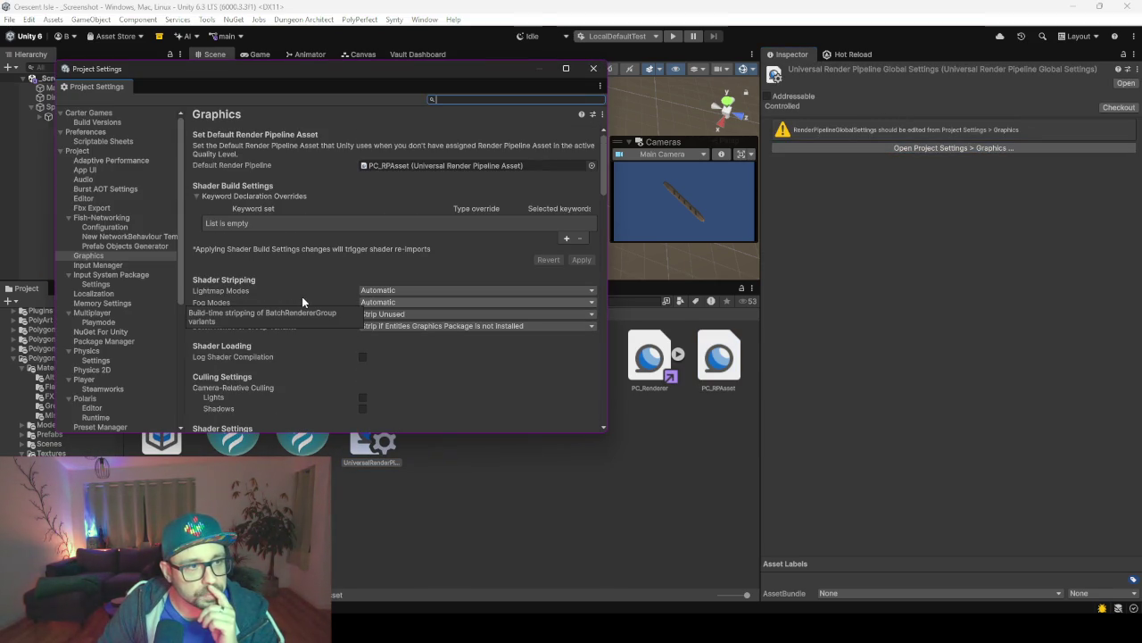
drag(85, 87, 501, 54)
drag(424, 280, 424, 441)
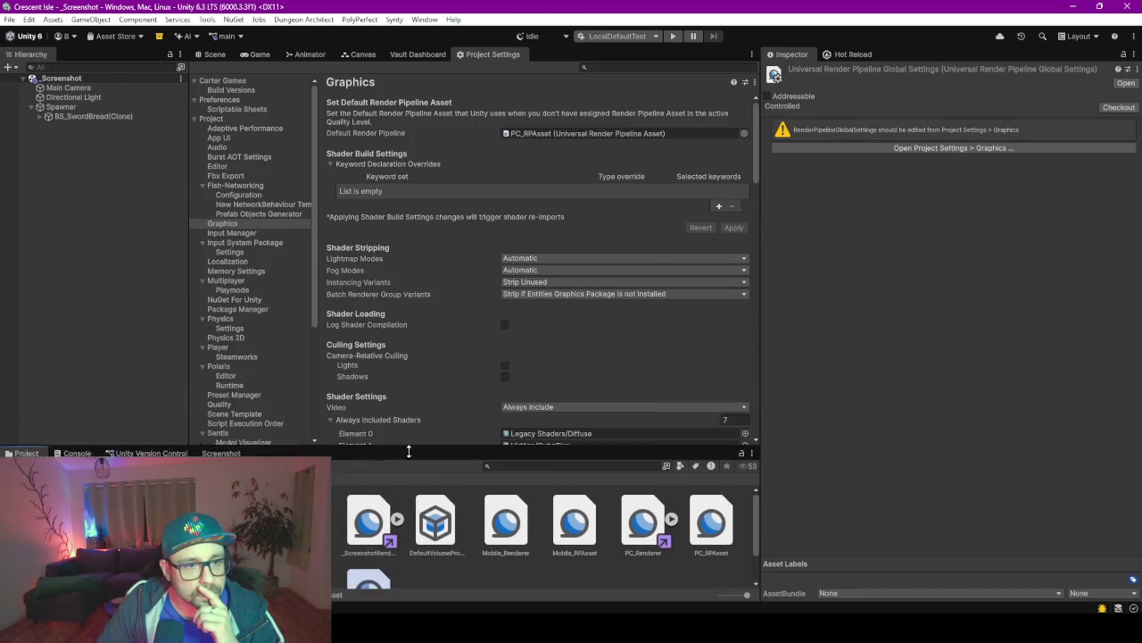
scroll(412, 321, down, 5)
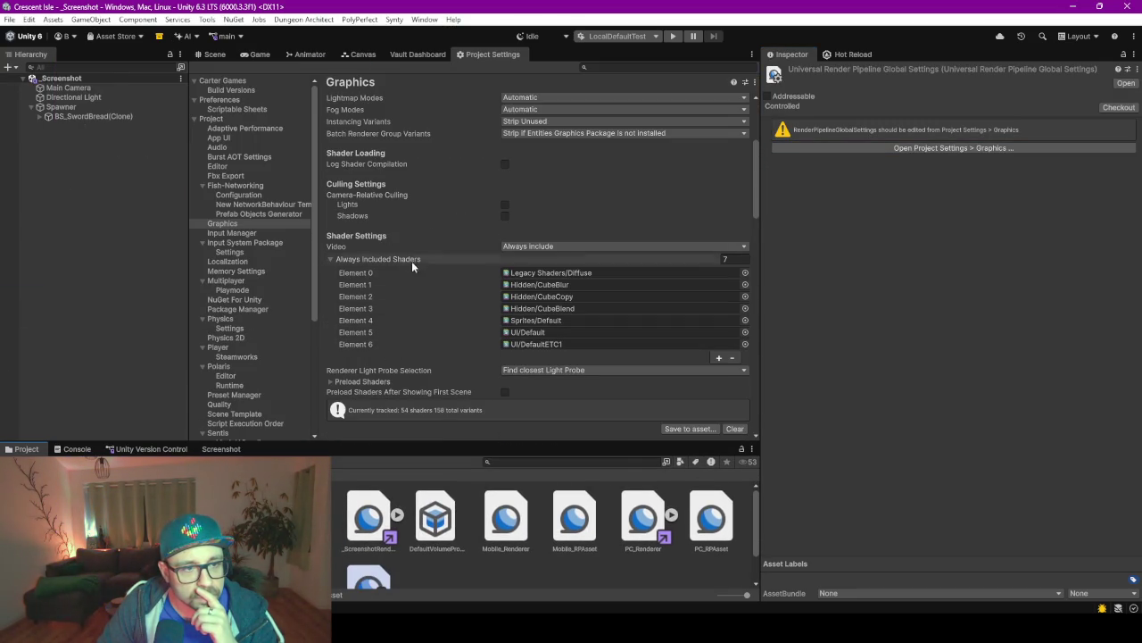
scroll(422, 287, down, 4)
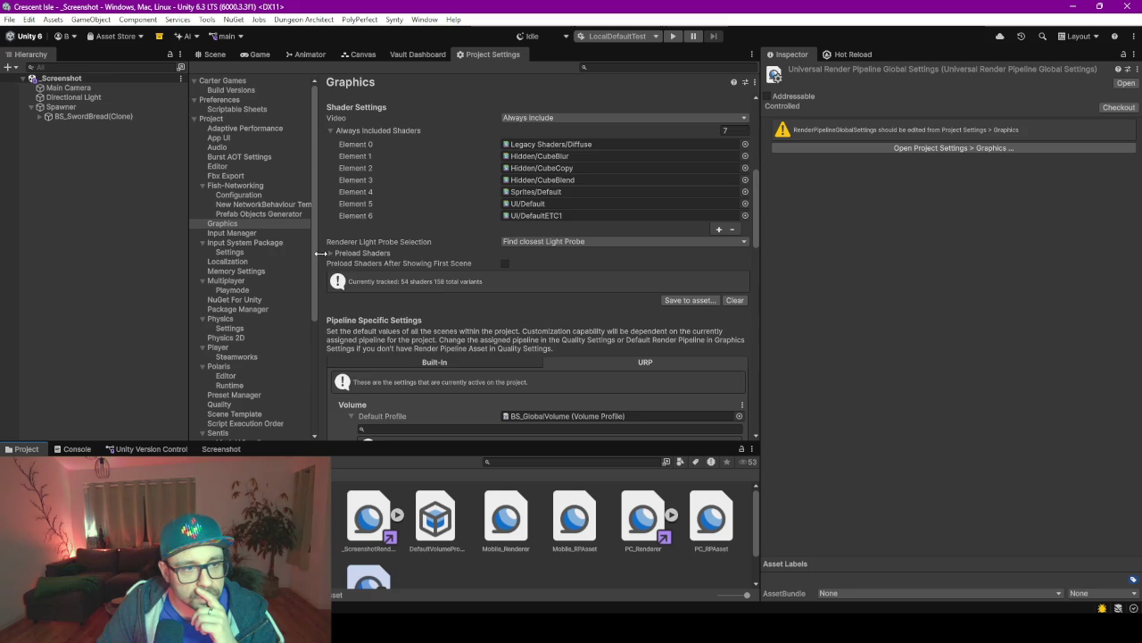
Browse the Graphics settings including Preload Shaders, then go back to the Scene view's Screenshot tool.
click(331, 254)
click(331, 255)
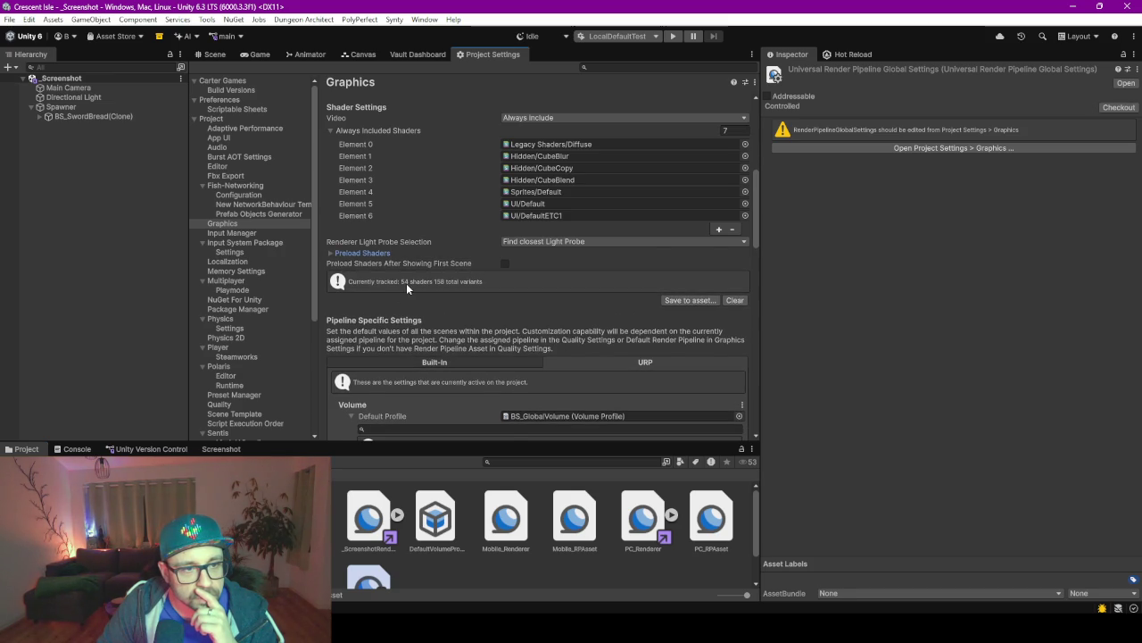
scroll(406, 286, down, 2)
scroll(418, 323, down, 5)
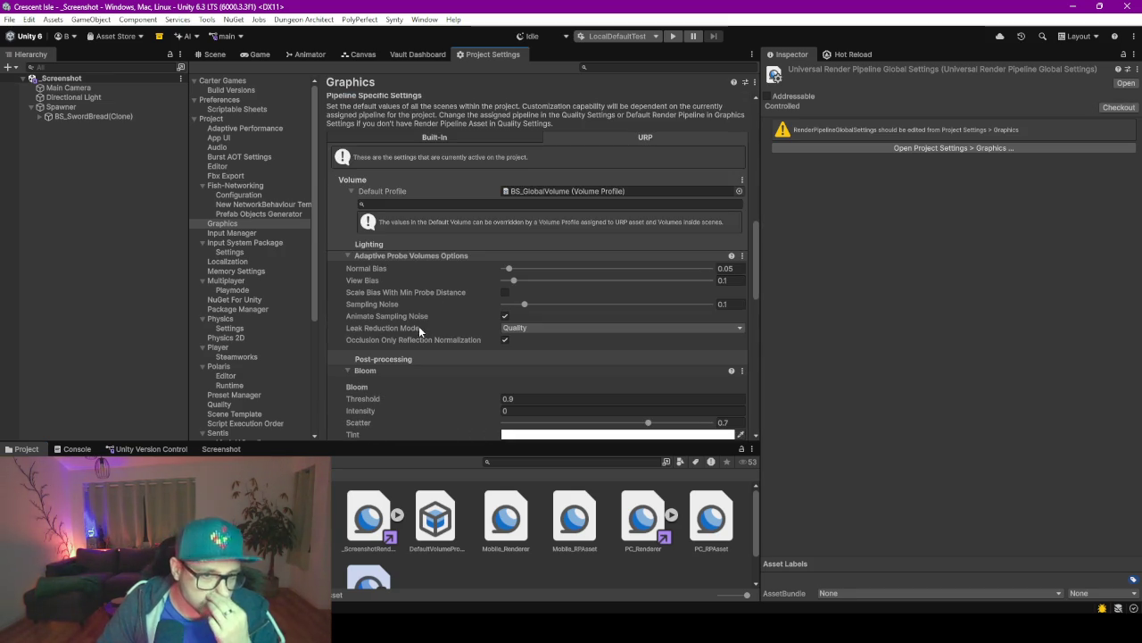
scroll(437, 286, down, 10)
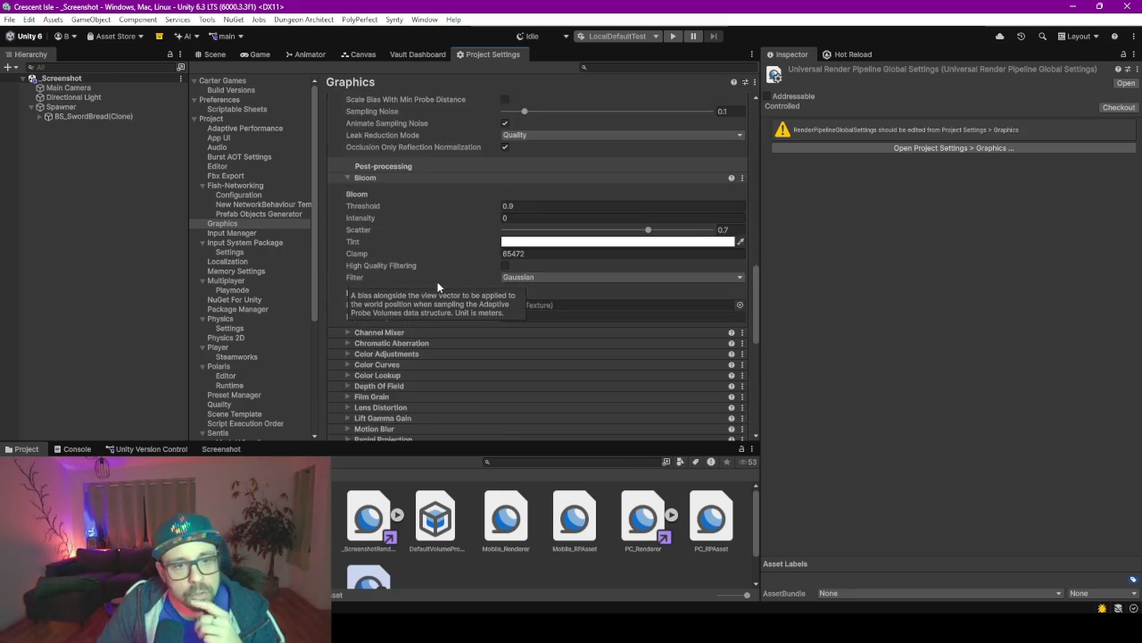
scroll(464, 245, down, 2)
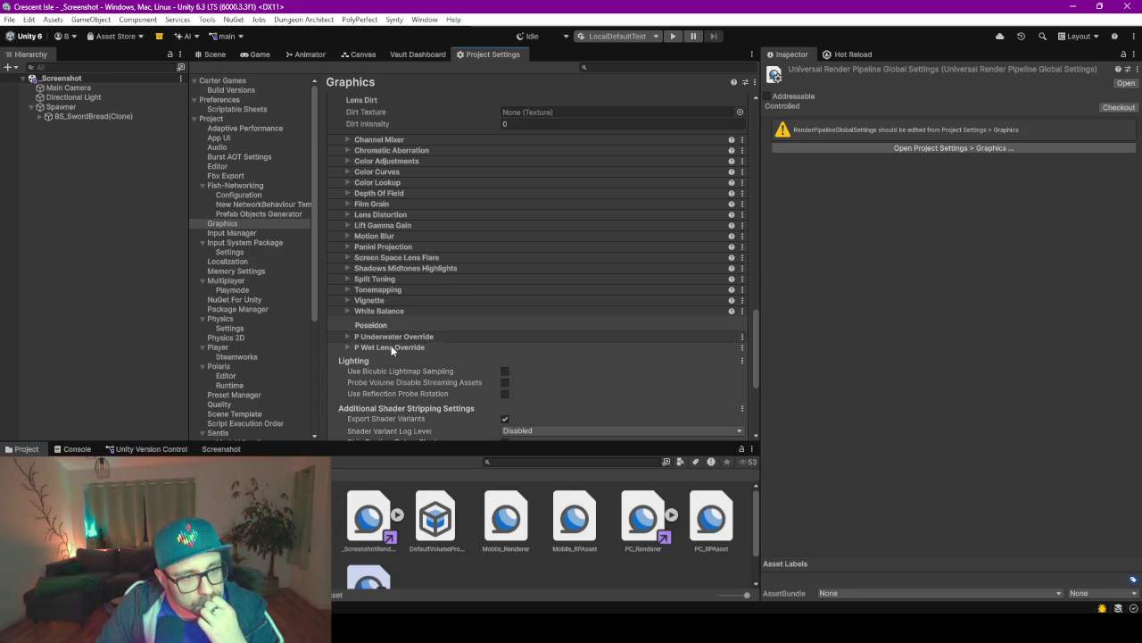
scroll(402, 344, down, 2)
scroll(402, 348, down, 4)
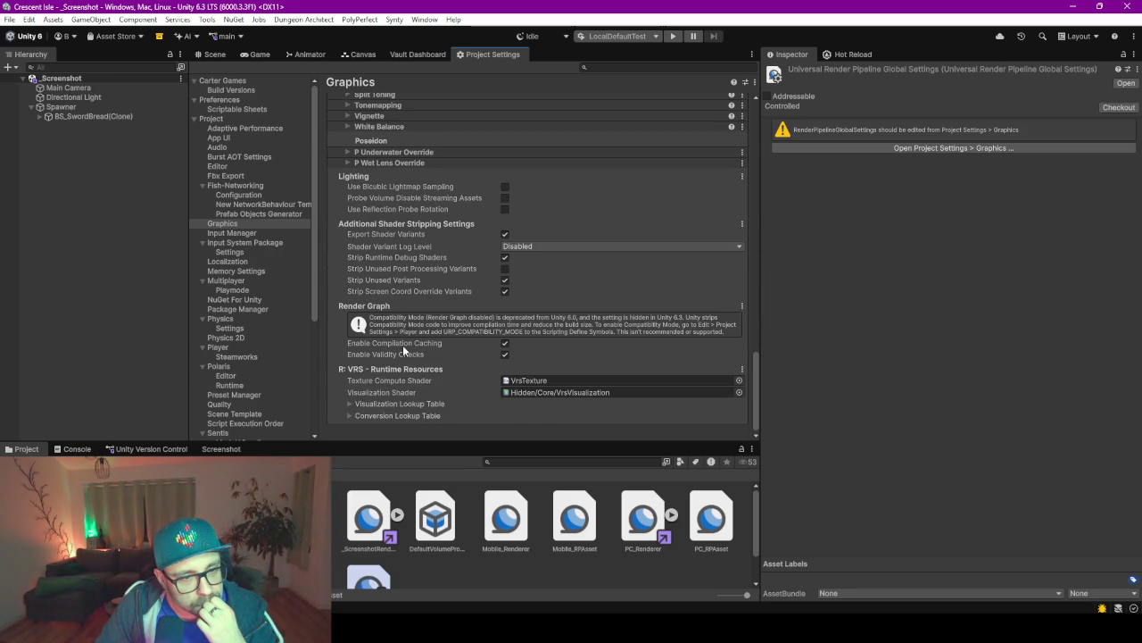
scroll(402, 350, up, 1)
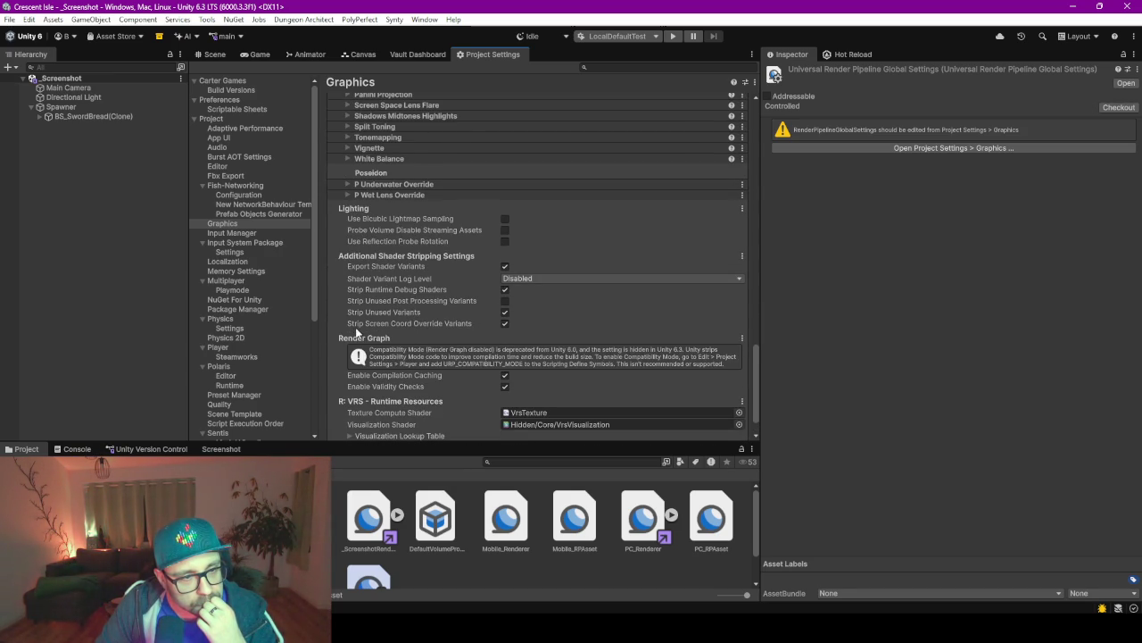
scroll(368, 405, down, 1)
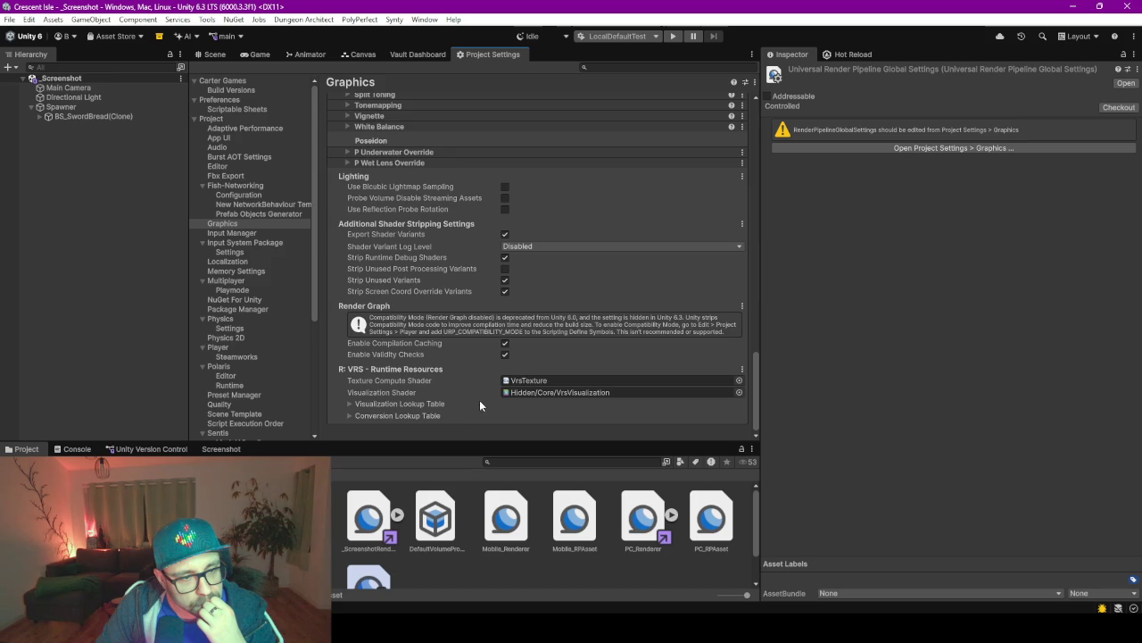
scroll(472, 393, up, 2)
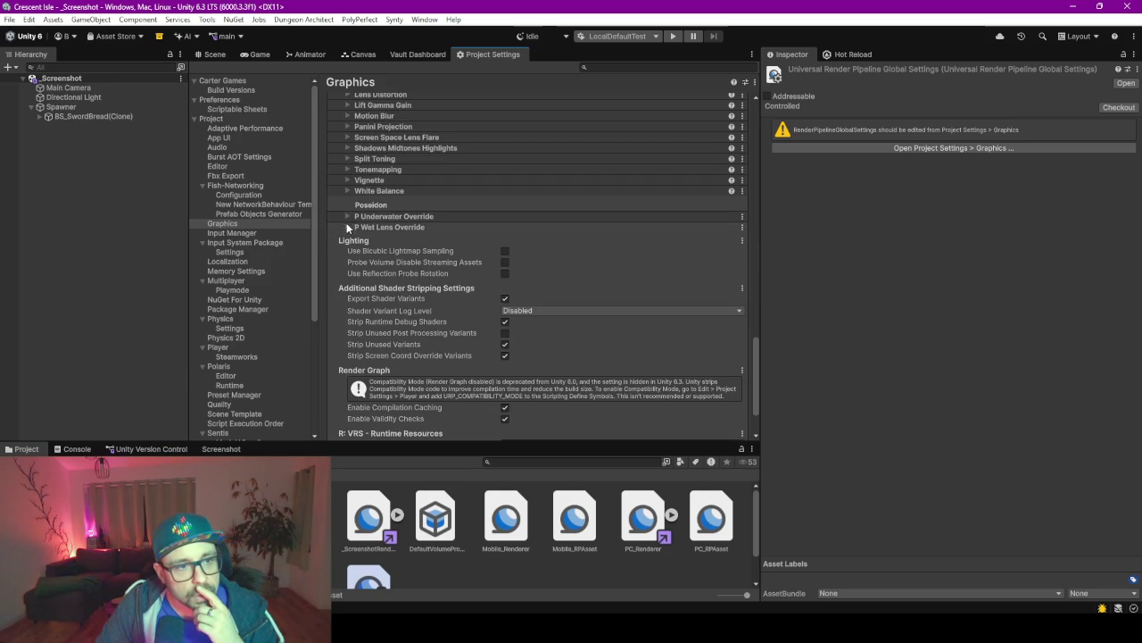
scroll(427, 234, up, 2)
scroll(428, 234, up, 2)
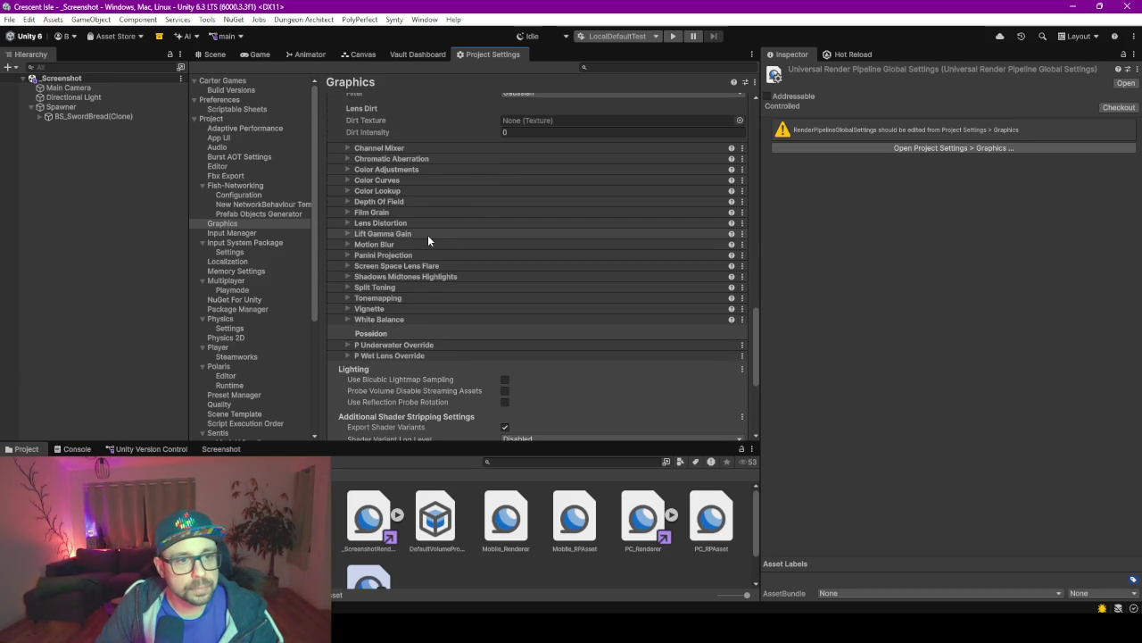
scroll(427, 235, up, 12)
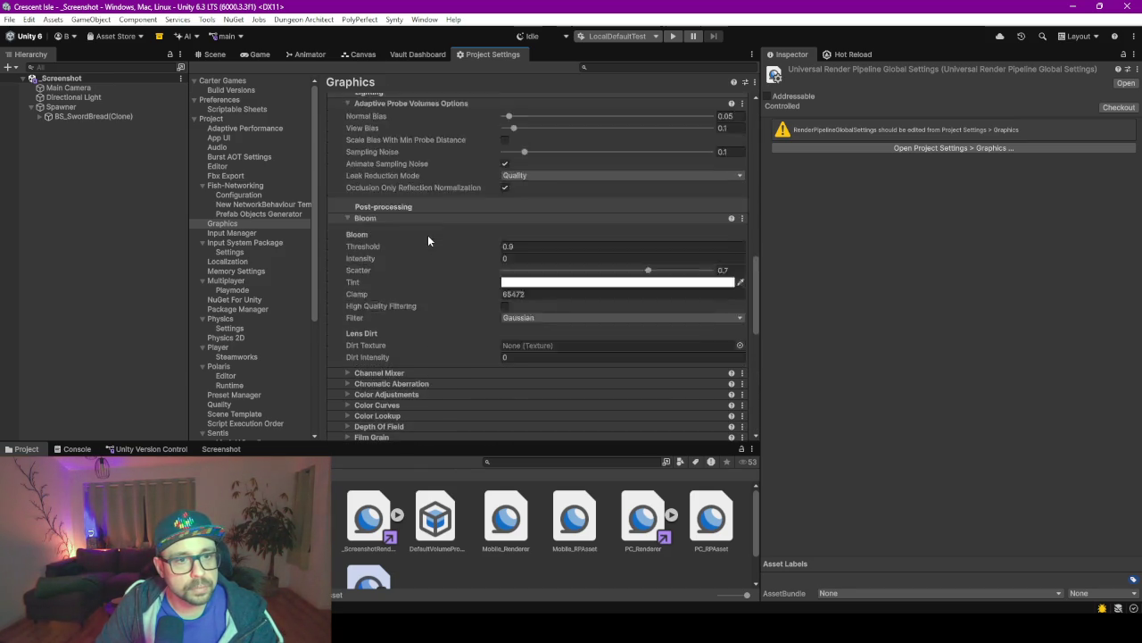
scroll(428, 235, up, 6)
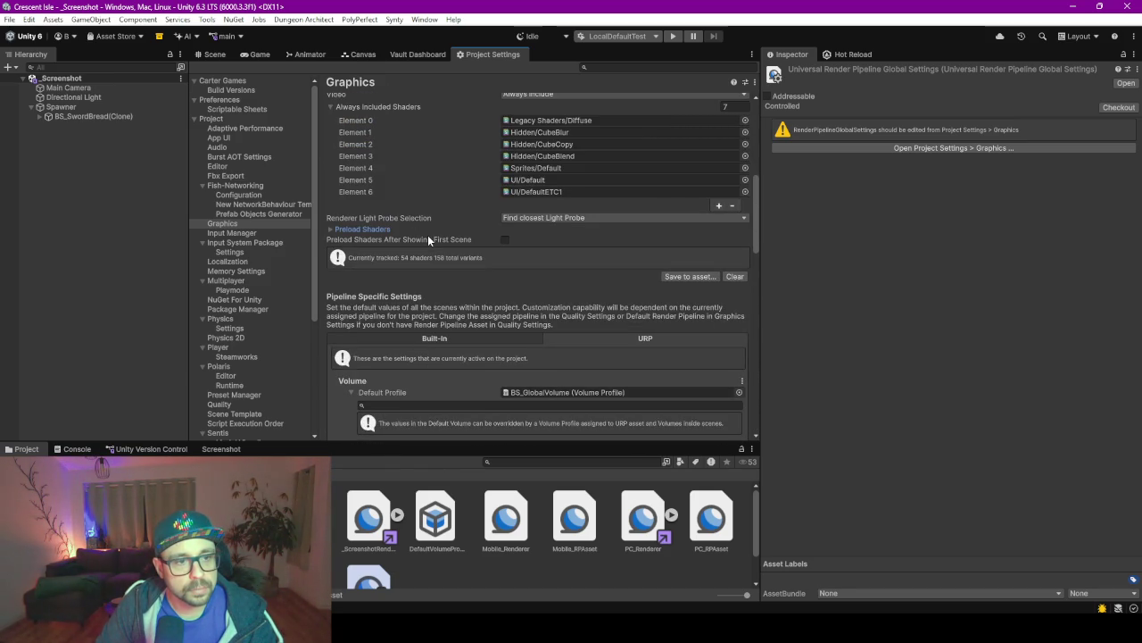
scroll(427, 235, up, 8)
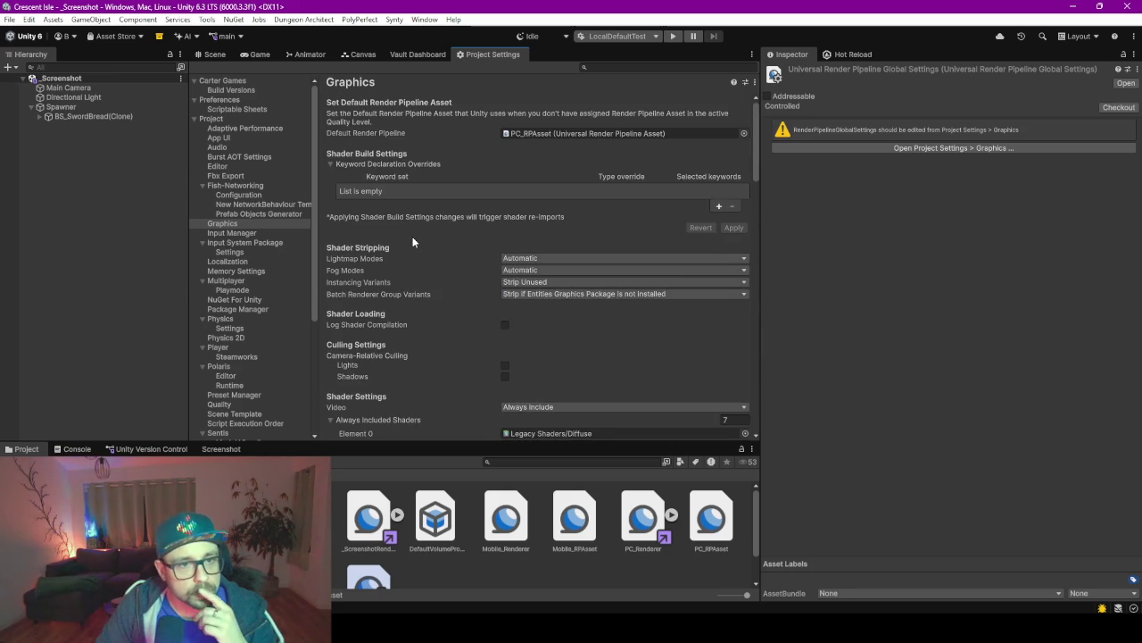
click(214, 54)
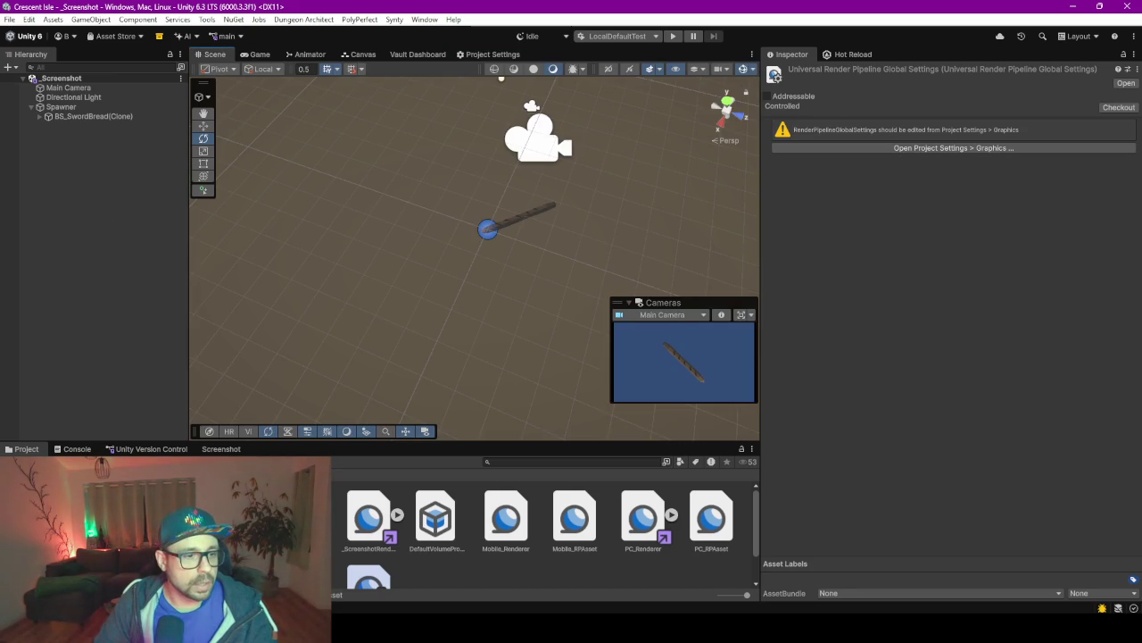
click(221, 449)
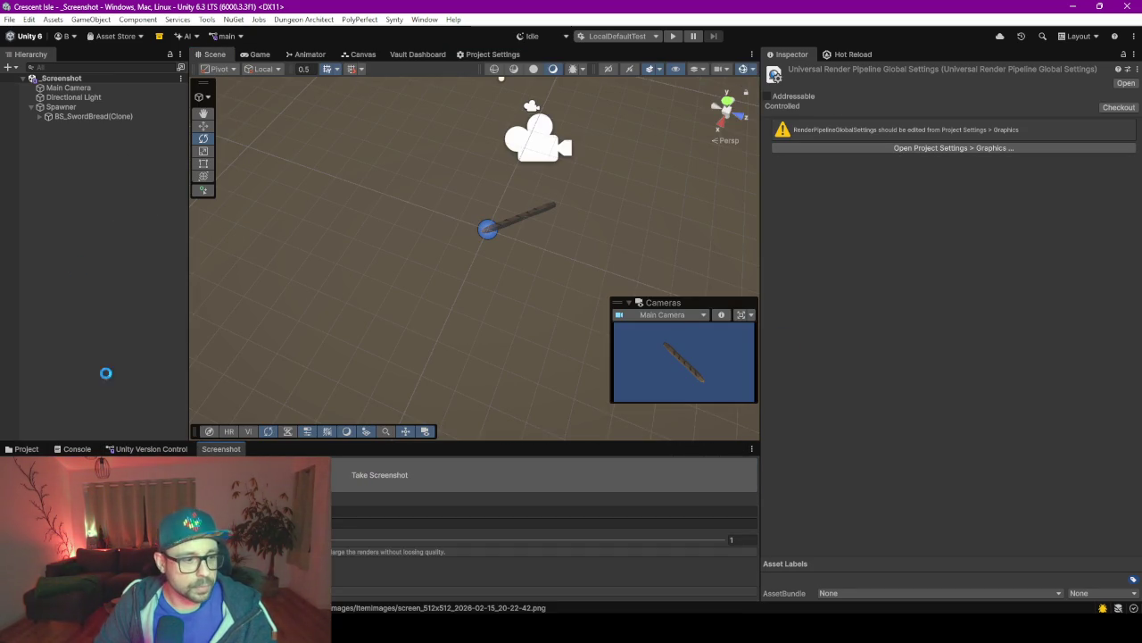
Enlarge the Project panel and open Assets > BS > Data > Images > ItemImages to select the screenshot.
click(20, 449)
drag(359, 440, 348, 259)
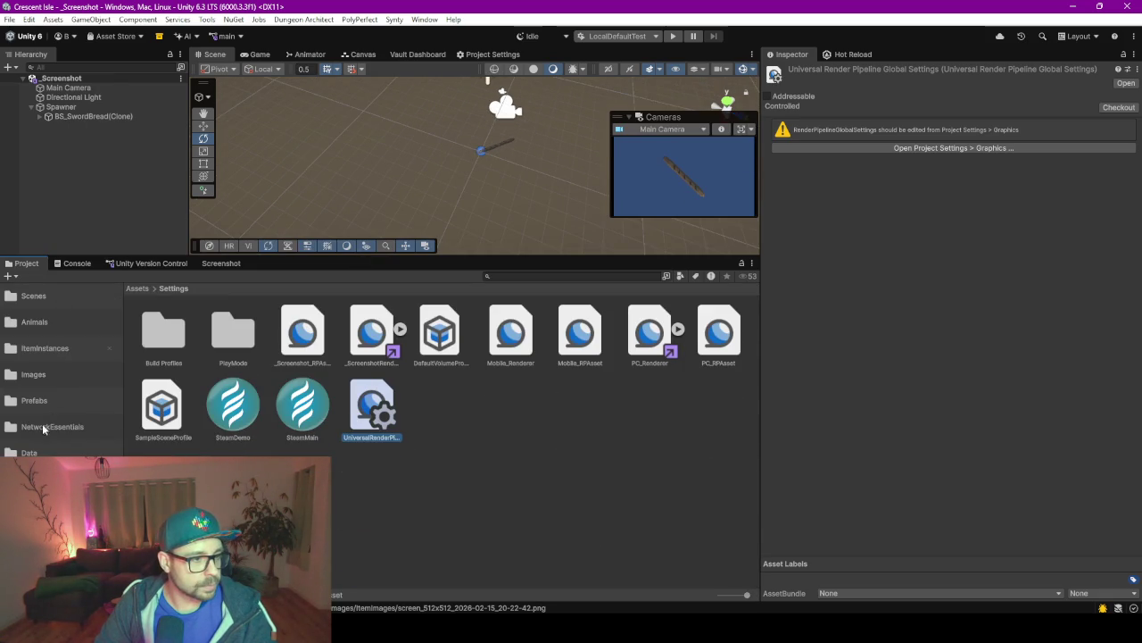
click(44, 348)
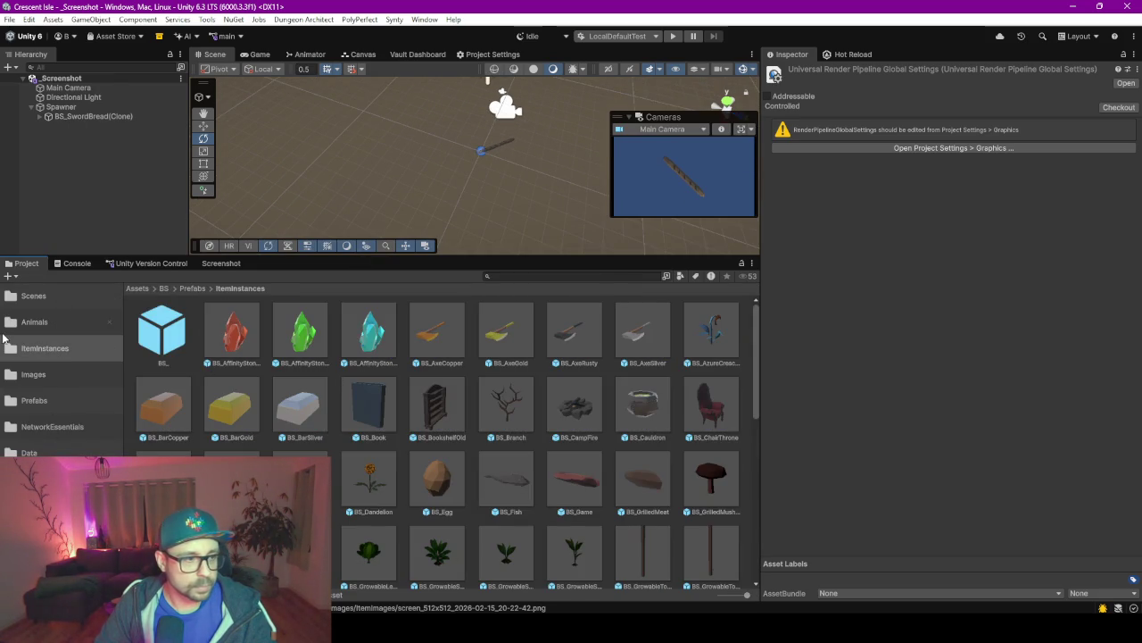
click(35, 375)
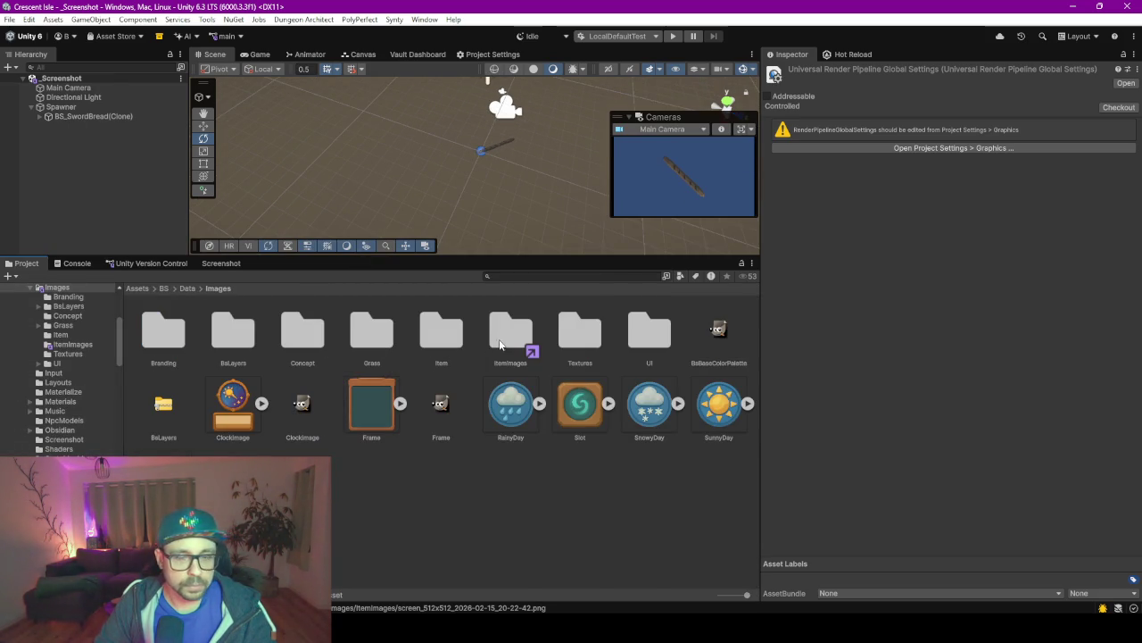
double_click(500, 346)
scroll(486, 446, down, 2)
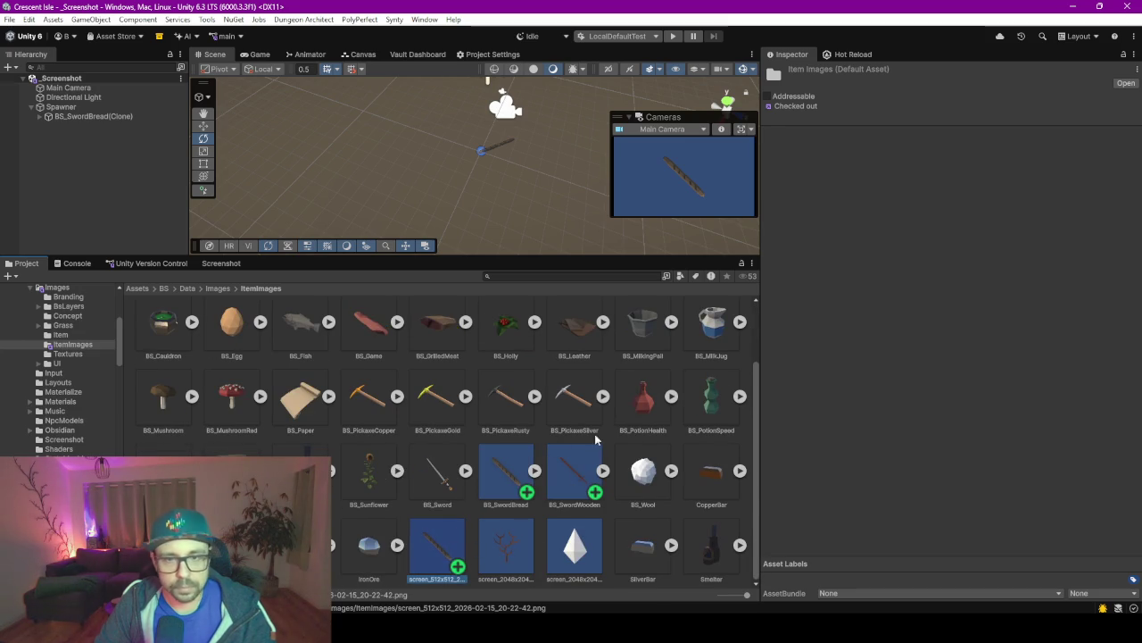
click(950, 149)
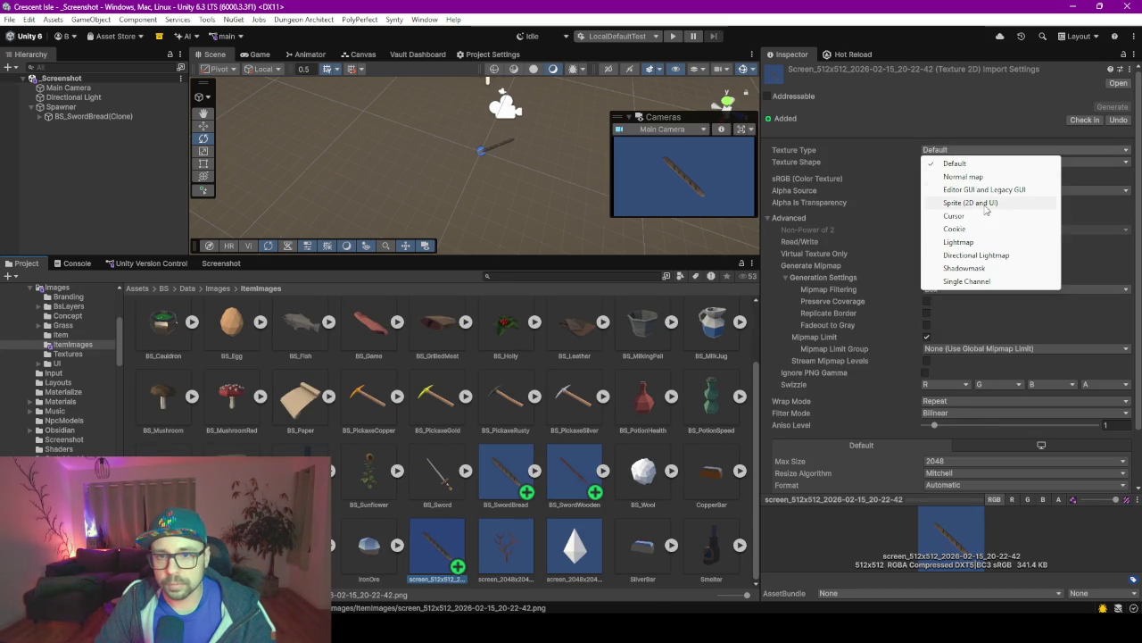
Make the screenshot a Single Sprite (2D and UI) at max 512, then delete BS_SwordBread and BS_SwordWooden.
click(971, 202)
click(964, 178)
click(946, 191)
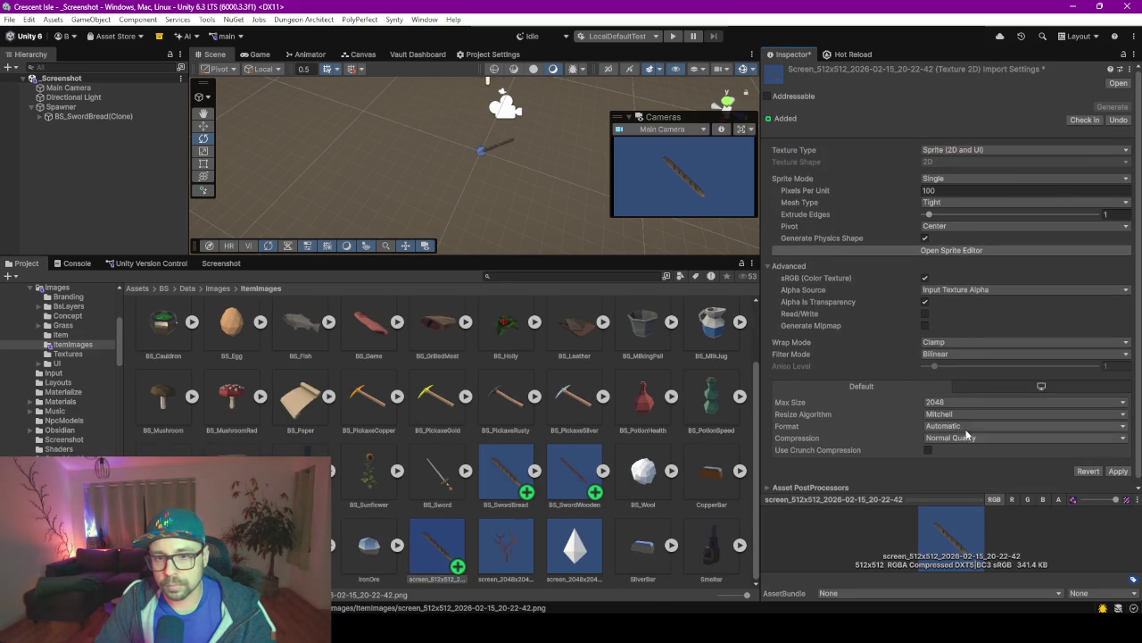
click(949, 401)
click(957, 470)
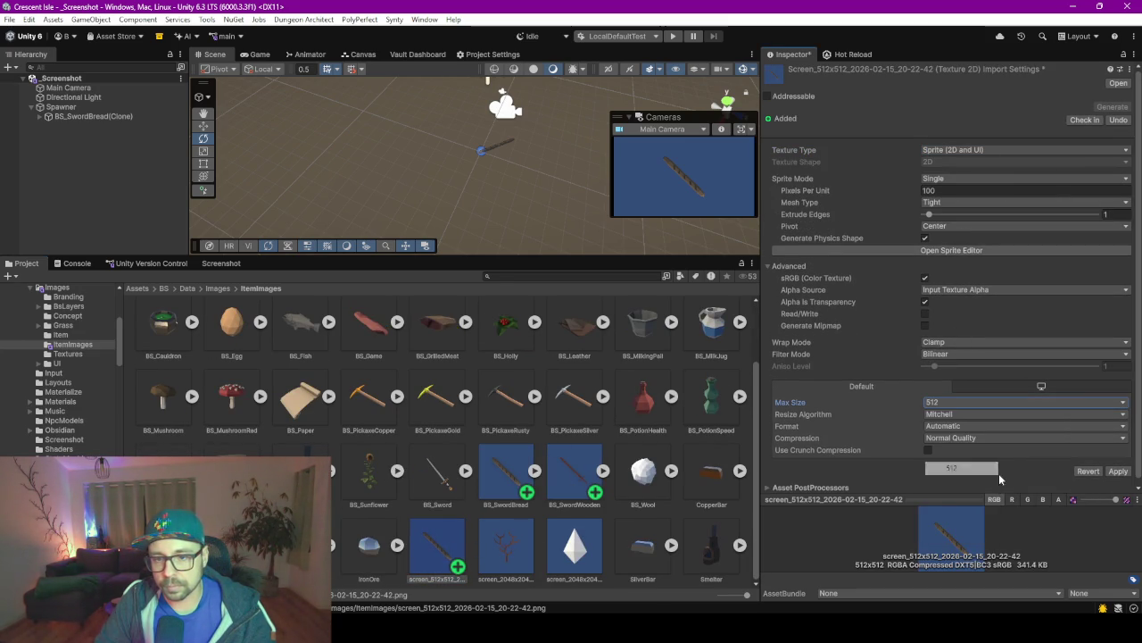
click(1119, 470)
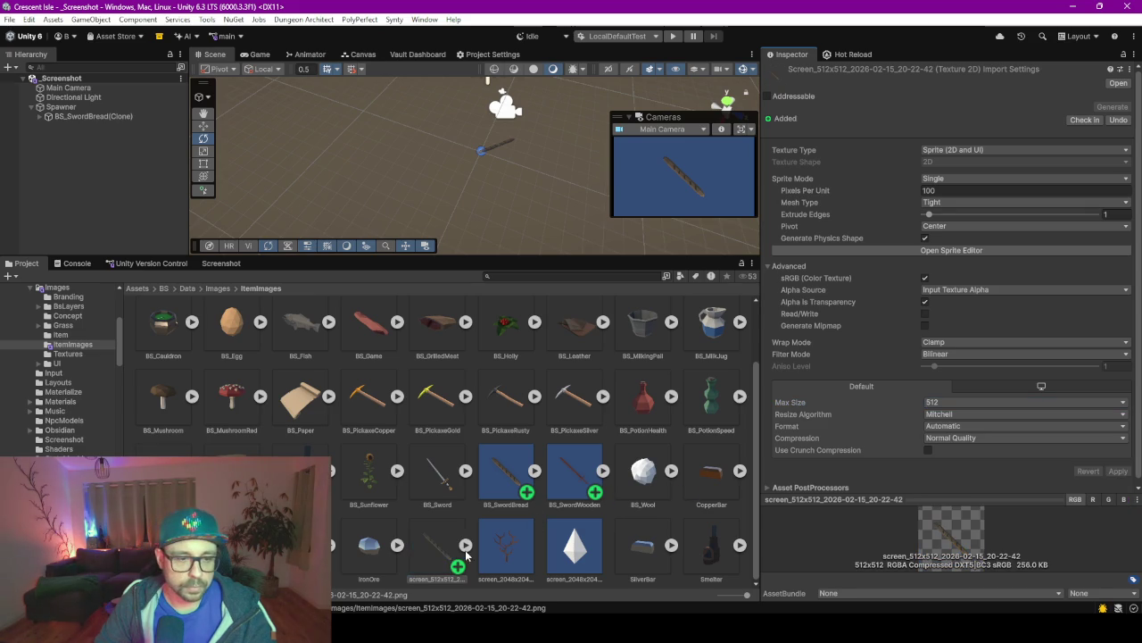
click(527, 496)
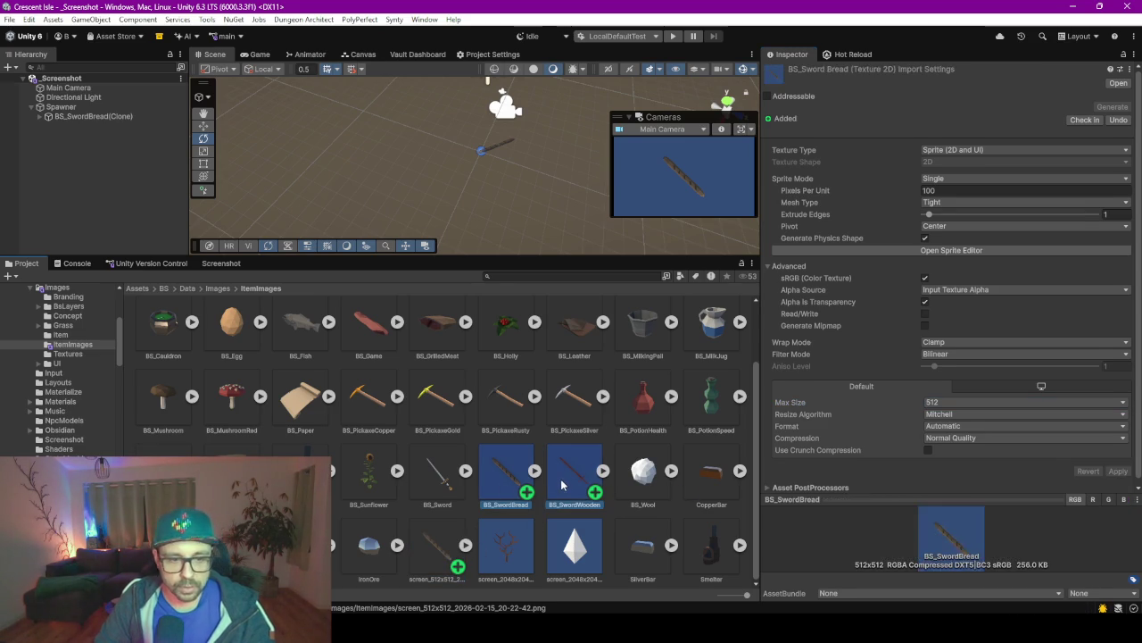
click(603, 339)
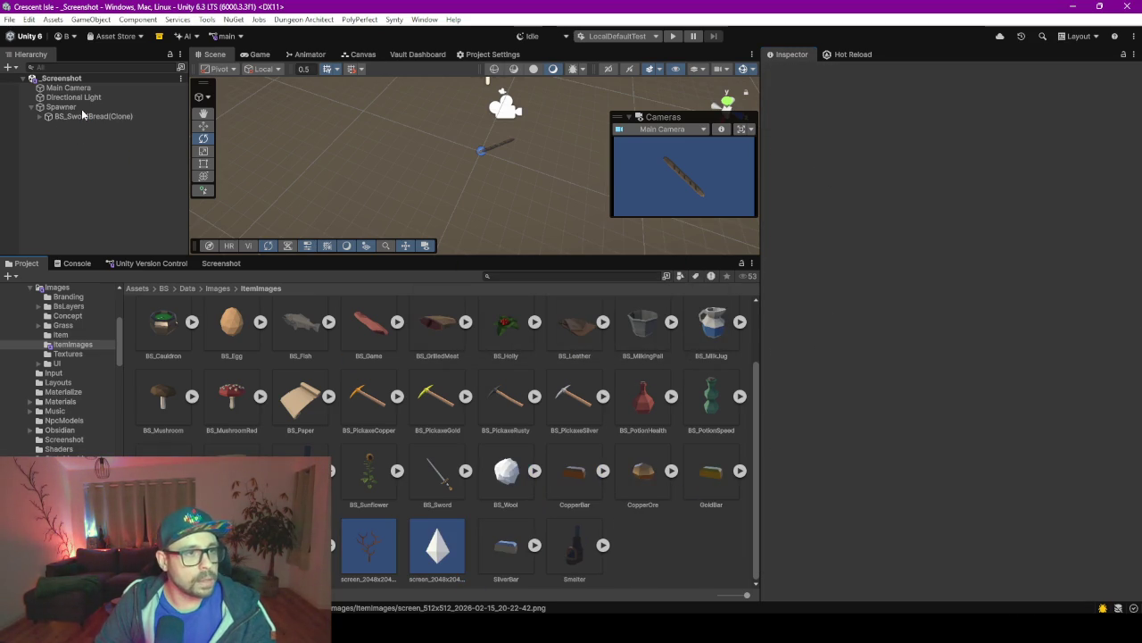
Set the Spawner's Item to Wooden Sword.
click(1003, 187)
text(swor w)
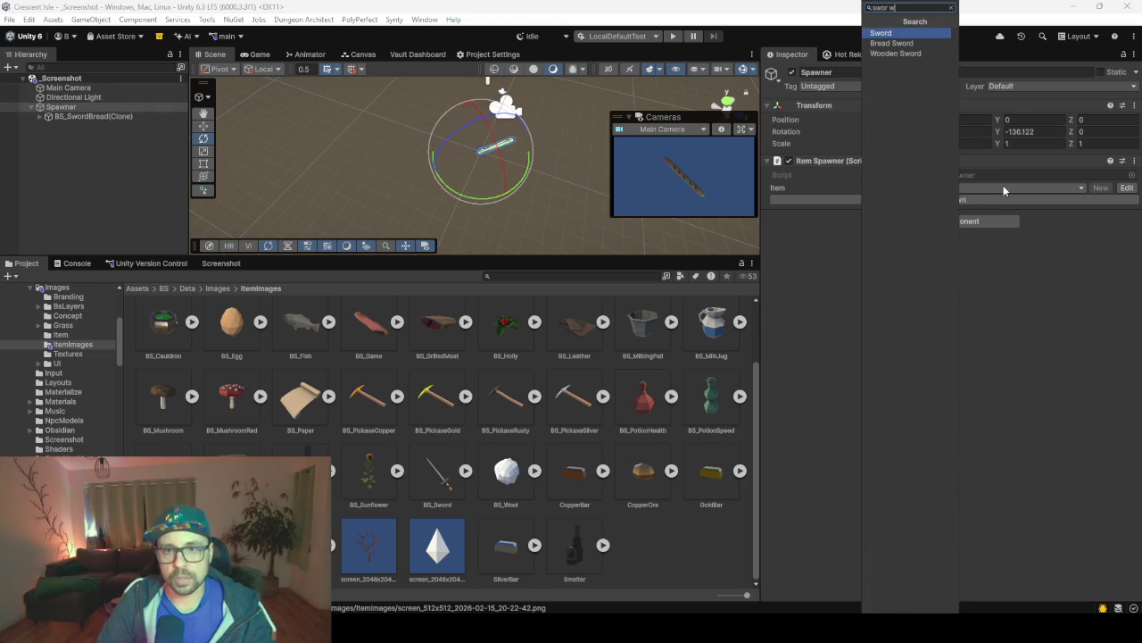
key(Down)
key(Down)
key(Return)
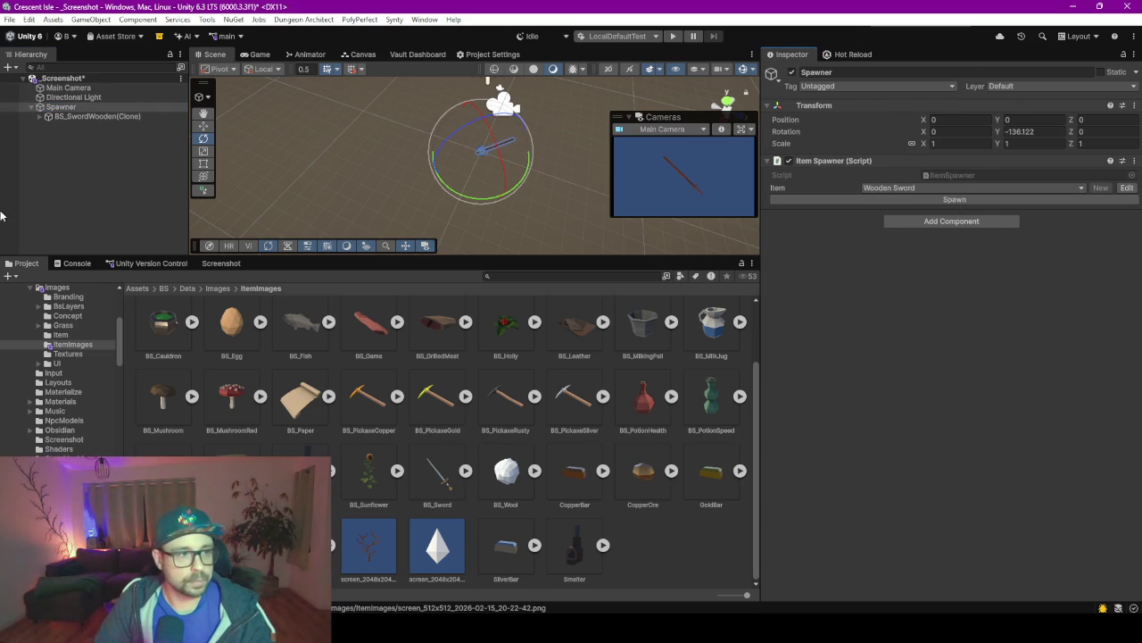
Capture a 512x512 screenshot of the wooden sword.
click(219, 264)
click(307, 300)
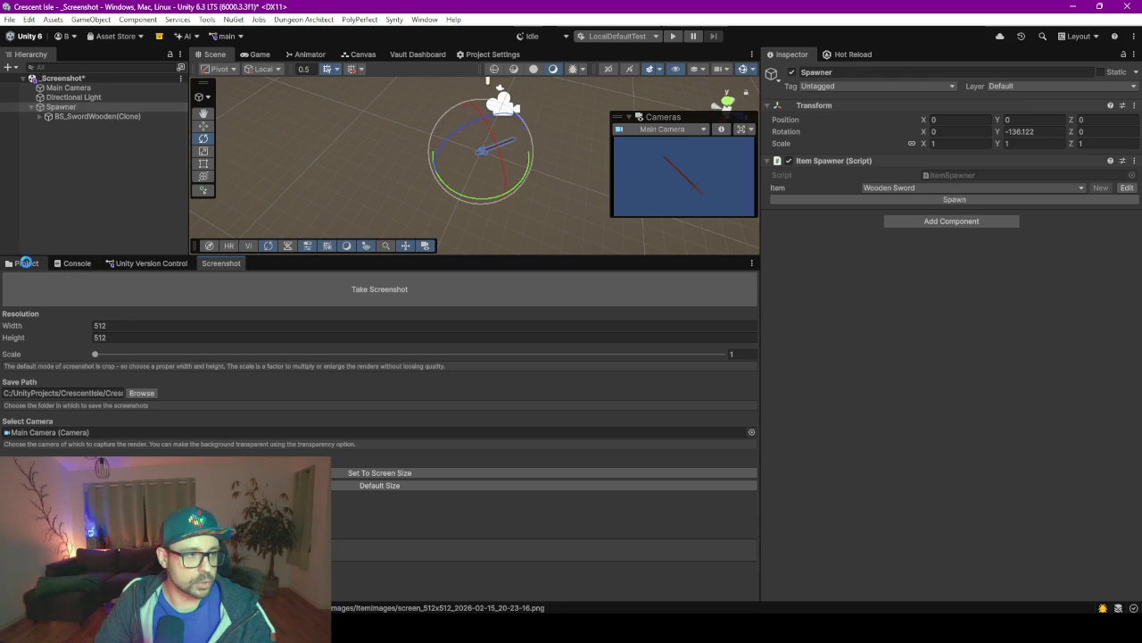
click(25, 264)
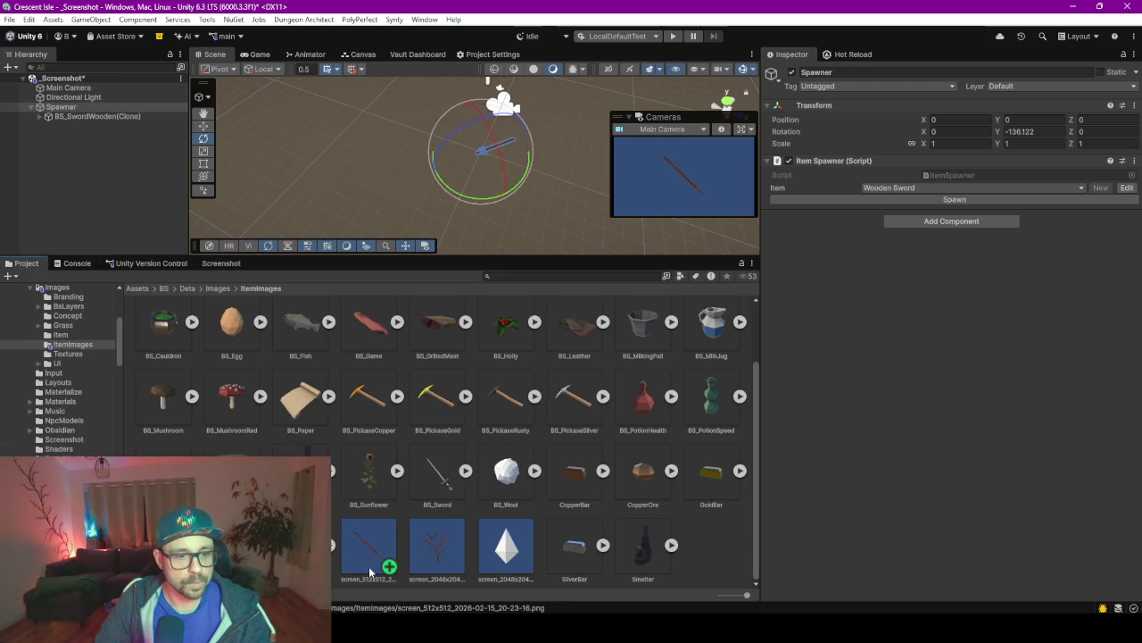
Import the new screenshot as a Single-mode Sprite with max size 512.
click(373, 578)
click(946, 151)
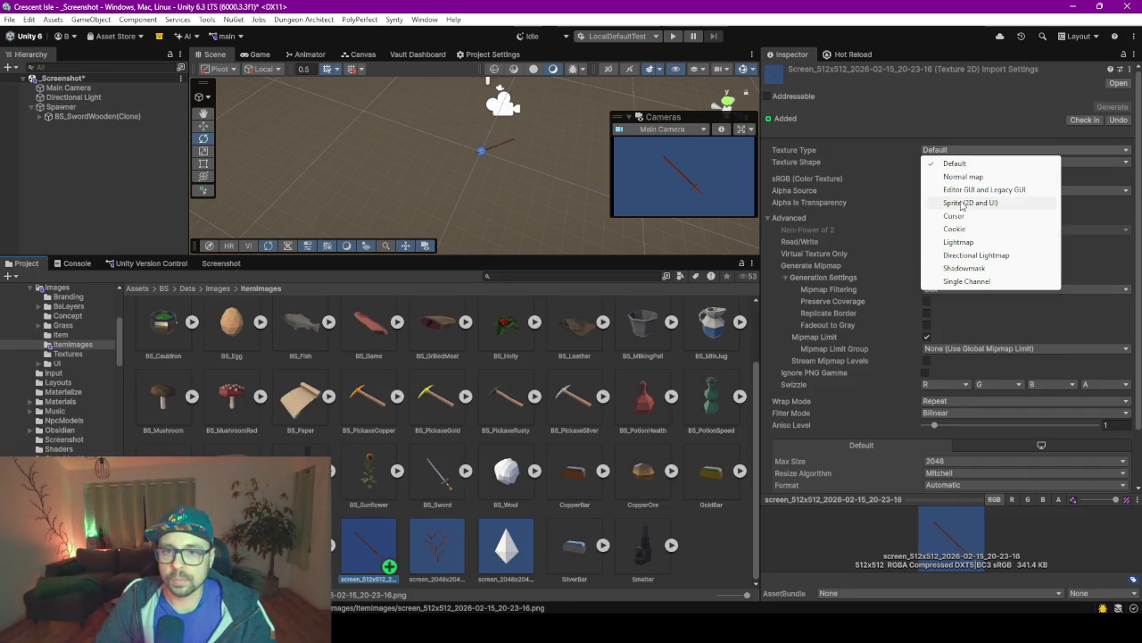
click(970, 203)
click(966, 181)
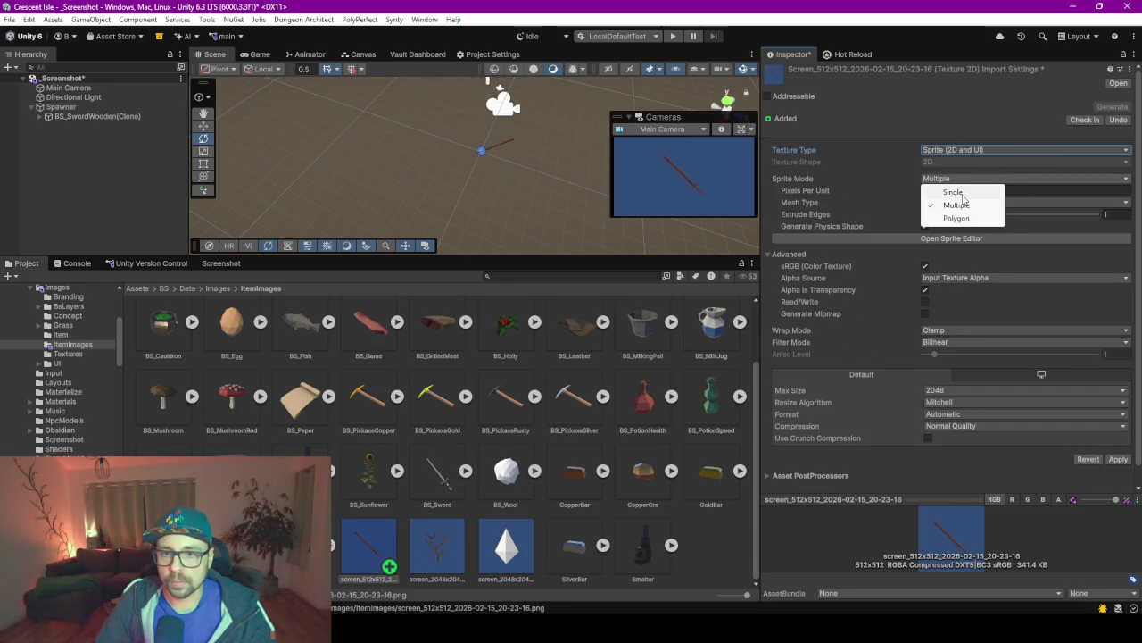
click(964, 193)
click(961, 406)
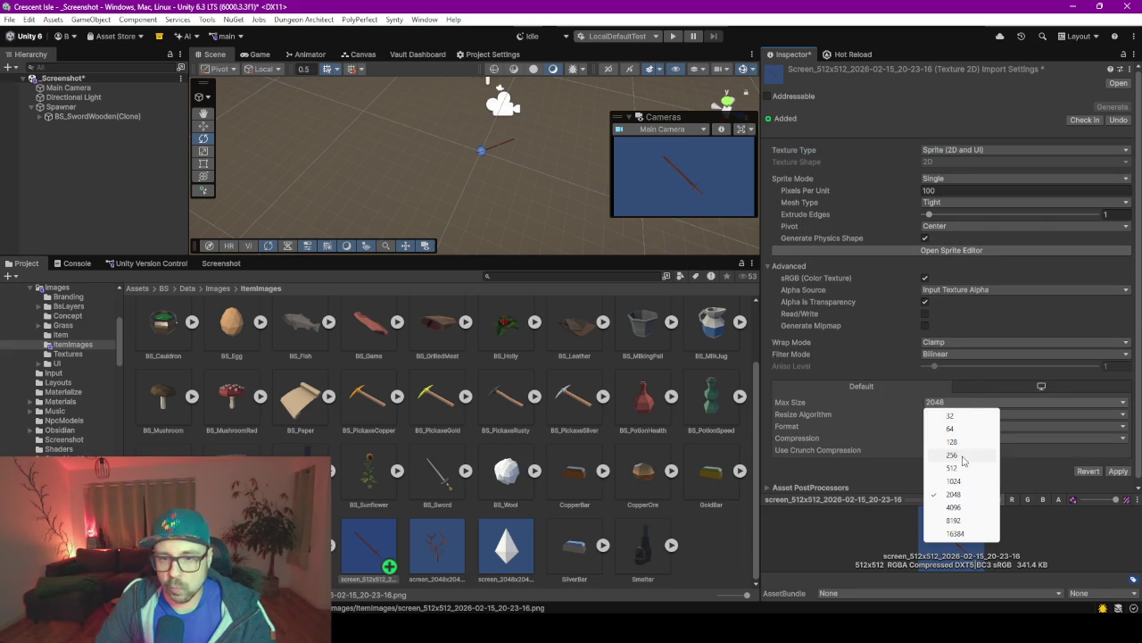
click(965, 468)
click(1118, 470)
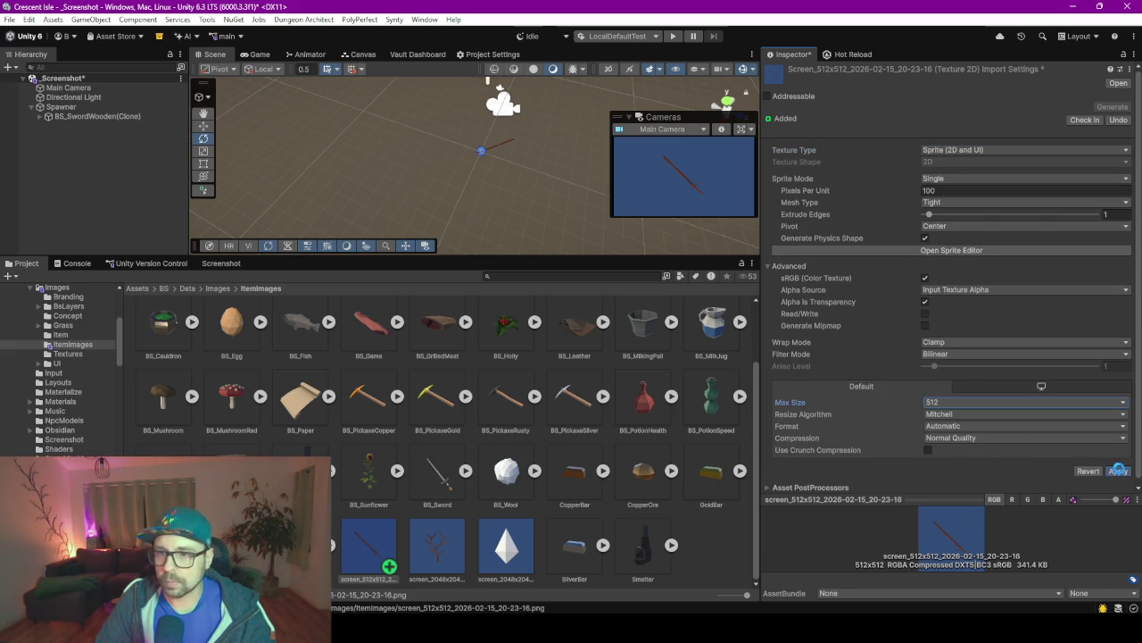
Rename the wooden sword screenshot to BS_SwordWood, beside BS_SwordBread.
key(Left)
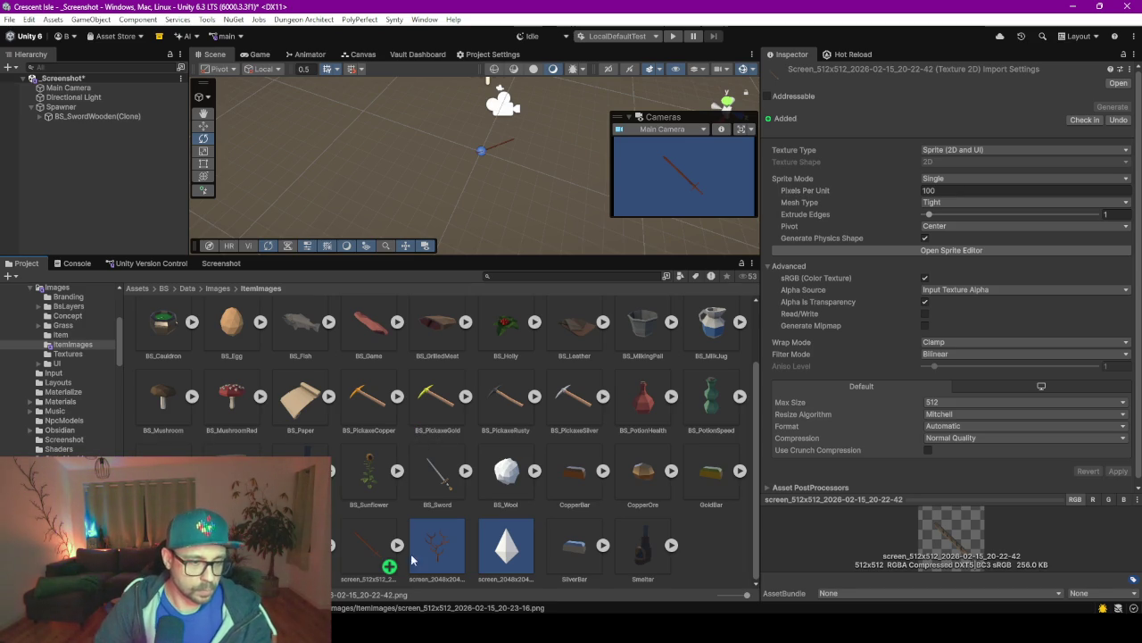
click(369, 578)
click(369, 578)
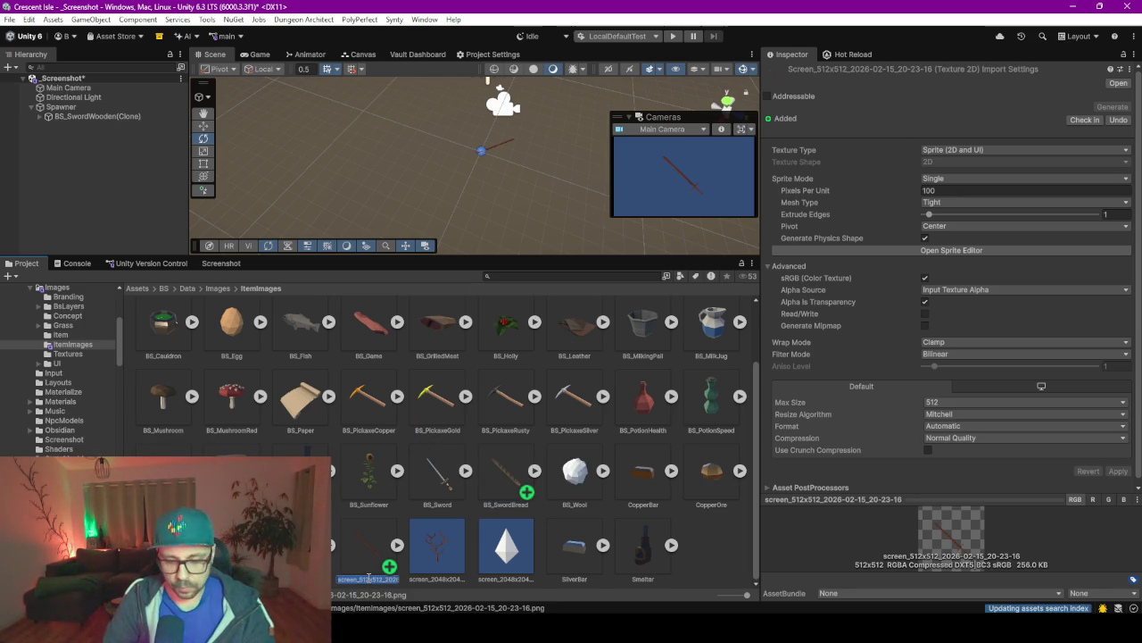
text(BS_Swor)
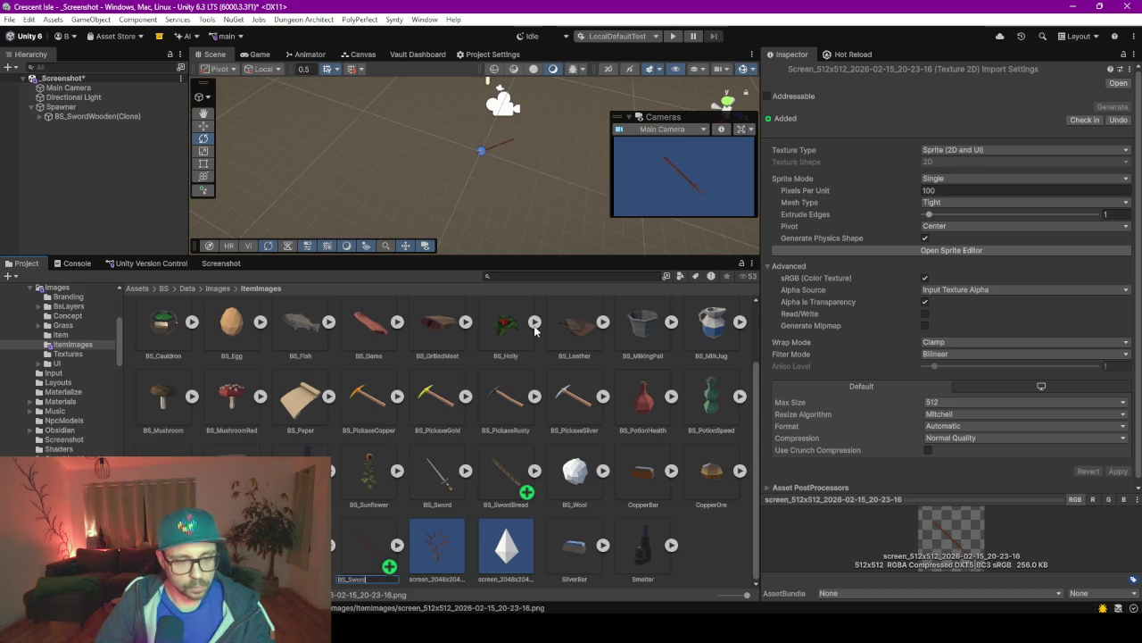
text(d)
key(Return)
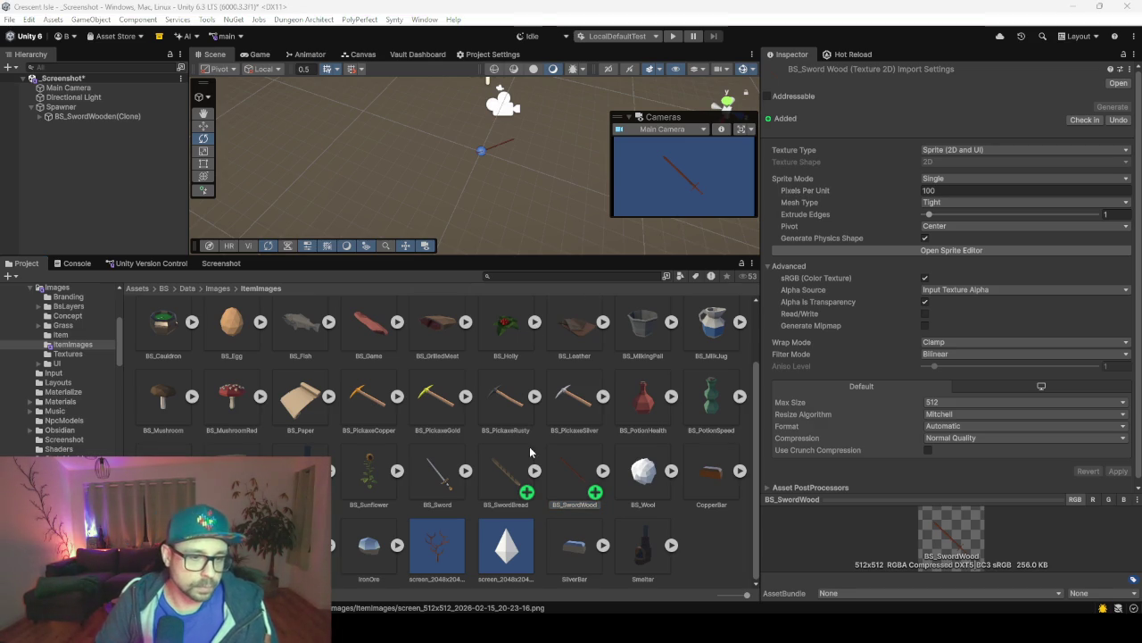
click(434, 56)
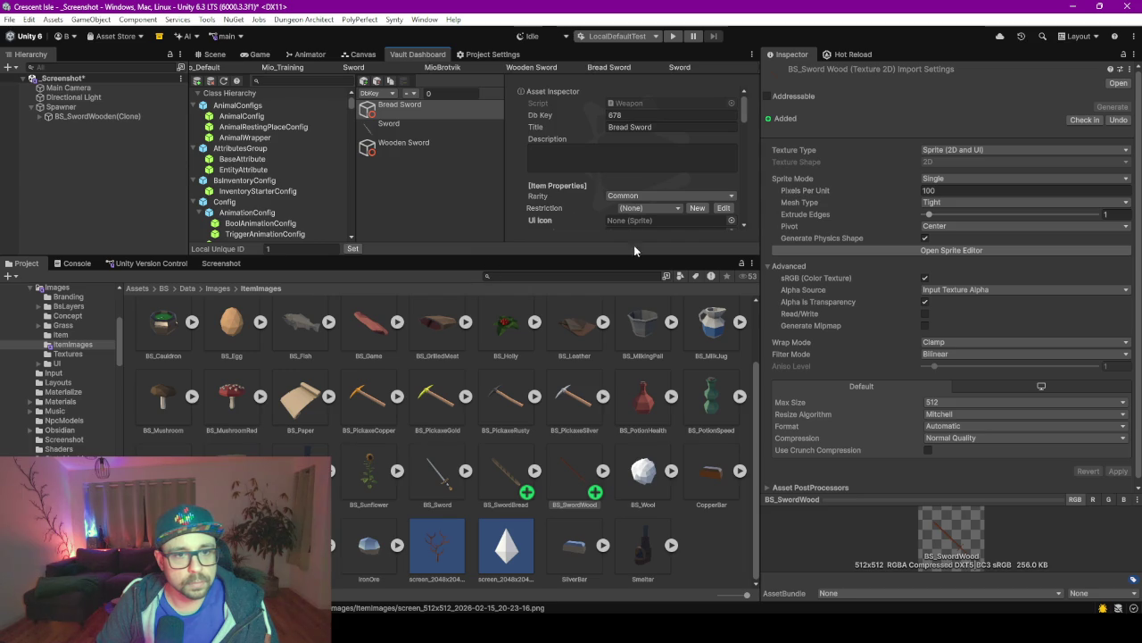
Assign the bread sword sprite and BS_SwordWood as UI icons for Bread Sword and Wooden Sword.
drag(571, 258, 607, 366)
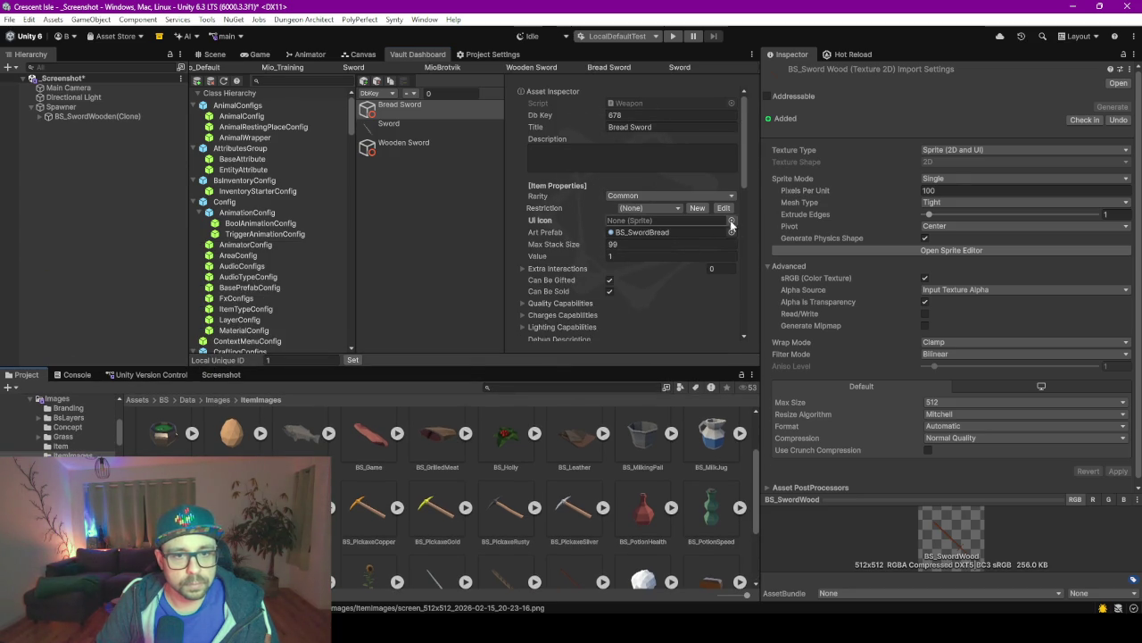
click(731, 219)
text(bs sword bre)
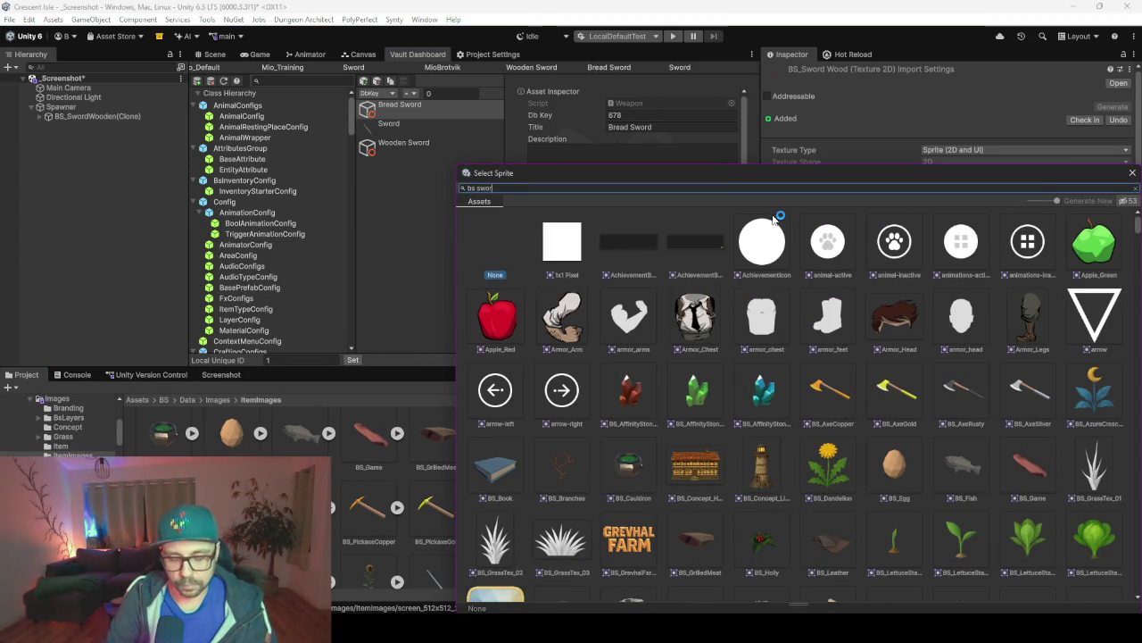
key(Return)
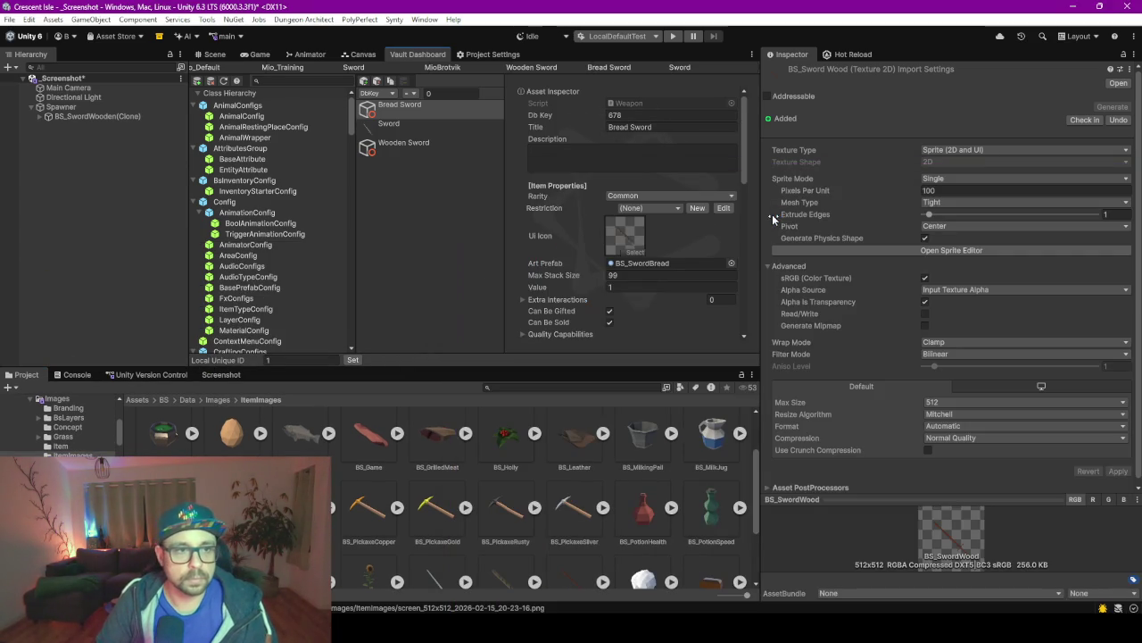
click(432, 150)
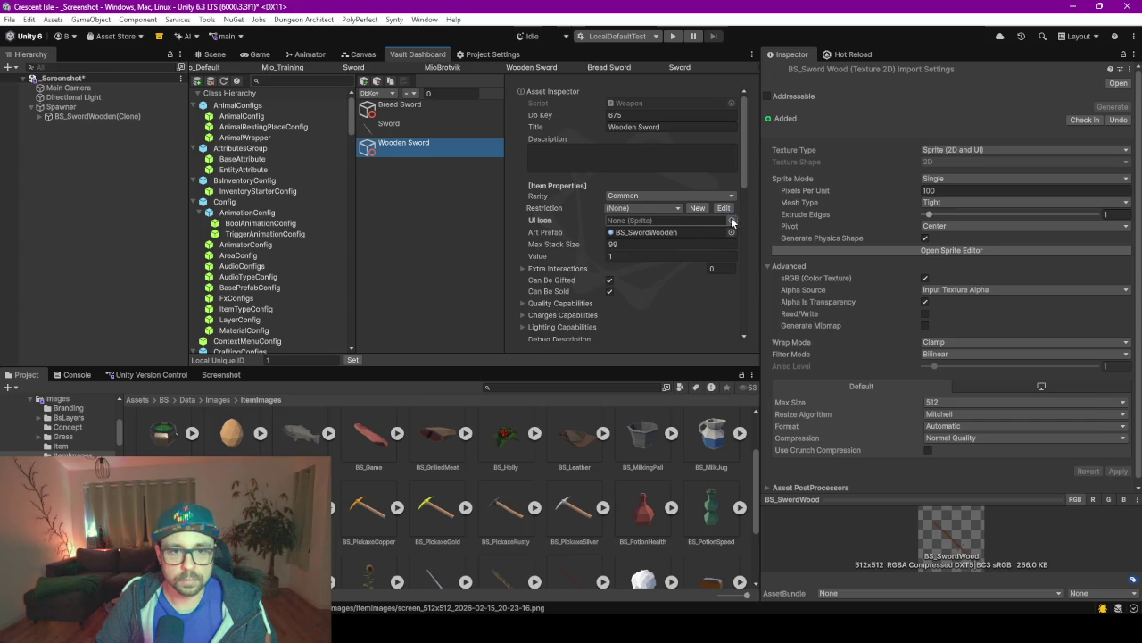
click(731, 219)
text(bs sword)
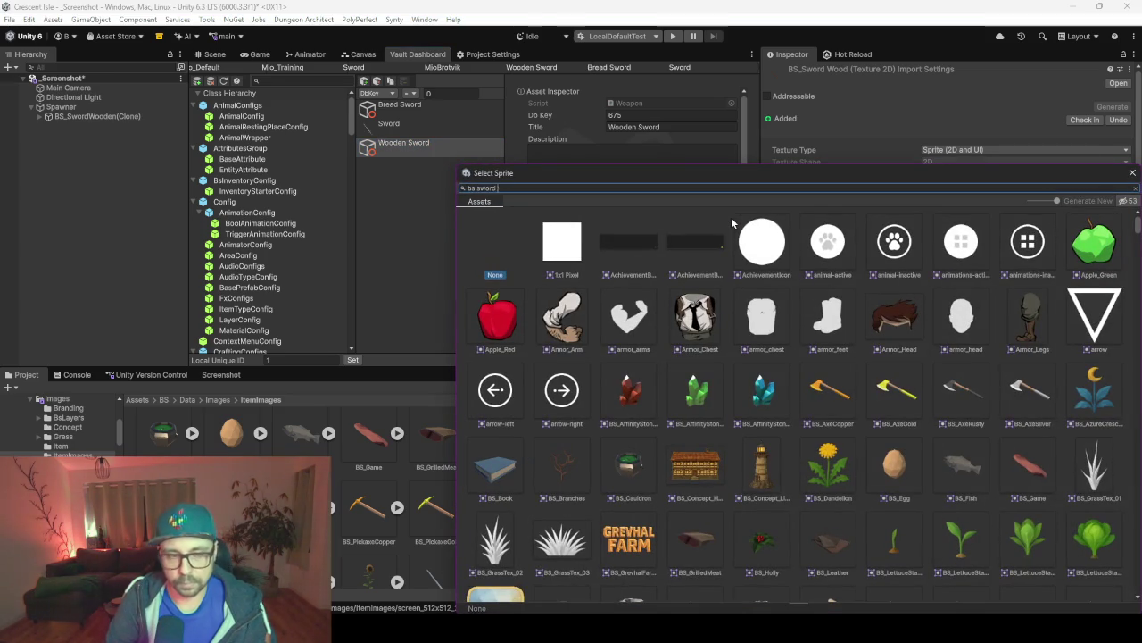
text( wo)
key(Return)
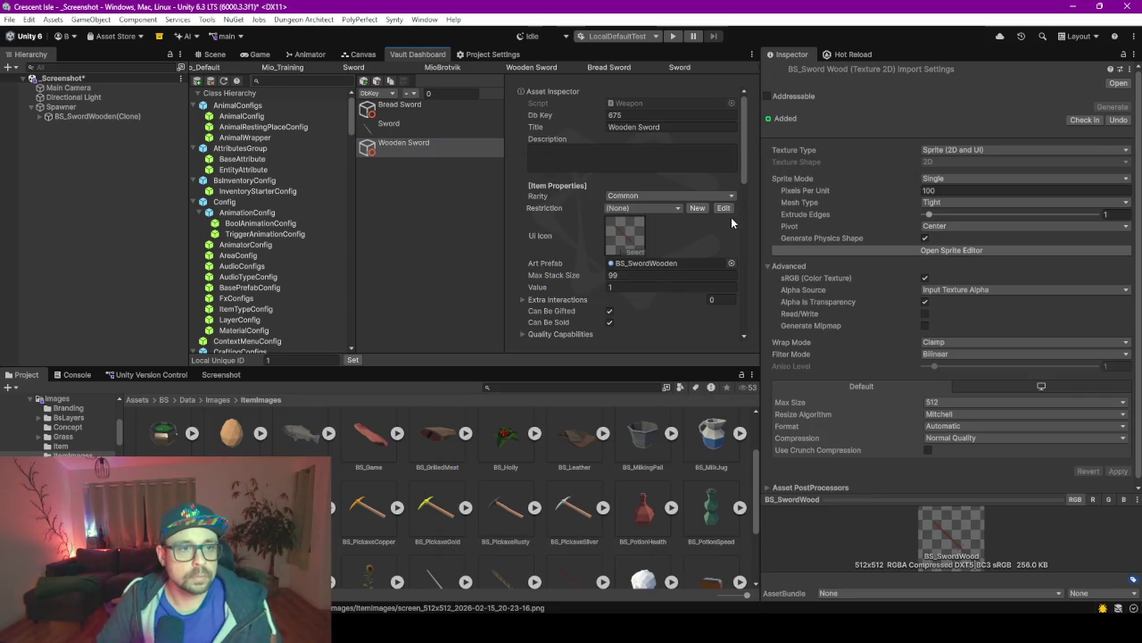
Compare with the Sword item and set Bread Sword's Max Stack Size to 1.
click(406, 116)
click(402, 108)
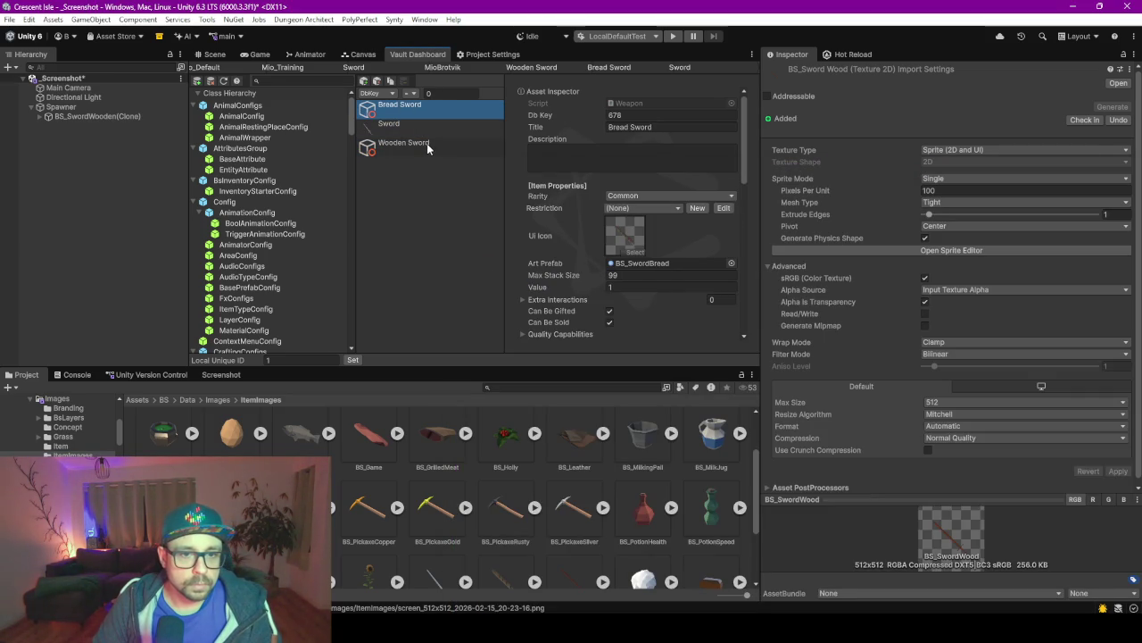
key(Down)
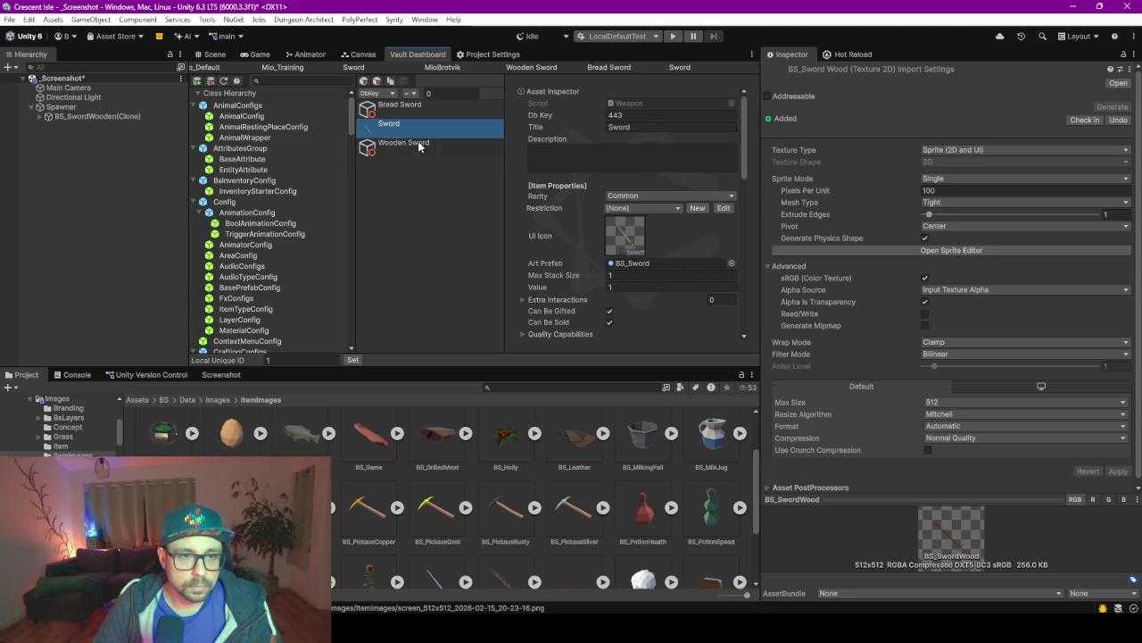
click(417, 142)
click(411, 109)
click(423, 132)
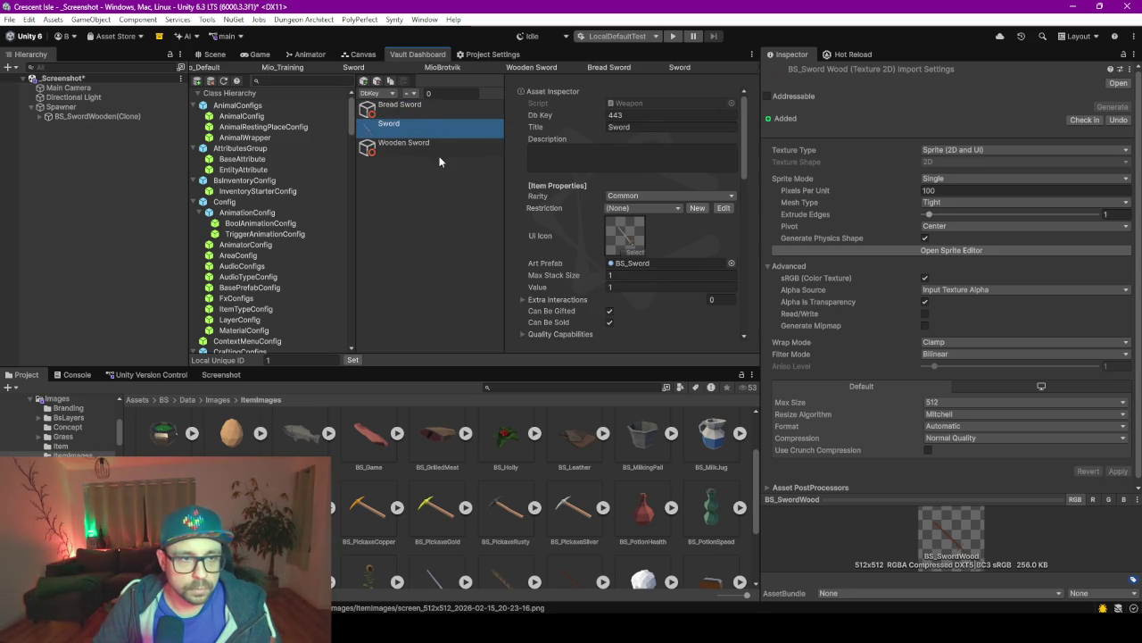
click(437, 145)
click(429, 111)
drag(555, 275, 452, 253)
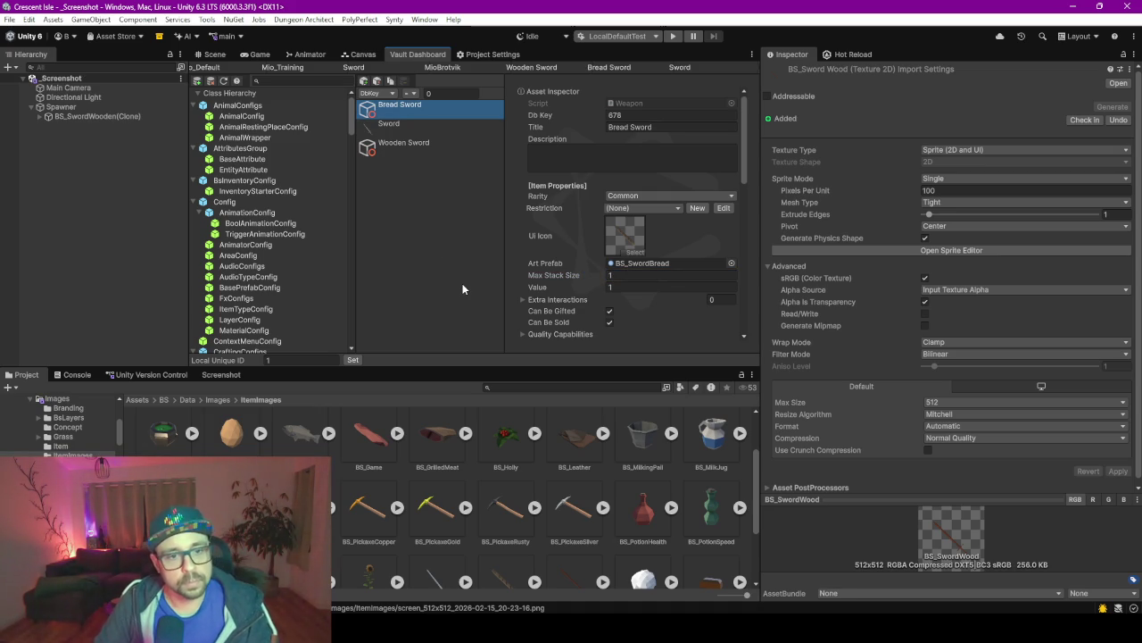
Return to the Scene view, clear the selection and enlarge the Project asset browser.
click(215, 53)
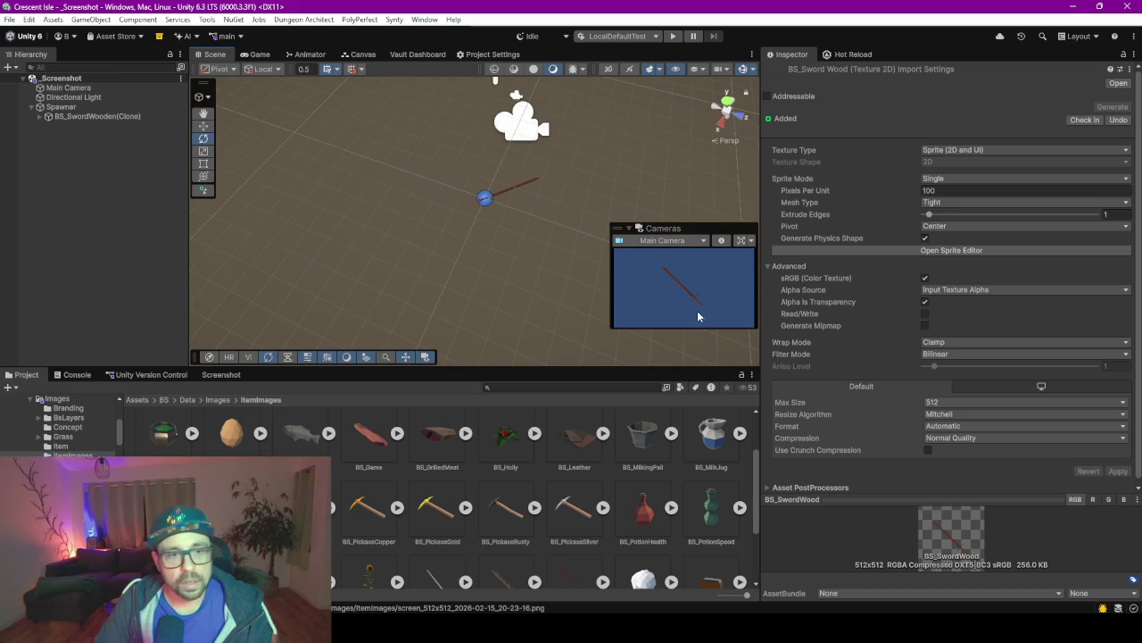
click(107, 245)
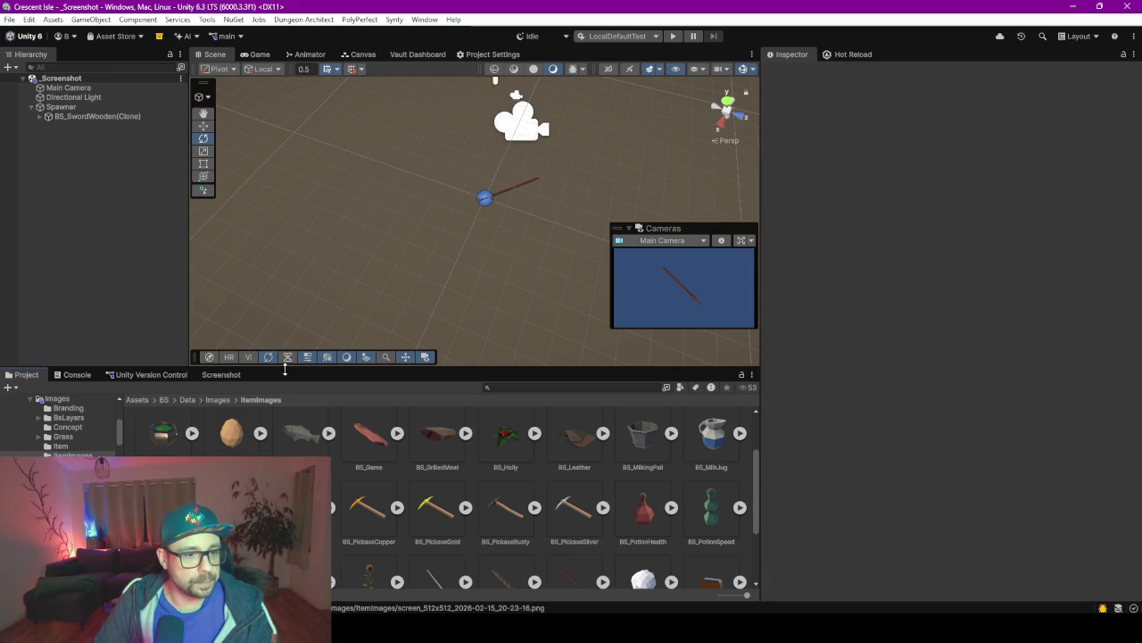
drag(287, 367, 286, 314)
scroll(495, 489, down, 1)
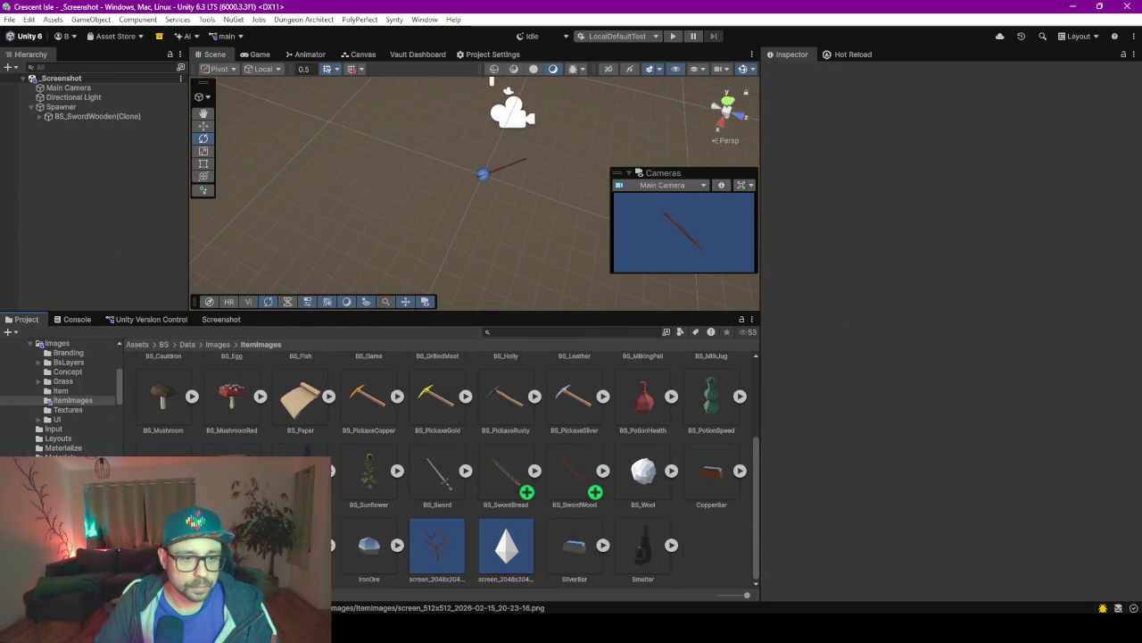
scroll(365, 572, up, 2)
scroll(365, 567, down, 2)
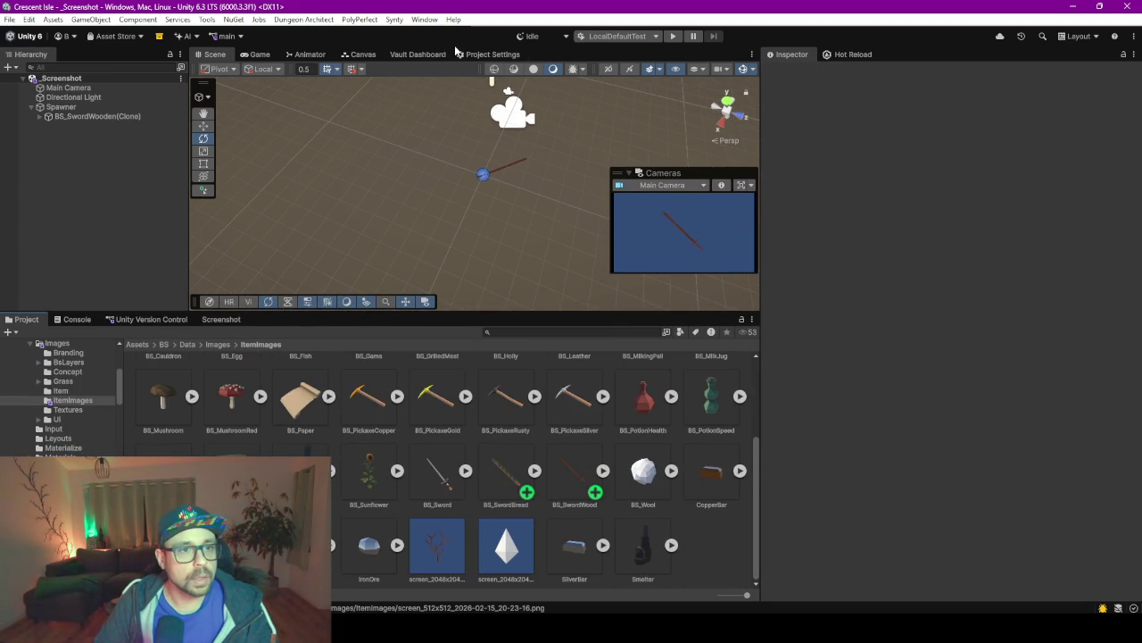
click(424, 55)
Review the Sword weapon, Sword schedule action and NPC_Sword animation config assets.
drag(462, 312, 473, 457)
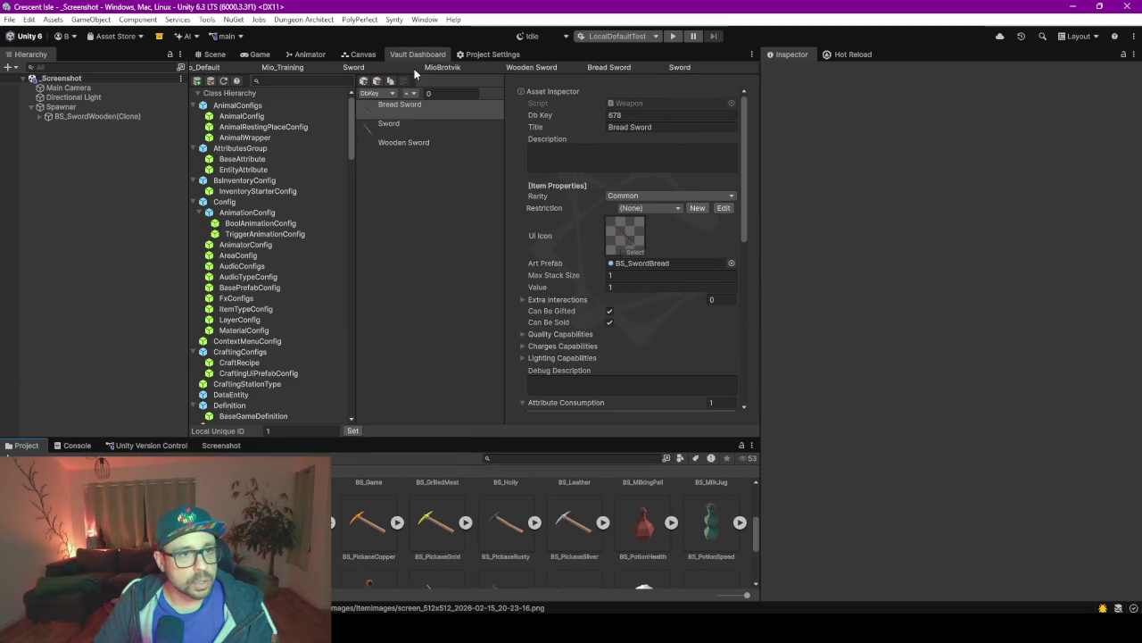
click(680, 68)
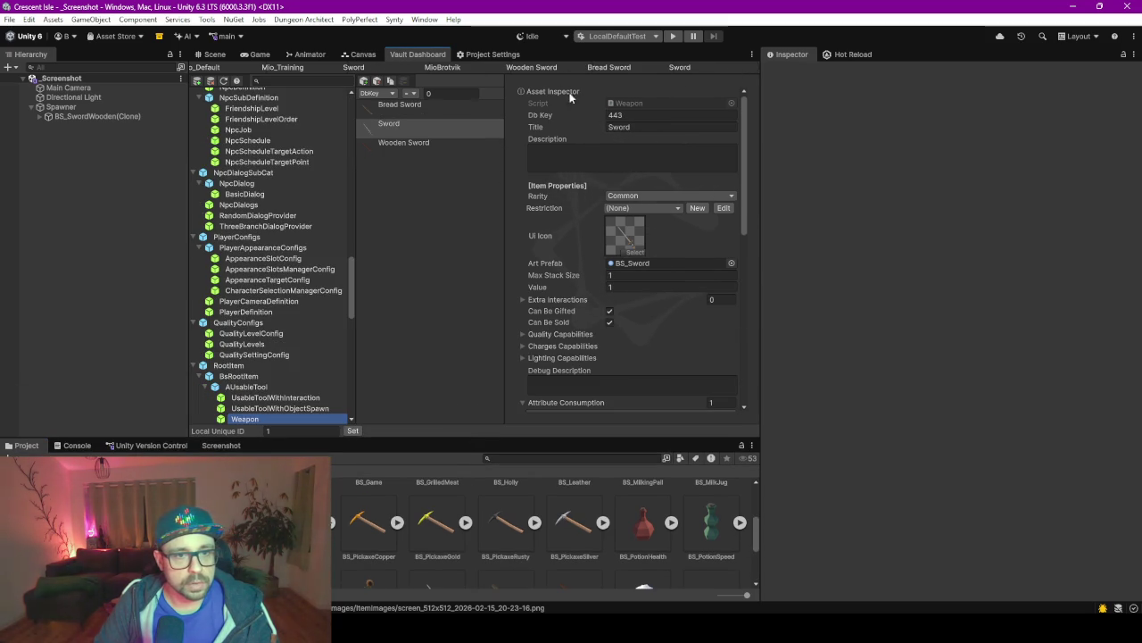
click(357, 68)
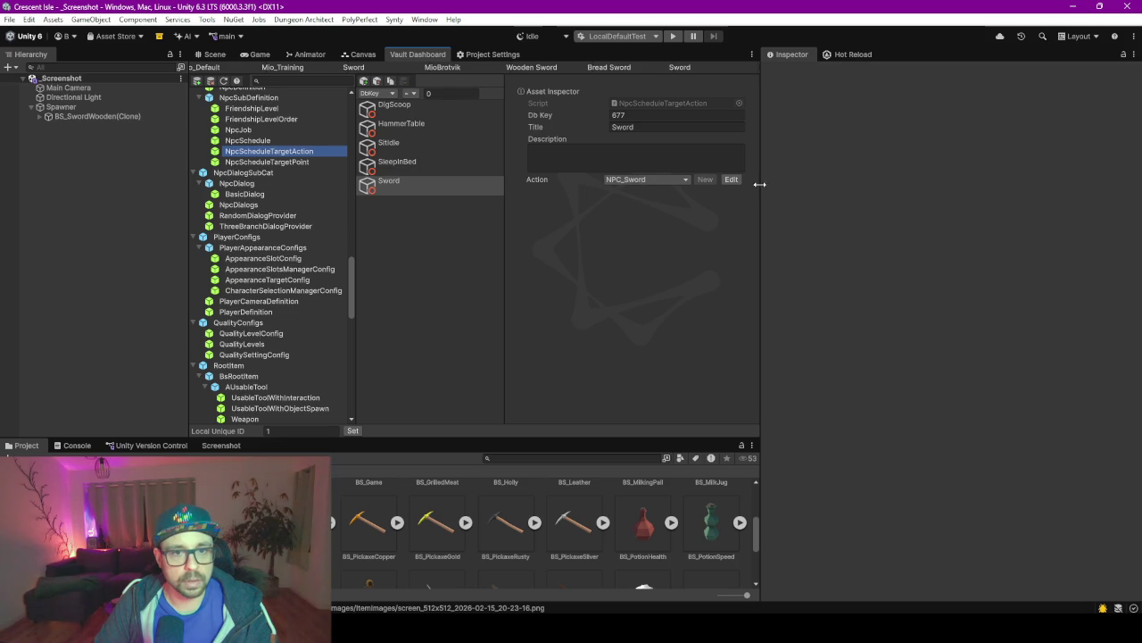
click(730, 180)
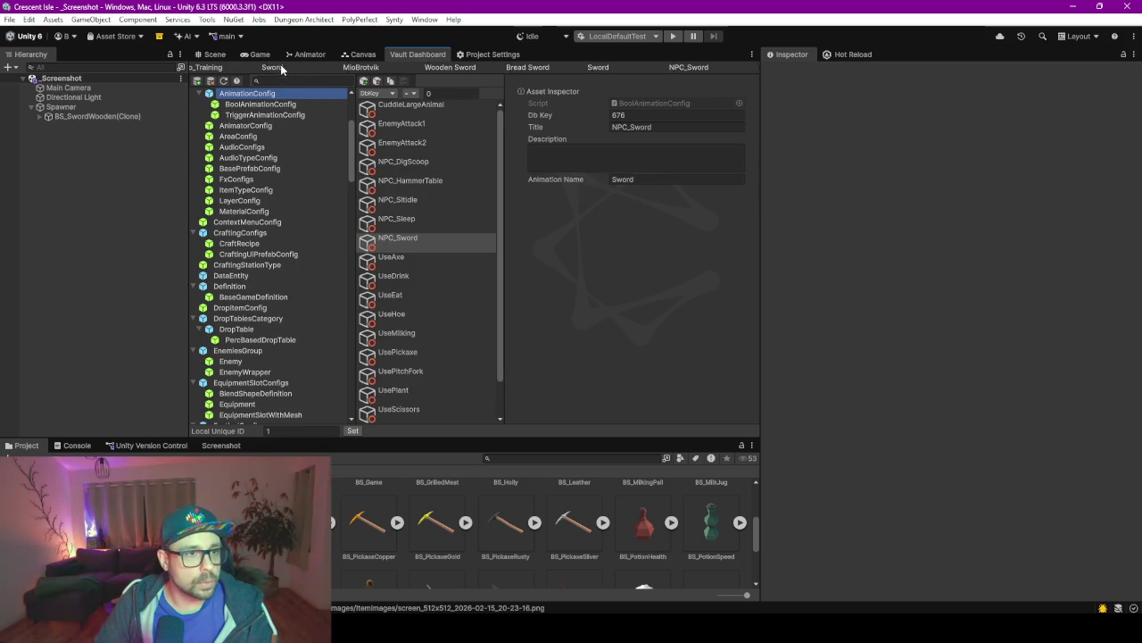
Set Bread Sword as the hand item on MioBrotvik's Mio_Training schedule point.
click(364, 69)
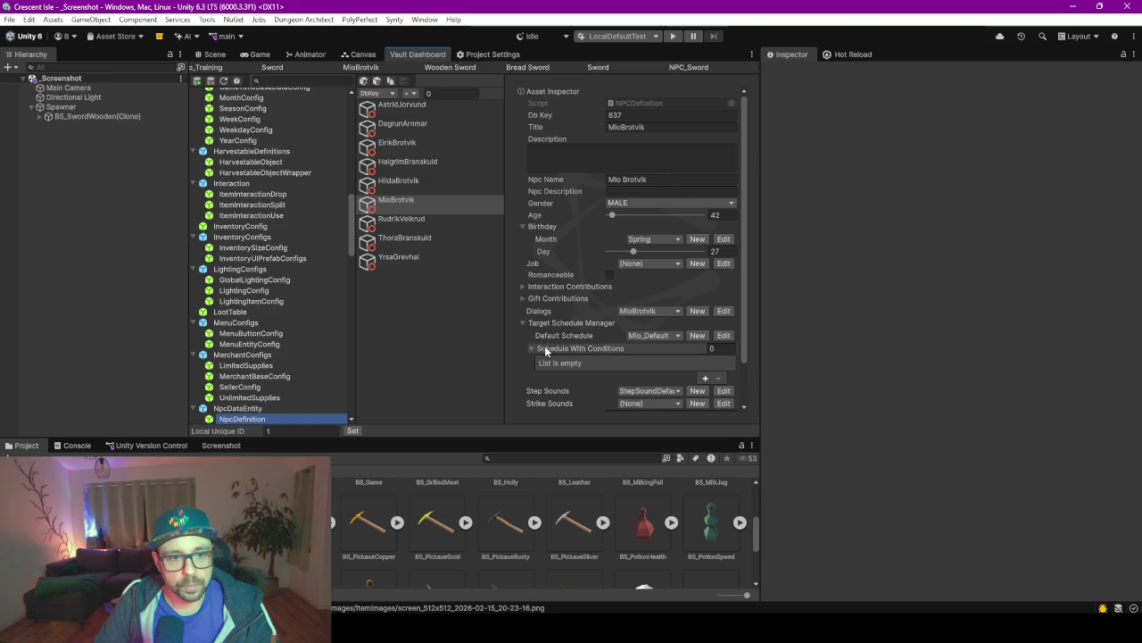
click(722, 336)
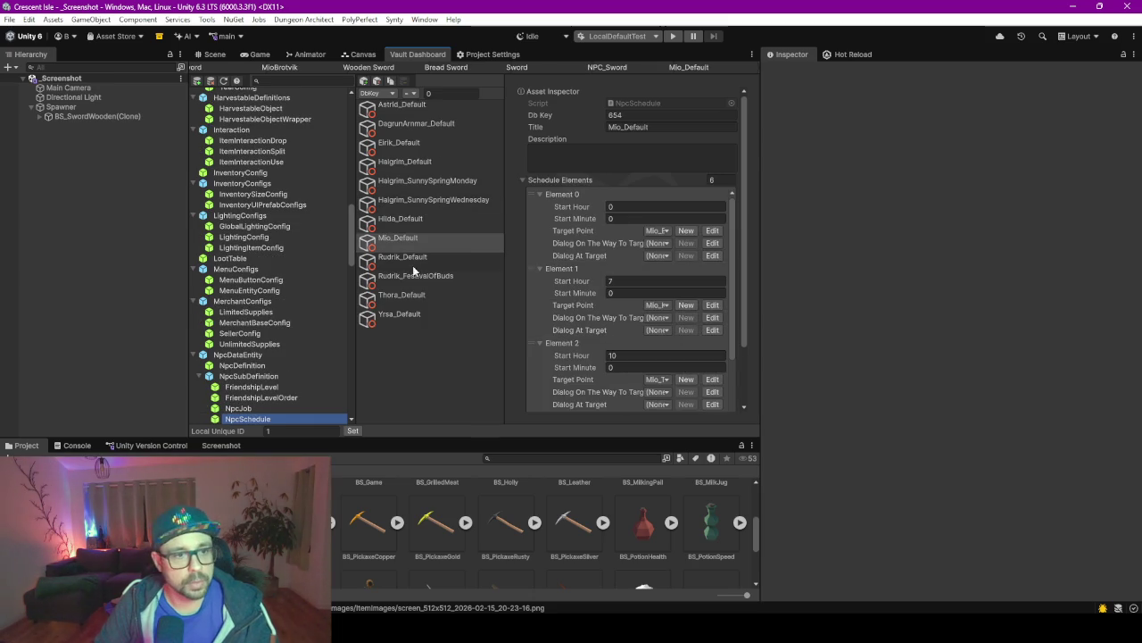
scroll(535, 252, down, 3)
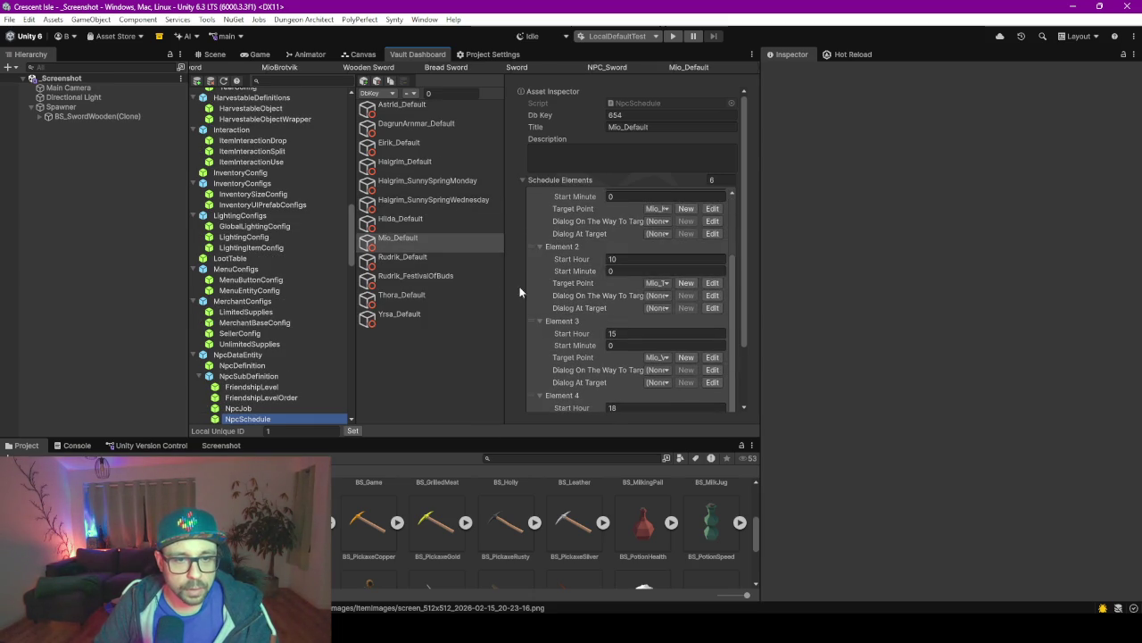
drag(506, 291, 379, 303)
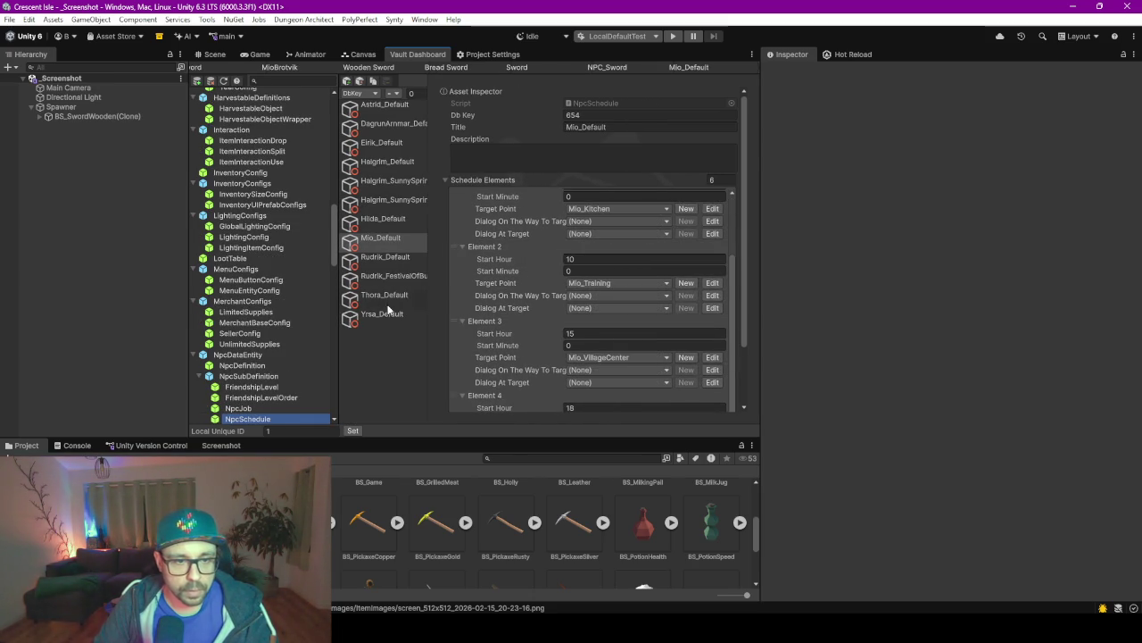
click(713, 283)
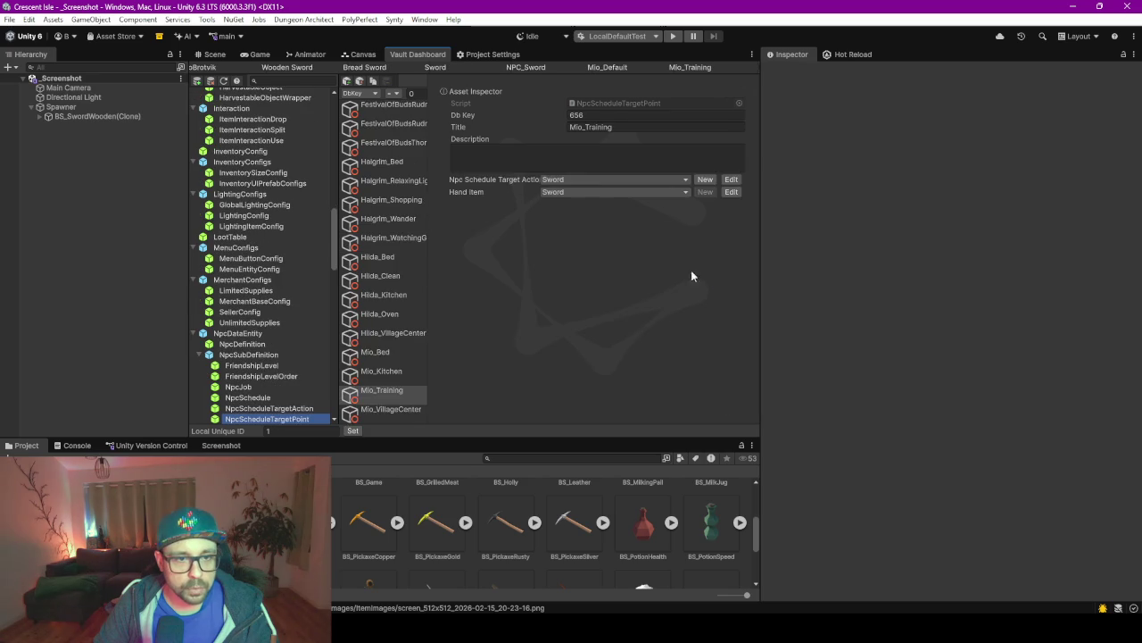
click(586, 189)
text(sword)
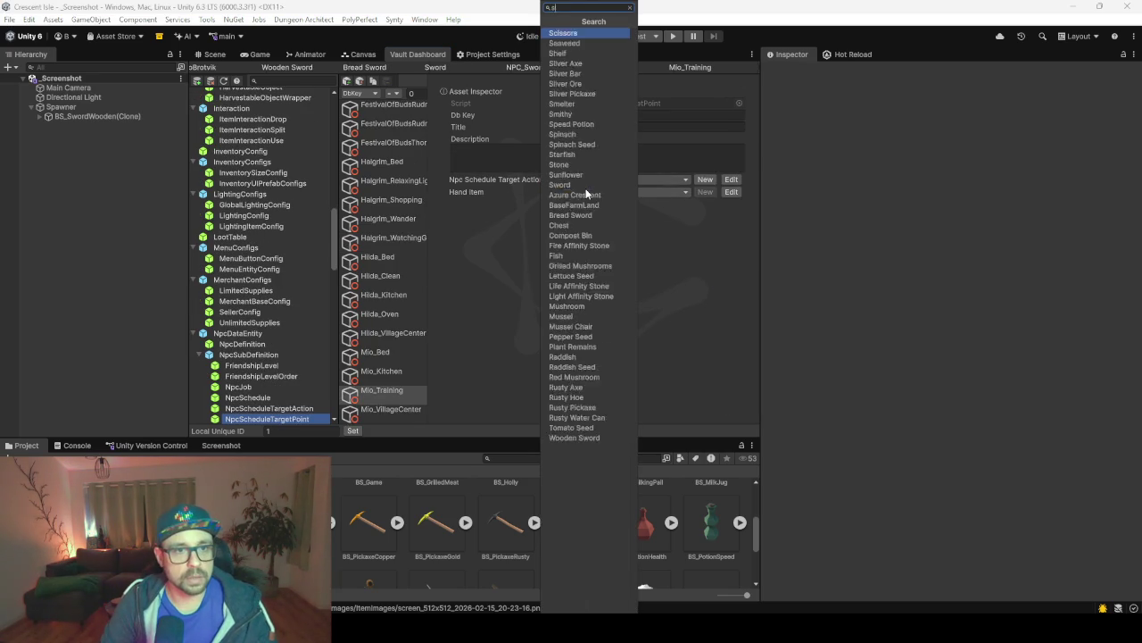
key(Return)
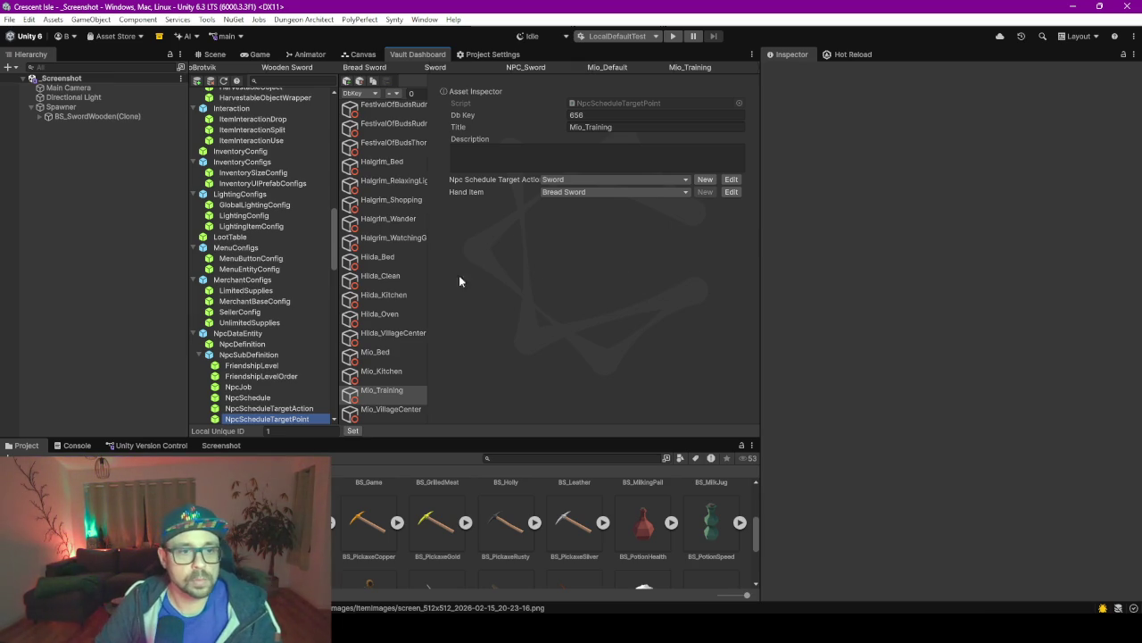
Widen the dashboard columns, scroll the asset list, and return to the Scene view.
drag(428, 258, 477, 260)
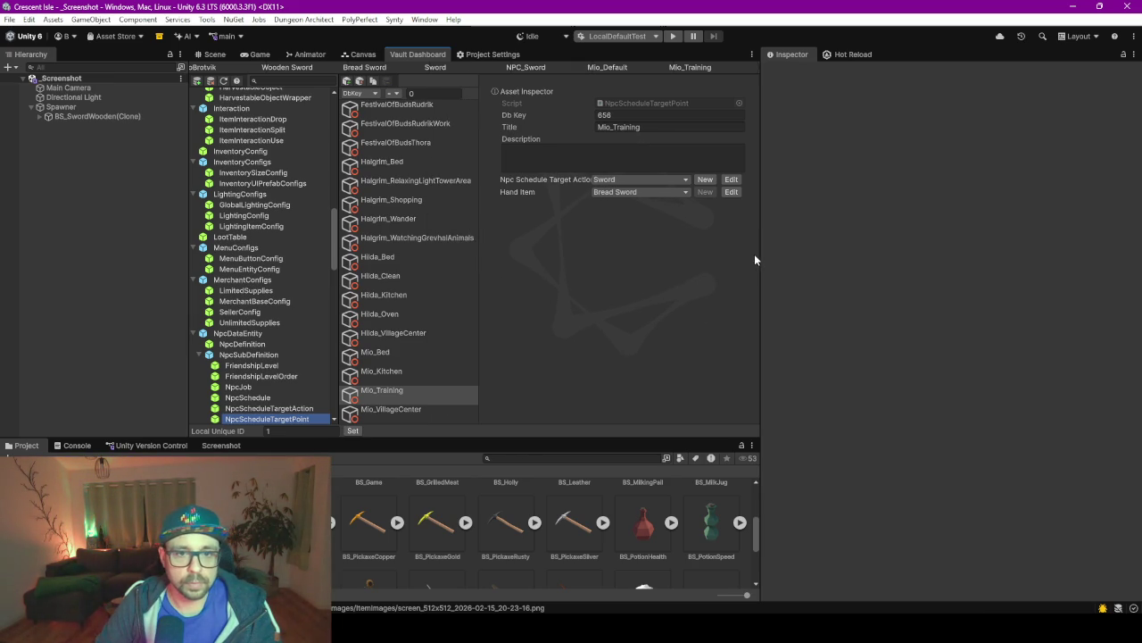
drag(760, 255, 885, 268)
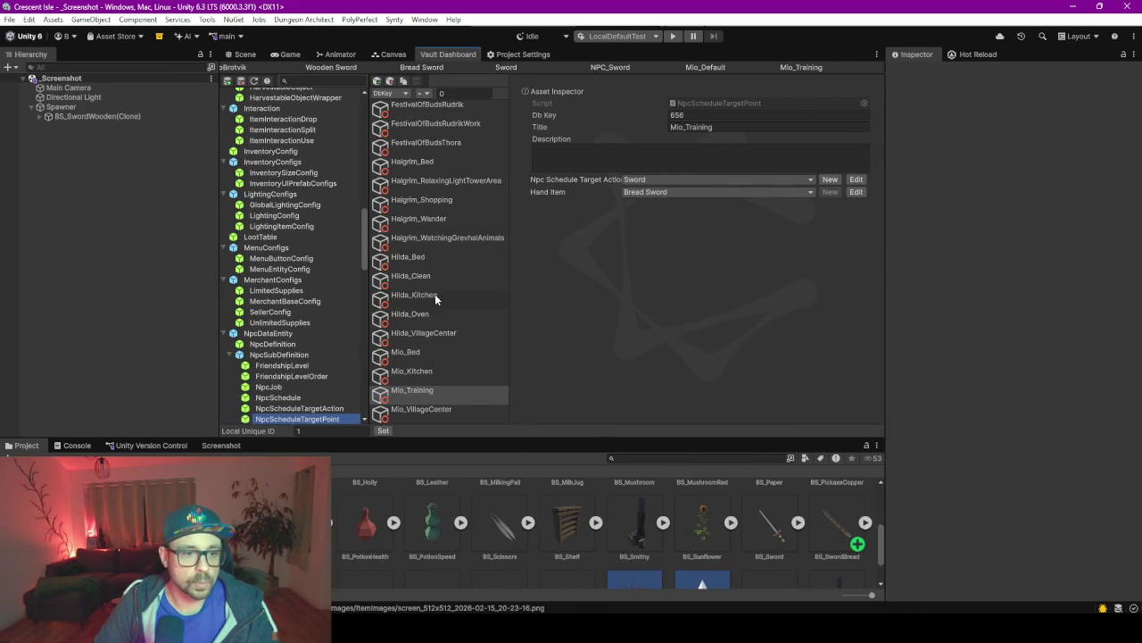
scroll(434, 294, down, 3)
scroll(286, 328, down, 10)
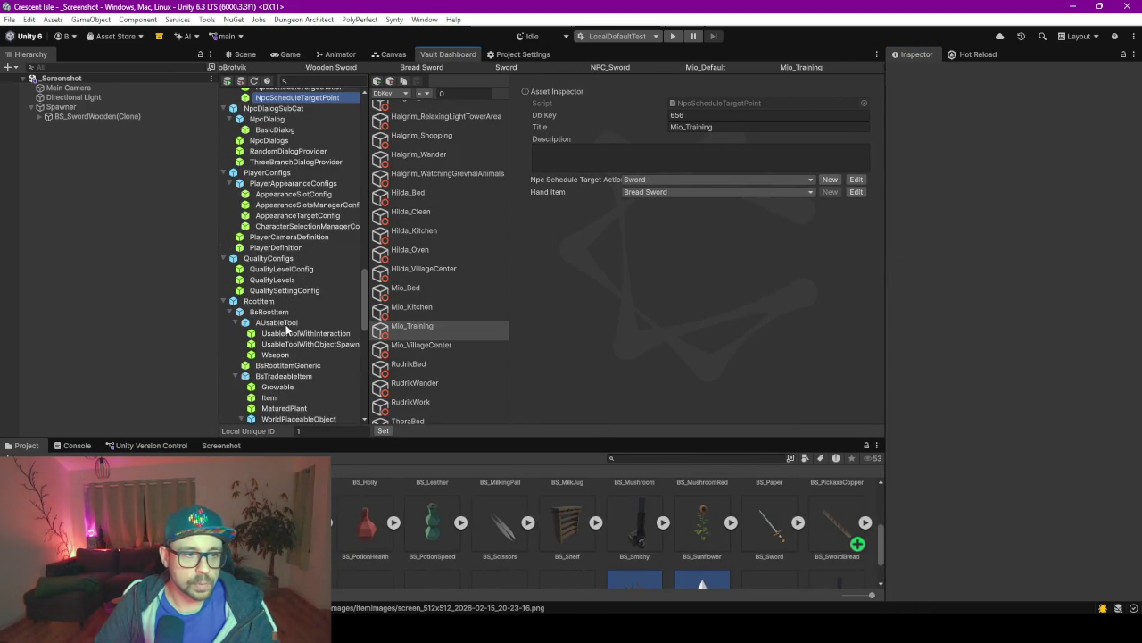
scroll(274, 232, up, 7)
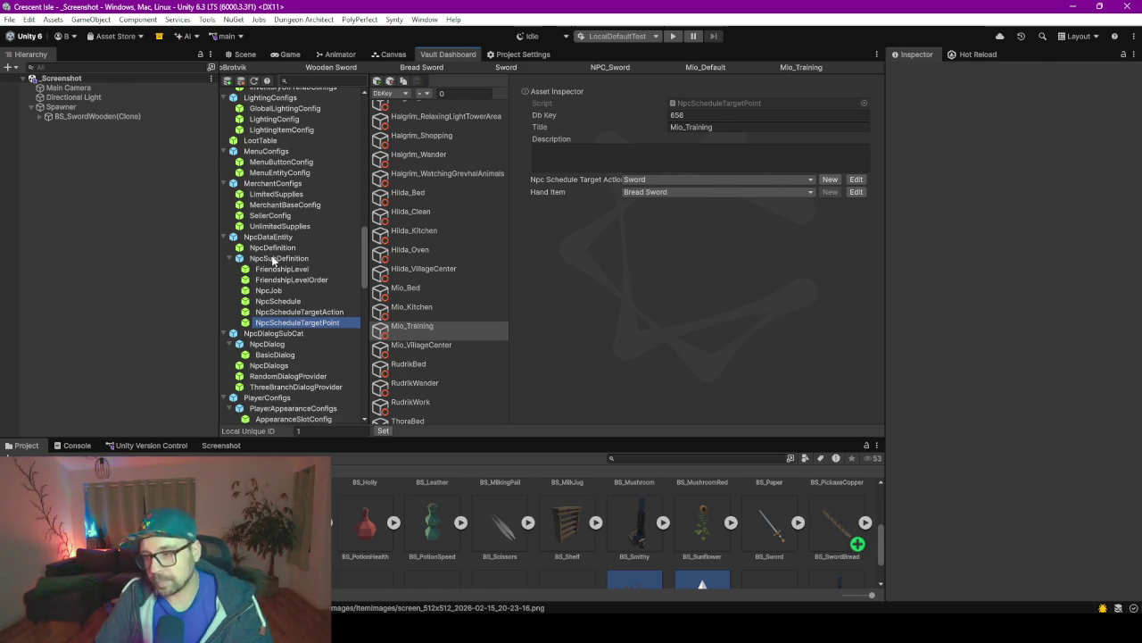
click(245, 54)
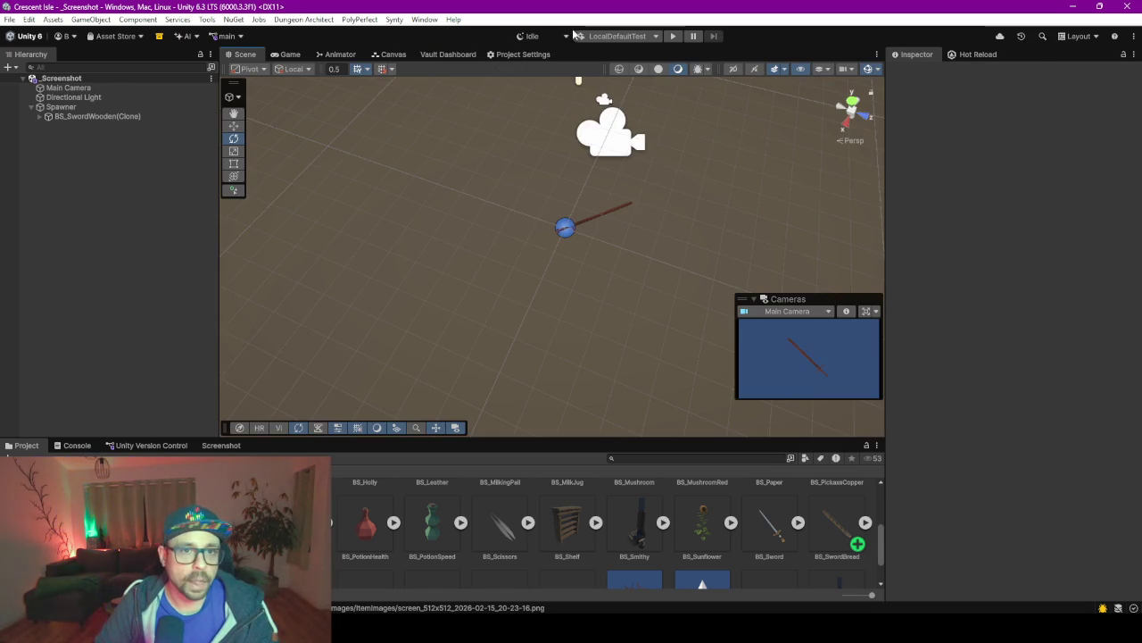
Press Play to start the game and load the Crescent Isle title menu.
click(675, 36)
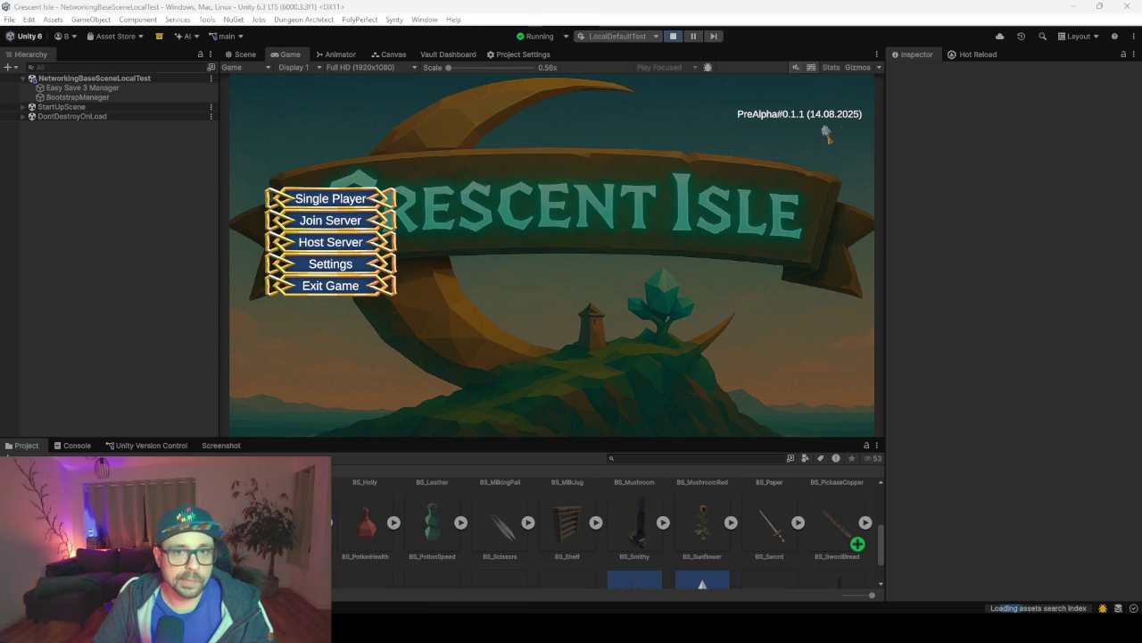
Turn on Stats, load the Single Player save and start with the chosen character.
click(827, 68)
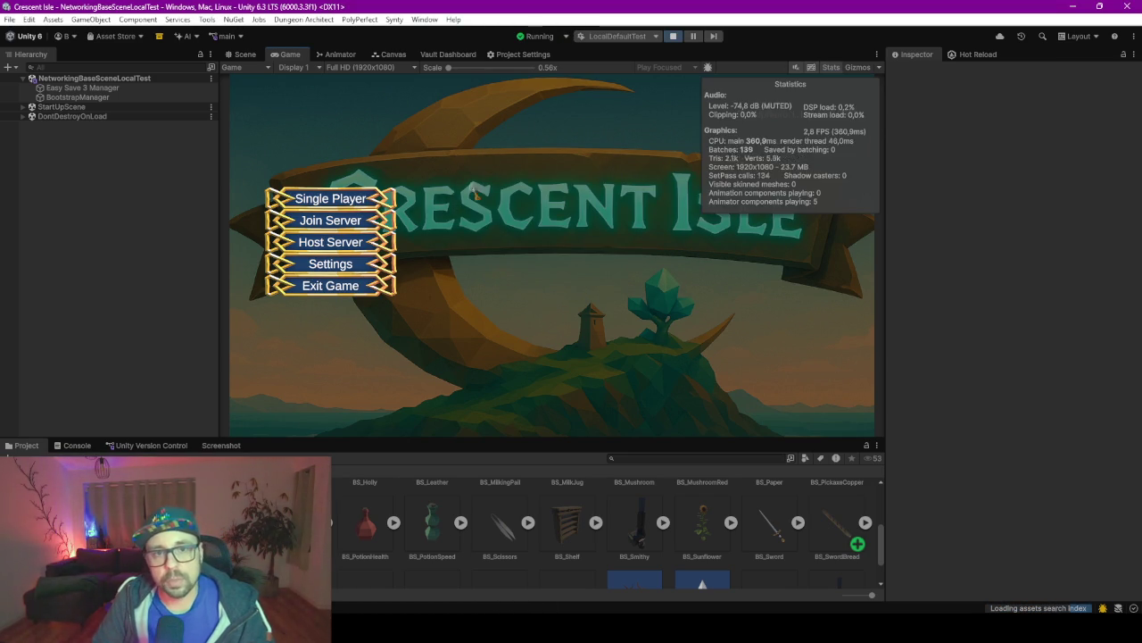
click(335, 199)
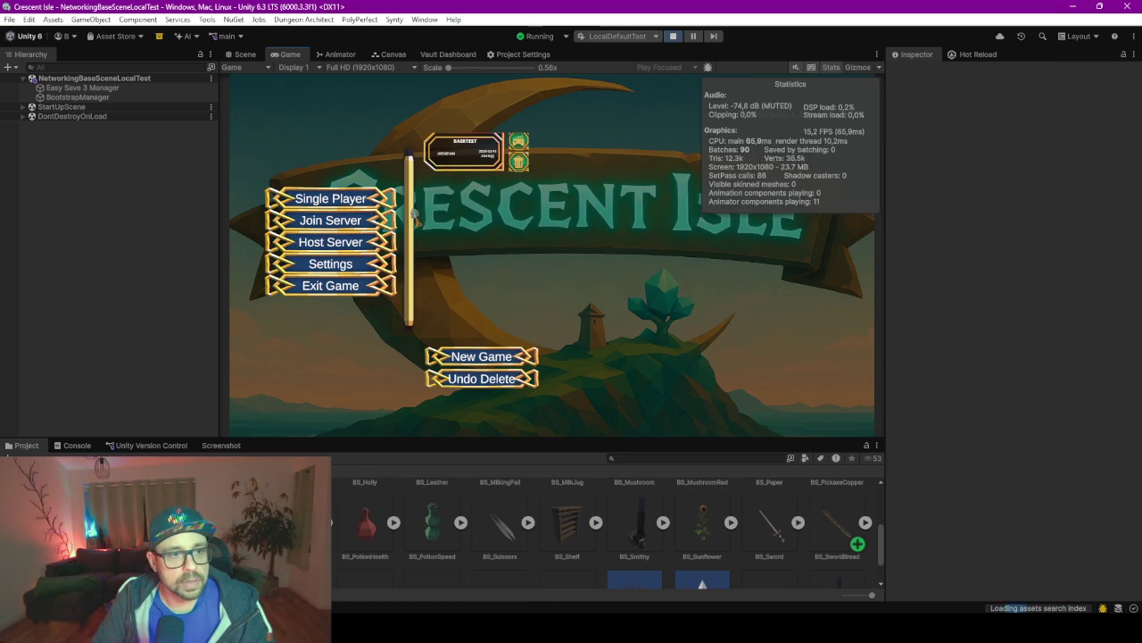
click(518, 143)
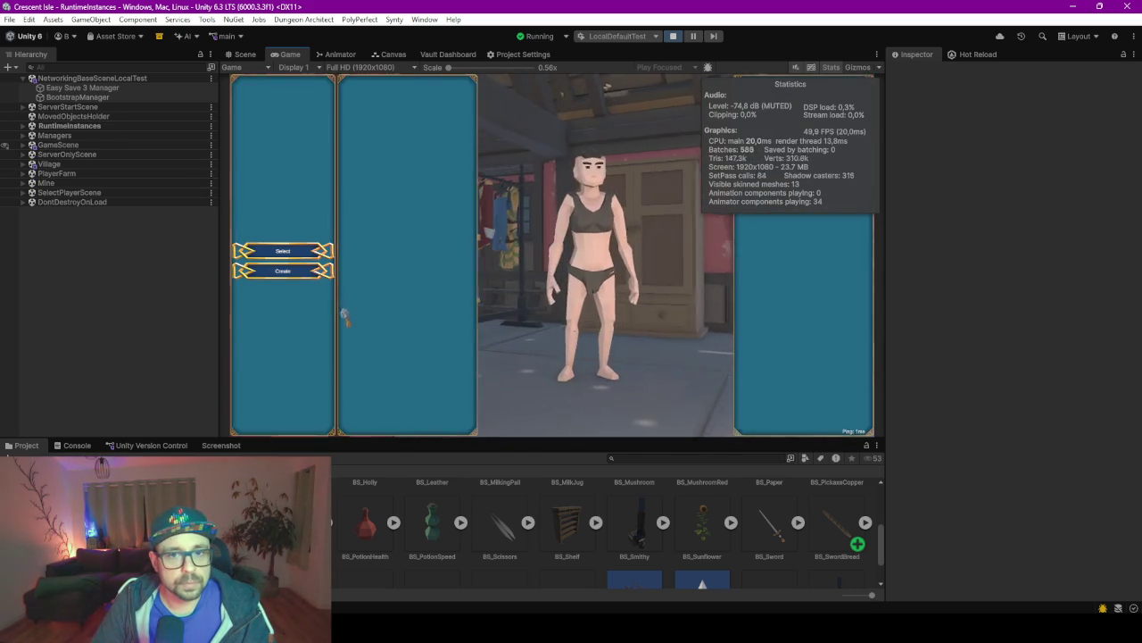
click(295, 254)
click(757, 418)
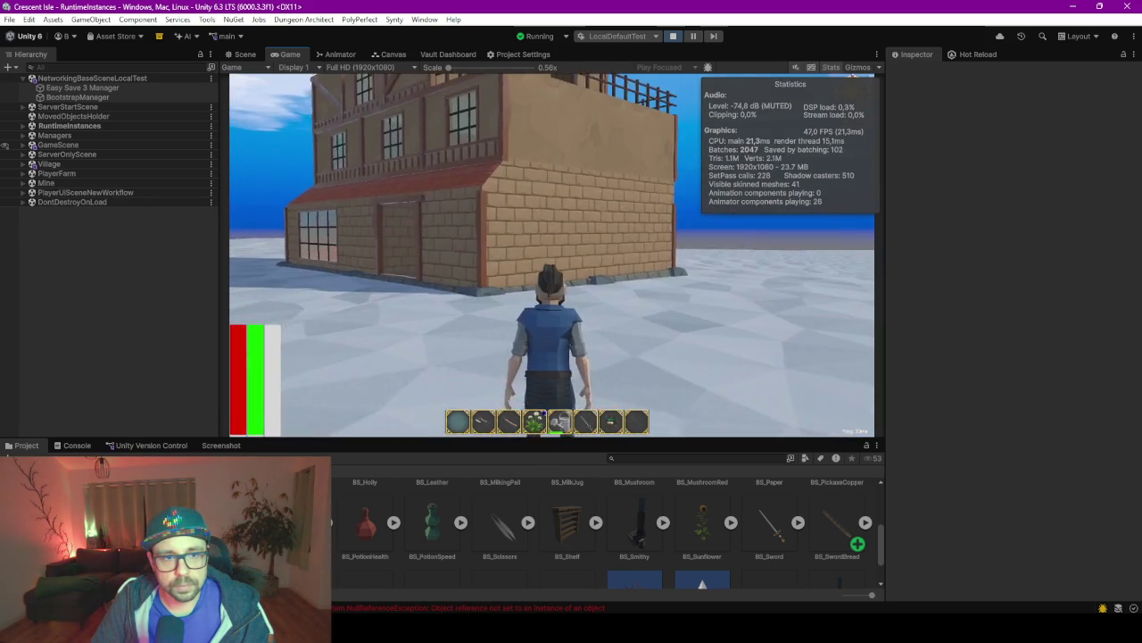
Run the player around the village toward the houses, then release game control.
key(a)
key(w)
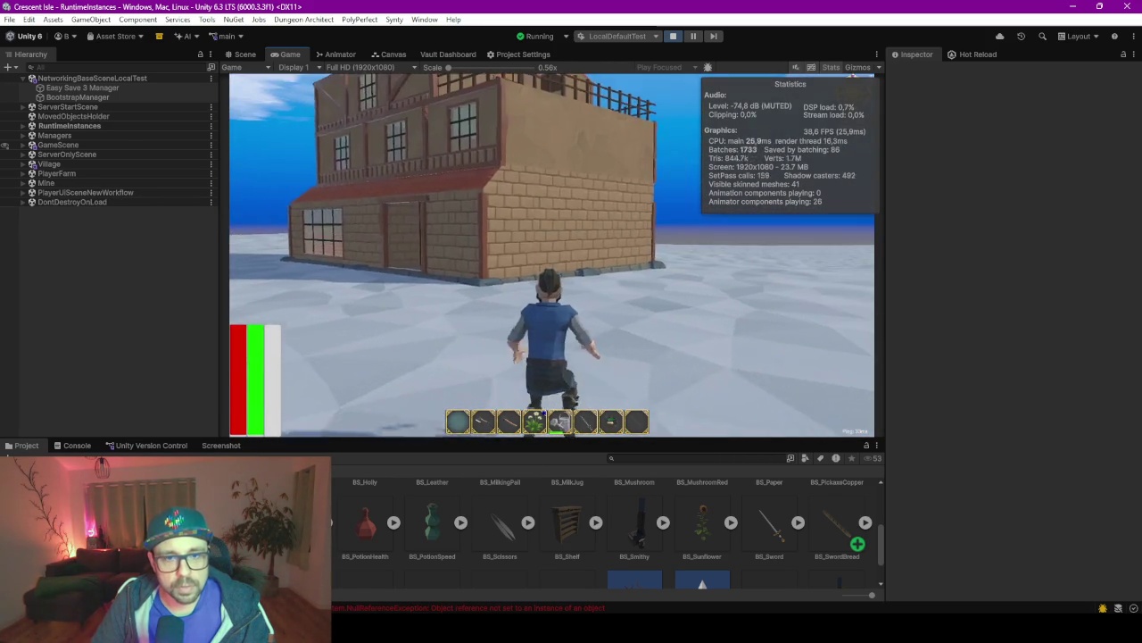
key(w)
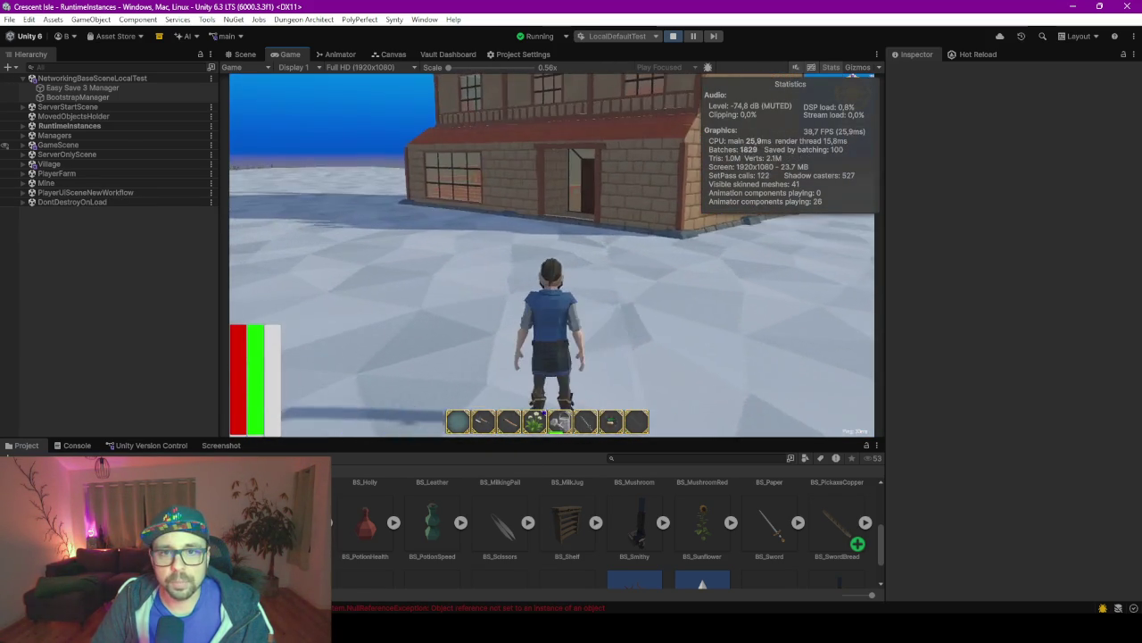
click(831, 69)
key(w)
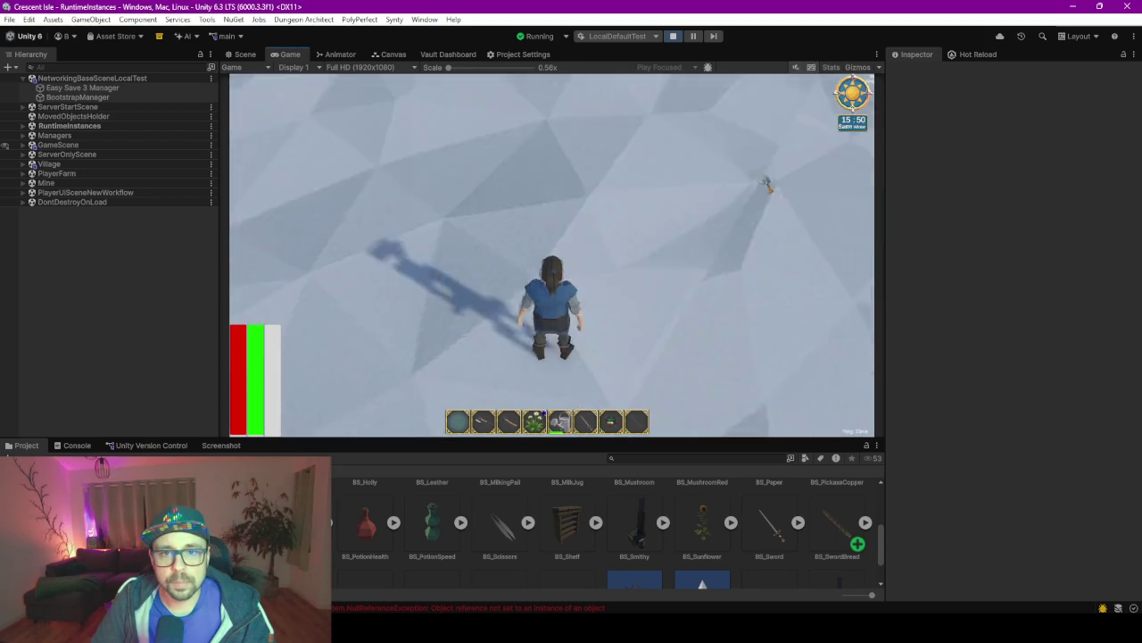
key(w)
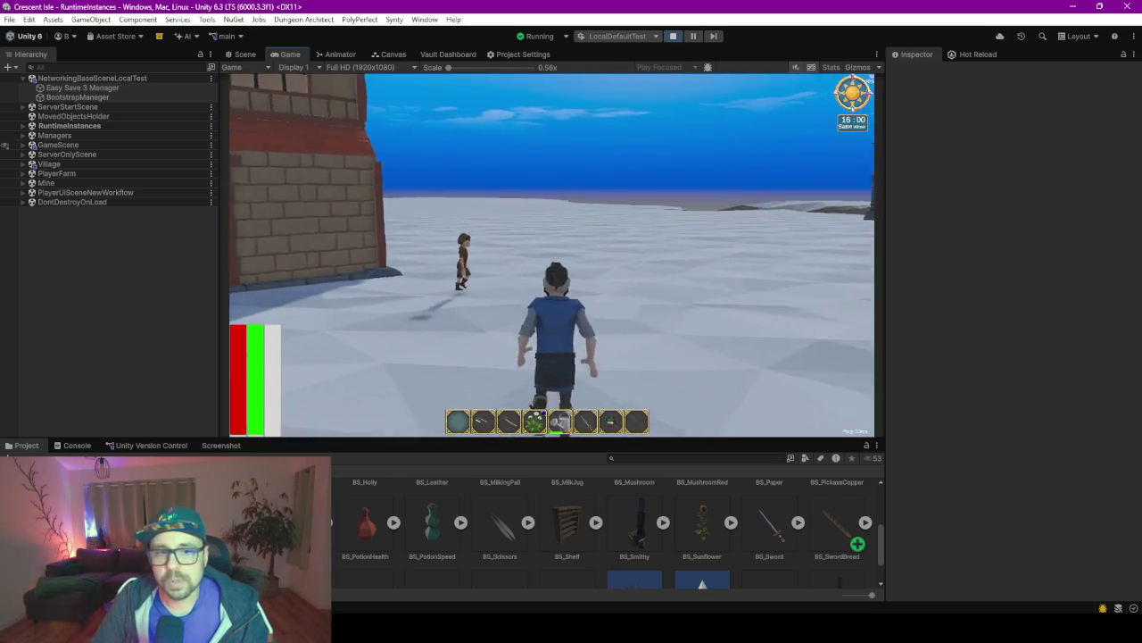
key(w)
key(Escape)
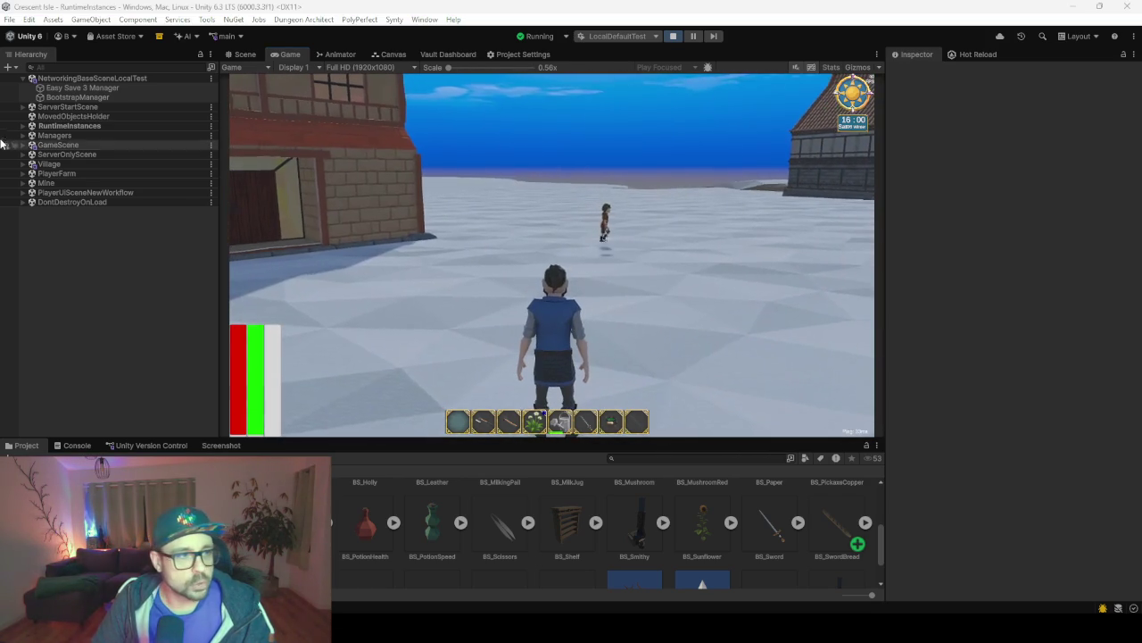
Set GameTimeAndWeather's Hour To Set to 13 under NetworkGameManager(Clone) and apply it.
click(81, 130)
key(Right)
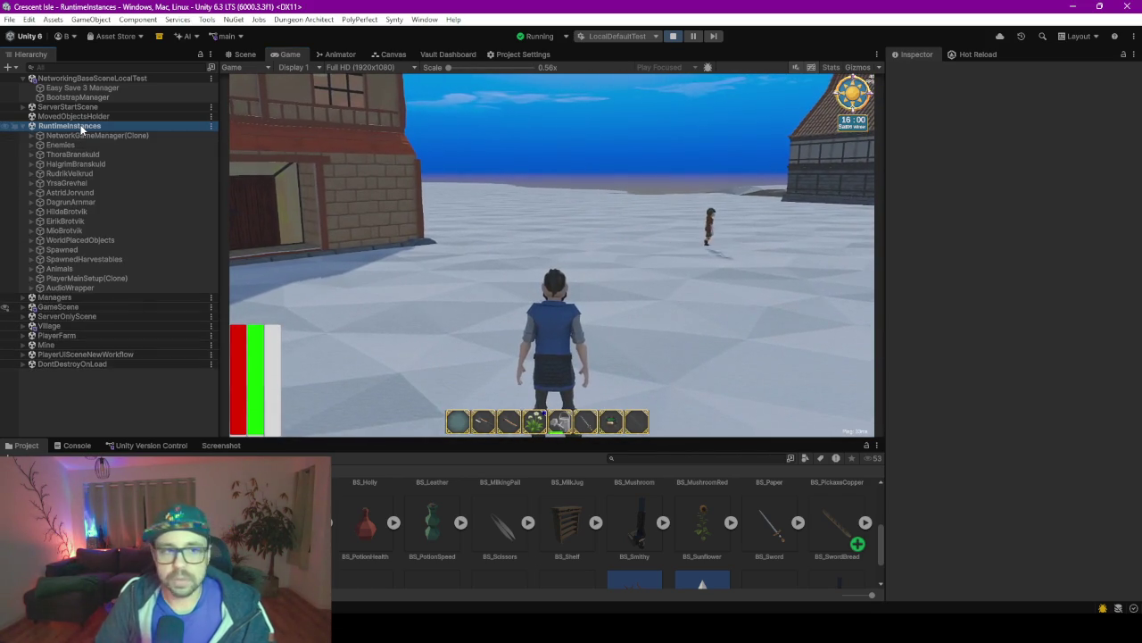
key(Down)
key(Right)
key(Down)
key(Down)
key(Down)
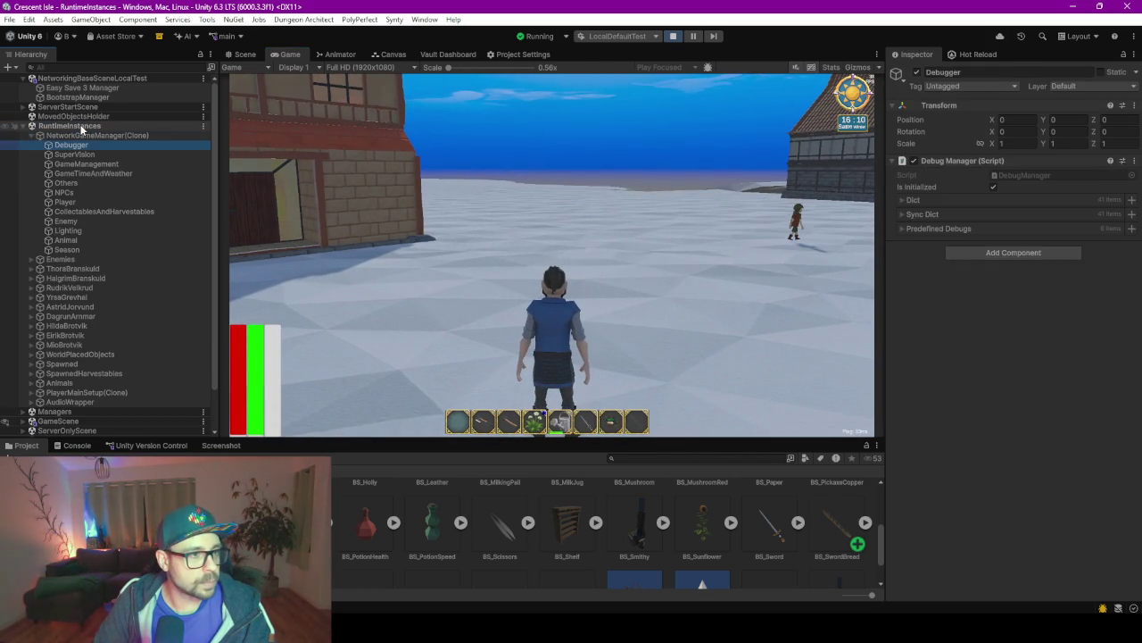
key(Up)
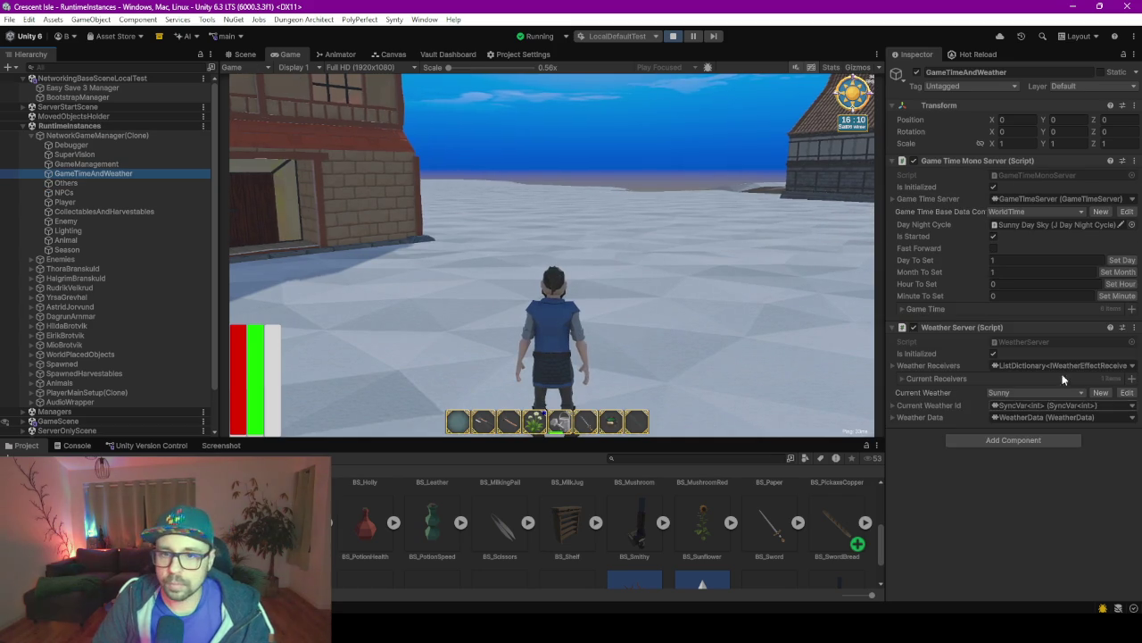
click(1021, 284)
text(13)
click(1123, 284)
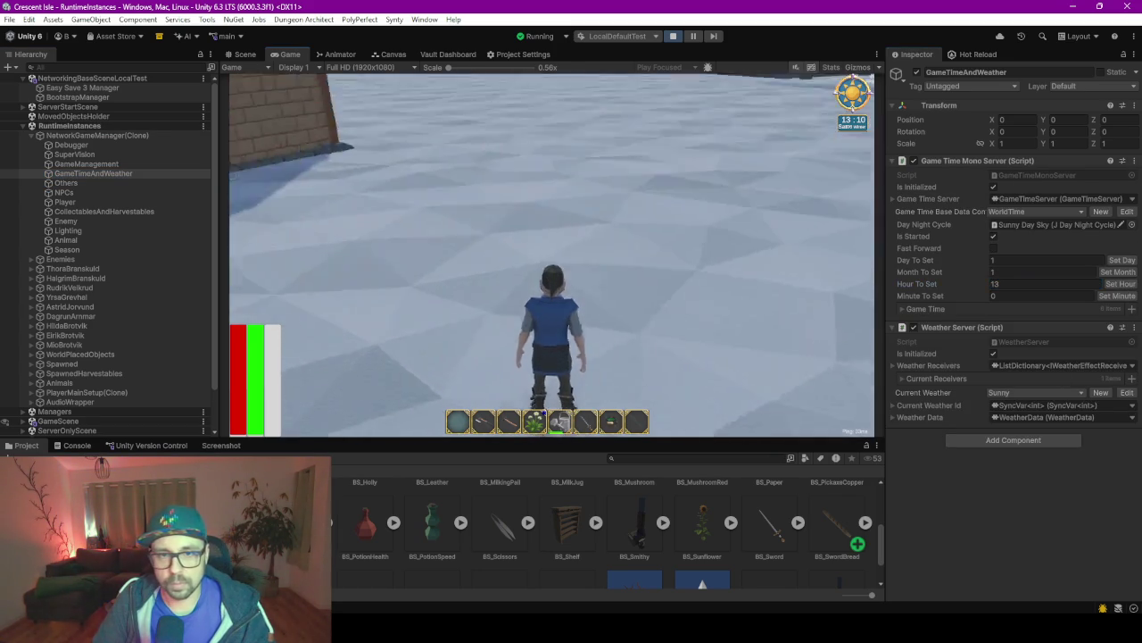
Run the player past the bench onto the cobblestone plaza toward the fountain.
key(w)
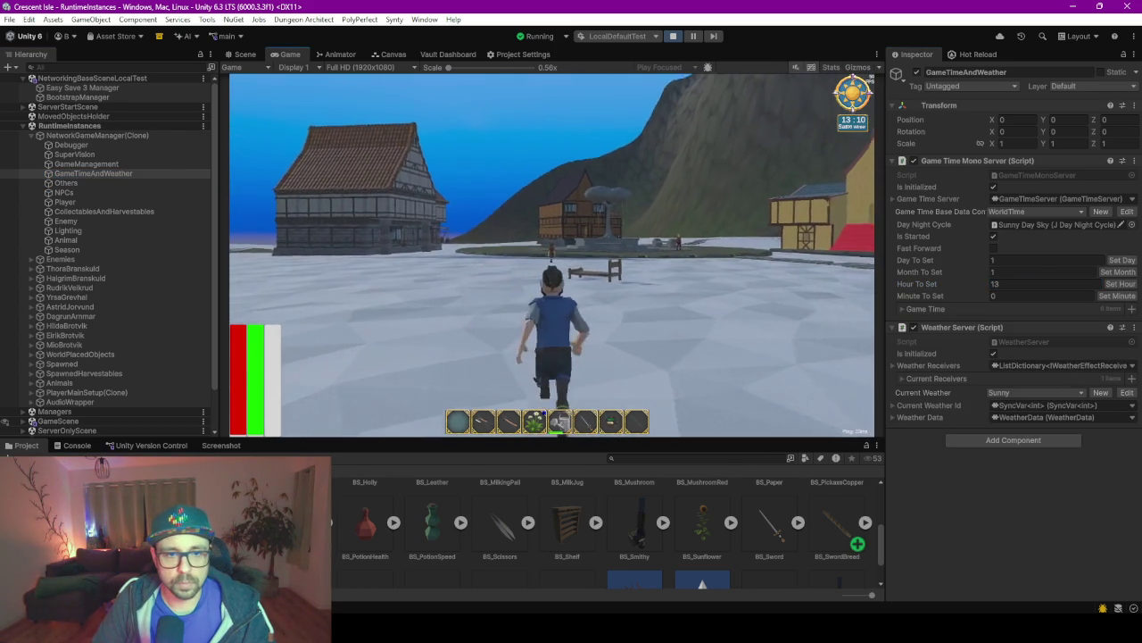
key(w)
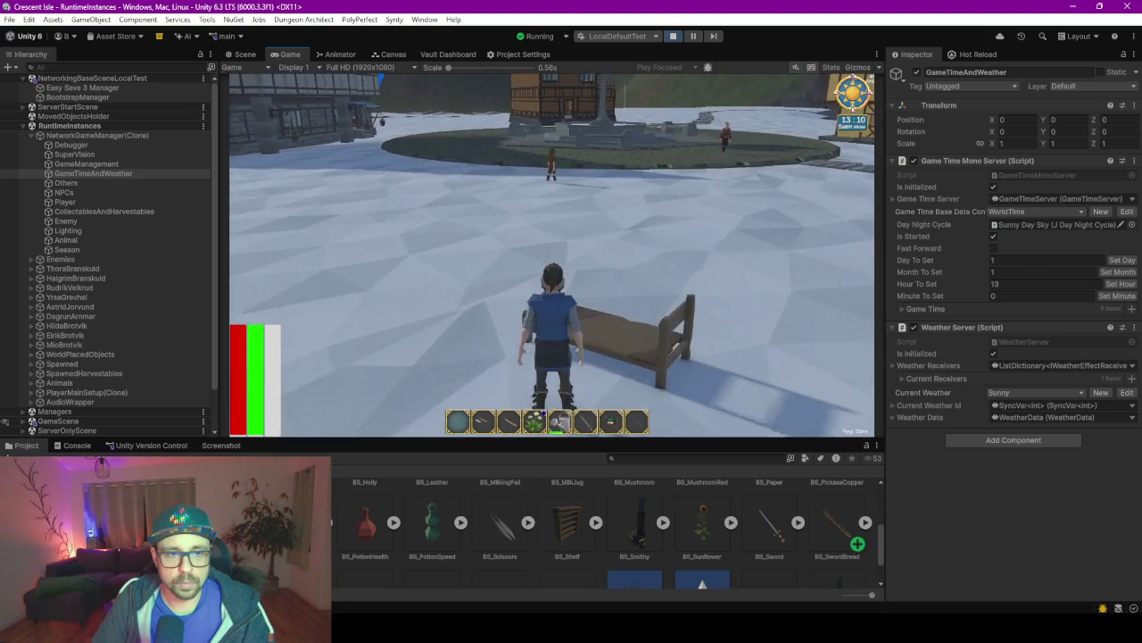
key(w)
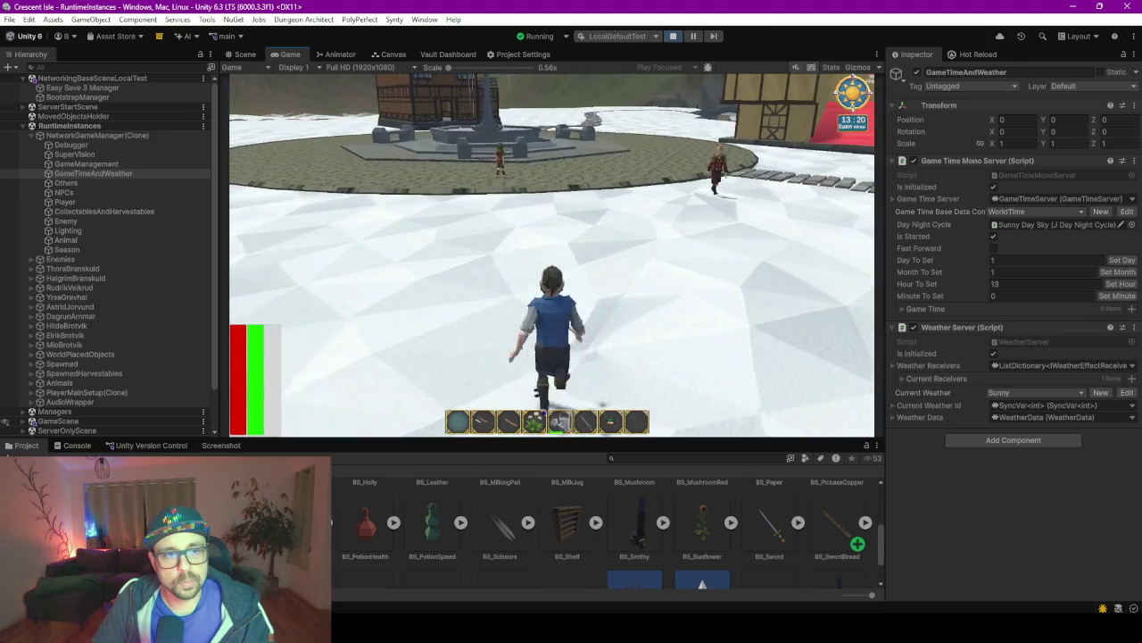
key(w)
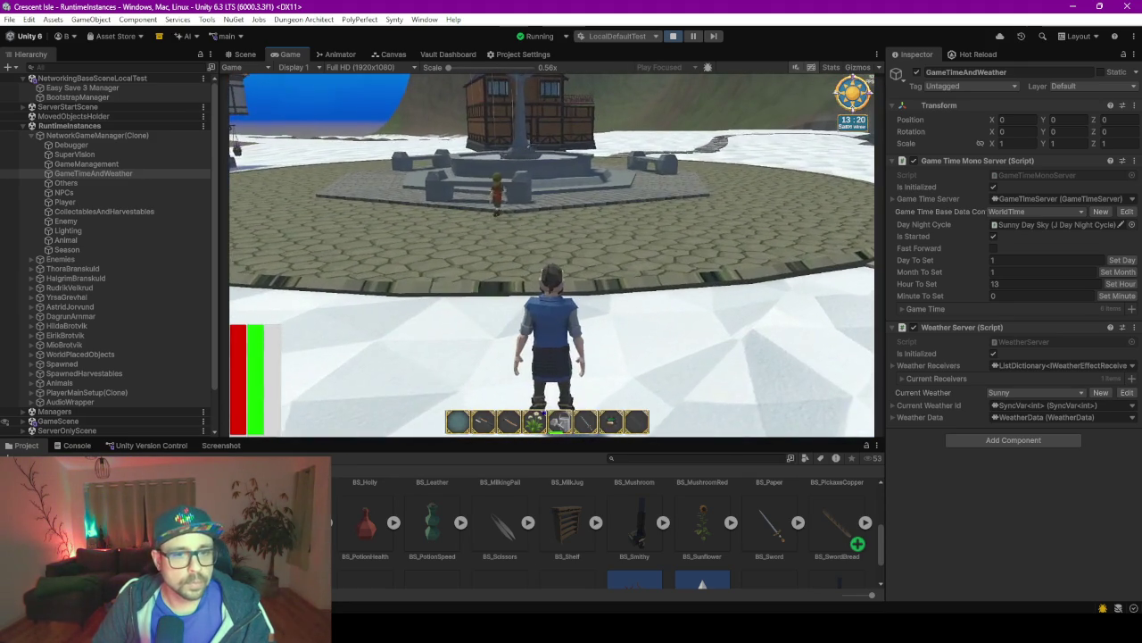
key(w)
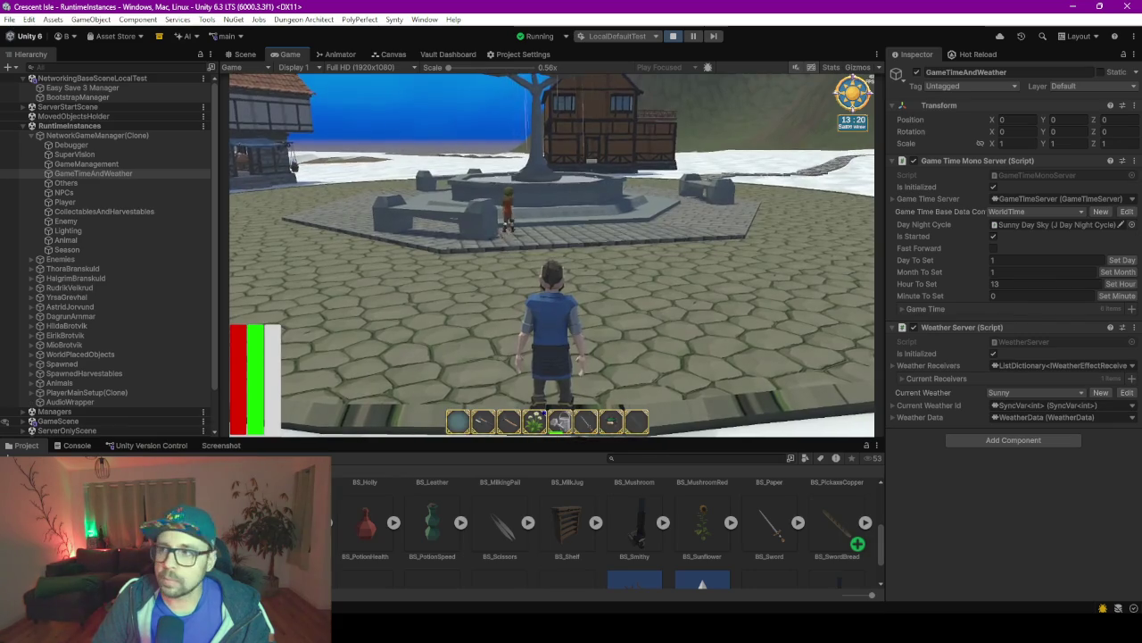
key(w)
key(w)
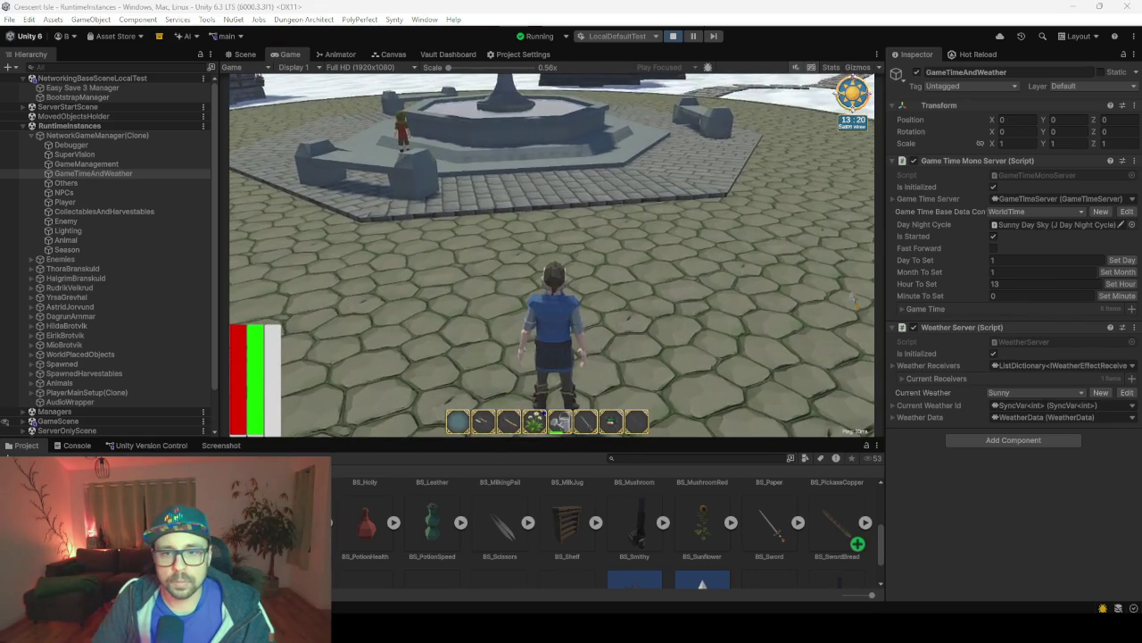
click(1036, 283)
Apply hour 12, then hour 22 to switch the island to night.
text(12)
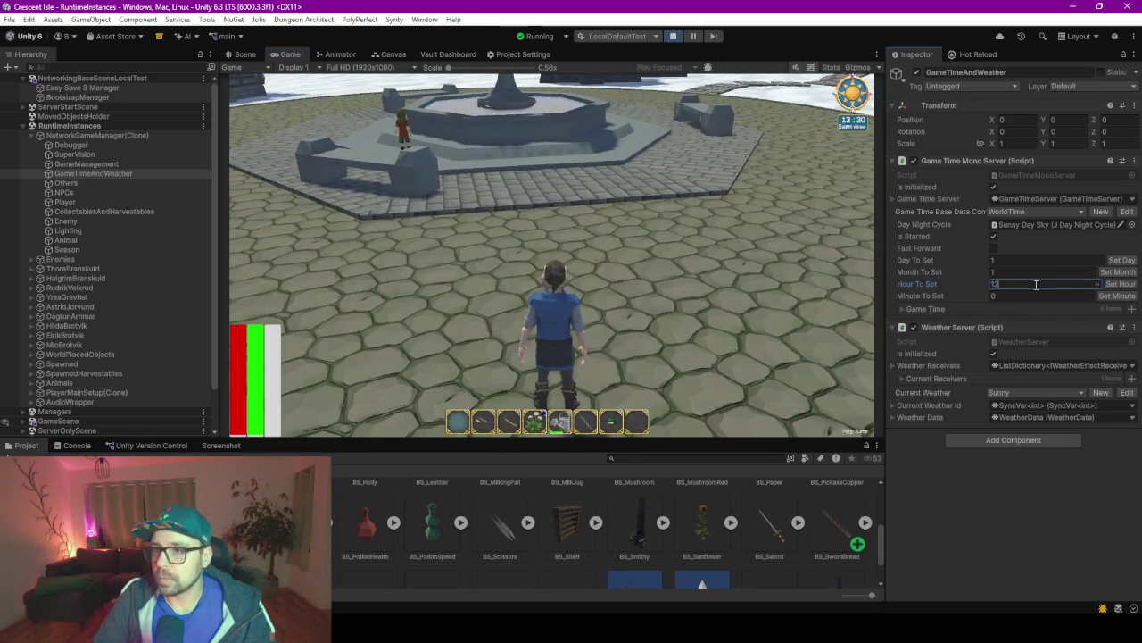
click(1120, 284)
click(1036, 284)
text(22)
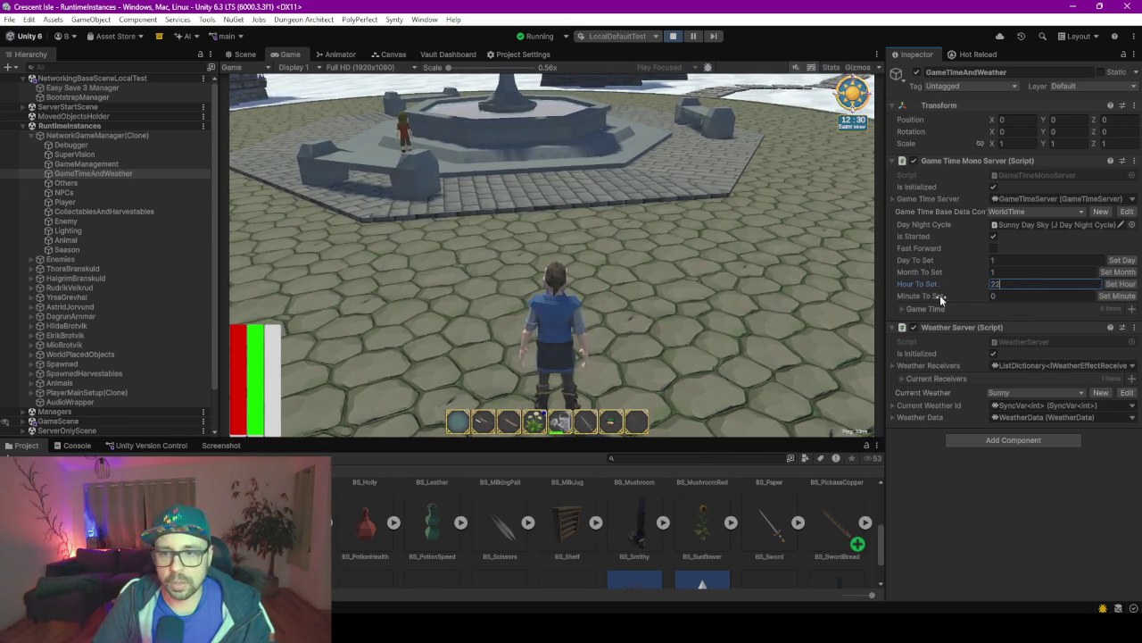
click(1121, 284)
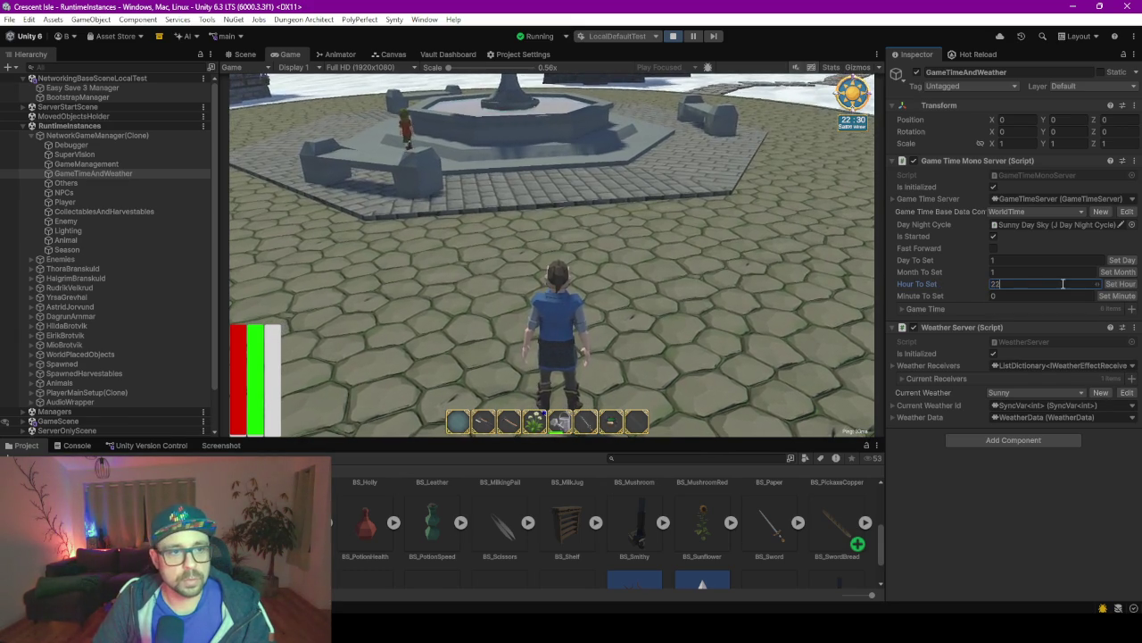
Apply hour 1, then hour 13 for daylight, and run the player toward the house.
double_click(1012, 284)
text(1)
click(1121, 283)
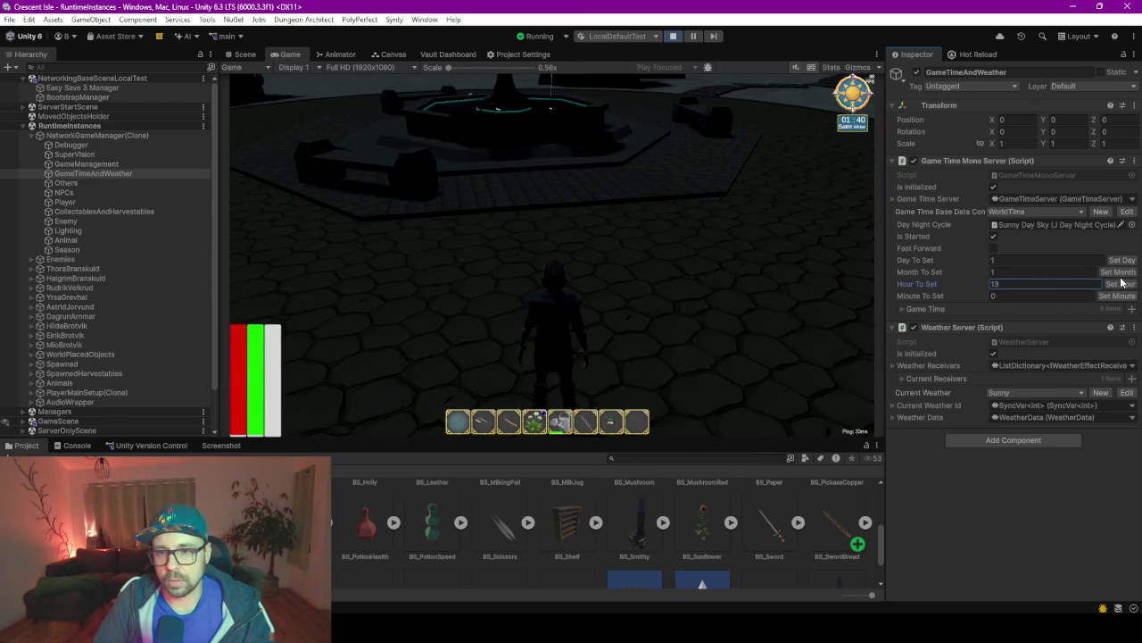
click(1121, 284)
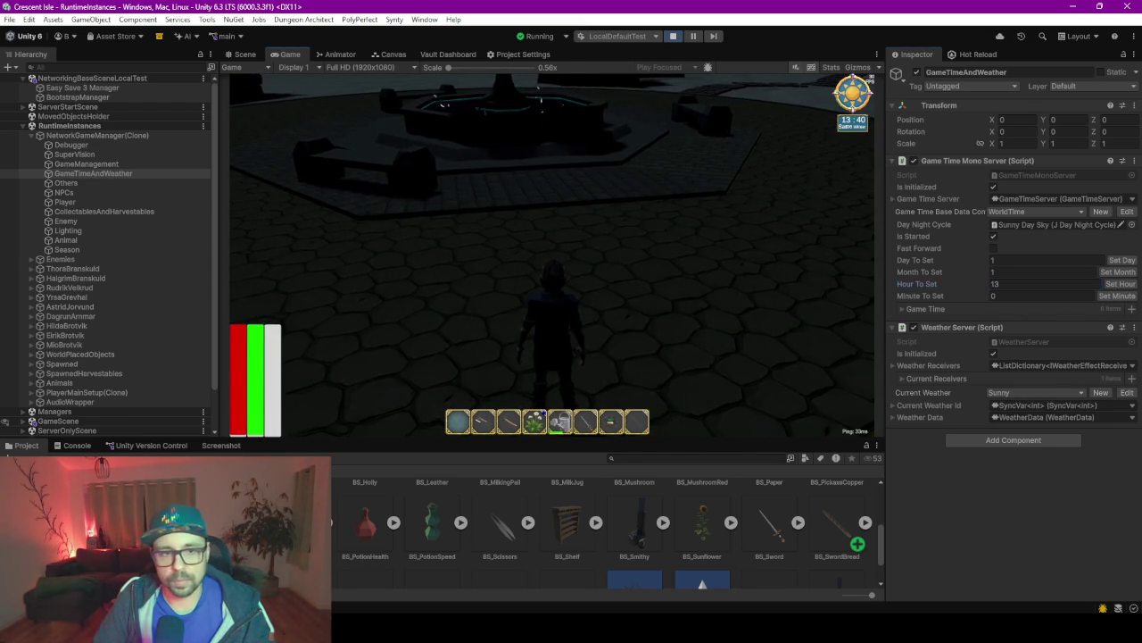
click(551, 250)
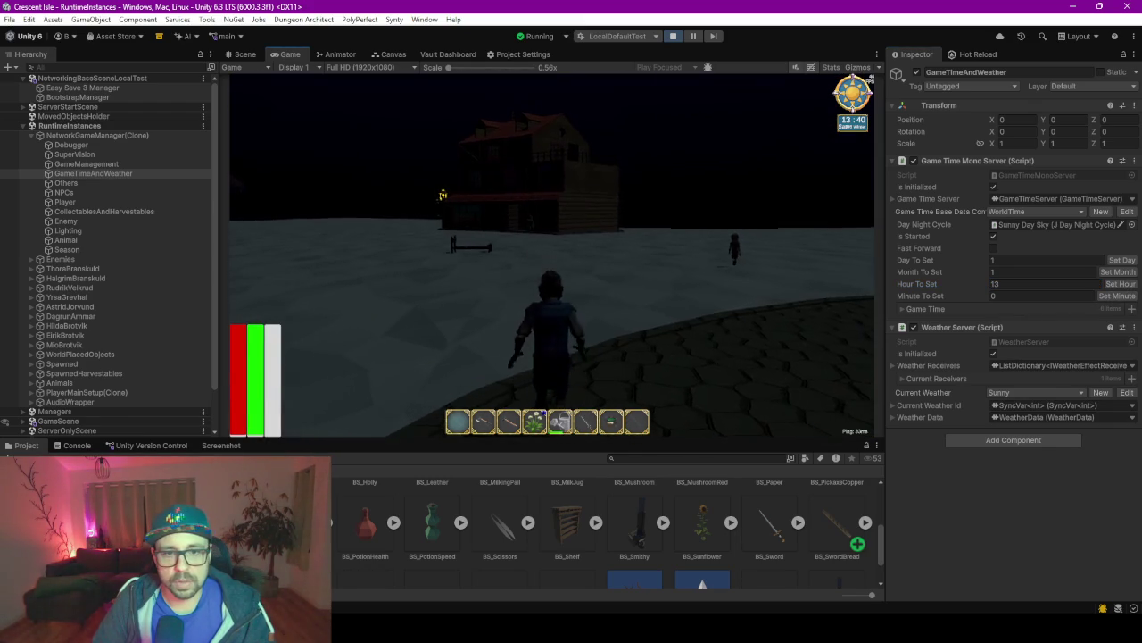
key(w)
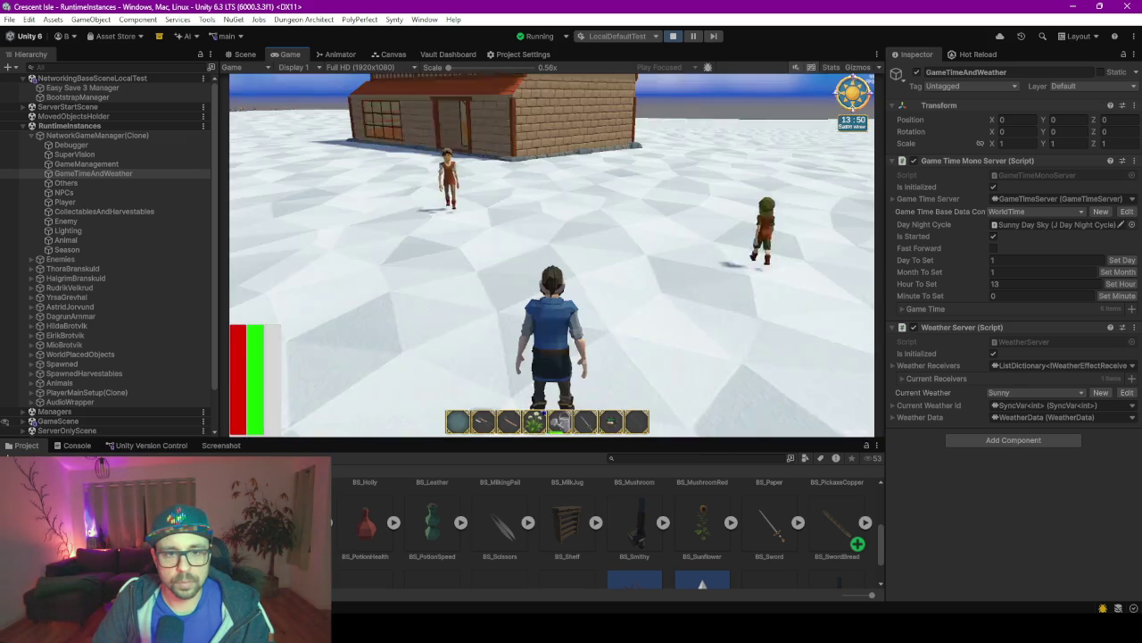
key(w)
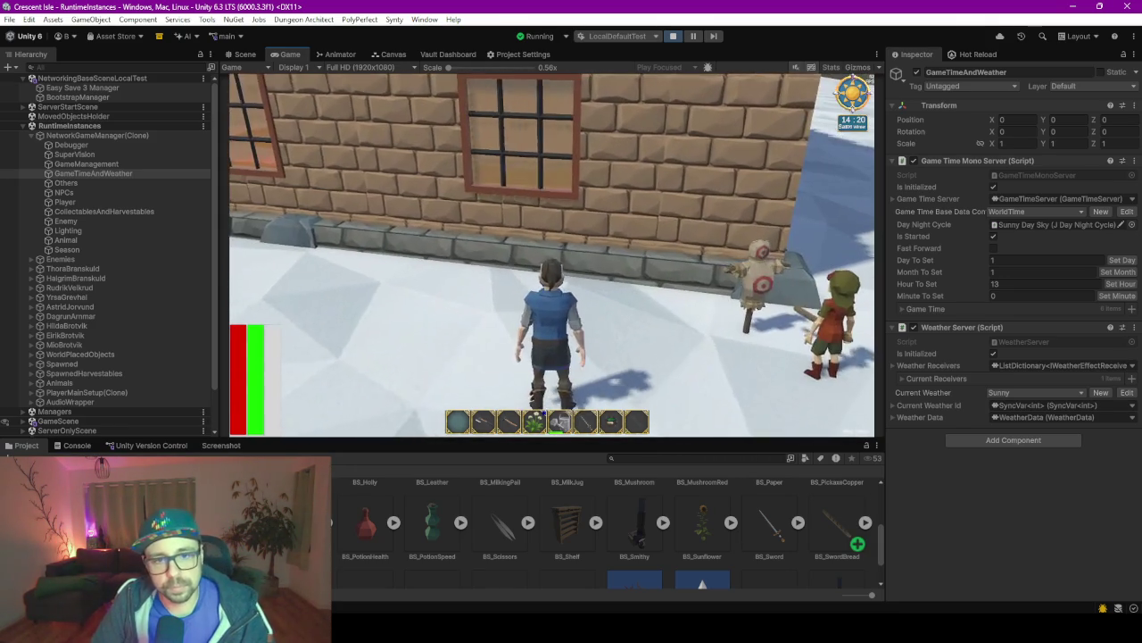
Run the player across the courtyard, climb the building wall, return to the fountain, and open the Console.
key(w)
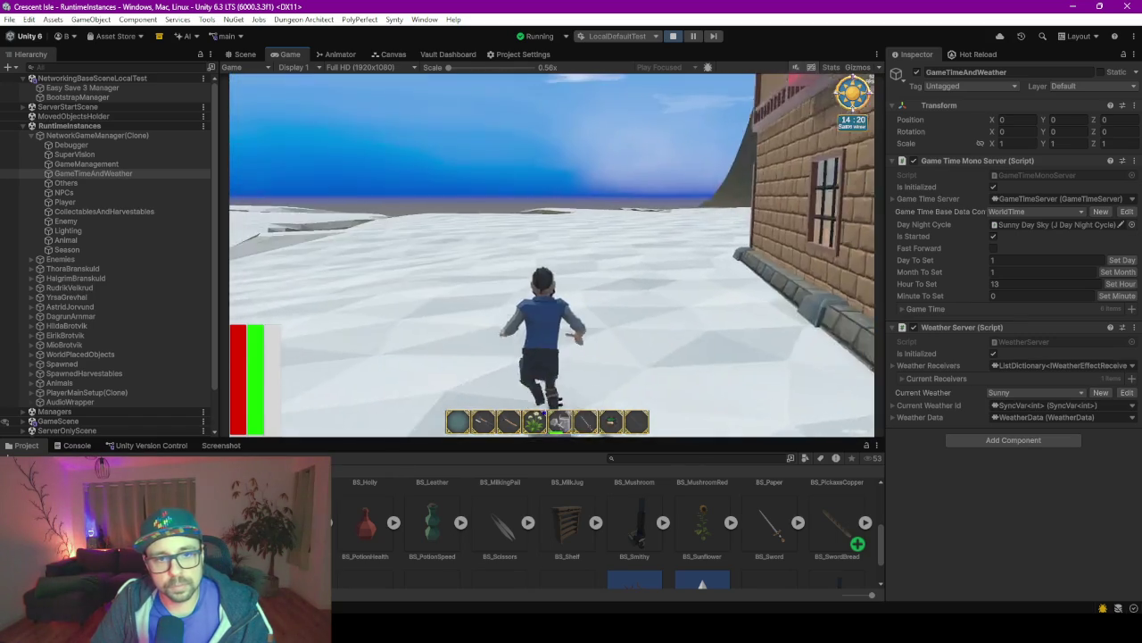
key(w)
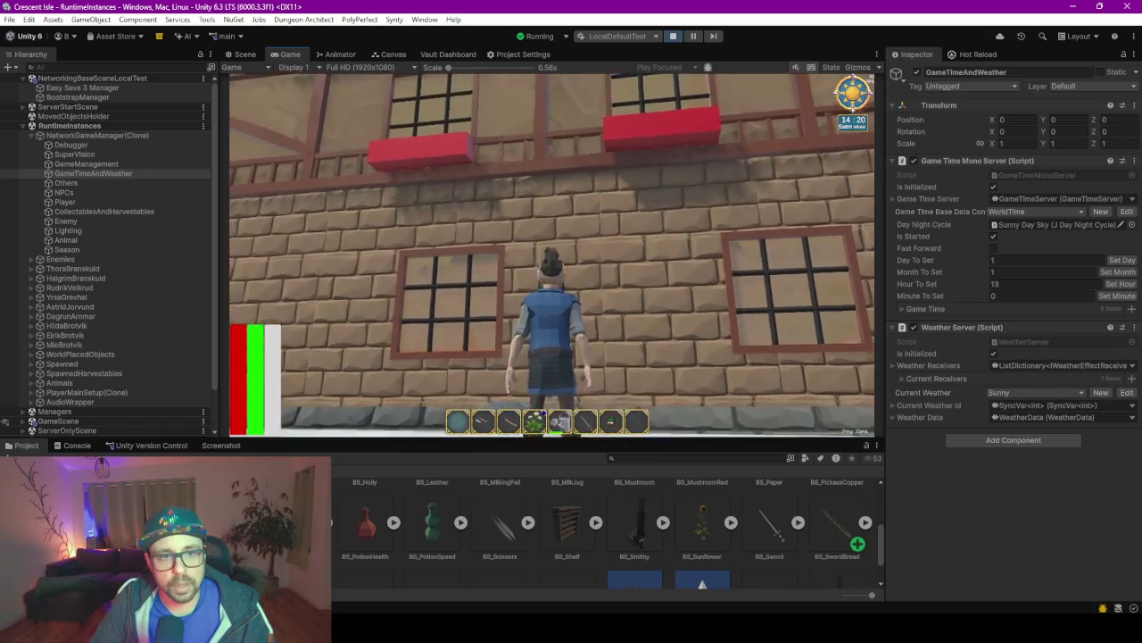
key(w)
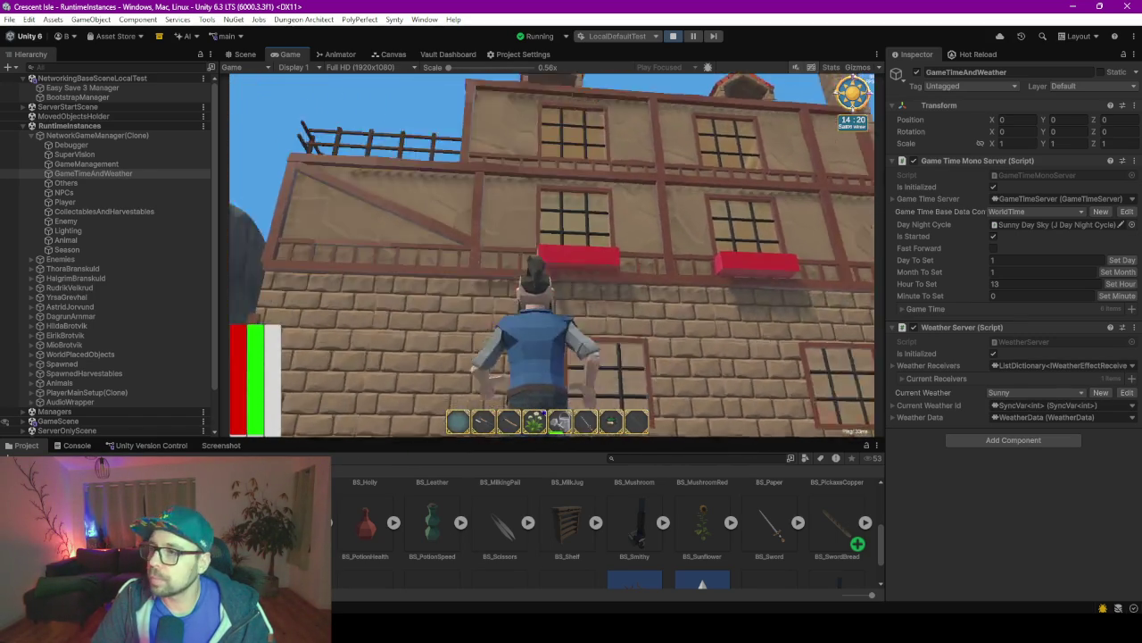
key(w)
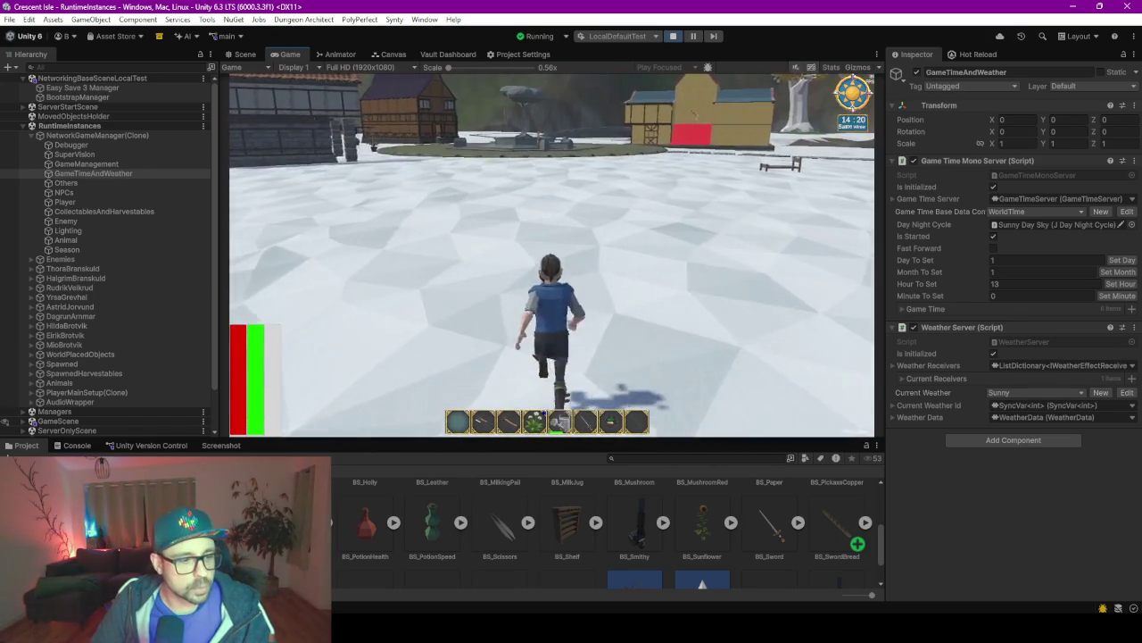
key(w)
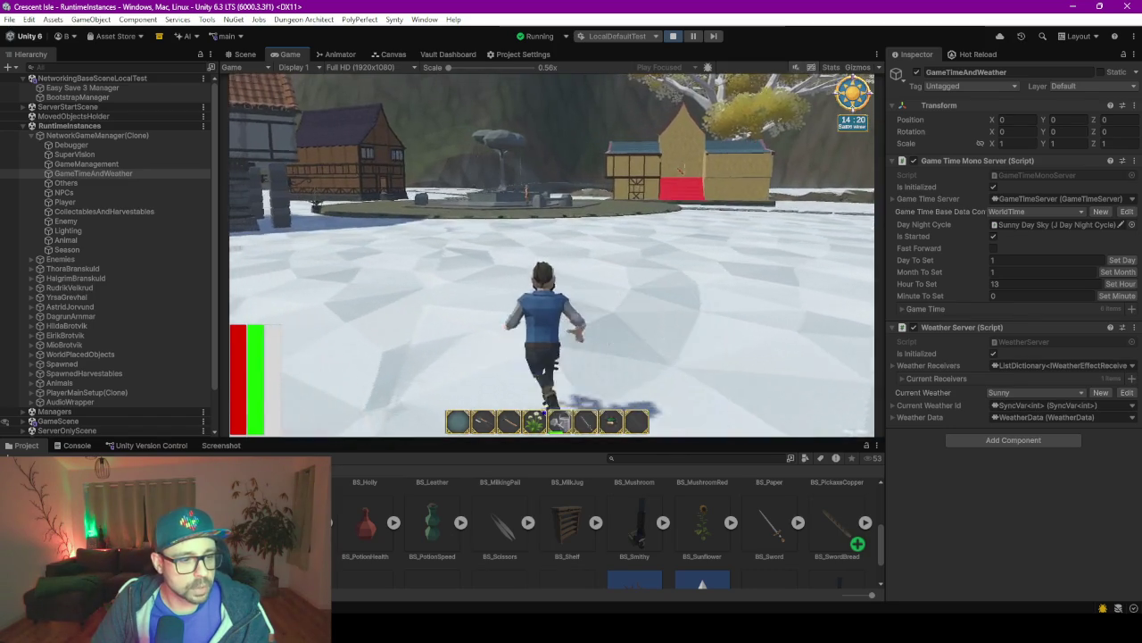
key(alt+Tab)
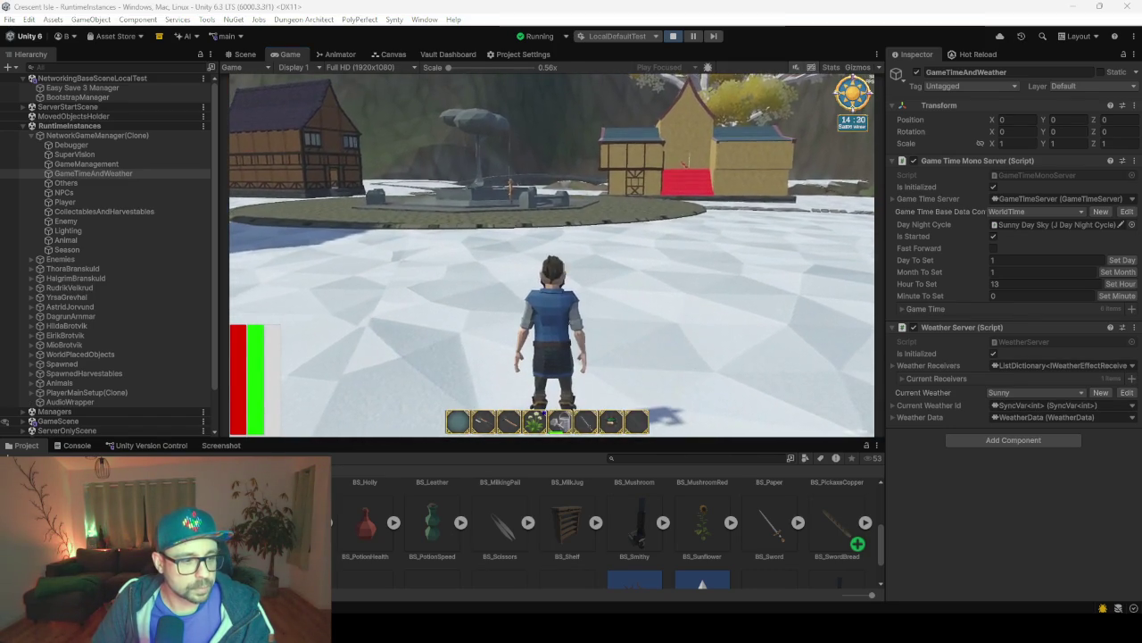
click(77, 444)
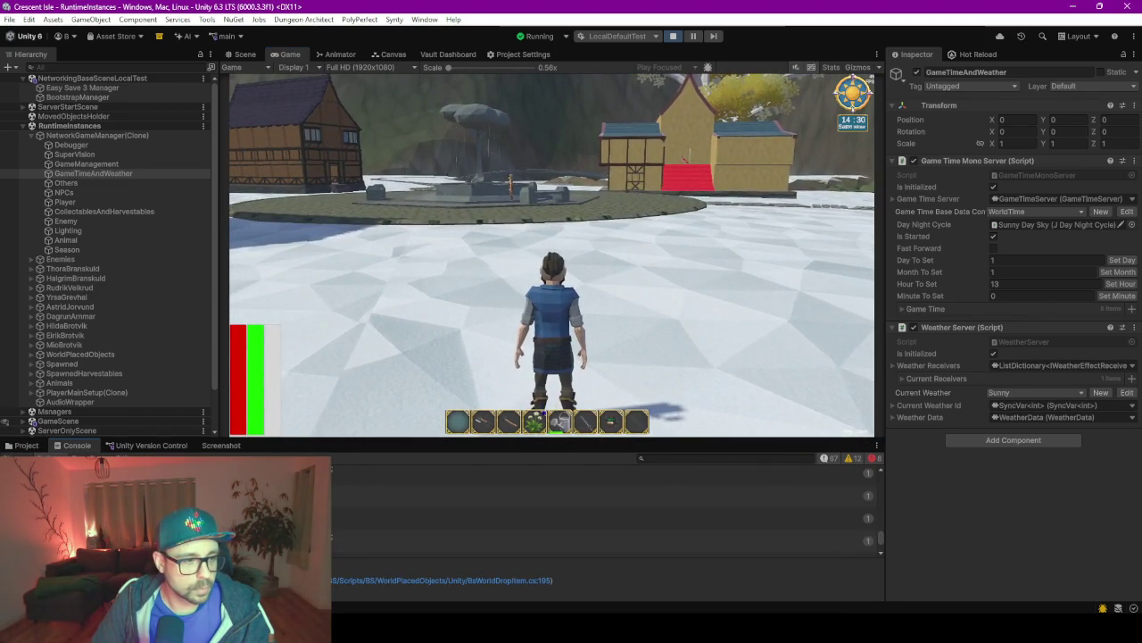
Enlarge the Console and inspect the Horse_Brown warning and BsWorldDropItem.cs:195 stack trace.
drag(320, 440, 320, 299)
click(322, 357)
scroll(331, 385, up, 2)
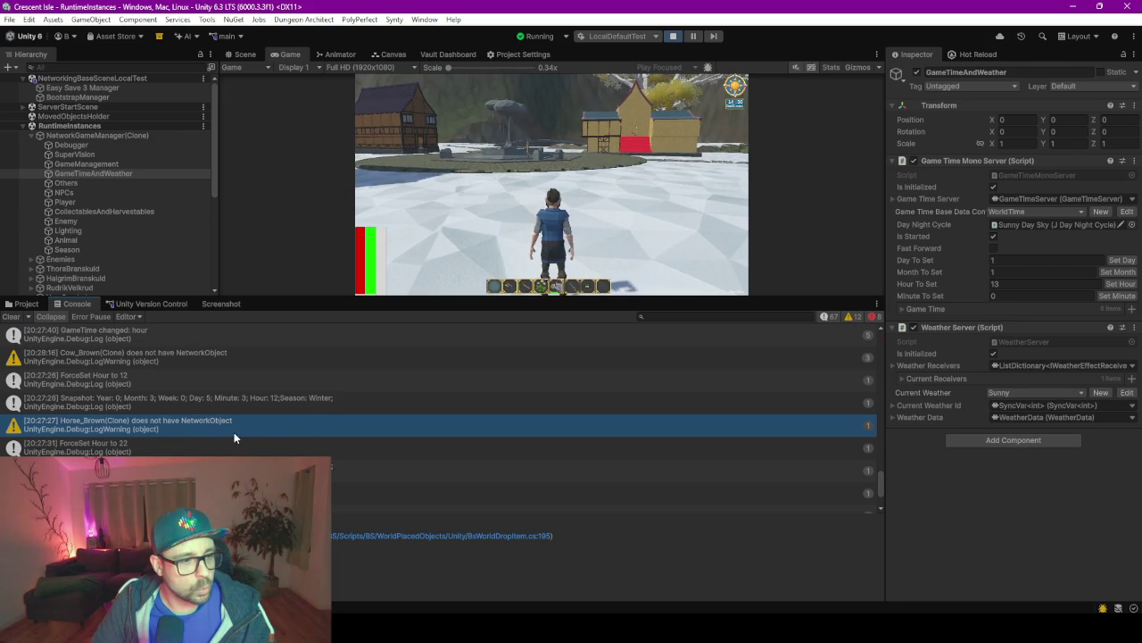
scroll(233, 432, down, 2)
click(234, 502)
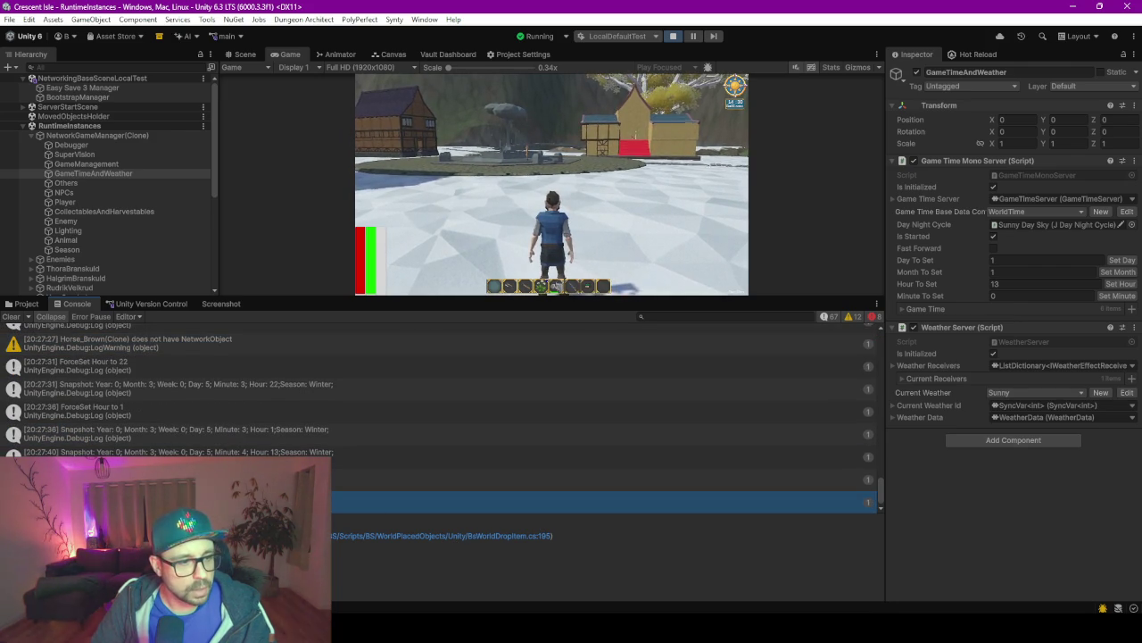
click(436, 537)
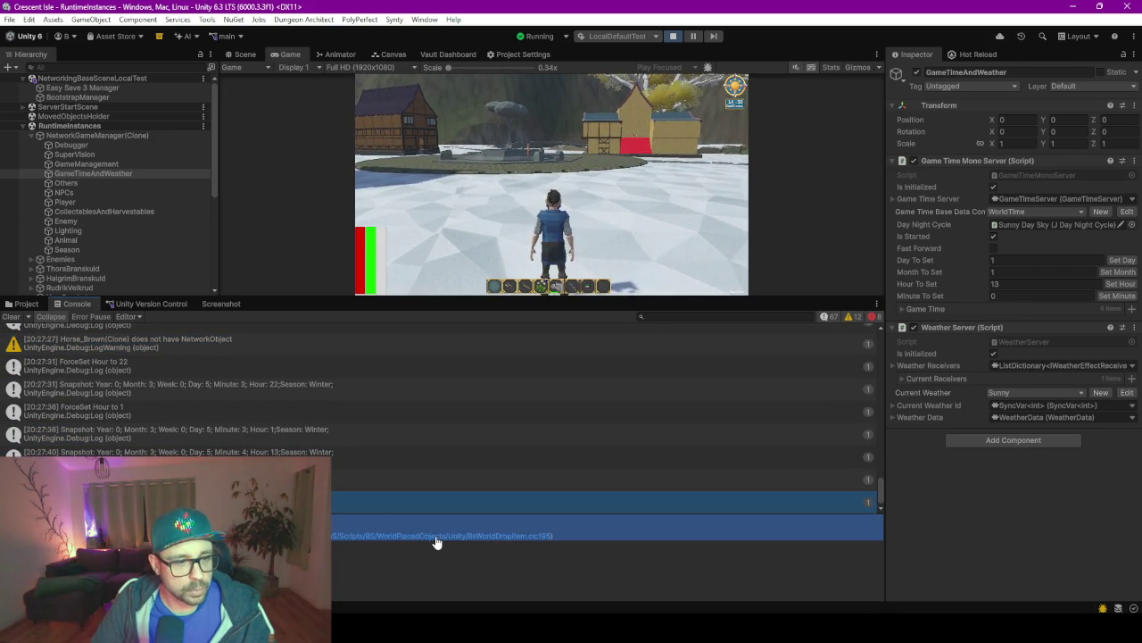
Inspect the hour-1 Snapshot, GoldenRetriever, SaddlePoint, missing-script and shadow-resolution entries.
click(274, 434)
scroll(271, 440, up, 5)
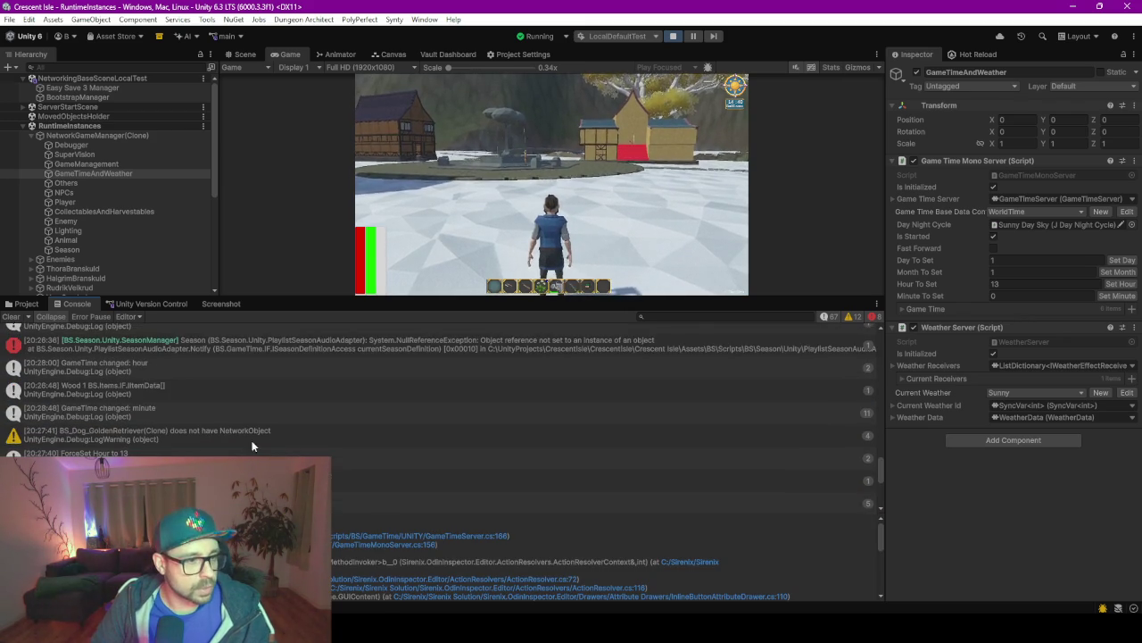
click(299, 437)
scroll(299, 441, down, 3)
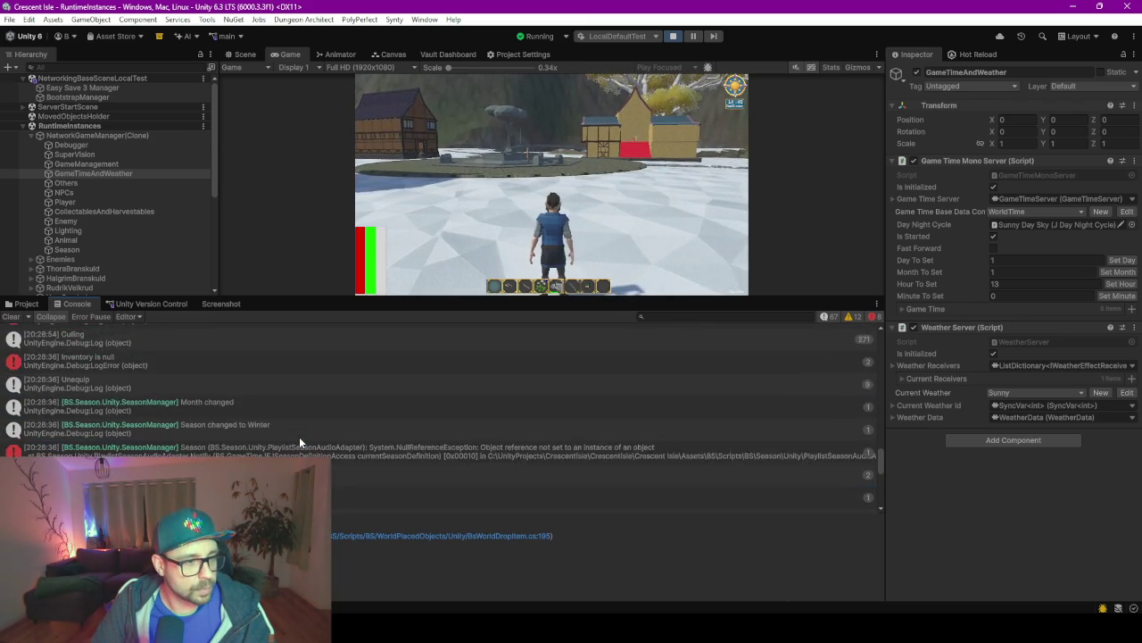
scroll(299, 441, up, 5)
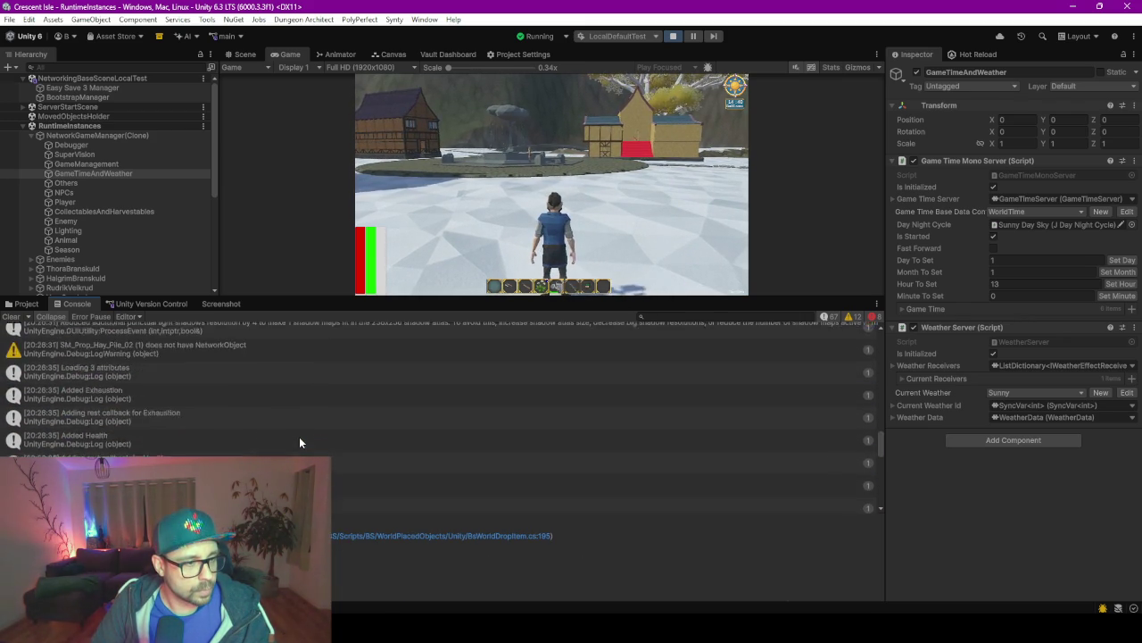
scroll(301, 441, down, 1)
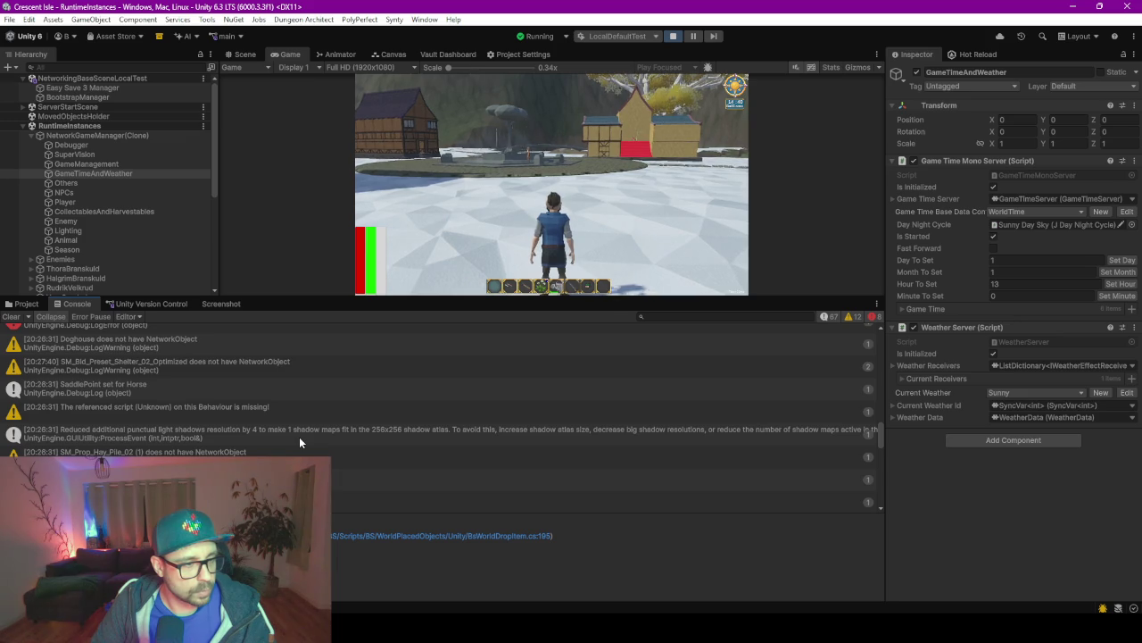
click(241, 389)
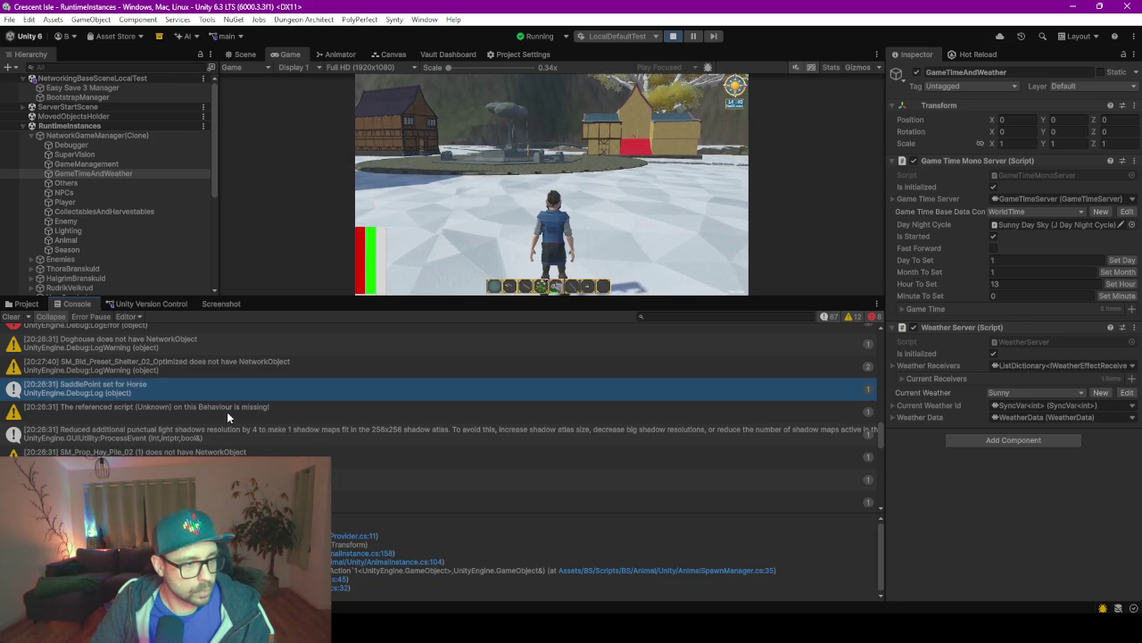
click(227, 412)
click(175, 434)
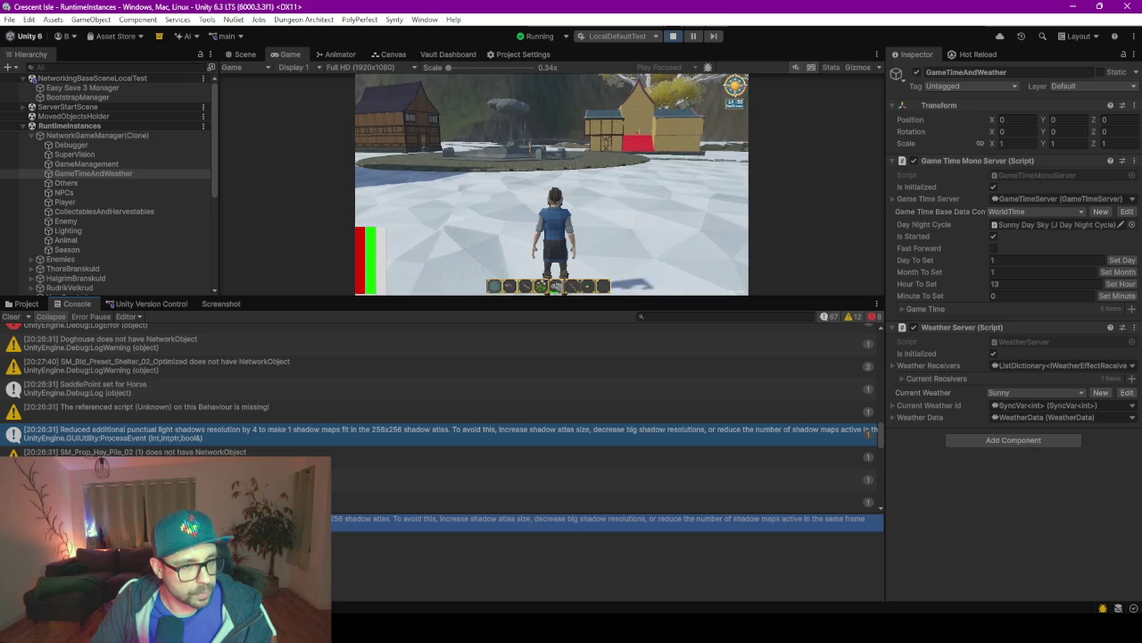
mouse_move(463, 248)
mouse_down()
mouse_move(463, 214)
mouse_move(597, 140)
mouse_move(648, 160)
mouse_move(643, 267)
mouse_up()
Run the character past the brick building and bench, then open the in-game menu with Tab.
key(w)
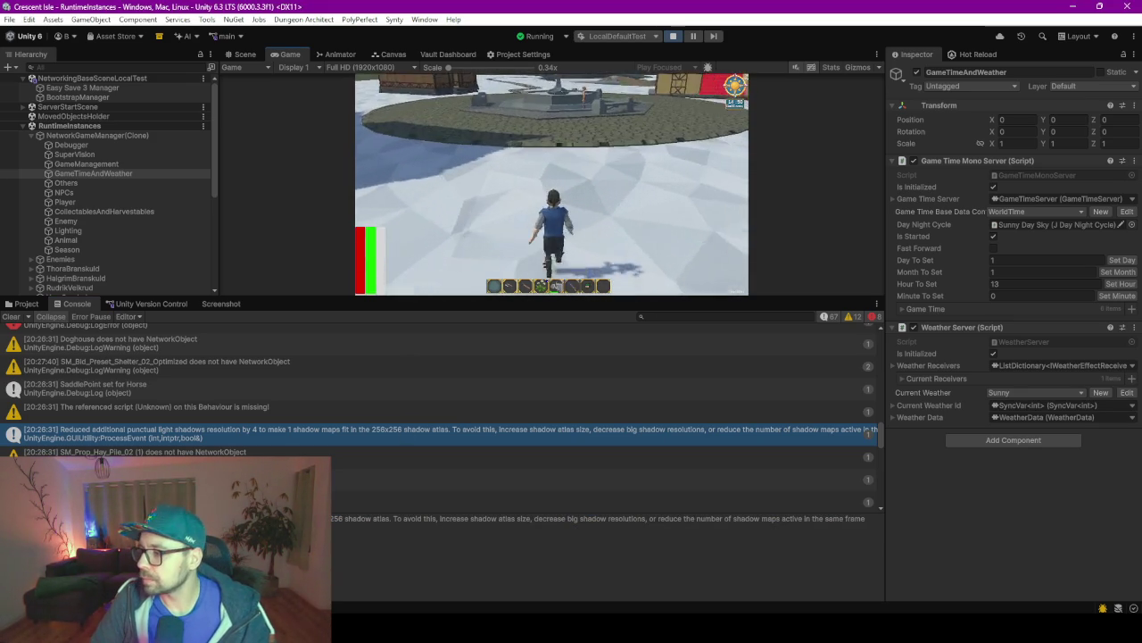
key(w)
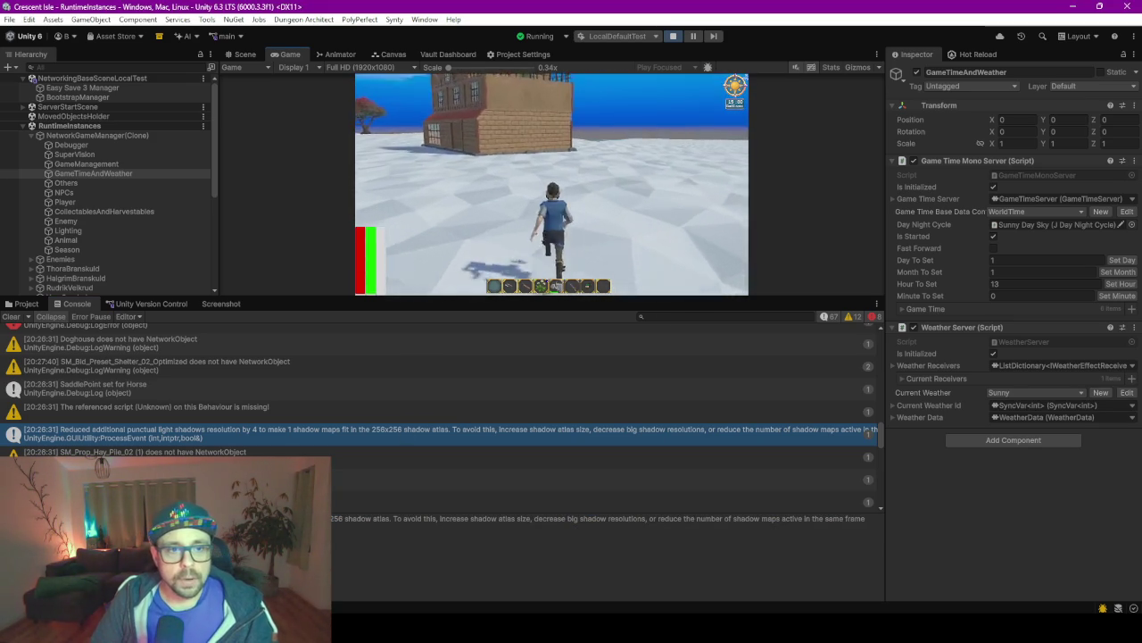
key(w)
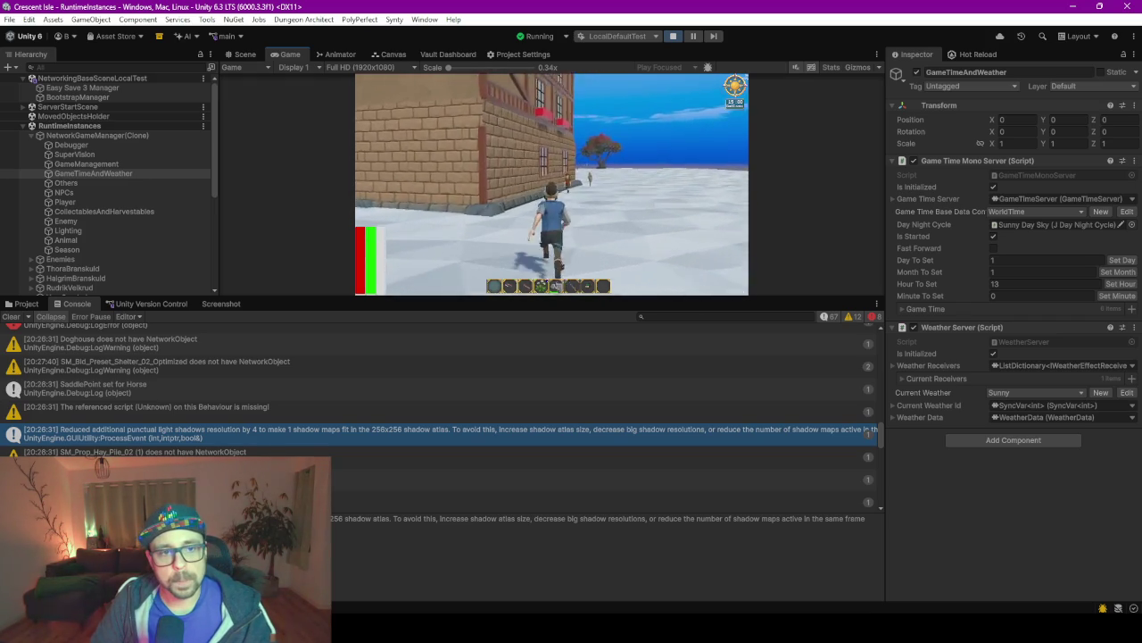
key(w)
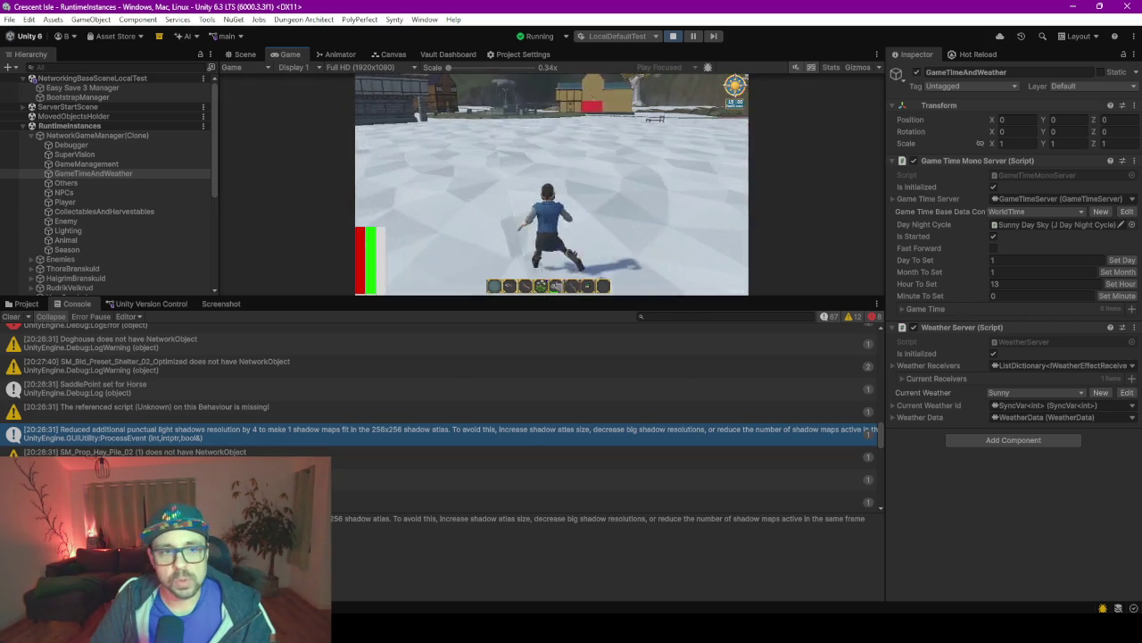
key(w)
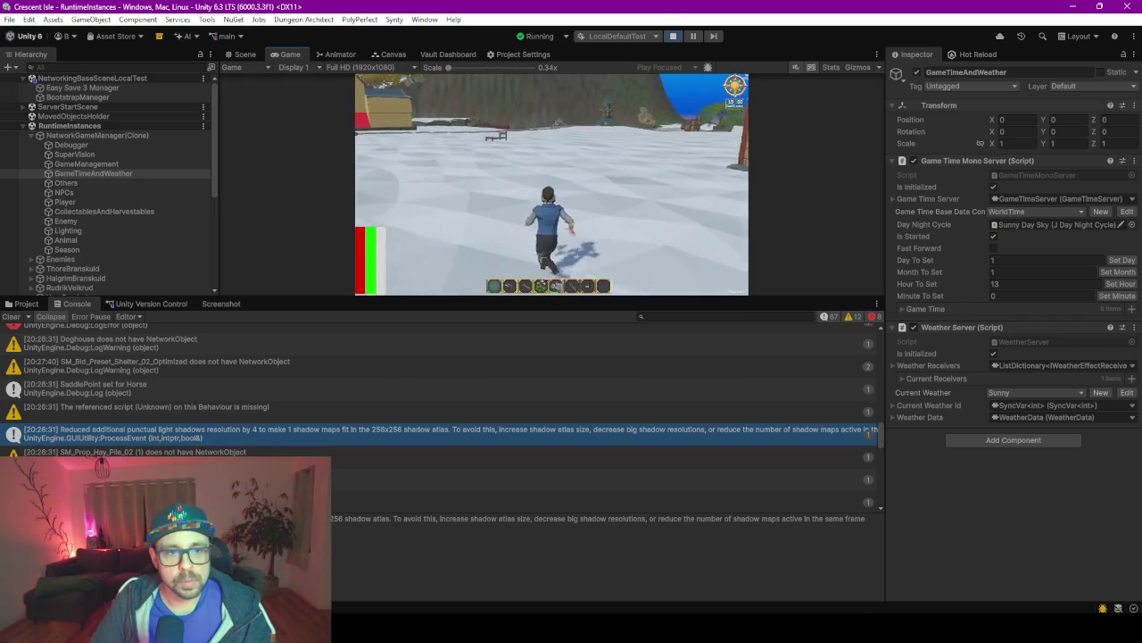
key(w)
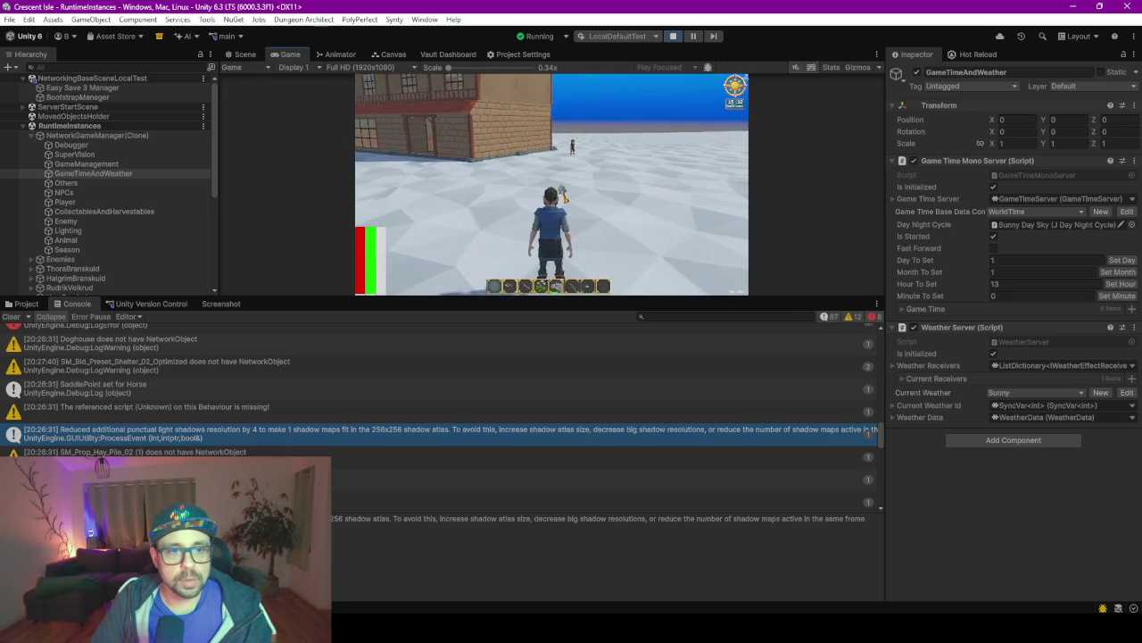
key(Tab)
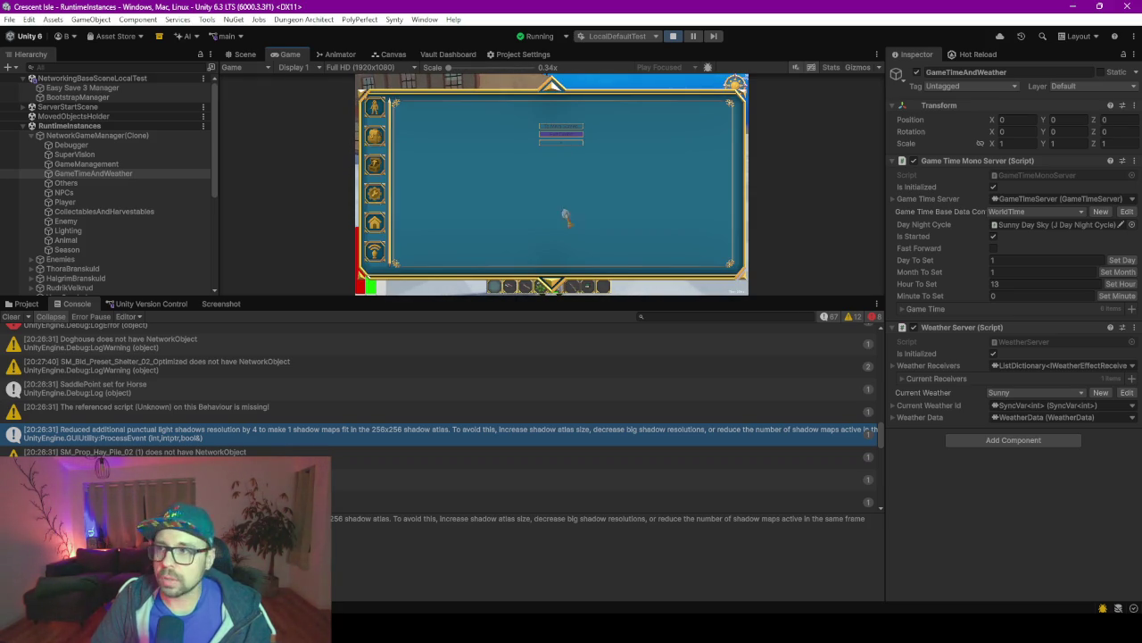